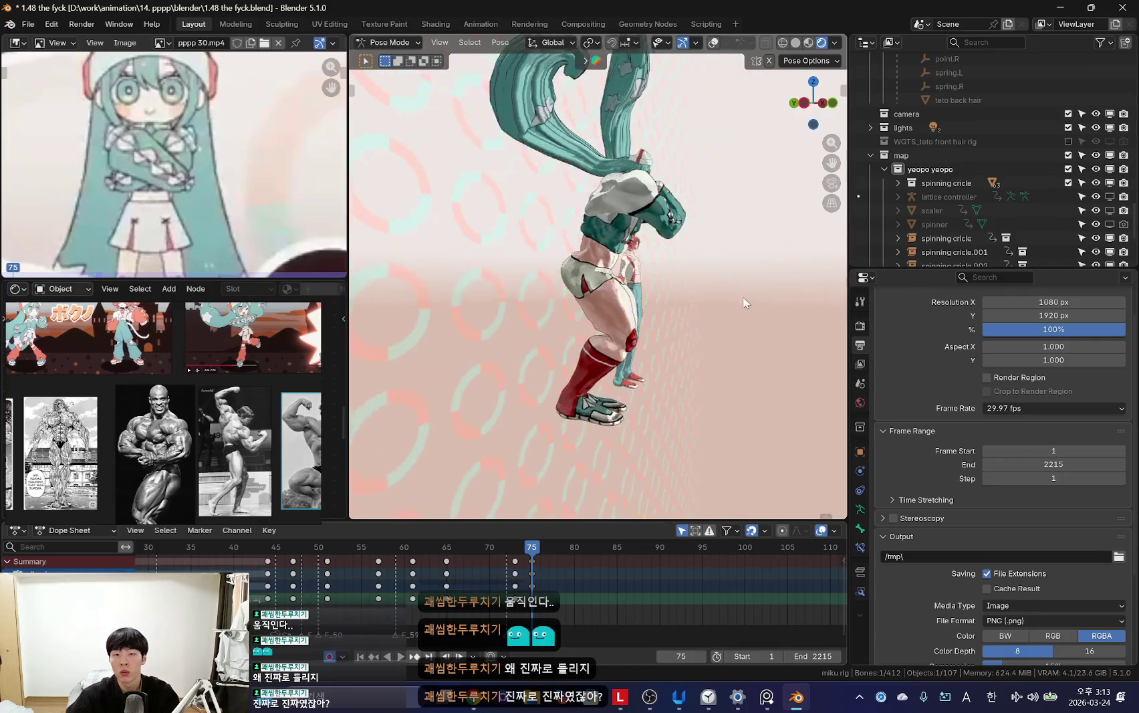
# Step: Rotate the arm bone further and judge the pose with rig overlays toggled off and on
pyautogui.click(665, 374)
pyautogui.press('r')
pyautogui.click(665, 375)
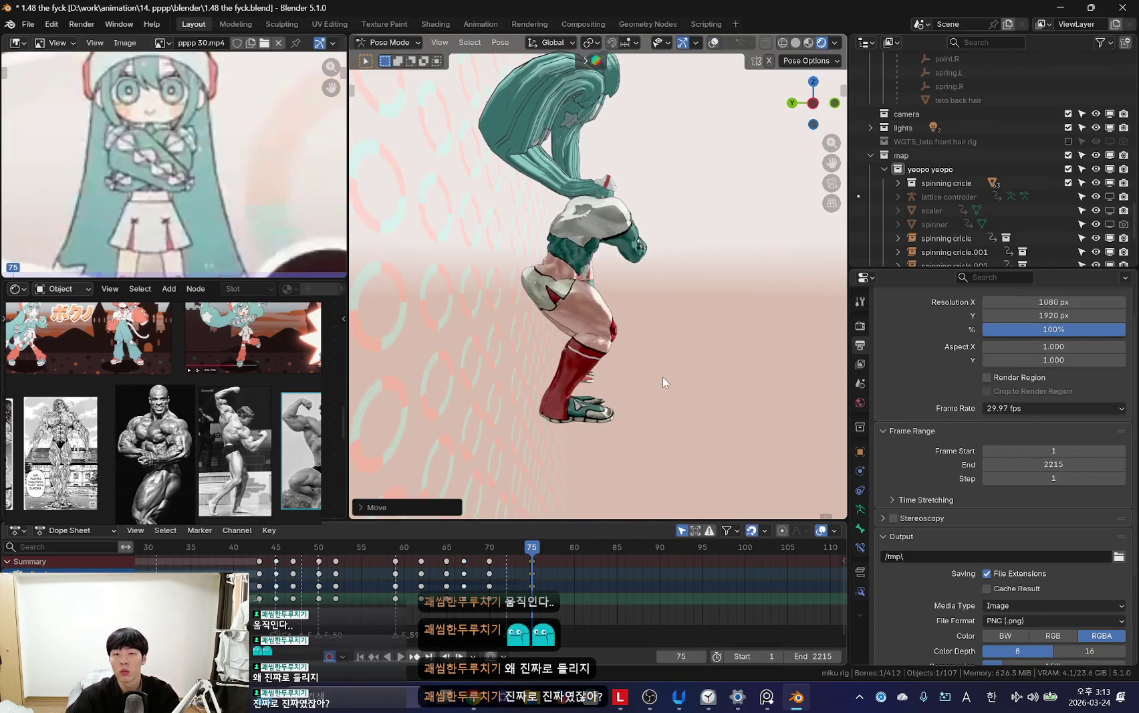
pyautogui.hotkey('shift', 'alt', 'z')
pyautogui.hotkey('shift', 'alt', 'z')
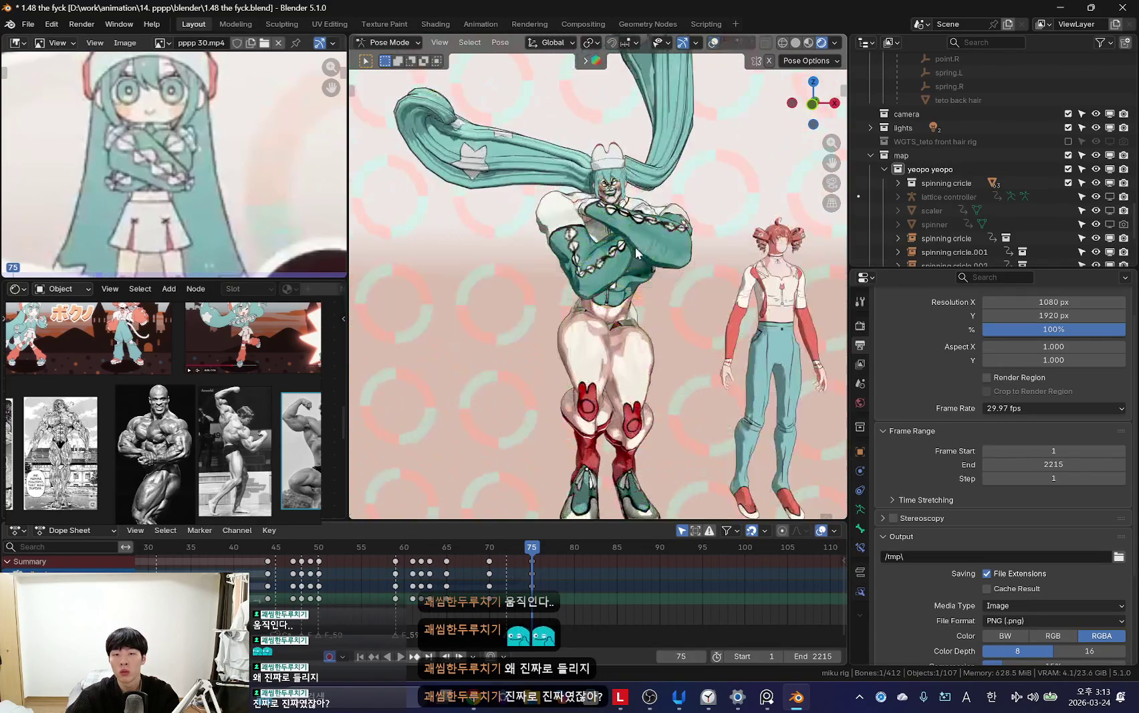
pyautogui.hotkey('shift', 'alt', 'z')
pyautogui.scroll(3, 632, 311)
pyautogui.hotkey('shift', 'alt', 'z')
pyautogui.scroll(3, 631, 311)
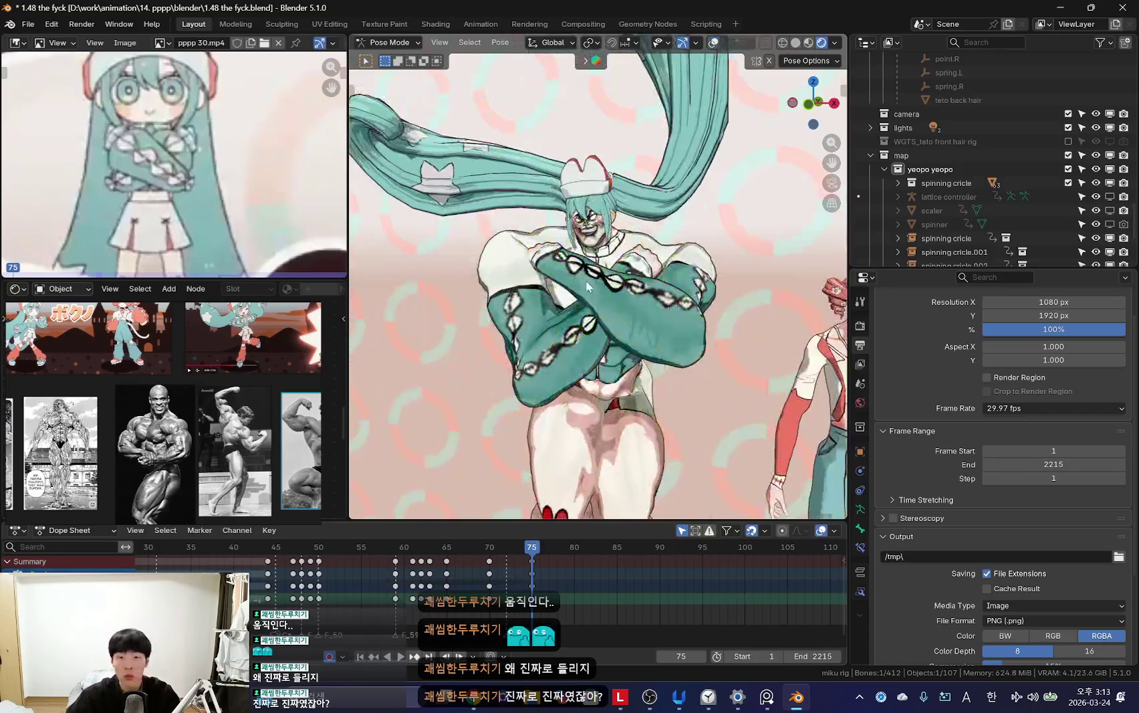
# Step: Rotate the left shoulder control so the left arm rises toward the face
pyautogui.hotkey('shift', 'alt', 'z')
pyautogui.click(587, 258)
pyautogui.hotkey('alt', 'r')
pyautogui.hotkey('shift', 'alt', 'z')
pyautogui.hotkey('shift', 'alt', 'z')
pyautogui.click(647, 277)
pyautogui.press('r')
pyautogui.press('r')
pyautogui.hotkey('shift', 'alt', 'z')
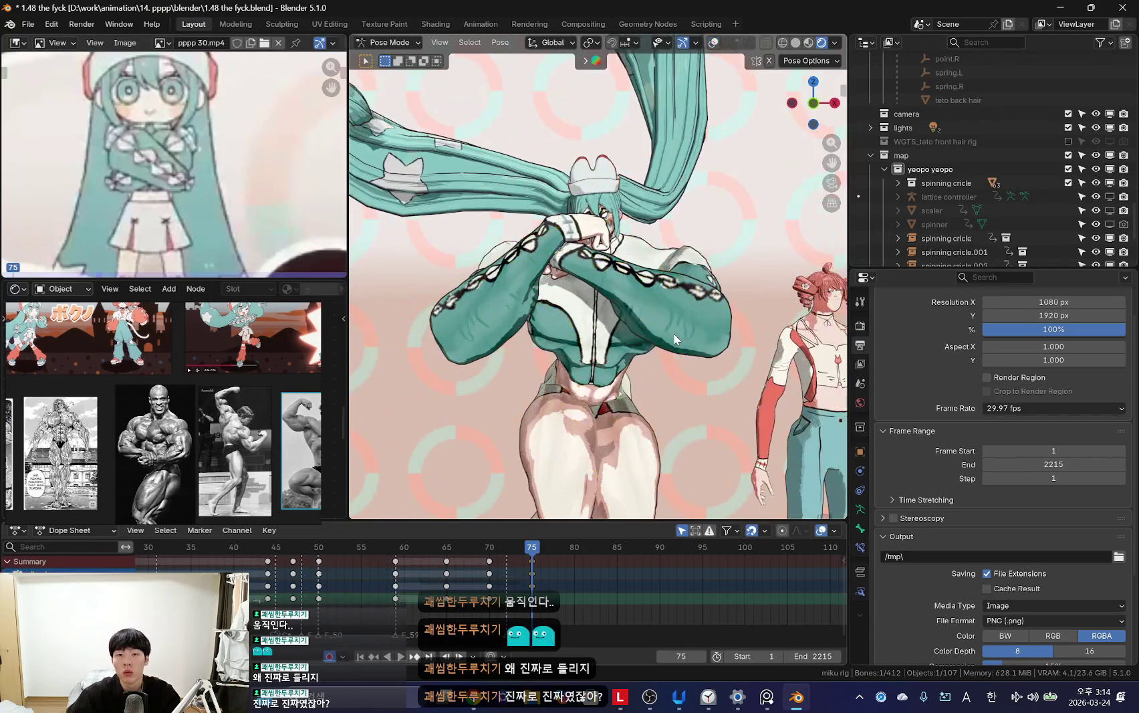
pyautogui.click(752, 353)
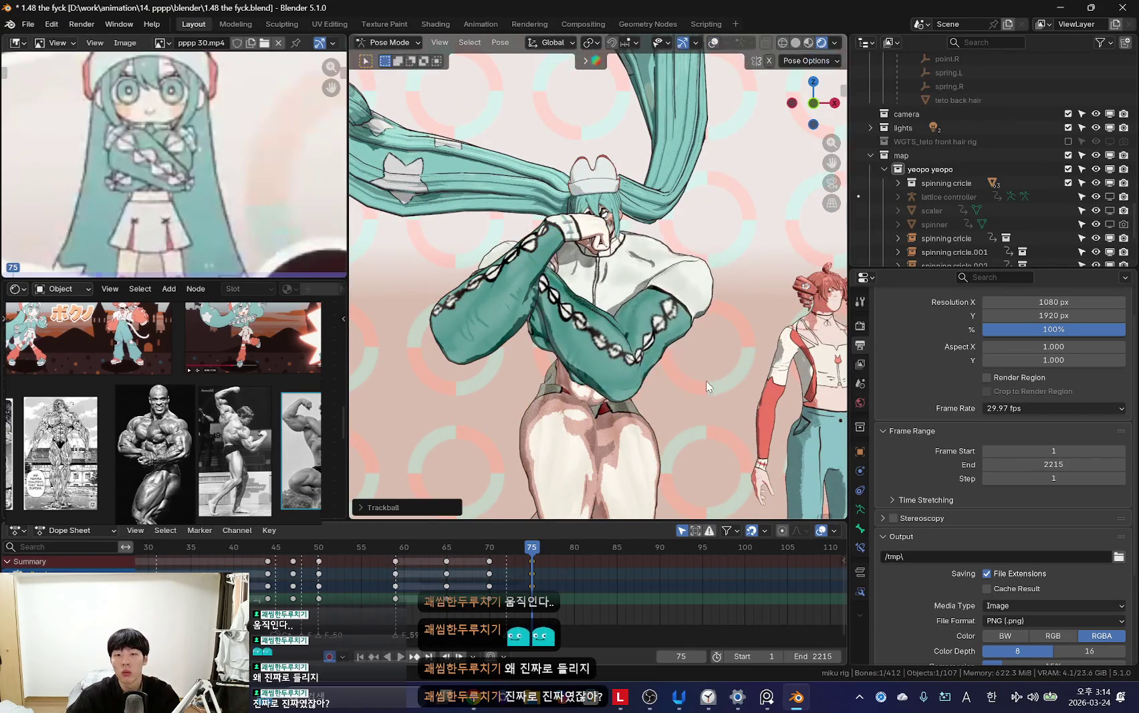
# Step: Rotate the next arm control to bring the arms into a crossed position
pyautogui.hotkey('shift', 'alt', 'z')
pyautogui.click(558, 257)
pyautogui.hotkey('shift', 'alt', 'z')
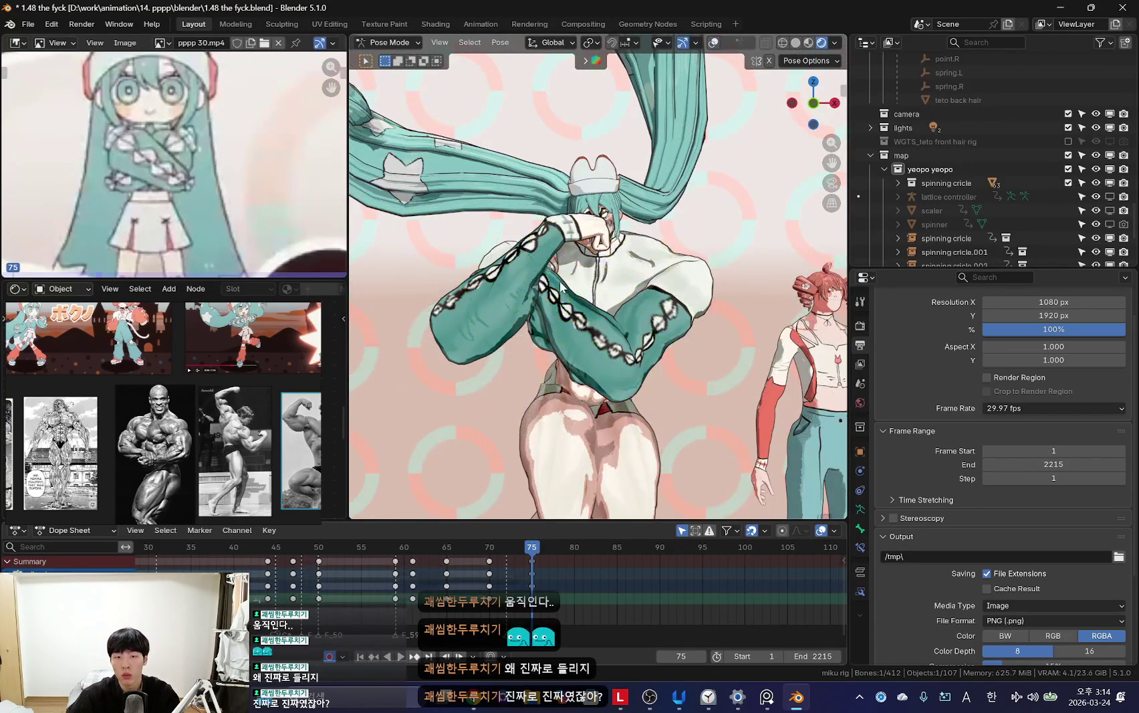
pyautogui.press('r')
pyautogui.press('r')
pyautogui.click(604, 319)
# Step: Rotate the left upper arm control to tighten the cross over the chest
pyautogui.hotkey('shift', 'alt', 'z')
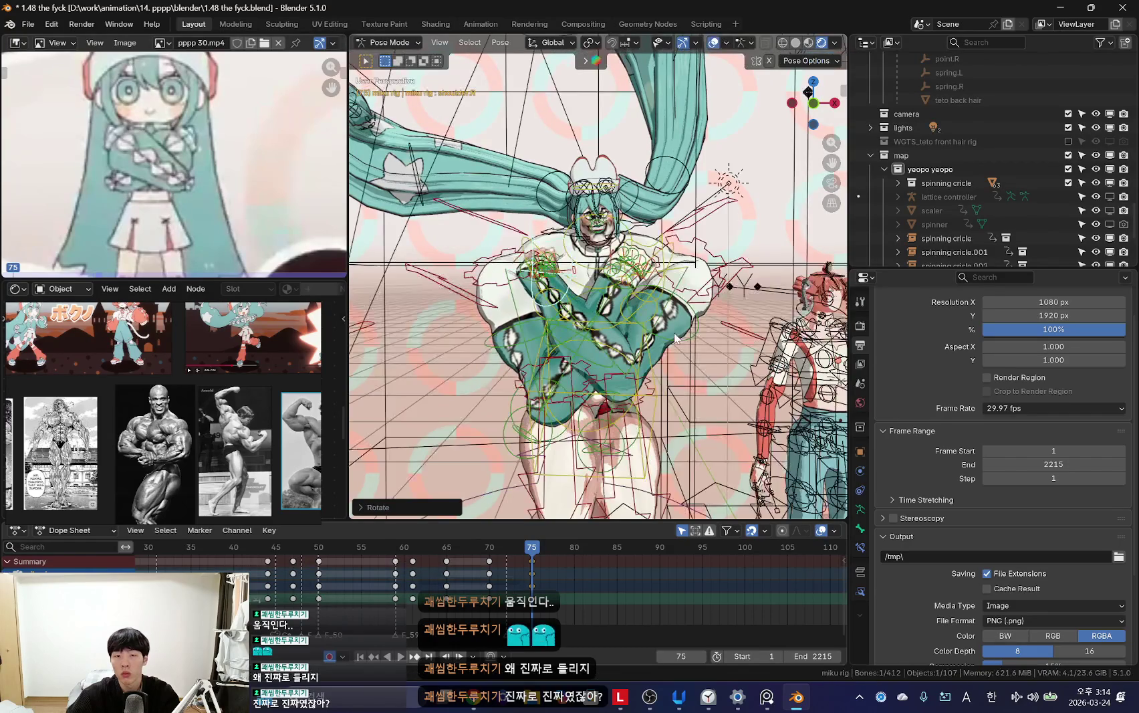
pyautogui.click(672, 354)
pyautogui.hotkey('shift', 'alt', 'z')
pyautogui.press('r')
pyautogui.press('r')
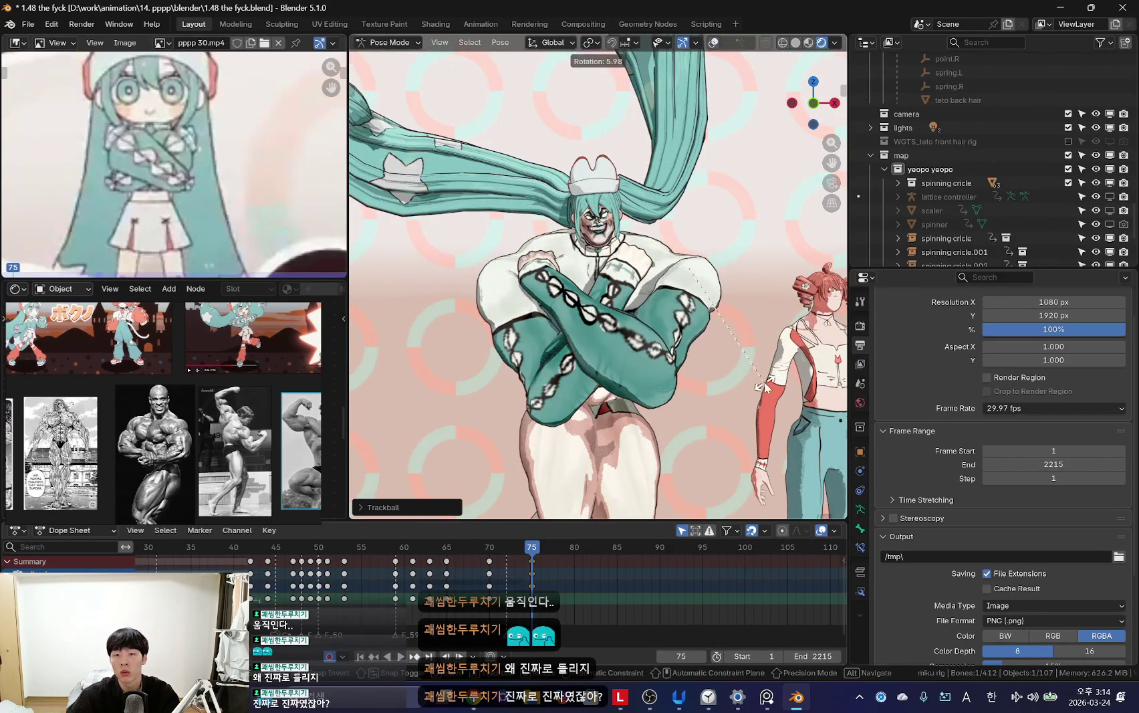
pyautogui.click(573, 377)
# Step: Rotate the torso control on its local X axis, then check the pose from above and front
pyautogui.hotkey('shift', 'alt', 'z')
pyautogui.click(595, 344)
pyautogui.hotkey('shift', 'alt', 'z')
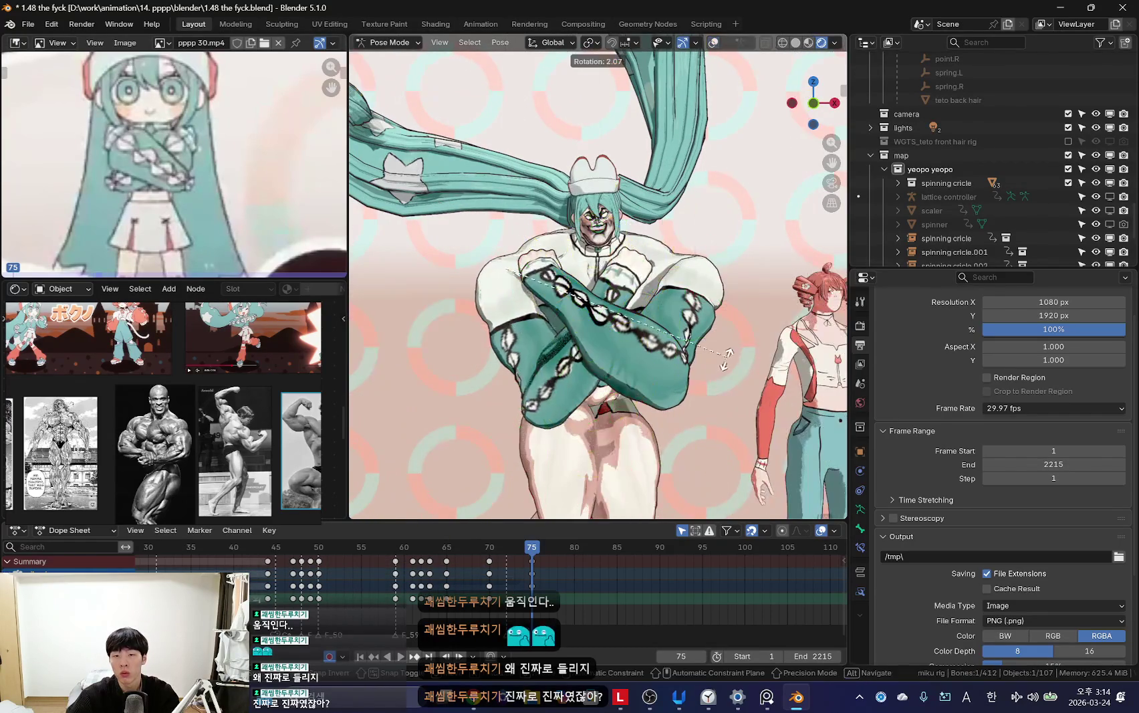
pyautogui.hotkey('shift', 'alt', 'z')
pyautogui.click(595, 344)
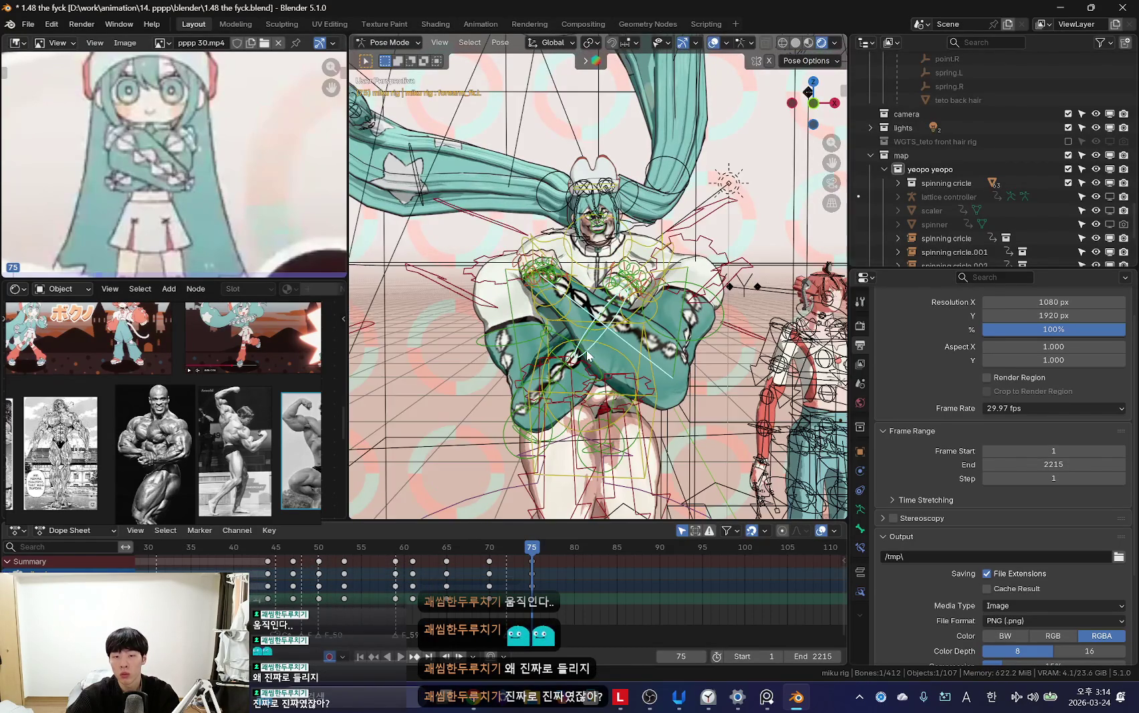
pyautogui.hotkey('shift', 'alt', 'z')
pyautogui.press('r')
pyautogui.press('x')
pyautogui.press('x')
pyautogui.click(722, 320)
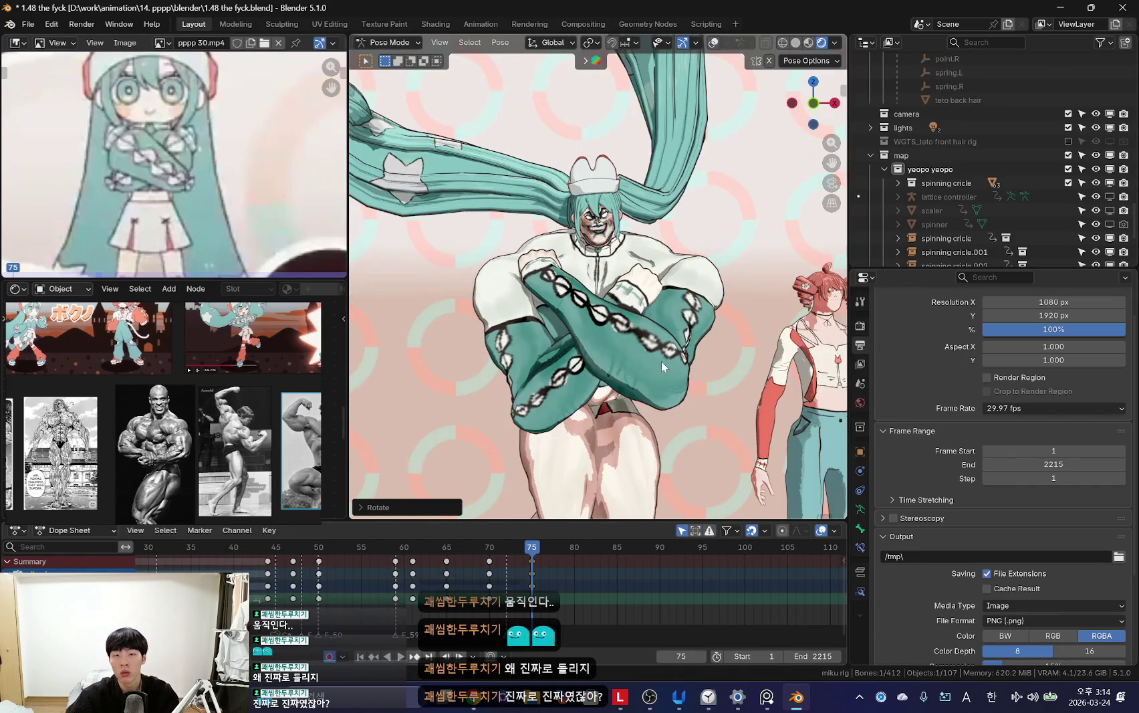
pyautogui.moveTo(654, 357); pyautogui.dragTo(733, 422, button='middle')
pyautogui.press('KP_1')
pyautogui.press('Down')
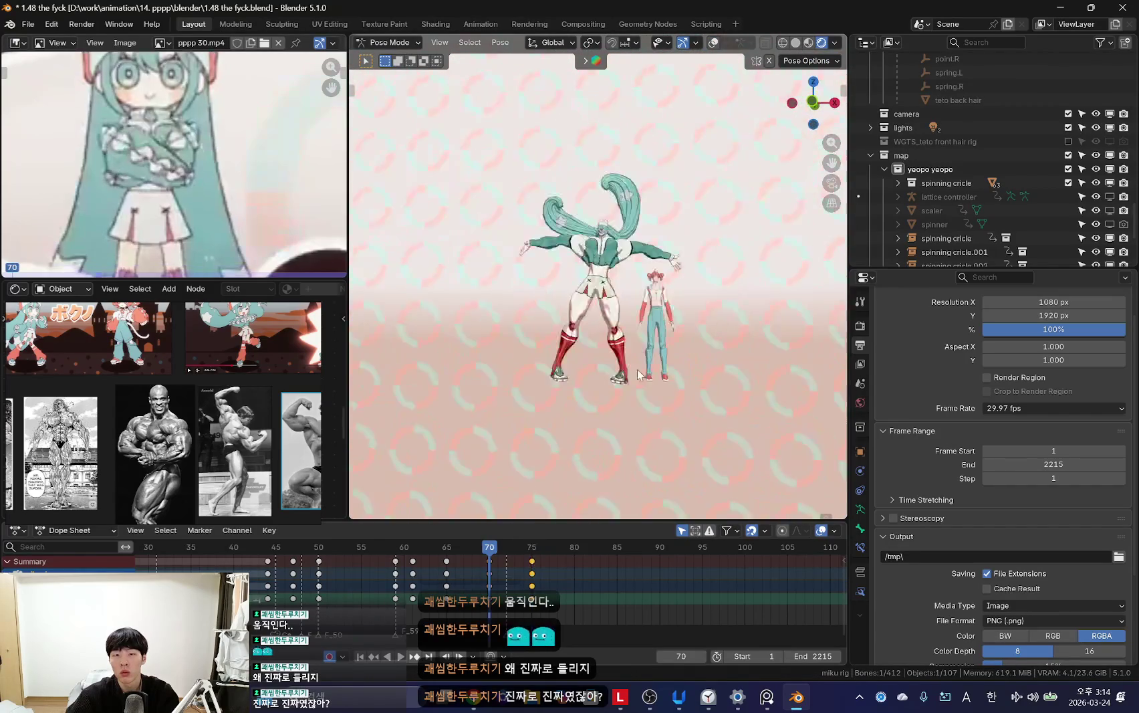
# Step: At frame 72, try lowering the torso along Z, then undo that move
pyautogui.press('Down')
pyautogui.press('Down')
pyautogui.press('Down')
pyautogui.press('space')
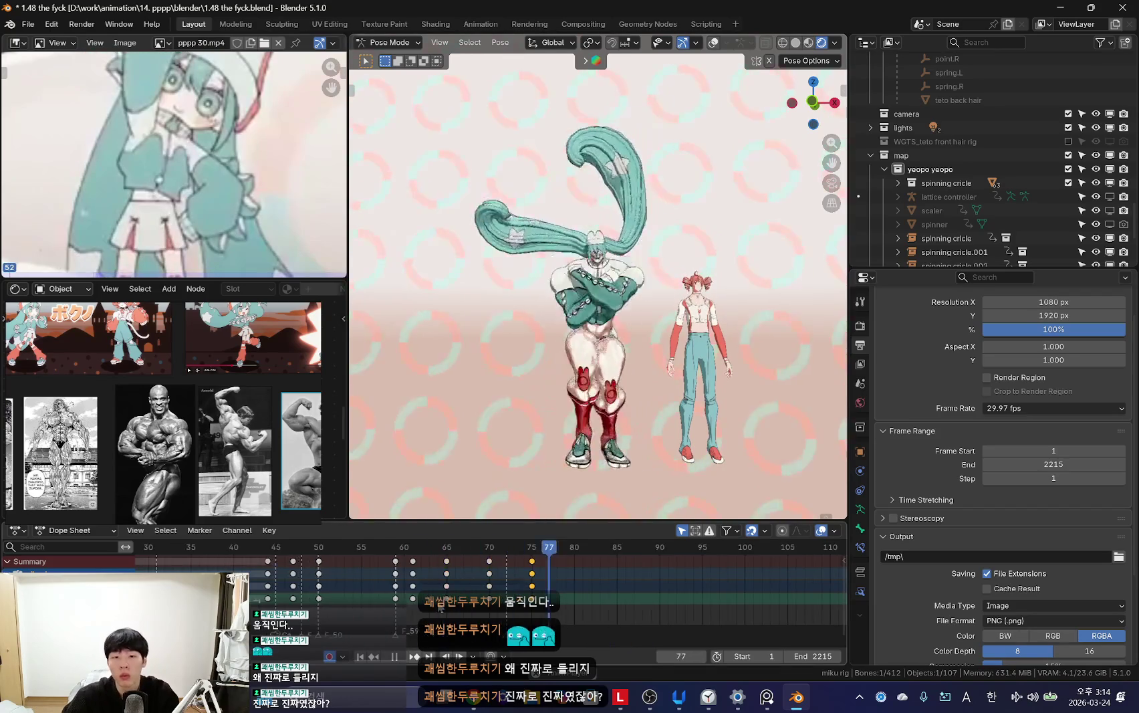
pyautogui.scroll(4, 461, 588)
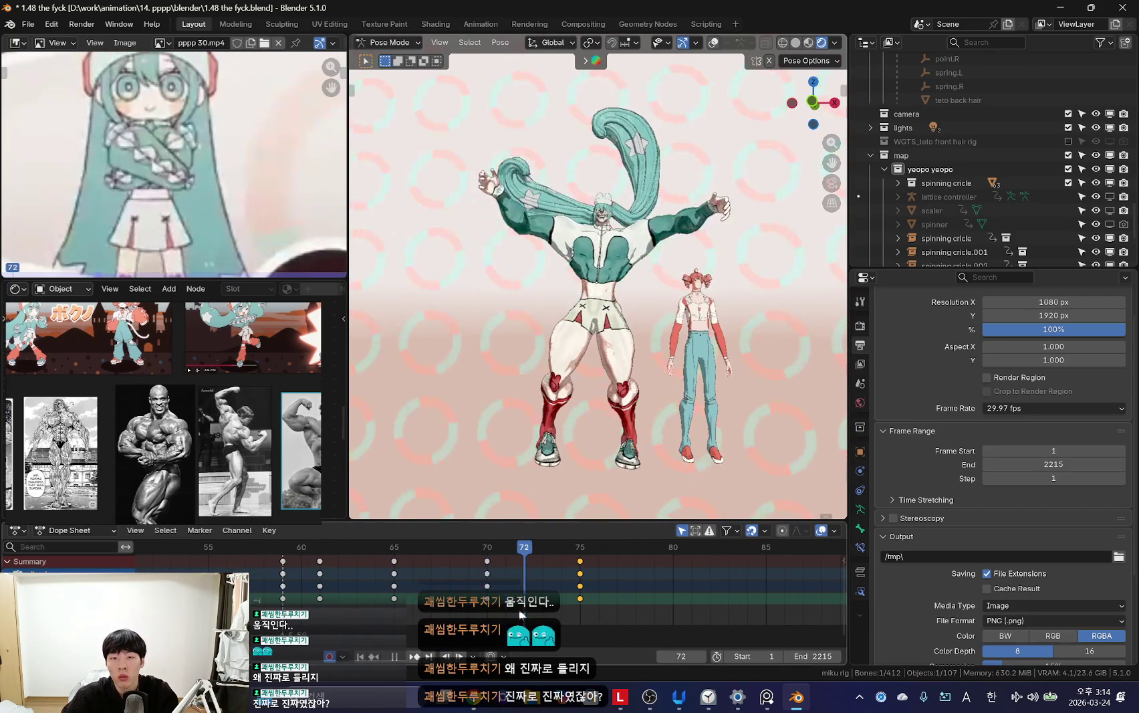
pyautogui.press('space')
pyautogui.hotkey('shift', 'alt', 'z')
pyautogui.moveTo(632, 294); pyautogui.dragTo(669, 297, button='middle')
pyautogui.click(598, 307)
pyautogui.press('g')
pyautogui.press('z')
pyautogui.click(674, 432)
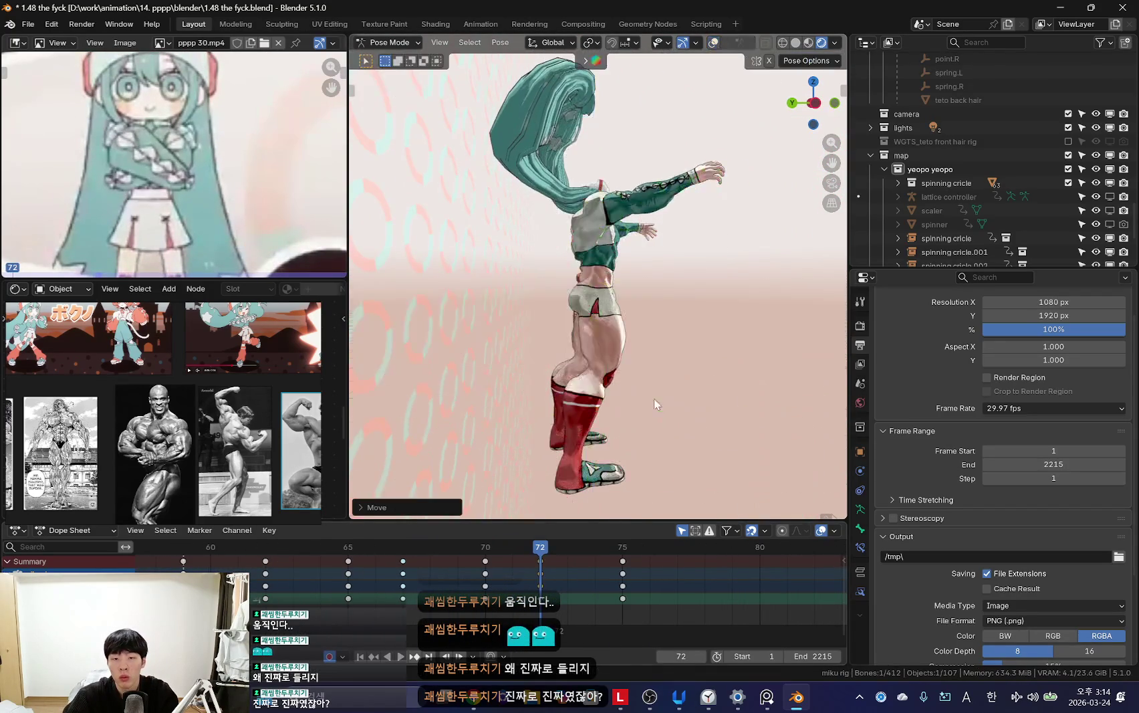
pyautogui.moveTo(515, 547); pyautogui.dragTo(620, 608)
pyautogui.hotkey('ctrl', 'z')
pyautogui.hotkey('ctrl', 'z')
# Step: Rotate both foot controls into a bent-knee crouch and keyframe it at frame 72
pyautogui.moveTo(602, 401)
pyautogui.mouseDown(button='middle')
pyautogui.moveTo(549, 454)
pyautogui.moveTo(644, 445)
pyautogui.mouseUp(button='middle')
pyautogui.keyDown('shift'); pyautogui.click(644, 446); pyautogui.keyUp('shift')
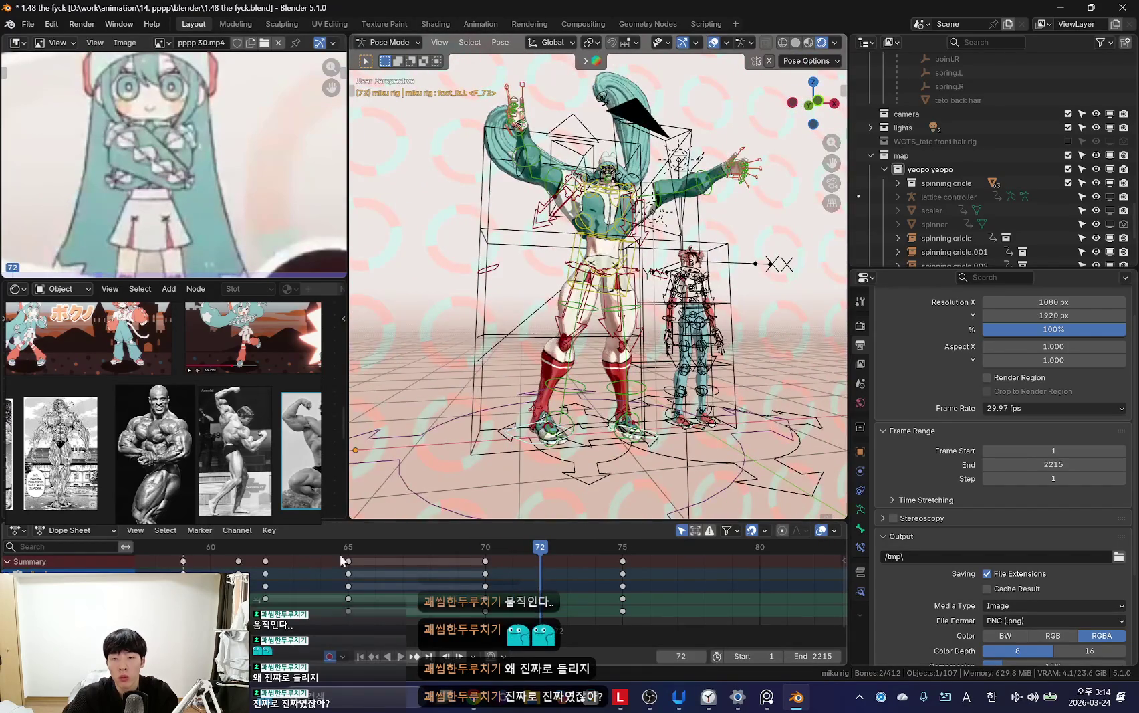
pyautogui.click(432, 544)
pyautogui.press('space')
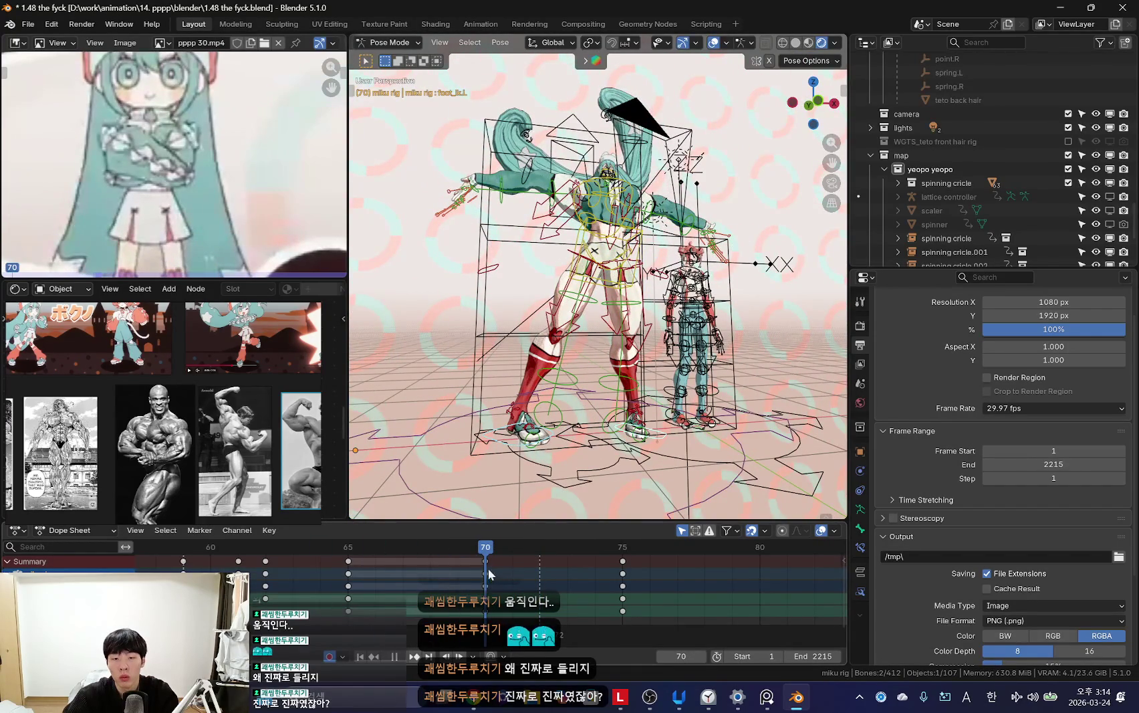
pyautogui.press('space')
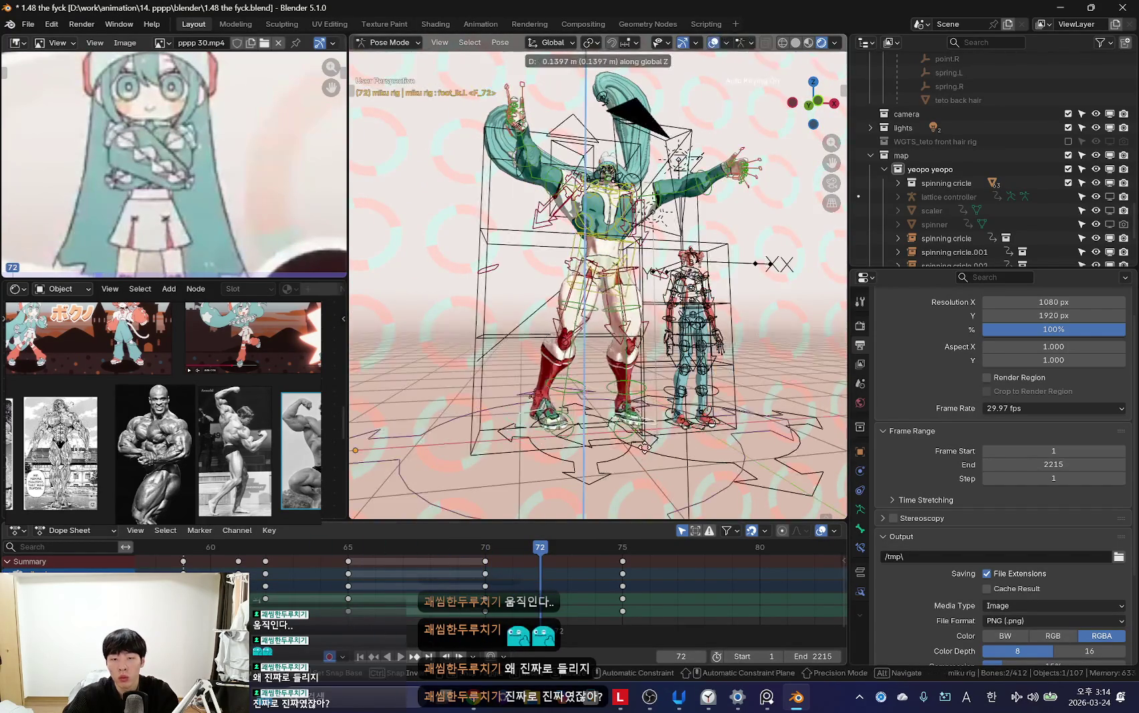
pyautogui.moveTo(647, 468); pyautogui.dragTo(698, 440, button='middle')
pyautogui.press('r')
pyautogui.click(638, 474)
pyautogui.press('i')
# Step: Lower the left foot IK control at frame 75 to straighten the legs, and keyframe it
pyautogui.moveTo(623, 458)
pyautogui.mouseDown(button='middle')
pyautogui.moveTo(554, 444)
pyautogui.moveTo(640, 407)
pyautogui.mouseUp(button='middle')
pyautogui.press('Down')
pyautogui.press('Up')
pyautogui.press('Up')
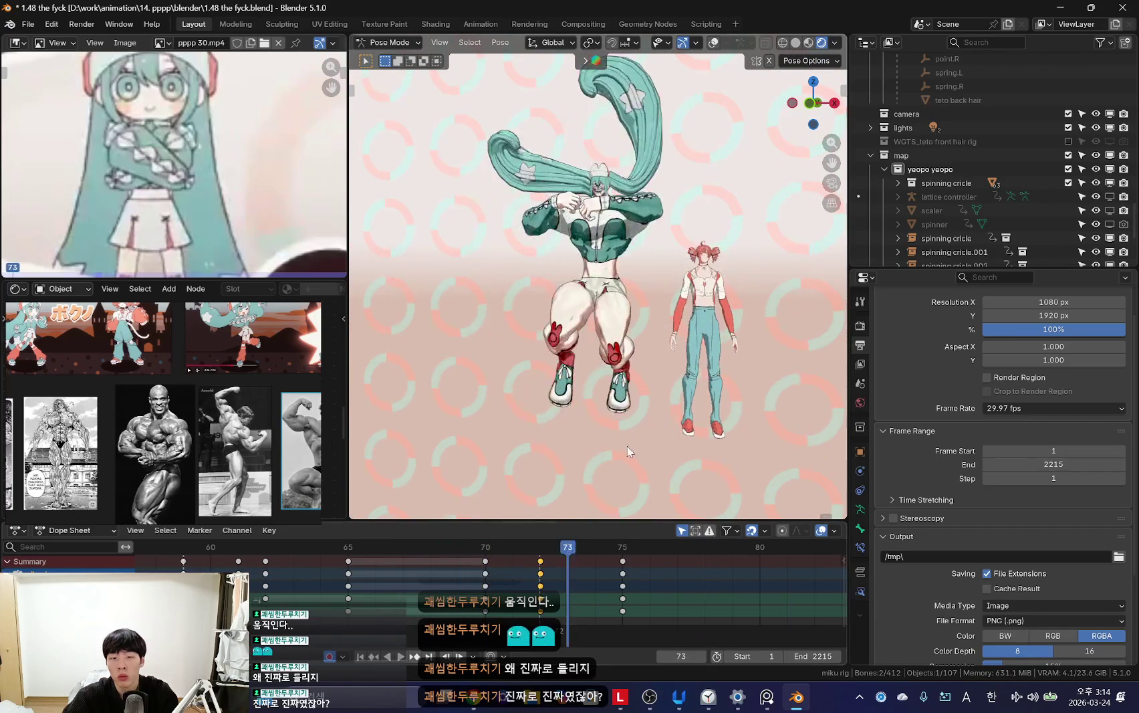
pyautogui.hotkey('shift', 'alt', 'z')
pyautogui.press('g')
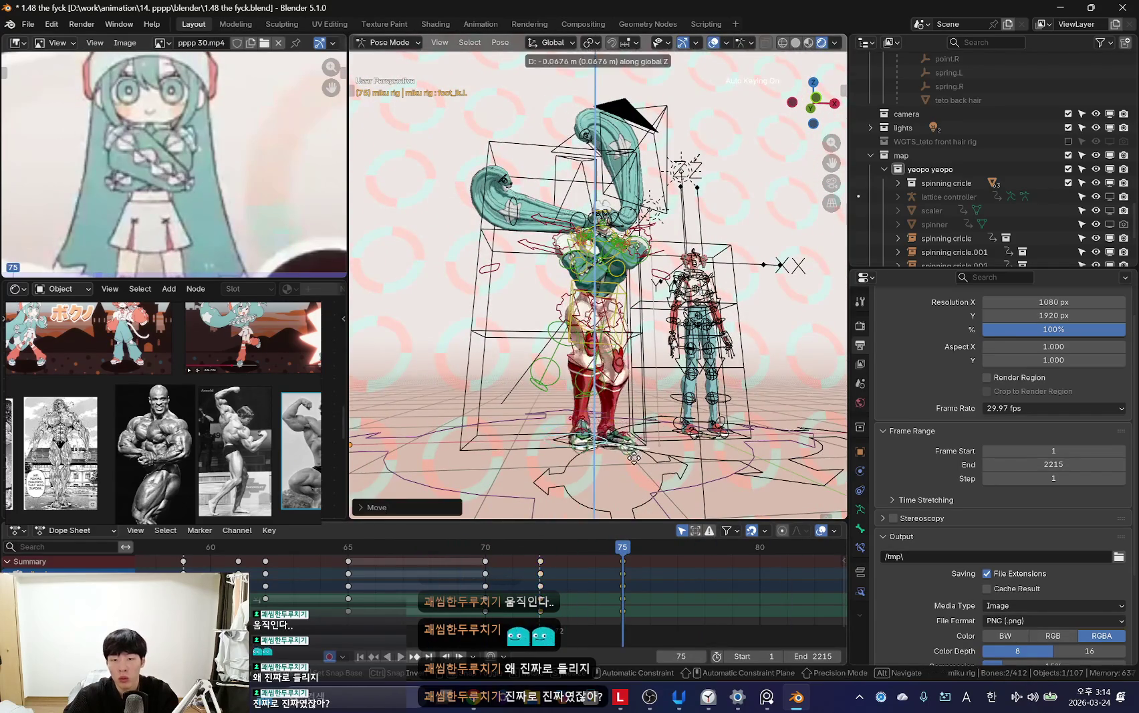
pyautogui.click(615, 517)
pyautogui.press('i')
pyautogui.press('Down')
pyautogui.press('Up')
pyautogui.hotkey('shift', 'alt', 'z')
# Step: Play back the motion and inspect frames 72 and 75 from a low side view
pyautogui.press('space')
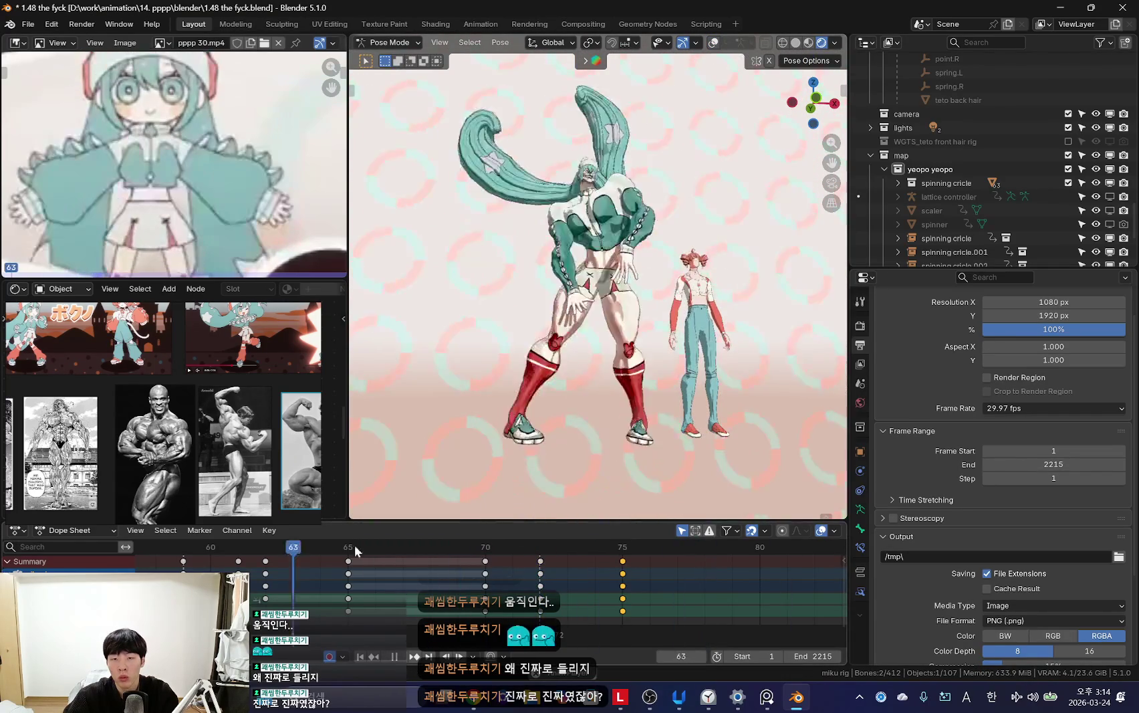
pyautogui.scroll(-4, 464, 585)
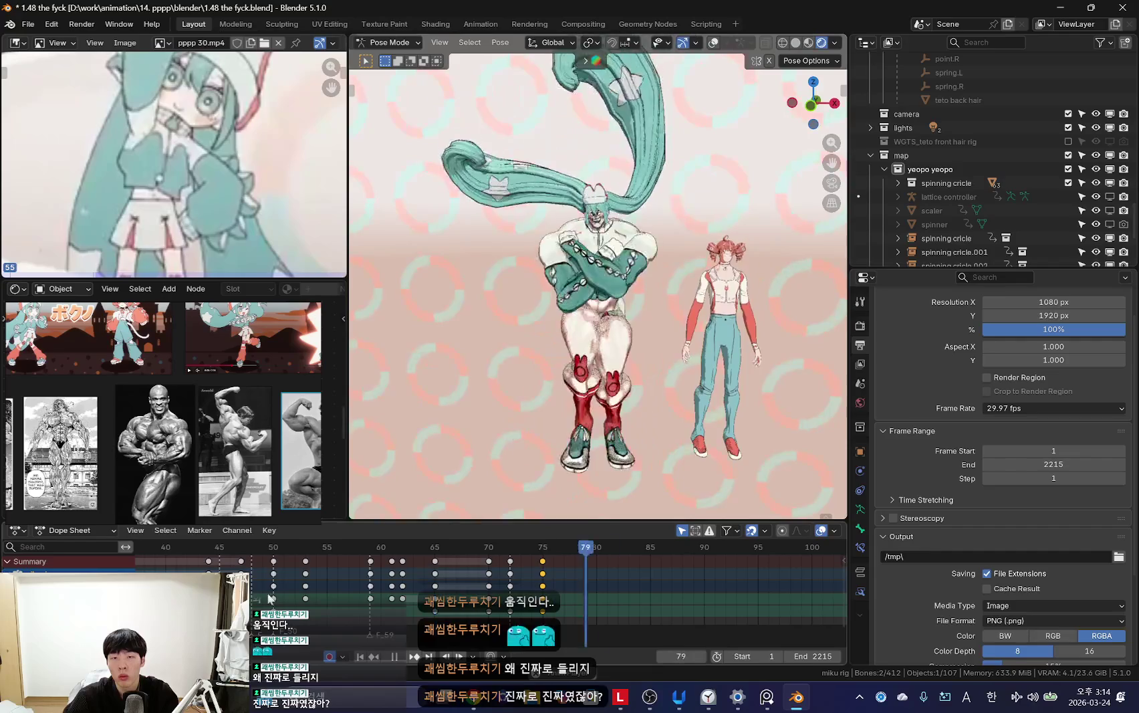
pyautogui.scroll(-3, 605, 405)
pyautogui.scroll(-2, 311, 595)
pyautogui.scroll(-4, 311, 599)
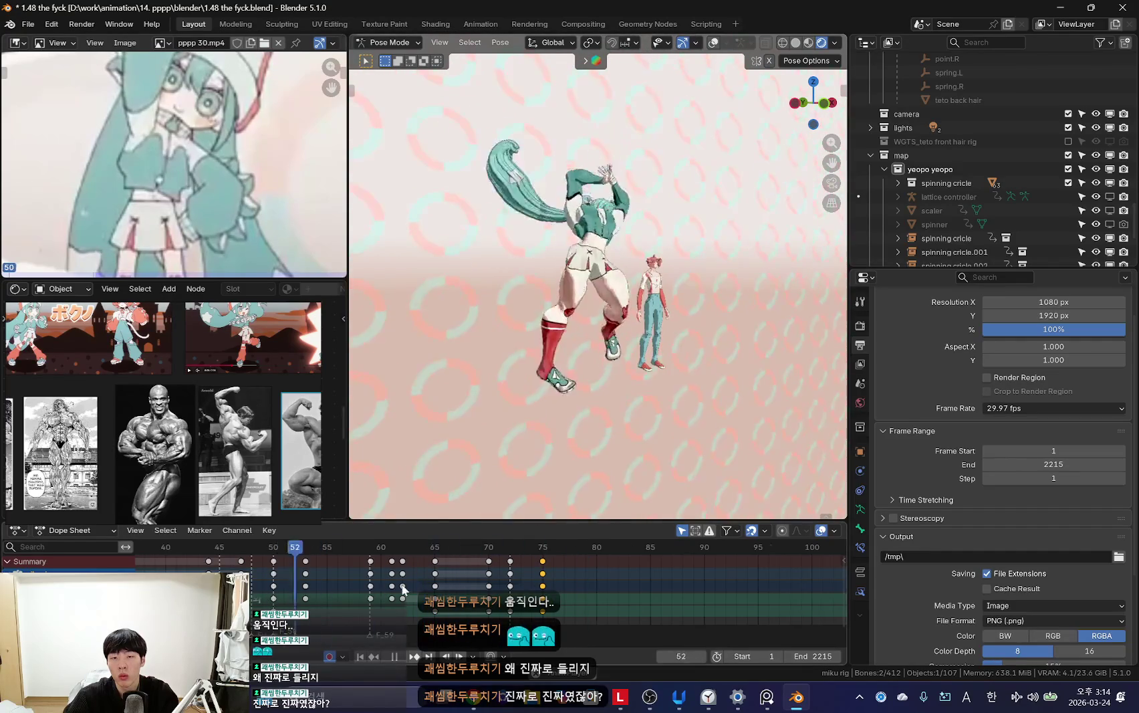
pyautogui.scroll(3, 631, 419)
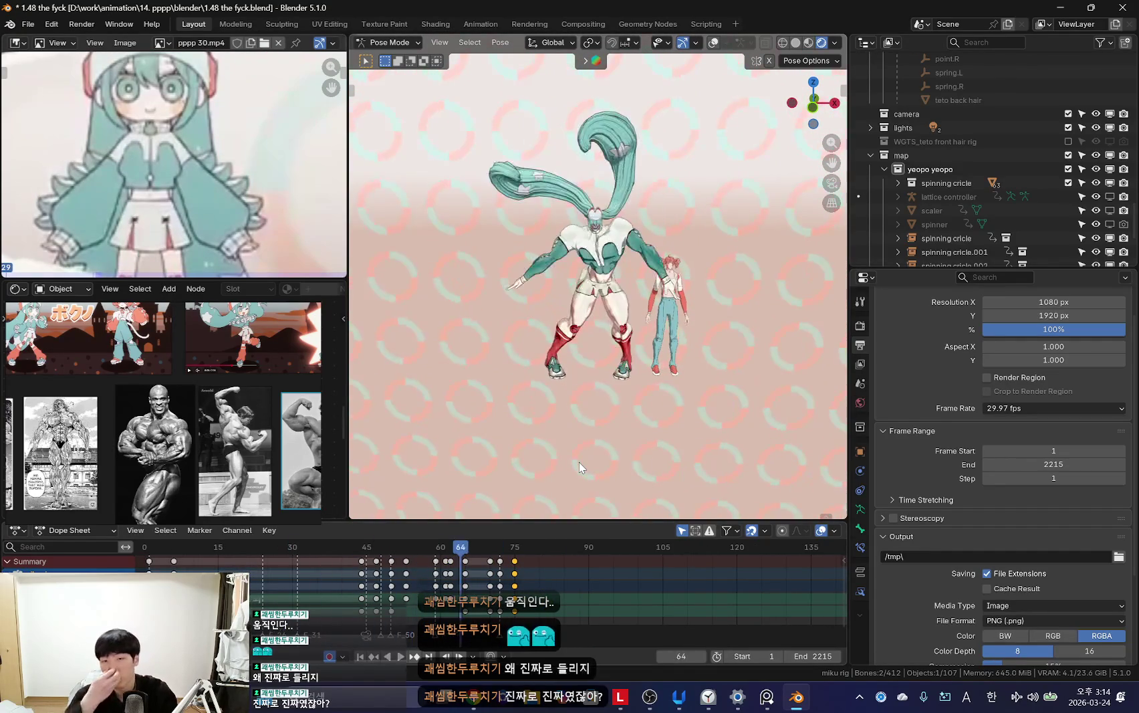
pyautogui.press('space')
pyautogui.press('Right')
pyautogui.scroll(4, 535, 474)
pyautogui.moveTo(493, 488)
pyautogui.mouseDown(button='middle')
pyautogui.moveTo(640, 397)
pyautogui.moveTo(467, 432)
pyautogui.mouseUp(button='middle')
pyautogui.scroll(-3, 466, 432)
pyautogui.scroll(2, 467, 431)
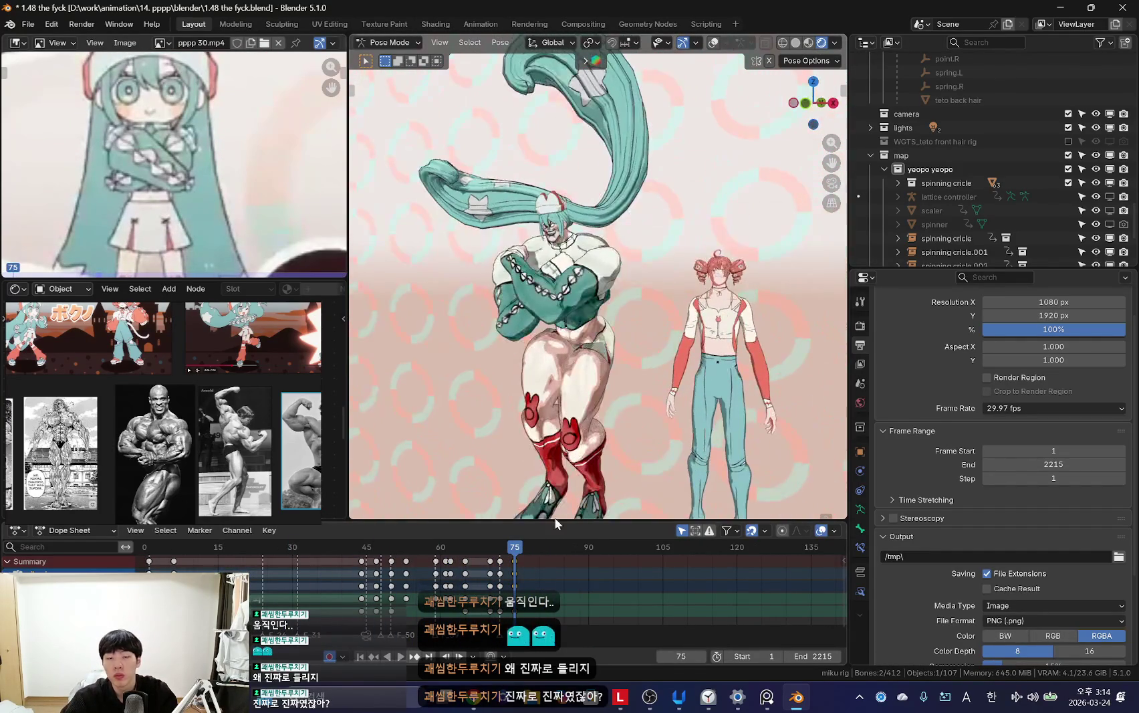
pyautogui.press('Up')
pyautogui.scroll(5, 491, 588)
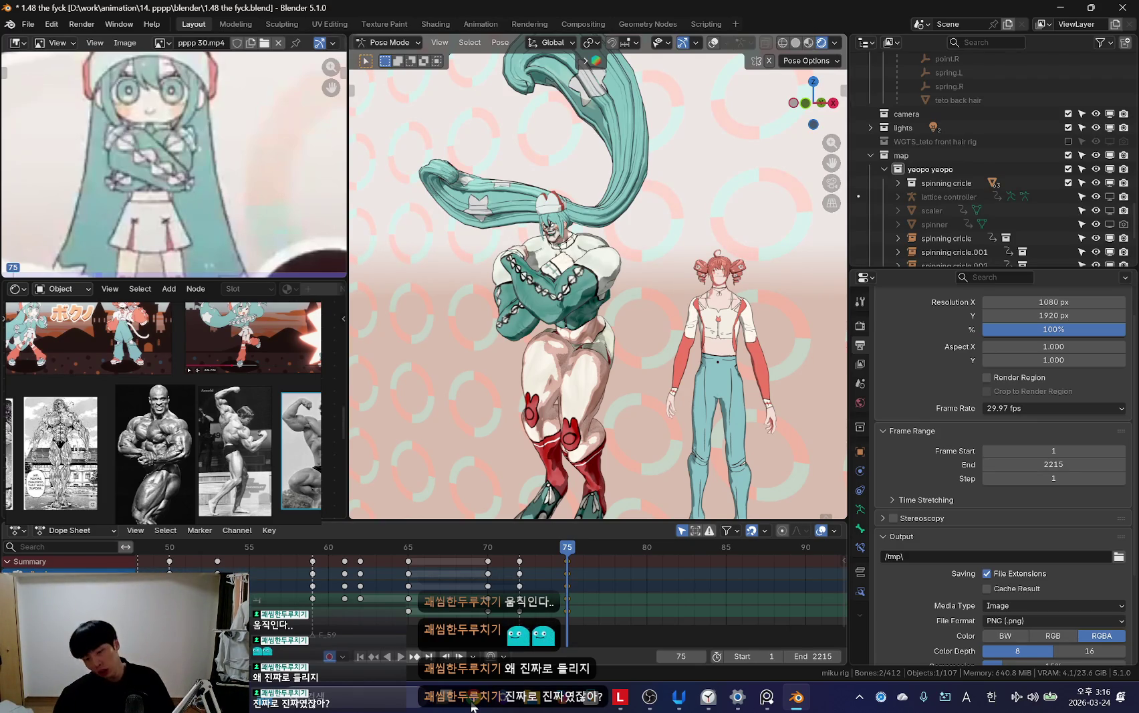
# Step: Play the animation through the scene camera, orbit out, then play it in reverse
pyautogui.press('space')
pyautogui.press('KP_0')
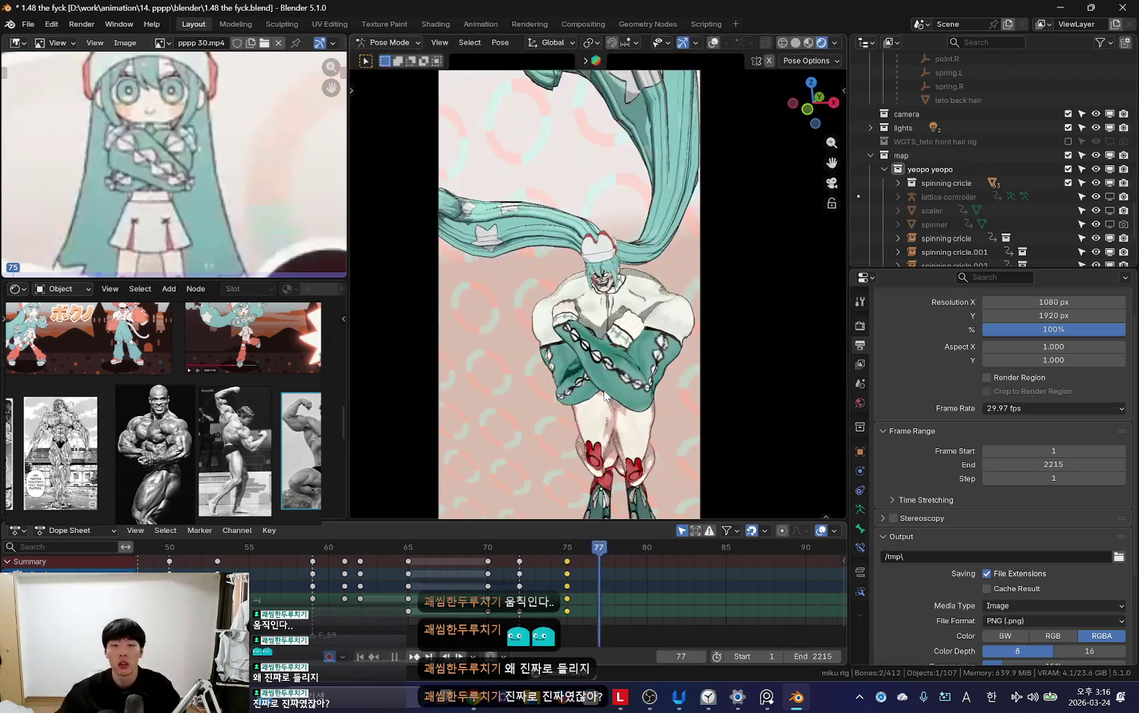
pyautogui.click(368, 552)
pyautogui.scroll(-4, 367, 550)
pyautogui.moveTo(555, 334); pyautogui.dragTo(555, 361, button='middle')
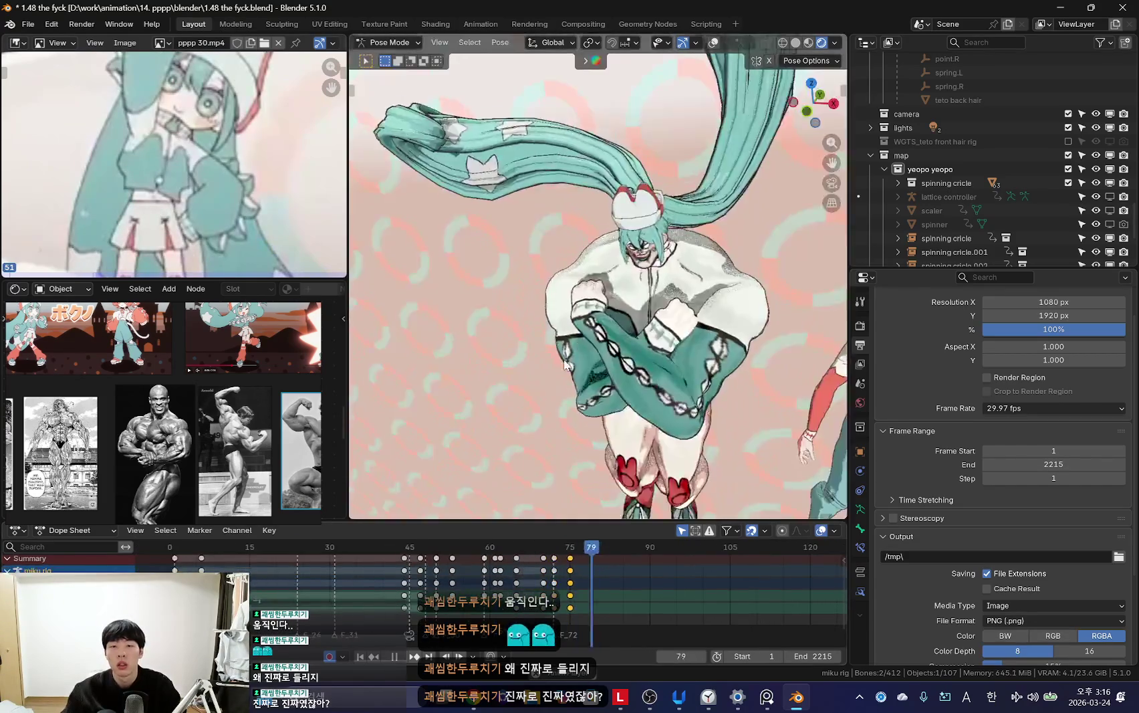
pyautogui.scroll(-5, 556, 361)
pyautogui.scroll(1, 558, 388)
pyautogui.scroll(5, 579, 414)
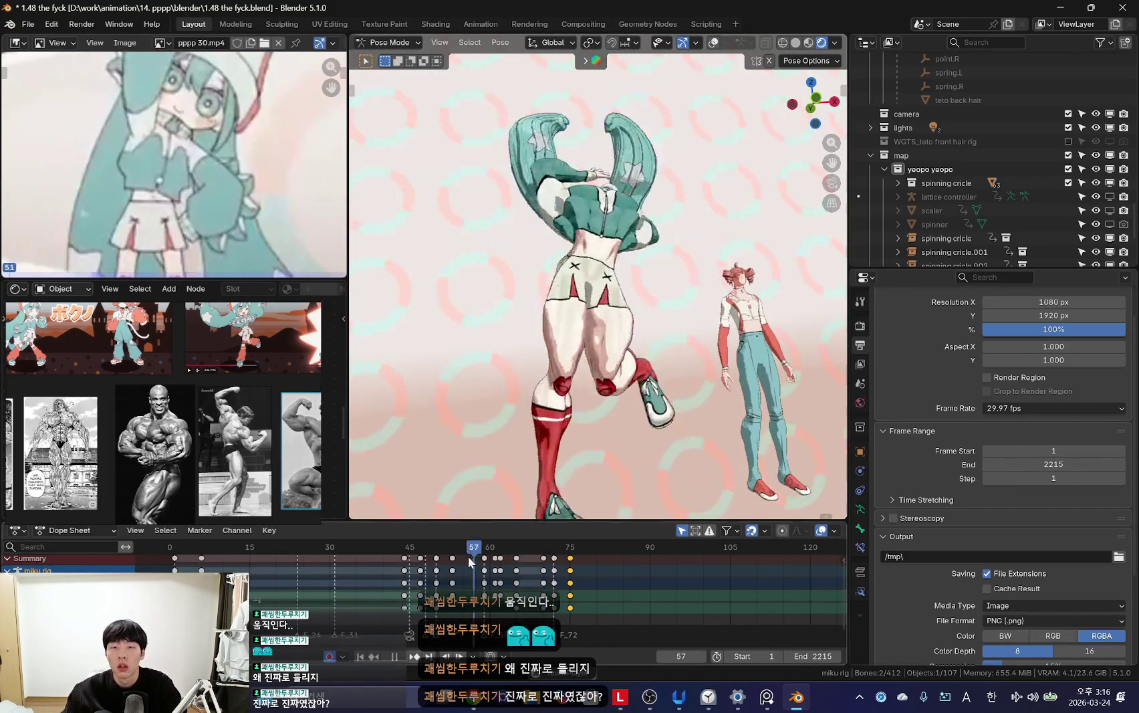
pyautogui.hotkey('shift', 'ctrl', 'space')
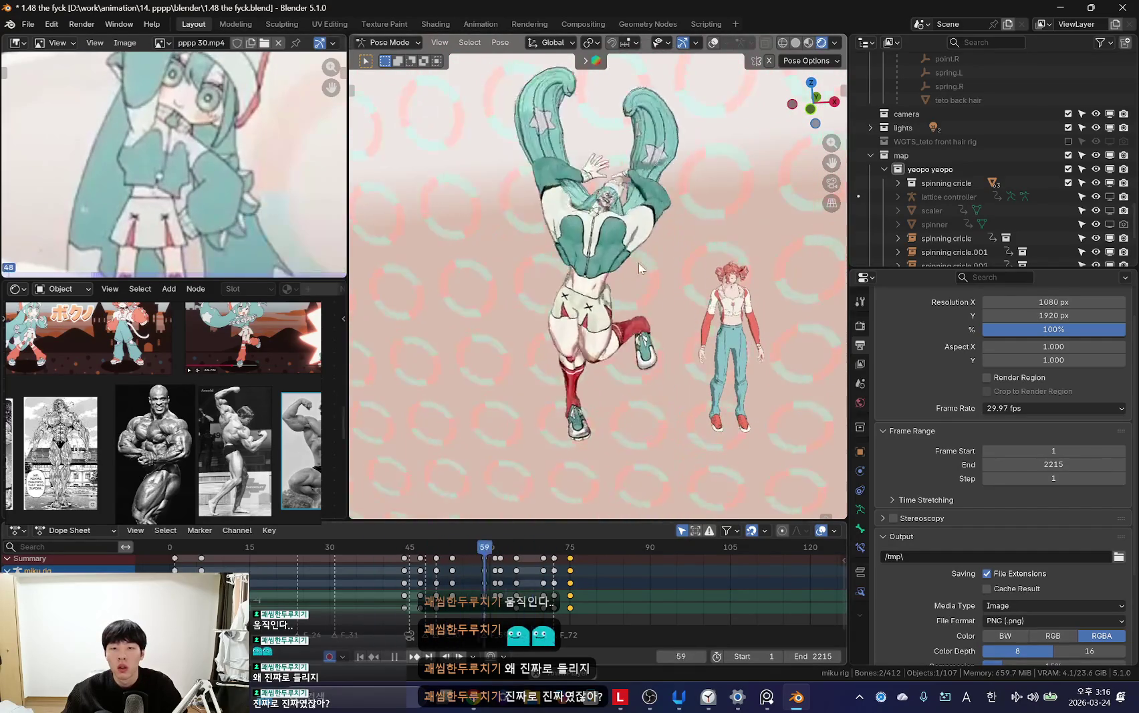
# Step: Stop playback, undo the last two changes, and scrub the timeline around frame 65
pyautogui.press('space')
pyautogui.hotkey('shift', 'alt', 'z')
pyautogui.scroll(3, 486, 586)
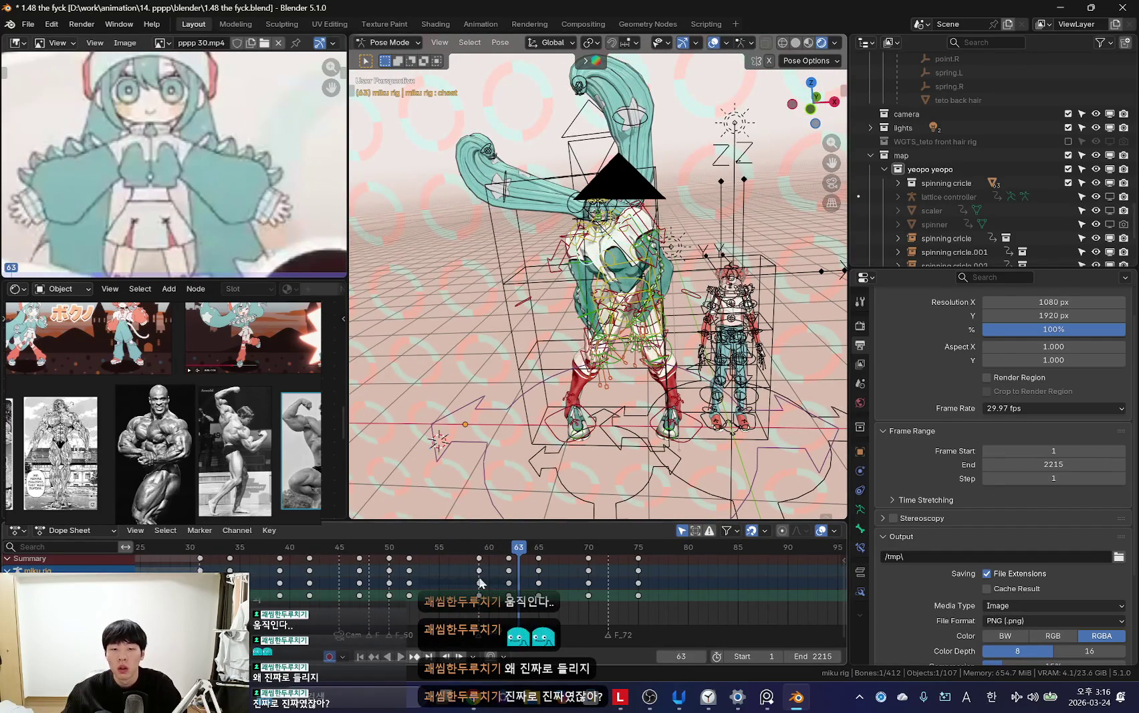
pyautogui.hotkey('shift', 'ctrl', 'space')
pyautogui.press('Escape')
pyautogui.hotkey('shift', 'alt', 'z')
pyautogui.scroll(2, 514, 589)
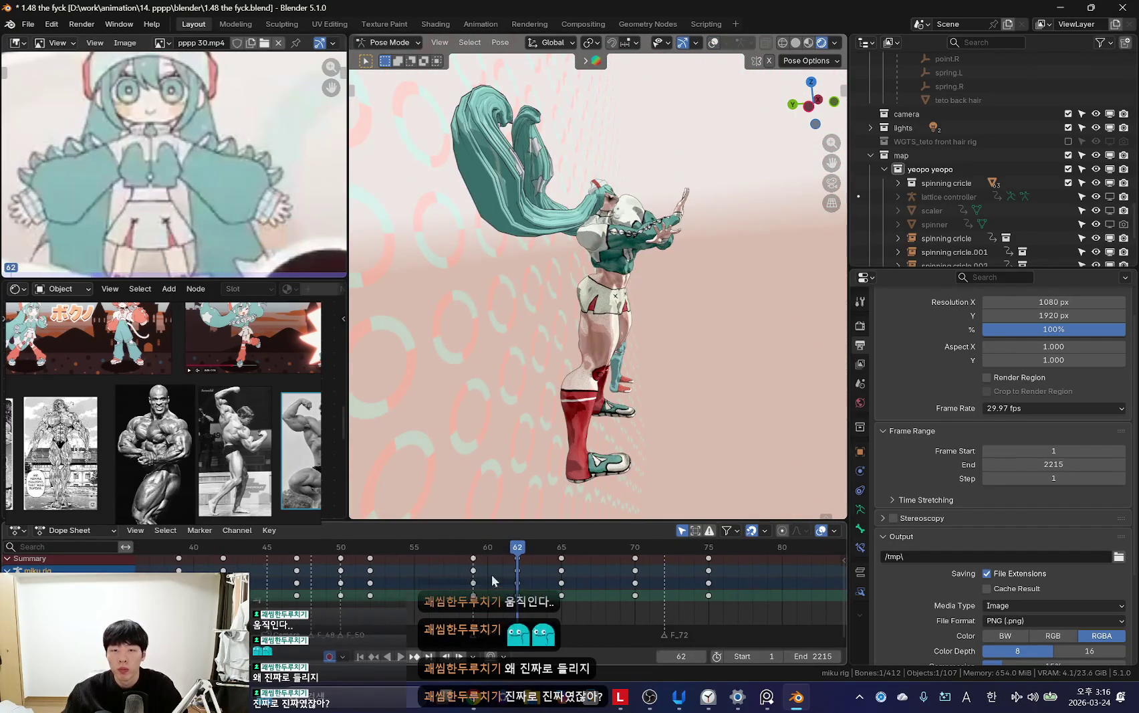
pyautogui.hotkey('ctrl', 'z')
pyautogui.hotkey('ctrl', 'z')
pyautogui.hotkey('ctrl', 'z')
pyautogui.hotkey('ctrl', 'z')
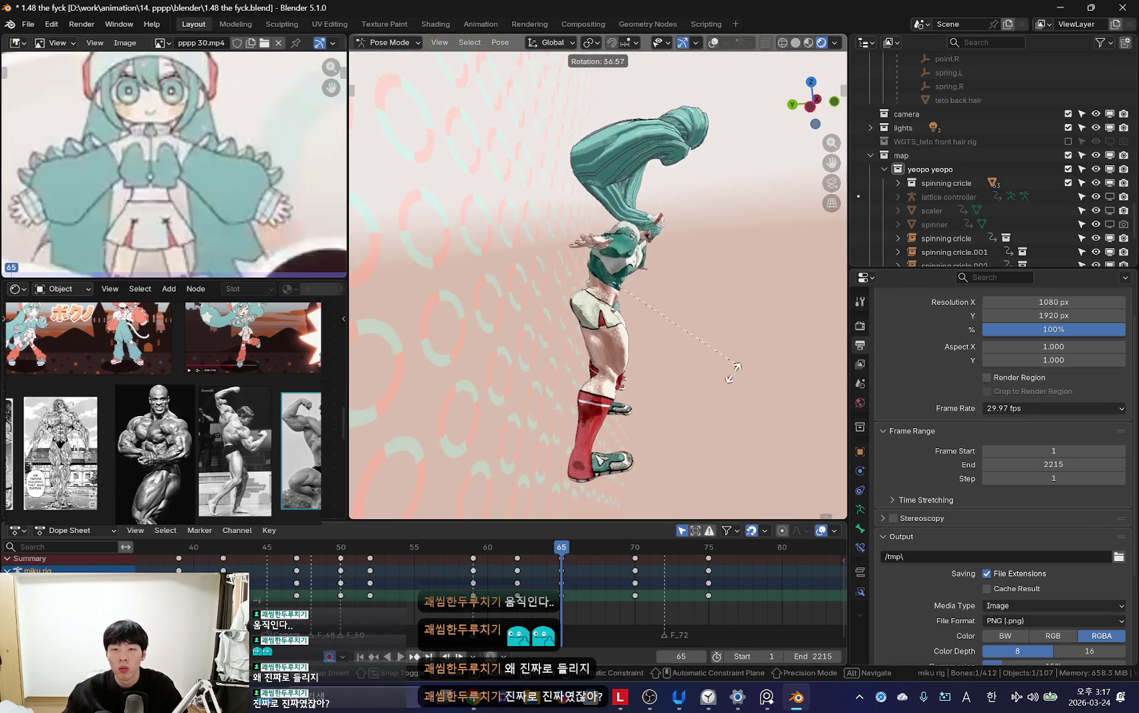
pyautogui.hotkey('ctrl', 'z')
pyautogui.hotkey('ctrl', 'z')
pyautogui.moveTo(477, 605); pyautogui.dragTo(635, 595)
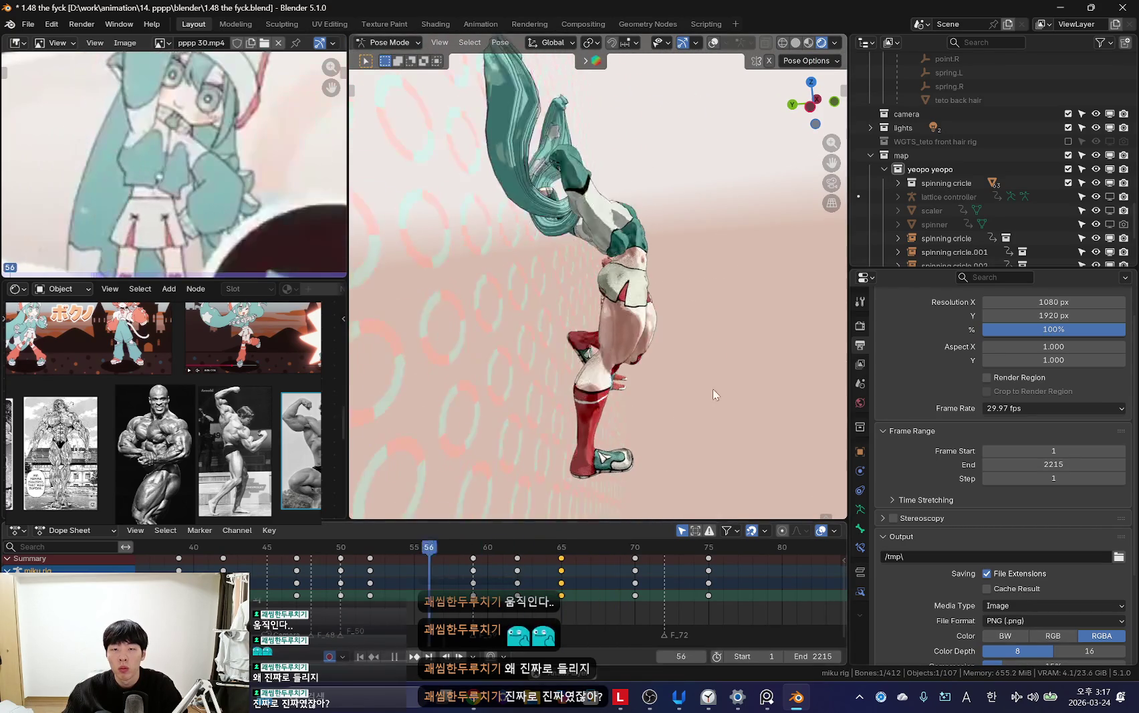
pyautogui.moveTo(454, 609)
pyautogui.mouseDown()
pyautogui.moveTo(361, 554)
pyautogui.moveTo(588, 602)
pyautogui.moveTo(575, 602)
pyautogui.mouseUp()
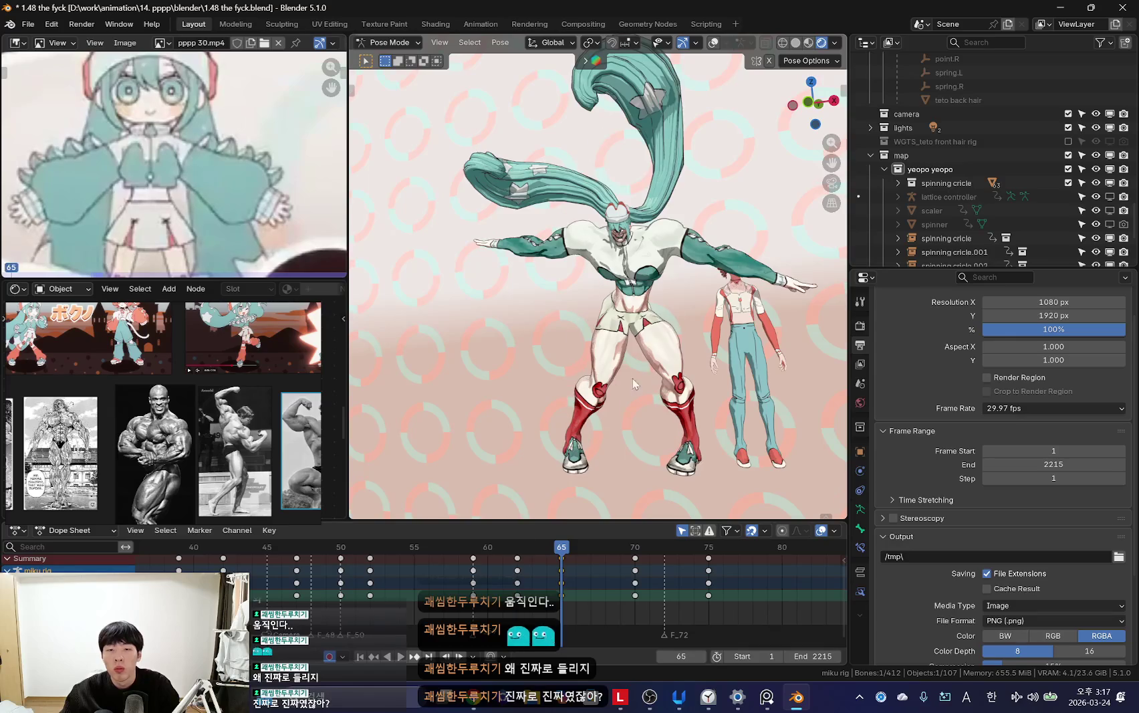
# Step: Rotate the upper body into a tilted lean at frame 65 and play it back
pyautogui.press('r')
pyautogui.click(433, 578)
pyautogui.press('space')
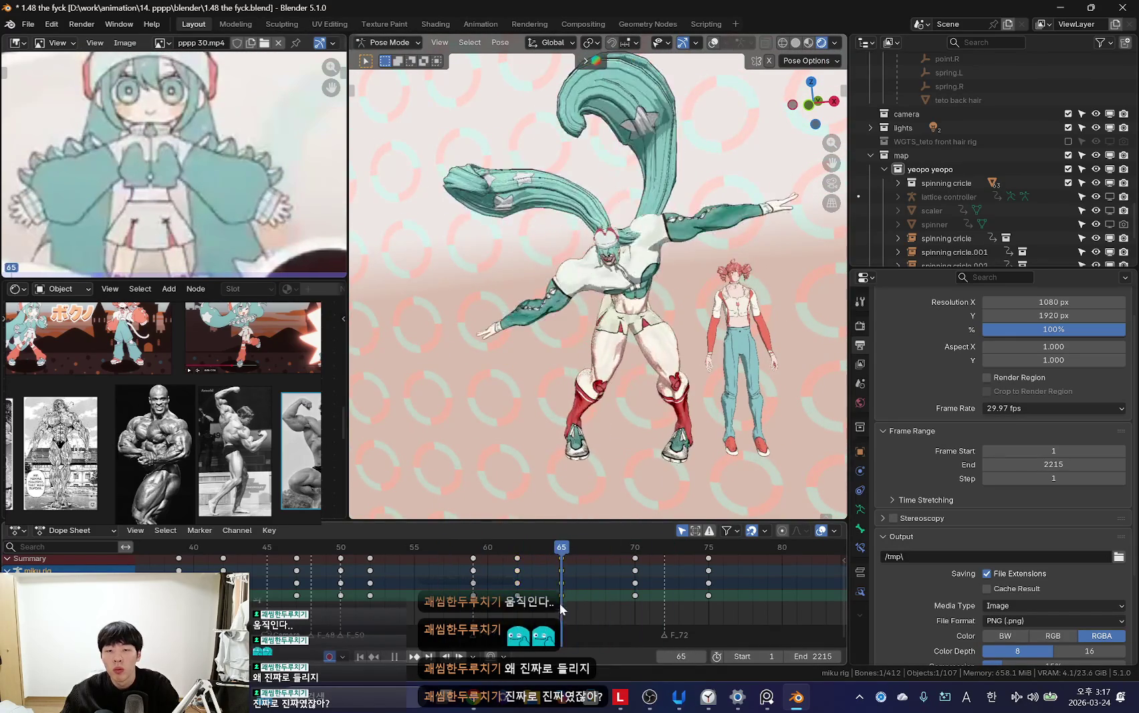
pyautogui.press('Escape')
pyautogui.press('space')
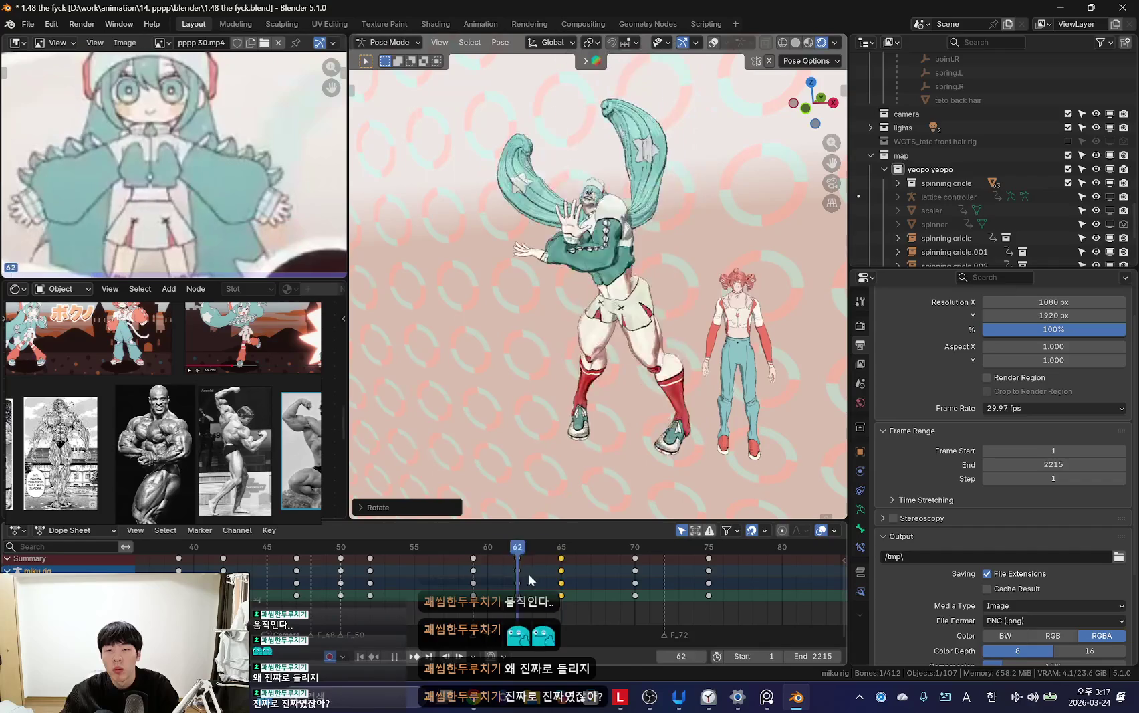
# Step: Review frames 59–70, select the frame 65 keys, and return to frame 65
pyautogui.moveTo(472, 586); pyautogui.dragTo(633, 591)
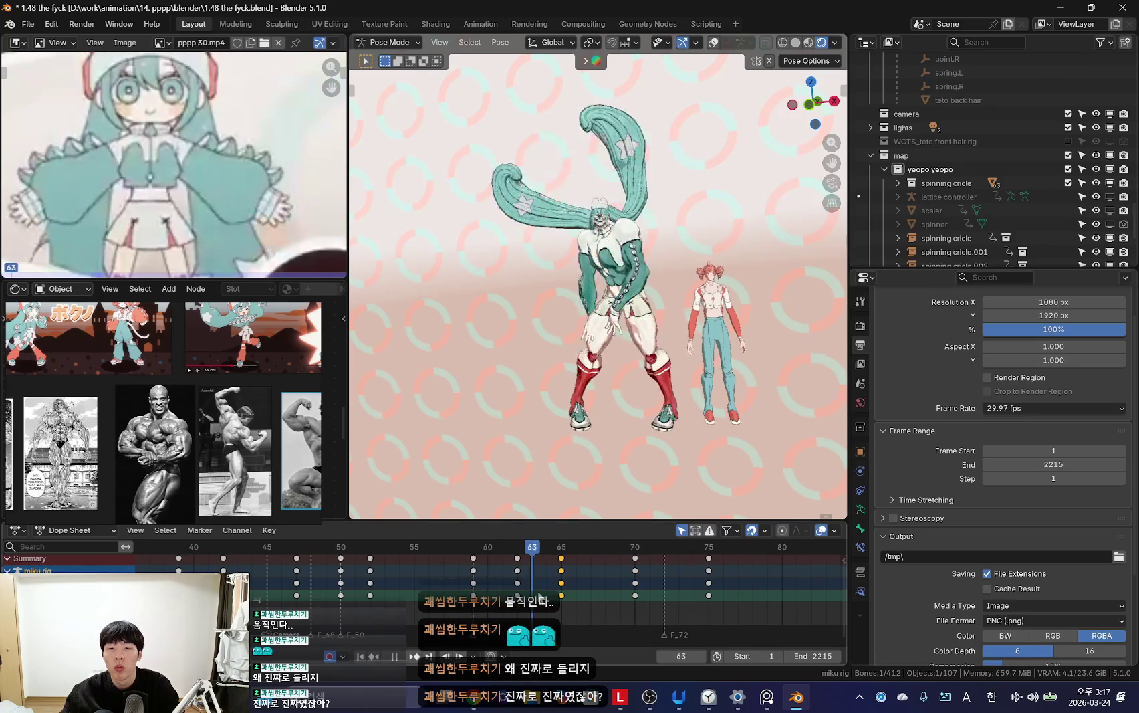
pyautogui.click(566, 590)
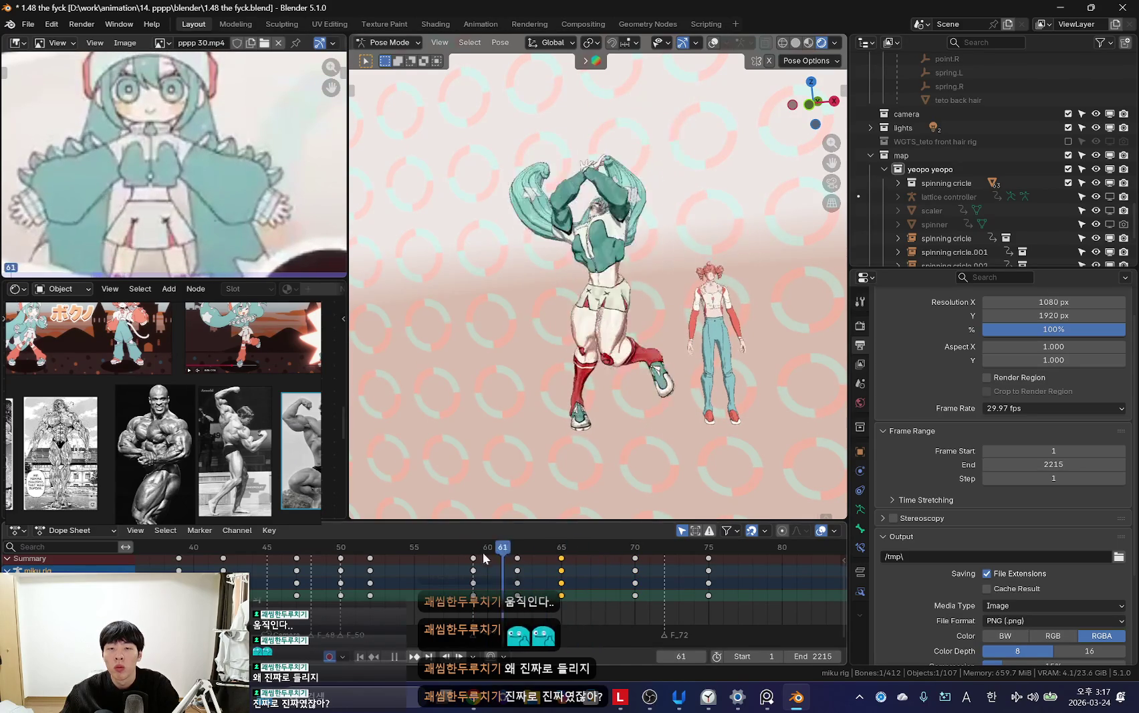
pyautogui.press('space')
pyautogui.press('space')
pyautogui.moveTo(620, 440)
pyautogui.mouseDown(button='middle')
pyautogui.moveTo(560, 512)
pyautogui.moveTo(654, 378)
pyautogui.mouseUp(button='middle')
pyautogui.moveTo(414, 599); pyautogui.dragTo(560, 600)
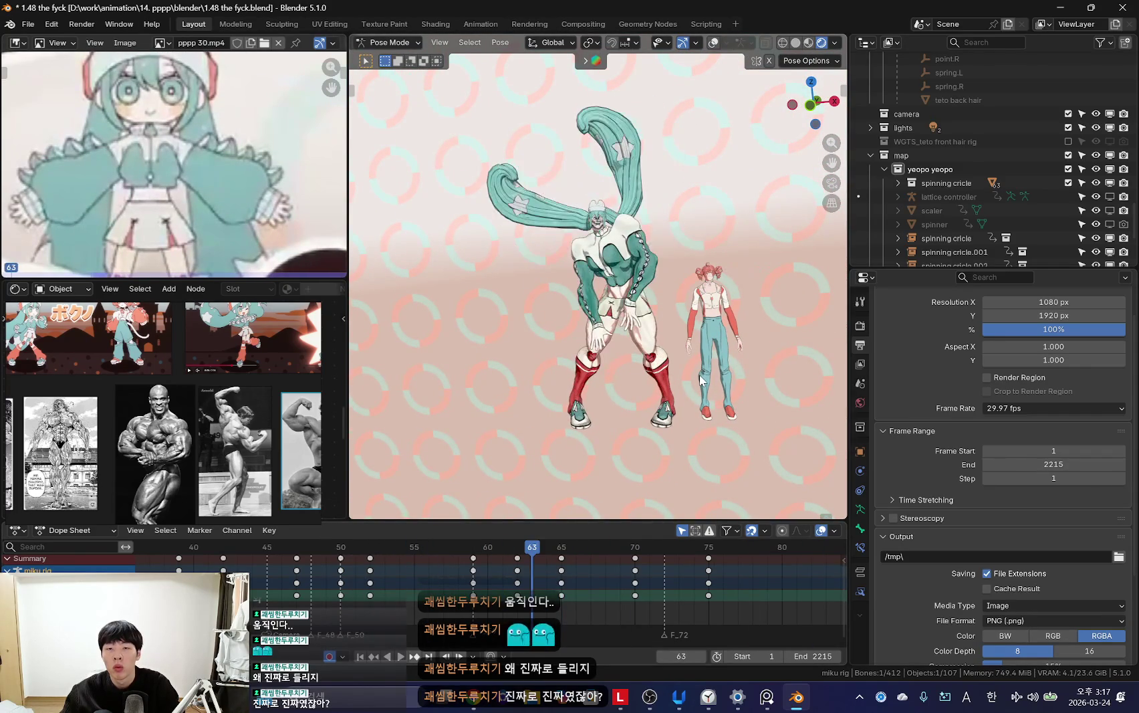
pyautogui.scroll(-3, 565, 562)
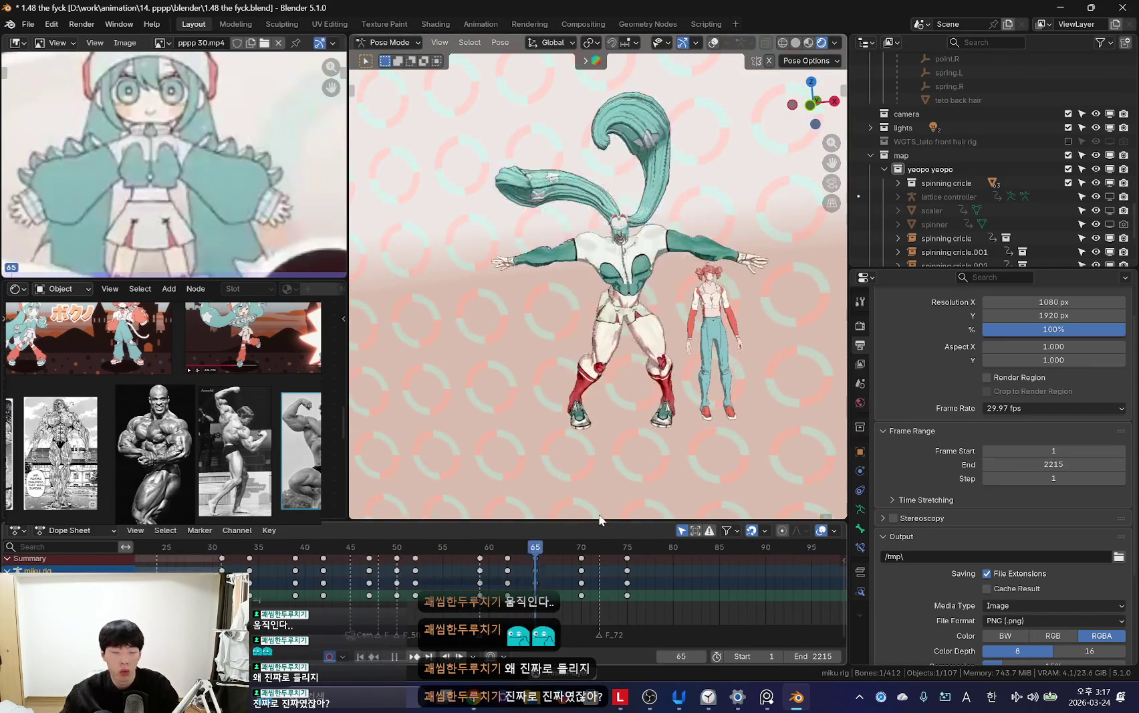
# Step: Stop playback at frame 83 and add the timeline marker F_83 there
pyautogui.press('a')
pyautogui.hotkey('shift', 'alt', 'z')
pyautogui.scroll(3, 545, 575)
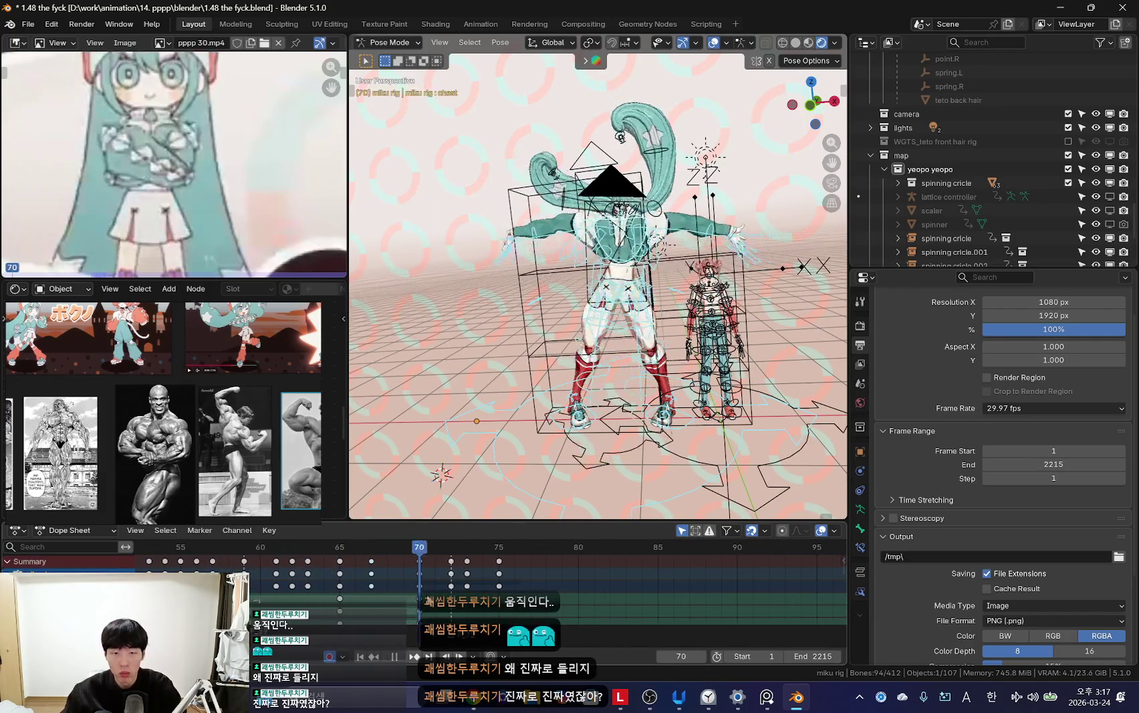
pyautogui.hotkey('shift', 'alt', 'z')
pyautogui.moveTo(602, 460)
pyautogui.mouseDown(button='middle')
pyautogui.moveTo(701, 417)
pyautogui.moveTo(631, 525)
pyautogui.mouseUp(button='middle')
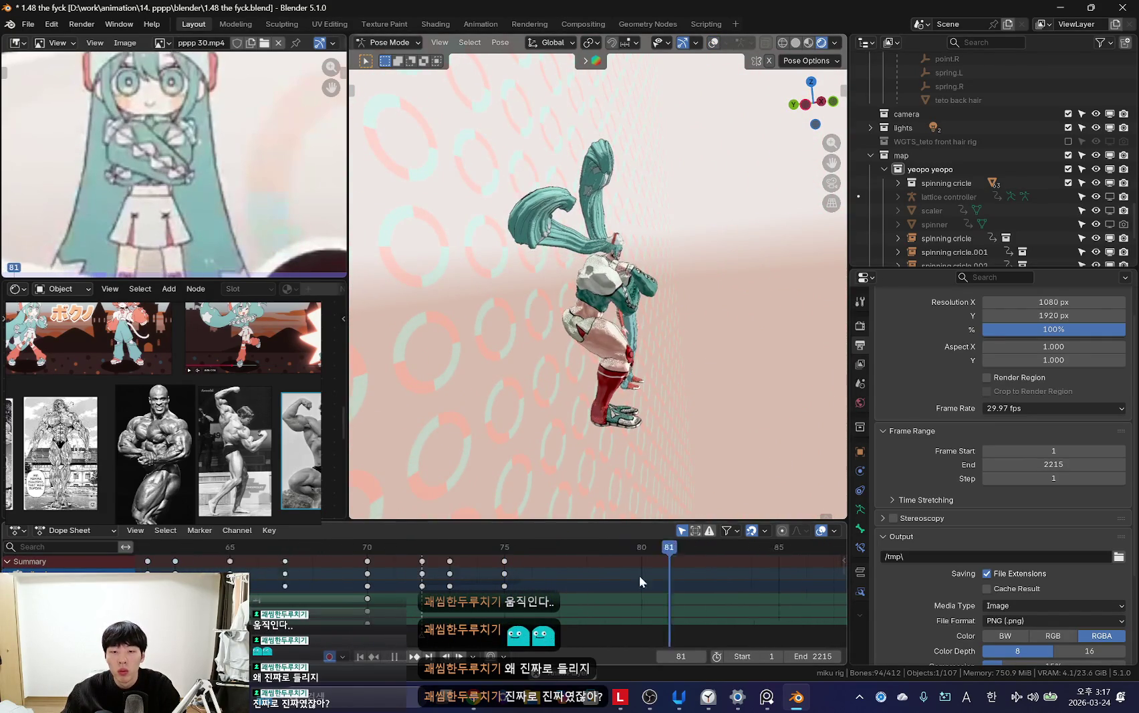
pyautogui.scroll(-2, 605, 598)
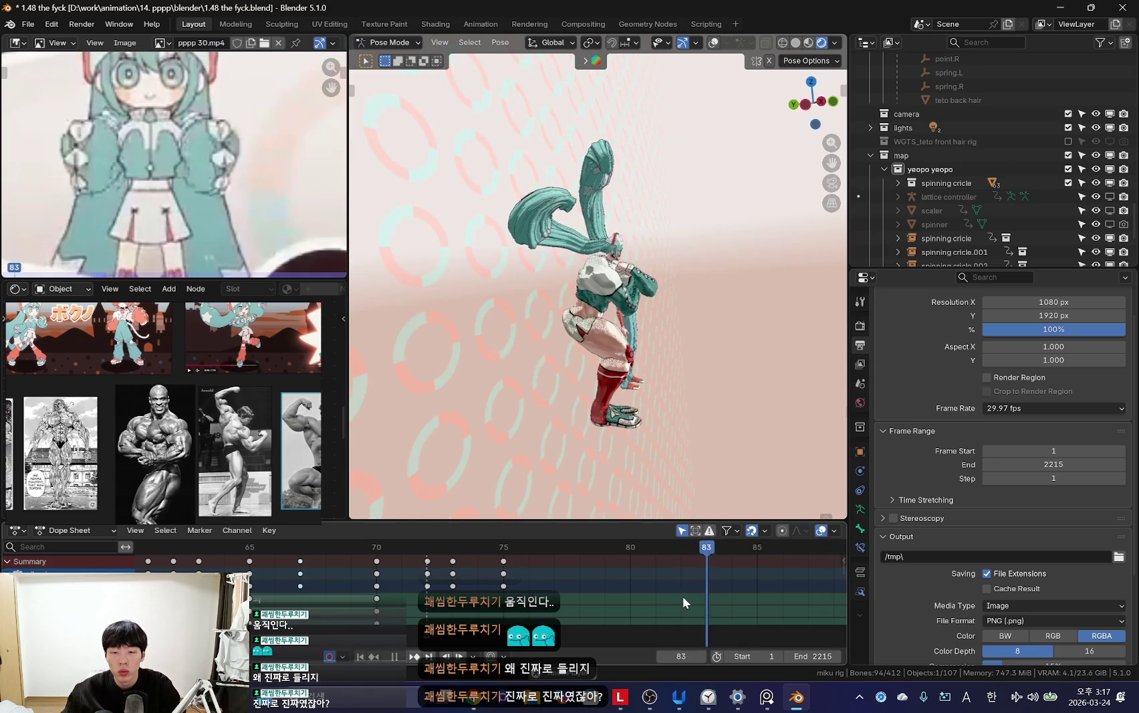
pyautogui.press('space')
pyautogui.press('m')
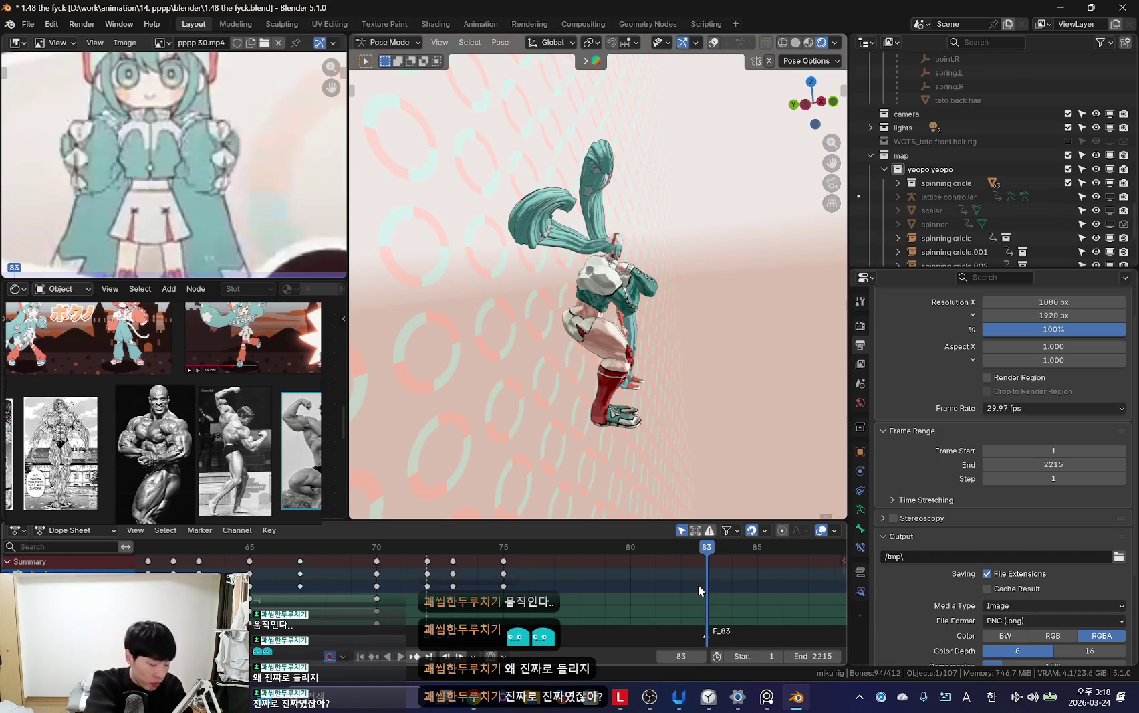
# Step: Return to frame 64 and replay from the front view, stopping at frame 75
pyautogui.hotkey('ctrl', 'z')
pyautogui.press('KP_1')
pyautogui.press('space')
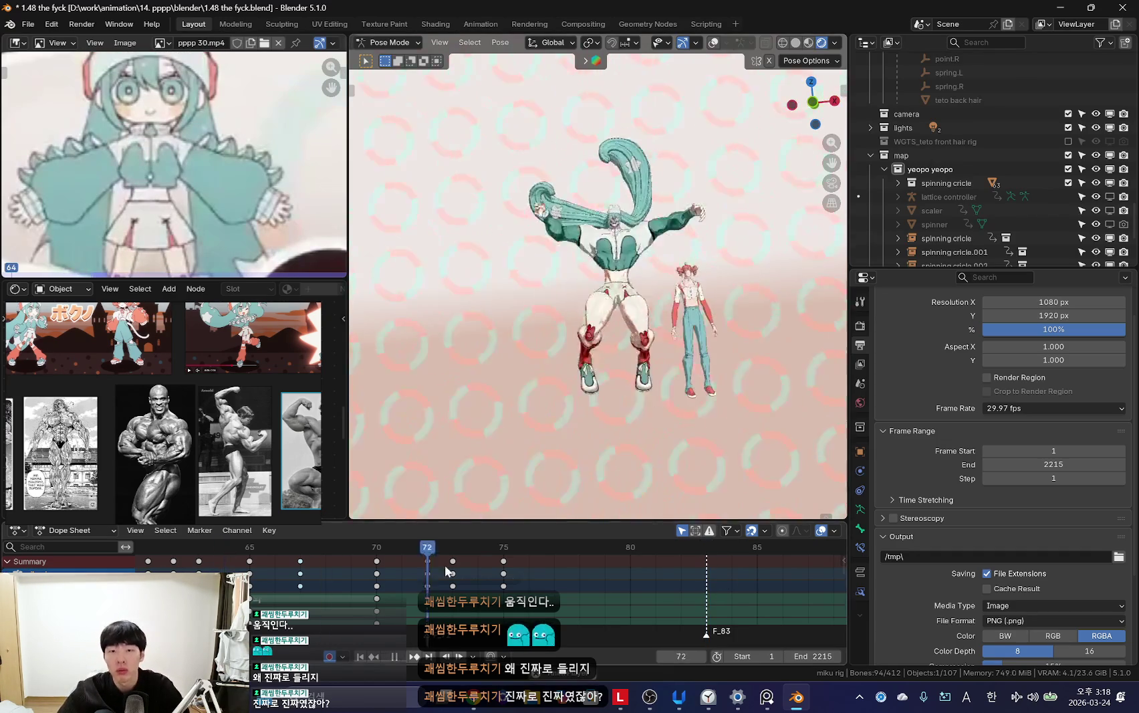
pyautogui.scroll(2, 567, 577)
pyautogui.press('space')
pyautogui.hotkey('shift', 'alt', 'z')
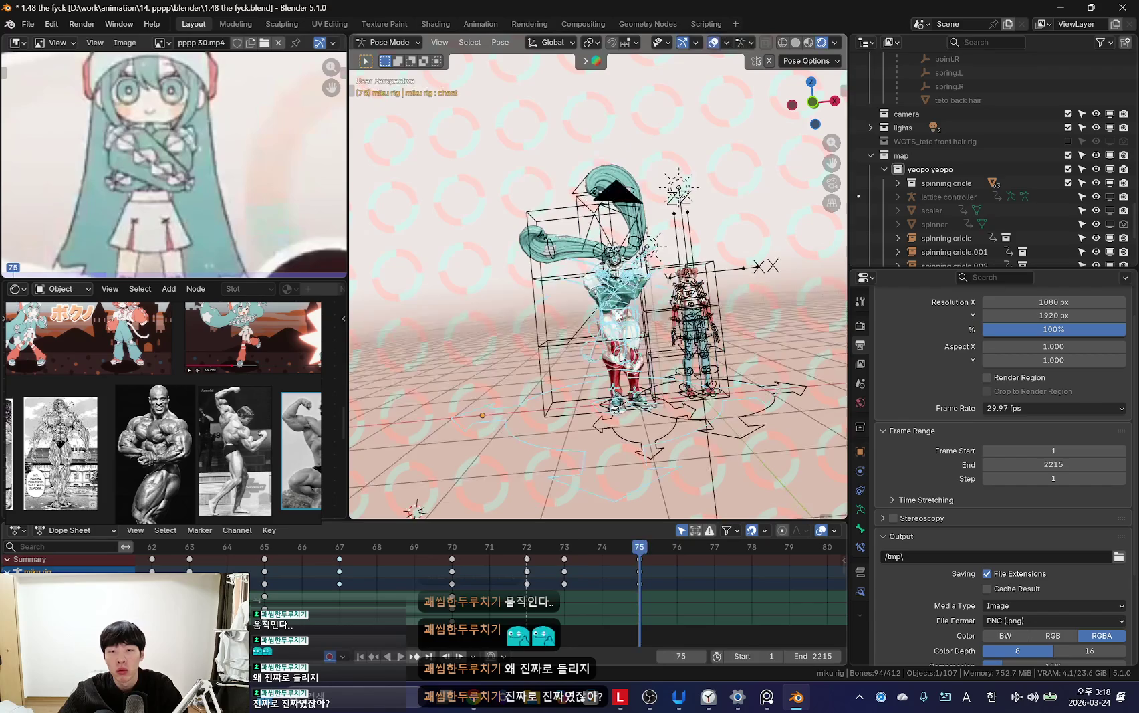
# Step: Keyframe location, rotation and scale for the selected bones at frame 75
pyautogui.moveTo(636, 401); pyautogui.dragTo(641, 401, button='middle')
pyautogui.press('i')
pyautogui.click(575, 485)
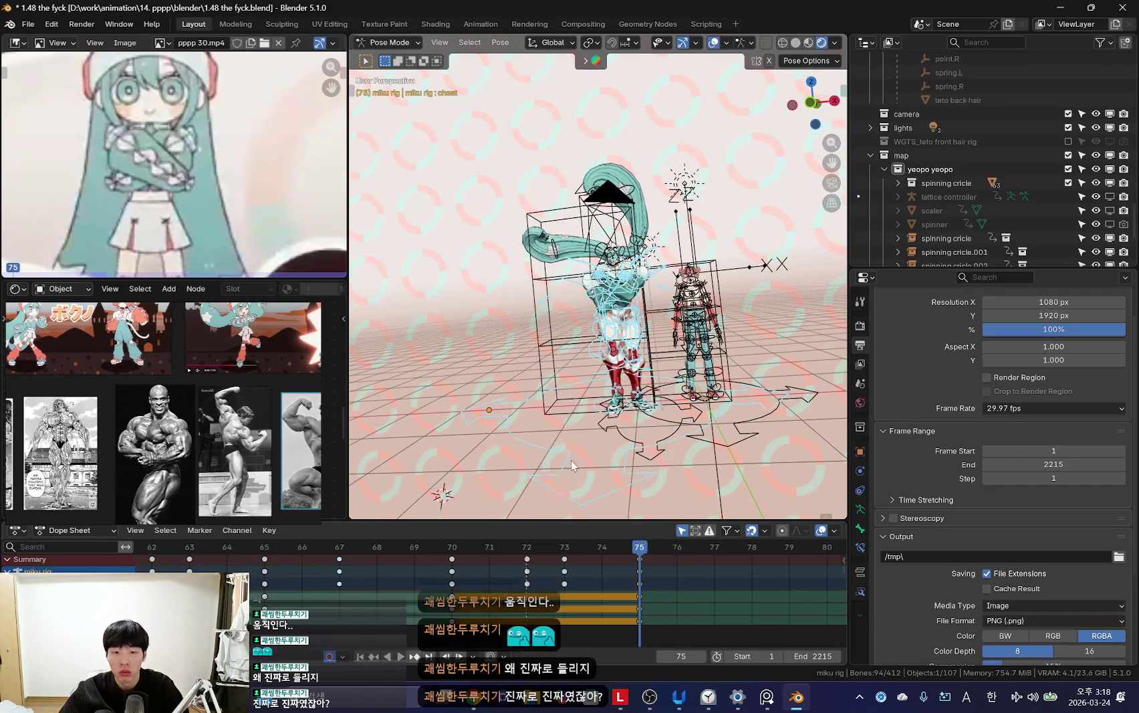
pyautogui.press('i')
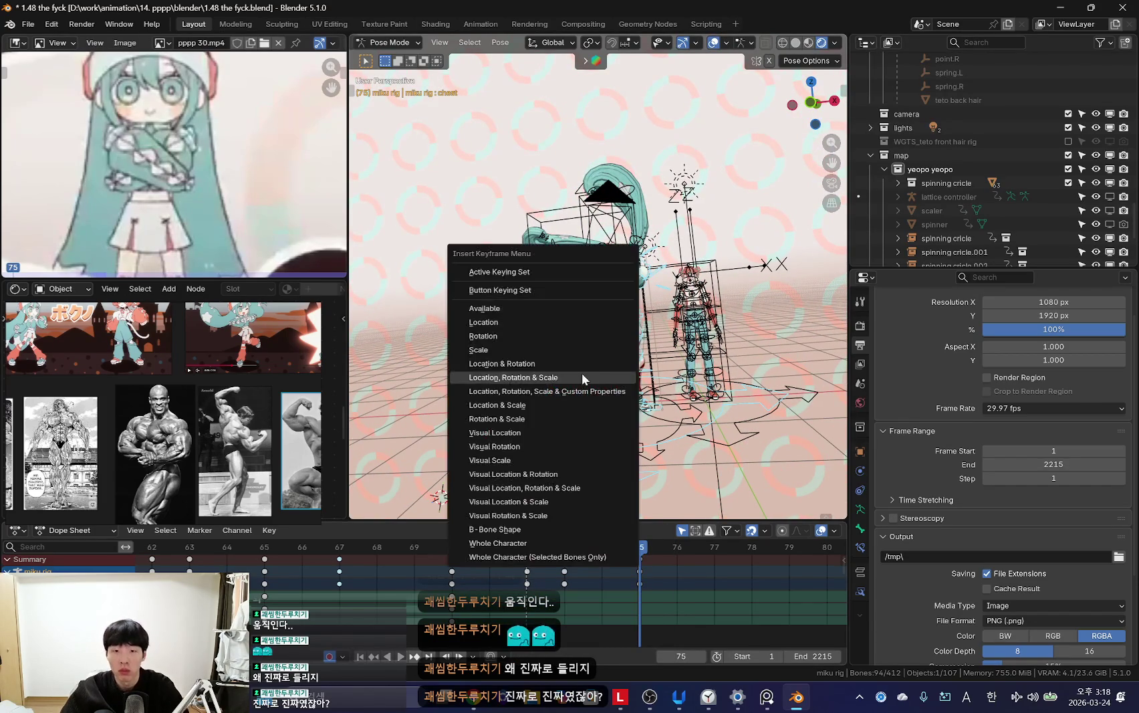
pyautogui.click(587, 370)
# Step: From the front view, select a leg bone and rotate the knee to re-pose the legs
pyautogui.press('KP_1')
pyautogui.hotkey('shift', 'alt', 'z')
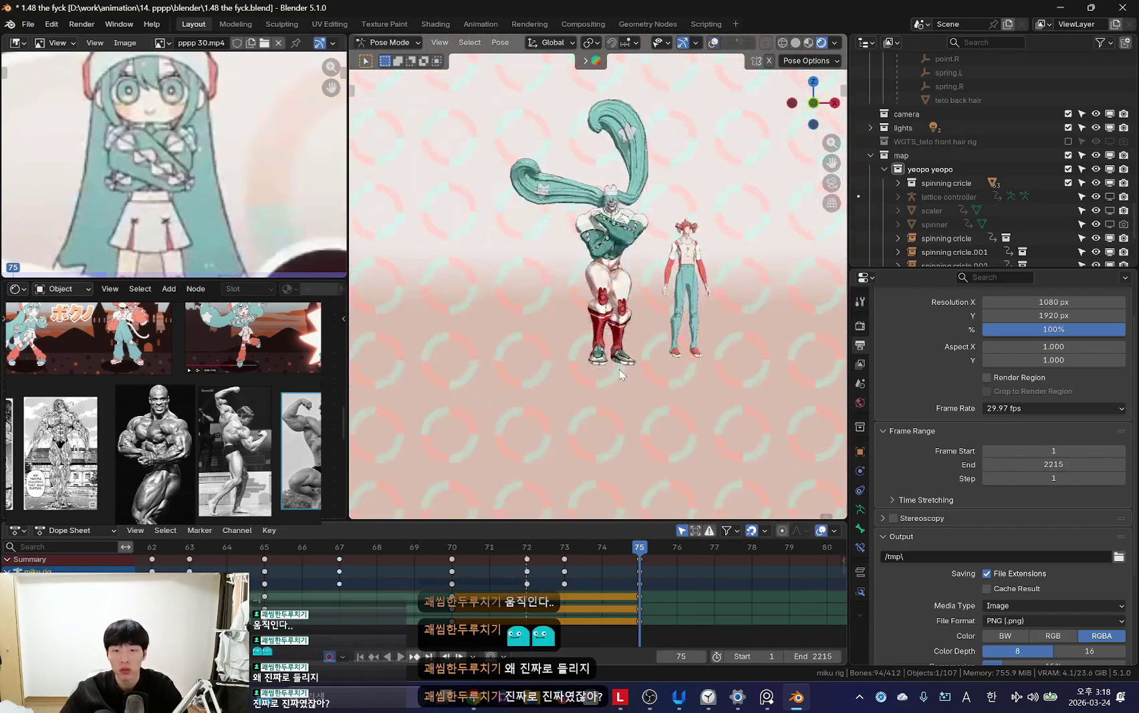
pyautogui.hotkey('shift', 'alt', 'z')
pyautogui.scroll(3, 588, 369)
pyautogui.click(579, 359)
pyautogui.hotkey('shift', 'alt', 'z')
pyautogui.hotkey('shift', 'alt', 'z')
pyautogui.hotkey('shift', 'alt', 'z')
pyautogui.press('r')
pyautogui.press('r')
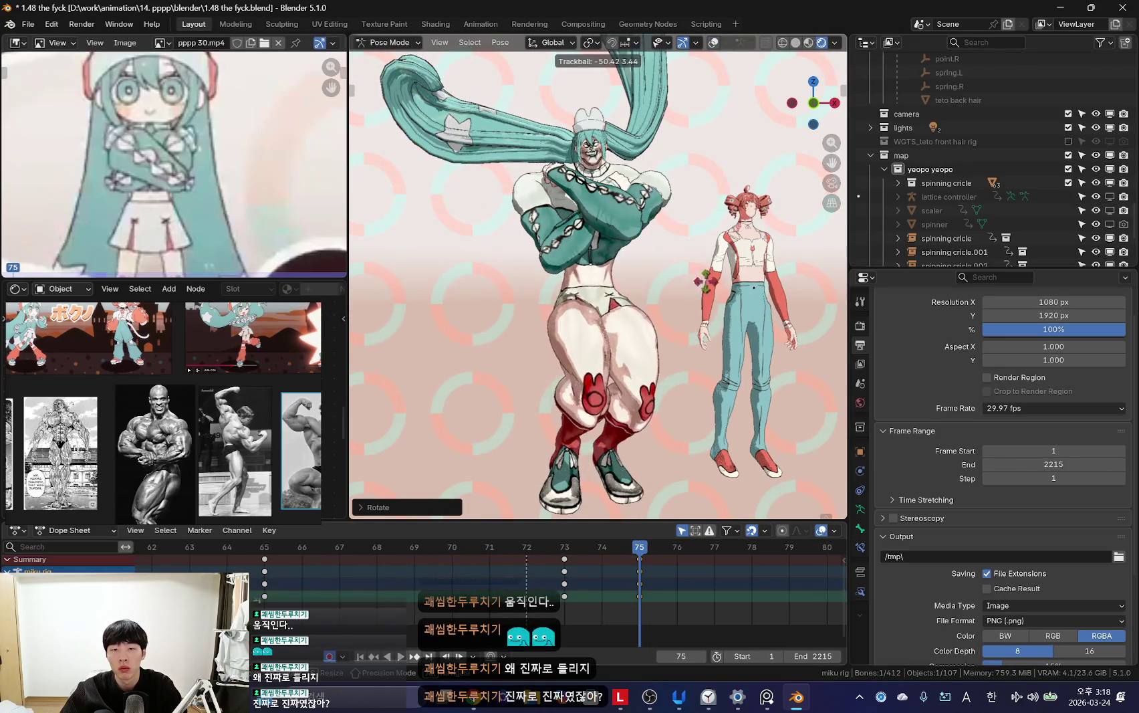
pyautogui.click(691, 254)
# Step: Rotate the selected bone from the side view, then play back and stop at frame 75
pyautogui.press('ctrl+KP_3')
pyautogui.press('r')
pyautogui.click(745, 332)
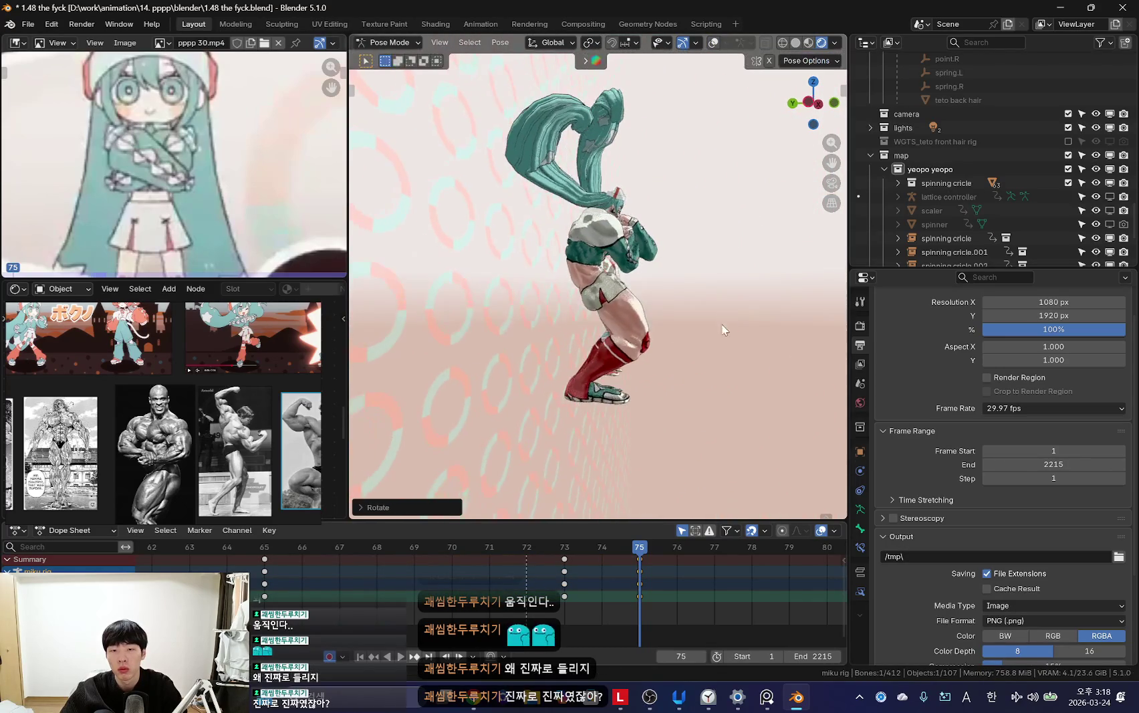
pyautogui.press('KP_1')
pyautogui.scroll(-2, 506, 551)
pyautogui.press('space')
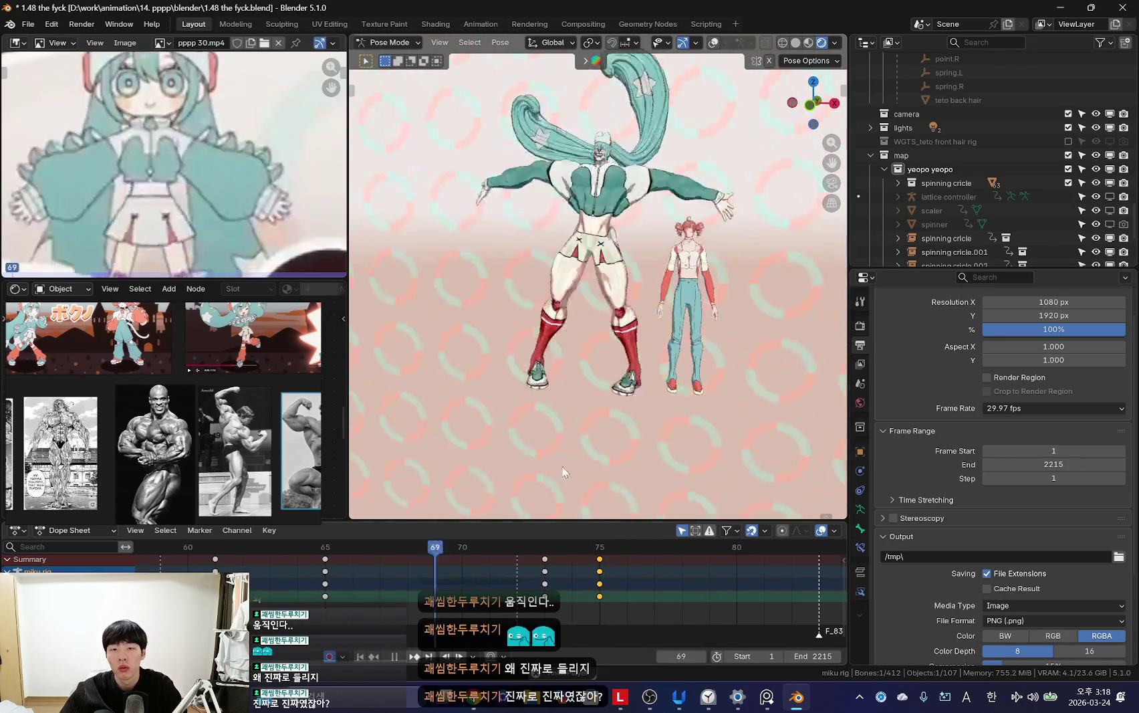
pyautogui.press('space')
# Step: Raise the crossed-arm bones higher by rotating them on the local X axis
pyautogui.moveTo(557, 395); pyautogui.dragTo(583, 366, button='middle')
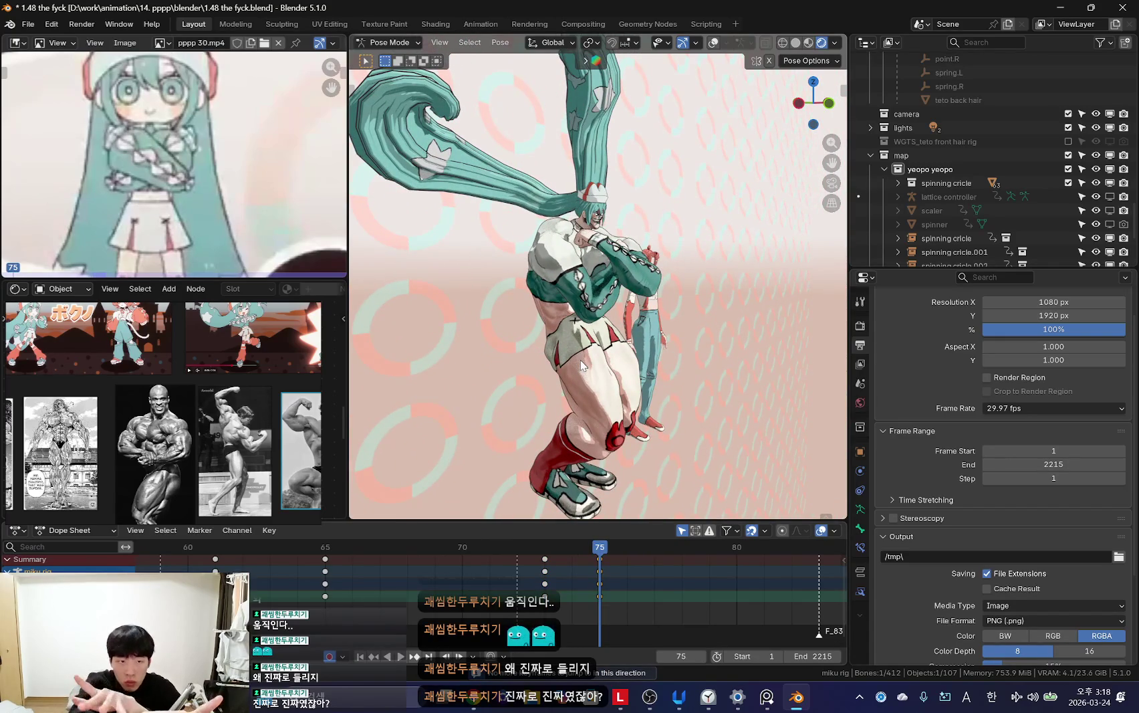
pyautogui.moveTo(581, 365); pyautogui.dragTo(605, 254, button='middle')
pyautogui.hotkey('shift', 'alt', 'z')
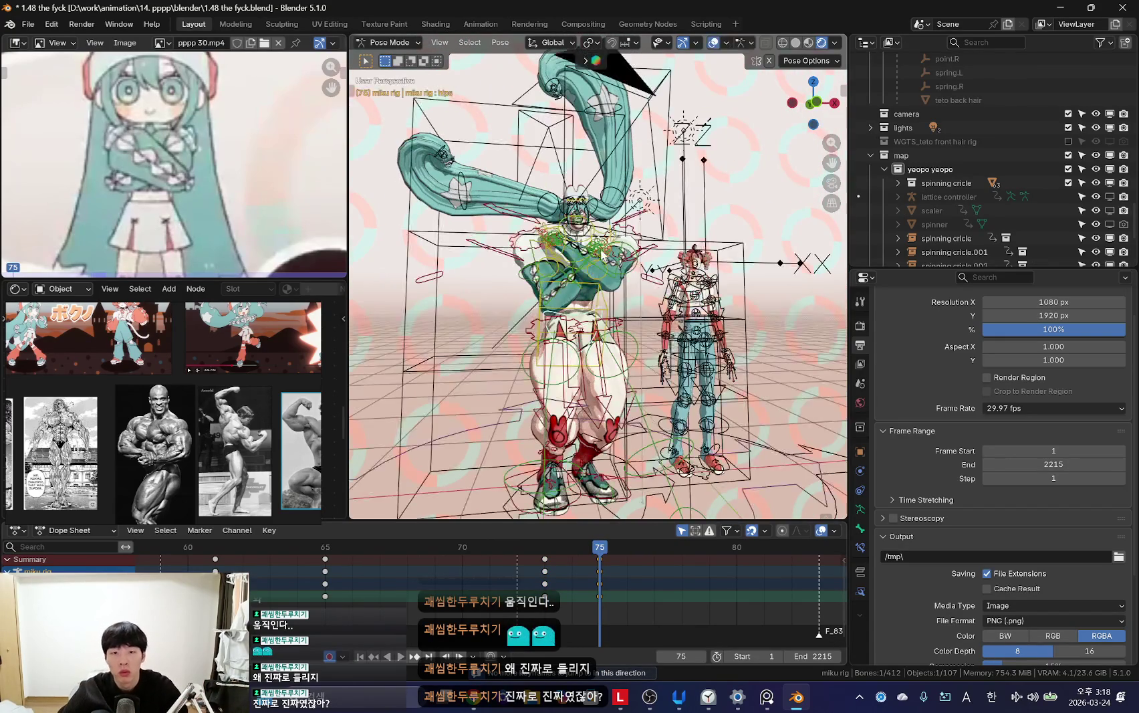
pyautogui.hotkey('shift', 'alt', 'z')
pyautogui.hotkey('shift', 'alt', 'z')
pyautogui.scroll(5, 601, 267)
pyautogui.hotkey('shift', 'alt', 'z')
pyautogui.press('r')
pyautogui.press('x')
pyautogui.press('x')
pyautogui.click(696, 288)
# Step: Freely rotate the crossed arms into a tighter pose
pyautogui.scroll(-4, 680, 289)
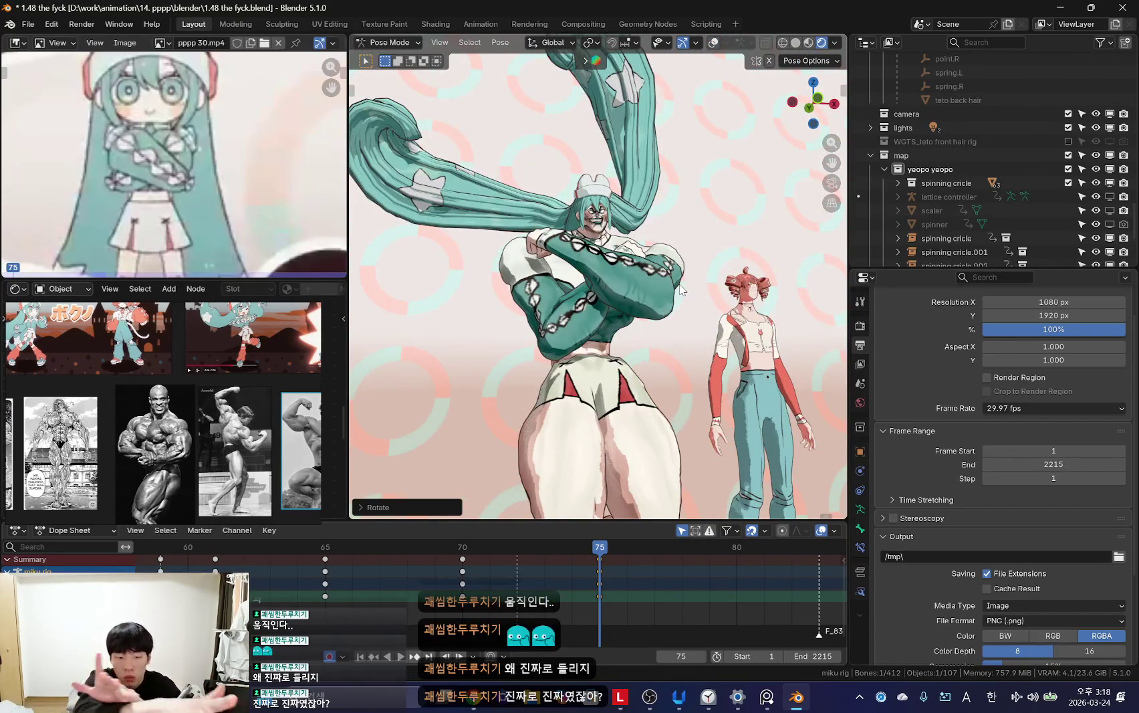
pyautogui.hotkey('shift', 'alt', 'z')
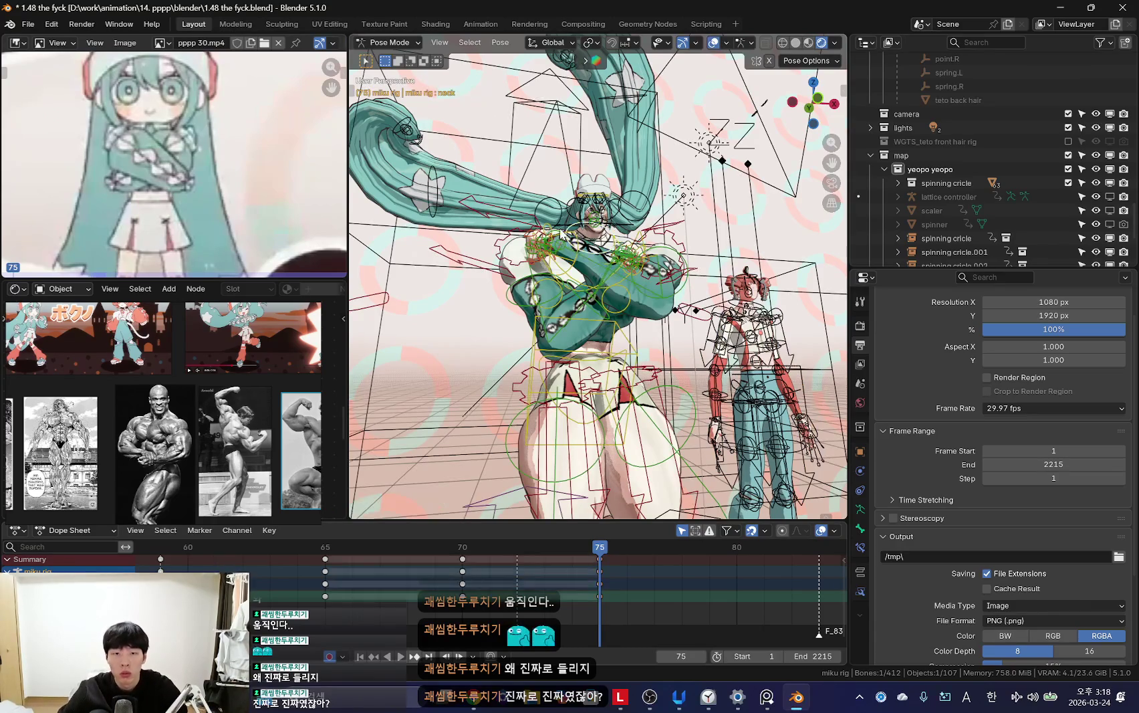
pyautogui.hotkey('shift', 'alt', 'z')
pyautogui.press('r')
pyautogui.press('r')
pyautogui.click(627, 323)
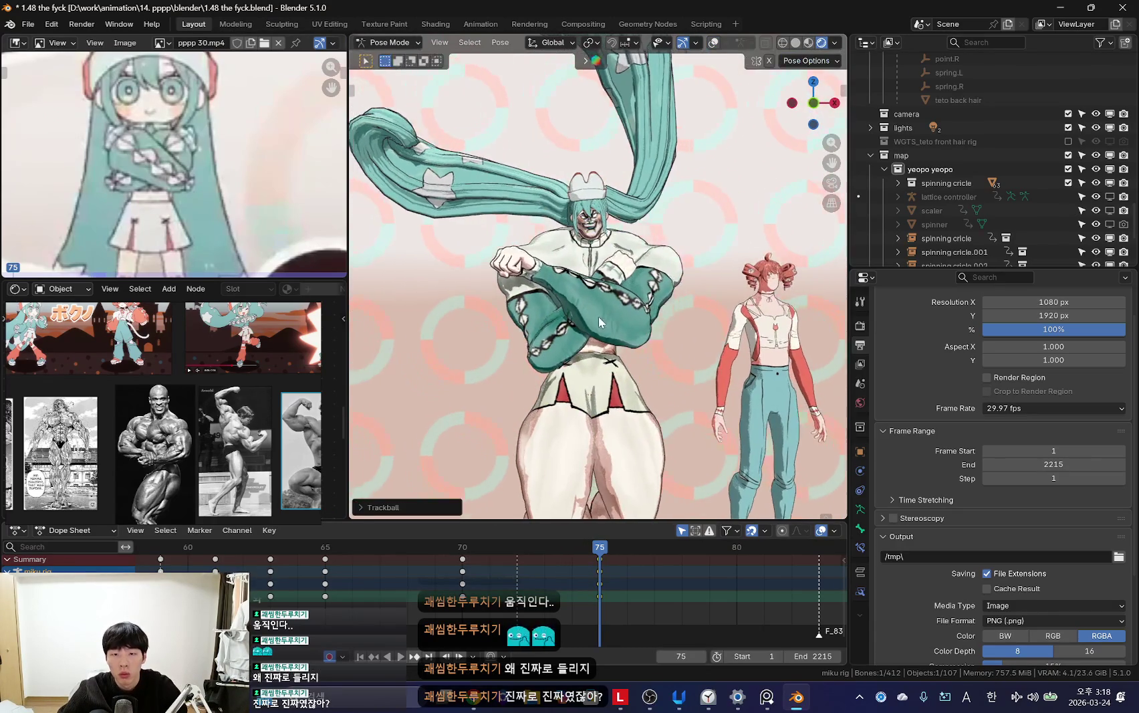
pyautogui.scroll(3, 598, 316)
pyautogui.hotkey('shift', 'alt', 'z')
pyautogui.hotkey('shift', 'alt', 'z')
pyautogui.scroll(2, 611, 337)
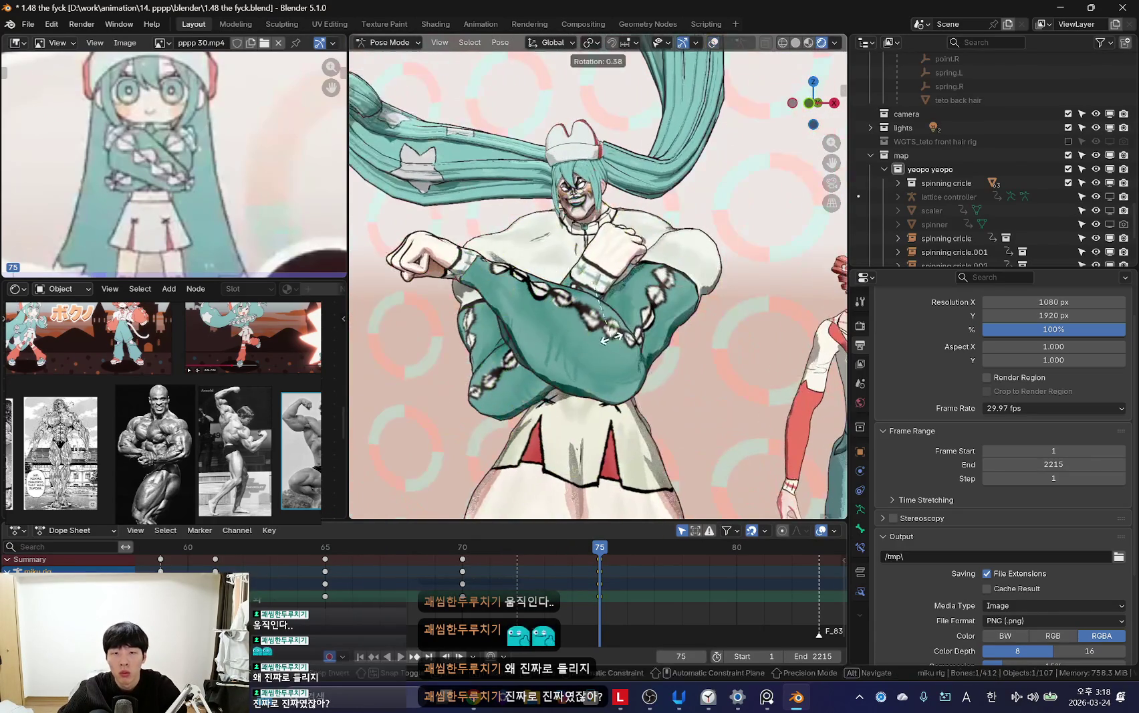
pyautogui.hotkey('shift', 'alt', 'z')
pyautogui.hotkey('shift', 'alt', 'z')
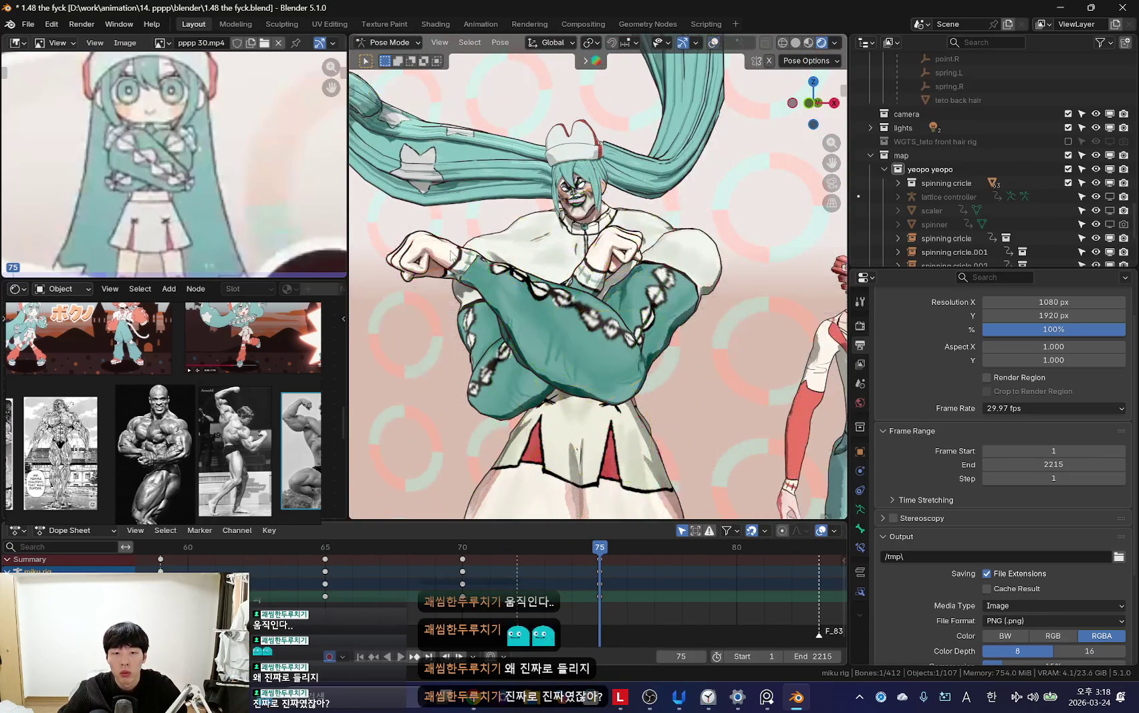
# Step: Compare frame 75 with the previous keyframe and select the left hand control bone
pyautogui.press('Down')
pyautogui.scroll(-4, 598, 327)
pyautogui.press('Up')
pyautogui.scroll(2, 588, 331)
pyautogui.scroll(2, 561, 314)
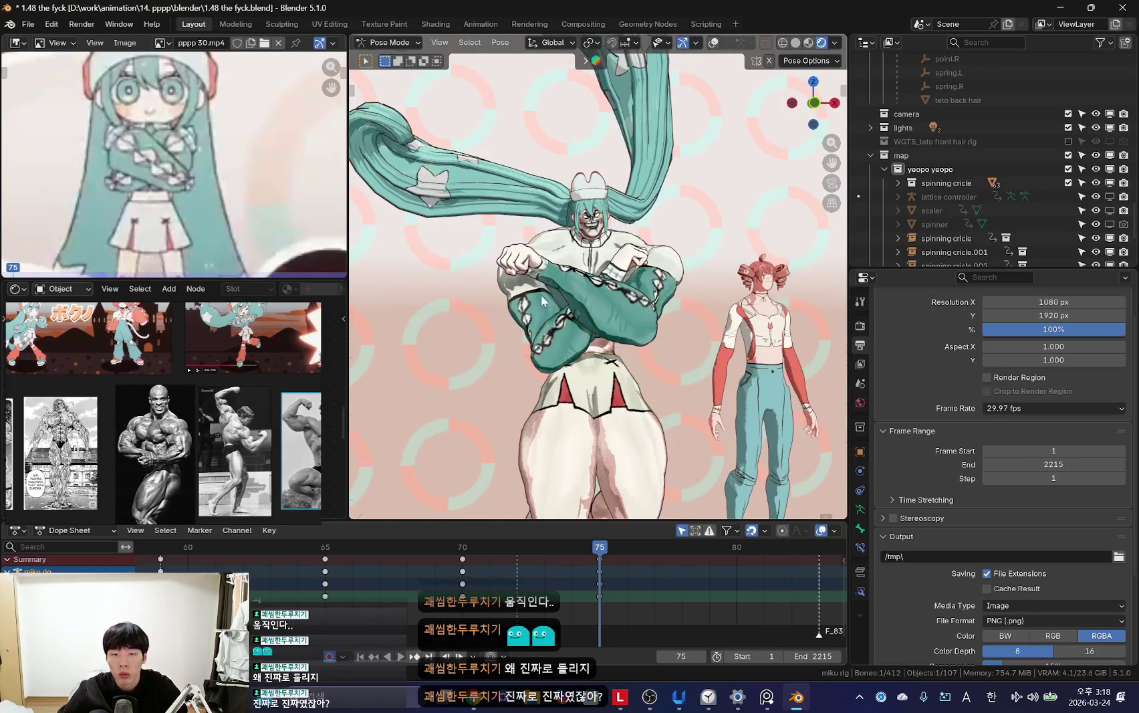
pyautogui.hotkey('shift', 'alt', 'z')
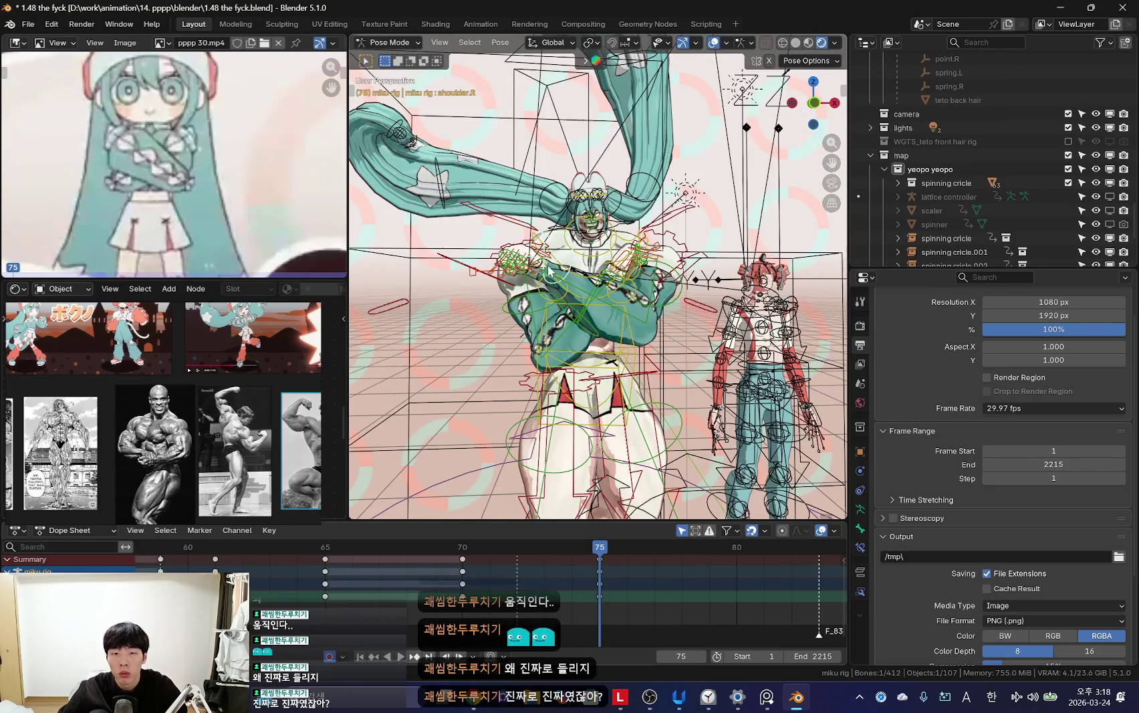
pyautogui.click(548, 270)
pyautogui.moveTo(548, 270); pyautogui.dragTo(563, 345, button='middle')
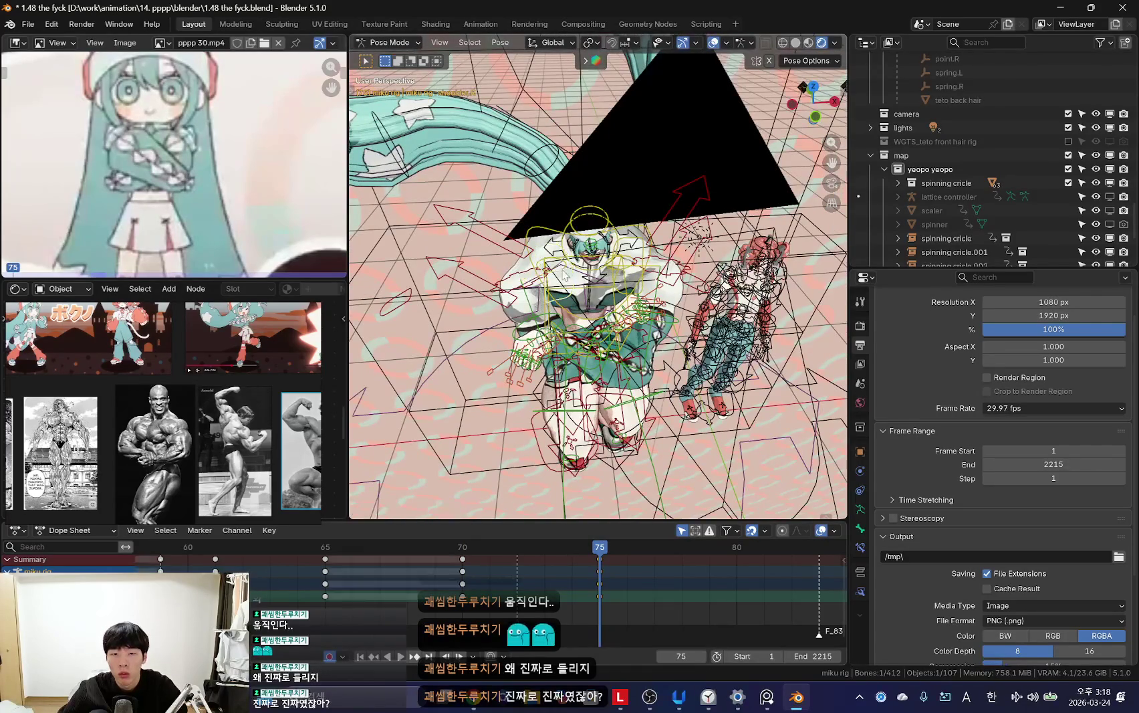
pyautogui.hotkey('shift', 'alt', 'z')
pyautogui.press('Down')
pyautogui.moveTo(579, 274)
pyautogui.mouseDown(button='middle')
pyautogui.moveTo(692, 329)
pyautogui.moveTo(650, 331)
pyautogui.mouseUp(button='middle')
pyautogui.press('Up')
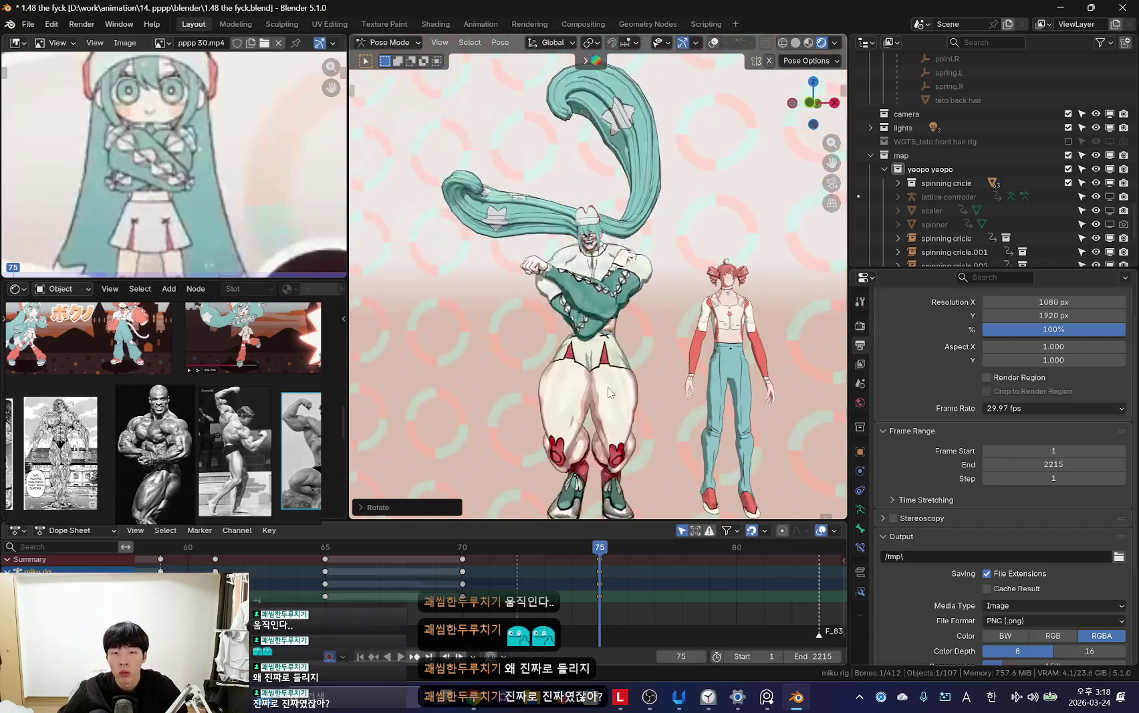
# Step: Swing the hair bone into a new angle with a trackball rotation
pyautogui.click(622, 349)
pyautogui.moveTo(572, 374); pyautogui.dragTo(621, 349, button='middle')
pyautogui.hotkey('shift', 'alt', 'z')
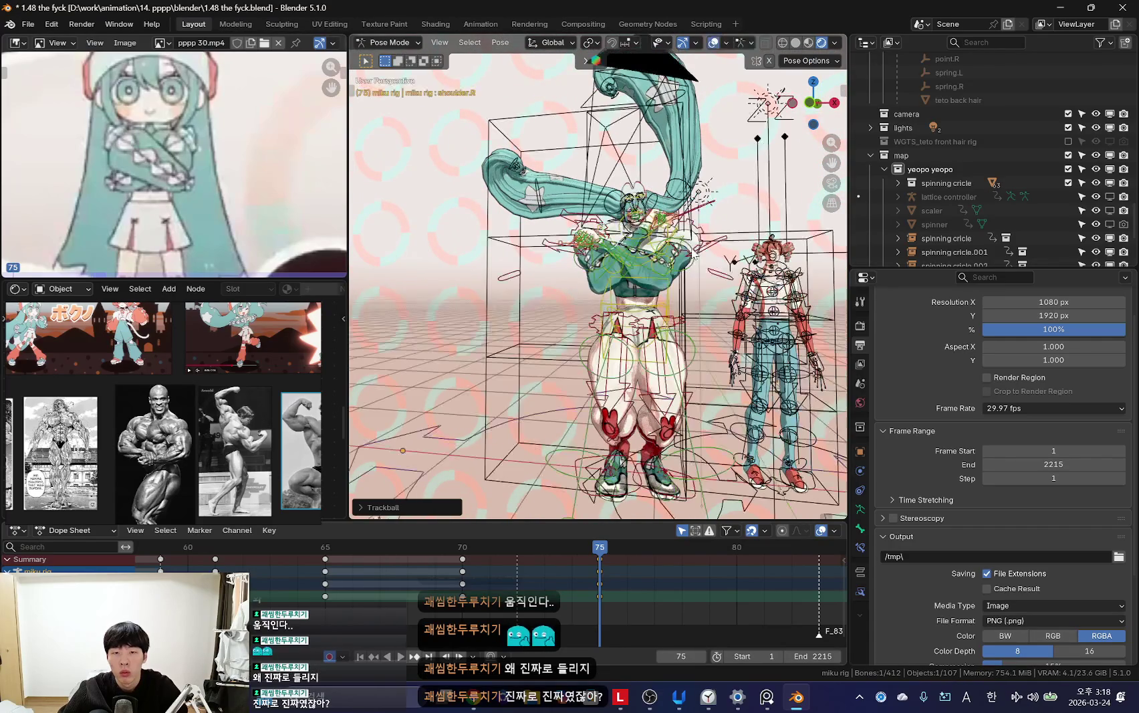
pyautogui.hotkey('shift', 'alt', 'z')
pyautogui.moveTo(672, 235)
pyautogui.mouseDown(button='middle')
pyautogui.moveTo(701, 294)
pyautogui.moveTo(648, 341)
pyautogui.mouseUp(button='middle')
# Step: Rotate the arm bones to raise the fists in the crossed-arms pose
pyautogui.press('r')
pyautogui.hotkey('shift', 'alt', 'z')
pyautogui.press('r')
pyautogui.click(695, 331)
pyautogui.hotkey('shift', 'alt', 'z')
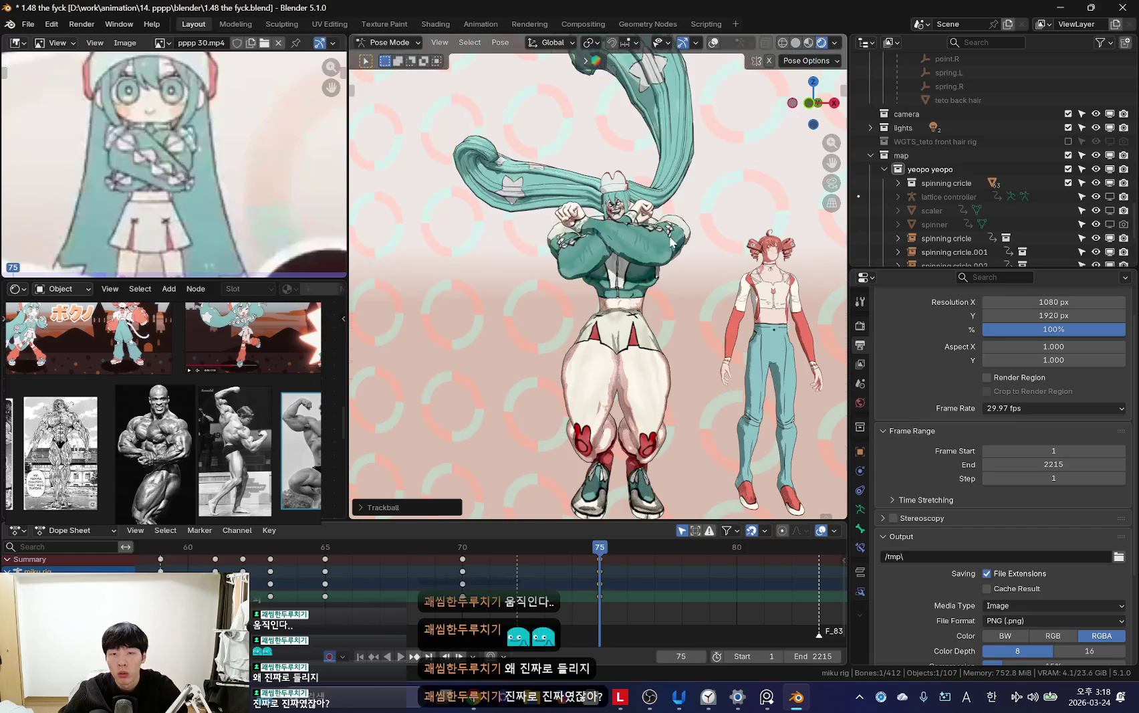
pyautogui.scroll(3, 675, 222)
pyautogui.hotkey('shift', 'alt', 'z')
pyautogui.hotkey('shift', 'alt', 'z')
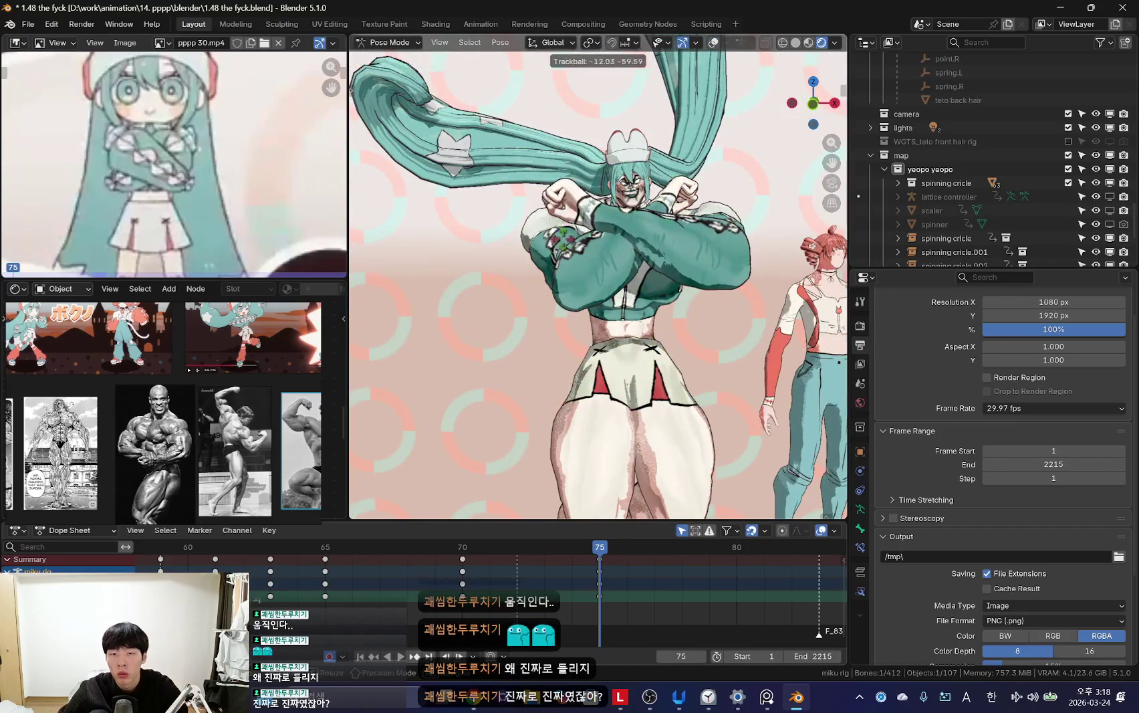
pyautogui.press('Return')
pyautogui.hotkey('shift', 'alt', 'z')
pyautogui.moveTo(602, 281)
pyautogui.mouseDown(button='middle')
pyautogui.moveTo(641, 288)
pyautogui.moveTo(625, 304)
pyautogui.mouseUp(button='middle')
pyautogui.hotkey('shift', 'alt', 'z')
# Step: Play the animation, then scrub back to frame 68 and step to frame 72
pyautogui.press('space')
pyautogui.scroll(-3, 641, 374)
pyautogui.scroll(-2, 681, 411)
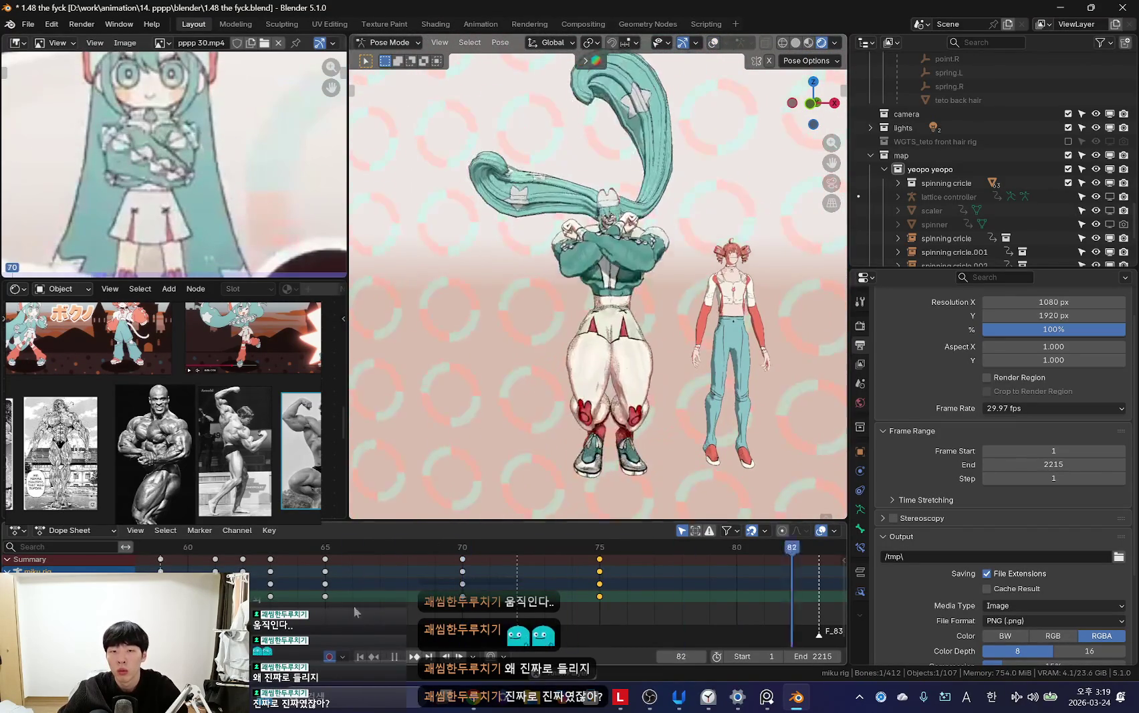
pyautogui.moveTo(403, 548)
pyautogui.mouseDown()
pyautogui.moveTo(435, 582)
pyautogui.moveTo(527, 583)
pyautogui.mouseUp()
pyautogui.hotkey('shift', 'alt', 'z')
pyautogui.hotkey('shift', 'alt', 'z')
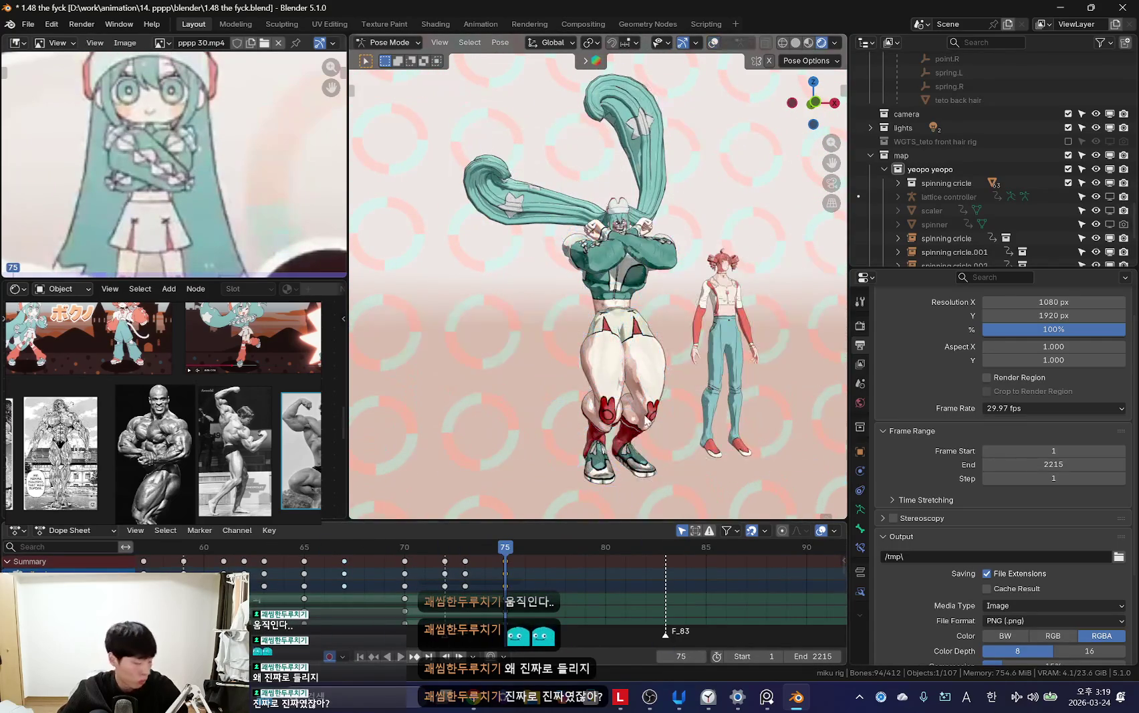
pyautogui.hotkey('shift', 'alt', 'z')
pyautogui.press('Left')
pyautogui.press('Left')
pyautogui.press('Left')
pyautogui.hotkey('shift', 'alt', 'z')
# Step: At frame 72, move a selected bone to a new position, then undo the move
pyautogui.moveTo(588, 300)
pyautogui.mouseDown(button='middle')
pyautogui.moveTo(603, 397)
pyautogui.moveTo(641, 397)
pyautogui.mouseUp(button='middle')
pyautogui.moveTo(493, 543)
pyautogui.mouseDown()
pyautogui.moveTo(389, 582)
pyautogui.moveTo(444, 582)
pyautogui.moveTo(405, 582)
pyautogui.moveTo(509, 616)
pyautogui.mouseUp()
pyautogui.press('Right')
pyautogui.press('Right')
pyautogui.press('g')
pyautogui.click(639, 368)
pyautogui.hotkey('ctrl', 'z')
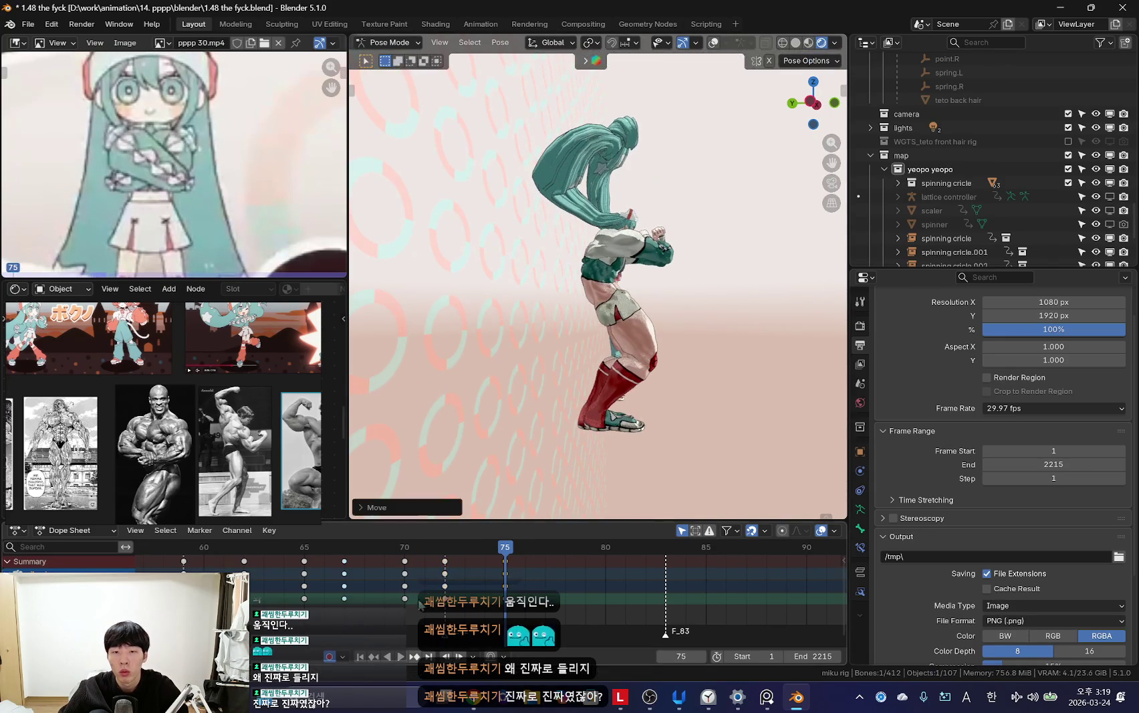
# Step: Scrub forward to frame 83 and compare it with the frame-75 keyframe
pyautogui.hotkey('shift', 'alt', 'z')
pyautogui.moveTo(521, 576); pyautogui.dragTo(665, 585)
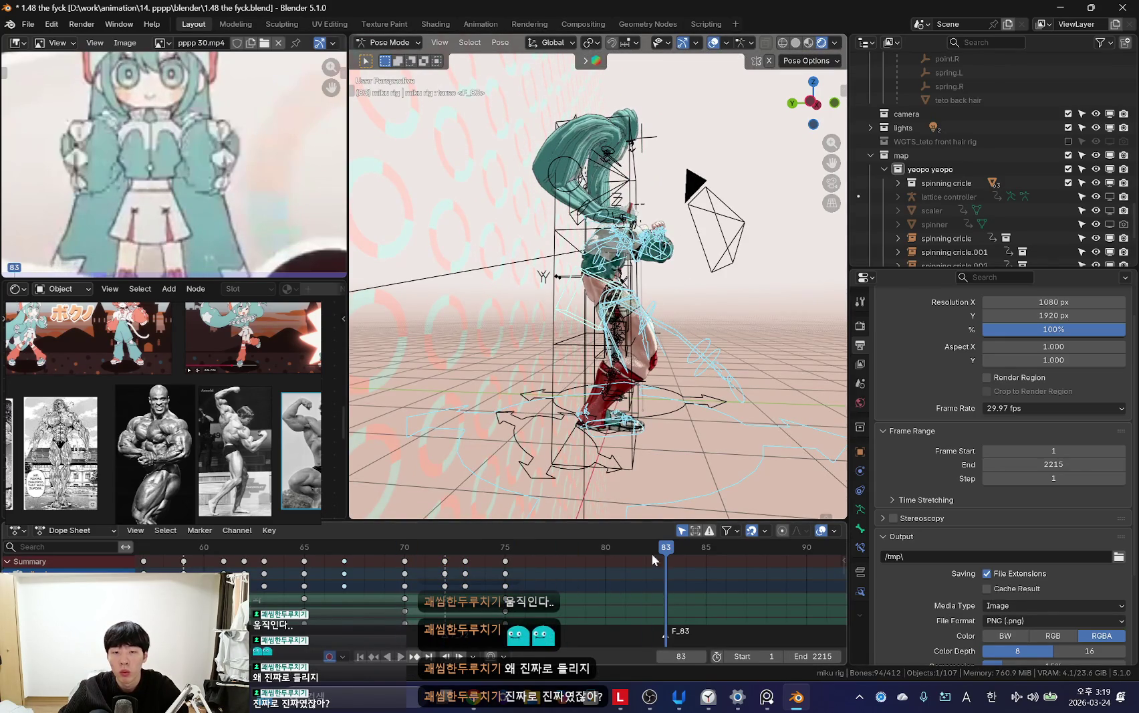
pyautogui.hotkey('shift', 'alt', 'z')
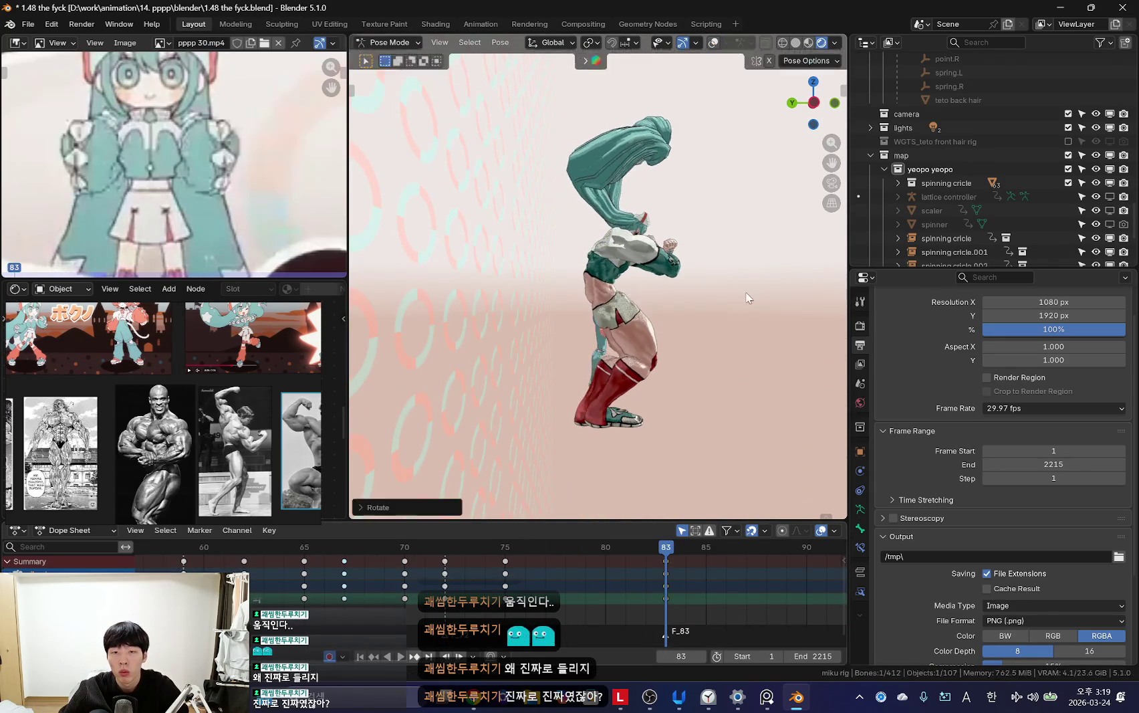
pyautogui.press('Down')
pyautogui.press('Up')
pyautogui.hotkey('shift', 'alt', 'z')
pyautogui.scroll(3, 689, 343)
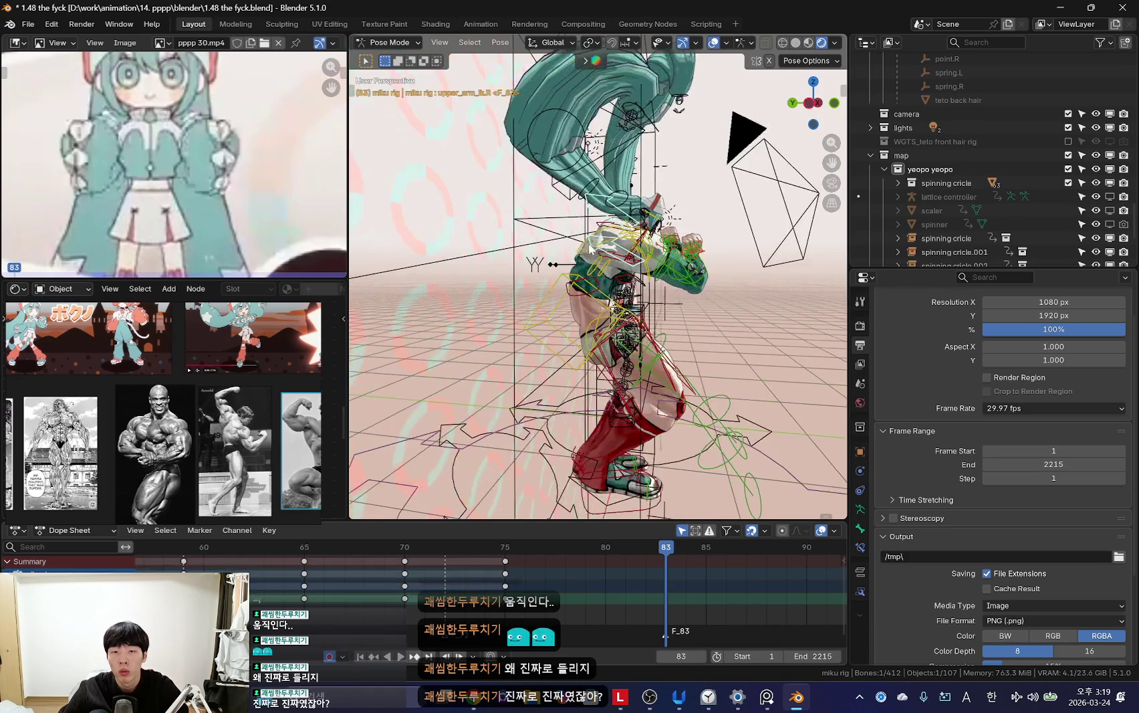
# Step: Rotate the chest bone at frame 83 and select a left-hand finger bone
pyautogui.press('r')
pyautogui.hotkey('shift', 'alt', 'z')
pyautogui.moveTo(729, 297); pyautogui.dragTo(648, 313, button='middle')
pyautogui.press('Down')
pyautogui.press('Down')
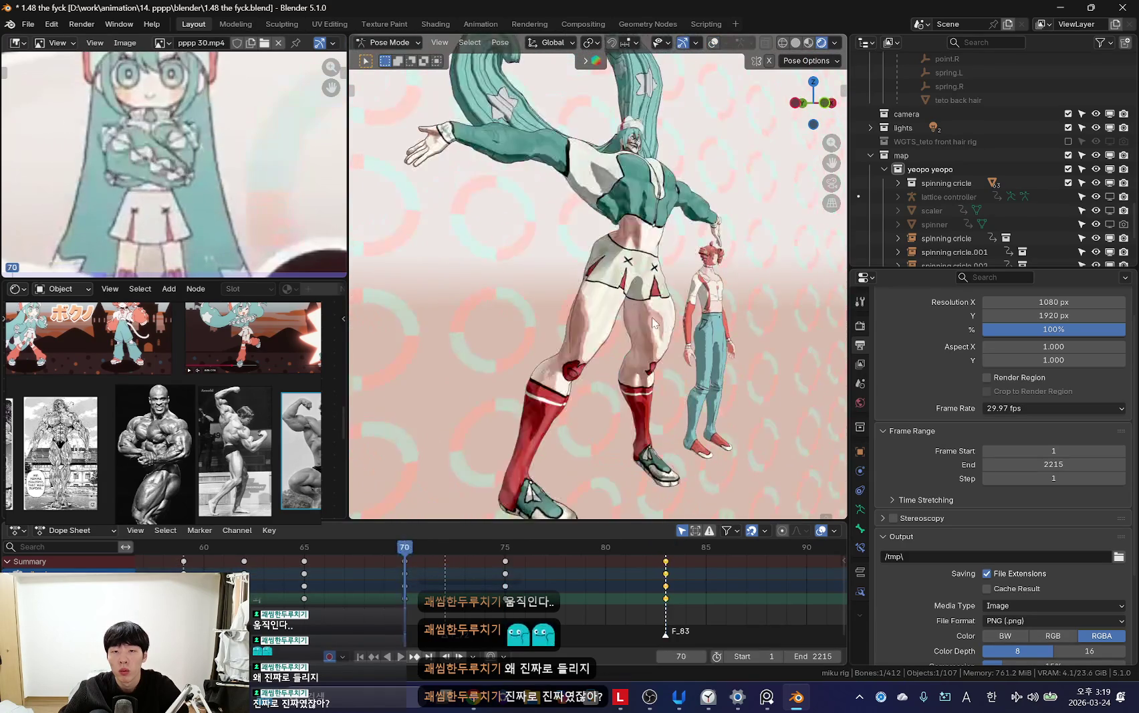
pyautogui.press('Up')
pyautogui.press('Up')
pyautogui.hotkey('shift', 'alt', 'z')
pyautogui.click(584, 269)
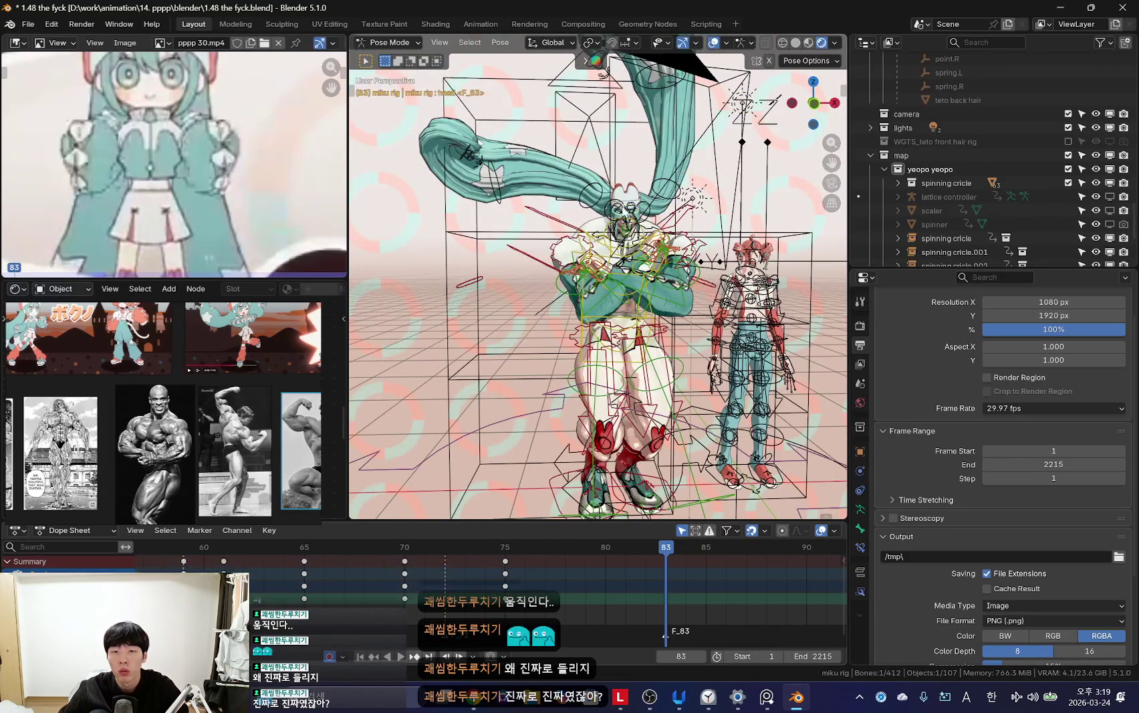
pyautogui.hotkey('shift', 'alt', 'z')
# Step: Select all bones and jump back and forth between keyframes 75 and 83
pyautogui.press('Down')
pyautogui.press('a')
pyautogui.press('Up')
pyautogui.press('Down')
pyautogui.press('Up')
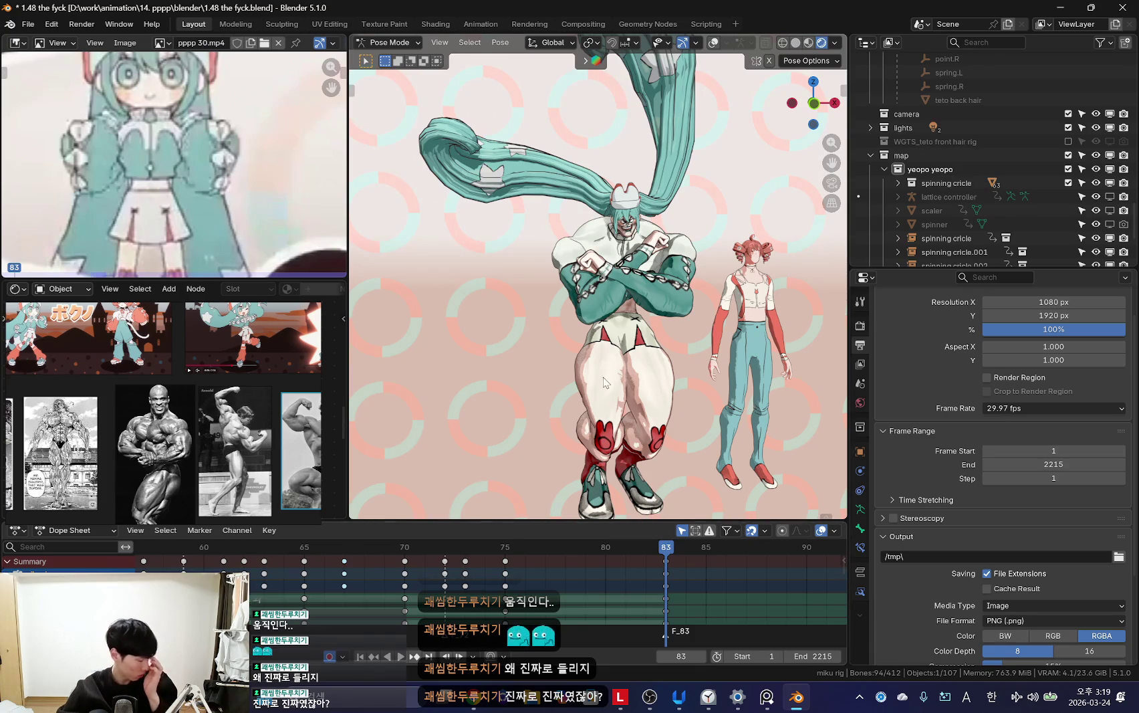
pyautogui.press('Down')
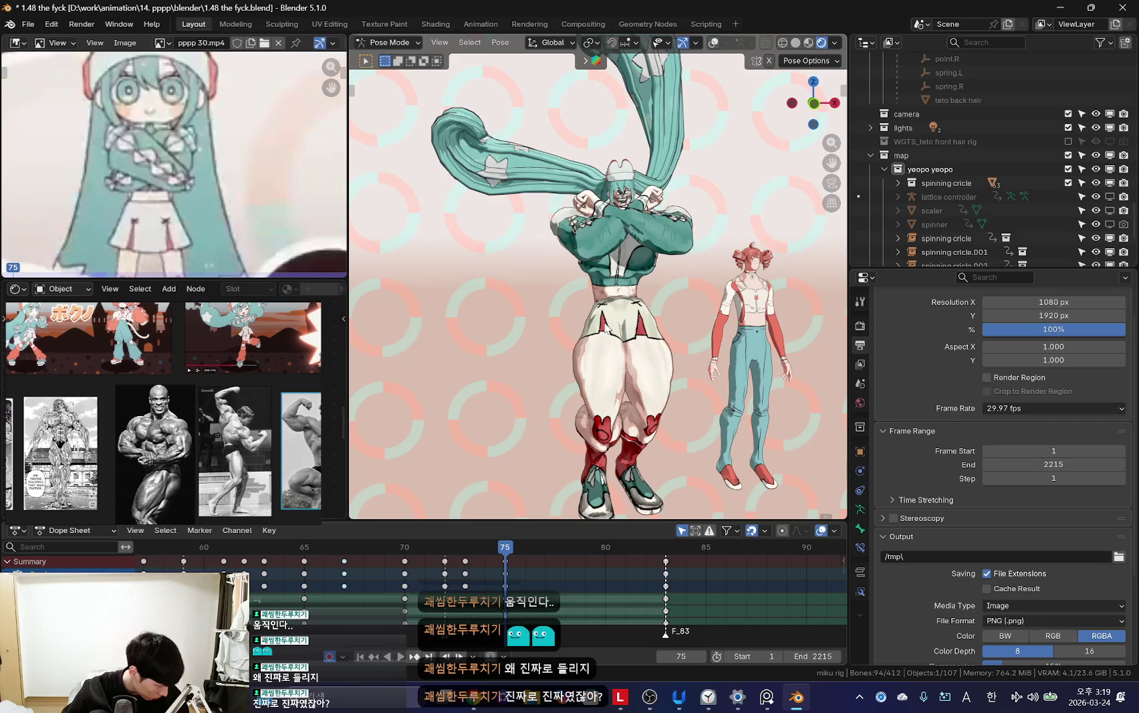
pyautogui.scroll(-1, 645, 351)
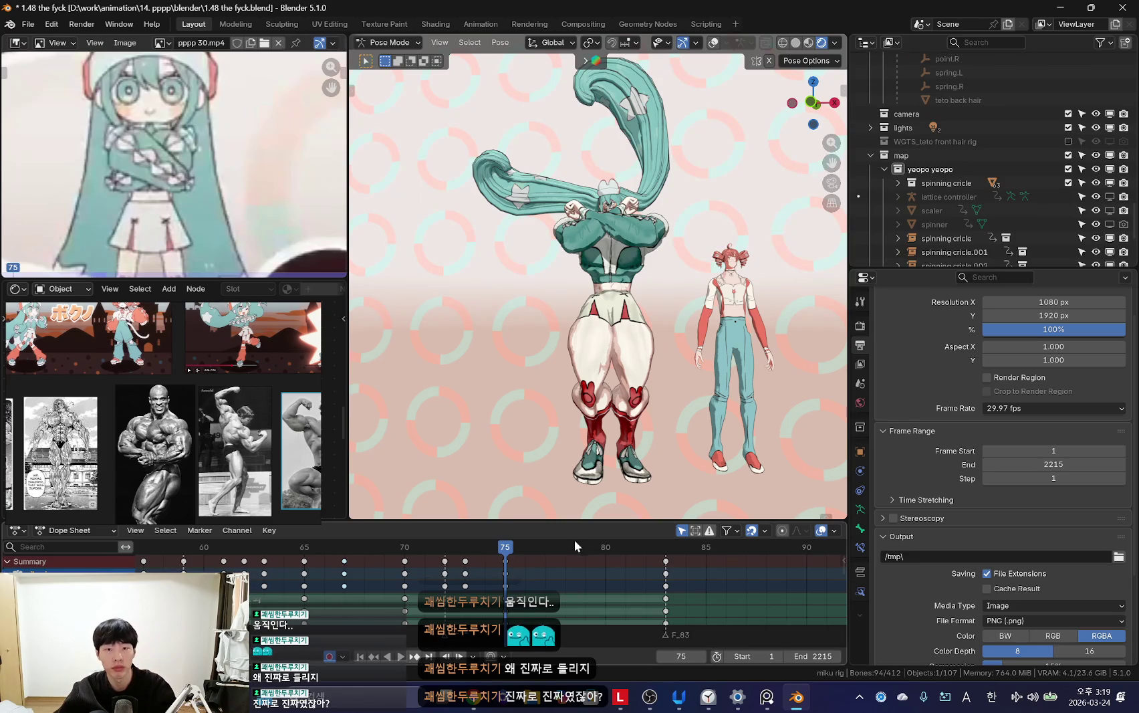
pyautogui.press('Up')
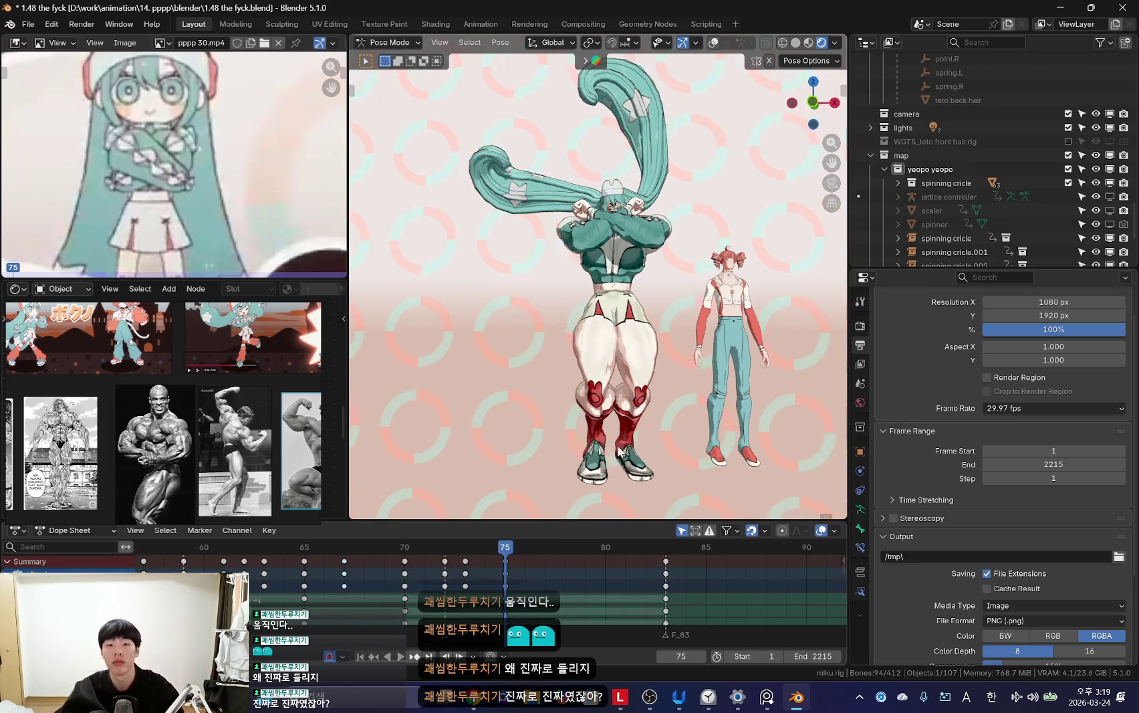
# Step: Compare the frame-75 and frame-83 poses, then play the animation from the front view
pyautogui.hotkey('shift', 'alt', 'z')
pyautogui.press('Down')
pyautogui.hotkey('shift', 'alt', 'z')
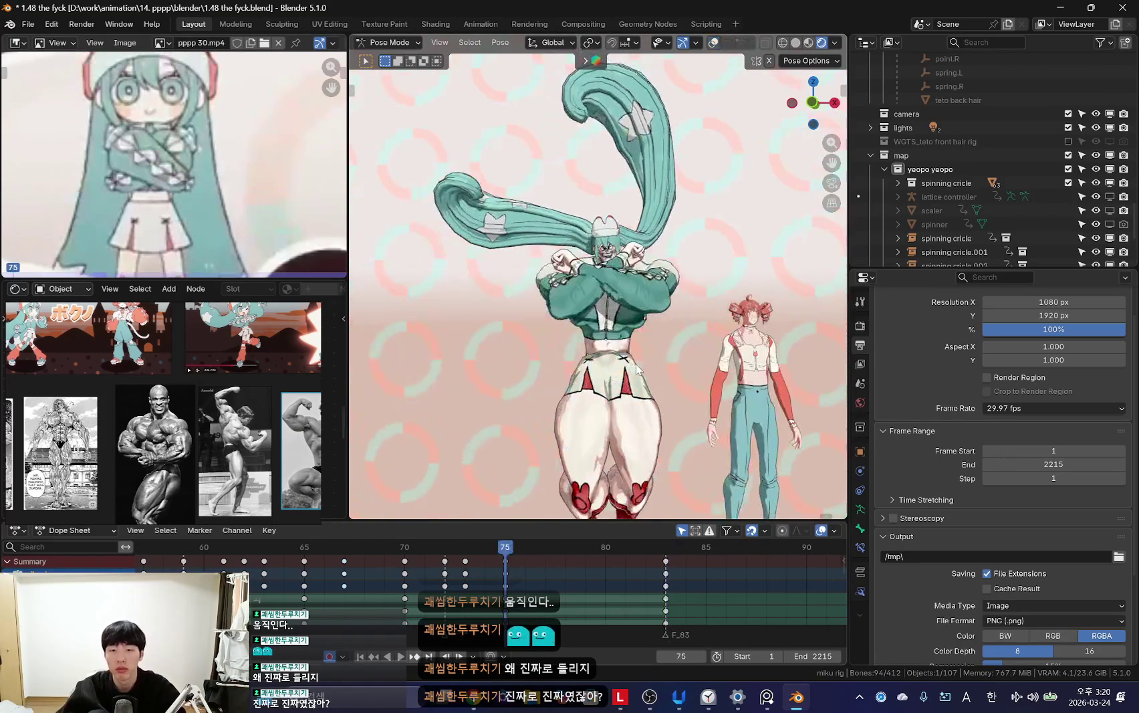
pyautogui.press('Up')
pyautogui.hotkey('shift', 'alt', 'z')
pyautogui.hotkey('shift', 'alt', 'z')
pyautogui.press('Down')
pyautogui.moveTo(710, 357); pyautogui.dragTo(650, 369, button='middle')
pyautogui.press('Down')
pyautogui.press('Up')
pyautogui.press('Up')
pyautogui.press('space')
pyautogui.scroll(-2, 386, 582)
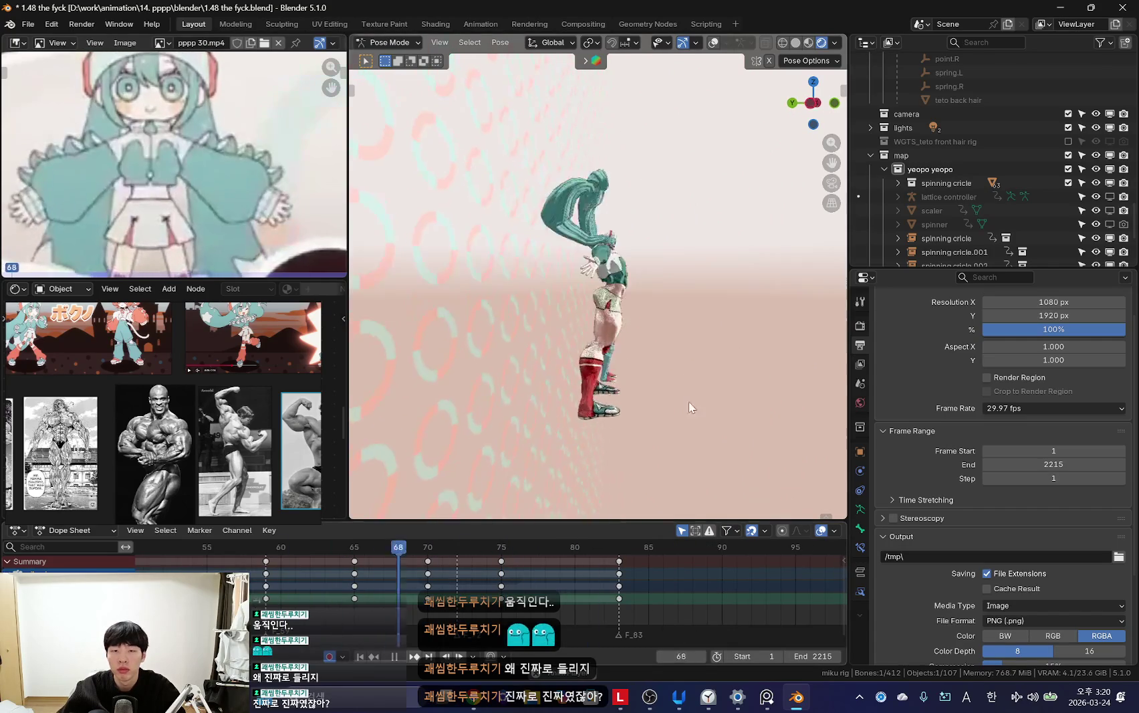
pyautogui.press('KP_1')
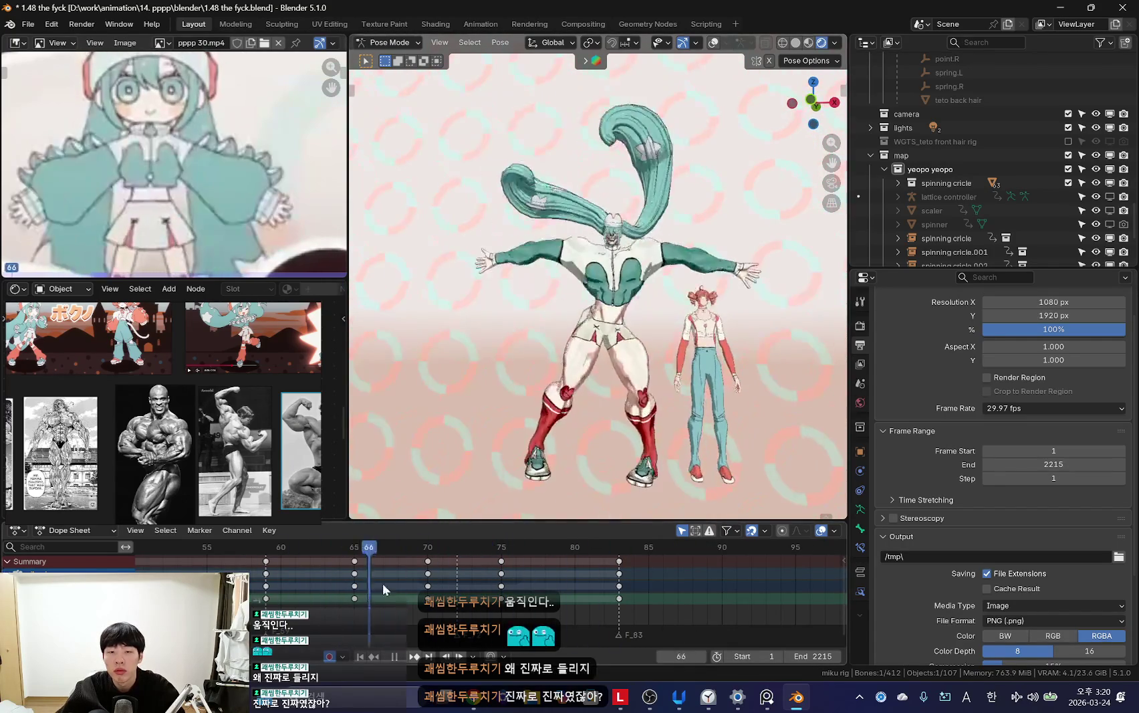
pyautogui.press('space')
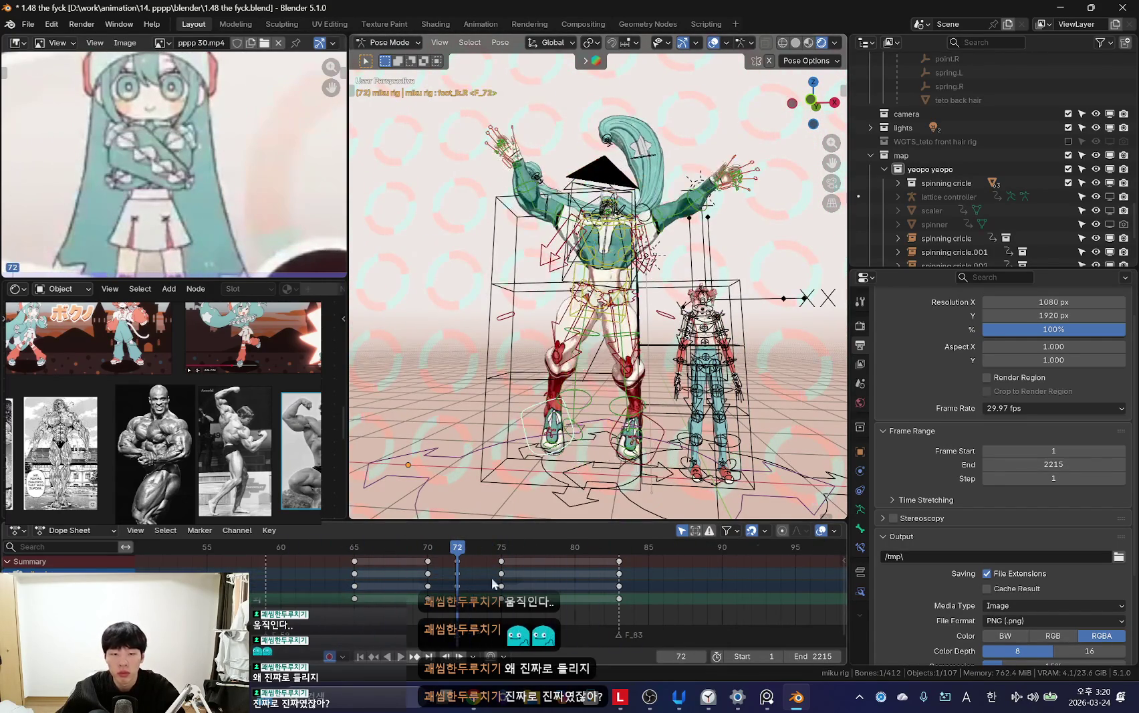
# Step: At frame 71, move the right foot outward and keyframe the adjusted foot pose
pyautogui.press('Left')
pyautogui.scroll(5, 464, 580)
pyautogui.hotkey('shift', 'alt', 'z')
pyautogui.press('Left')
pyautogui.press('r')
pyautogui.press('r')
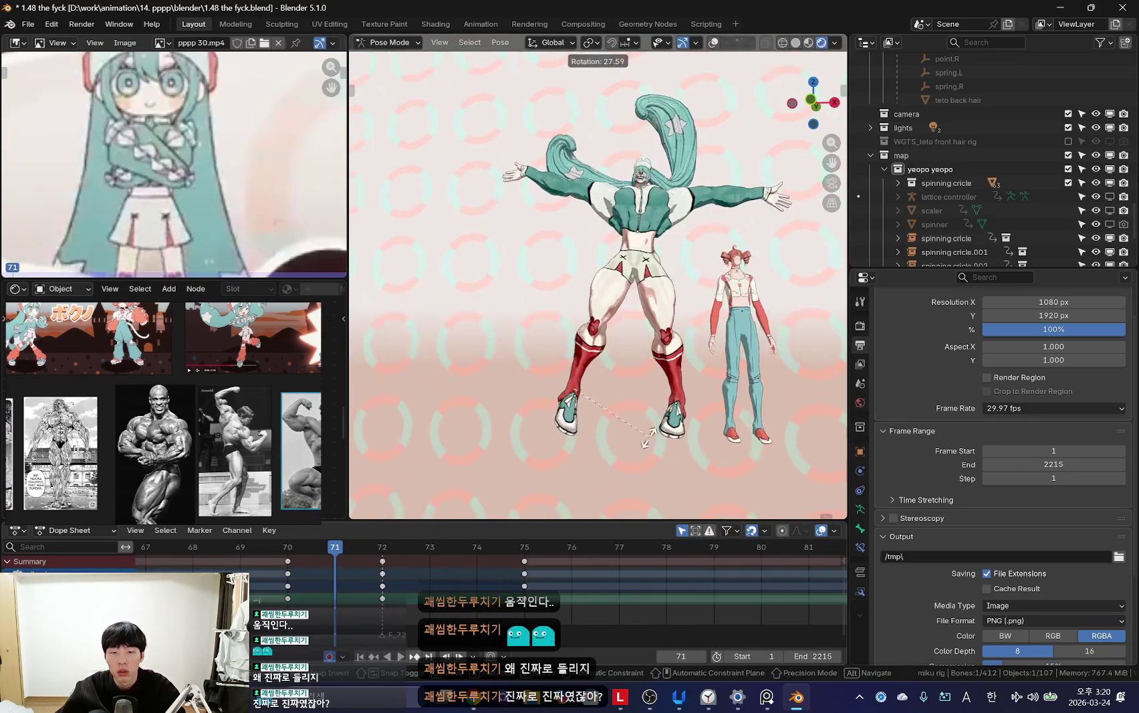
pyautogui.hotkey('ctrl', 'z')
pyautogui.hotkey('shift', 'alt', 'z')
pyautogui.hotkey('shift', 'alt', 'z')
pyautogui.hotkey('ctrl', 'z')
pyautogui.hotkey('shift', 'alt', 'z')
pyautogui.hotkey('shift', 'alt', 'z')
pyautogui.press('g')
pyautogui.click(768, 483)
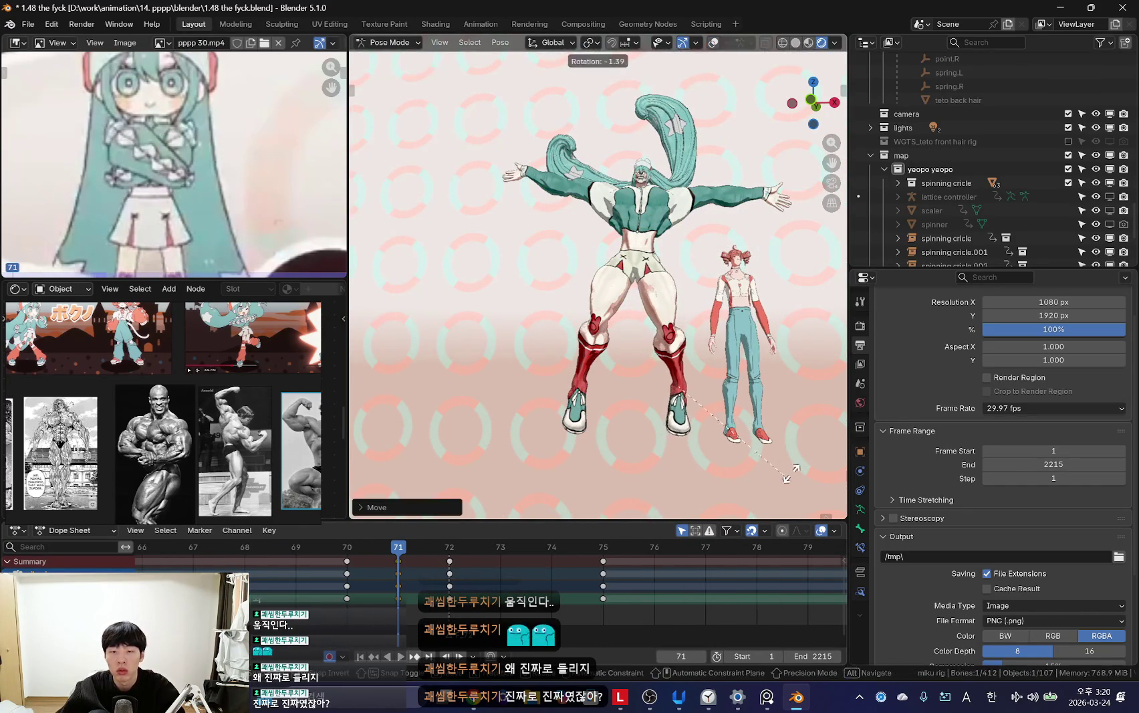
pyautogui.click(791, 462)
pyautogui.press('i')
# Step: Step through frames 72 to 75 to compare the neighbouring poses
pyautogui.press('Right')
pyautogui.hotkey('shift', 'alt', 'z')
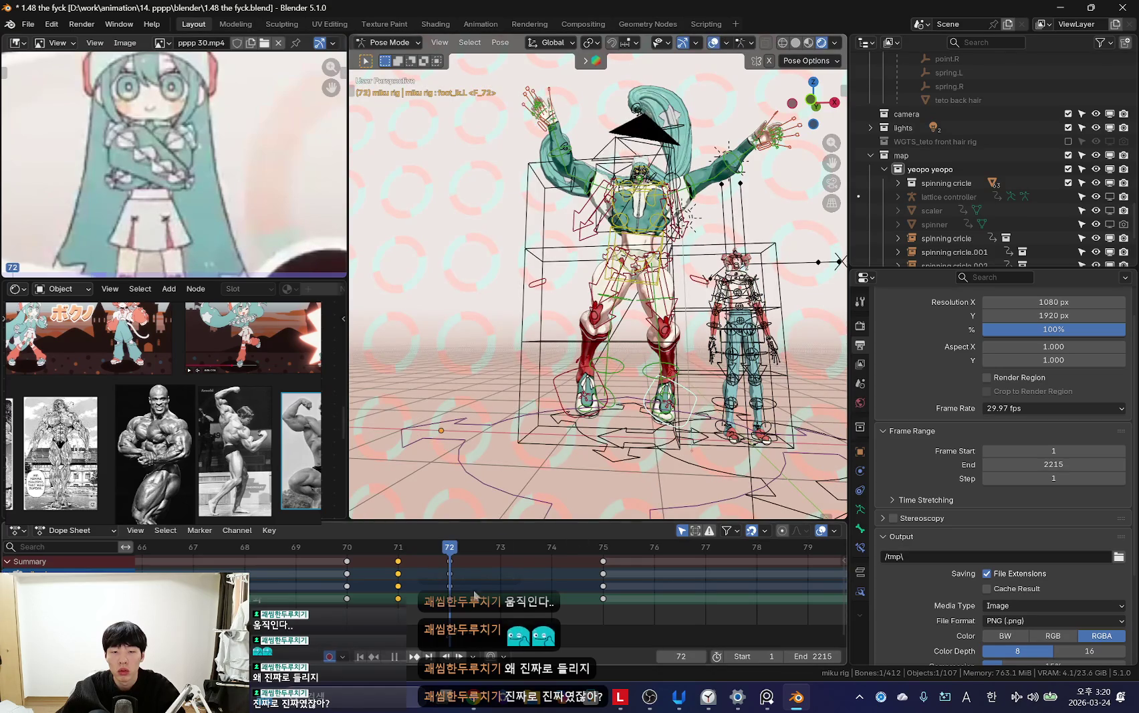
pyautogui.press('Up')
pyautogui.press('Down')
pyautogui.press('Up')
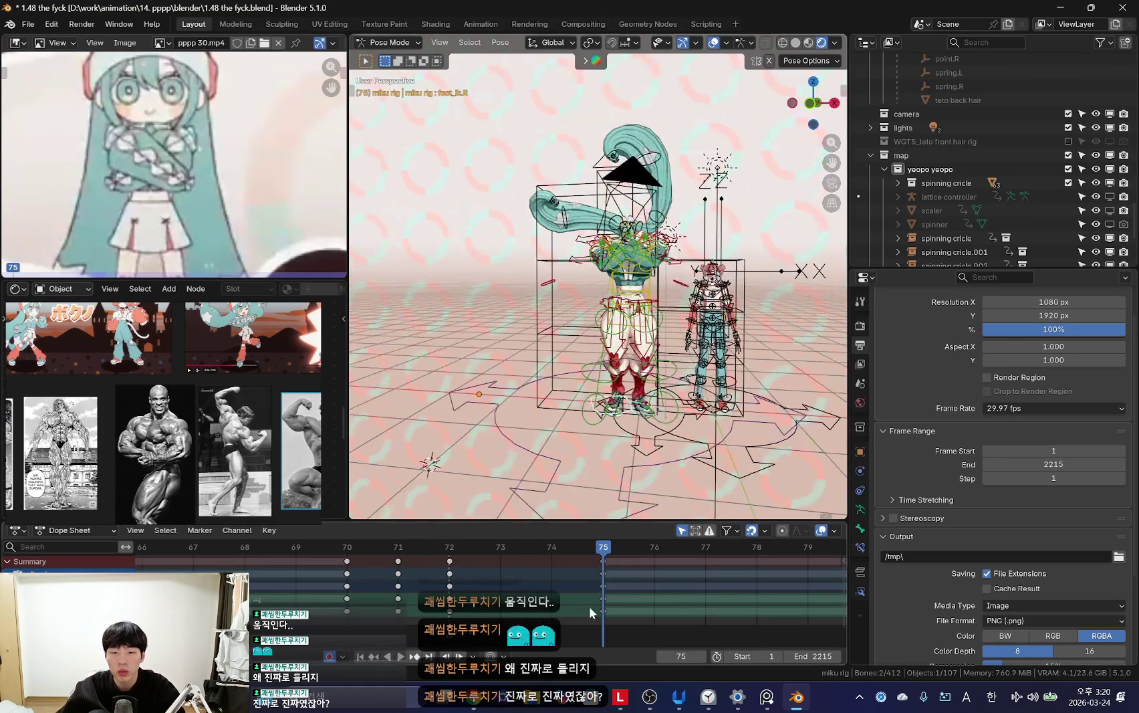
# Step: Select the keys from frame 74 onward, play, and scrub from frame 62 to 72
pyautogui.keyDown('ctrl'); pyautogui.click(617, 595); pyautogui.keyUp('ctrl')
pyautogui.press('space')
pyautogui.hotkey('shift', 'alt', 'z')
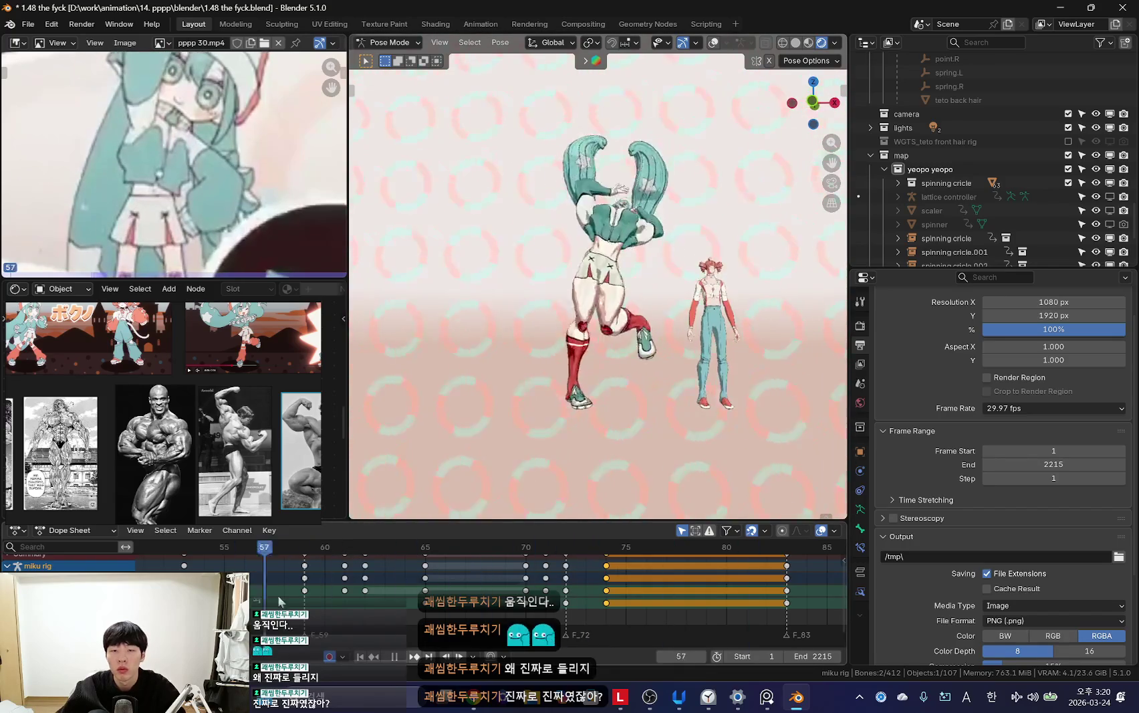
pyautogui.click(367, 602)
pyautogui.moveTo(486, 601); pyautogui.dragTo(567, 605)
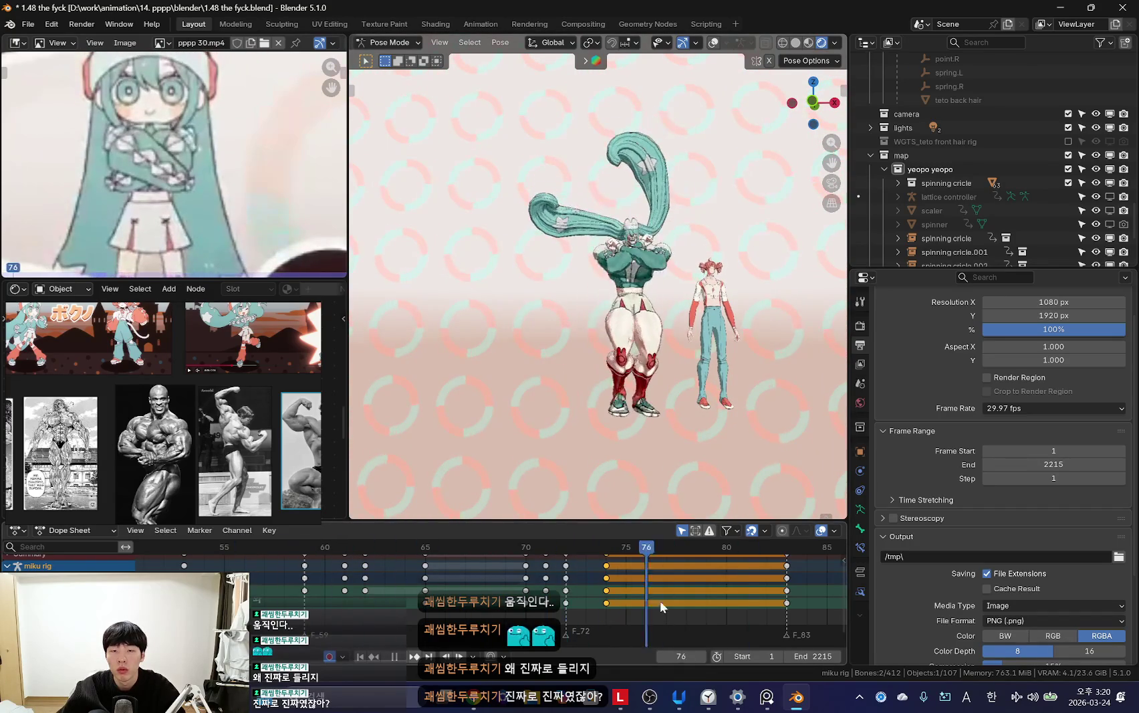
pyautogui.scroll(-2, 749, 601)
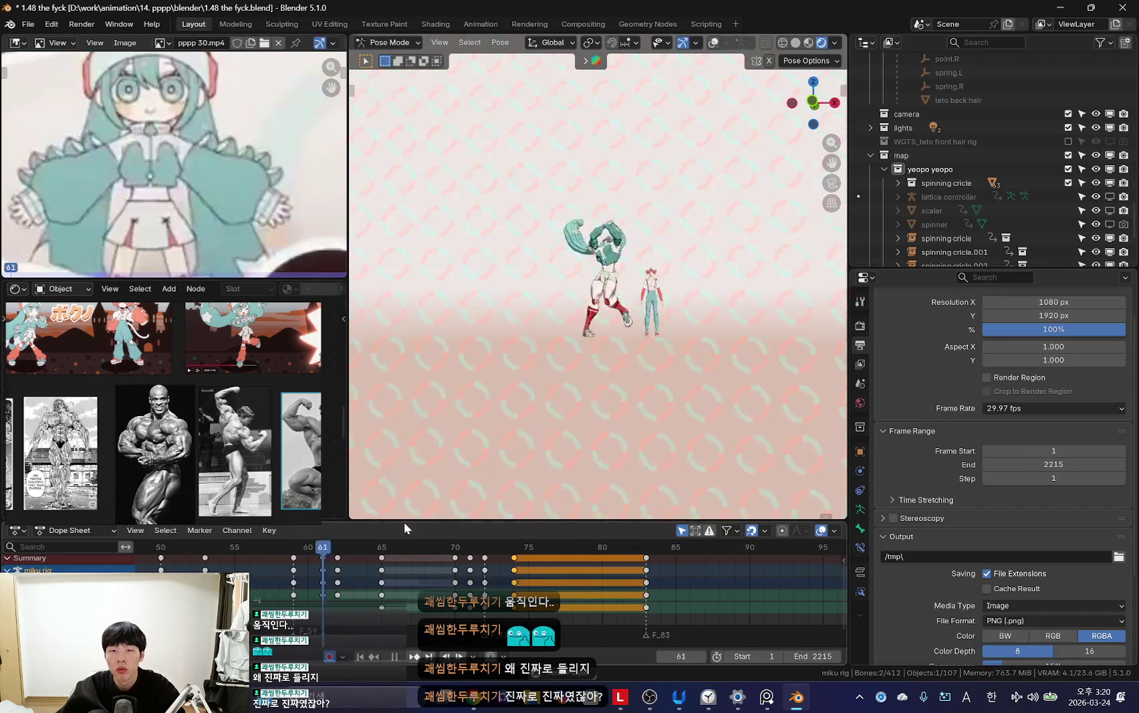
# Step: Scrub the timeline from frame 57 forward to frame 71 to review the motion
pyautogui.scroll(-2, 580, 445)
pyautogui.press('Right')
pyautogui.moveTo(375, 594); pyautogui.dragTo(274, 597)
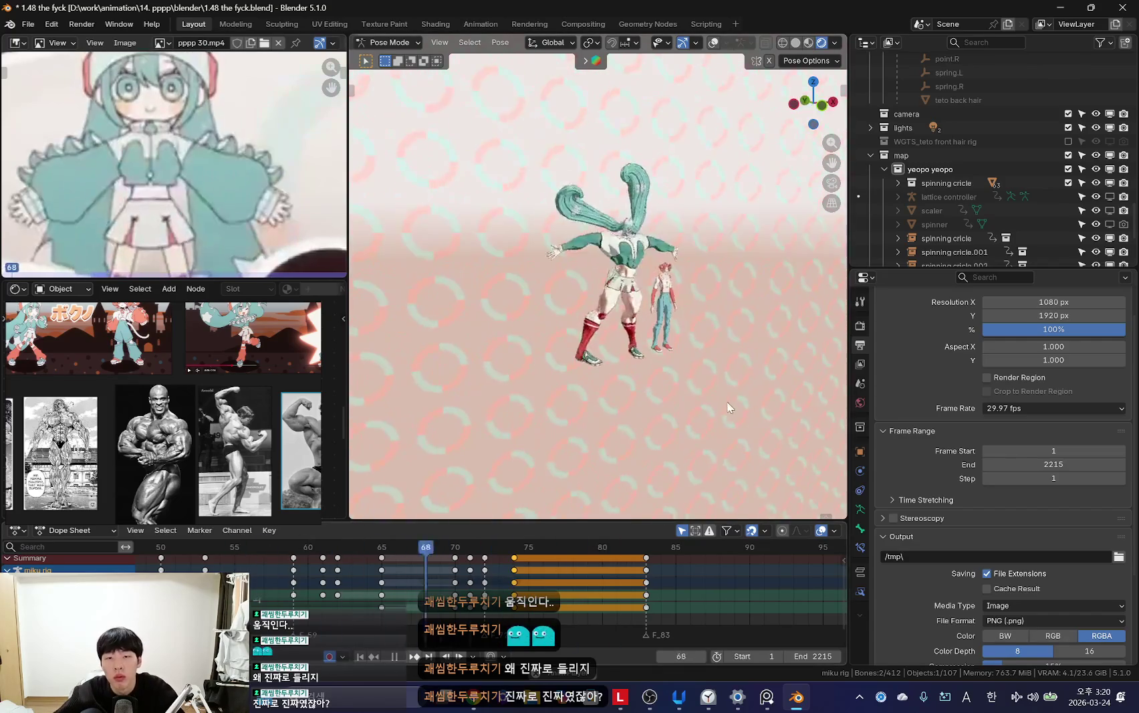
pyautogui.moveTo(634, 426); pyautogui.dragTo(622, 453, button='middle')
pyautogui.moveTo(409, 611); pyautogui.dragTo(467, 615)
pyautogui.scroll(4, 602, 301)
# Step: Toggle the rig overlays and preview playback, stopping at frame 72
pyautogui.hotkey('shift', 'alt', 'z')
pyautogui.press('Left')
pyautogui.scroll(2, 490, 581)
pyautogui.press('Right')
pyautogui.press('Right')
pyautogui.hotkey('shift', 'alt', 'z')
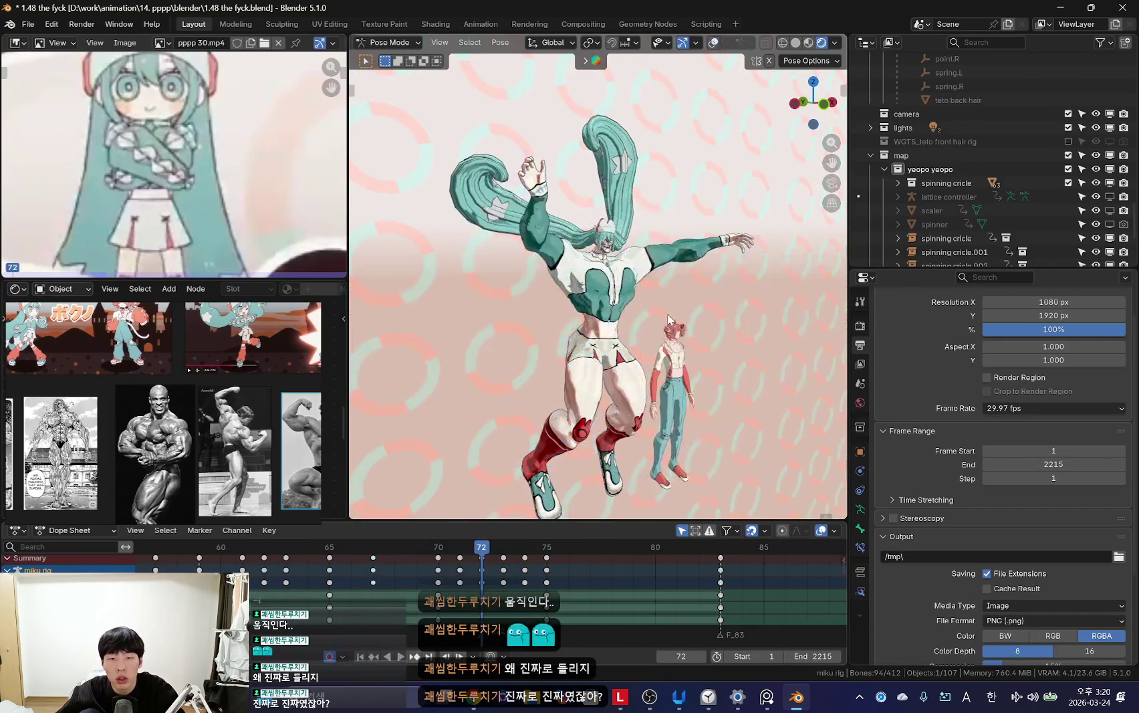
pyautogui.hotkey('shift', 'alt', 'z')
pyautogui.hotkey('shift', 'alt', 'z')
pyautogui.press('space')
pyautogui.moveTo(473, 571)
pyautogui.mouseDown()
pyautogui.moveTo(380, 576)
pyautogui.moveTo(472, 571)
pyautogui.mouseUp()
pyautogui.press('space')
# Step: Rotate both arm bones so the arms are raised overhead at frame 72
pyautogui.click(791, 284)
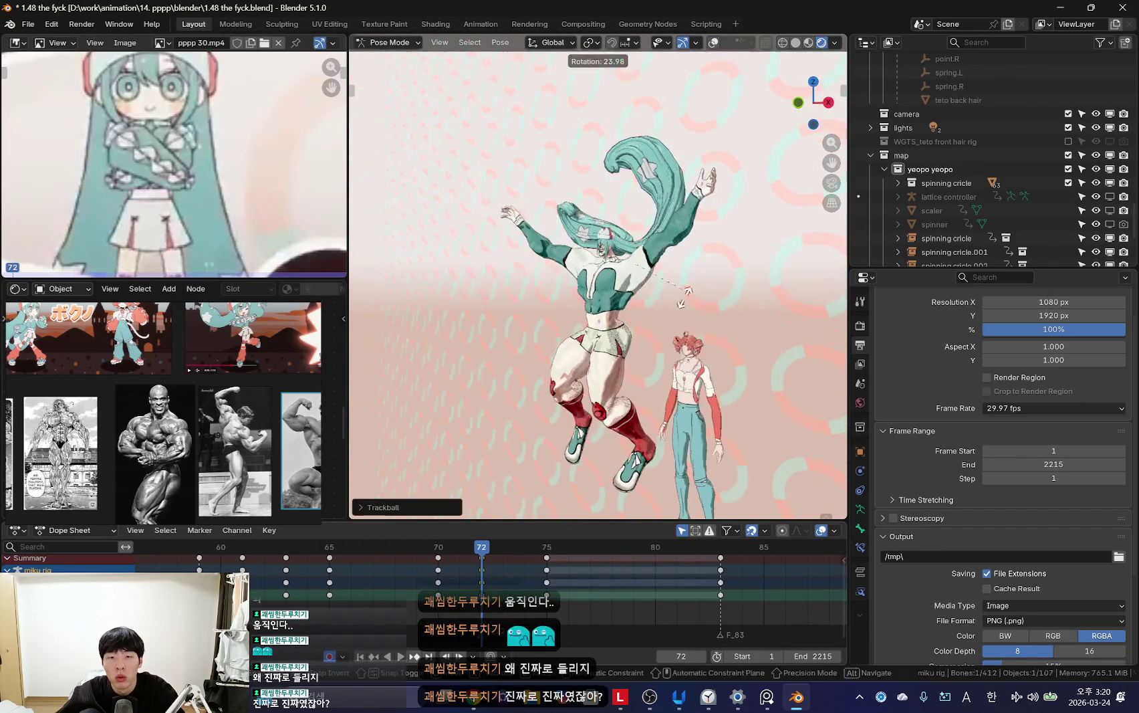
pyautogui.hotkey('shift', 'alt', 'z')
pyautogui.hotkey('shift', 'alt', 'z')
pyautogui.click(718, 215)
pyautogui.hotkey('shift', 'alt', 'z')
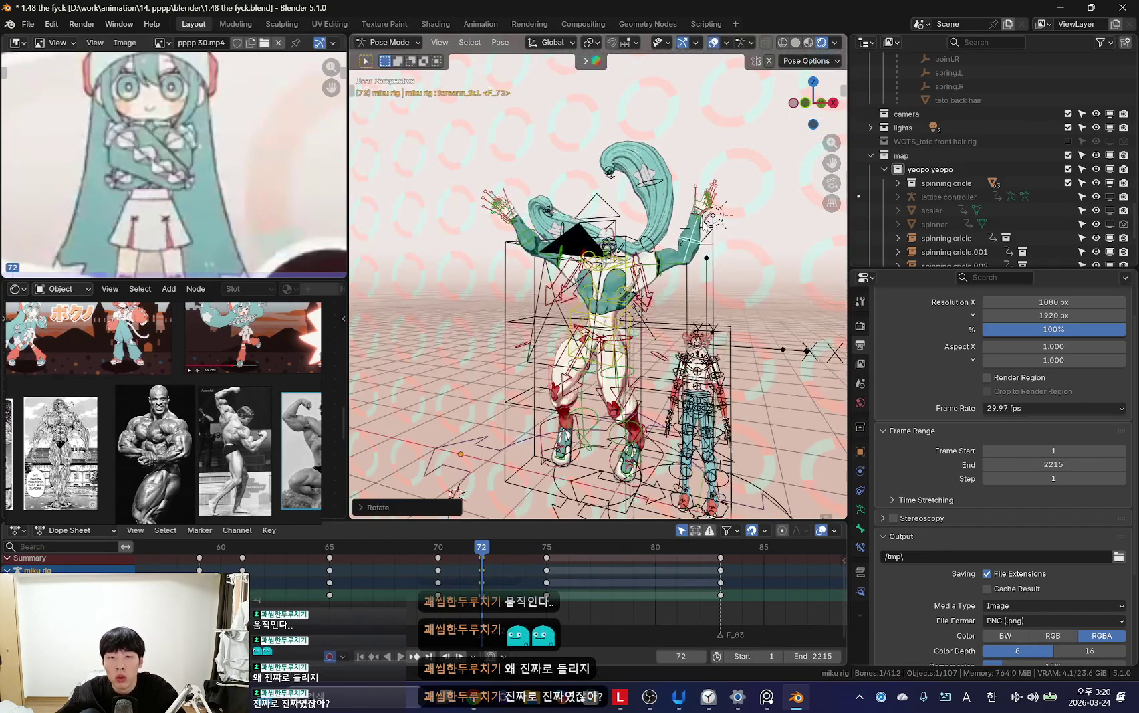
pyautogui.hotkey('shift', 'alt', 'z')
pyautogui.press('r')
pyautogui.press('r')
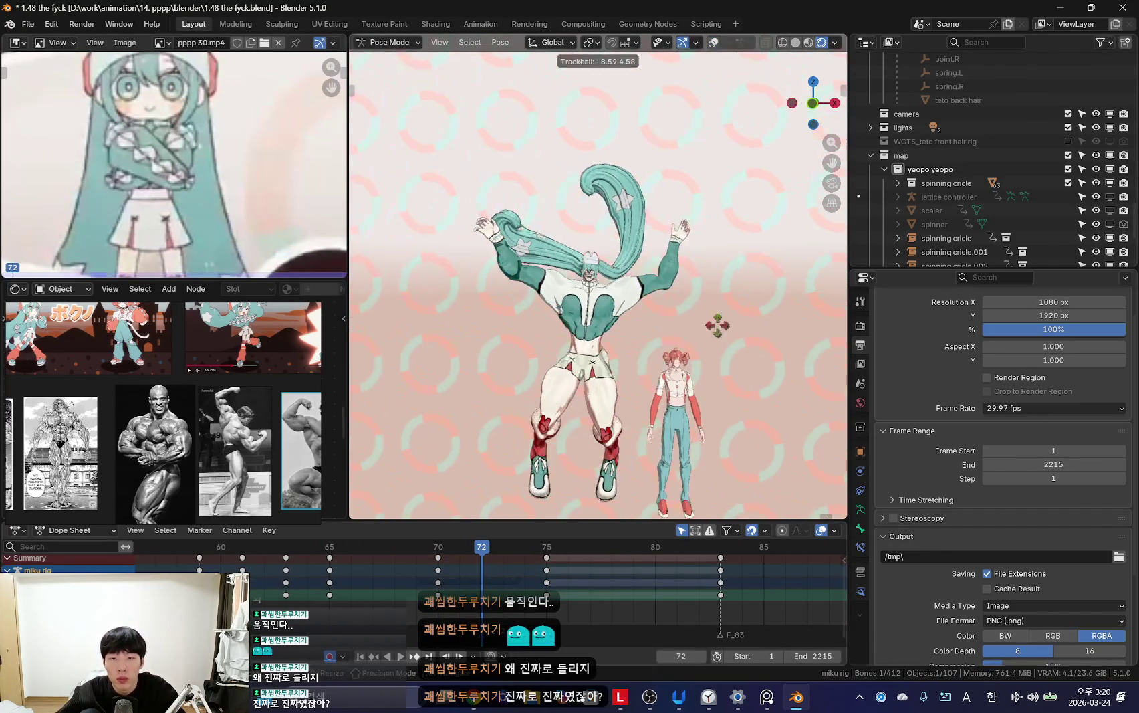
pyautogui.hotkey('shift', 'alt', 'z')
pyautogui.press('r')
pyautogui.press('r')
# Step: Rotate the hands open, key the frame 72 pose, and play it back
pyautogui.hotkey('shift', 'alt', 'z')
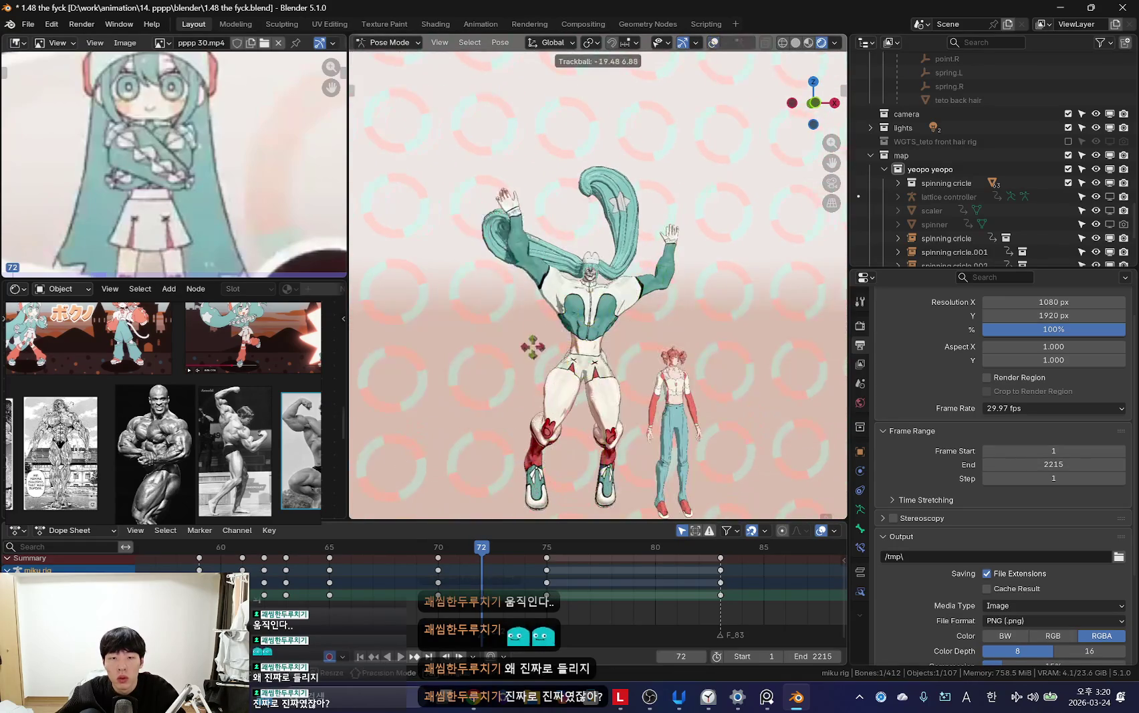
pyautogui.click(543, 268)
pyautogui.hotkey('shift', 'alt', 'z')
pyautogui.hotkey('shift', 'alt', 'z')
pyautogui.press('r')
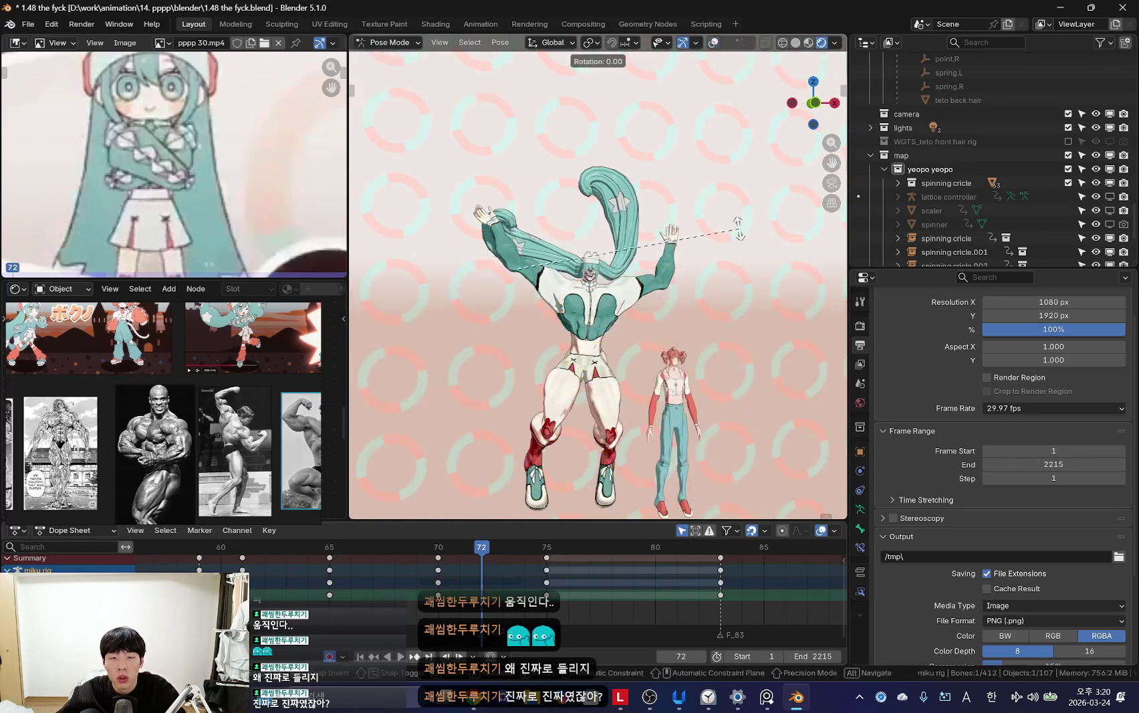
pyautogui.hotkey('shift', 'alt', 'z')
pyautogui.scroll(4, 525, 368)
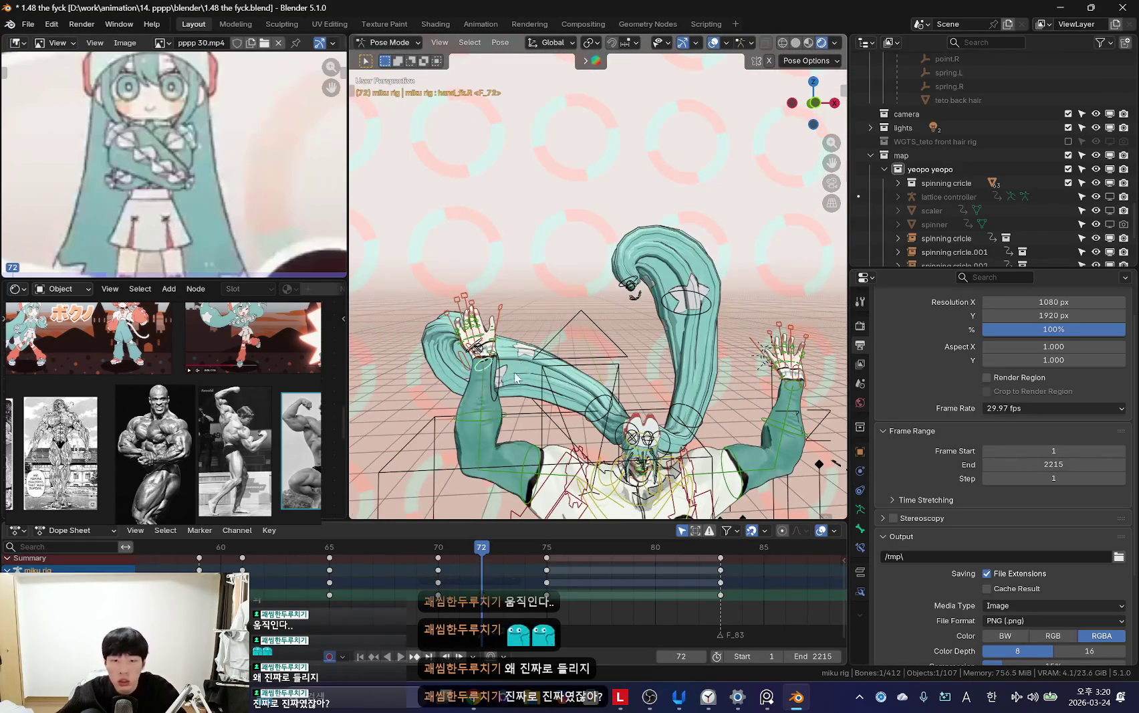
pyautogui.hotkey('shift', 'alt', 'z')
pyautogui.click(667, 438)
pyautogui.scroll(-4, 518, 478)
pyautogui.press('space')
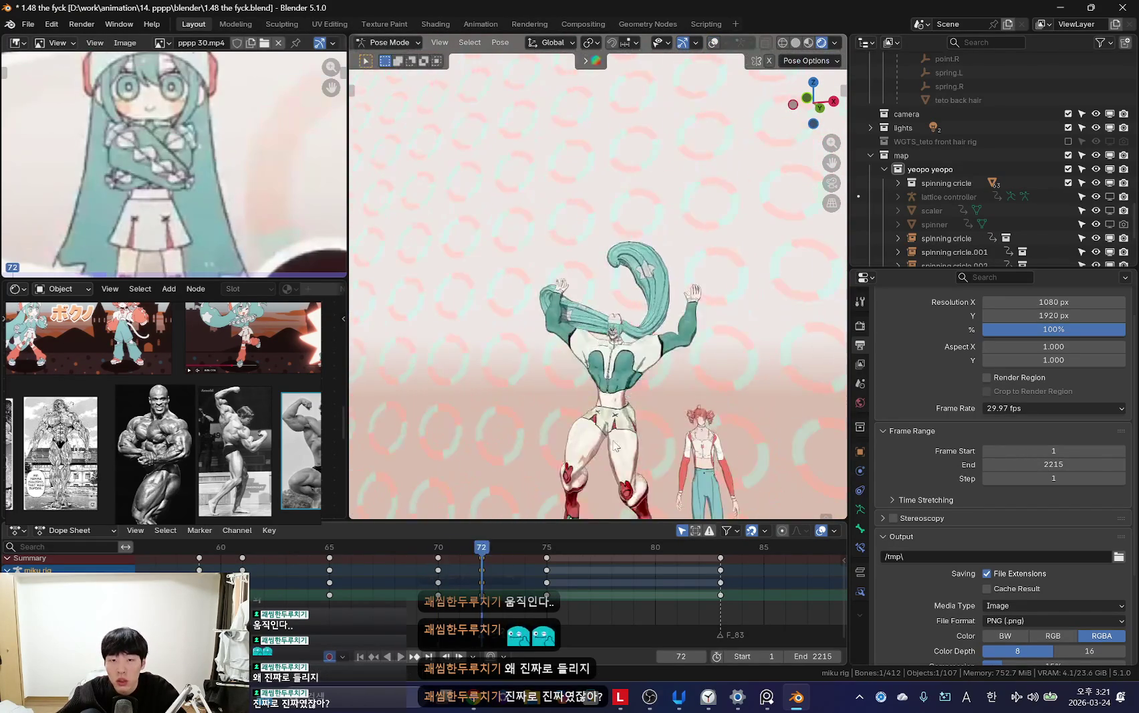
pyautogui.scroll(-2, 519, 477)
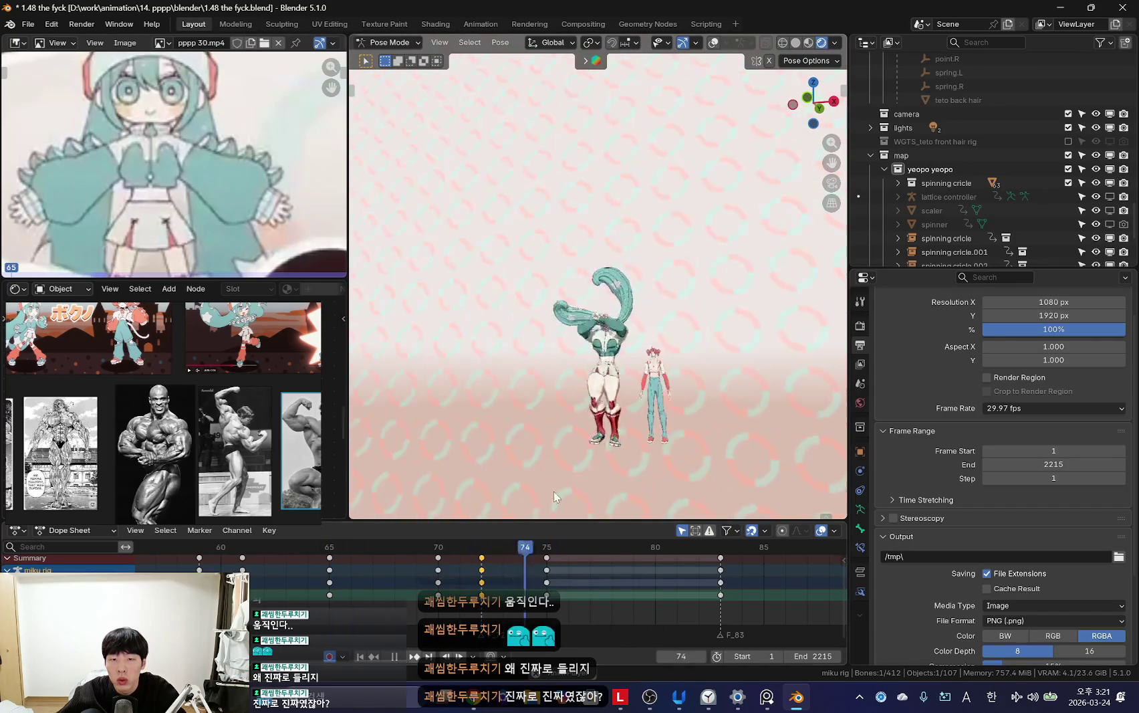
# Step: Stop playback at frame 83 and zoom in on the rig
pyautogui.moveTo(500, 547); pyautogui.dragTo(481, 594)
pyautogui.press('space')
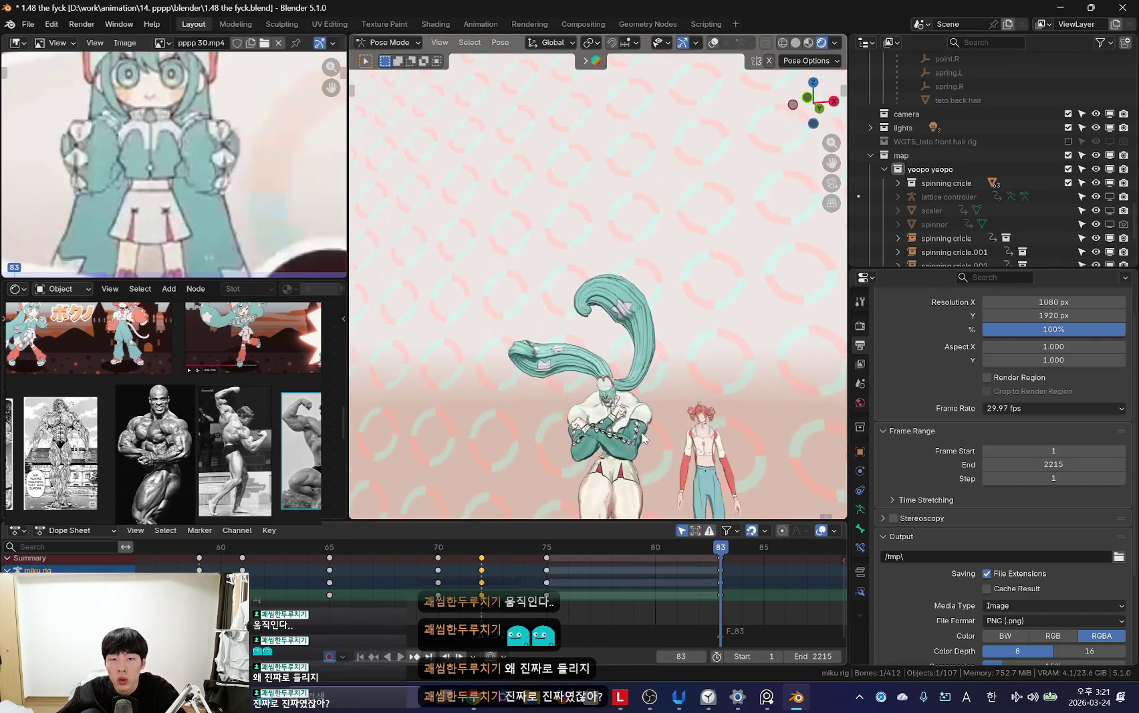
pyautogui.hotkey('shift', 'alt', 'z')
pyautogui.scroll(5, 733, 433)
pyautogui.scroll(2, 733, 433)
pyautogui.scroll(-6, 635, 368)
pyautogui.scroll(2, 533, 301)
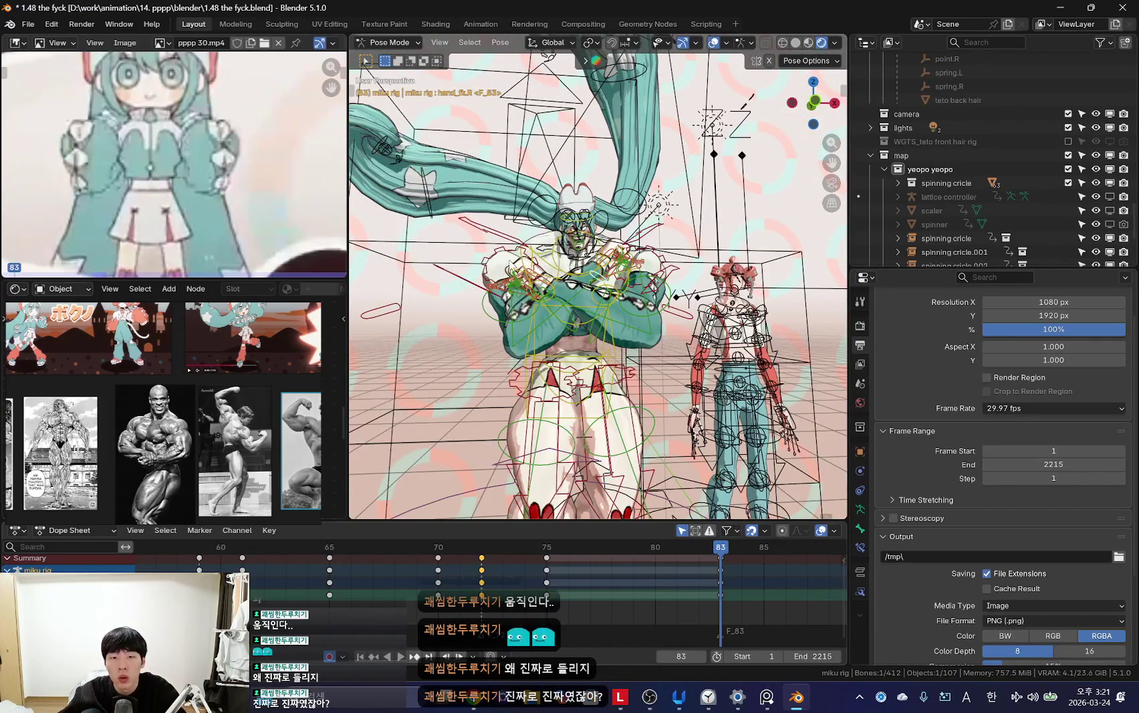
pyautogui.hotkey('shift', 'alt', 'z')
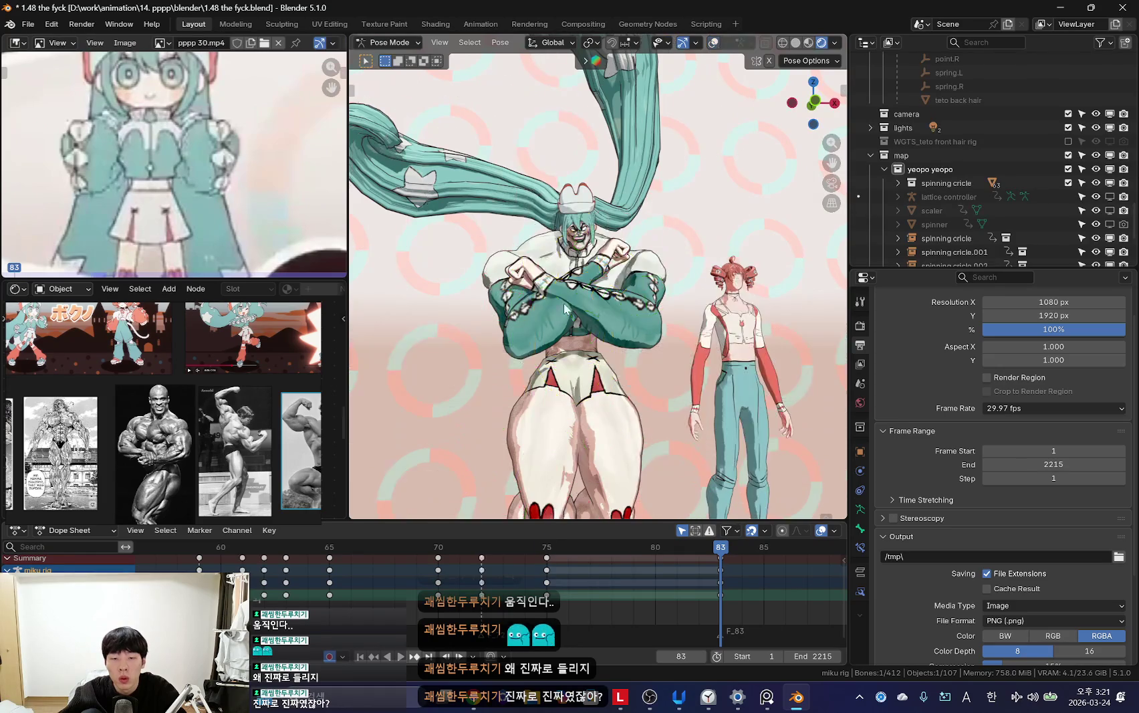
# Step: Rotate the arm bones to refine the crossed arms, keyed at frame 83
pyautogui.press('r')
pyautogui.press('r')
pyautogui.click(637, 327)
pyautogui.hotkey('shift', 'alt', 'z')
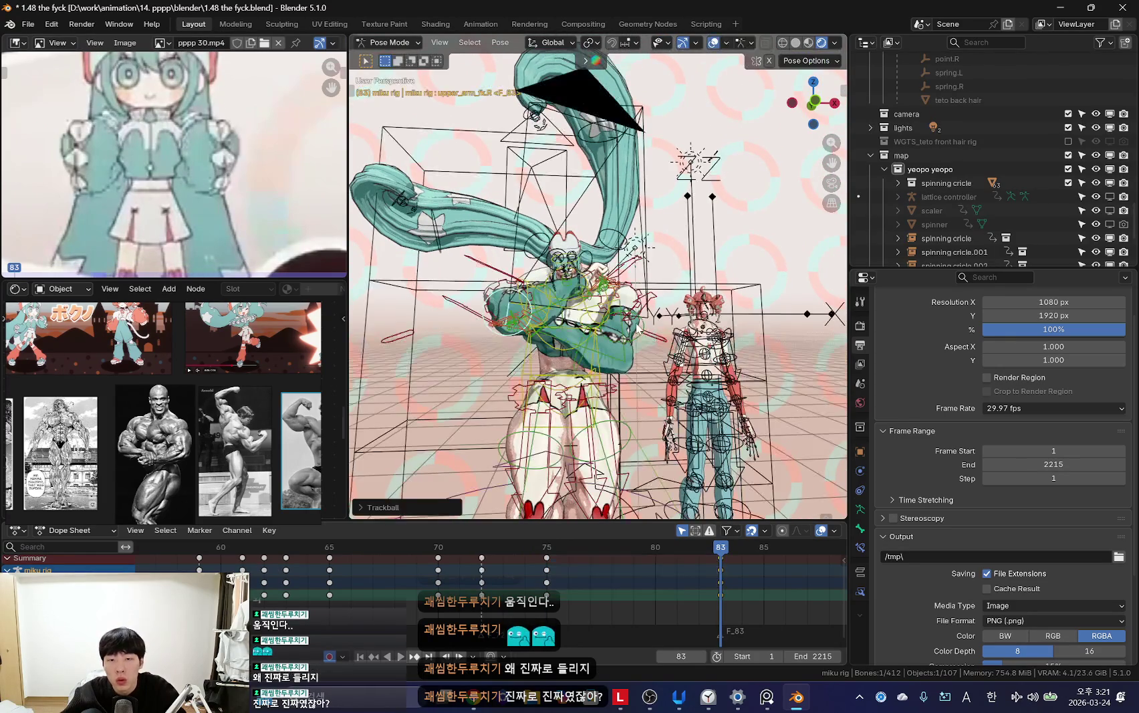
pyautogui.hotkey('shift', 'alt', 'z')
pyautogui.click(628, 223)
pyautogui.press('space')
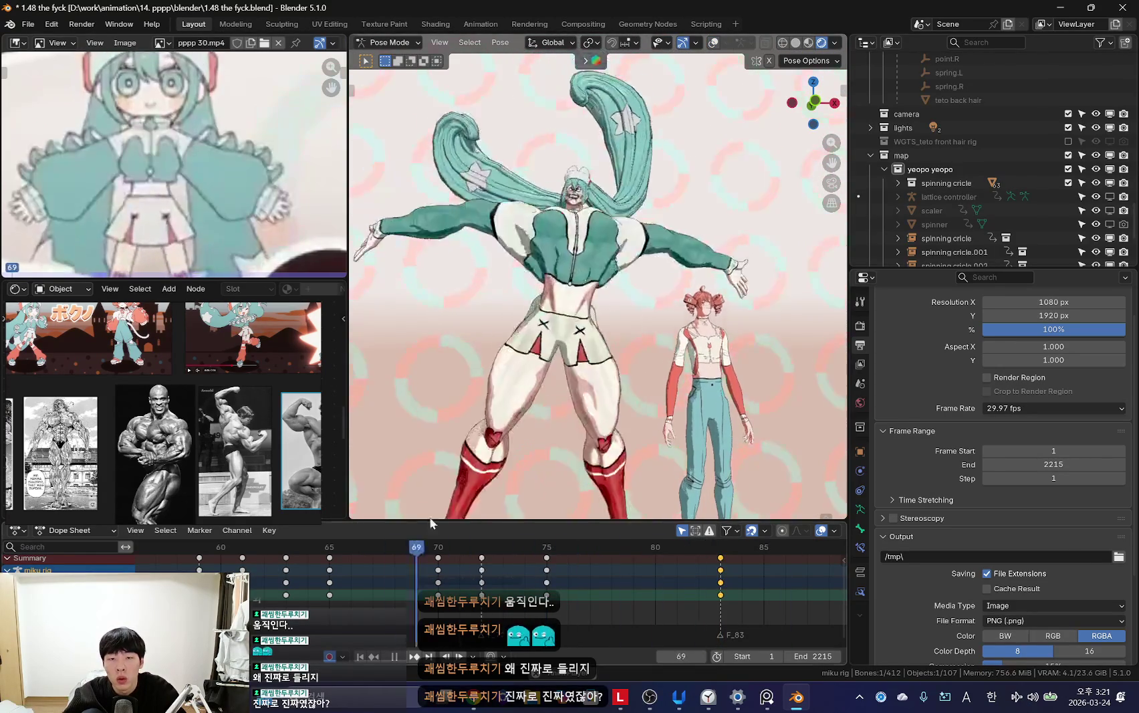
# Step: Adjust the crossed-arms pose at frame 77 and insert keyframes for it
pyautogui.moveTo(512, 610); pyautogui.dragTo(543, 617)
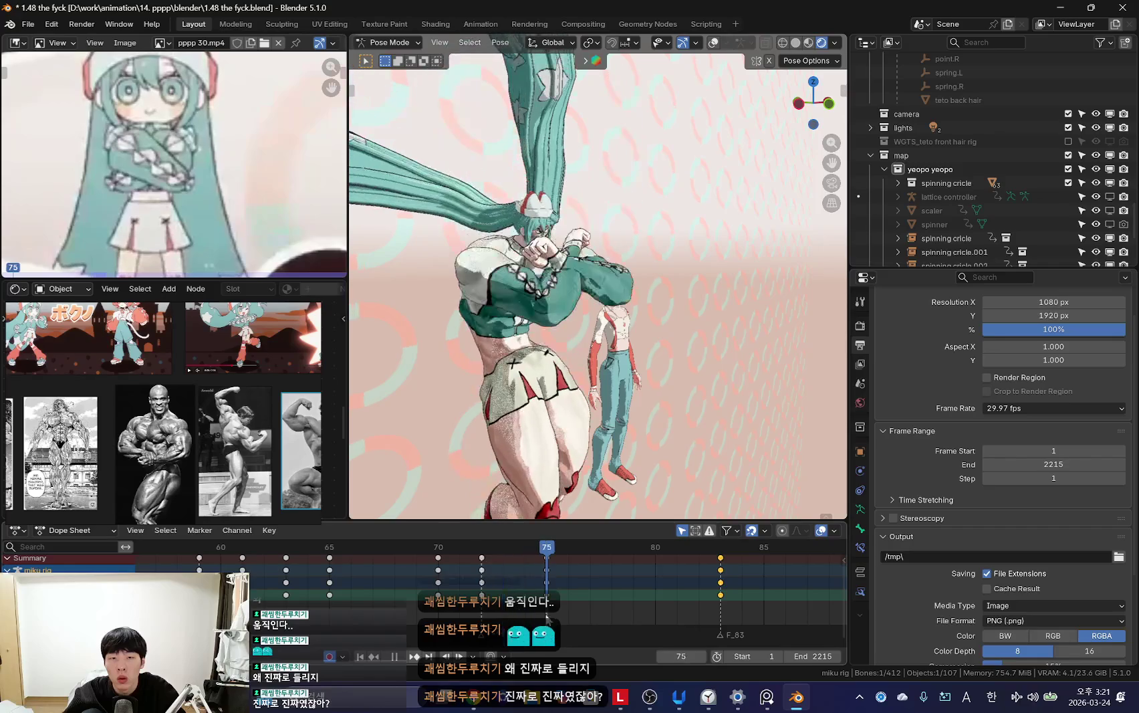
pyautogui.press('space')
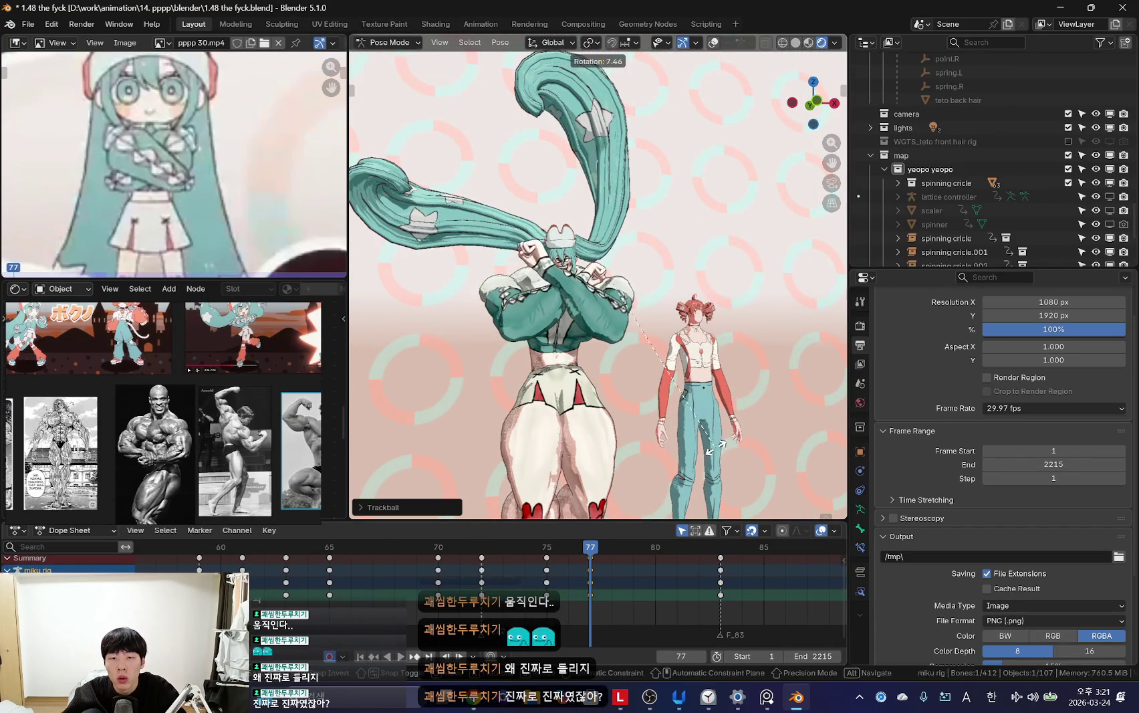
pyautogui.click(683, 290)
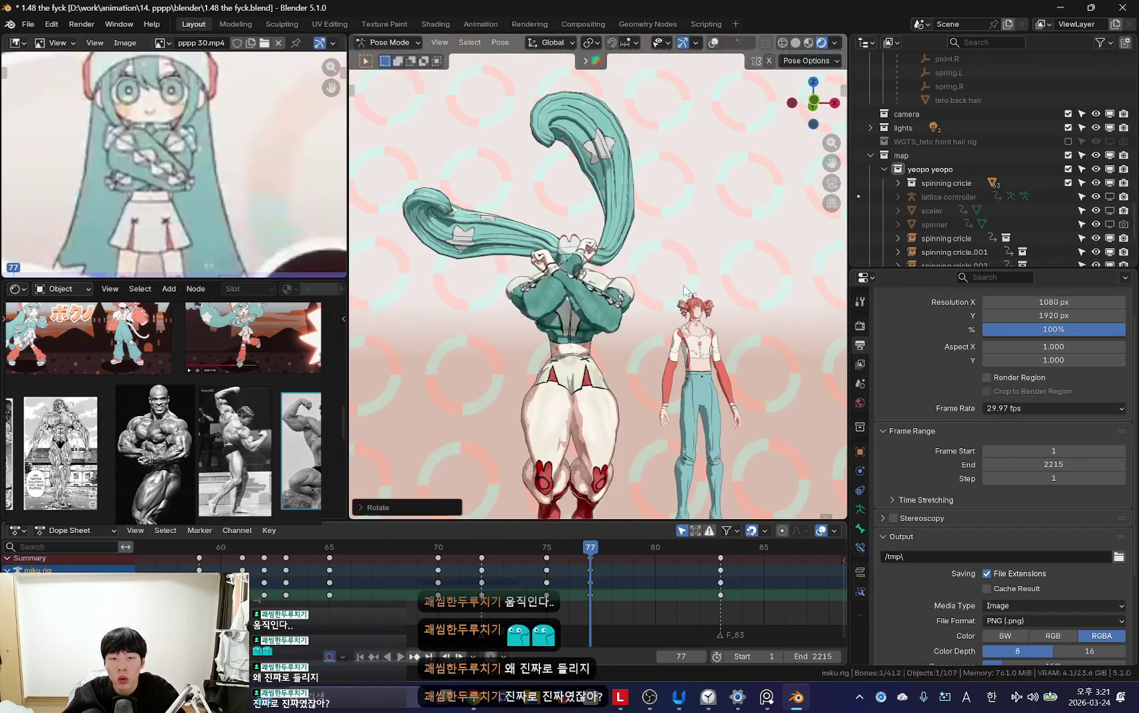
pyautogui.press('i')
pyautogui.press('Left')
pyautogui.press('Left')
pyautogui.press('space')
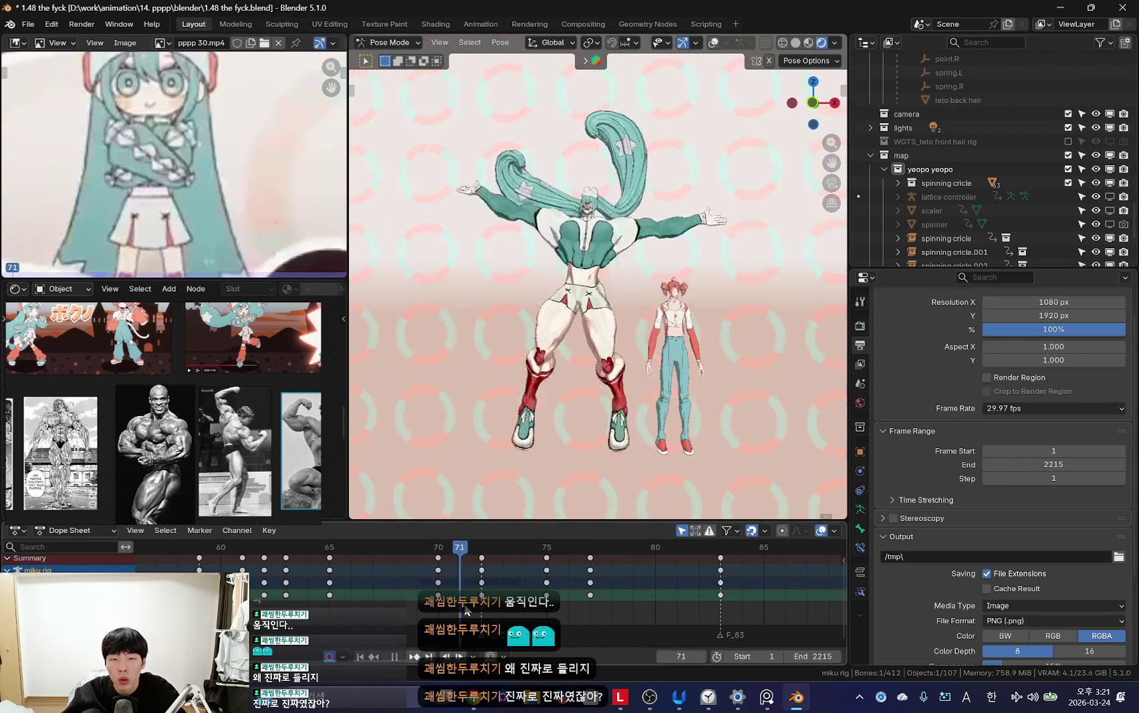
# Step: Rotate a selected bone so the change is keyed at frame 72
pyautogui.press('space')
pyautogui.hotkey('shift', 'alt', 'z')
pyautogui.press('space')
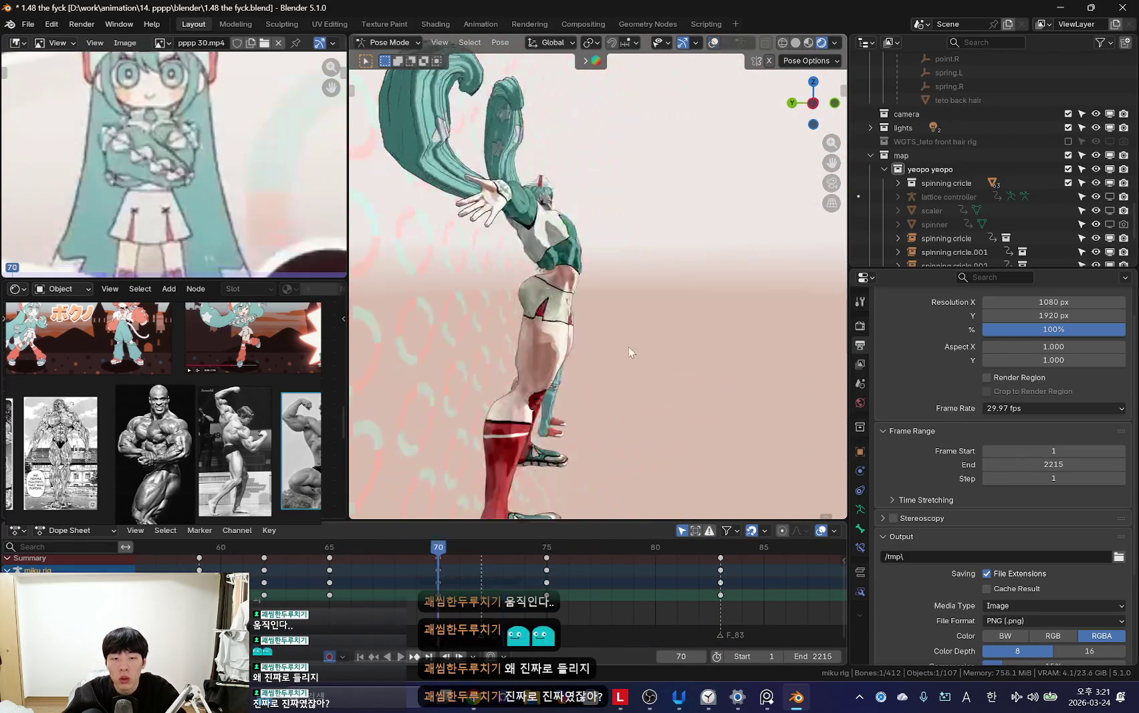
pyautogui.scroll(3, 494, 557)
pyautogui.click(404, 587)
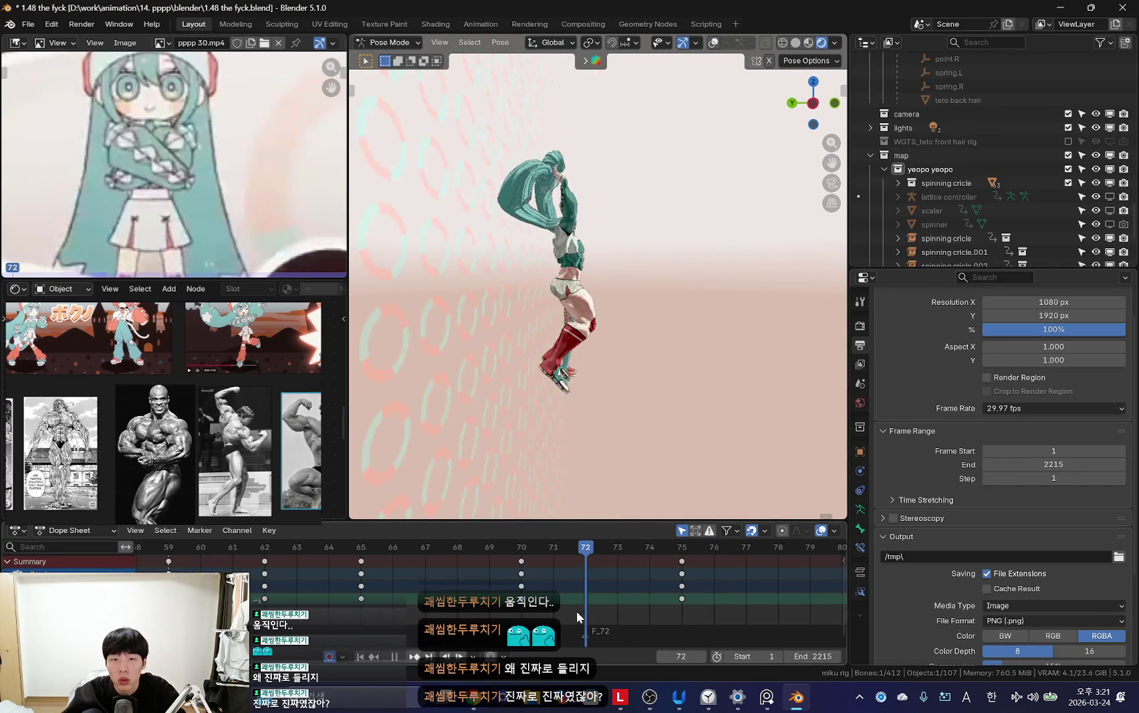
pyautogui.press('r')
pyautogui.click(721, 343)
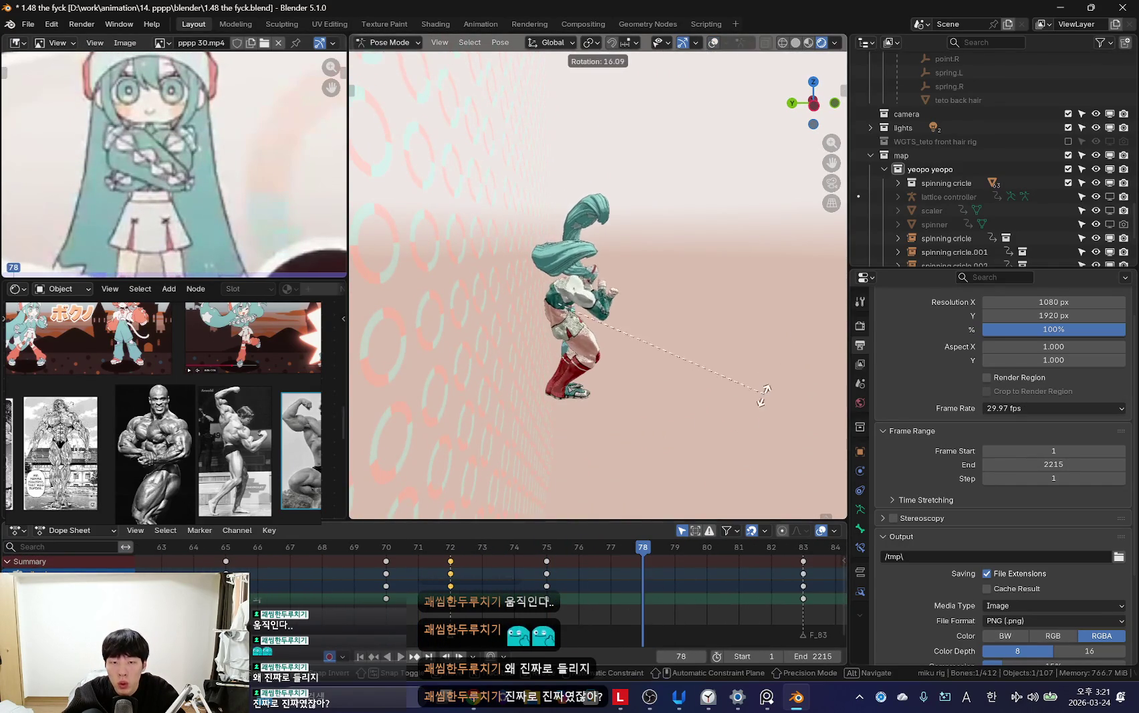
# Step: Orbit the view to face the characters and replay from frame 69
pyautogui.click(450, 547)
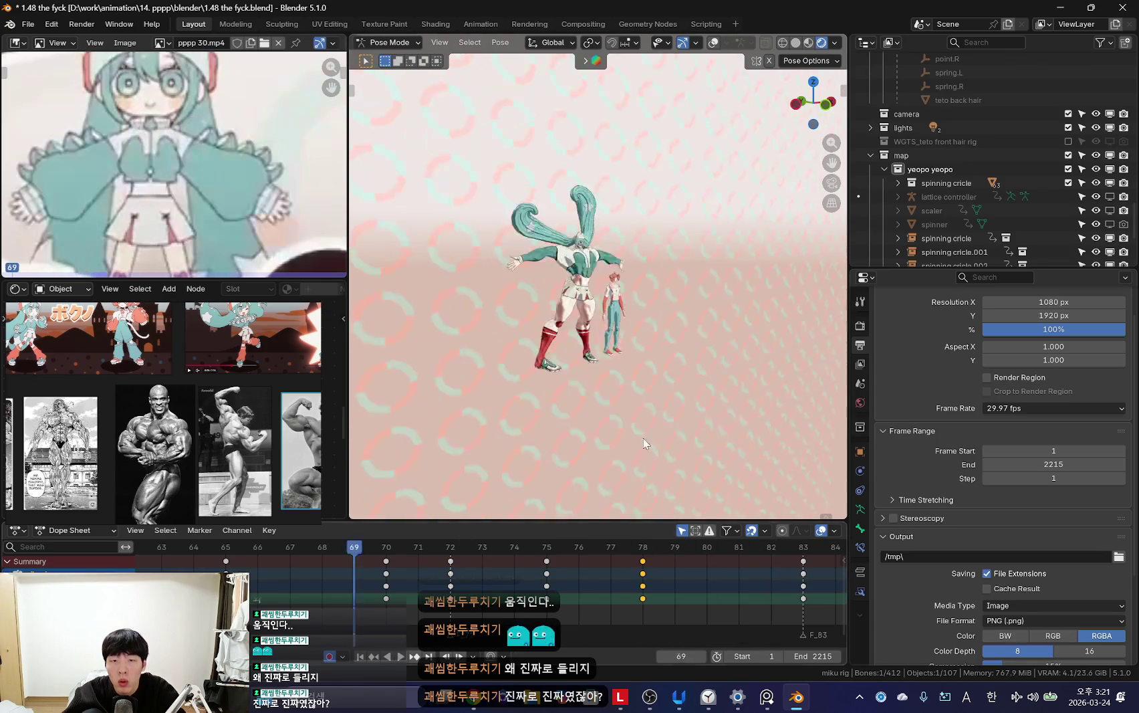
pyautogui.scroll(2, 625, 453)
pyautogui.moveTo(625, 453)
pyautogui.mouseDown(button='middle')
pyautogui.moveTo(638, 391)
pyautogui.moveTo(707, 371)
pyautogui.mouseUp(button='middle')
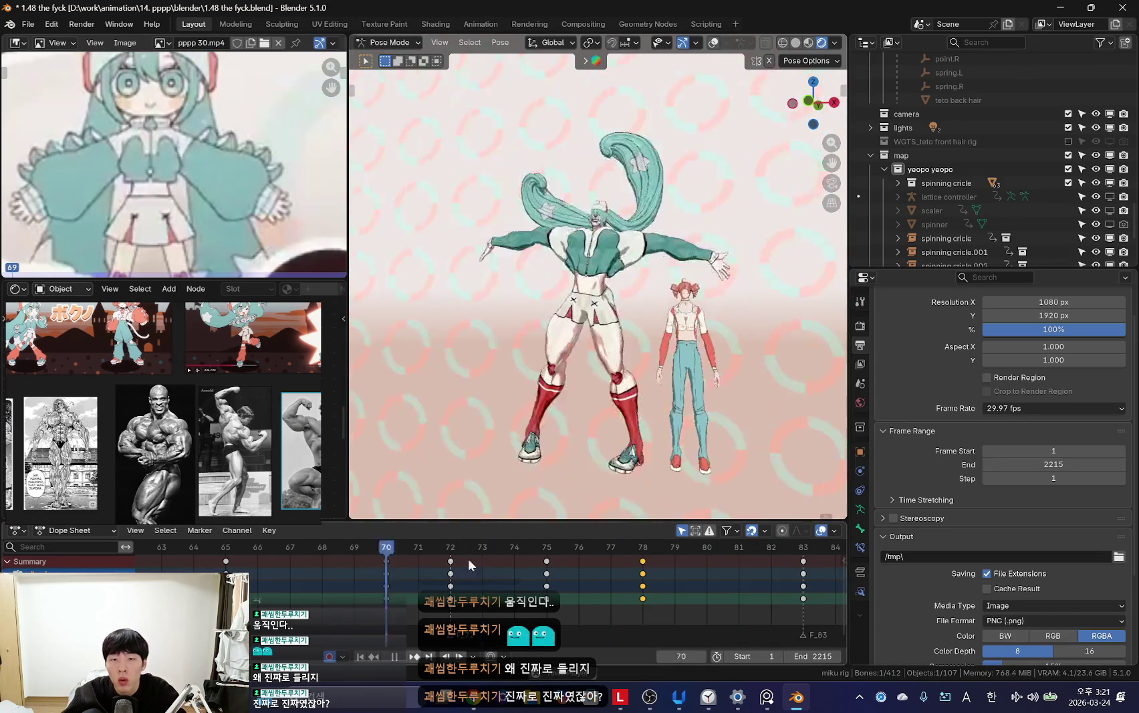
pyautogui.scroll(-2, 525, 609)
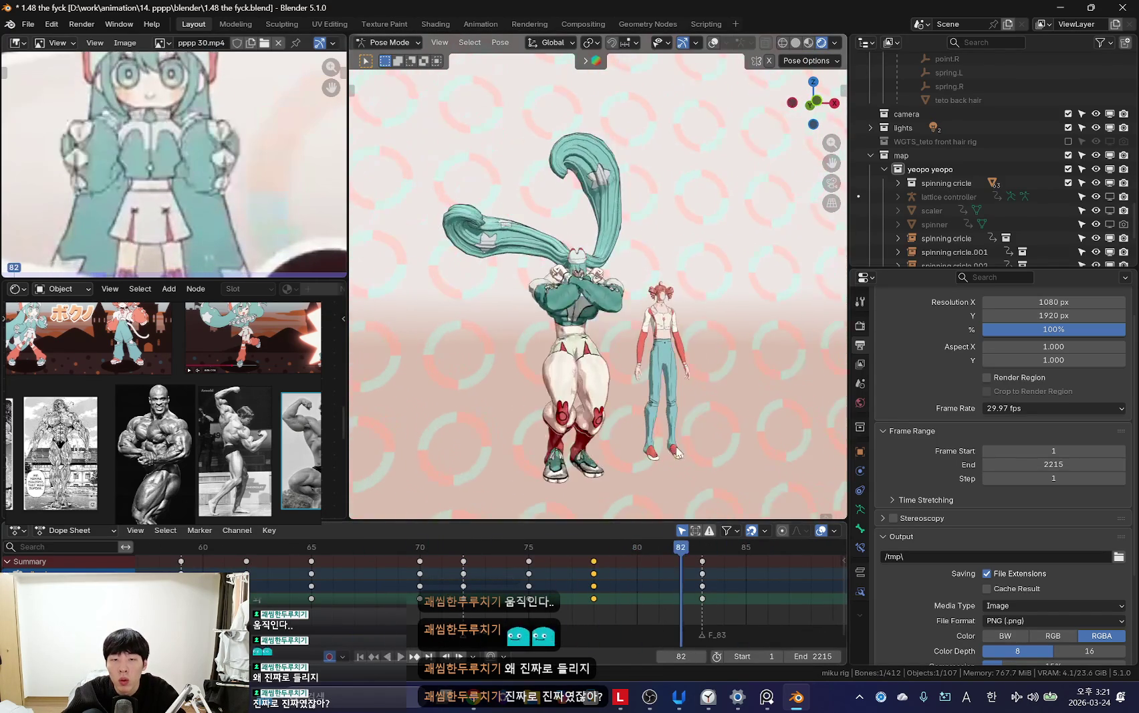
pyautogui.scroll(2, 613, 393)
pyautogui.press('space')
pyautogui.click(655, 610)
pyautogui.click(399, 564)
pyautogui.press('space')
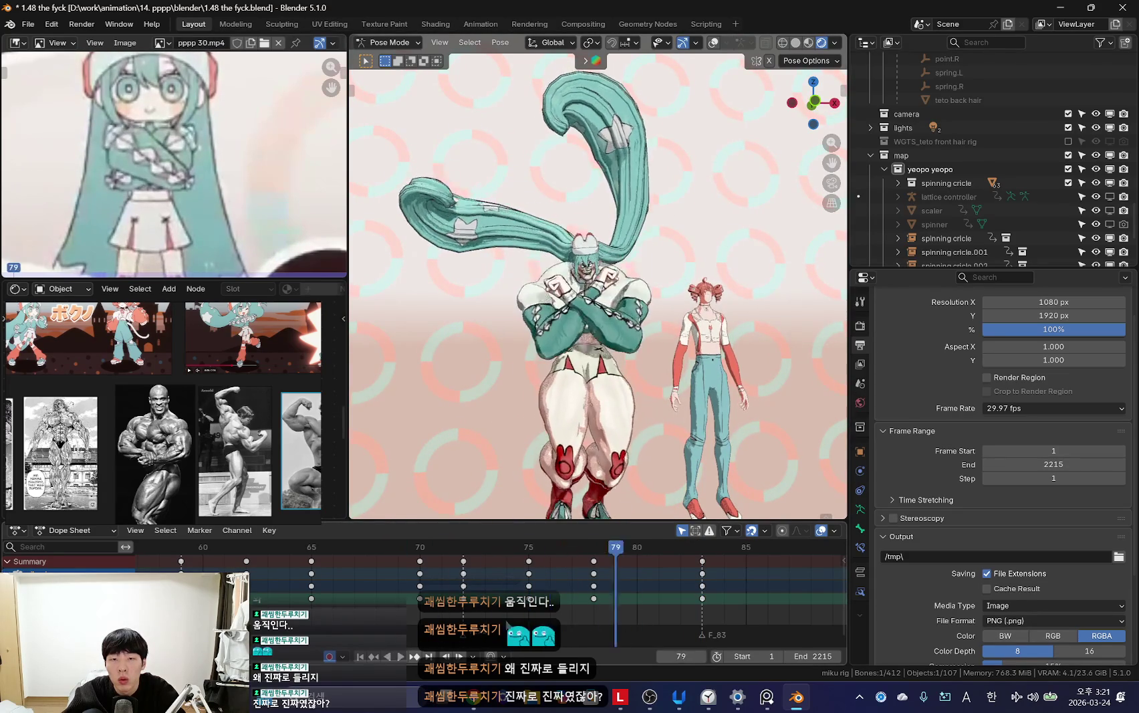
pyautogui.click(394, 613)
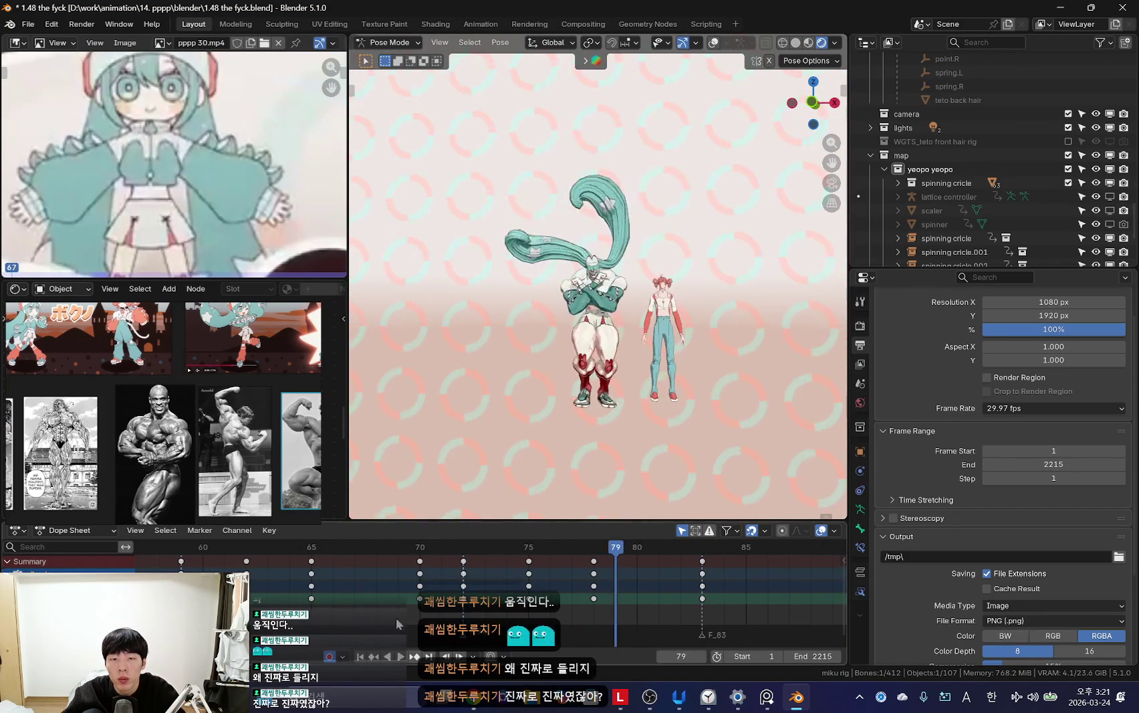
# Step: Stop at frame 70 and key the current pose there
pyautogui.scroll(3, 615, 333)
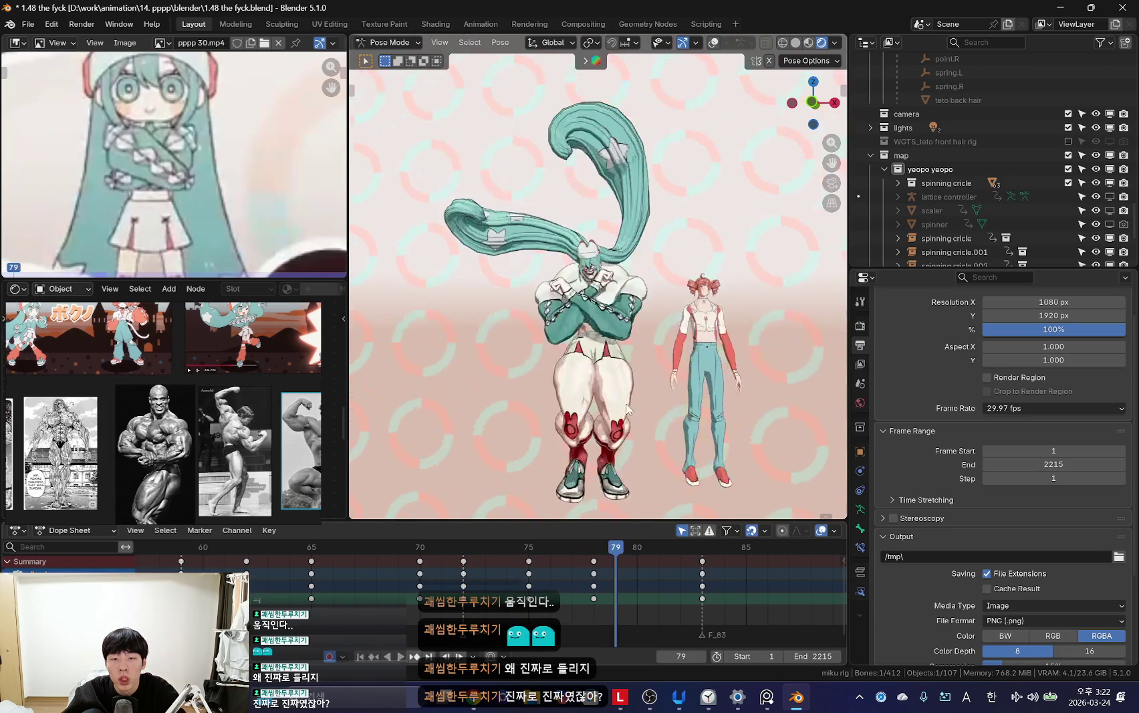
pyautogui.hotkey('shift', 'alt', 'z')
pyautogui.hotkey('shift', 'alt', 'z')
pyautogui.press('KP_0')
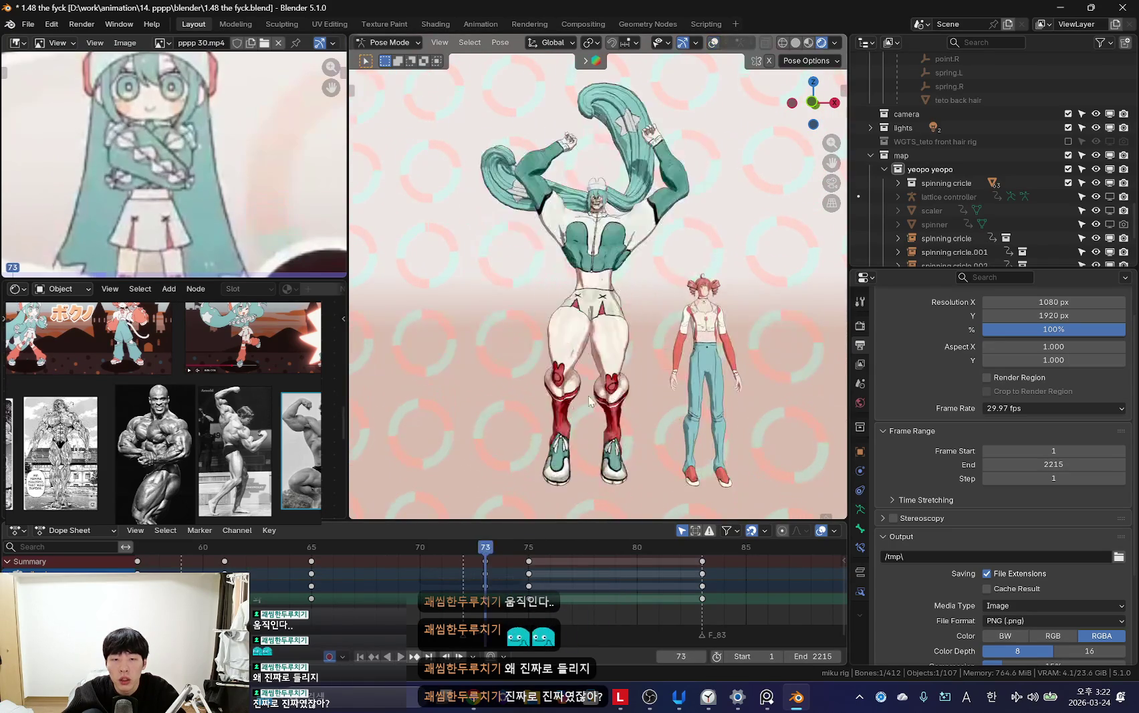
pyautogui.press('space')
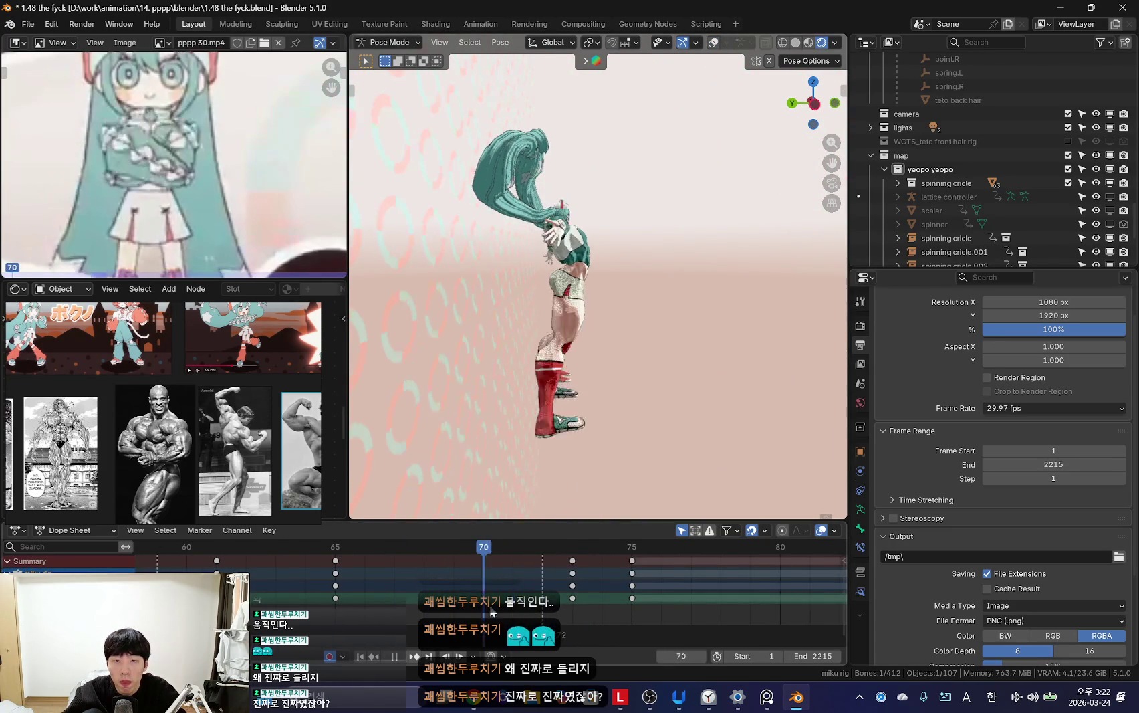
pyautogui.press('space')
pyautogui.press('k')
pyautogui.click(532, 406)
# Step: Rotate a bone for the frame 72 pose and shift those keys to frame 73
pyautogui.scroll(2, 480, 561)
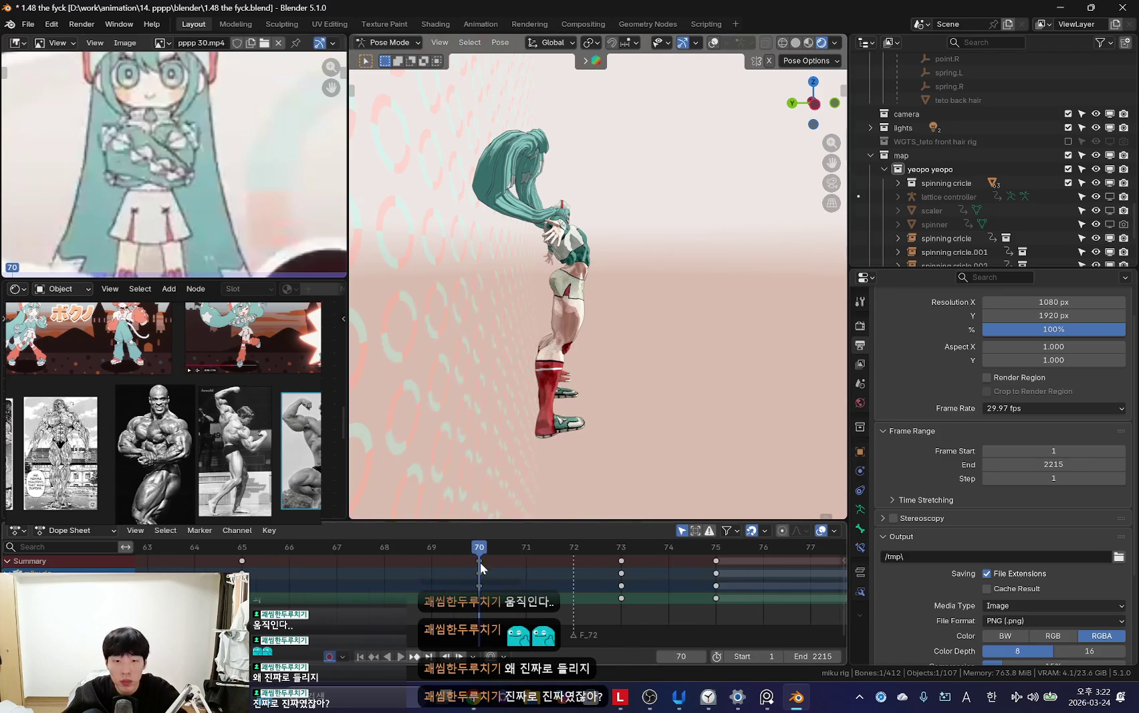
pyautogui.press('space')
pyautogui.click(572, 603)
pyautogui.press('r')
pyautogui.click(681, 389)
pyautogui.press('space')
pyautogui.moveTo(501, 613); pyautogui.dragTo(567, 614)
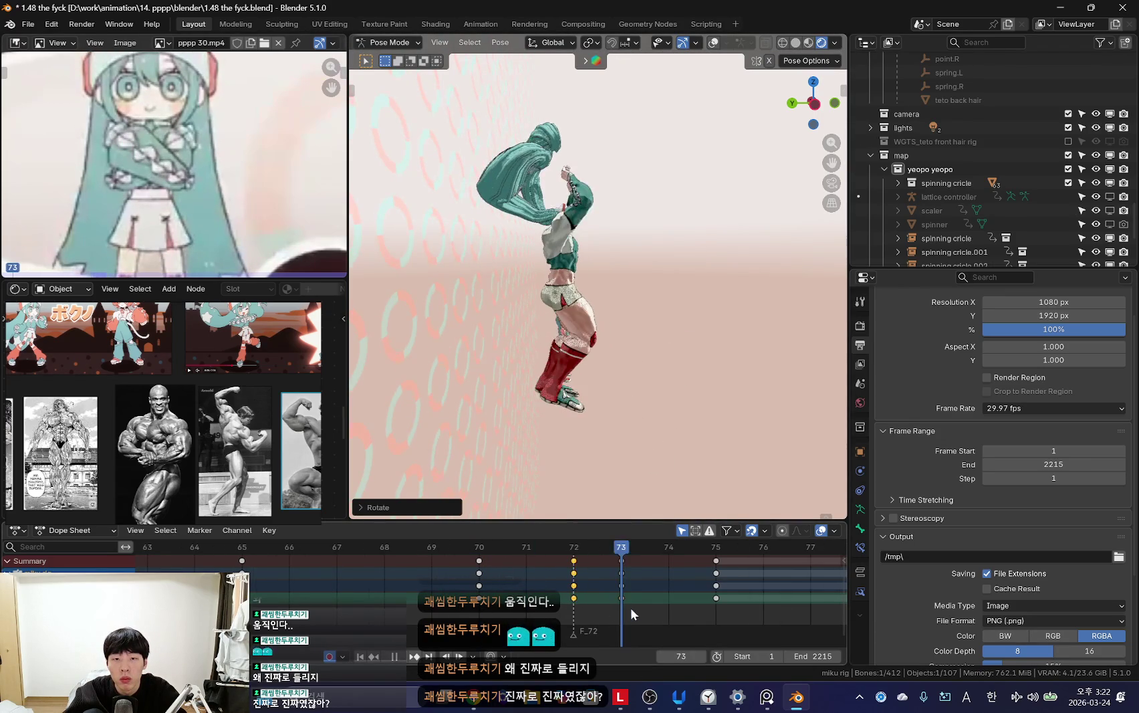
pyautogui.moveTo(574, 598); pyautogui.dragTo(621, 598)
pyautogui.moveTo(529, 605)
pyautogui.mouseDown()
pyautogui.moveTo(680, 601)
pyautogui.moveTo(477, 601)
pyautogui.moveTo(621, 602)
pyautogui.mouseUp()
# Step: Compare neighbouring frames and move a bone with G to refine the pose
pyautogui.hotkey('shift', 'alt', 'z')
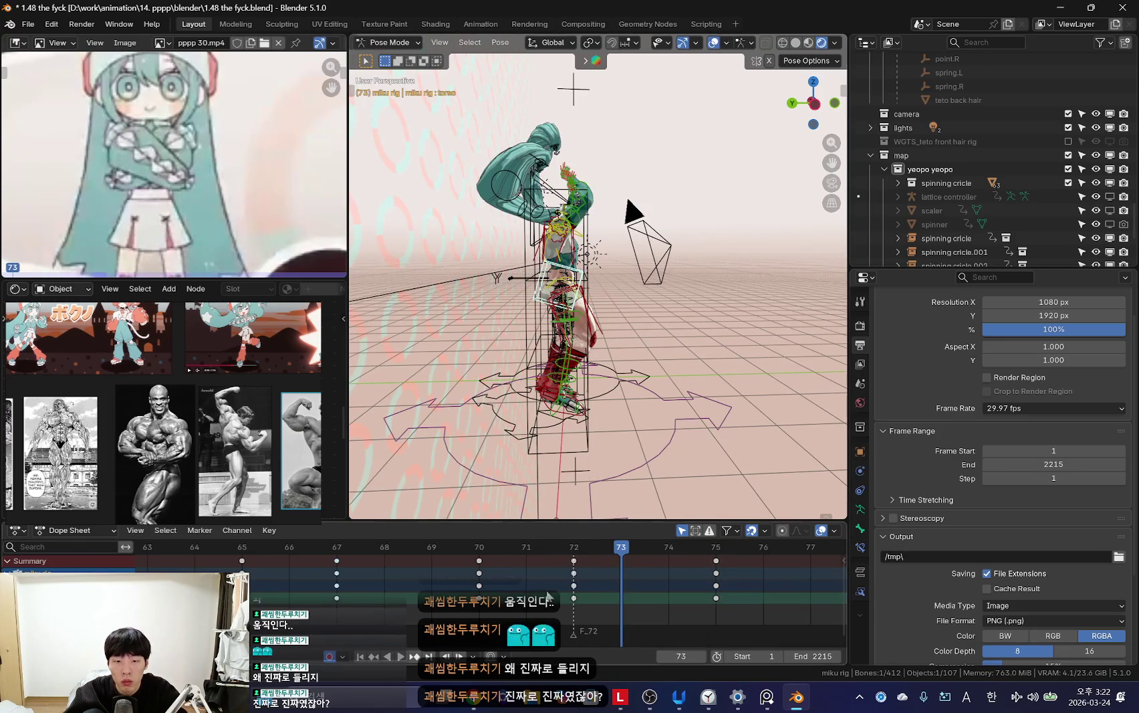
pyautogui.press('Left')
pyautogui.press('Left')
pyautogui.press('Right')
pyautogui.hotkey('shift', 'alt', 'z')
pyautogui.press('Left')
pyautogui.press('Left')
pyautogui.press('Right')
pyautogui.press('Right')
pyautogui.press('g')
pyautogui.click(604, 421)
pyautogui.press('space')
pyautogui.press('Escape')
# Step: Insert keyframes for the pose at frame 75 and review playback
pyautogui.hotkey('shift', 'alt', 'z')
pyautogui.press('space')
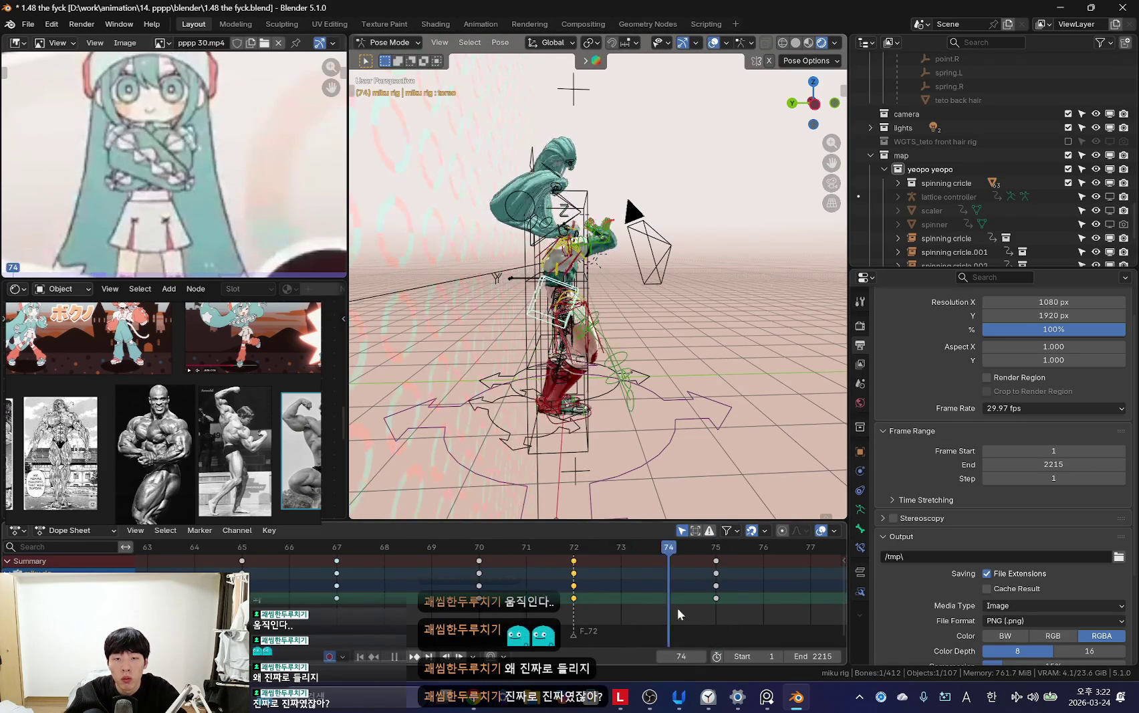
pyautogui.moveTo(735, 637); pyautogui.dragTo(668, 634, button='middle')
pyautogui.hotkey('shift', 'alt', 'z')
pyautogui.press('space')
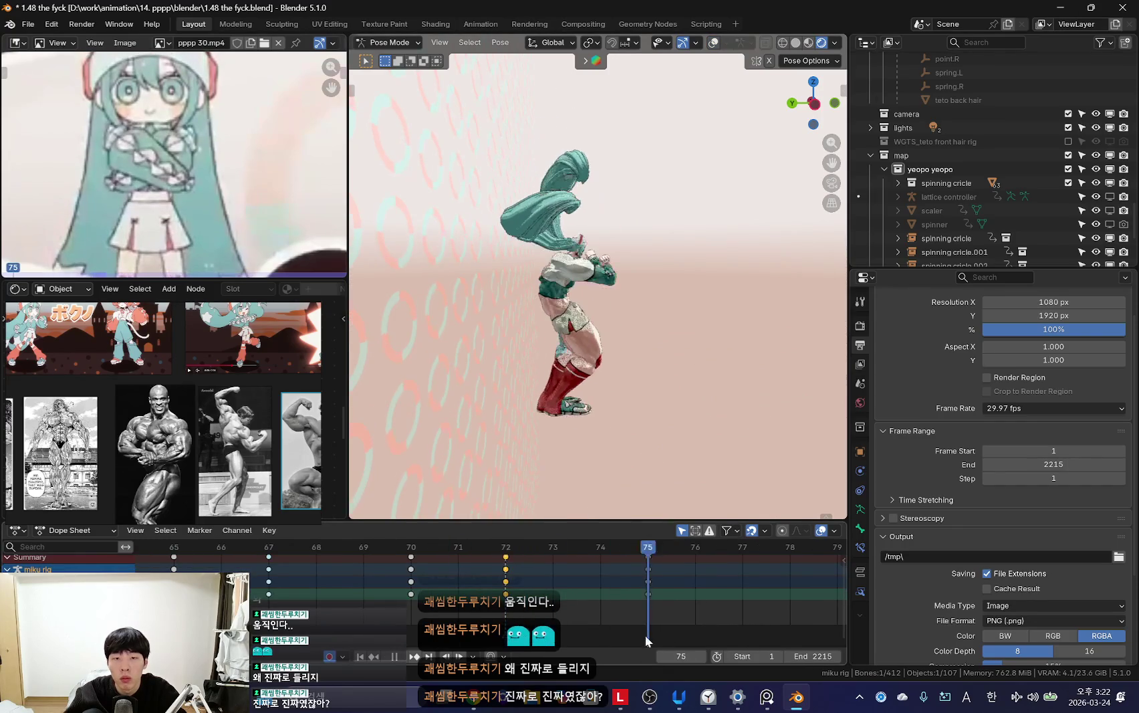
pyautogui.click(645, 600)
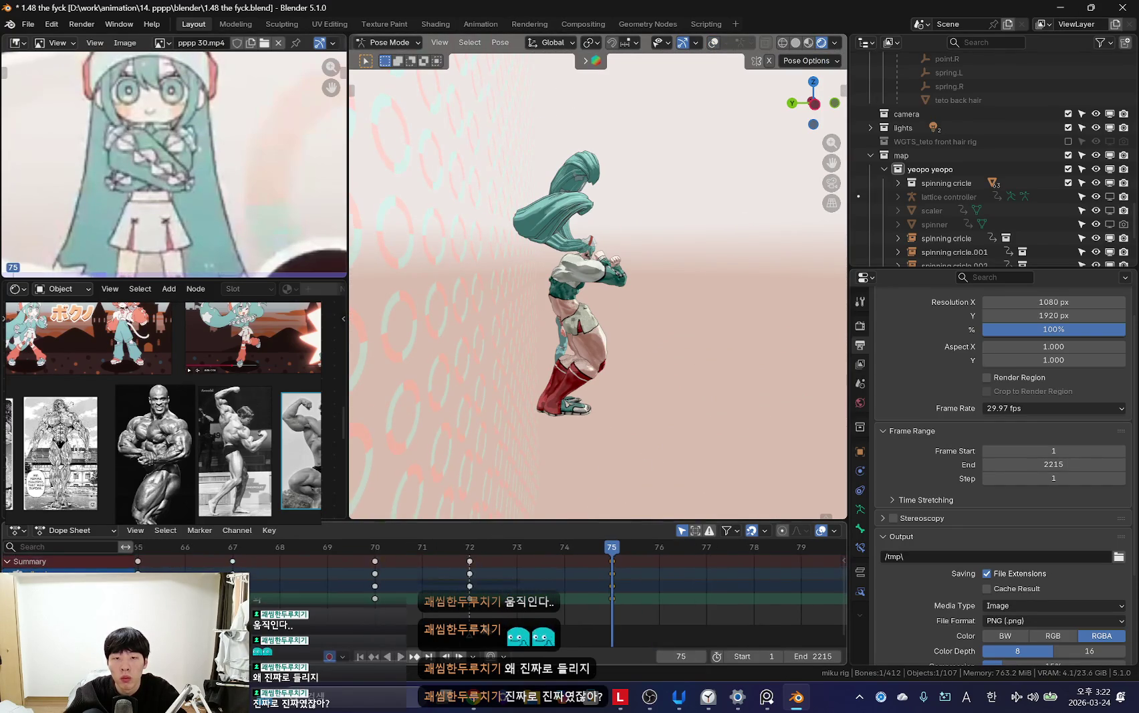
pyautogui.press('i')
pyautogui.press('space')
# Step: Start a focus session timer from a notification, then return to frame 70
pyautogui.scroll(-3, 439, 601)
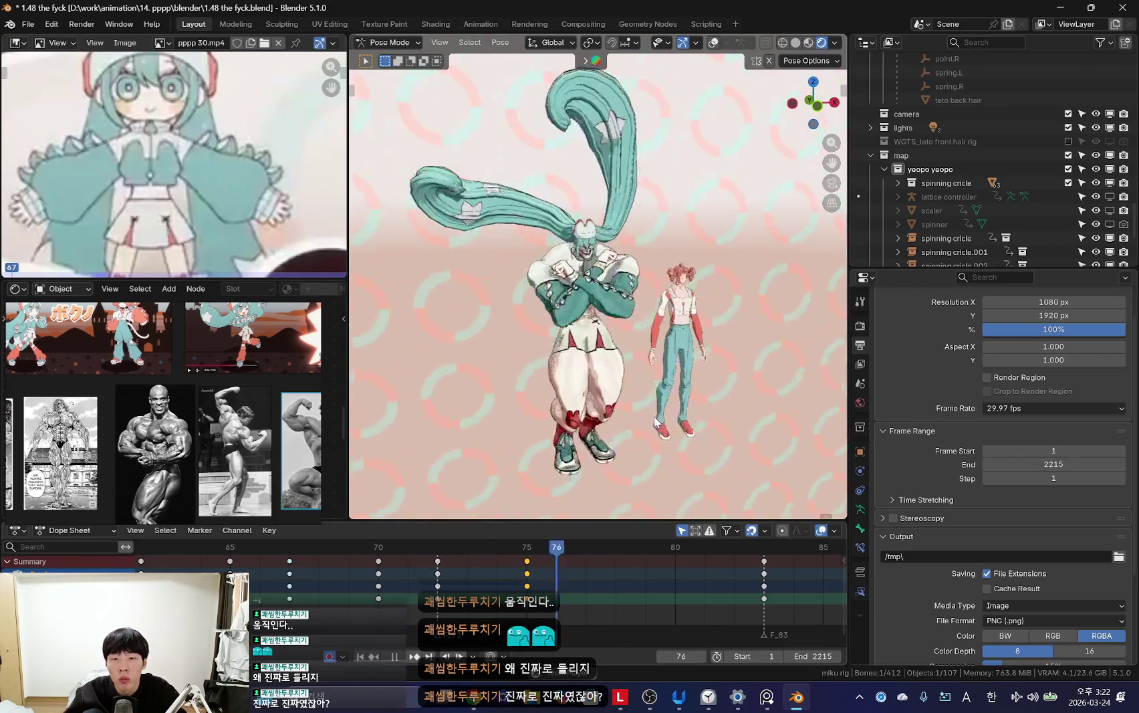
pyautogui.scroll(-3, 391, 604)
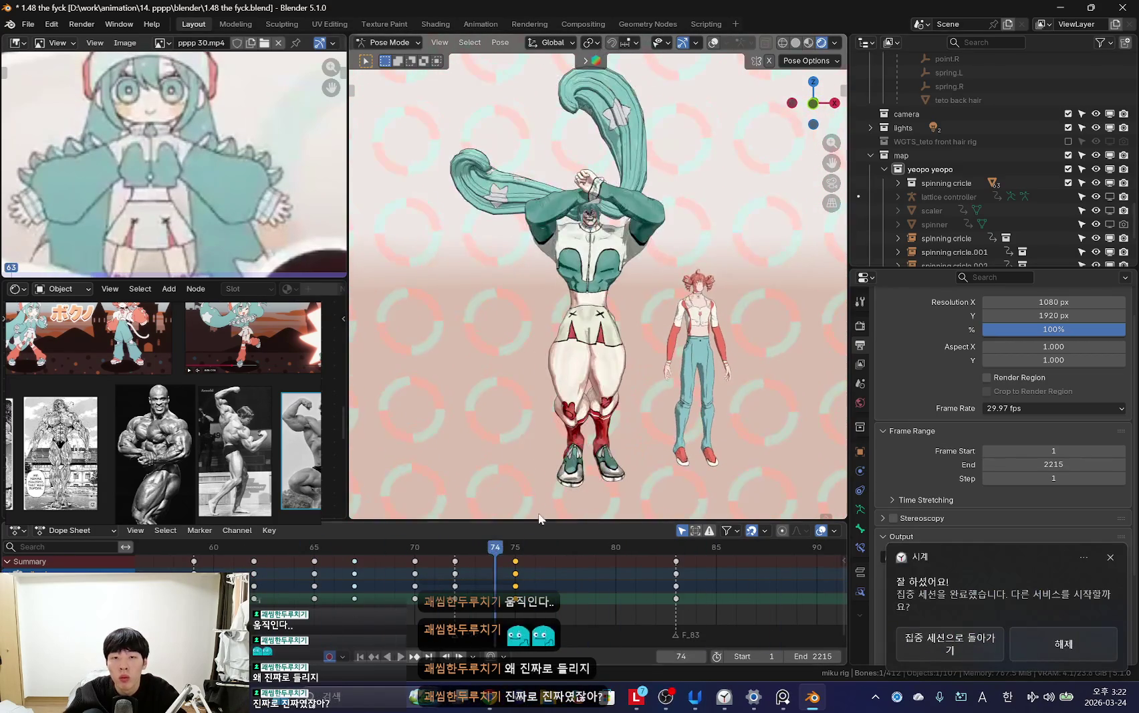
pyautogui.click(724, 696)
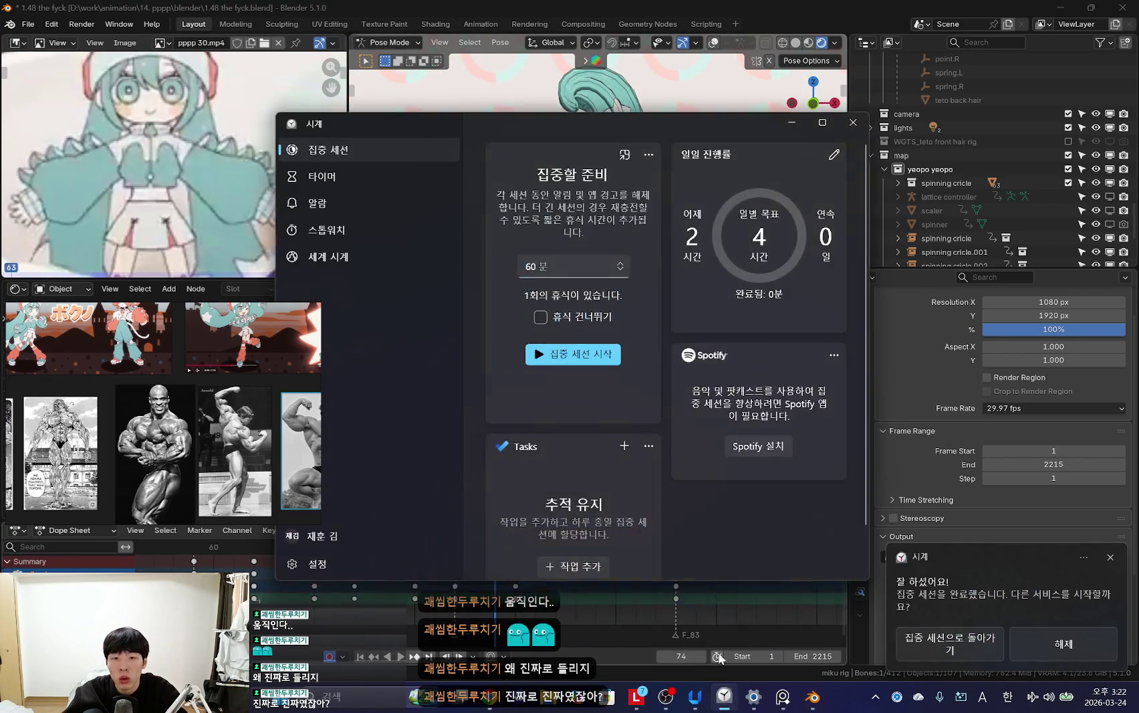
pyautogui.click(547, 361)
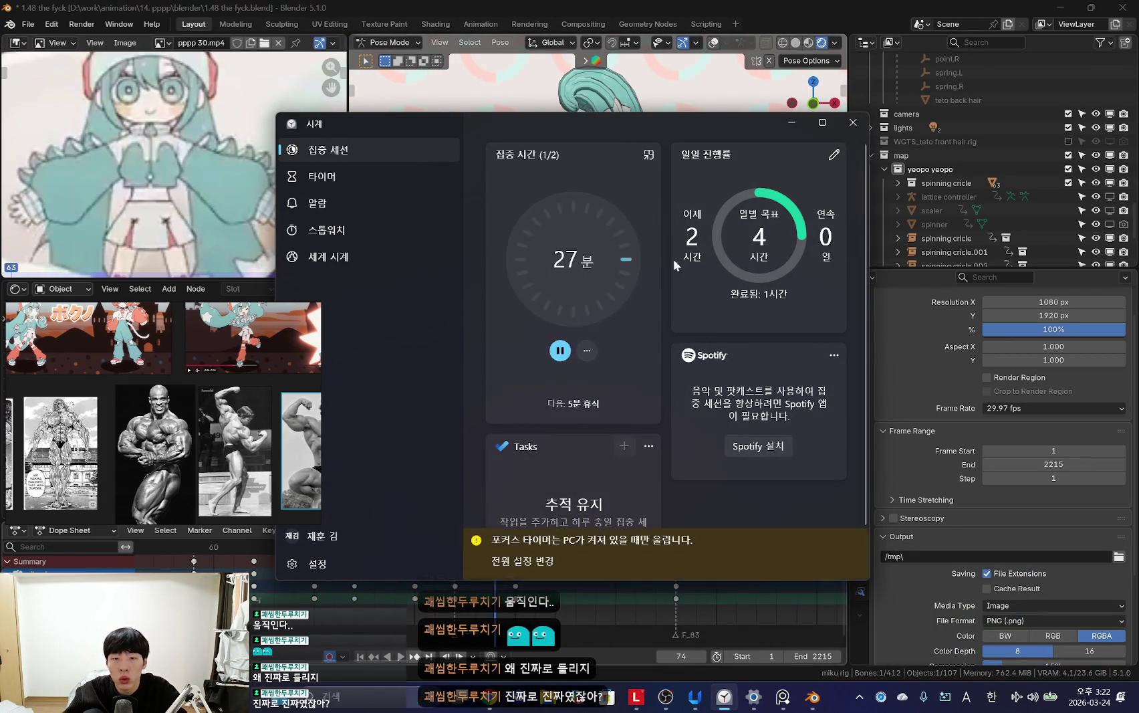
pyautogui.click(469, 570)
pyautogui.press('Left')
pyautogui.press('Left')
pyautogui.press('Left')
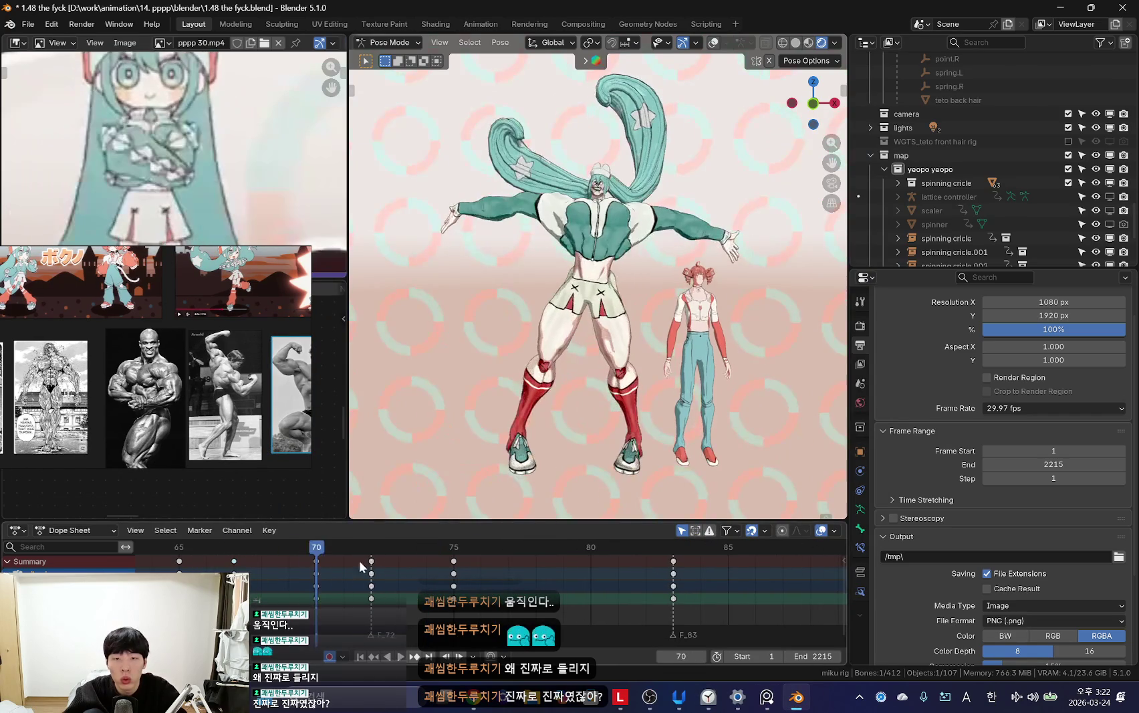
# Step: Step between frames 65 and 72, toggling the rig overlays
pyautogui.press('Right')
pyautogui.press('Right')
pyautogui.hotkey('shift', 'alt', 'z')
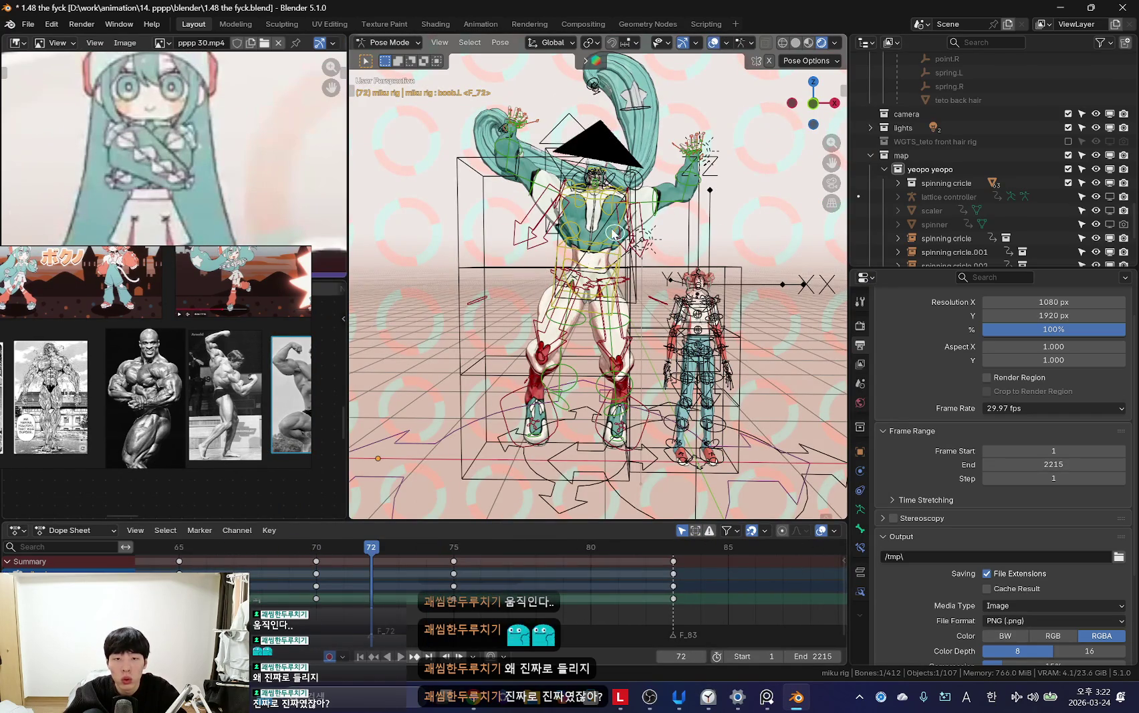
pyautogui.hotkey('shift', 'alt', 'z')
pyautogui.hotkey('shift', 'alt', 'z')
pyautogui.press('Down')
pyautogui.press('Down')
pyautogui.hotkey('shift', 'alt', 'z')
pyautogui.press('Up')
pyautogui.press('Up')
# Step: Rotate the arm bone at frame 72 and play back to review it
pyautogui.press('r')
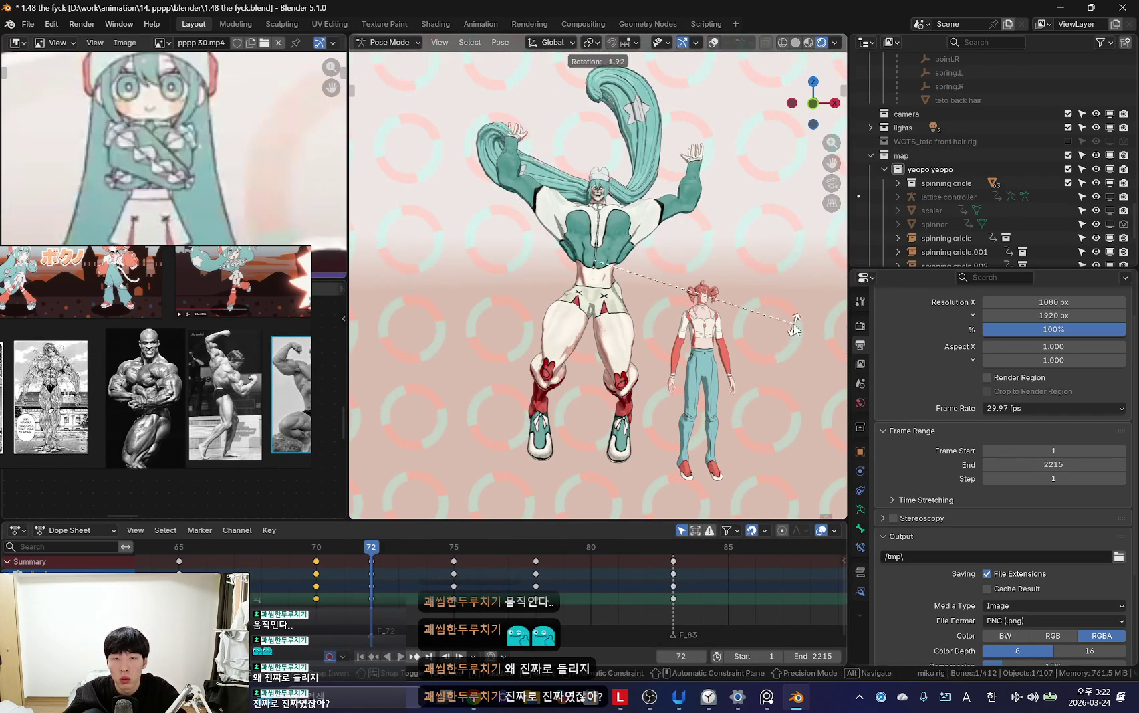
pyautogui.rightClick(794, 326)
pyautogui.press('space')
pyautogui.scroll(-3, 416, 607)
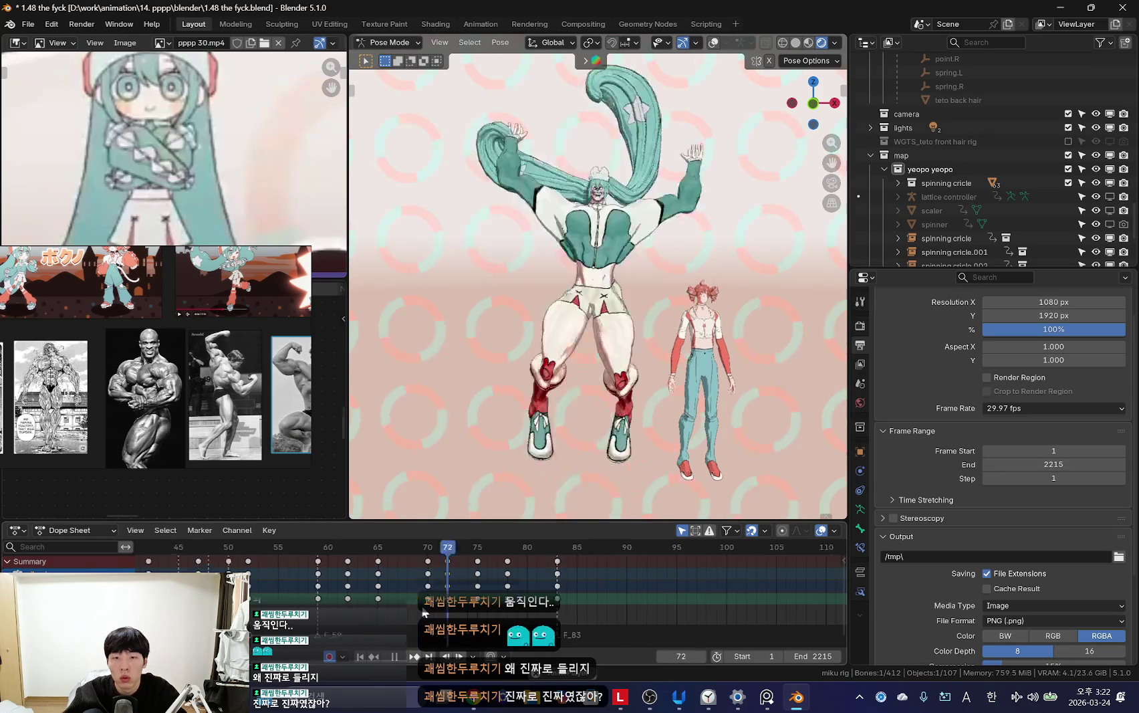
pyautogui.scroll(-6, 388, 612)
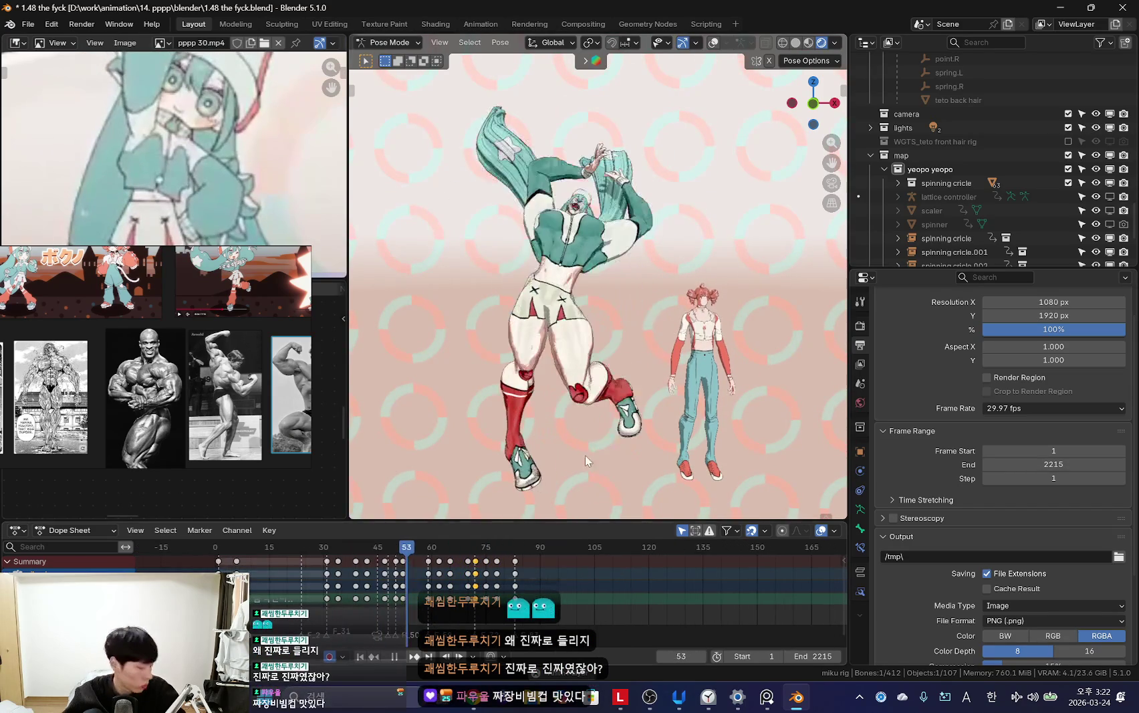
pyautogui.press('space')
pyautogui.hotkey('shift', 'alt', 'z')
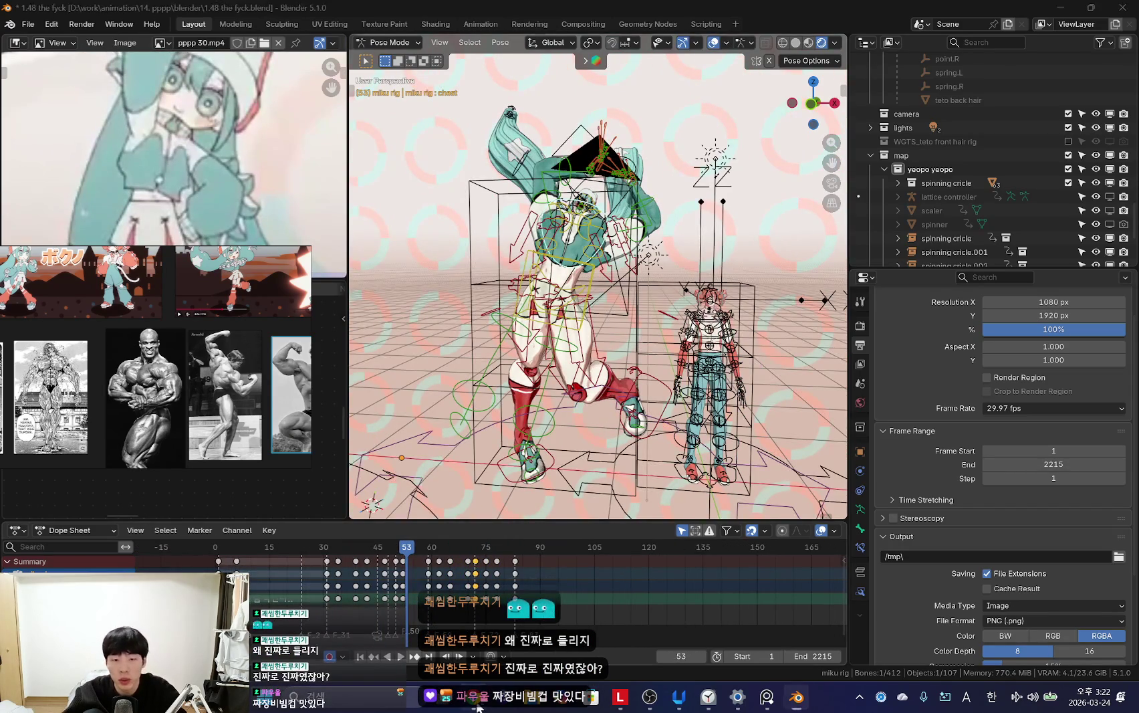
# Step: Search Google in the browser for 짜장비빔컵
pyautogui.click(478, 707)
pyautogui.write('/짜')
pyautogui.write('장비빔컵')
pyautogui.press('Return')
# Step: Switch to Google image results for 짜장비빔컵 and preview the first result and the 짜파게티 범벅 cup
pyautogui.moveTo(172, 347)
pyautogui.mouseDown()
pyautogui.moveTo(1013, 321)
pyautogui.moveTo(932, 339)
pyautogui.mouseUp()
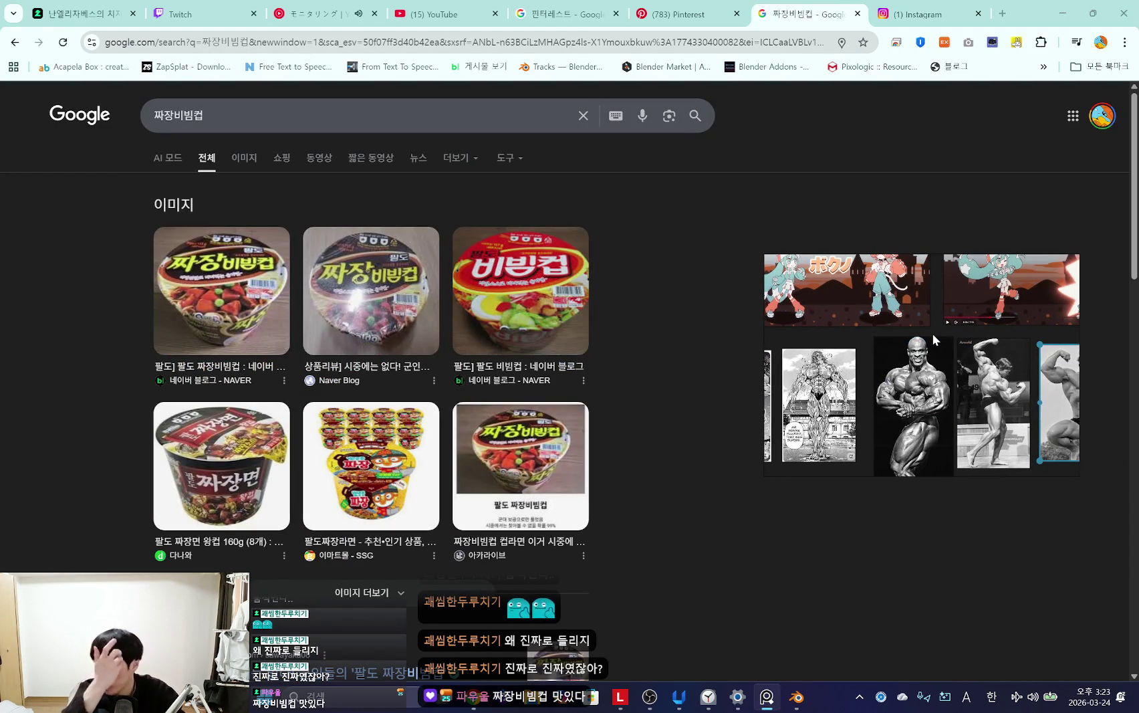
pyautogui.click(252, 161)
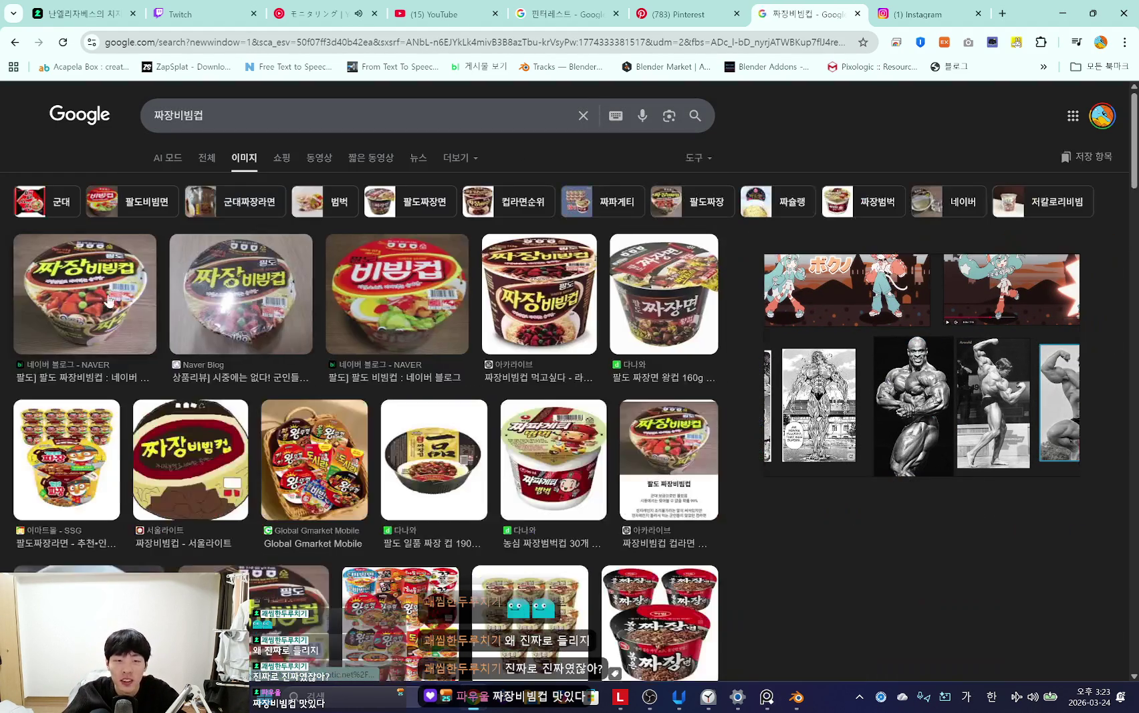
pyautogui.click(85, 292)
pyautogui.moveTo(986, 400)
pyautogui.mouseDown()
pyautogui.moveTo(423, 400)
pyautogui.moveTo(358, 388)
pyautogui.moveTo(270, 454)
pyautogui.mouseUp()
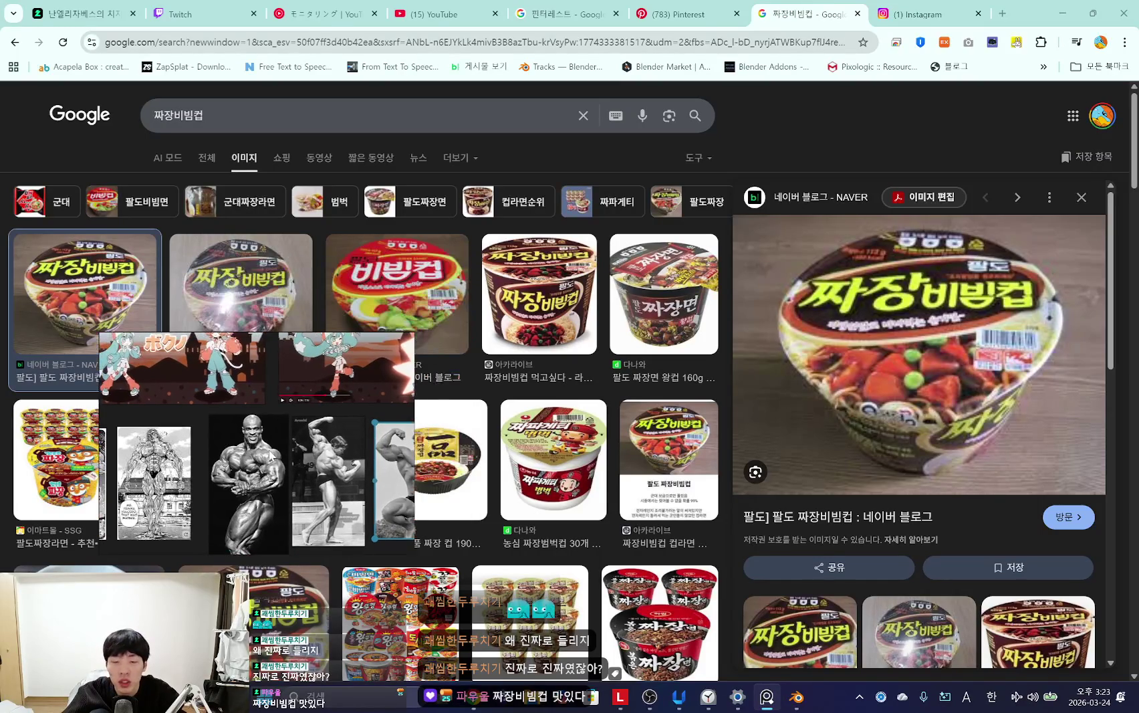
pyautogui.click(541, 472)
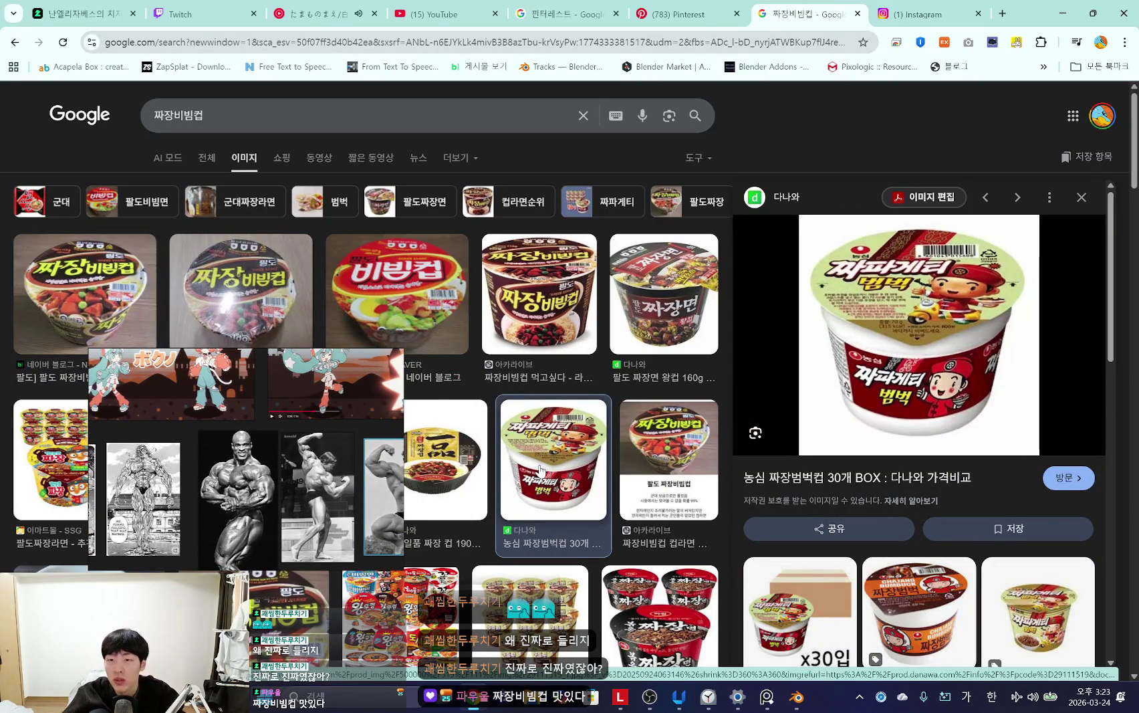
# Step: Preview several more 짜장비빔컵 image results, including the Naver Blog one
pyautogui.moveTo(187, 443); pyautogui.dragTo(293, 528)
pyautogui.moveTo(369, 473); pyautogui.dragTo(416, 497)
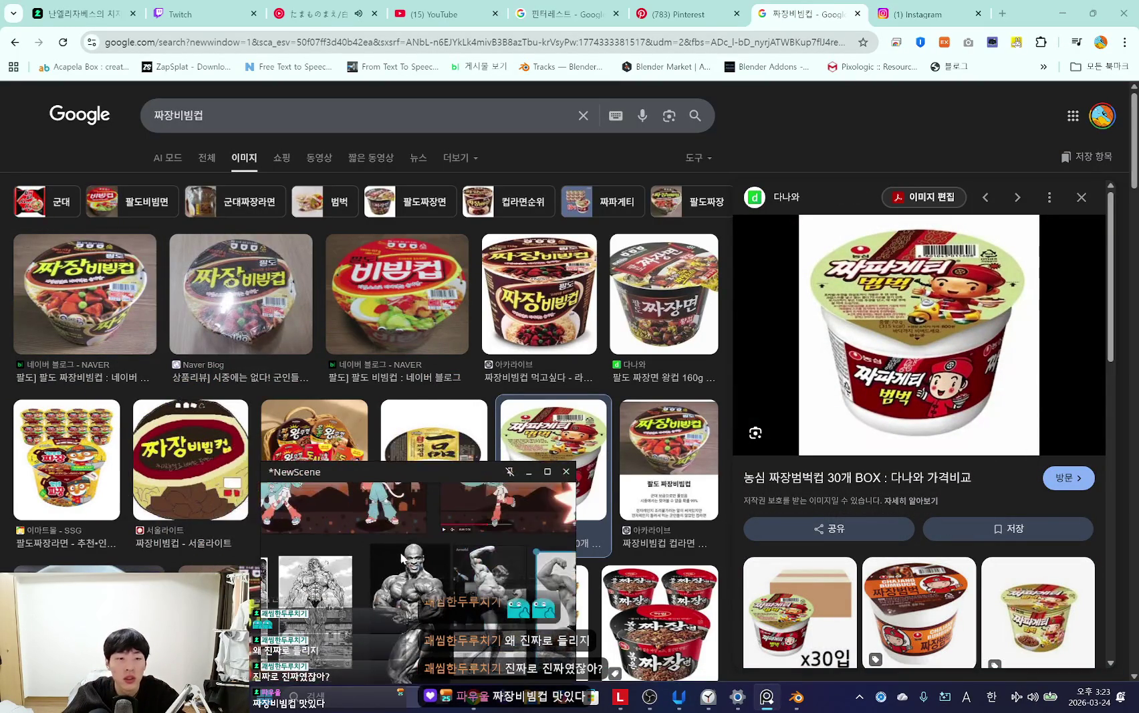
pyautogui.click(229, 315)
pyautogui.click(104, 296)
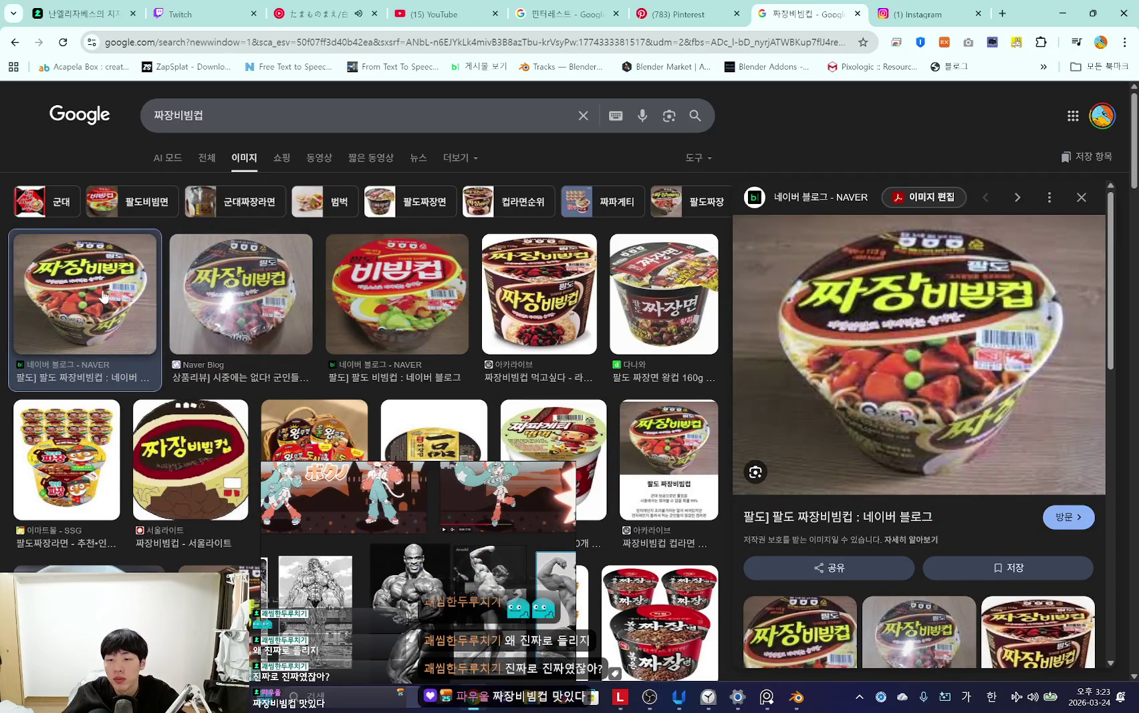
pyautogui.click(214, 299)
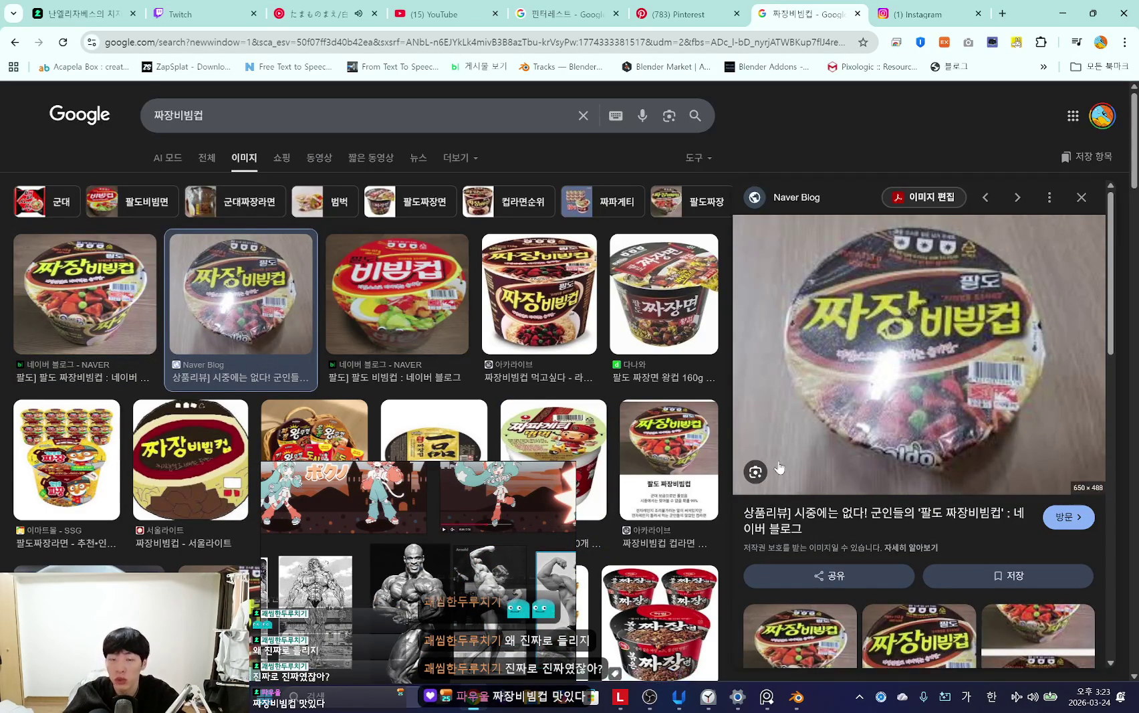
pyautogui.click(401, 268)
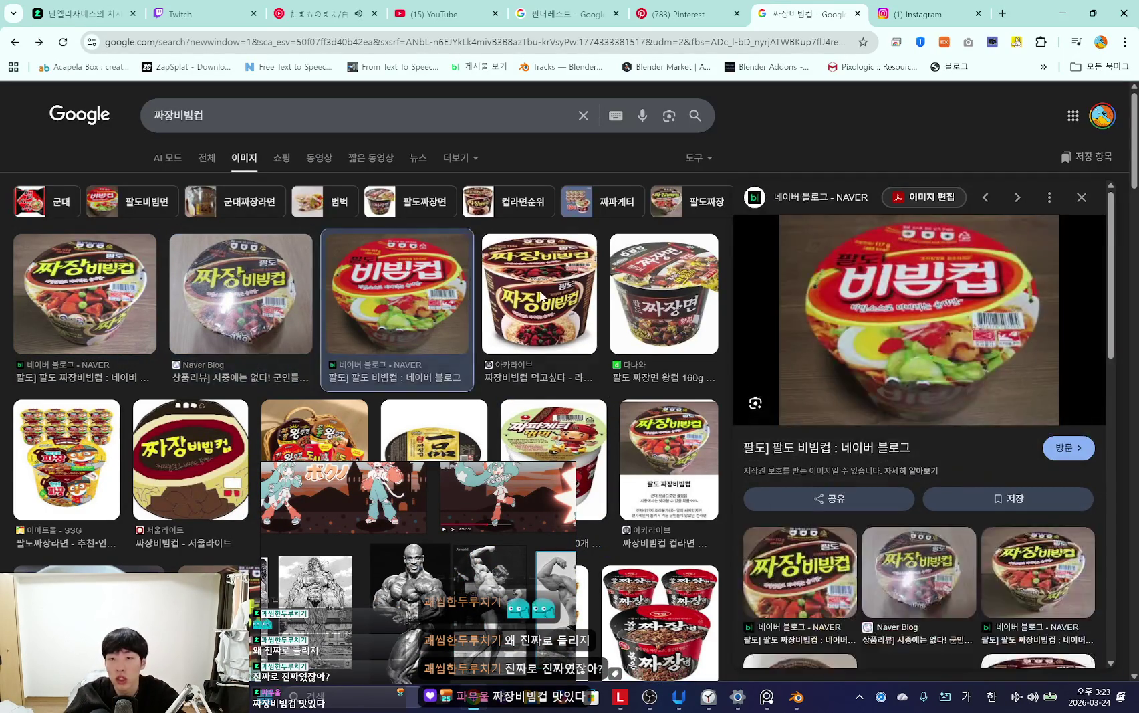
pyautogui.click(538, 325)
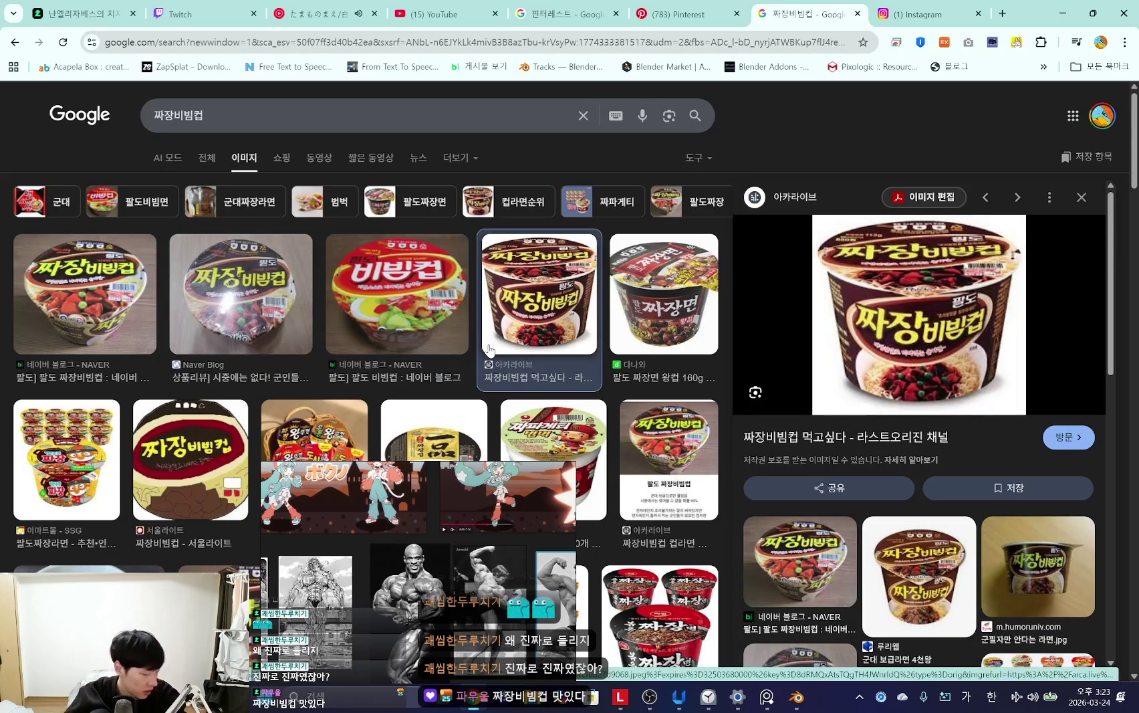
pyautogui.click(299, 344)
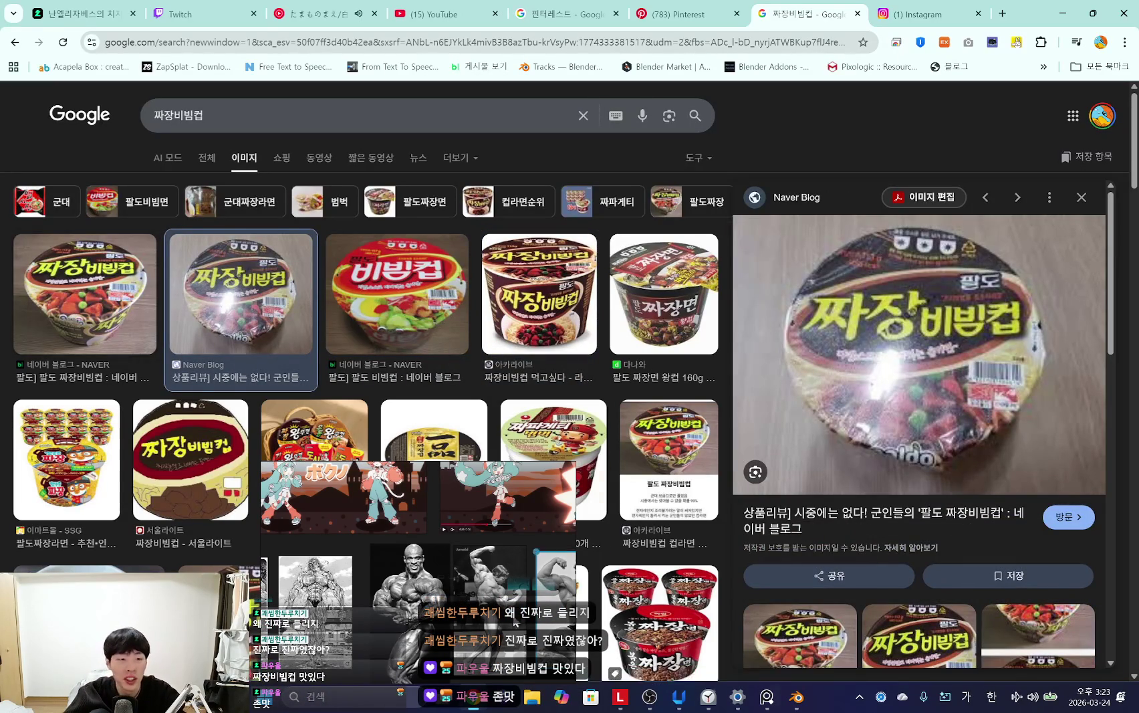
# Step: Scroll through the image results, then minimize Chrome to return to Blender
pyautogui.scroll(-2, 366, 334)
pyautogui.scroll(-2, 367, 334)
pyautogui.scroll(4, 366, 334)
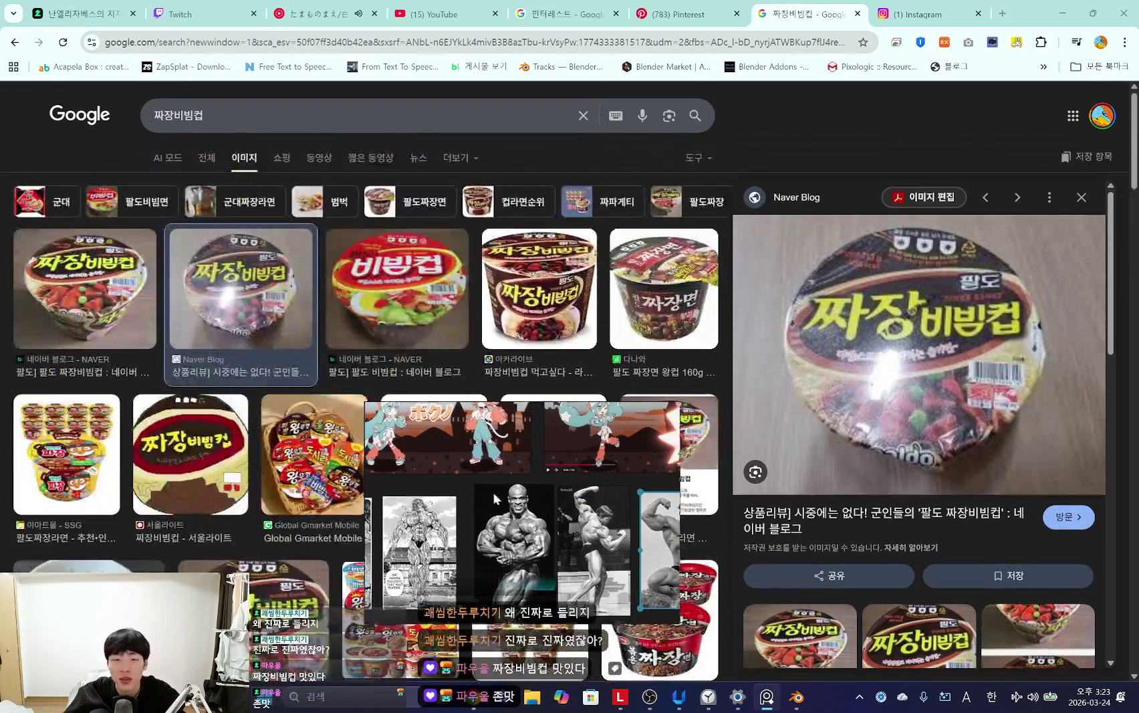
pyautogui.scroll(-3, 374, 428)
pyautogui.scroll(-3, 314, 394)
pyautogui.scroll(-3, 258, 365)
pyautogui.scroll(3, 259, 364)
pyautogui.scroll(5, 468, 428)
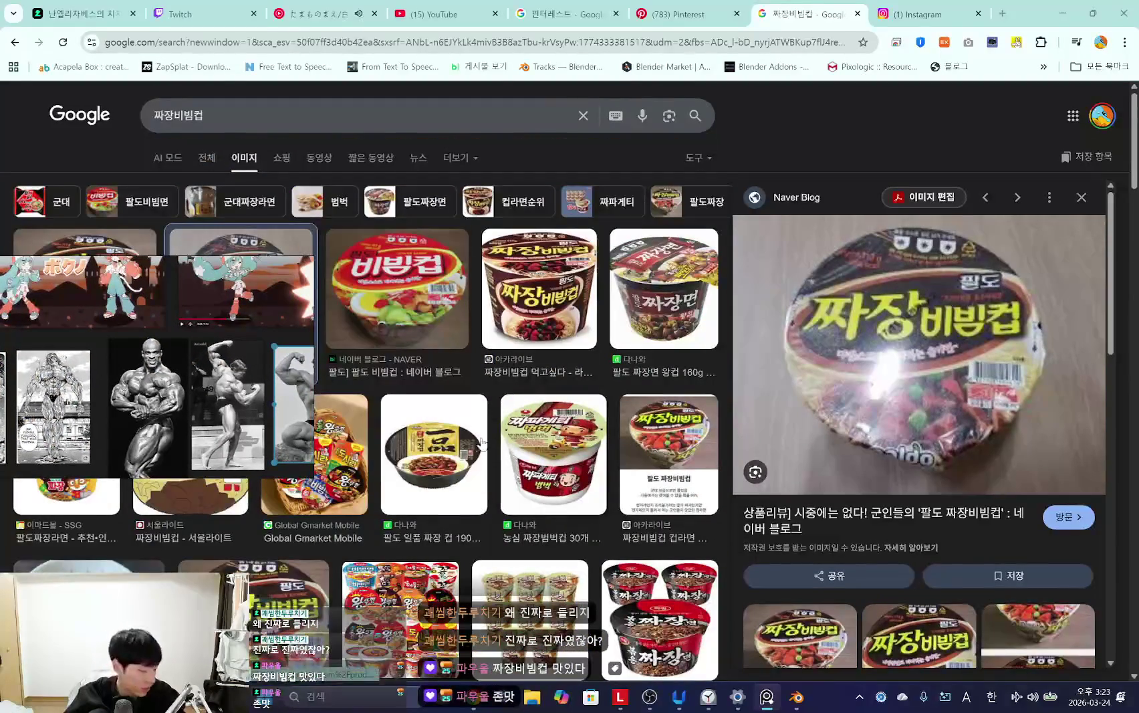
pyautogui.click(1061, 14)
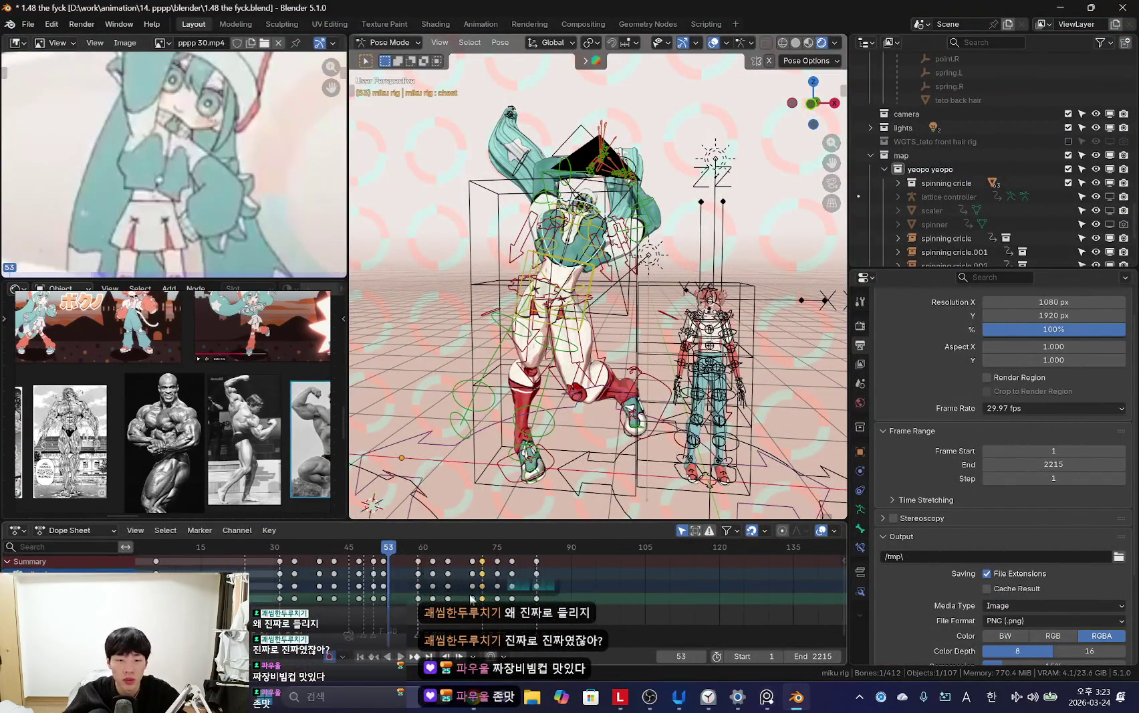
# Step: Select all bones, play the flexing animation and scrub through to the frame 83 pose
pyautogui.hotkey('shift', 'alt', 'z')
pyautogui.press('a')
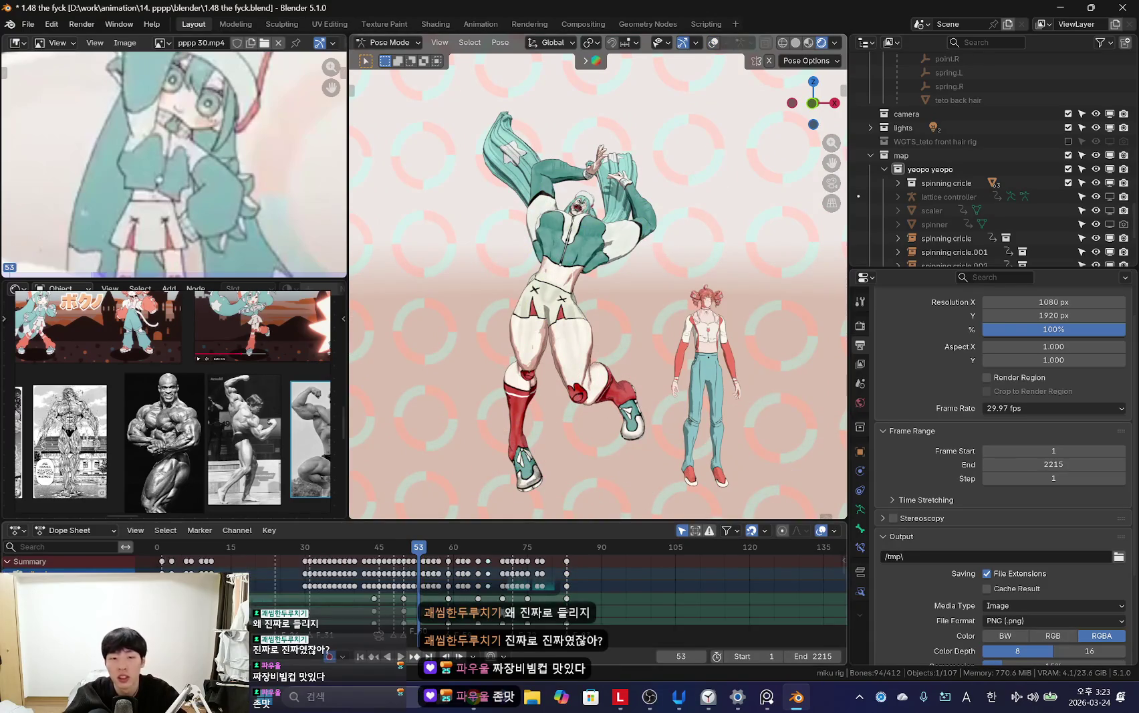
pyautogui.press('space')
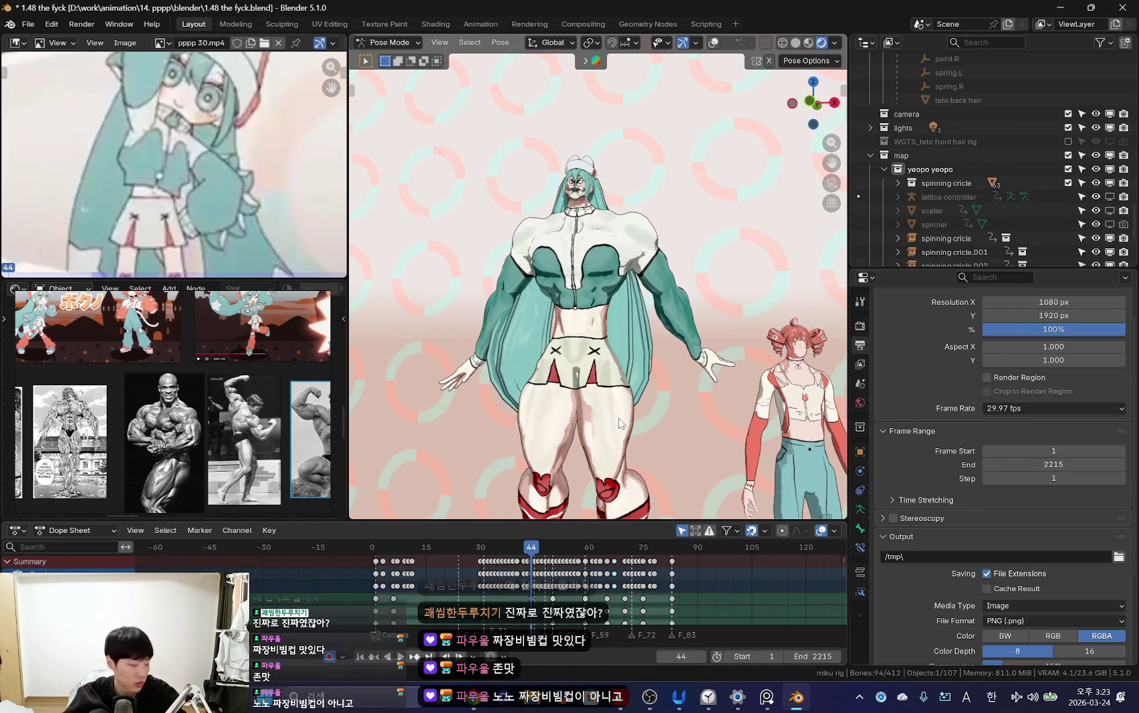
pyautogui.press('space')
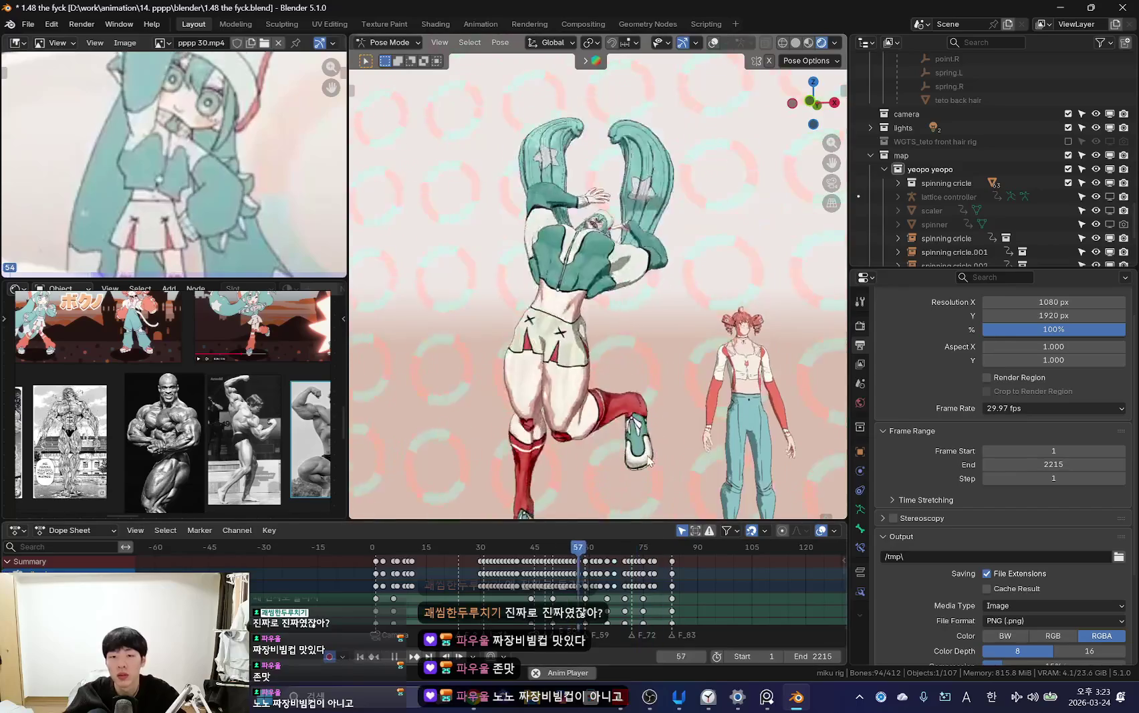
pyautogui.scroll(2, 584, 574)
pyautogui.moveTo(583, 575); pyautogui.dragTo(516, 591)
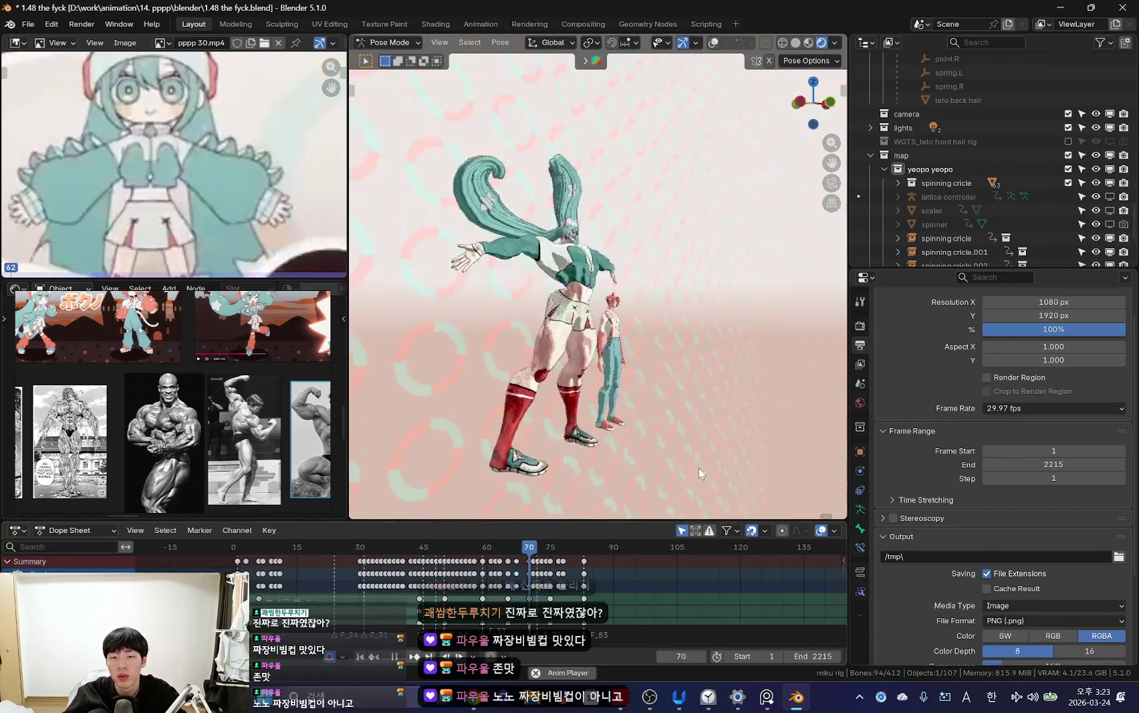
pyautogui.moveTo(548, 621); pyautogui.dragTo(591, 623)
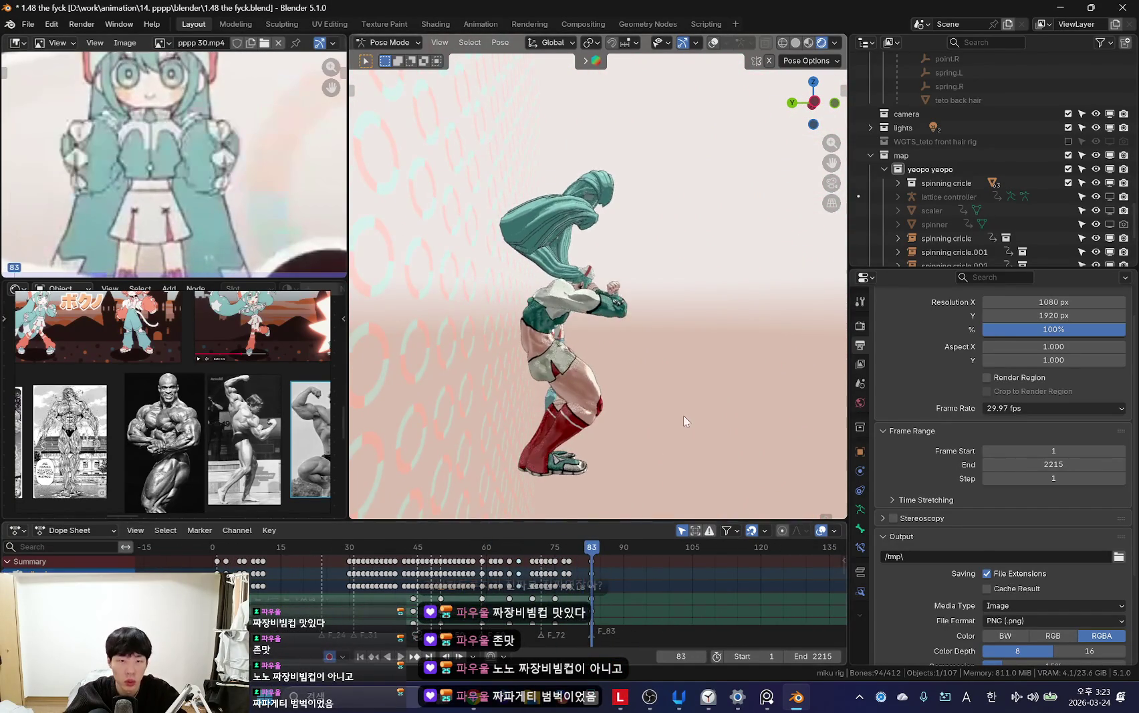
pyautogui.press('KP_0')
# Step: Select a single bone, restore the camera view, and switch back to the 짜장비빔컵 image results
pyautogui.hotkey('shift', 'alt', 'z')
pyautogui.click(567, 310)
pyautogui.press('KP_0')
pyautogui.hotkey('shift', 'alt', 'z')
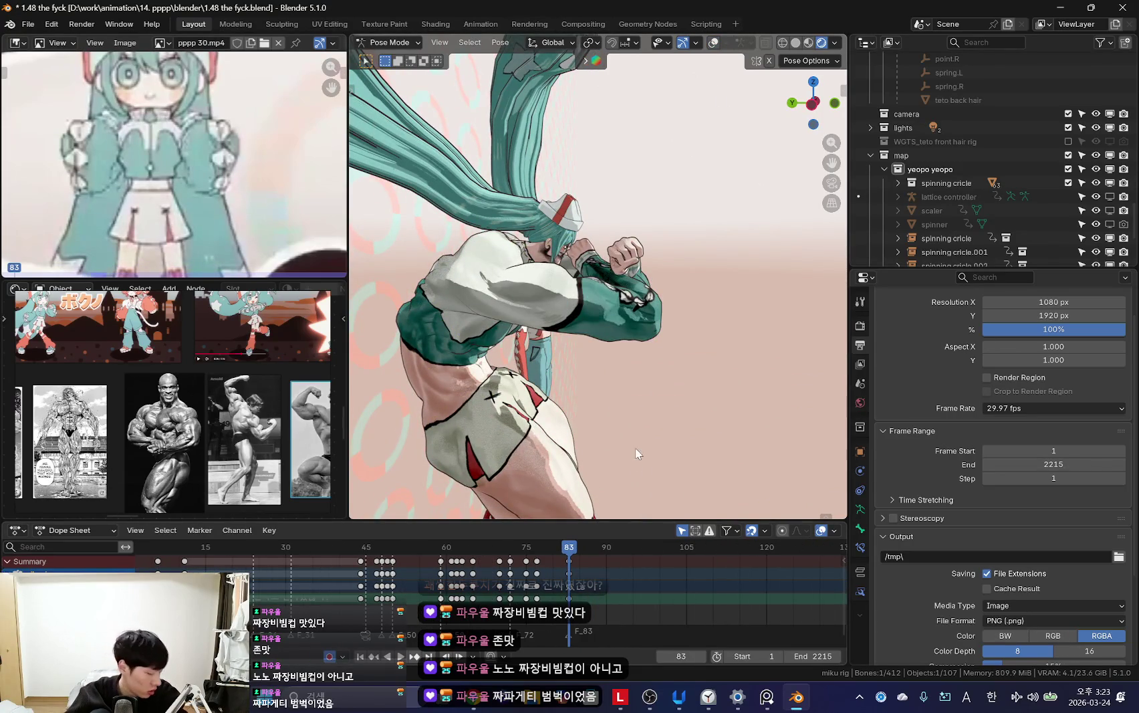
pyautogui.hotkey('alt', 'Tab')
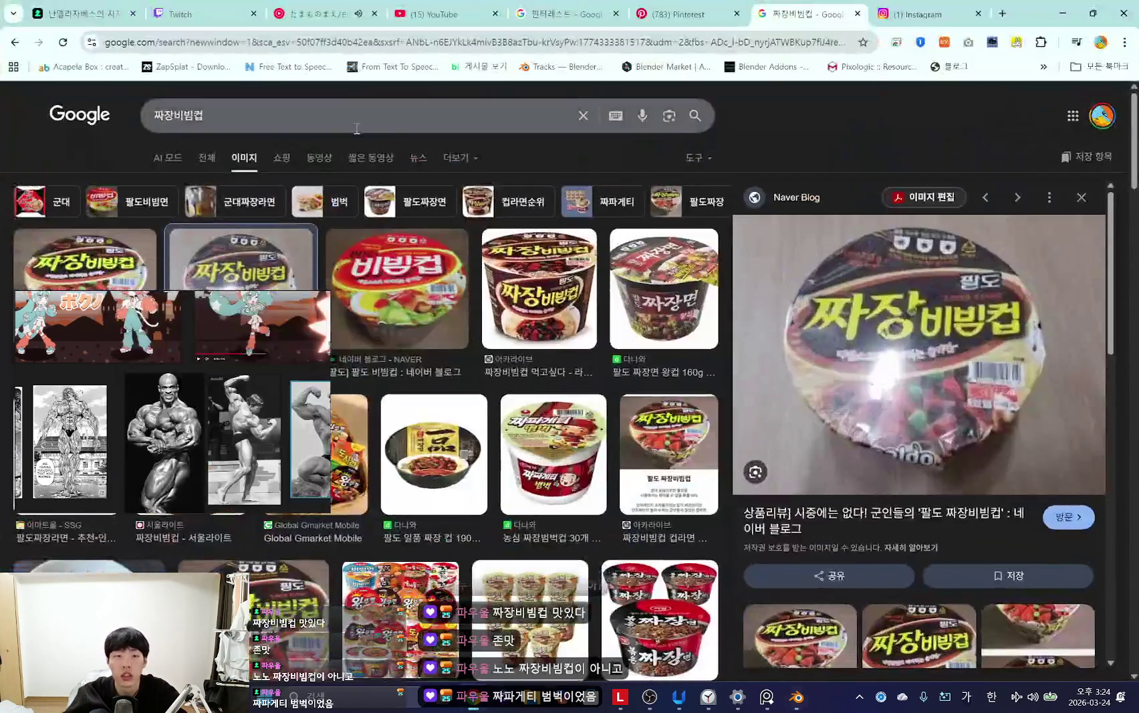
# Step: Search Google images for 짜파게티 범벅 instead, then minimize the browser back to Blender
pyautogui.press('BackSpace')
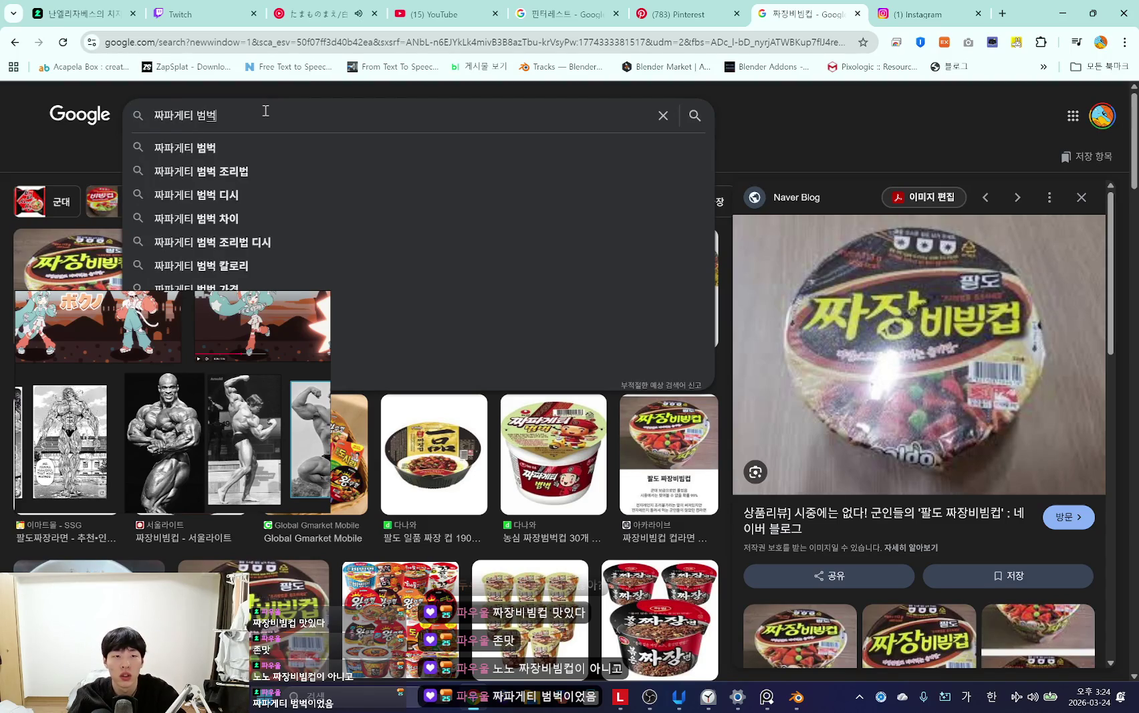
pyautogui.press('Return')
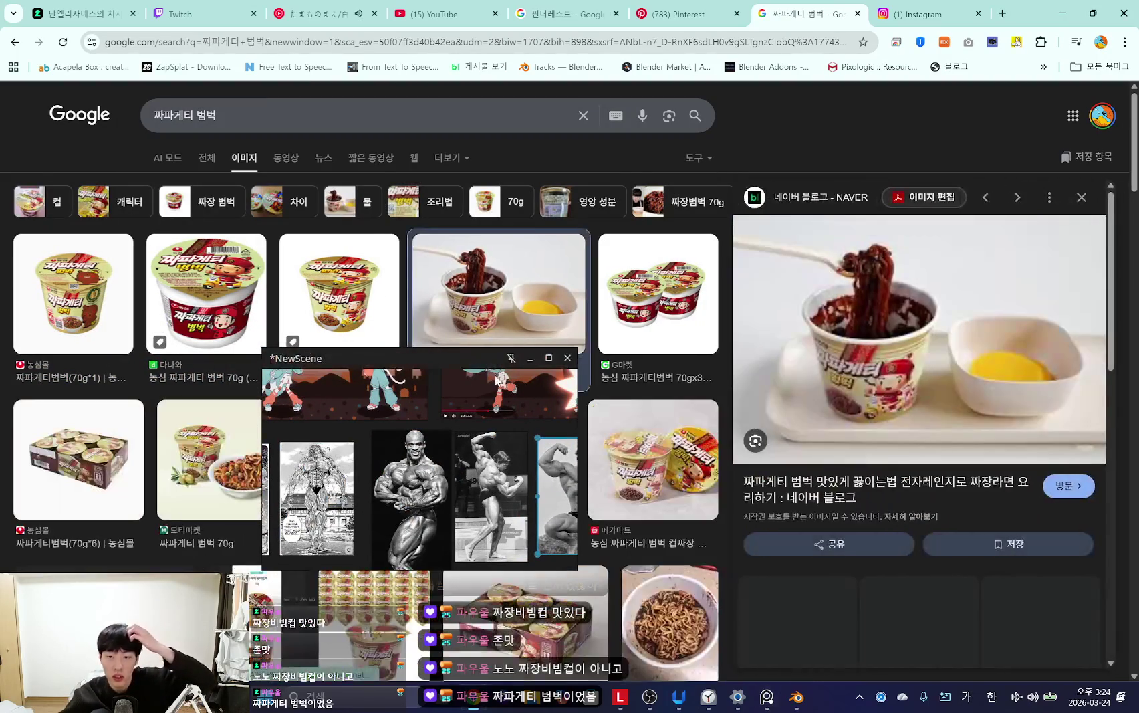
pyautogui.moveTo(438, 437)
pyautogui.mouseDown()
pyautogui.moveTo(413, 416)
pyautogui.moveTo(176, 425)
pyautogui.mouseUp()
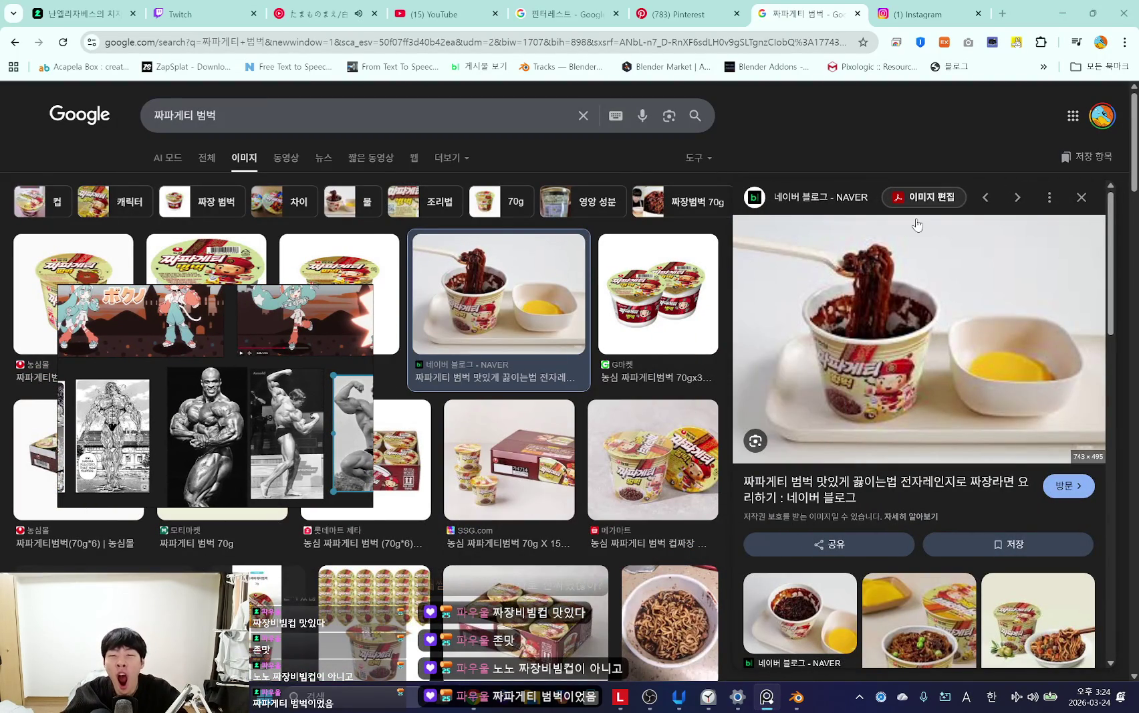
pyautogui.click(1062, 14)
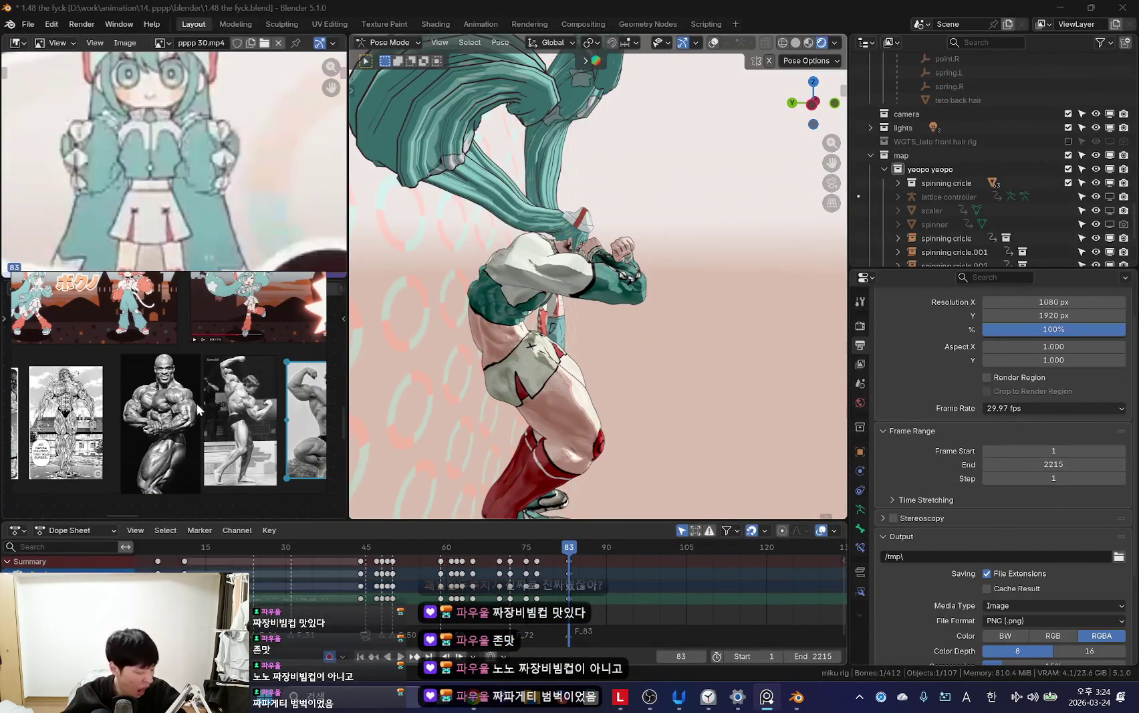
pyautogui.hotkey('ctrl', 'shift', 'space')
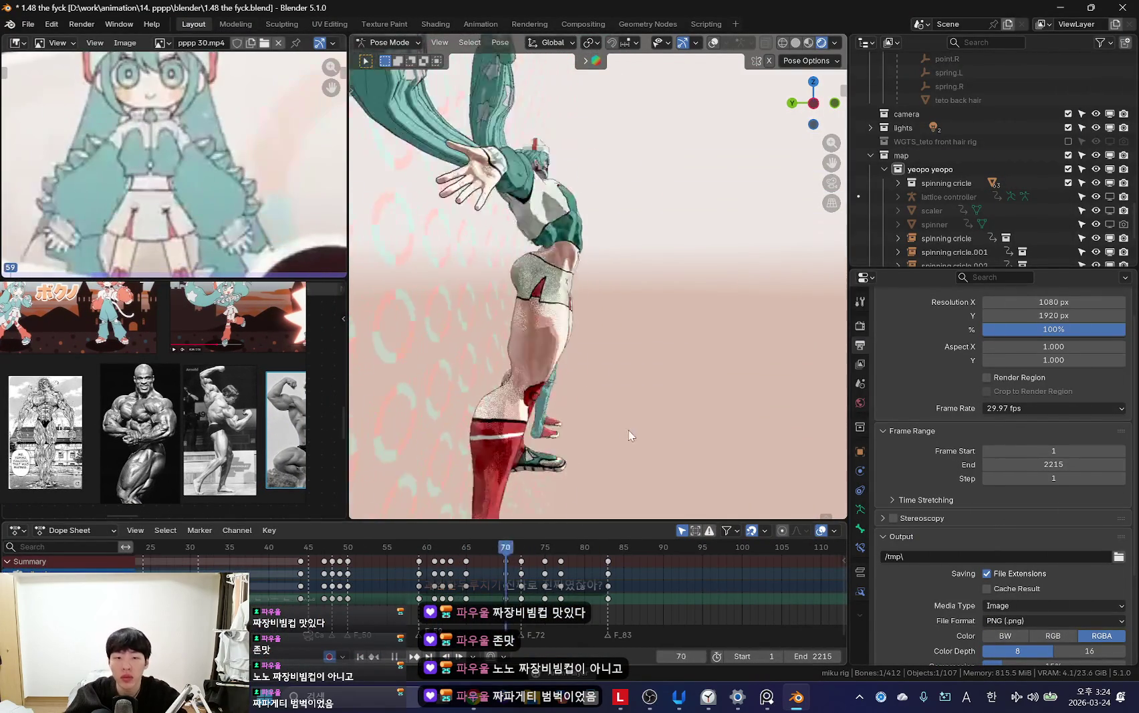
pyautogui.scroll(2, 433, 568)
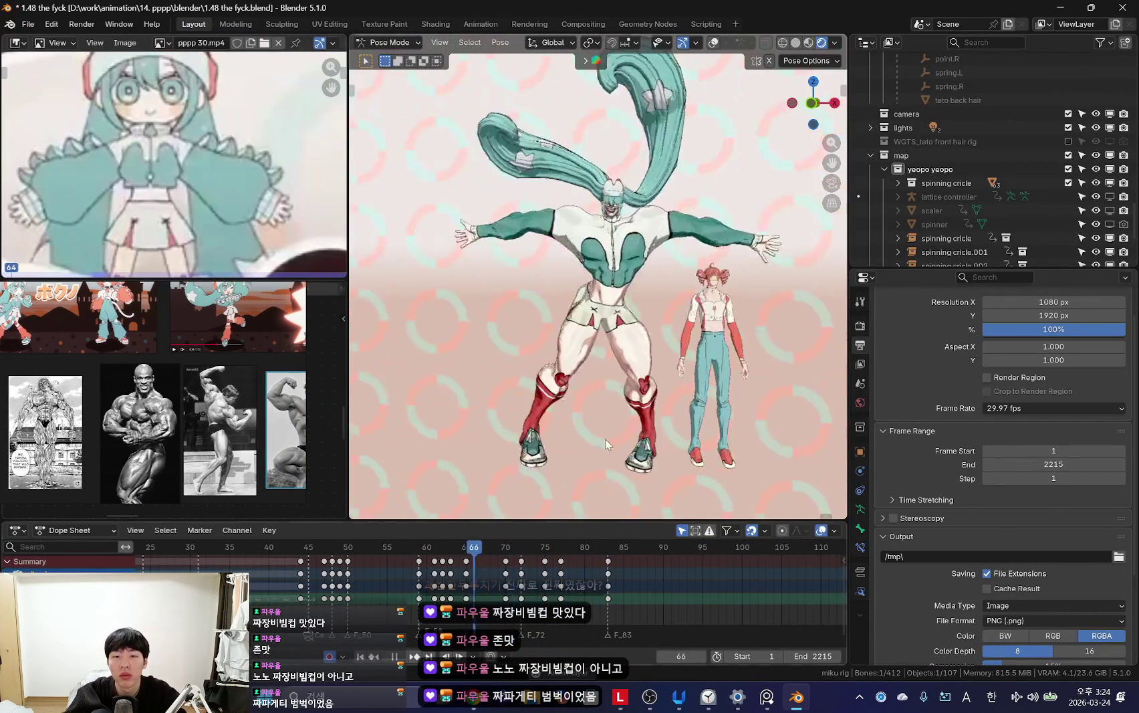
pyautogui.hotkey('shift', 'alt', 'z')
pyautogui.hotkey('shift', 'alt', 'z')
pyautogui.moveTo(518, 592); pyautogui.dragTo(610, 610)
pyautogui.scroll(3, 605, 439)
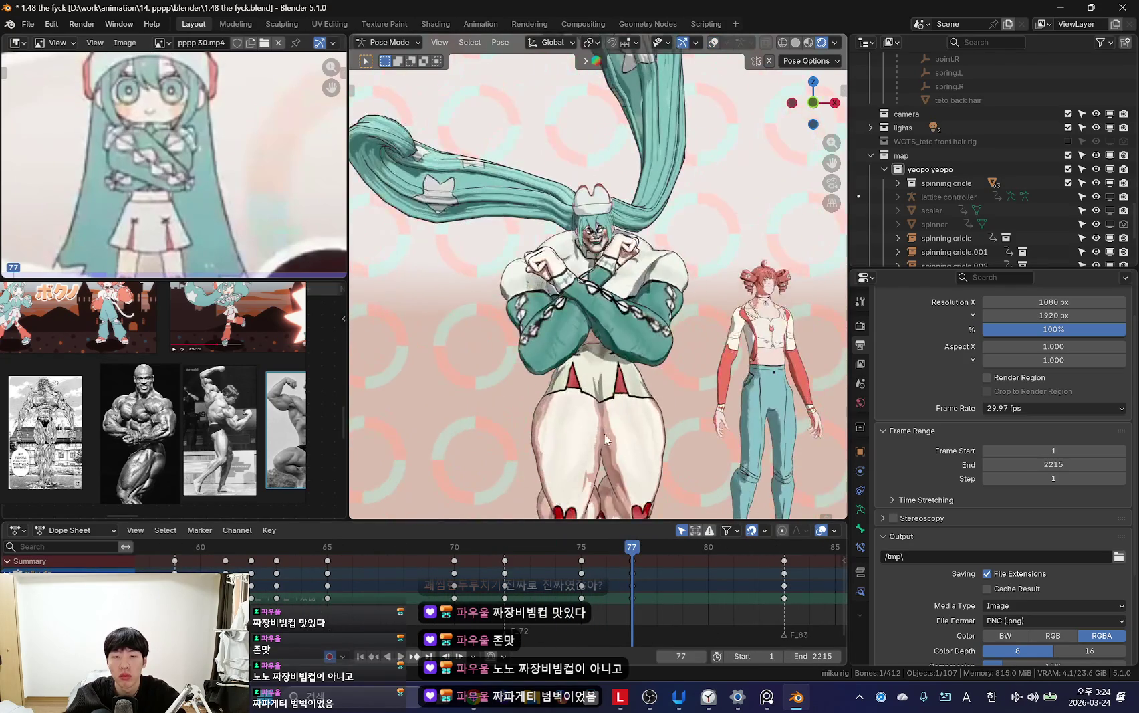
pyautogui.press('space')
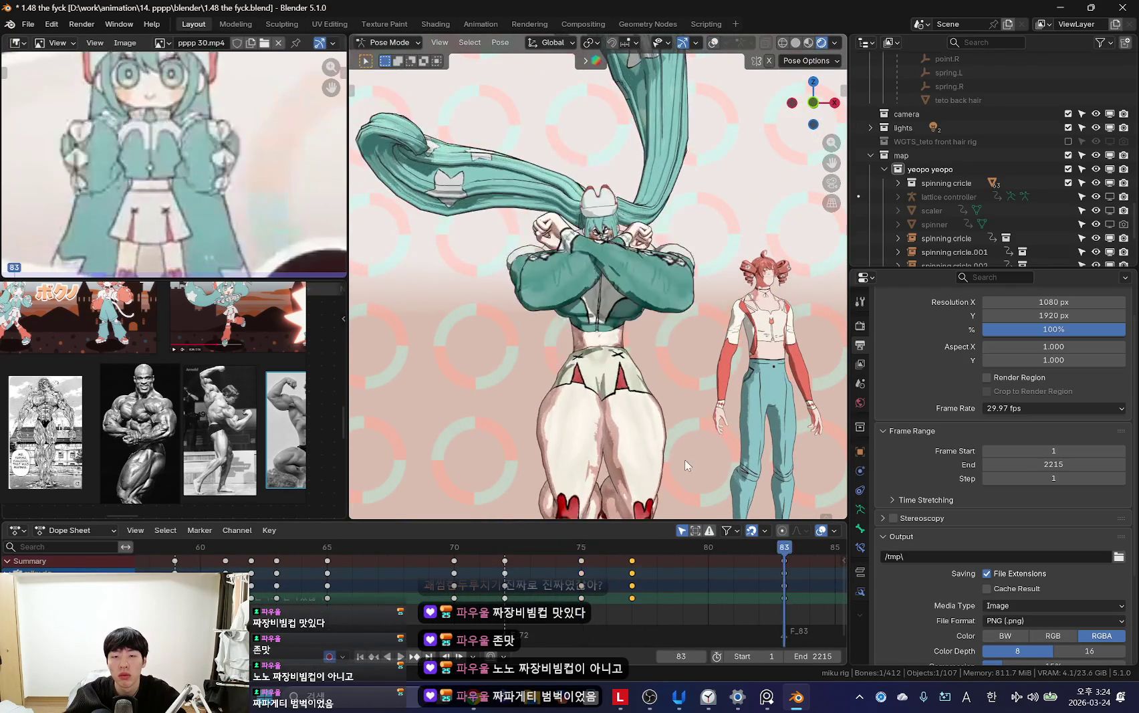
pyautogui.moveTo(645, 604); pyautogui.dragTo(616, 609)
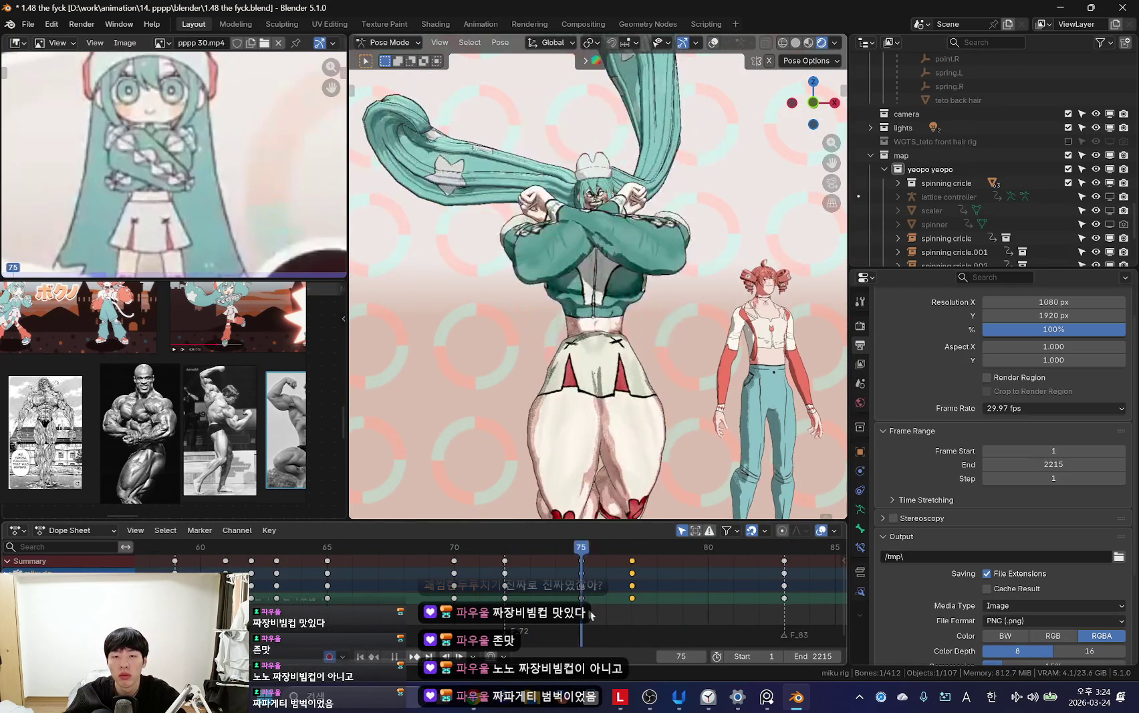
pyautogui.rightClick(735, 419)
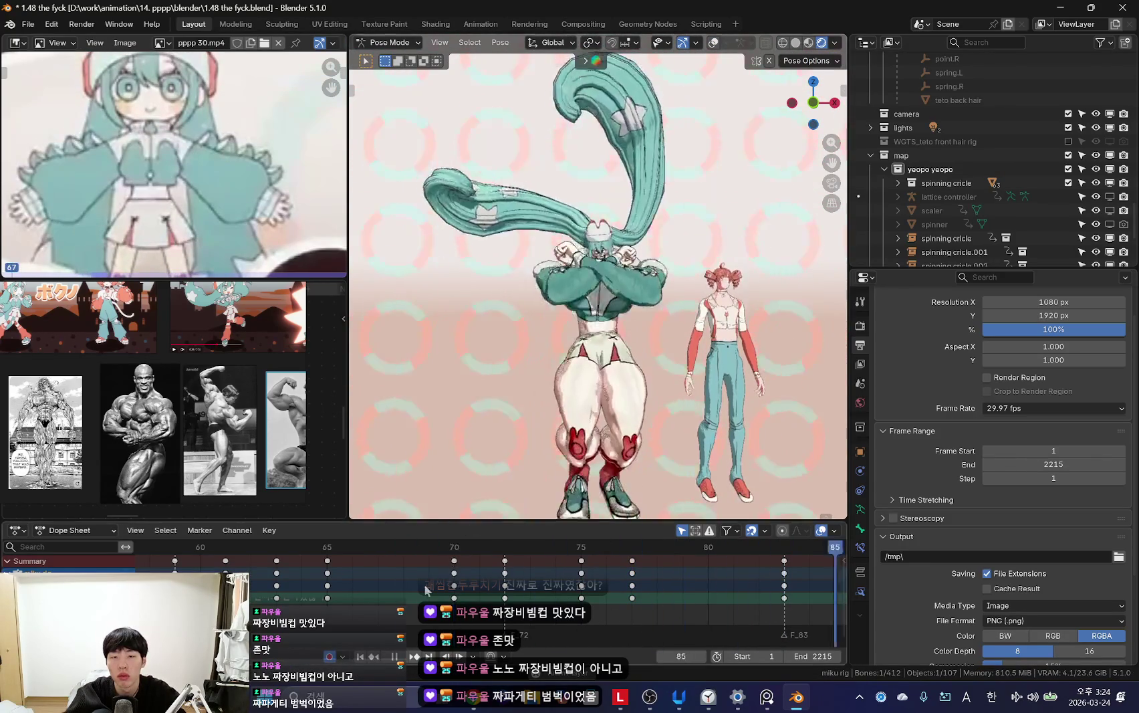
pyautogui.press('space')
pyautogui.hotkey('shift', 'alt', 'z')
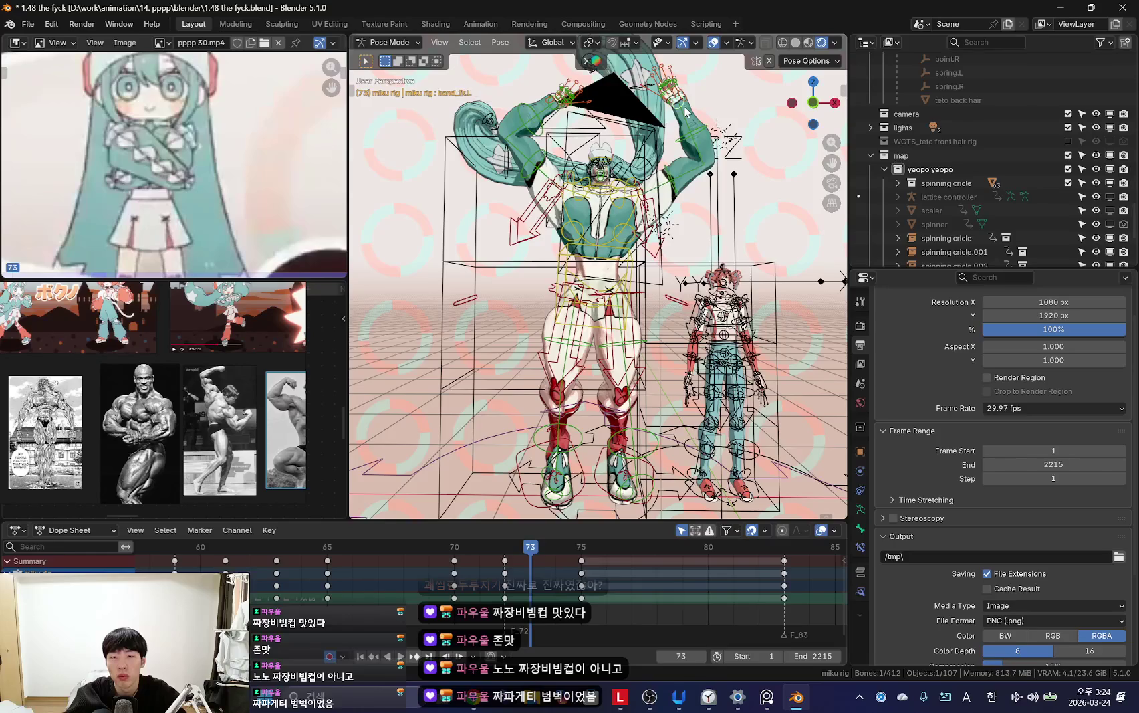
pyautogui.hotkey('shift', 'alt', 'z')
pyautogui.press('space')
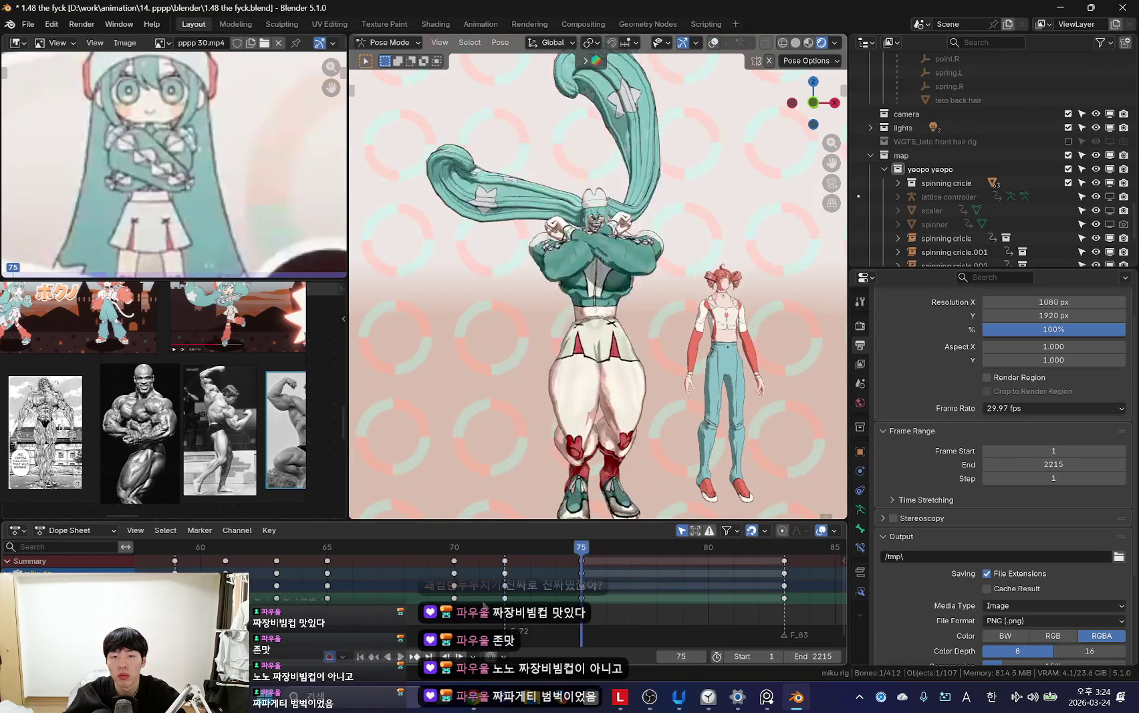
pyautogui.scroll(-7, 434, 591)
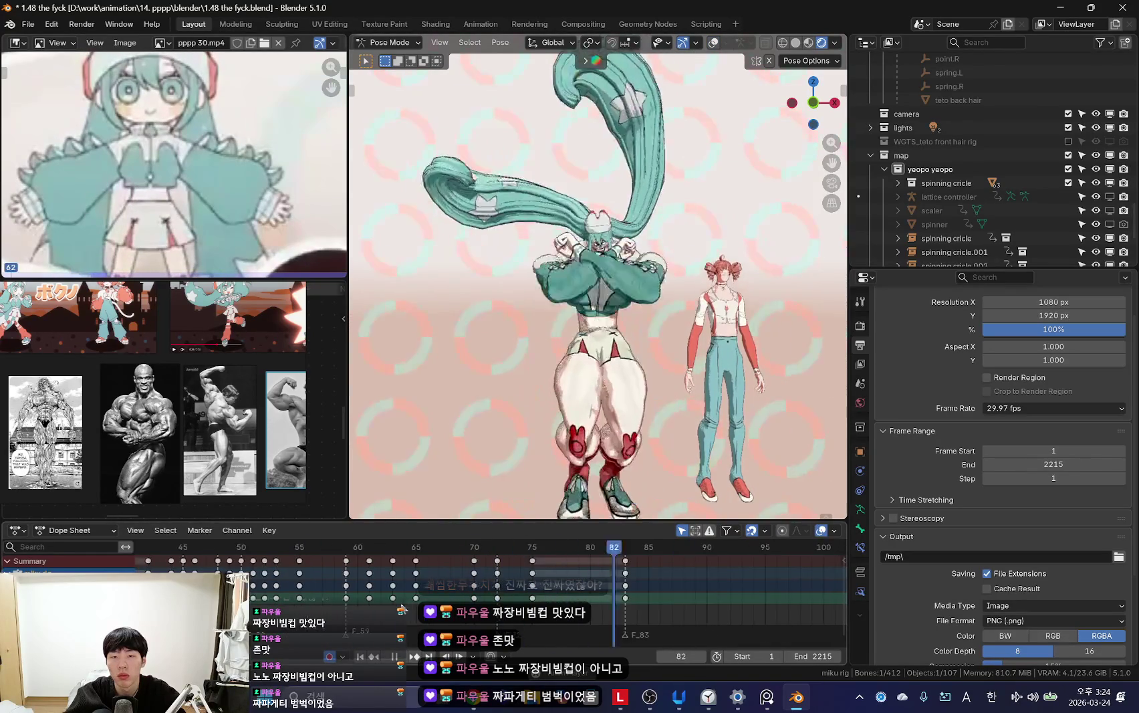
pyautogui.scroll(-2, 406, 594)
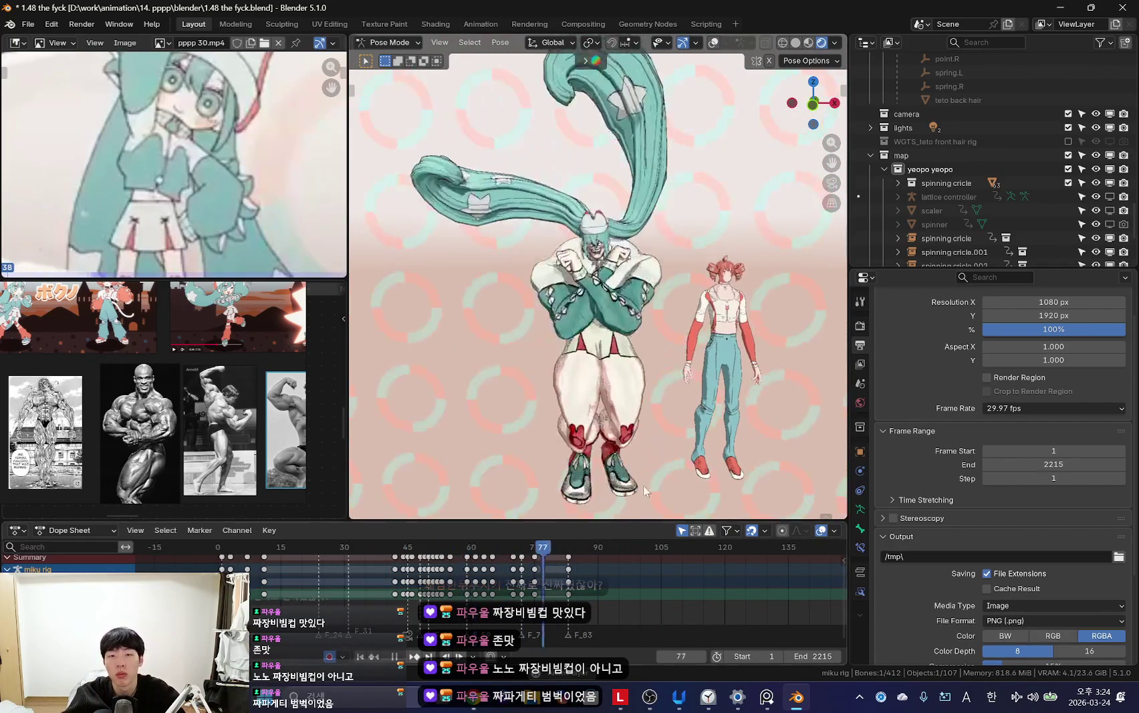
pyautogui.press('space')
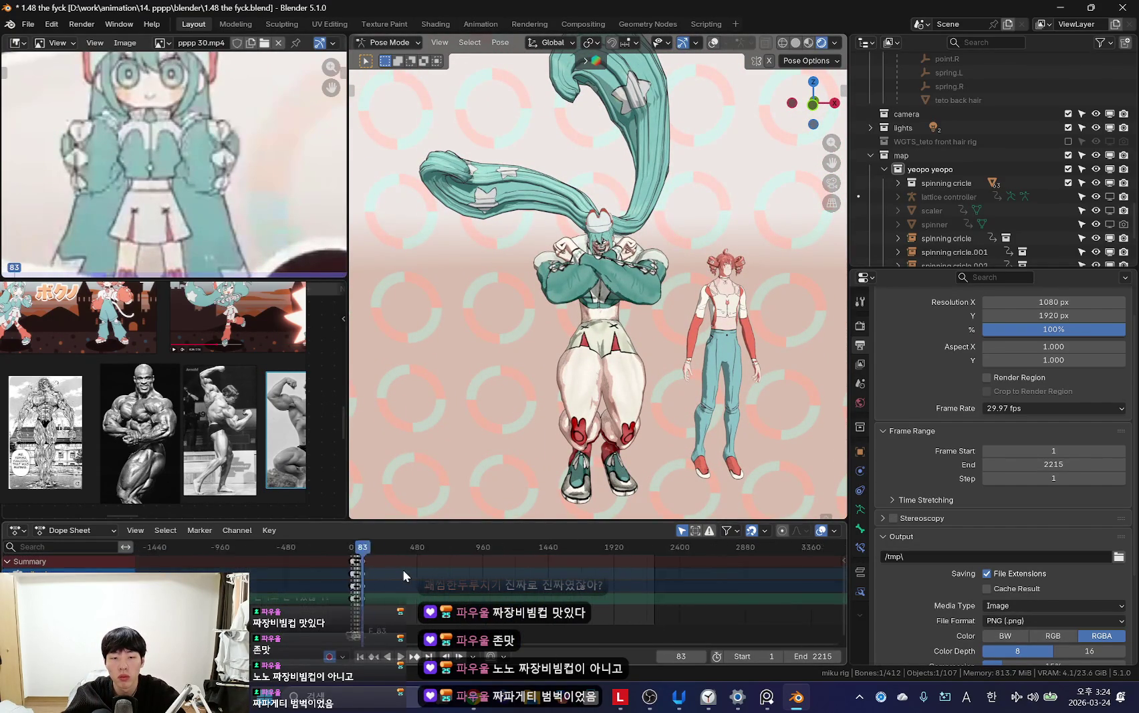
pyautogui.scroll(2, 585, 574)
pyautogui.click(713, 42)
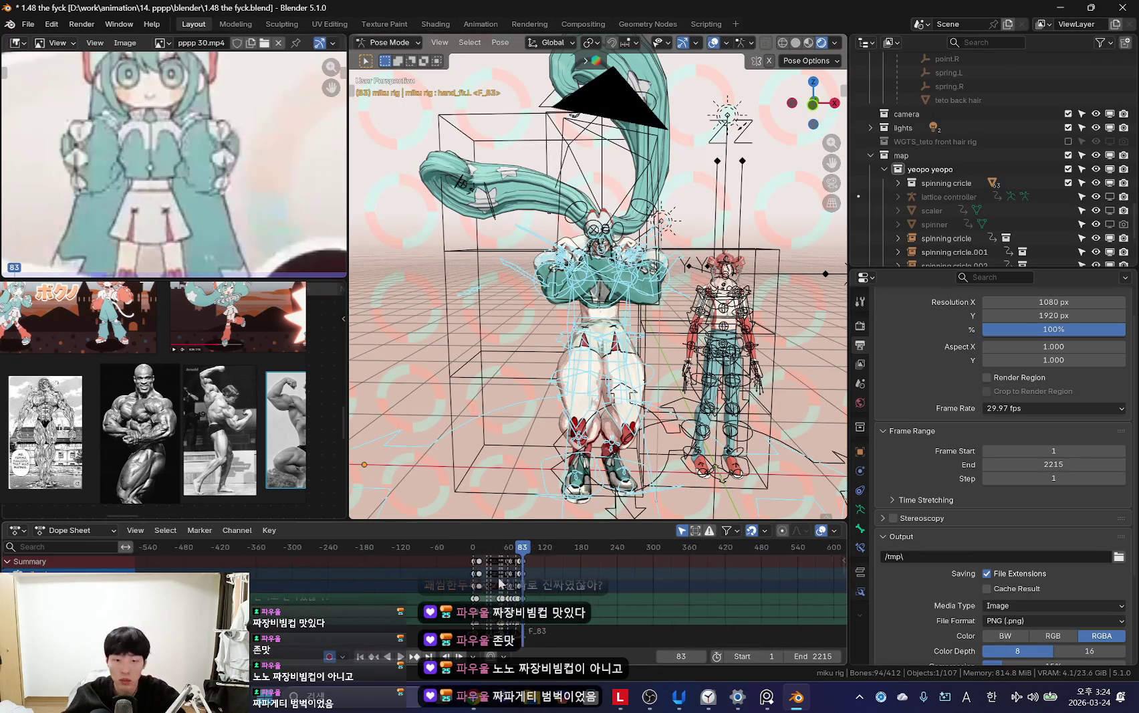
pyautogui.scroll(2, 558, 588)
pyautogui.hotkey('shift', 'alt', 'z')
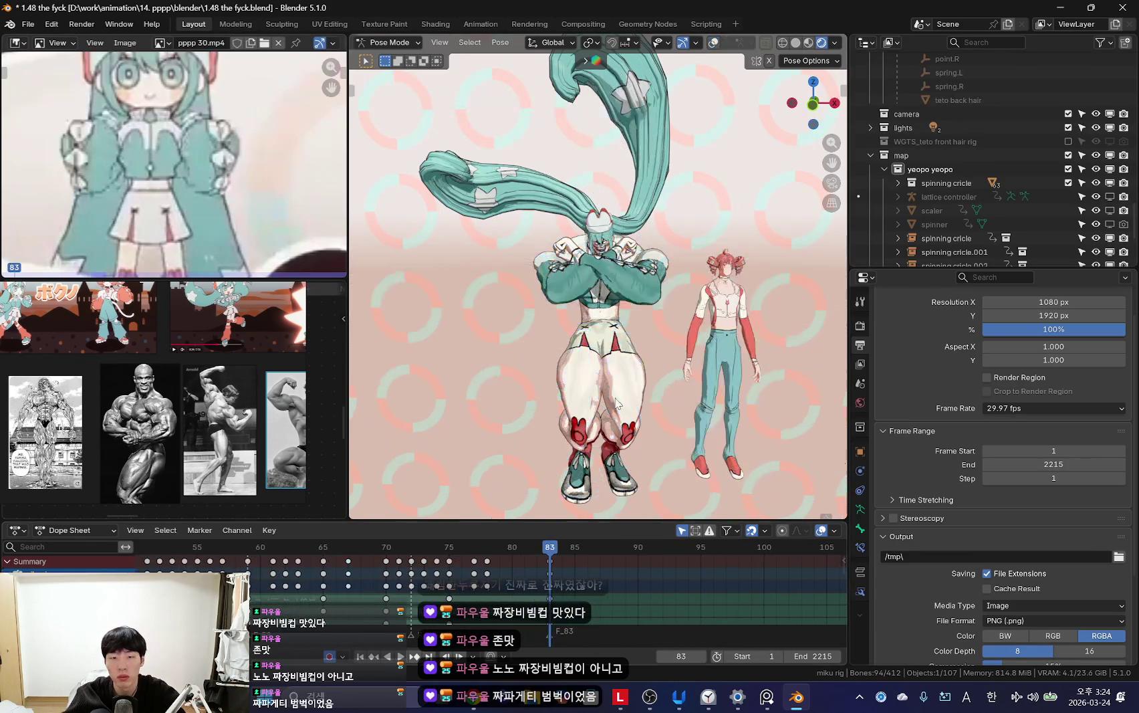
pyautogui.scroll(2, 625, 299)
pyautogui.scroll(2, 625, 300)
pyautogui.scroll(1, 625, 300)
pyautogui.hotkey('shift', 'alt', 'z')
pyautogui.click(625, 299)
pyautogui.hotkey('shift', 'alt', 'z')
pyautogui.moveTo(625, 299); pyautogui.dragTo(660, 400, button='middle')
pyautogui.press('Escape')
pyautogui.hotkey('shift', 'ctrl', 'space')
pyautogui.click(475, 569)
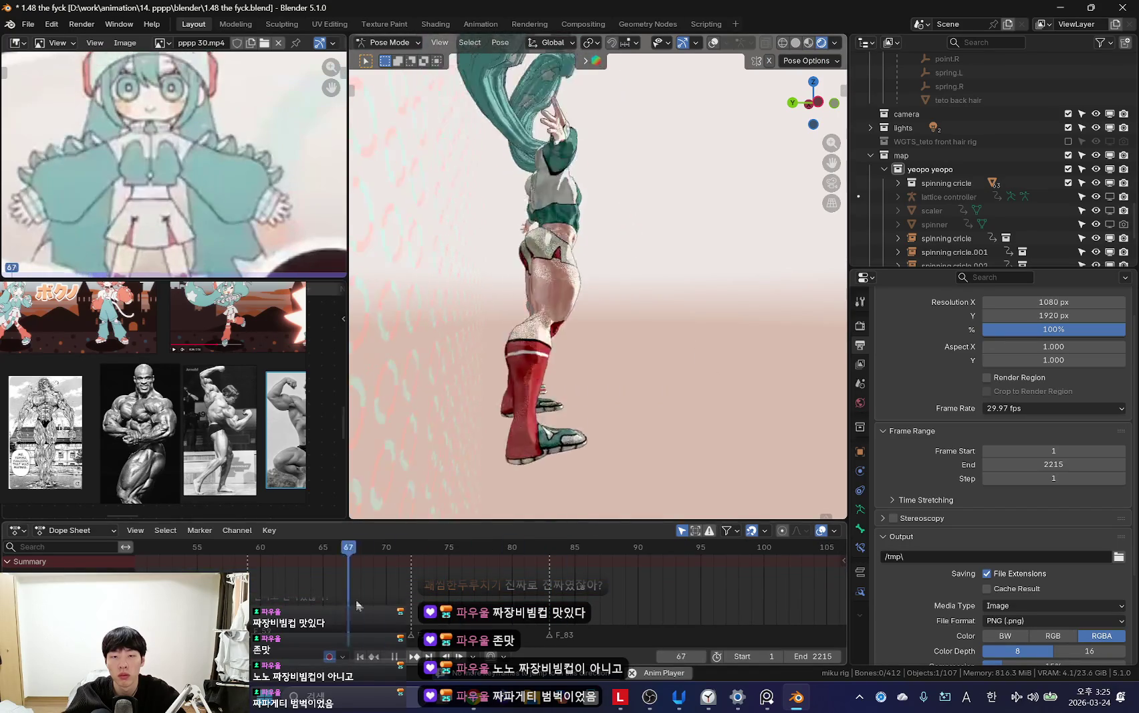
pyautogui.hotkey('shift', 'alt', 'z')
pyautogui.hotkey('shift', 'alt', 'z')
pyautogui.hotkey('shift', 'alt', 'z')
pyautogui.click(565, 311)
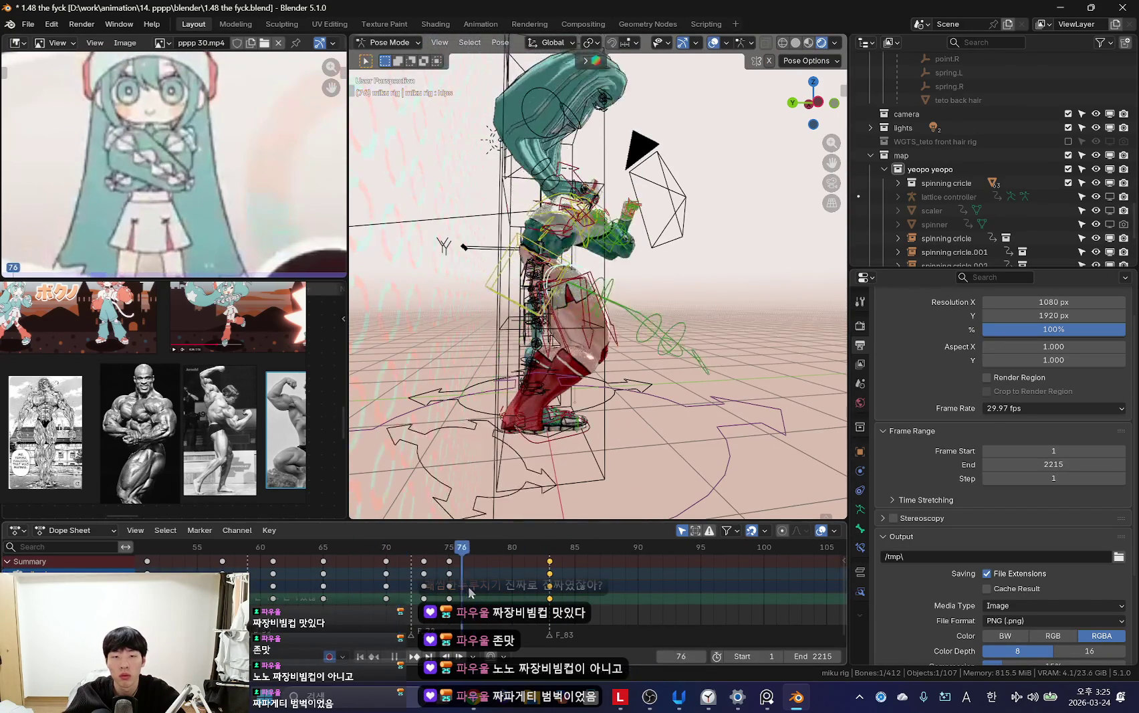
pyautogui.hotkey('shift', 'alt', 'z')
pyautogui.press('r')
pyautogui.press('i')
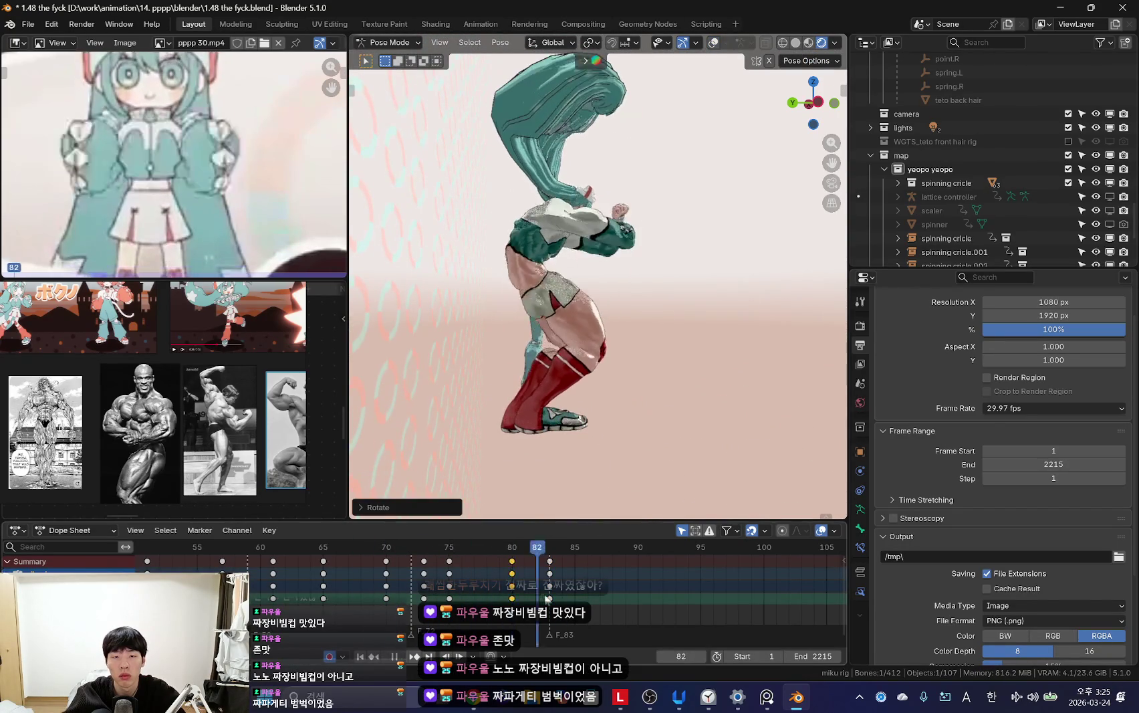
pyautogui.press('Right')
pyautogui.press('Right')
pyautogui.press('space')
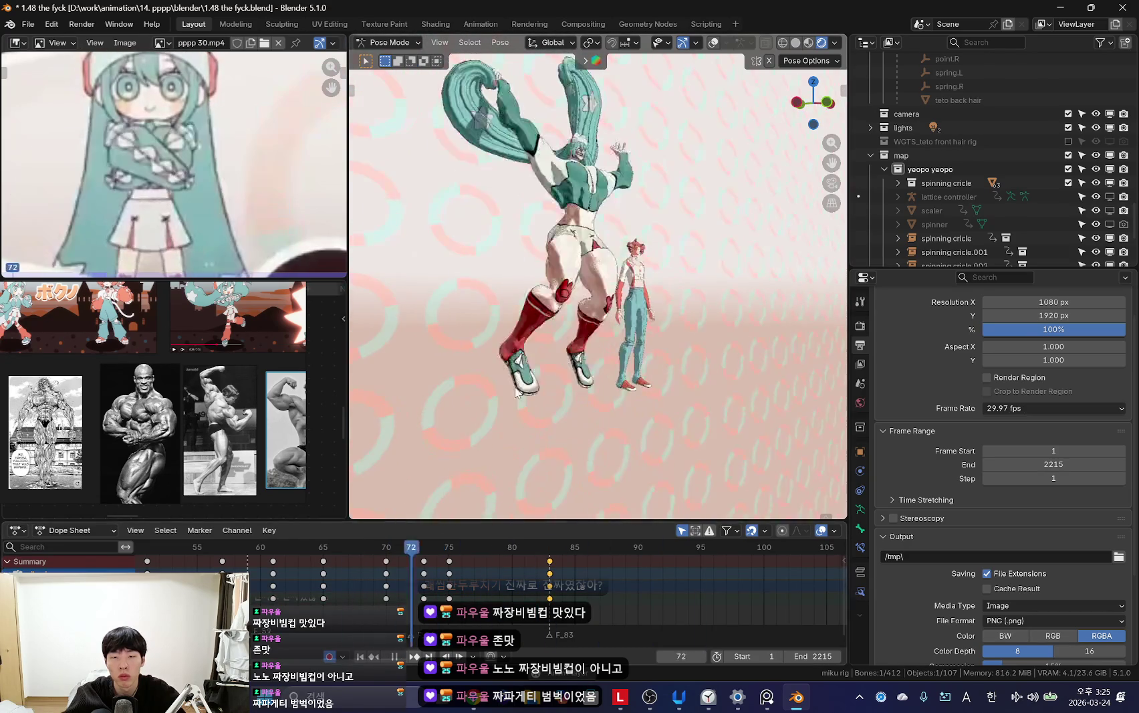
pyautogui.press('KP_0')
pyautogui.moveTo(588, 301)
pyautogui.mouseDown(button='middle')
pyautogui.moveTo(634, 432)
pyautogui.moveTo(422, 526)
pyautogui.mouseUp(button='middle')
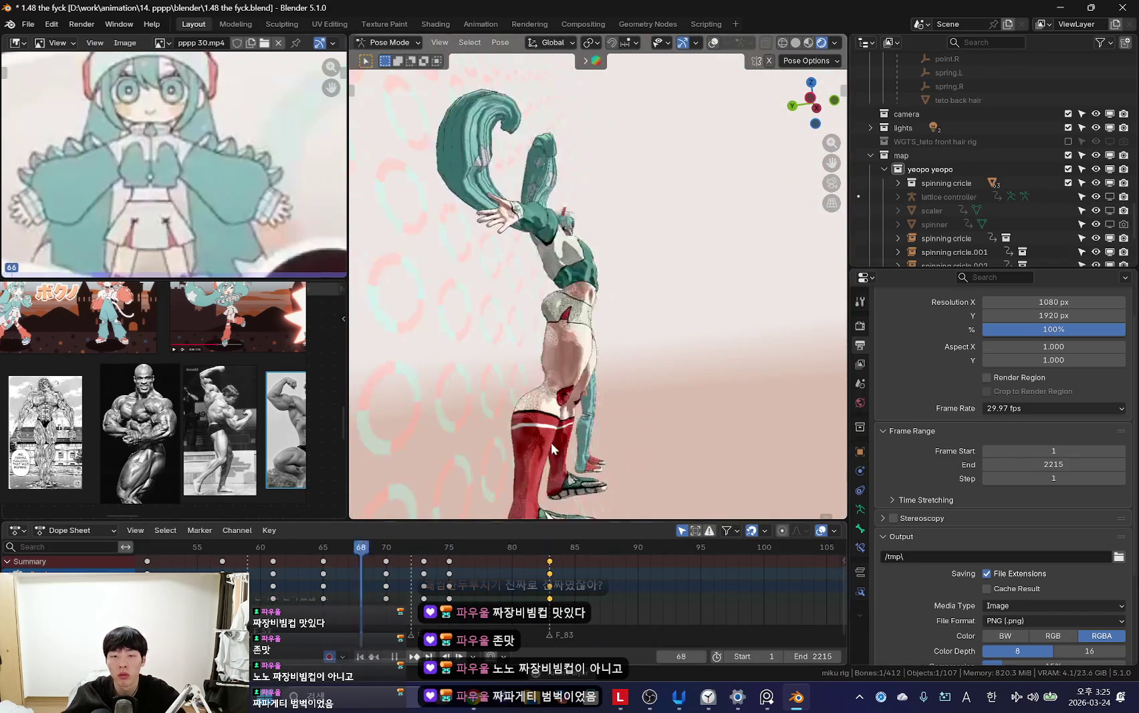
pyautogui.scroll(2, 341, 594)
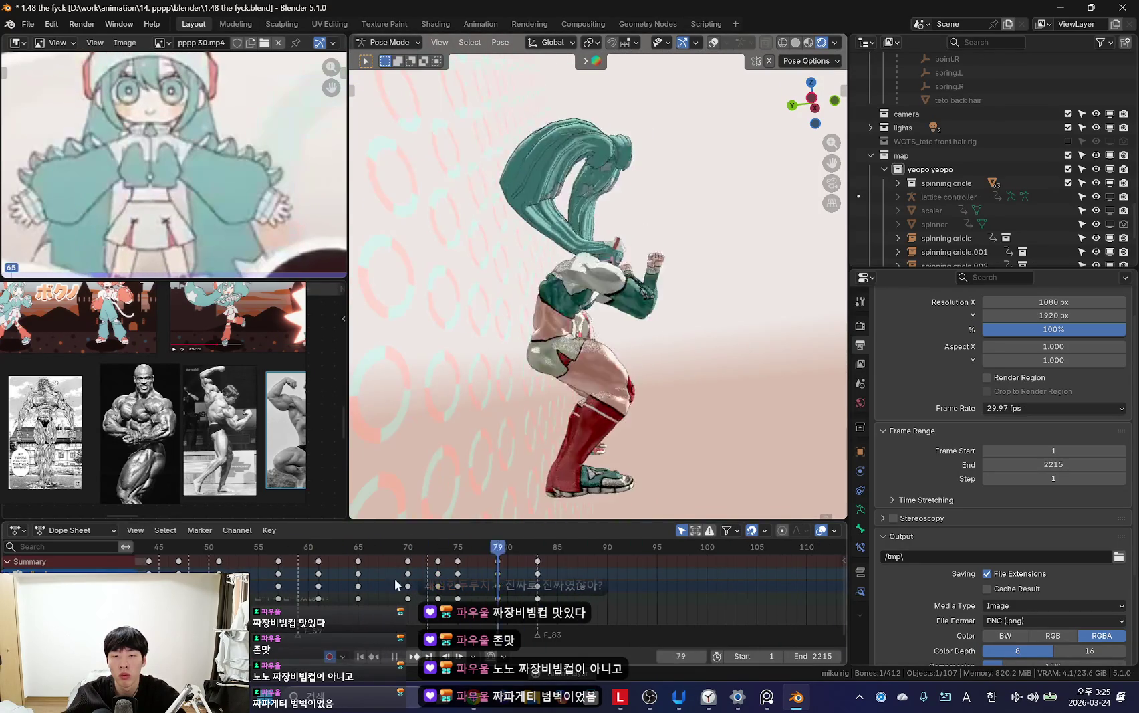
pyautogui.scroll(-2, 394, 577)
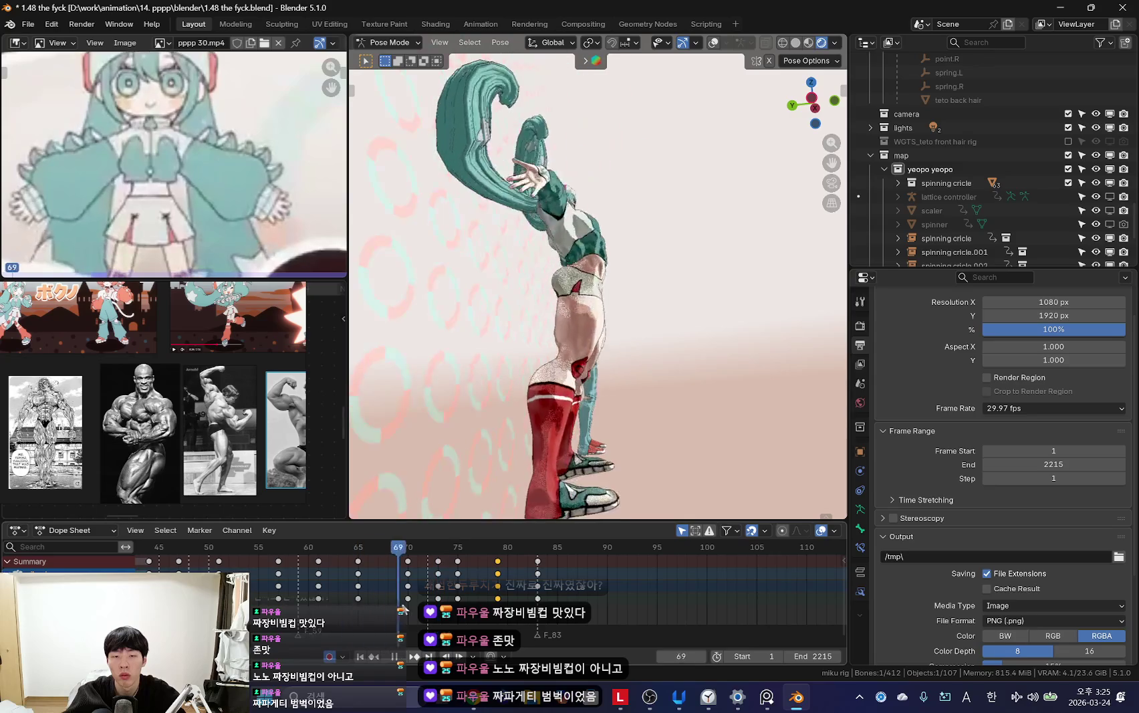
pyautogui.moveTo(333, 605); pyautogui.dragTo(428, 603)
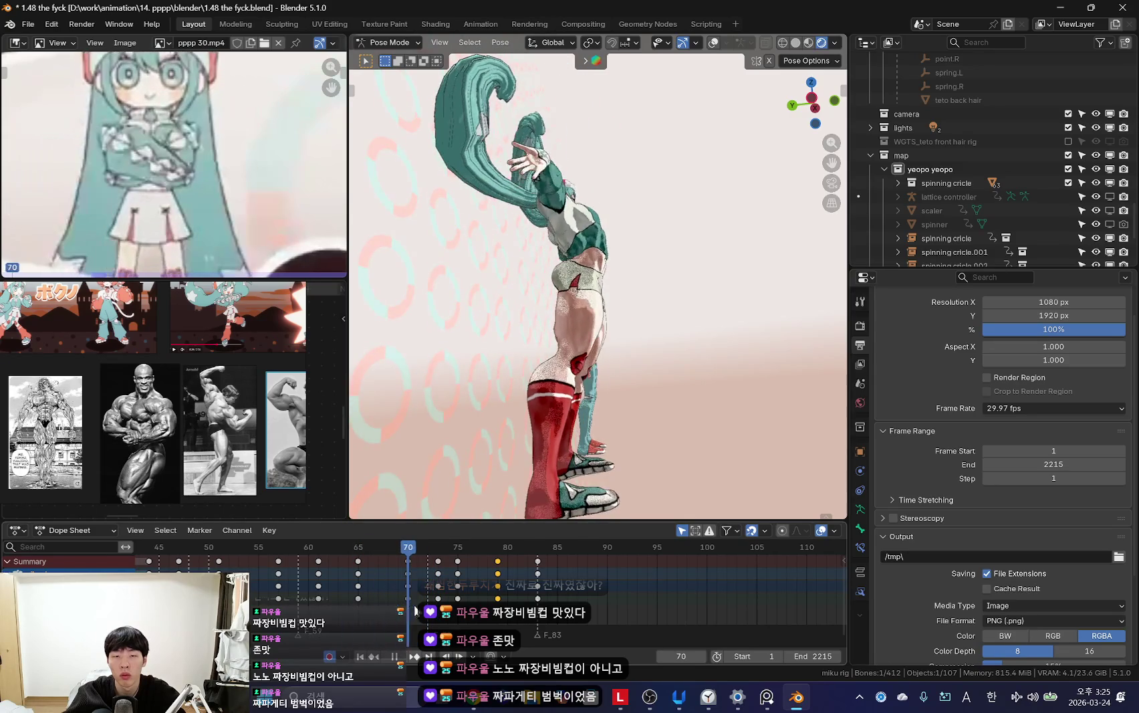
pyautogui.scroll(2, 394, 577)
pyautogui.moveTo(372, 574); pyautogui.dragTo(395, 583)
pyautogui.press('Escape')
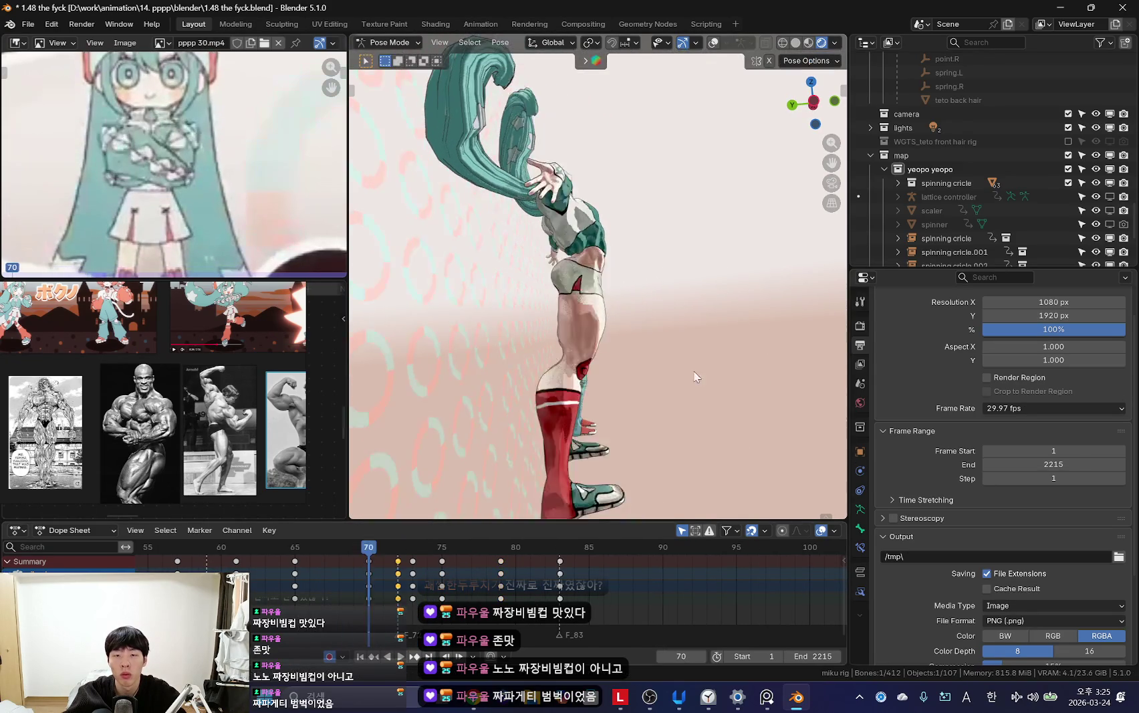
pyautogui.moveTo(411, 609); pyautogui.dragTo(397, 580)
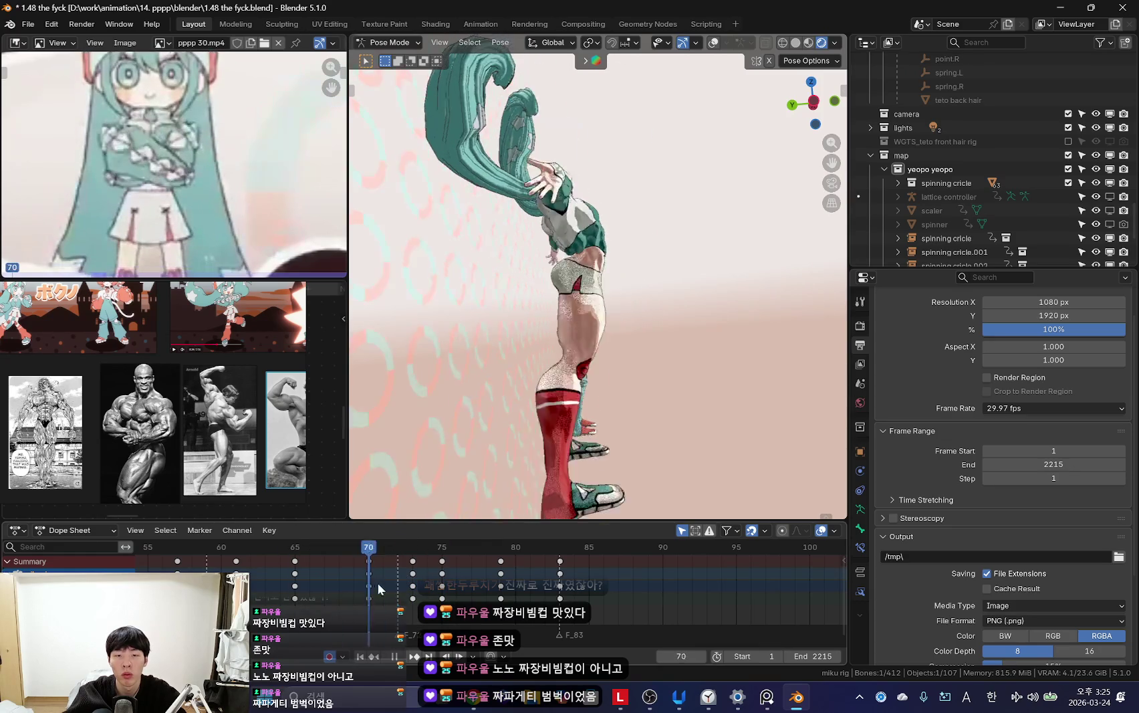
pyautogui.press('space')
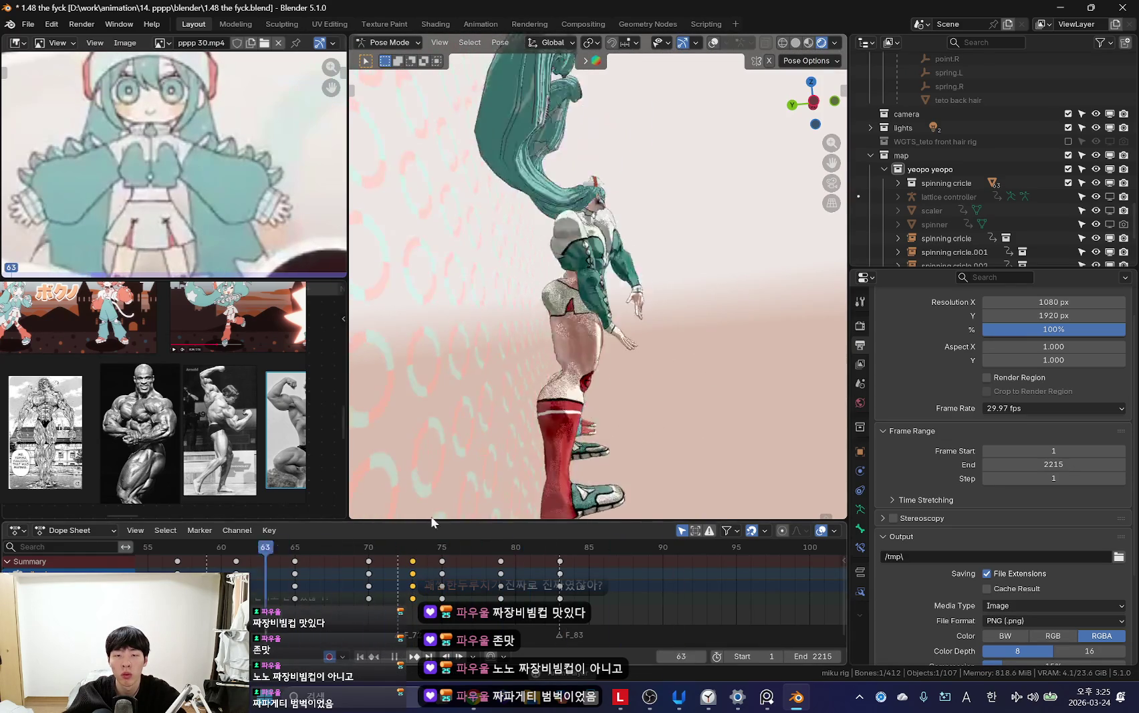
pyautogui.press('space')
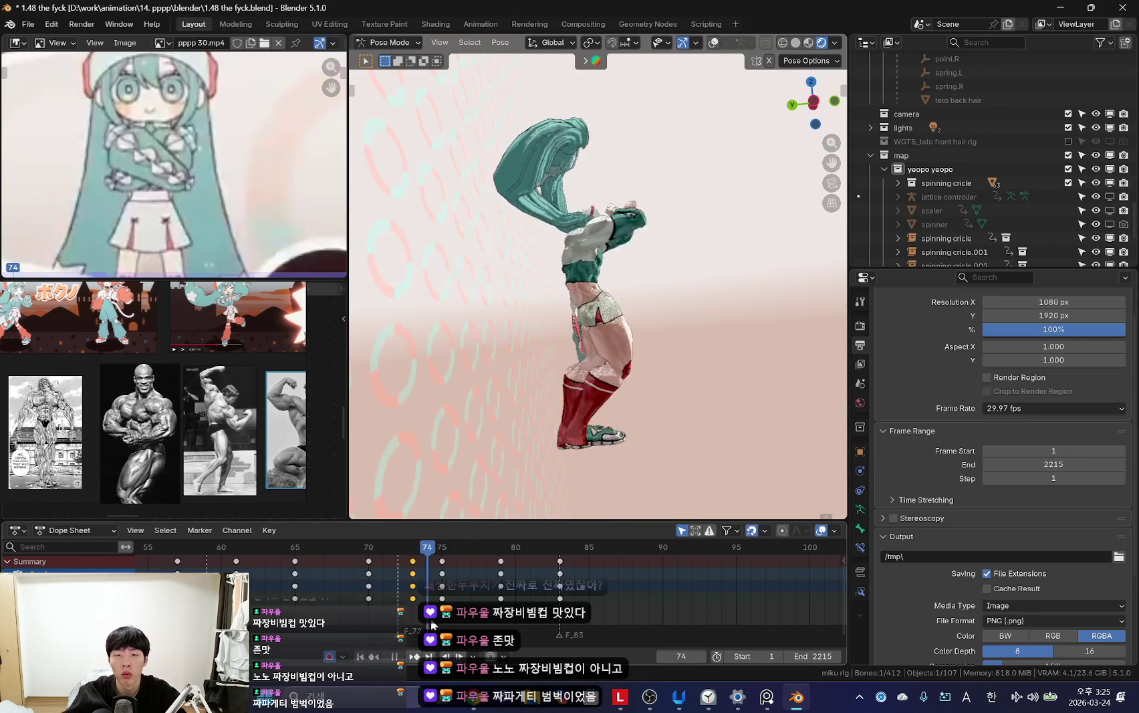
# Step: Select all bones and play the animation while orbiting around the two characters
pyautogui.press('a')
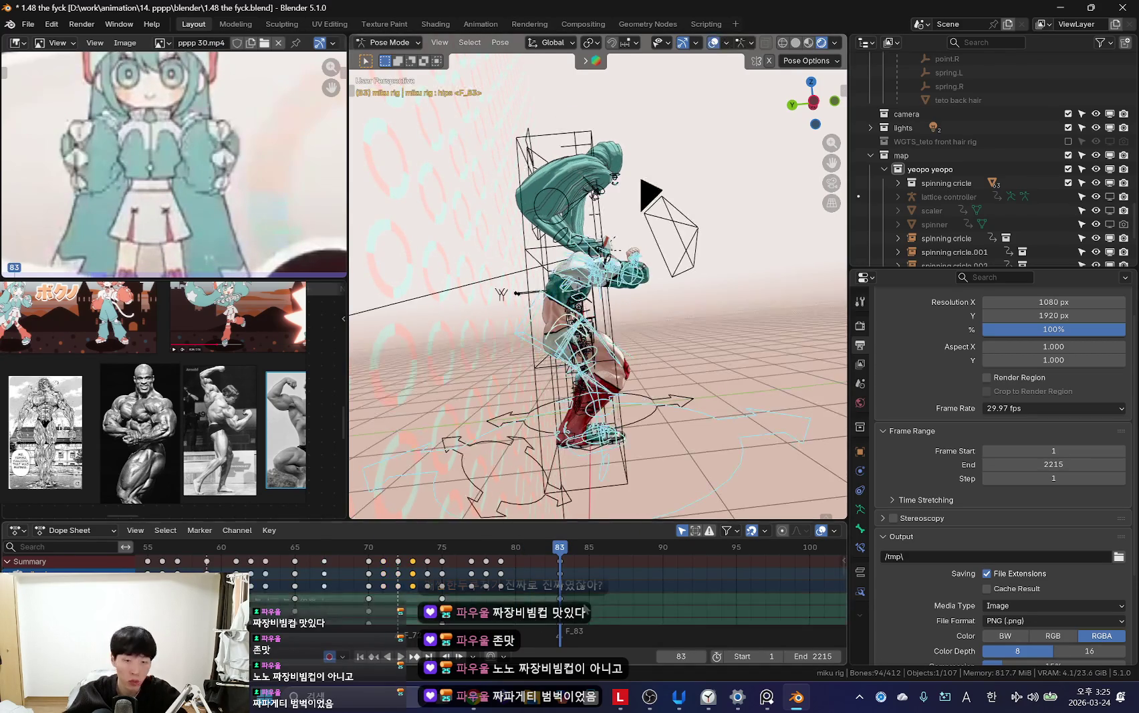
pyautogui.press('space')
pyautogui.hotkey('shift', 'alt', 'z')
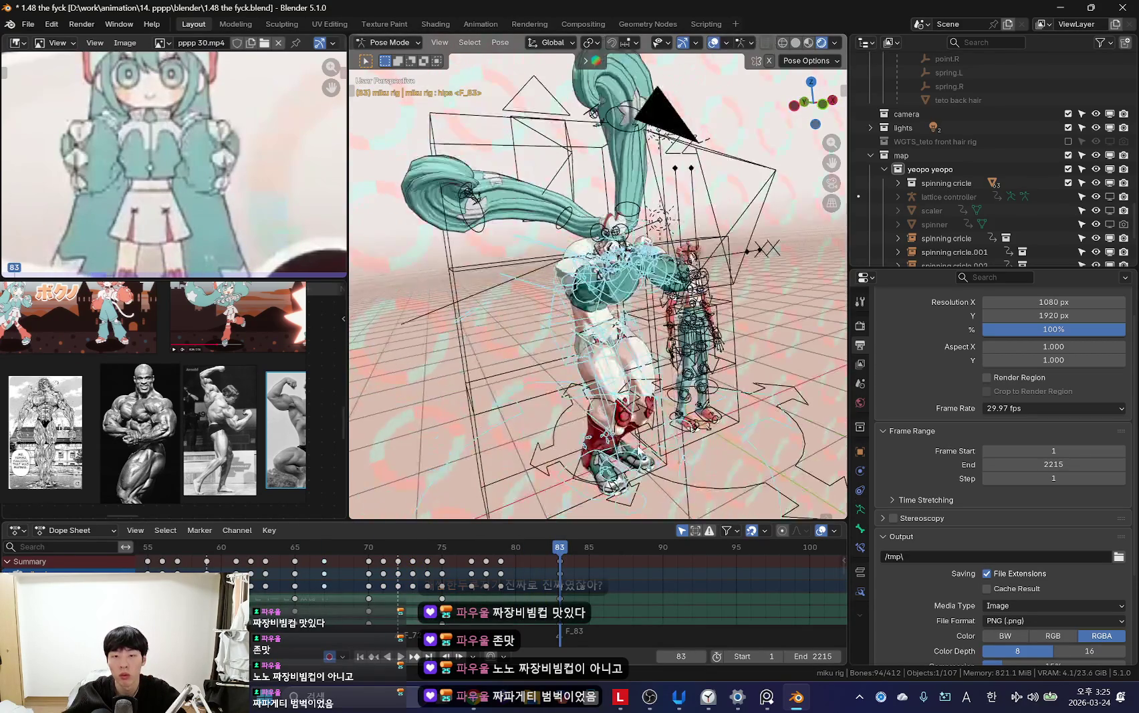
pyautogui.moveTo(590, 406); pyautogui.dragTo(570, 411, button='middle')
pyautogui.press('space')
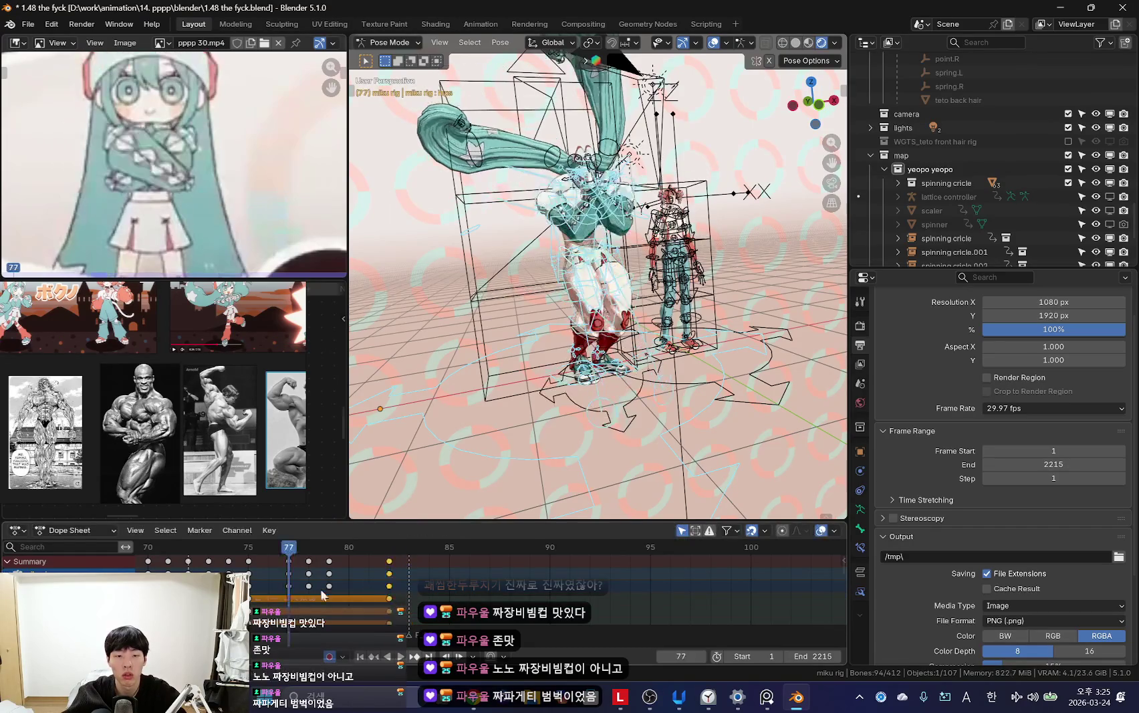
pyautogui.scroll(-2, 382, 550)
pyautogui.hotkey('shift', 'alt', 'z')
pyautogui.scroll(-2, 553, 582)
pyautogui.press('space')
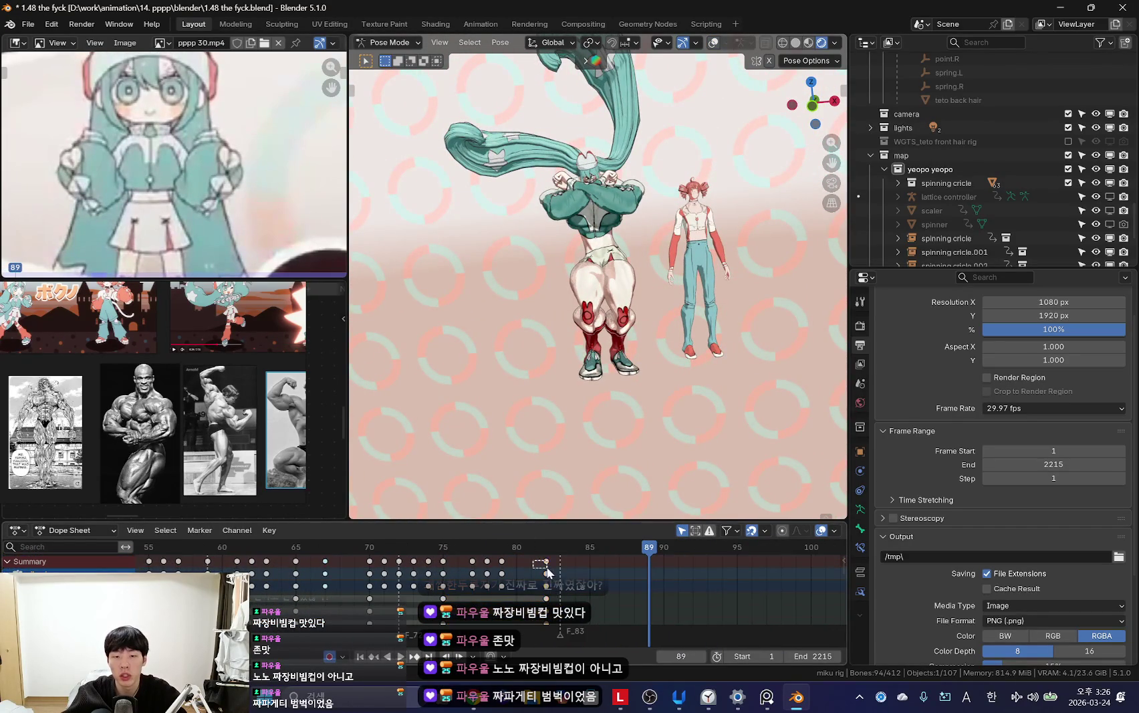
# Step: Return to frame 71, orbit to inspect the pose, then restore the camera view
pyautogui.moveTo(559, 587); pyautogui.dragTo(400, 568)
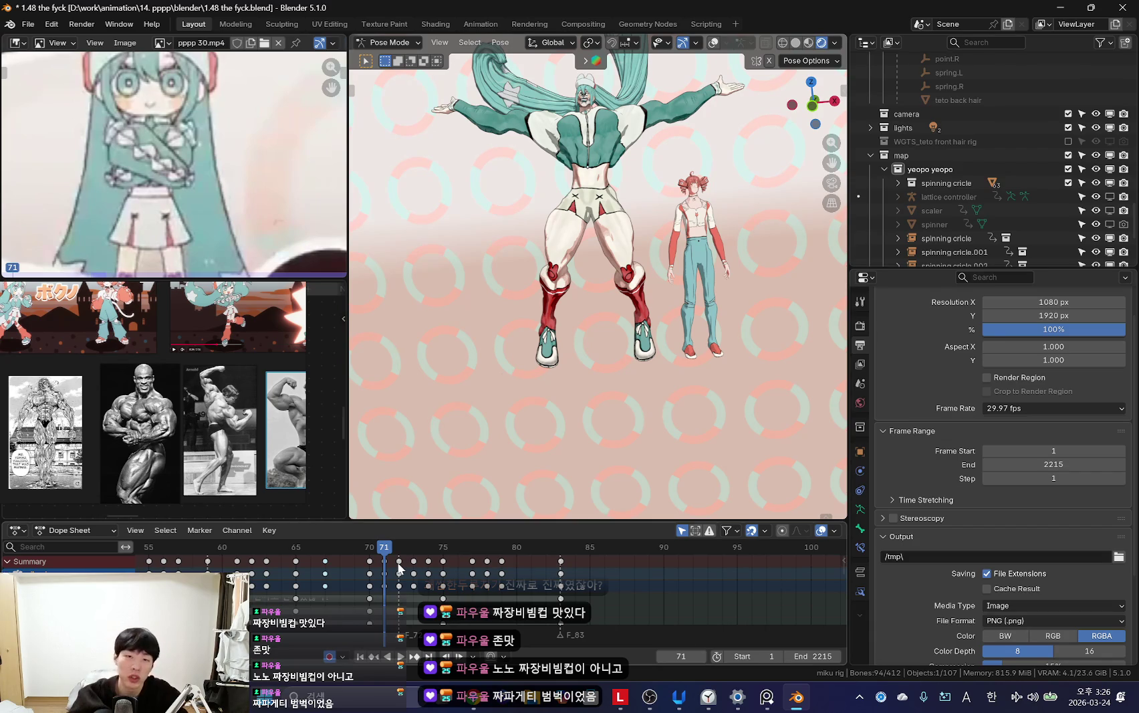
pyautogui.hotkey('shift', 'alt', 'z')
pyautogui.moveTo(612, 244); pyautogui.dragTo(574, 379, button='middle')
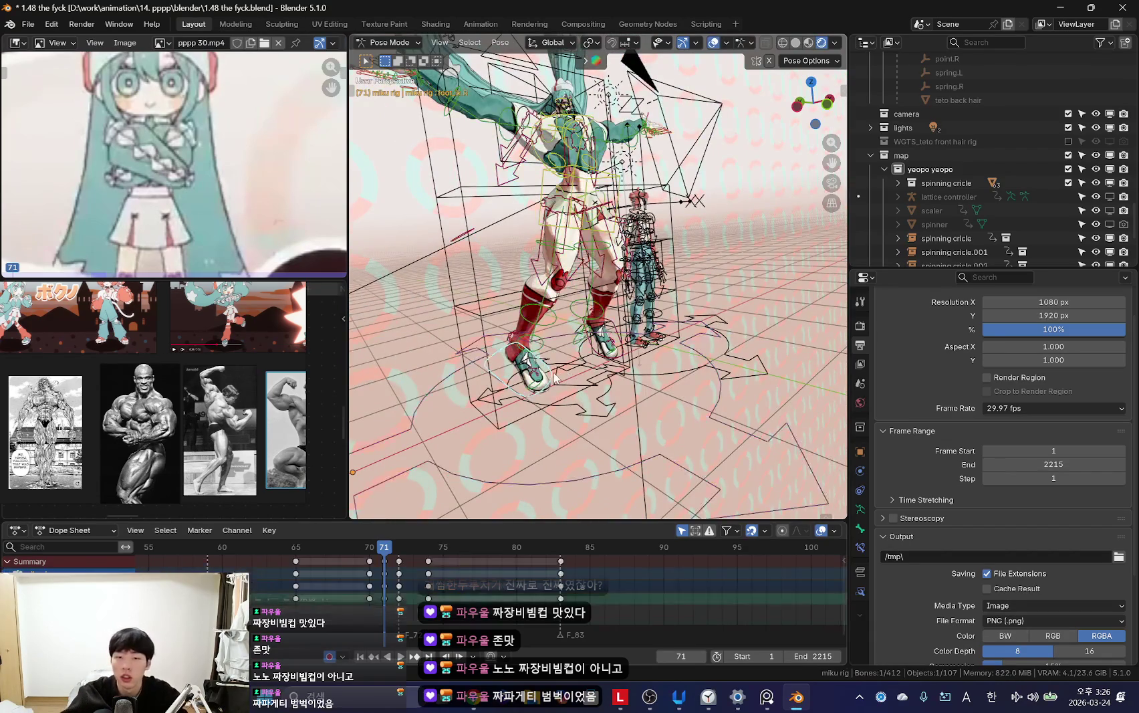
pyautogui.press('KP_0')
pyautogui.hotkey('shift', 'alt', 'z')
pyautogui.scroll(2, 281, 582)
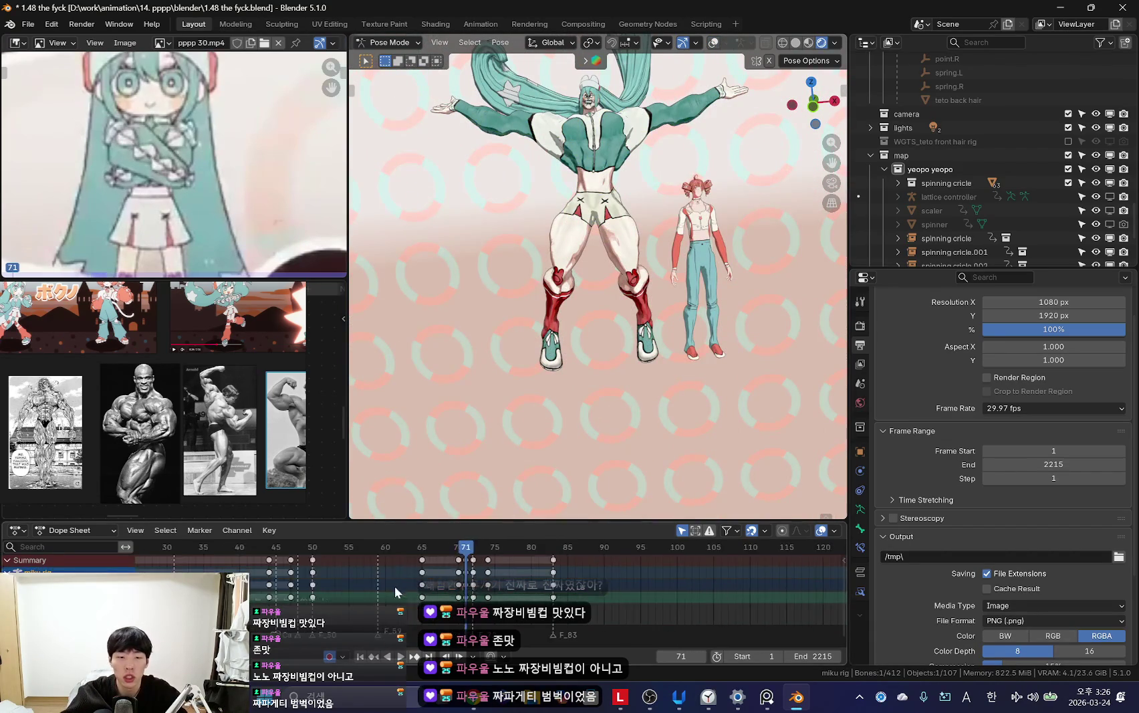
# Step: Compare the poses at frames 68 and 71 from the camera view
pyautogui.moveTo(361, 589); pyautogui.dragTo(550, 597)
pyautogui.hotkey('shift', 'alt', 'z')
pyautogui.moveTo(568, 375); pyautogui.dragTo(580, 301, button='middle')
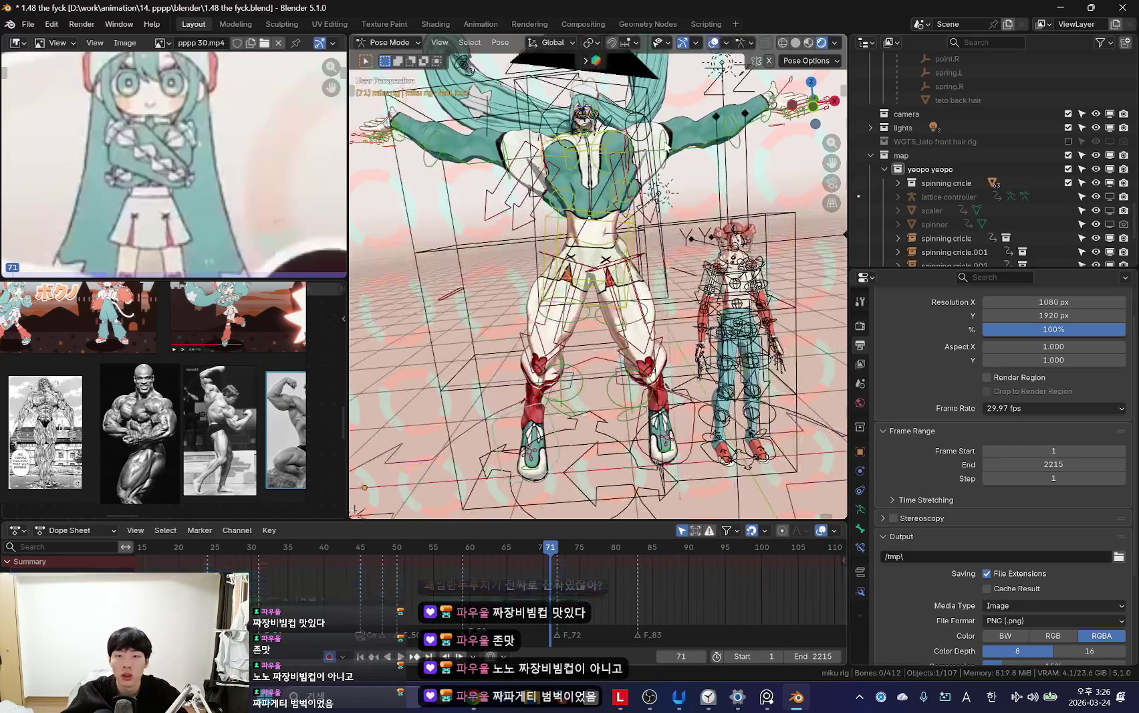
pyautogui.press('KP_0')
pyautogui.hotkey('shift', 'alt', 'z')
pyautogui.press('Right')
# Step: Move from frame 61 to the arms-spread pose at frame 70 and select the torso bone
pyautogui.moveTo(542, 599)
pyautogui.mouseDown()
pyautogui.moveTo(476, 594)
pyautogui.moveTo(574, 593)
pyautogui.mouseUp()
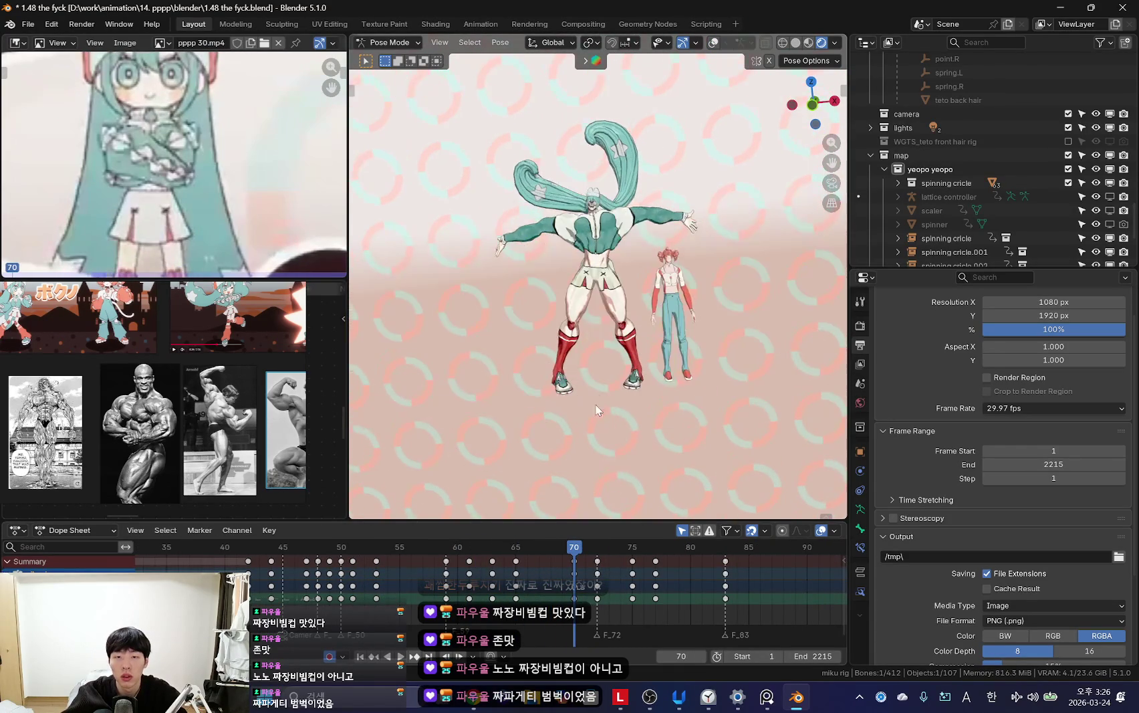
pyautogui.hotkey('shift', 'alt', 'z')
pyautogui.moveTo(600, 416); pyautogui.dragTo(625, 280, button='middle')
pyautogui.hotkey('shift', 'alt', 'z')
pyautogui.hotkey('shift', 'alt', 'z')
pyautogui.click(605, 254)
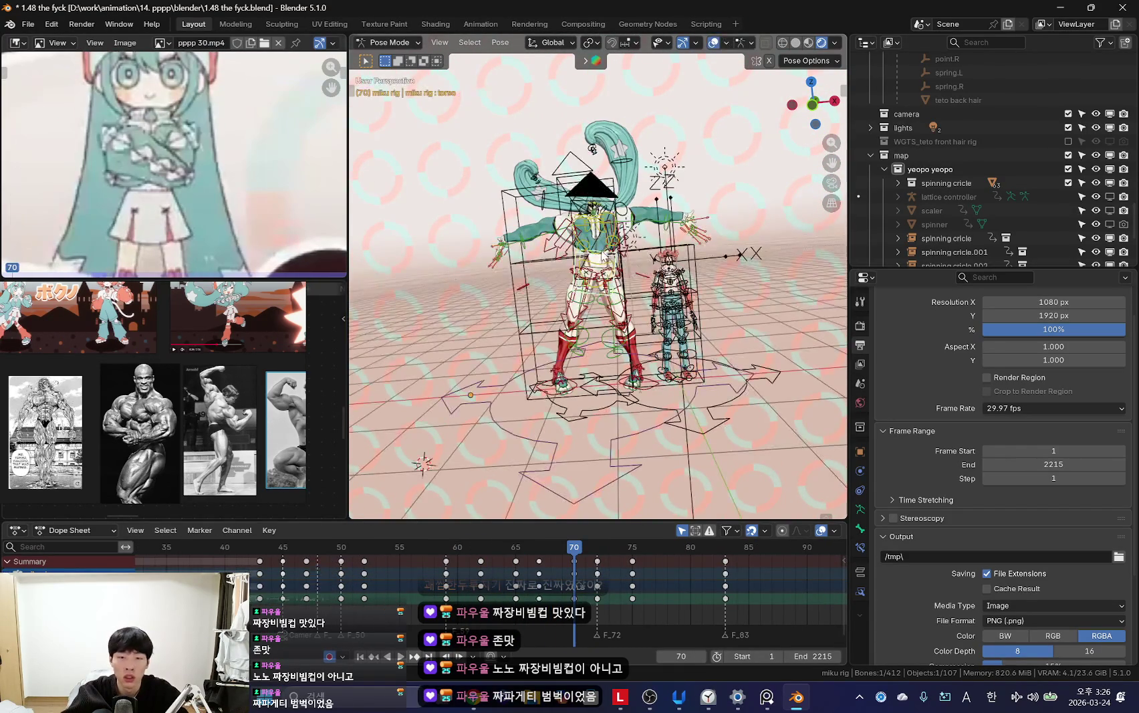
# Step: Select the torso bone and go to its key at frame 70
pyautogui.click(603, 256)
pyautogui.hotkey('shift', 'alt', 'z')
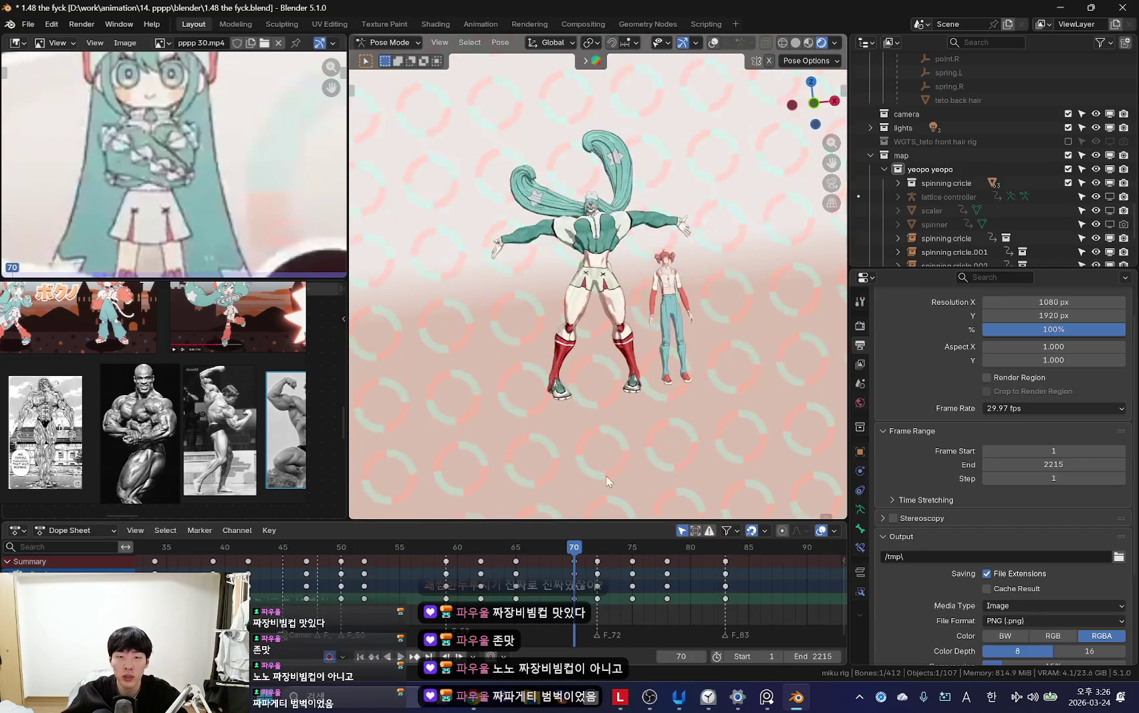
pyautogui.click(474, 594)
pyautogui.hotkey('shift', 'alt', 'z')
pyautogui.hotkey('shift', 'alt', 'z')
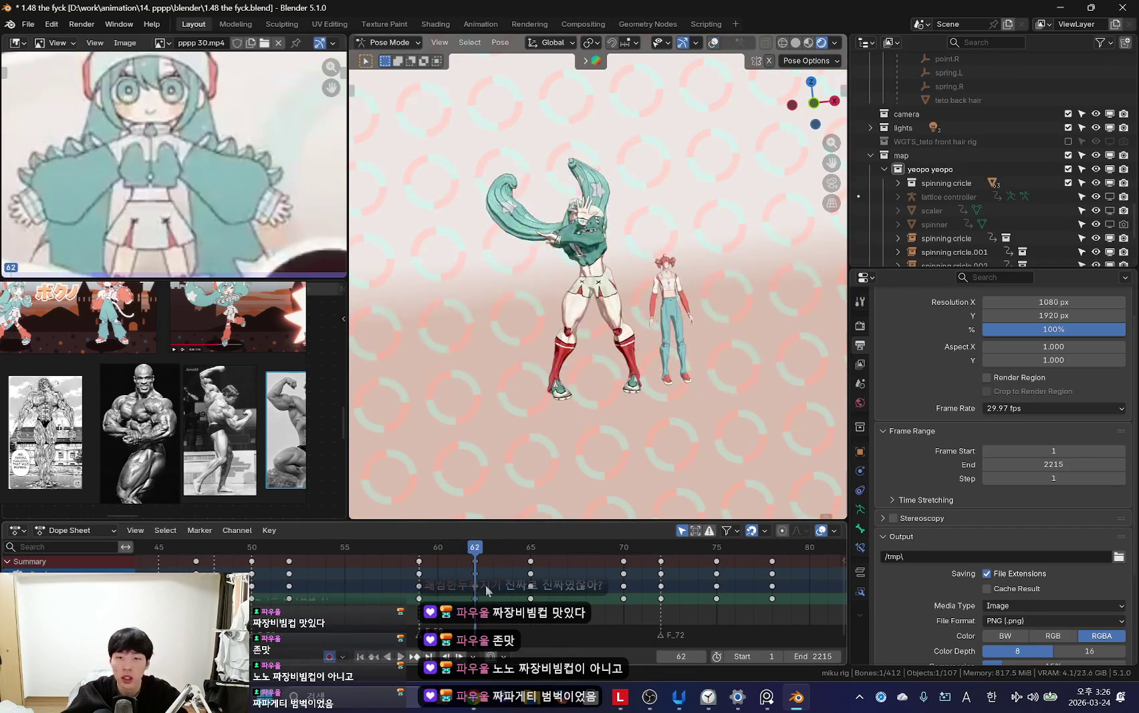
pyautogui.press('Left')
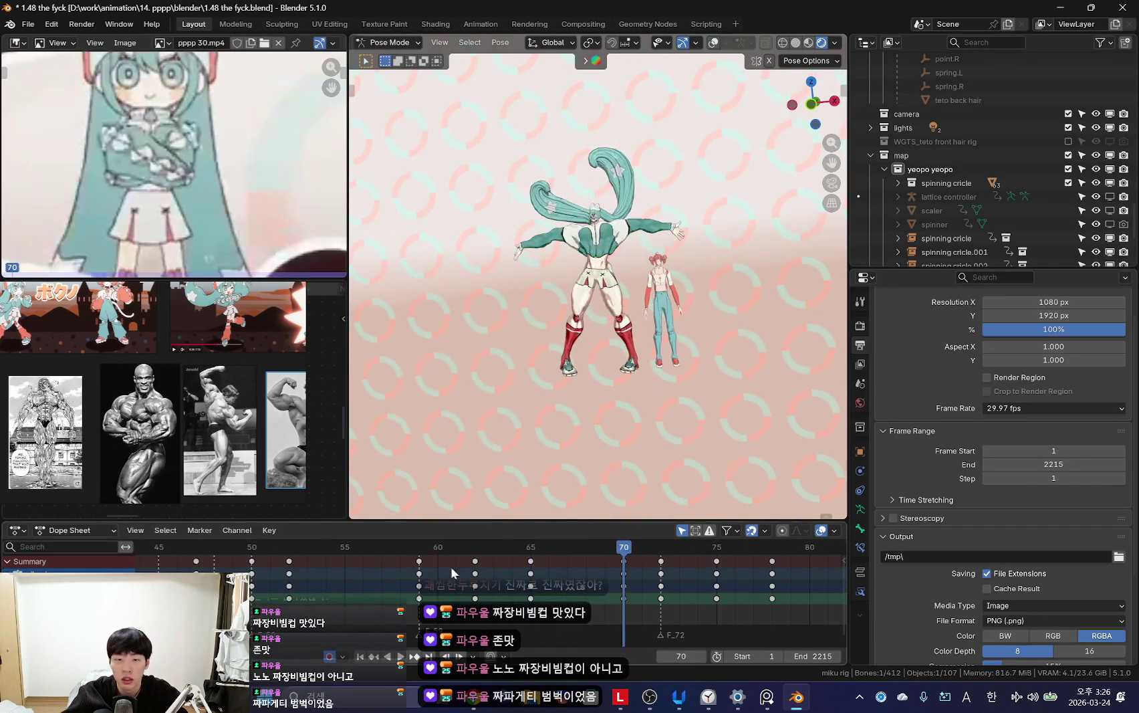
pyautogui.press('Right')
pyautogui.press('Right')
pyautogui.press('Right')
pyautogui.press('Right')
pyautogui.press('Right')
pyautogui.press('Right')
# Step: Rotate the torso bone and keyframe it at frame 70, checking the neighbouring frames
pyautogui.press('r')
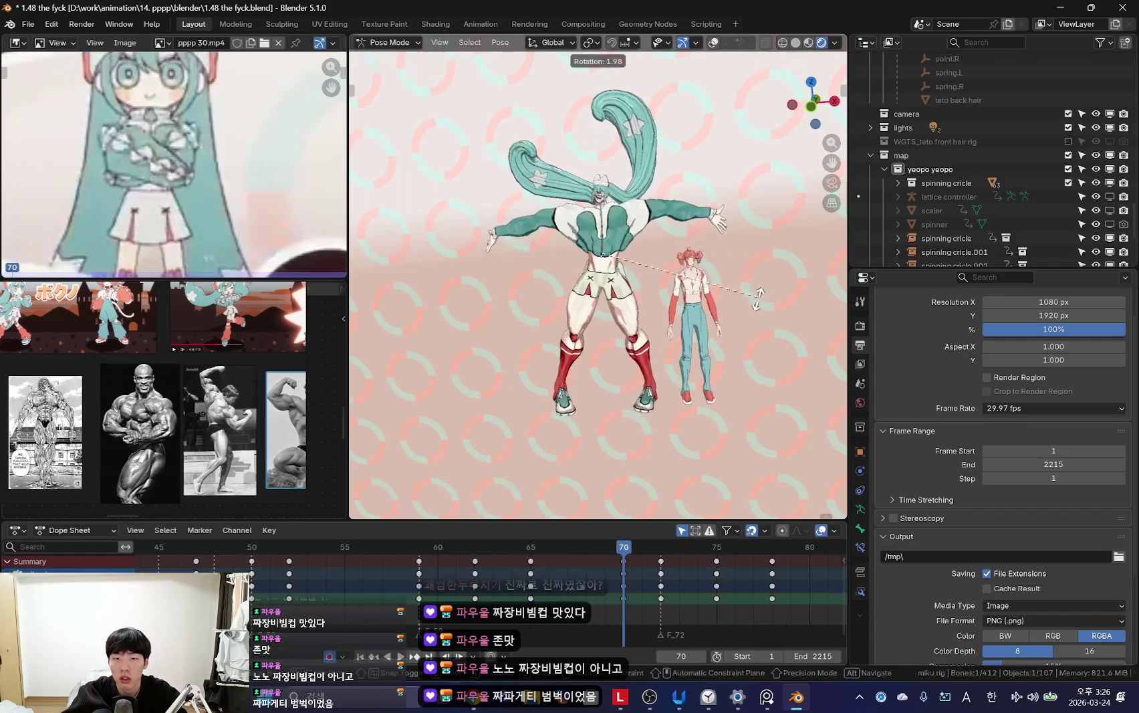
pyautogui.press('i')
pyautogui.press('Right')
pyautogui.press('Right')
pyautogui.press('Right')
pyautogui.press('Right')
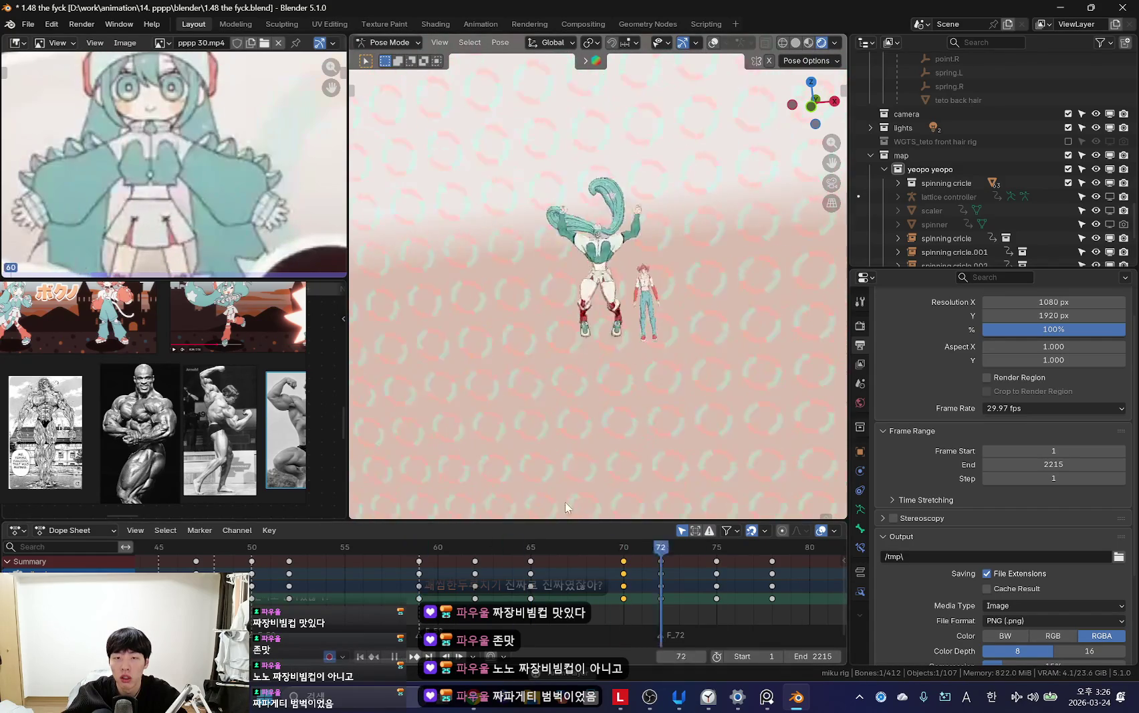
pyautogui.press('Right')
pyautogui.press('Right')
pyautogui.press('Right')
pyautogui.press('Right')
pyautogui.scroll(-3, 423, 571)
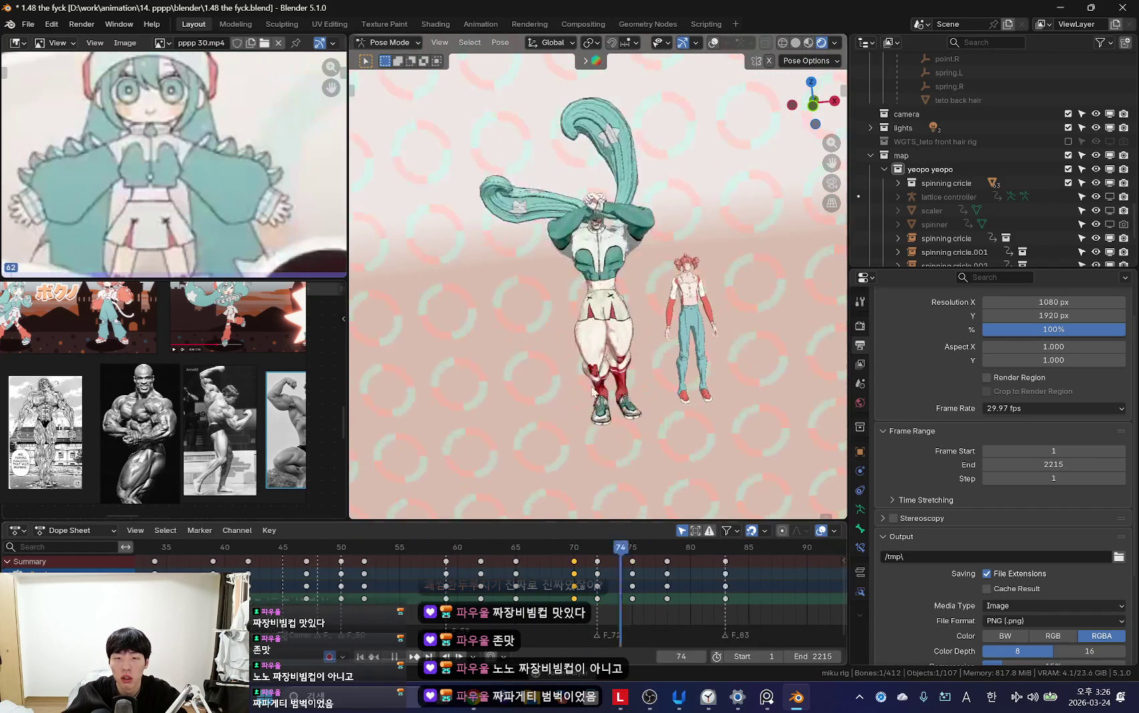
pyautogui.press('Left')
pyautogui.press('Left')
pyautogui.press('Left')
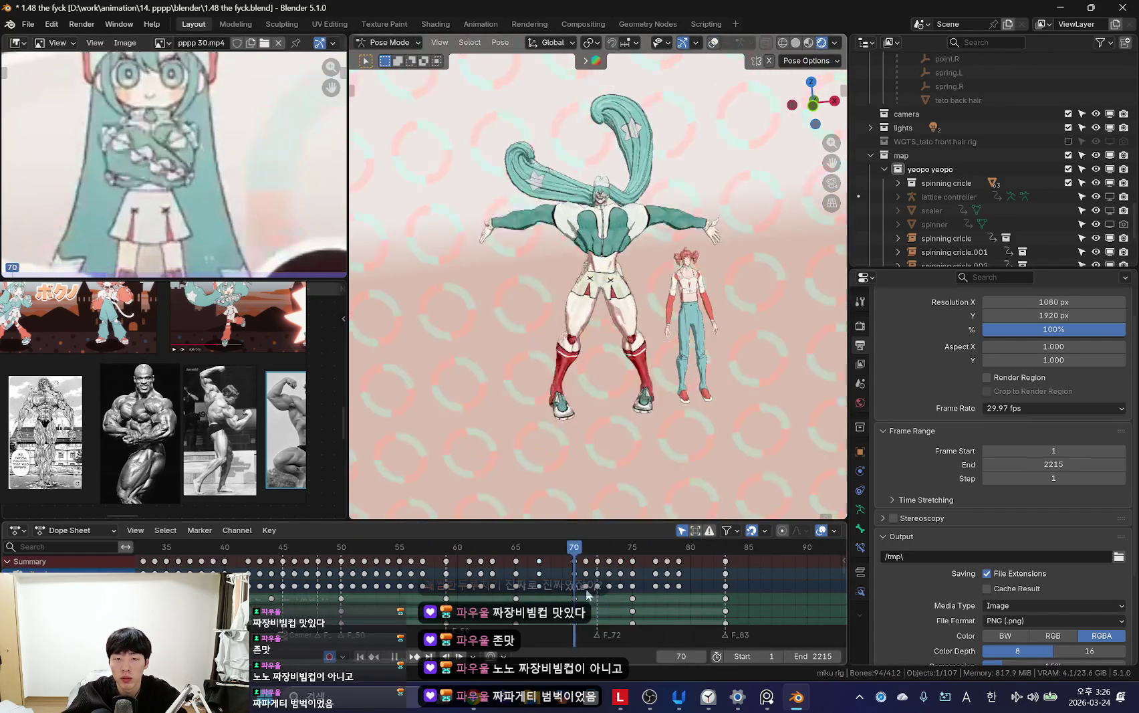
# Step: Step through frames 77 to 85 and play the animation to review the motion
pyautogui.click(657, 605)
pyautogui.moveTo(686, 603)
pyautogui.mouseDown()
pyautogui.moveTo(723, 605)
pyautogui.moveTo(659, 594)
pyautogui.mouseUp()
pyautogui.scroll(2, 722, 602)
pyautogui.click(691, 590)
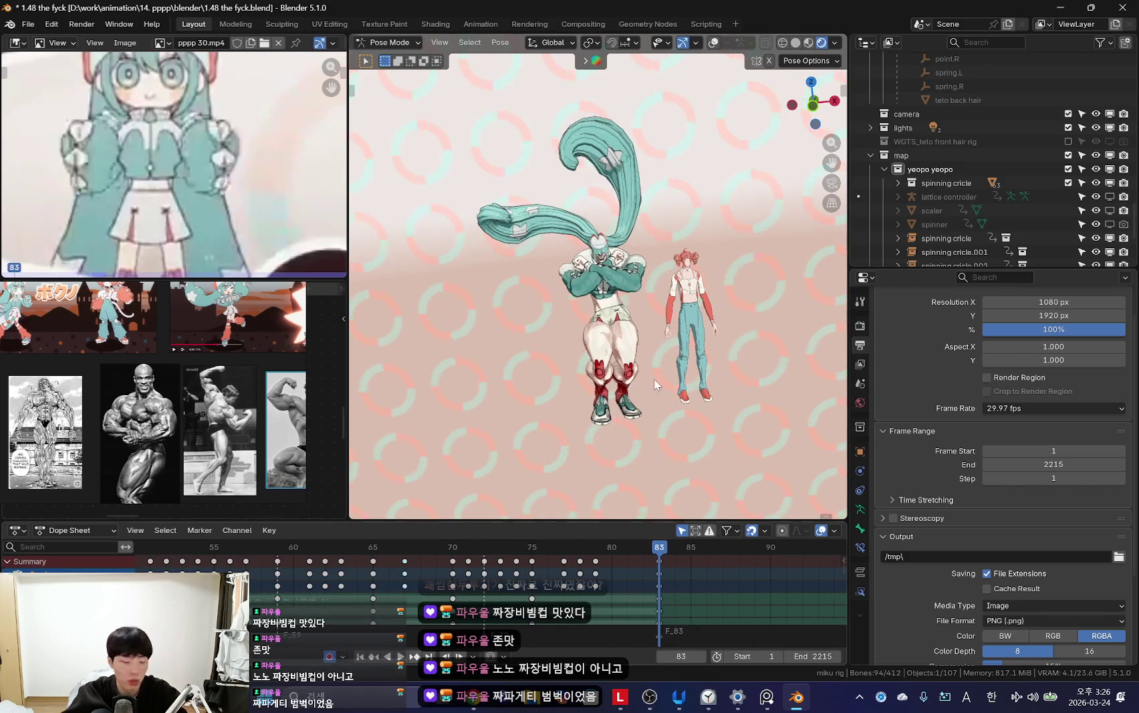
pyautogui.press('space')
pyautogui.scroll(-3, 436, 601)
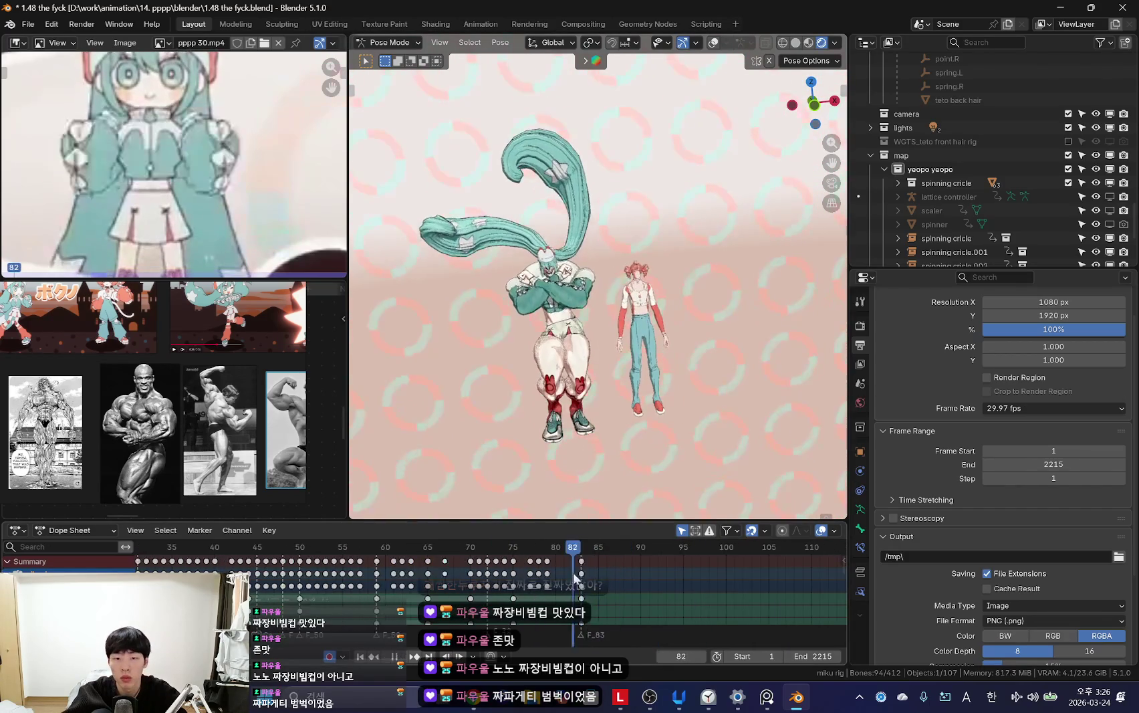
# Step: Reposition the hips bone at frame 87 and hide the rig overlays
pyautogui.click(642, 397)
pyautogui.moveTo(641, 397); pyautogui.dragTo(620, 386, button='middle')
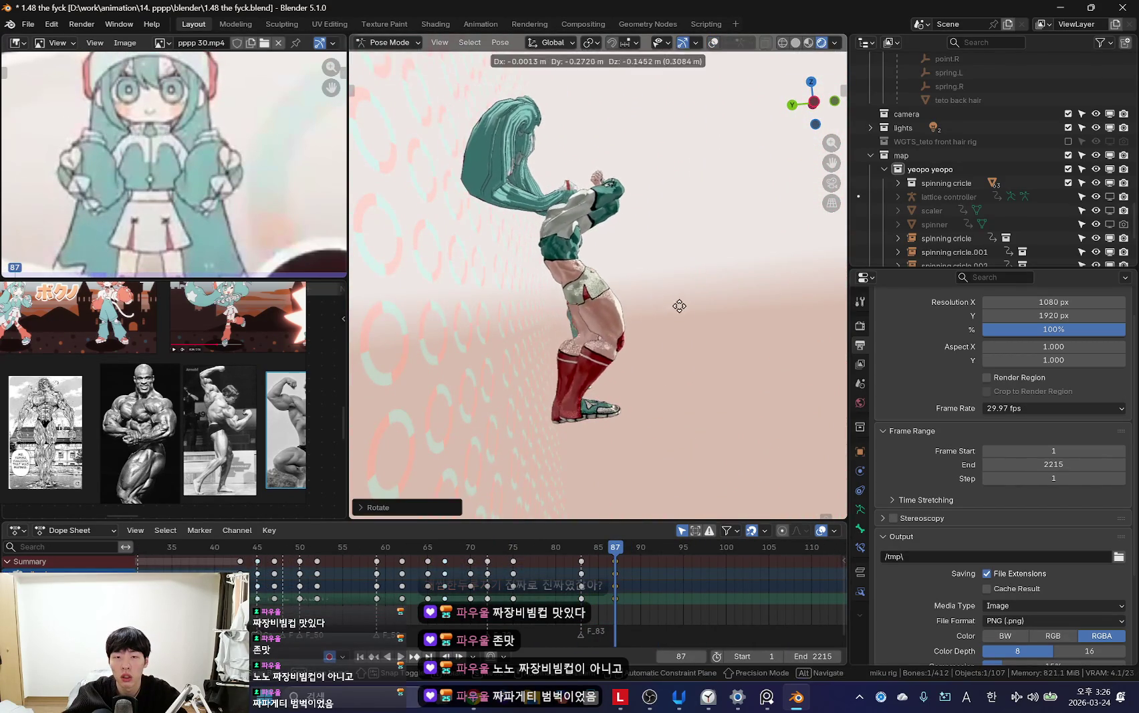
pyautogui.click(676, 305)
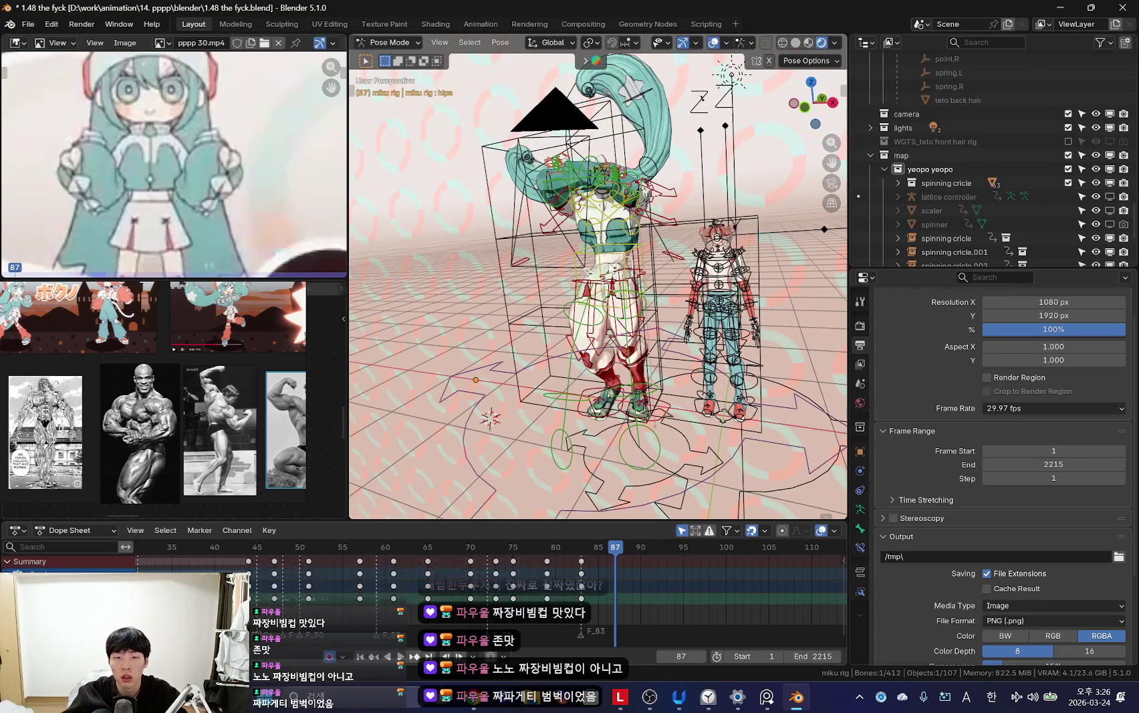
pyautogui.hotkey('shift', 'alt', 'z')
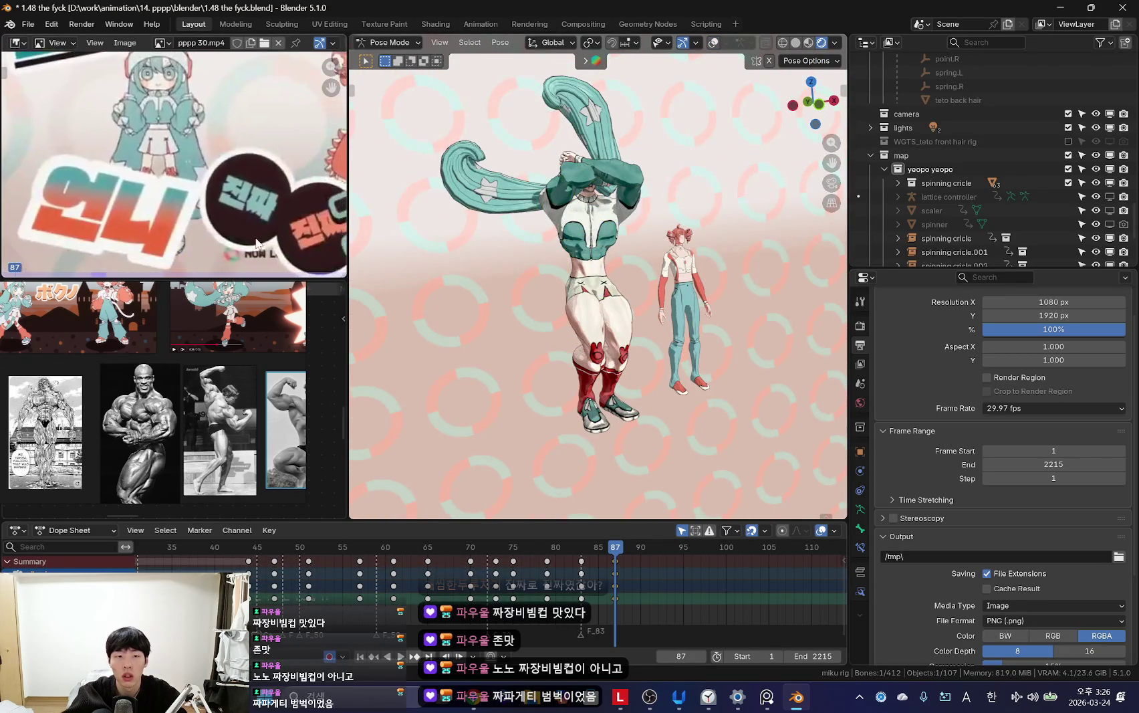
# Step: Play back the animation and toggle rig overlays to inspect the frame-87 arm pose
pyautogui.press('space')
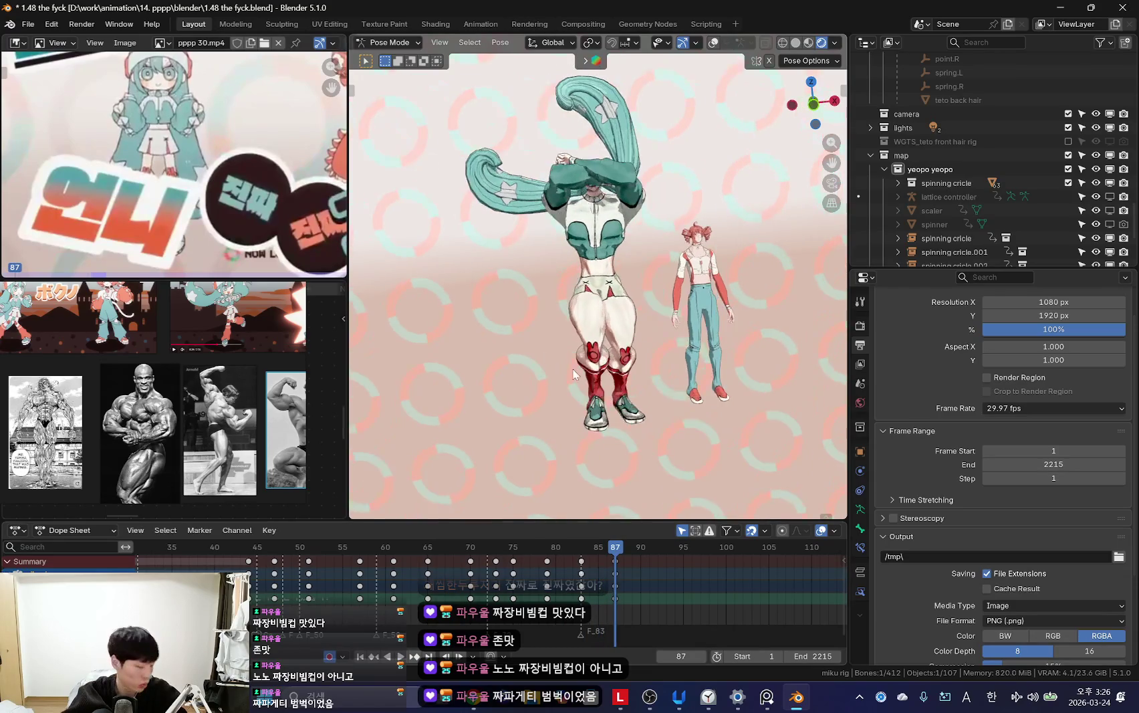
pyautogui.scroll(3, 559, 377)
pyautogui.press('a')
pyautogui.hotkey('alt', 'a')
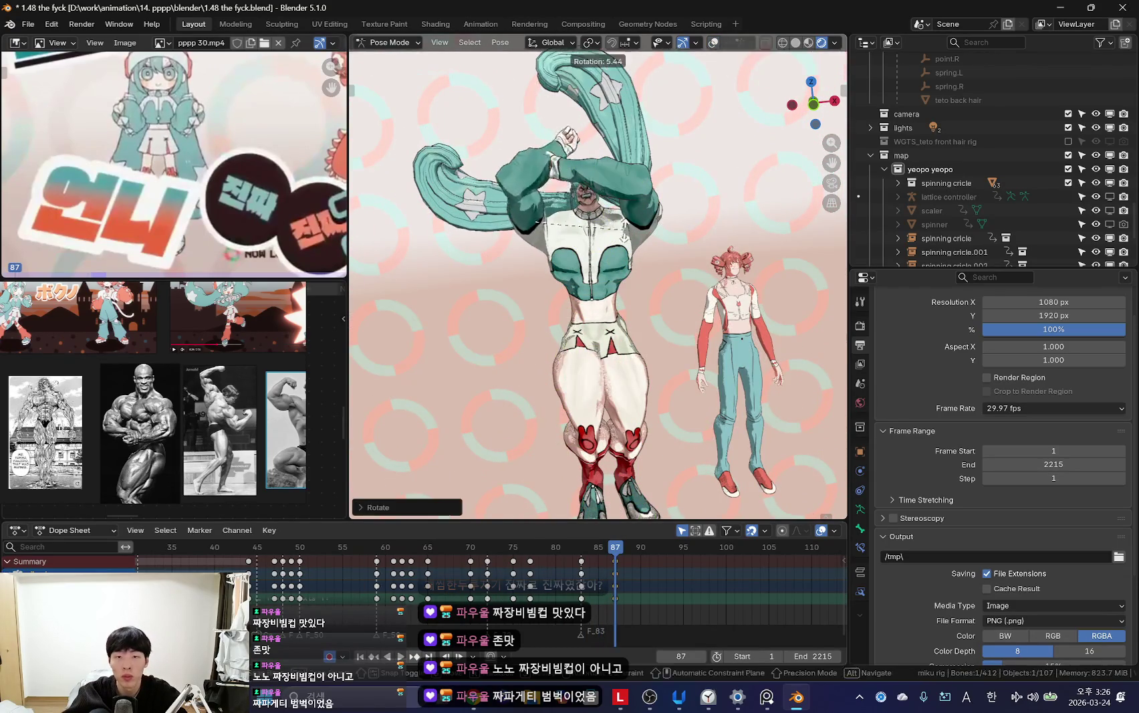
pyautogui.hotkey('shift', 'alt', 'z')
pyautogui.press('r')
pyautogui.press('r')
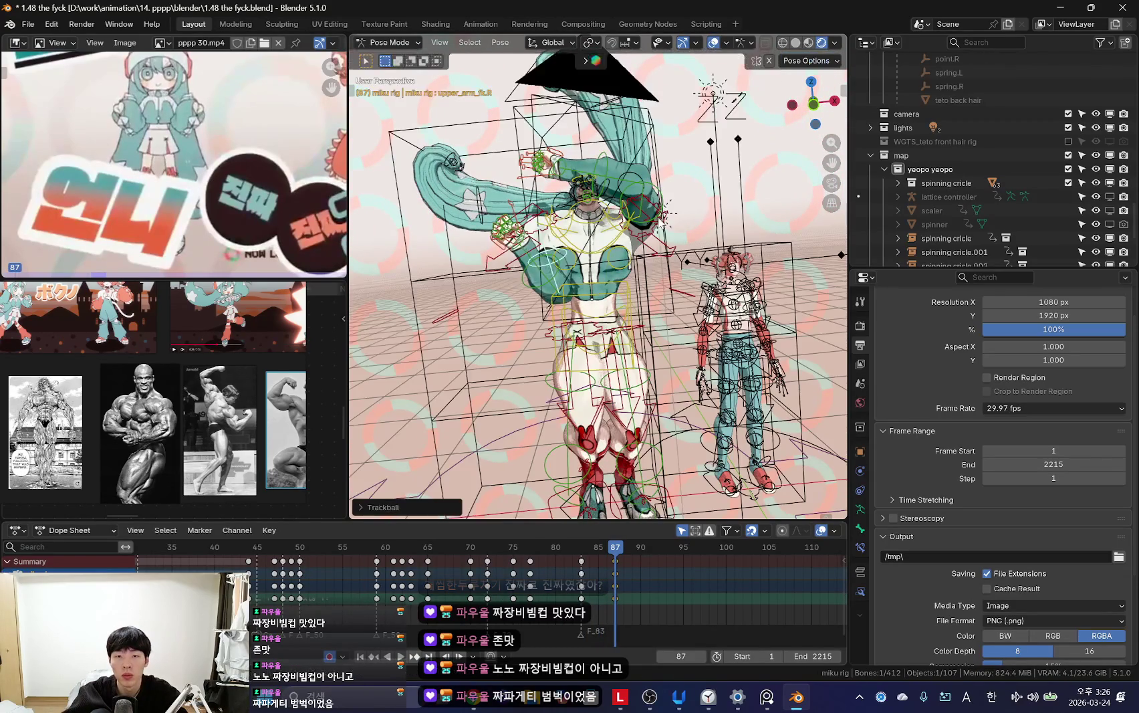
pyautogui.hotkey('shift', 'alt', 'z')
pyautogui.moveTo(695, 215); pyautogui.dragTo(557, 248, button='middle')
pyautogui.press('r')
pyautogui.press('Escape')
# Step: Rotate the forearm on its local X axis, then rotate the upper arm upward
pyautogui.hotkey('shift', 'alt', 'z')
pyautogui.hotkey('shift', 'alt', 'z')
pyautogui.hotkey('shift', 'alt', 'z')
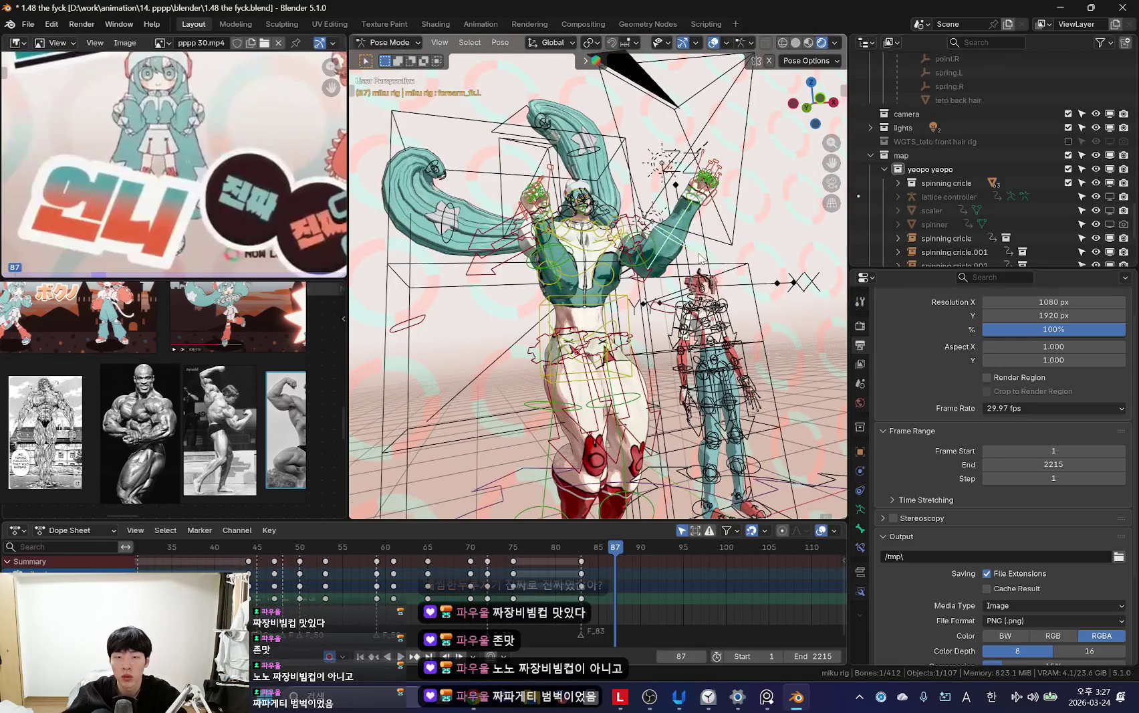
pyautogui.hotkey('shift', 'alt', 'z')
pyautogui.moveTo(694, 252); pyautogui.dragTo(785, 321, button='middle')
pyautogui.hotkey('shift', 'alt', 'z')
pyautogui.hotkey('shift', 'alt', 'z')
pyautogui.press('r')
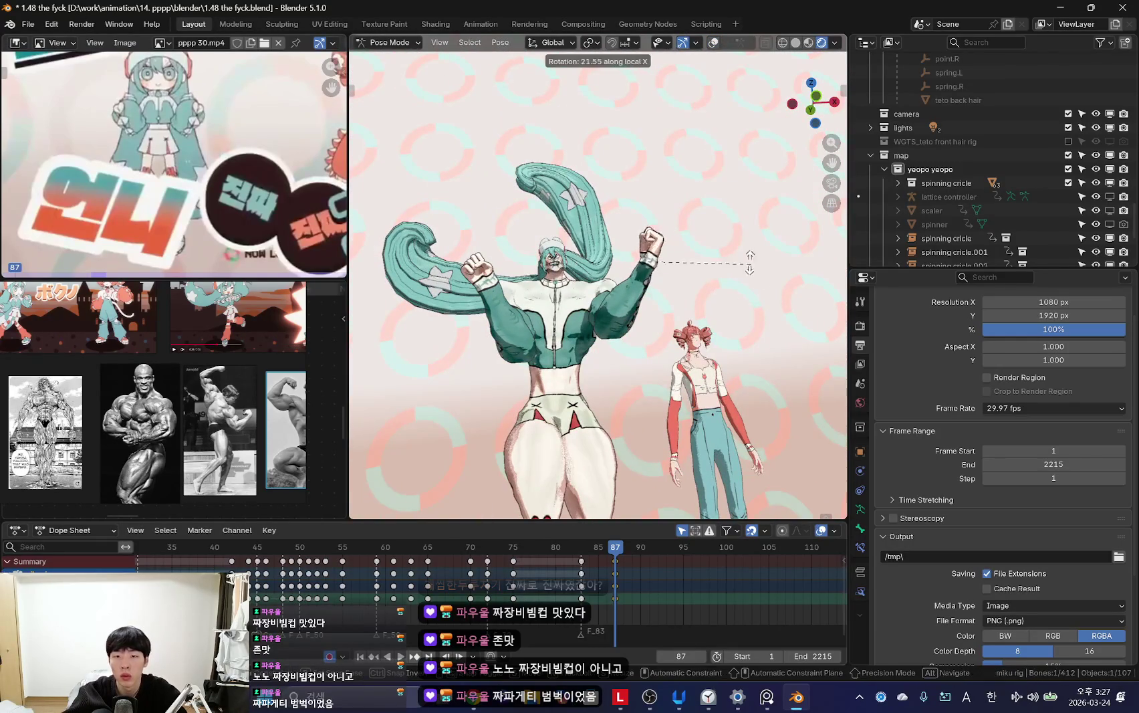
pyautogui.press('r')
pyautogui.click(702, 272)
pyautogui.hotkey('shift', 'alt', 'z')
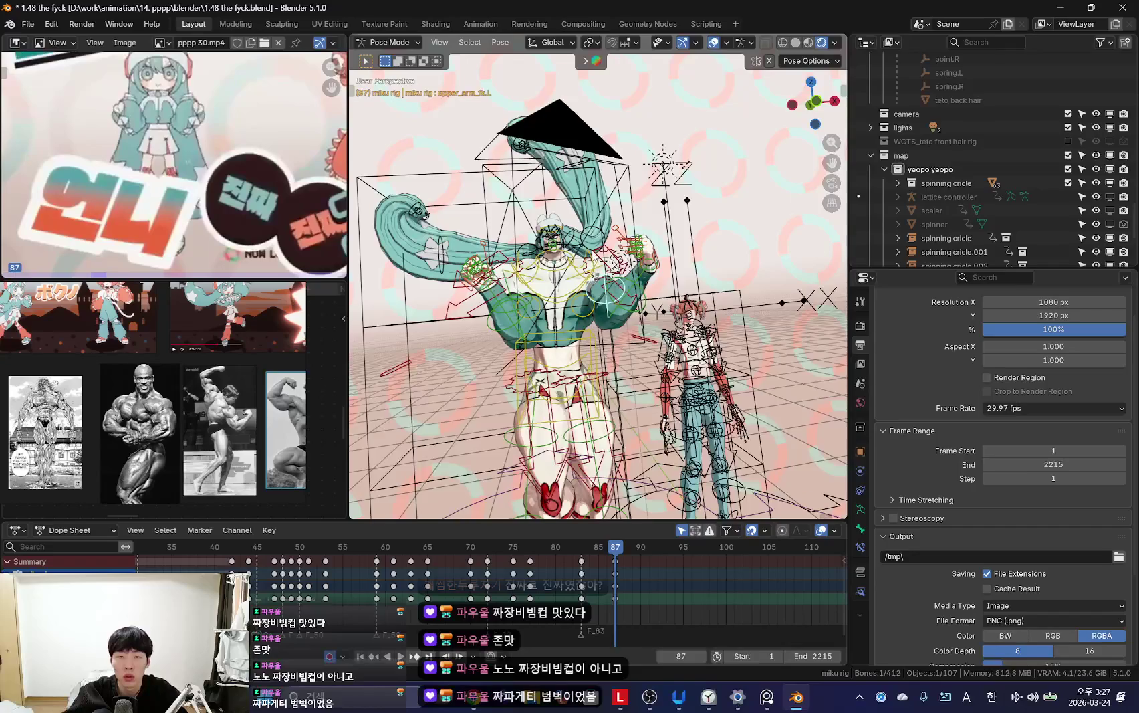
pyautogui.press('r')
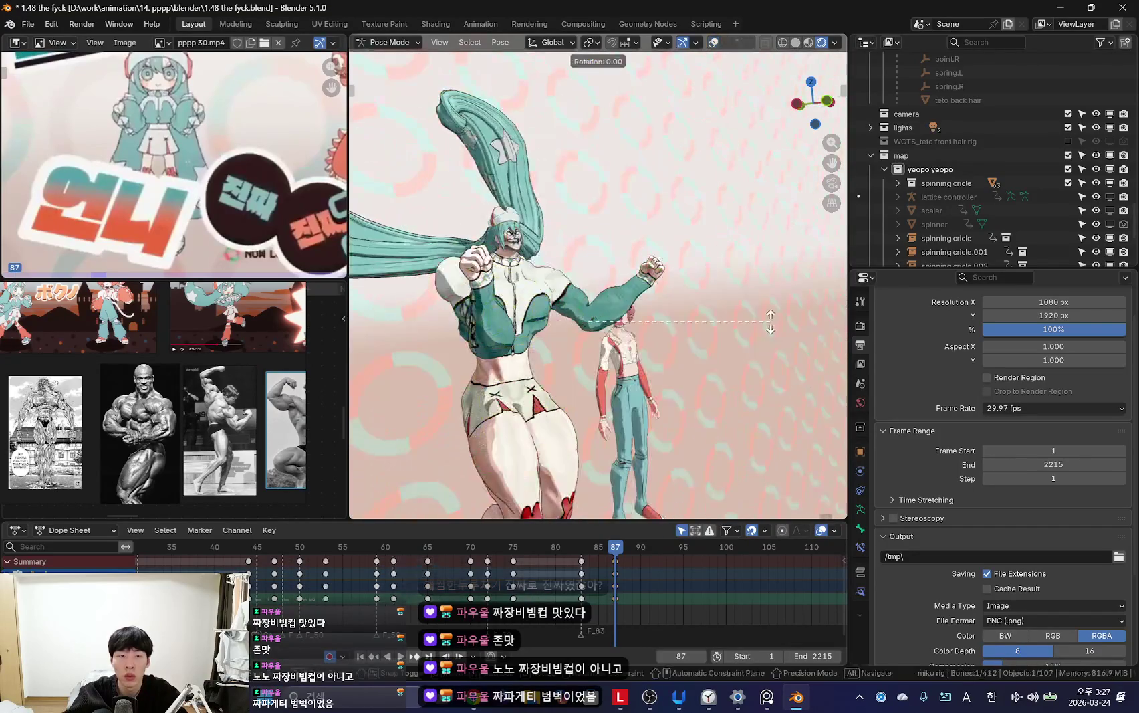
pyautogui.click(683, 214)
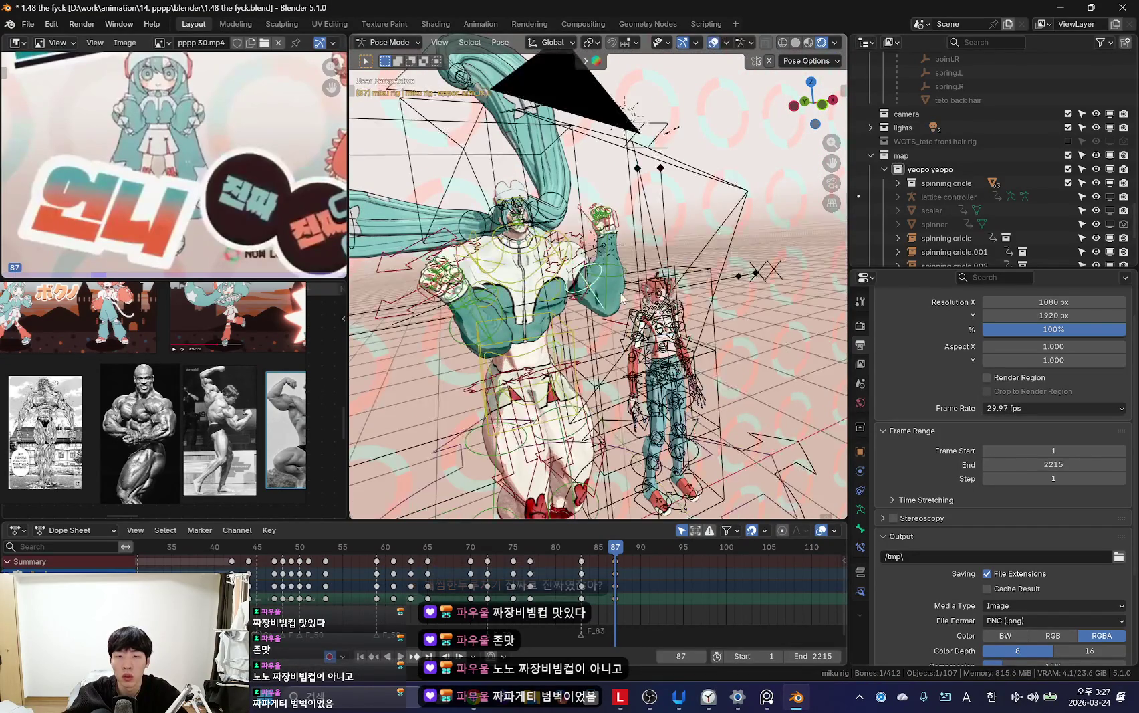
# Step: Check the new pose from another angle and rotate the arm further
pyautogui.moveTo(609, 261); pyautogui.dragTo(575, 349, button='middle')
pyautogui.hotkey('shift', 'alt', 'z')
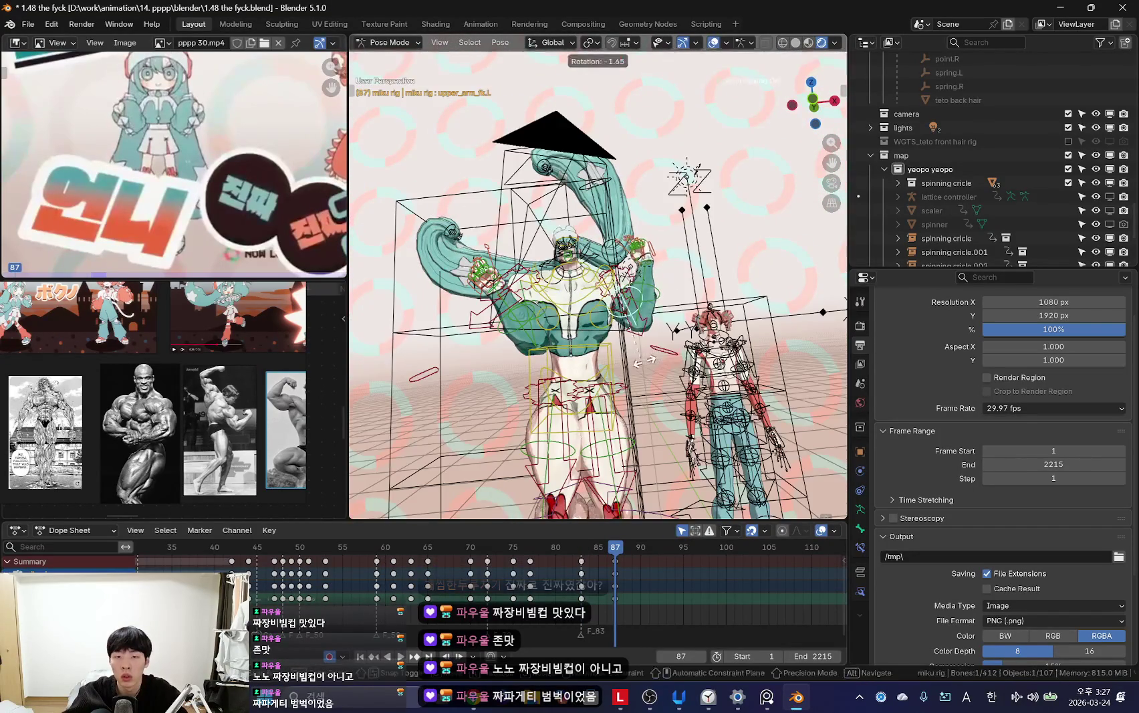
pyautogui.hotkey('shift', 'alt', 'z')
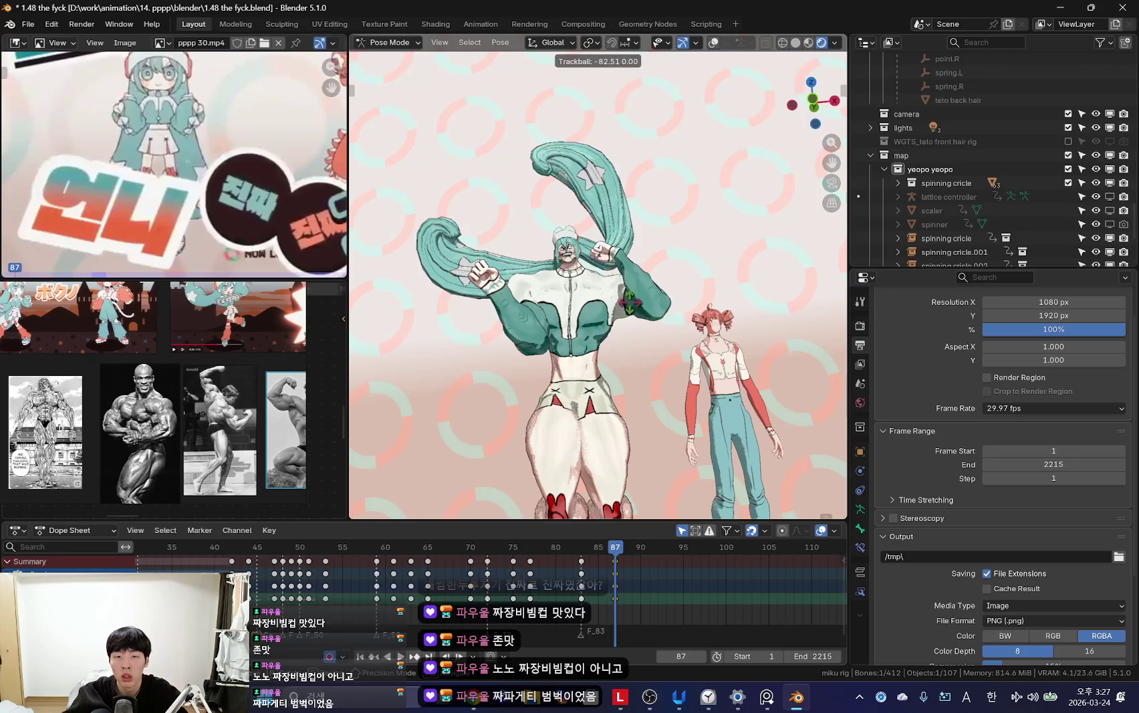
pyautogui.click(700, 346)
pyautogui.scroll(3, 699, 347)
pyautogui.press('r')
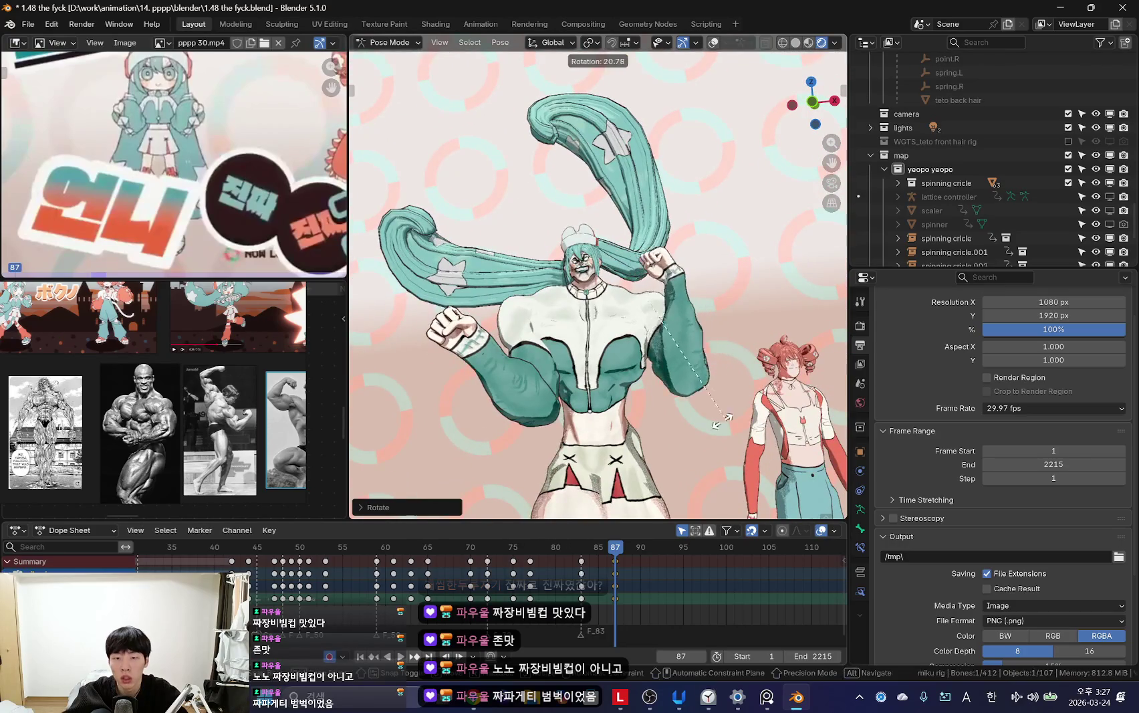
pyautogui.click(520, 373)
pyautogui.hotkey('shift', 'alt', 'z')
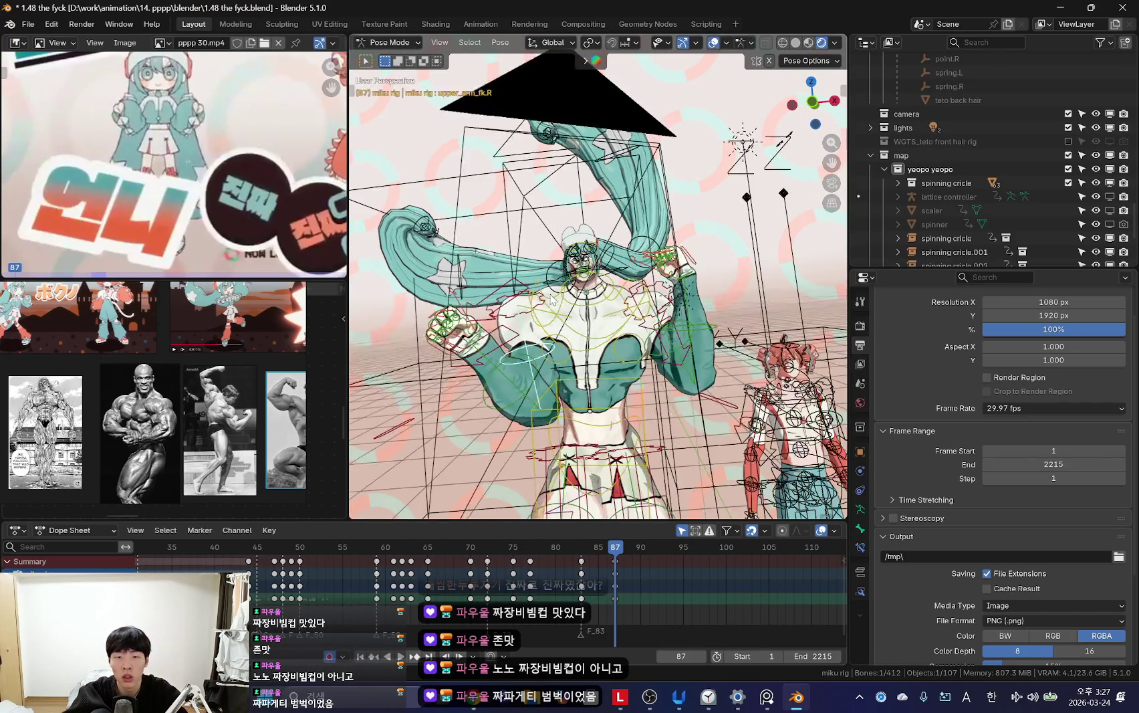
pyautogui.hotkey('shift', 'alt', 'z')
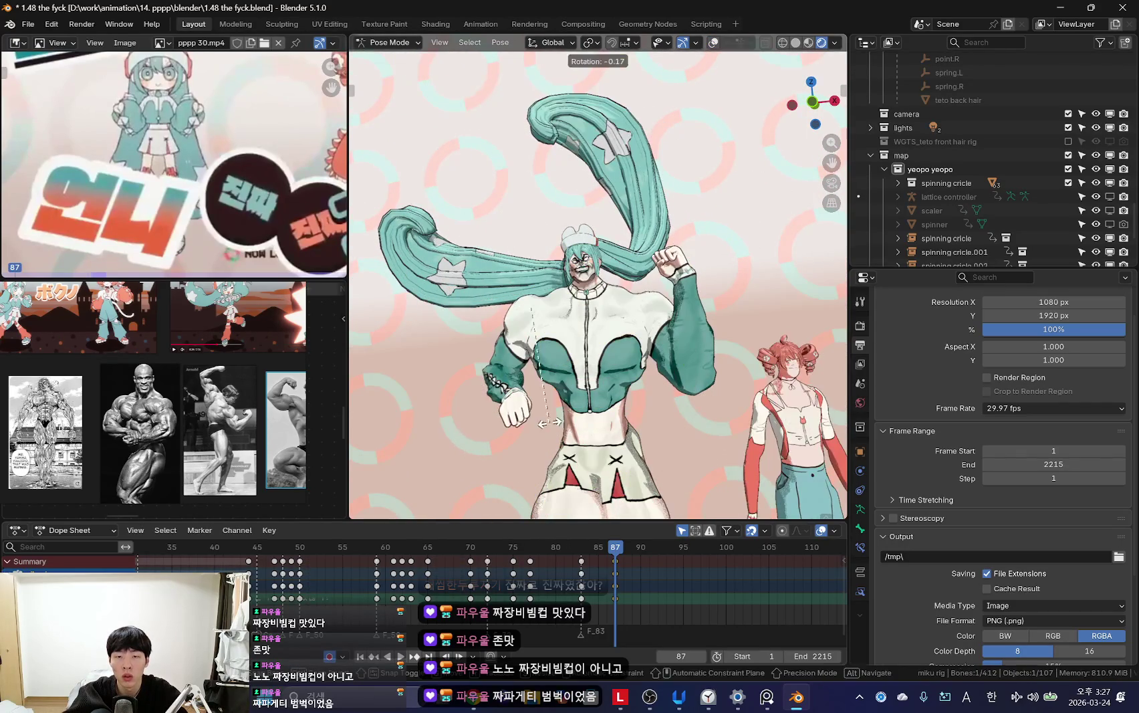
# Step: Rotate the fist on the global X axis and trackball-rotate the arm beside the head
pyautogui.hotkey('shift', 'alt', 'z')
pyautogui.moveTo(548, 412); pyautogui.dragTo(508, 401, button='middle')
pyautogui.hotkey('shift', 'alt', 'z')
pyautogui.hotkey('shift', 'alt', 'z')
pyautogui.moveTo(662, 375)
pyautogui.mouseDown(button='middle')
pyautogui.moveTo(739, 393)
pyautogui.moveTo(770, 424)
pyautogui.mouseUp(button='middle')
pyautogui.hotkey('shift', 'alt', 'z')
pyautogui.hotkey('shift', 'alt', 'z')
pyautogui.press('r')
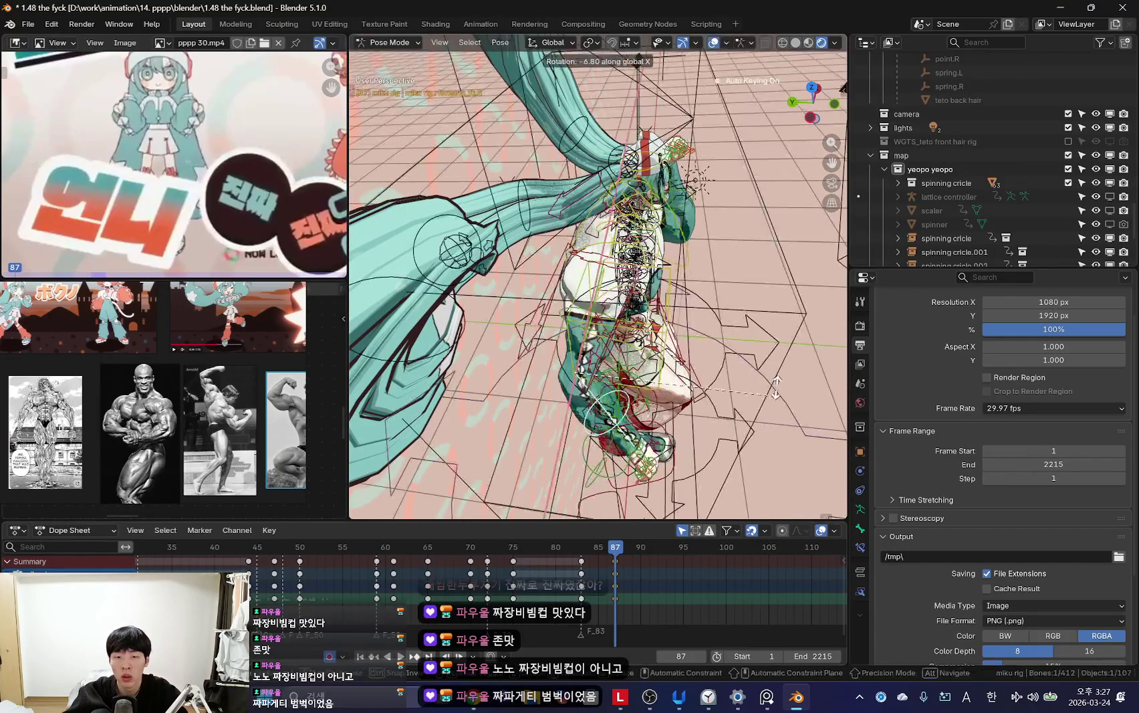
pyautogui.click(793, 429)
pyautogui.hotkey('shift', 'alt', 'z')
pyautogui.keyDown('alt'); pyautogui.moveTo(774, 380); pyautogui.dragTo(679, 401, button='middle'); pyautogui.keyUp('alt')
pyautogui.hotkey('shift', 'alt', 'z')
pyautogui.hotkey('shift', 'alt', 'z')
pyautogui.press('r')
pyautogui.press('r')
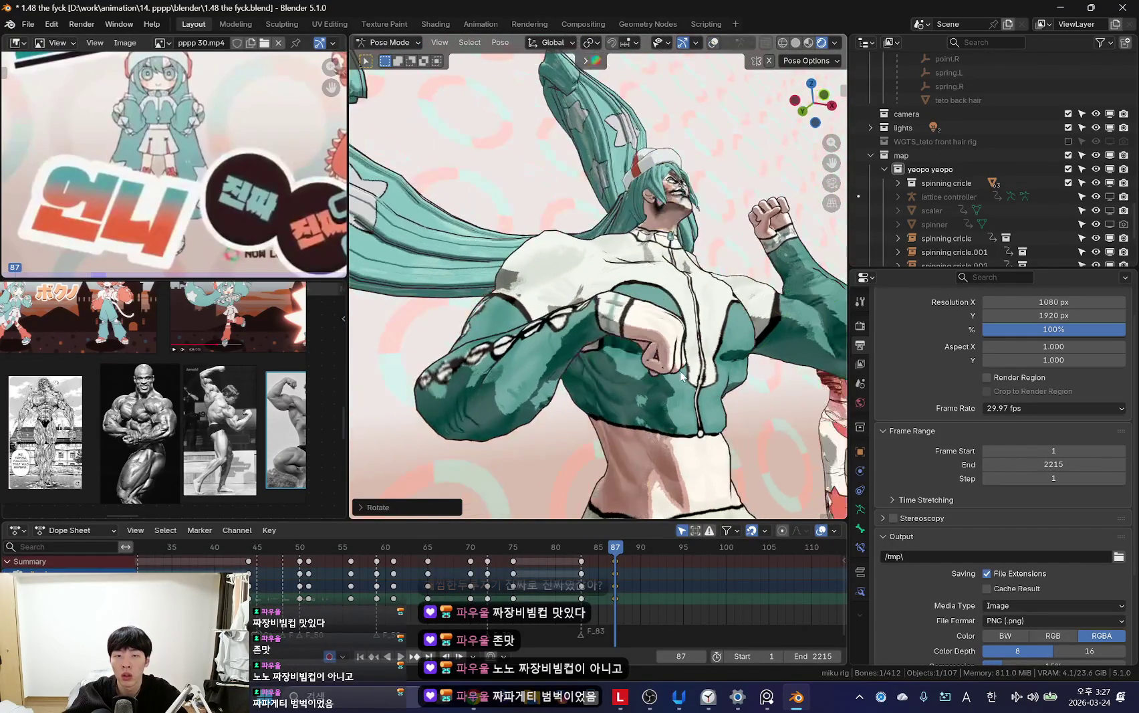
pyautogui.hotkey('shift', 'alt', 'z')
pyautogui.hotkey('shift', 'alt', 'z')
pyautogui.click(704, 394)
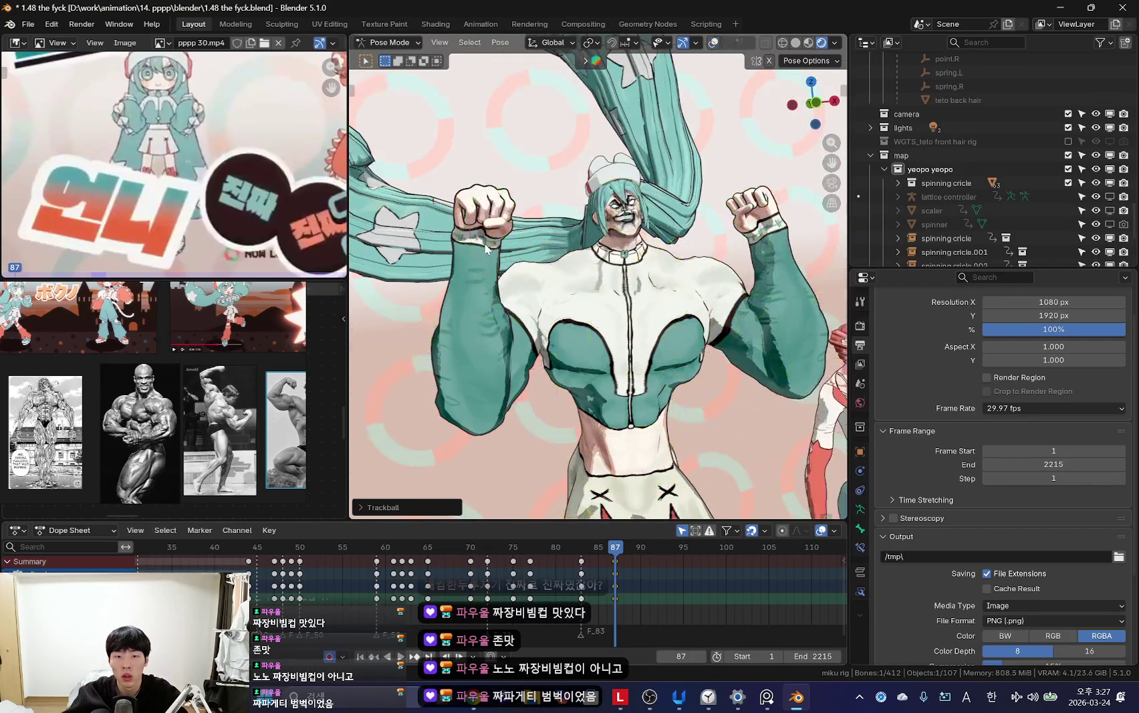
# Step: Select and freely rotate the right hand, then undo the arm swing
pyautogui.hotkey('shift', 'alt', 'z')
pyautogui.click(479, 259)
pyautogui.hotkey('shift', 'alt', 'z')
pyautogui.press('r')
pyautogui.press('r')
pyautogui.scroll(-3, 561, 312)
pyautogui.hotkey('shift', 'alt', 'z')
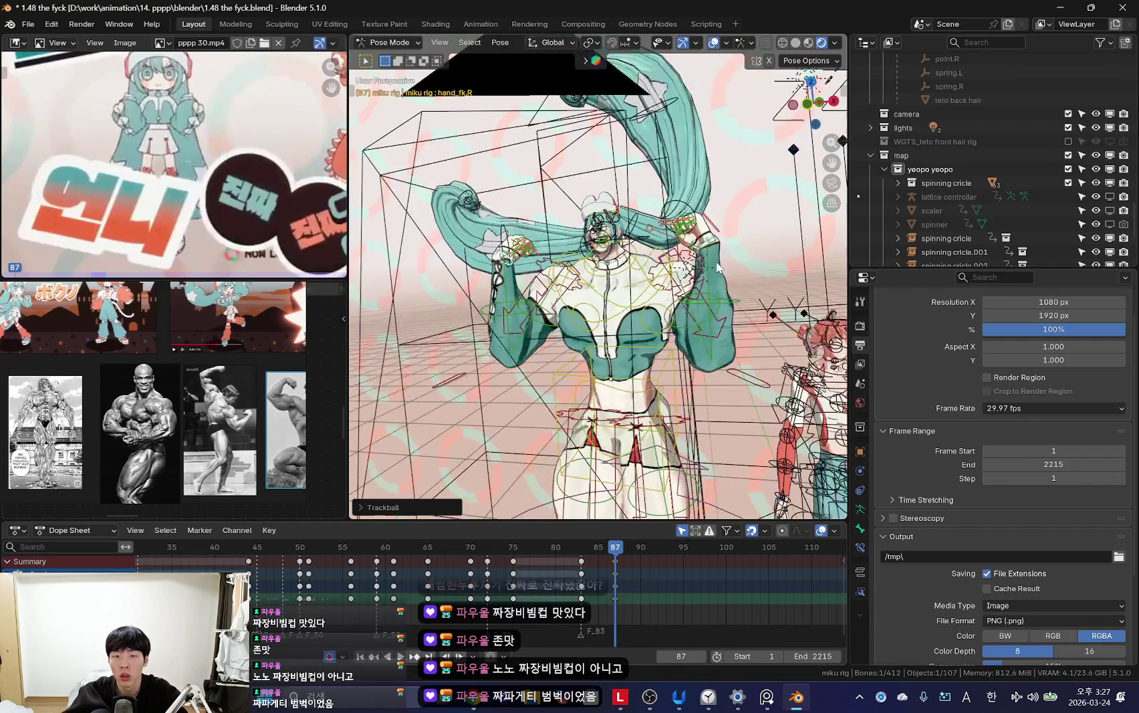
pyautogui.click(645, 253)
pyautogui.hotkey('shift', 'alt', 'z')
pyautogui.press('r')
pyautogui.press('r')
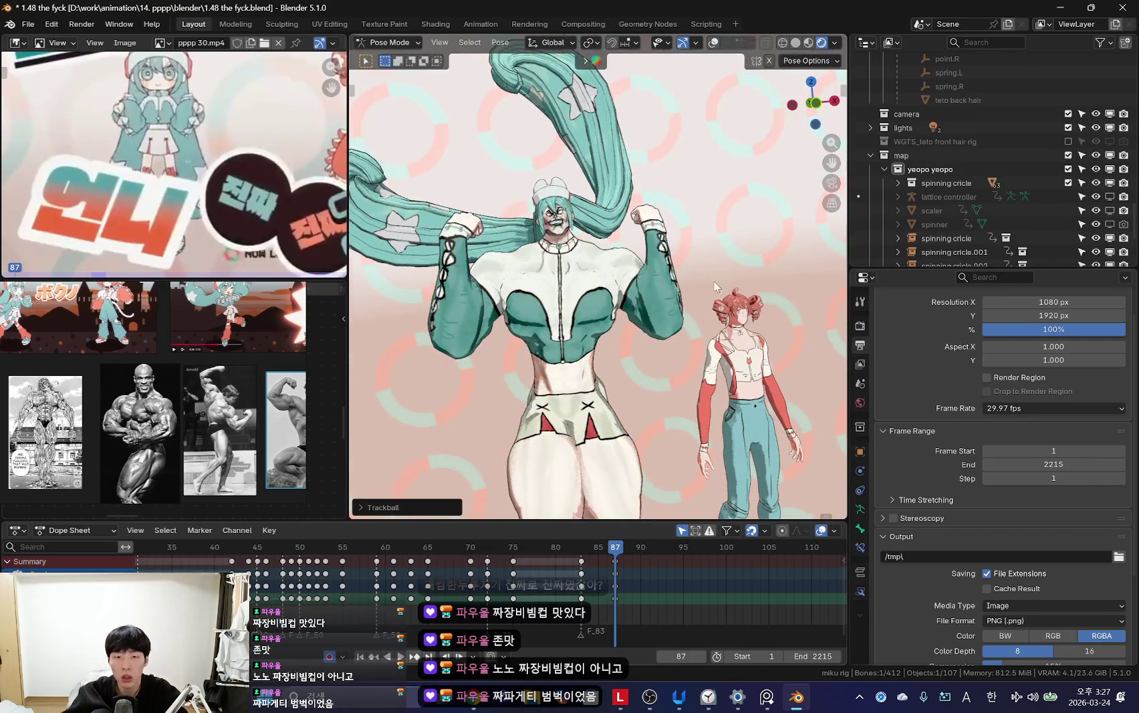
pyautogui.hotkey('ctrl', 'z')
# Step: Try another trackball arm rotation, then undo back to the raised-fists pose
pyautogui.hotkey('shift', 'alt', 'z')
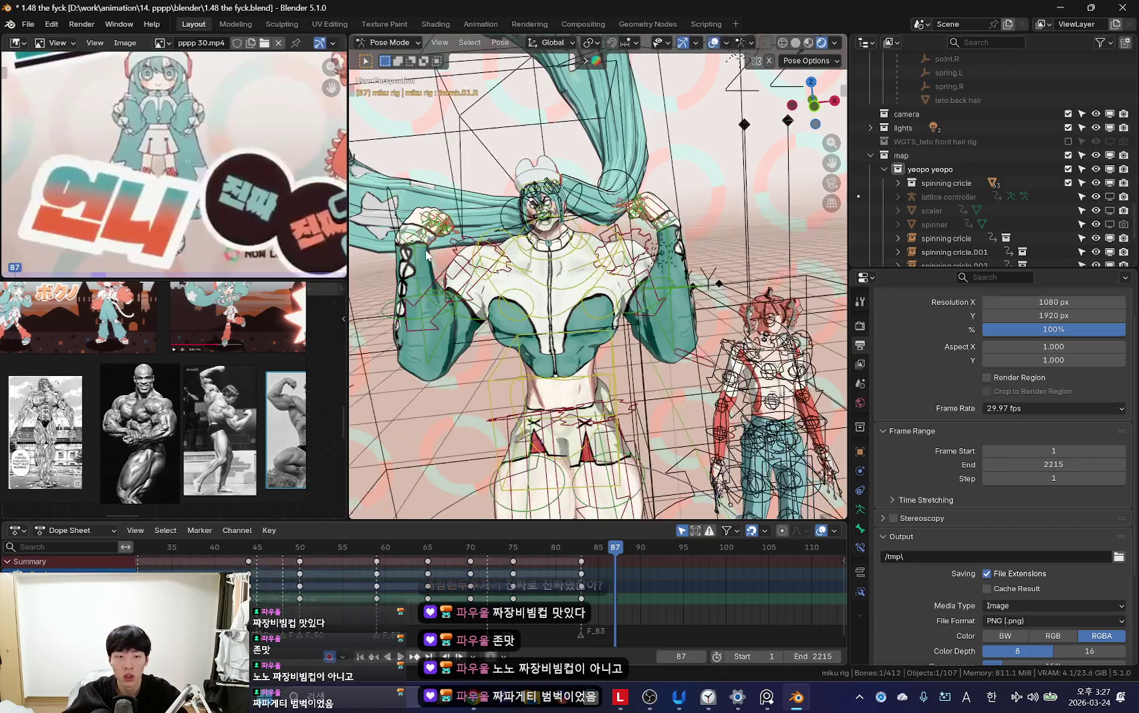
pyautogui.press('r')
pyautogui.press('r')
pyautogui.click(591, 274)
pyautogui.hotkey('shift', 'alt', 'z')
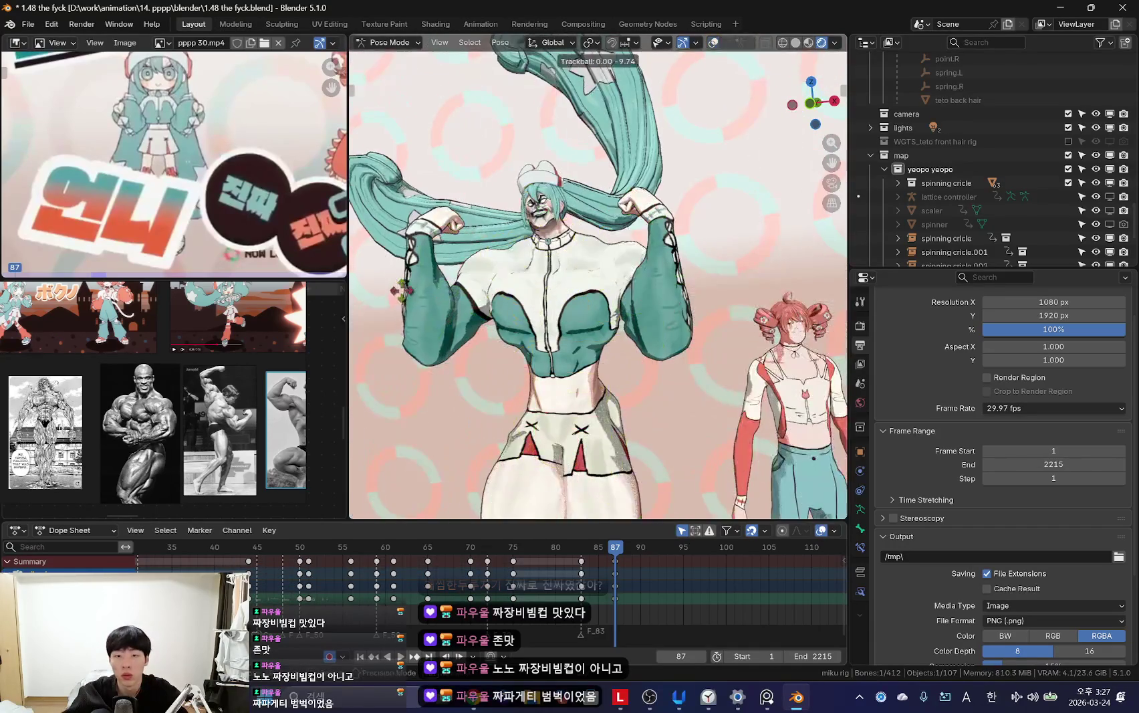
pyautogui.hotkey('shift', 'alt', 'z')
pyautogui.hotkey('ctrl', 'z')
pyautogui.hotkey('shift', 'alt', 'z')
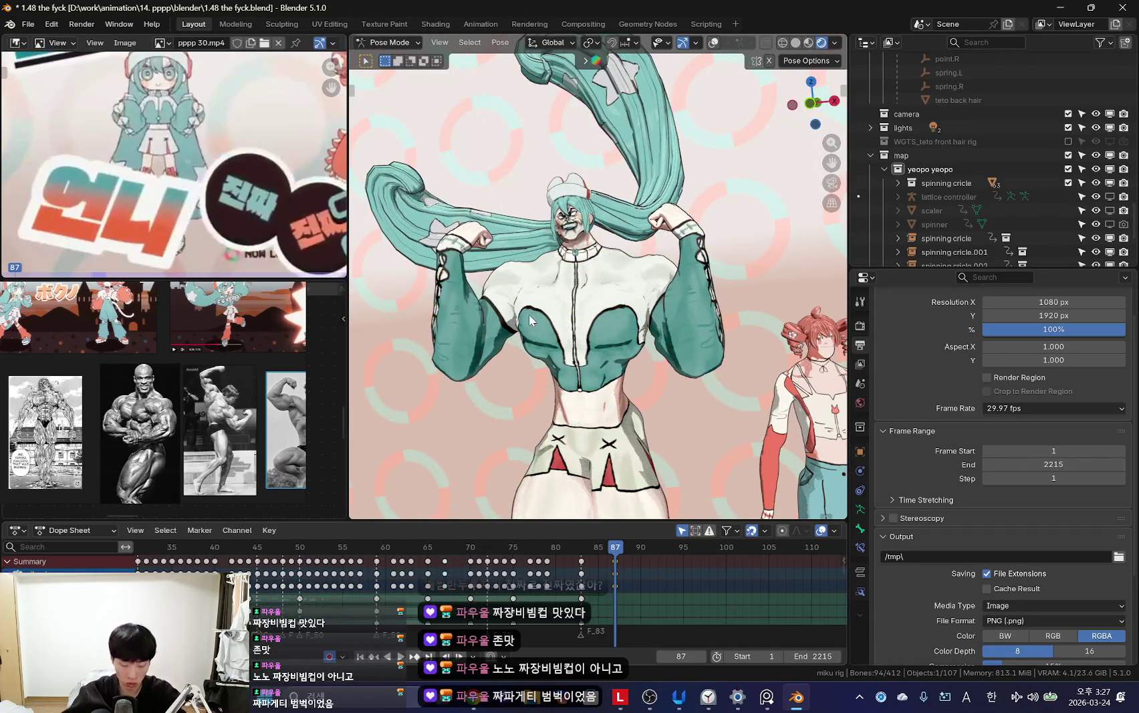
pyautogui.hotkey('shift', 'alt', 'z')
pyautogui.hotkey('ctrl', 'z')
# Step: Move the thigh and body controls from the side so the character stands upright
pyautogui.scroll(-3, 597, 281)
pyautogui.scroll(-2, 597, 281)
pyautogui.moveTo(535, 357); pyautogui.dragTo(610, 357, button='middle')
pyautogui.hotkey('shift', 'alt', 'z')
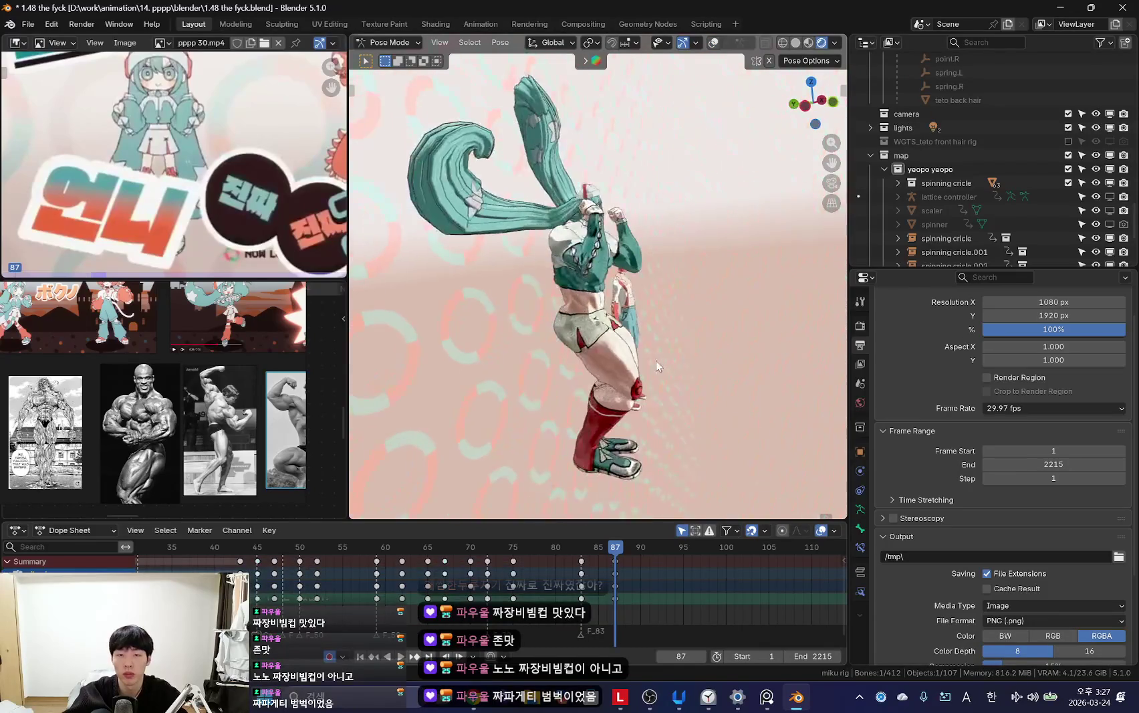
pyautogui.press('r')
pyautogui.press('g')
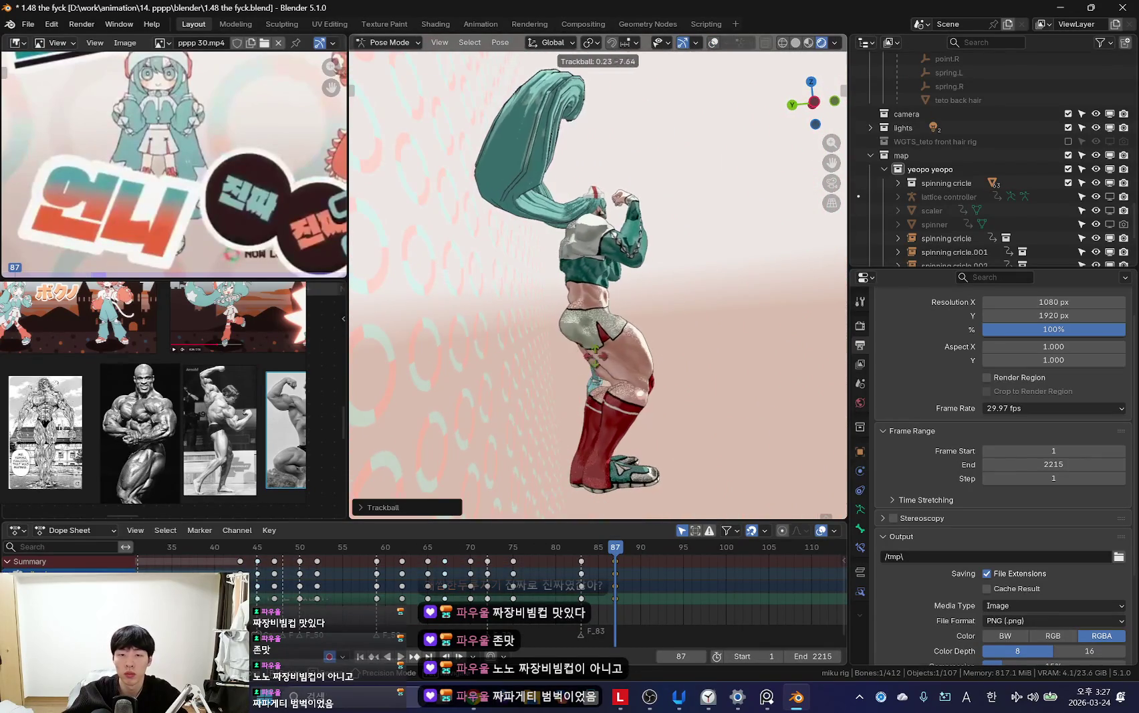
pyautogui.click(592, 336)
pyautogui.hotkey('shift', 'alt', 'z')
pyautogui.moveTo(592, 336); pyautogui.dragTo(613, 339, button='middle')
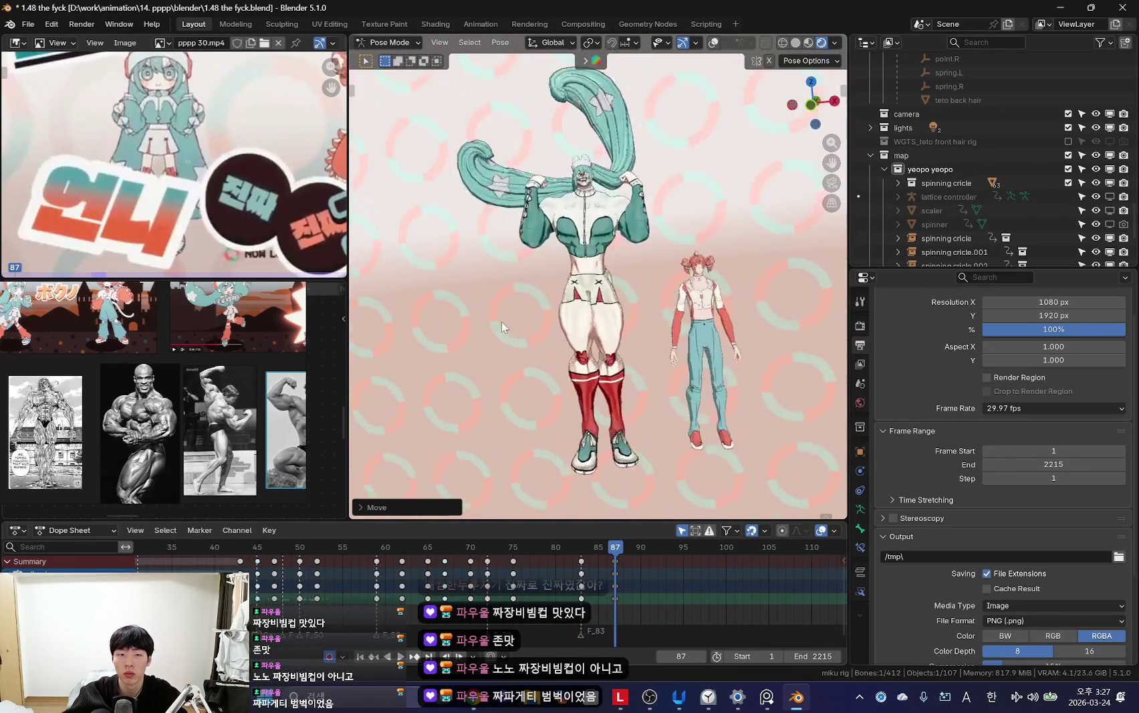
pyautogui.press('g')
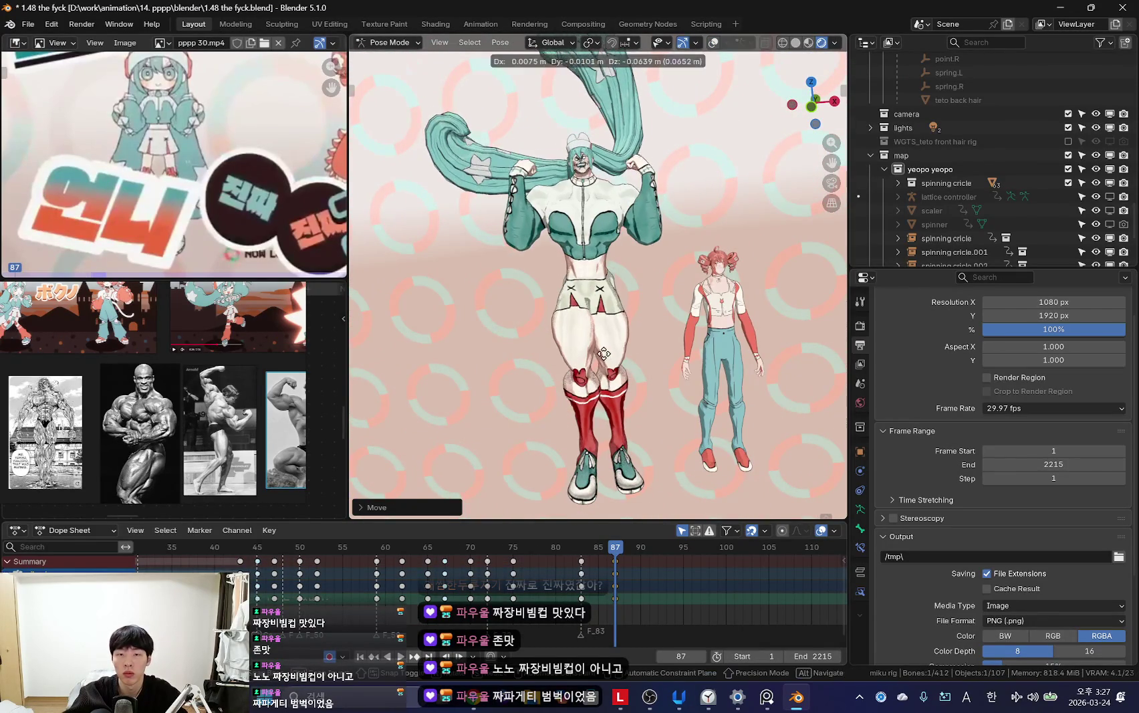
pyautogui.click(605, 357)
# Step: Keyframe the pose at frame 87 and compare it against the frame-83 arms-crossed pose
pyautogui.hotkey('shift', 'alt', 'z')
pyautogui.hotkey('shift', 'alt', 'z')
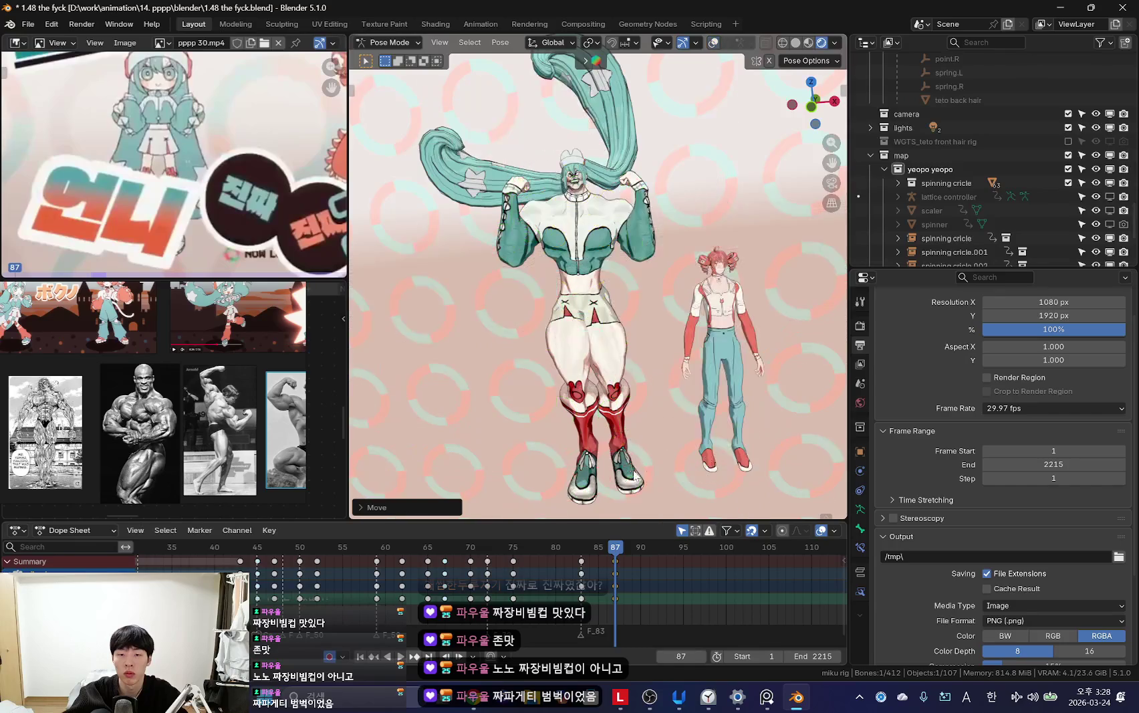
pyautogui.press('i')
pyautogui.hotkey('shift', 'alt', 'z')
pyautogui.hotkey('shift', 'alt', 'z')
pyautogui.press('Down')
pyautogui.press('Up')
pyautogui.hotkey('shift', 'alt', 'z')
pyautogui.click(614, 421)
pyautogui.hotkey('shift', 'alt', 'z')
pyautogui.click(583, 432)
pyautogui.hotkey('shift', 'alt', 'z')
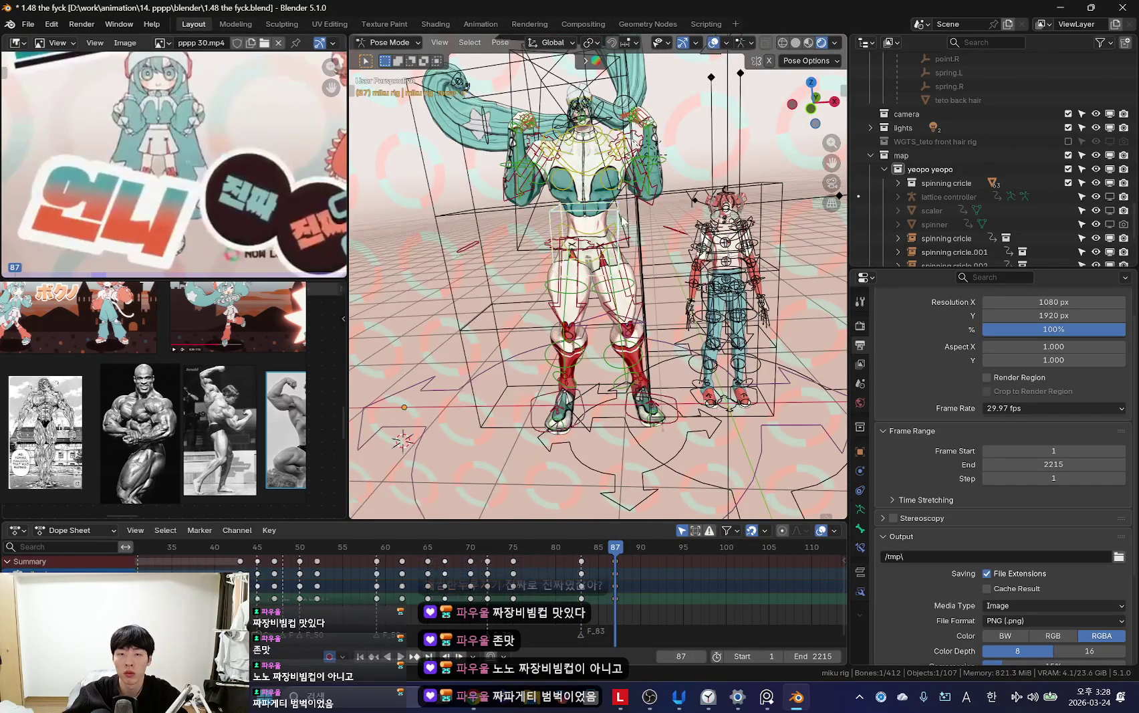
# Step: Orbit around both characters and select another bone instead of the chest
pyautogui.hotkey('shift', 'alt', 'z')
pyautogui.moveTo(621, 221); pyautogui.dragTo(635, 240)
pyautogui.moveTo(635, 241); pyautogui.dragTo(653, 259, button='middle')
pyautogui.hotkey('shift', 'alt', 'z')
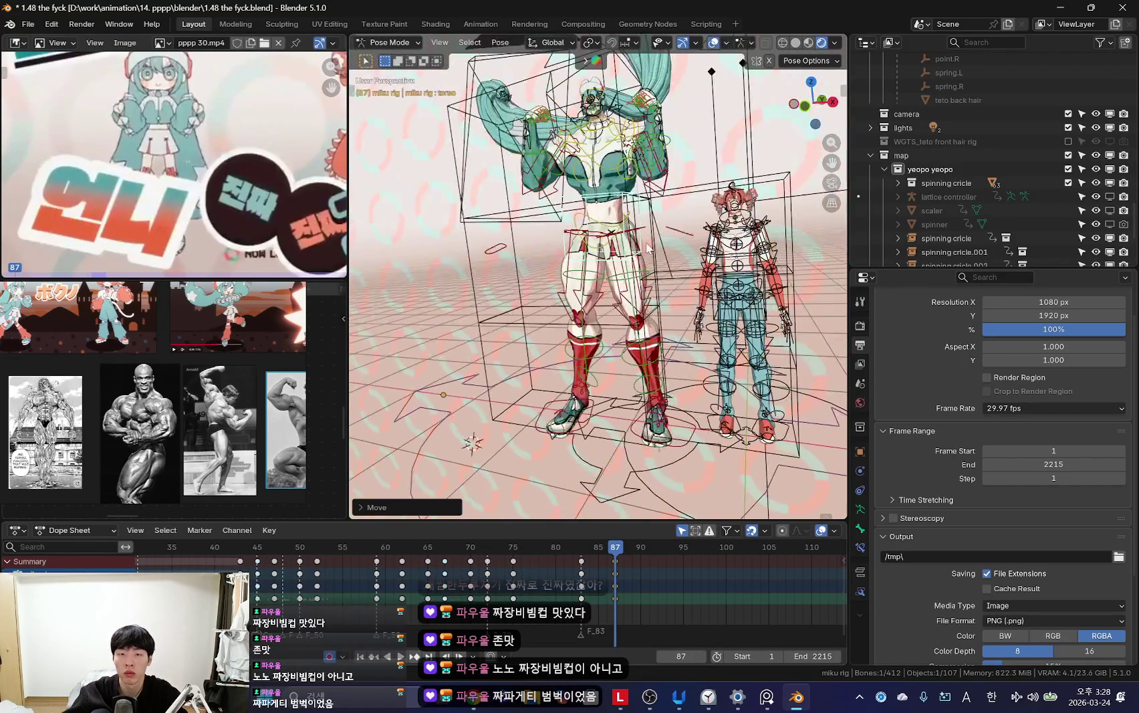
pyautogui.hotkey('shift', 'alt', 'z')
pyautogui.moveTo(632, 200); pyautogui.dragTo(619, 216, button='middle')
# Step: Move the selected bone, deselect all, and zoom toward the legs
pyautogui.hotkey('shift', 'alt', 'z')
pyautogui.click(619, 217)
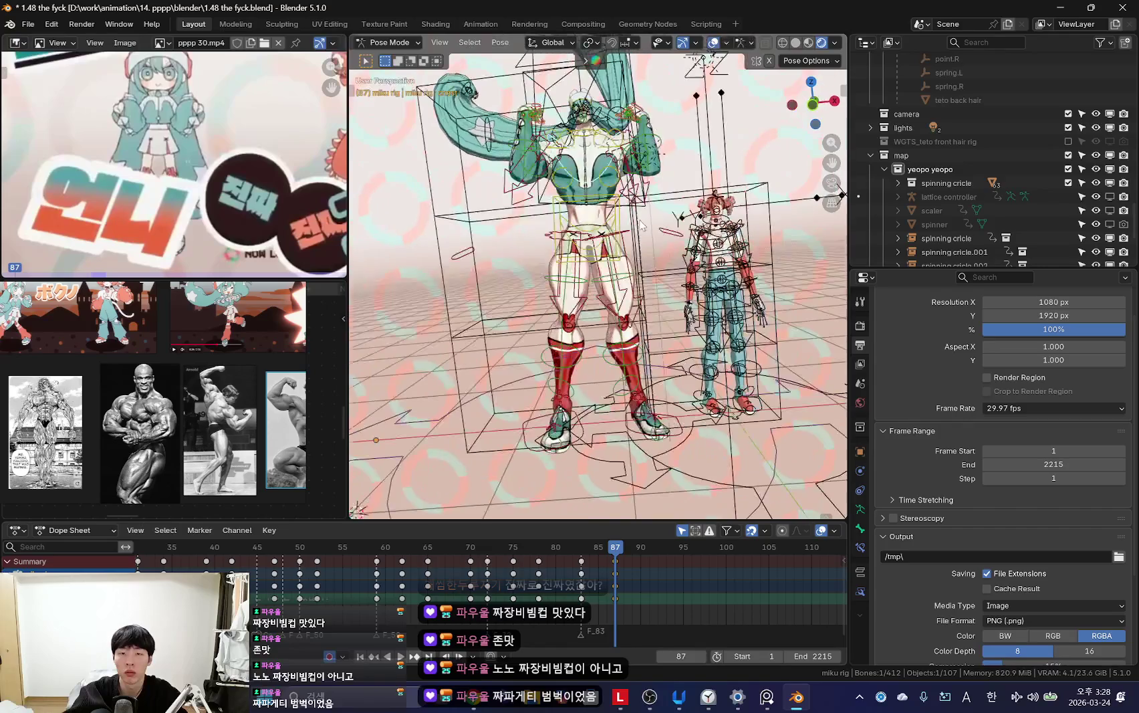
pyautogui.hotkey('shift', 'alt', 'z')
pyautogui.moveTo(609, 201); pyautogui.dragTo(622, 227)
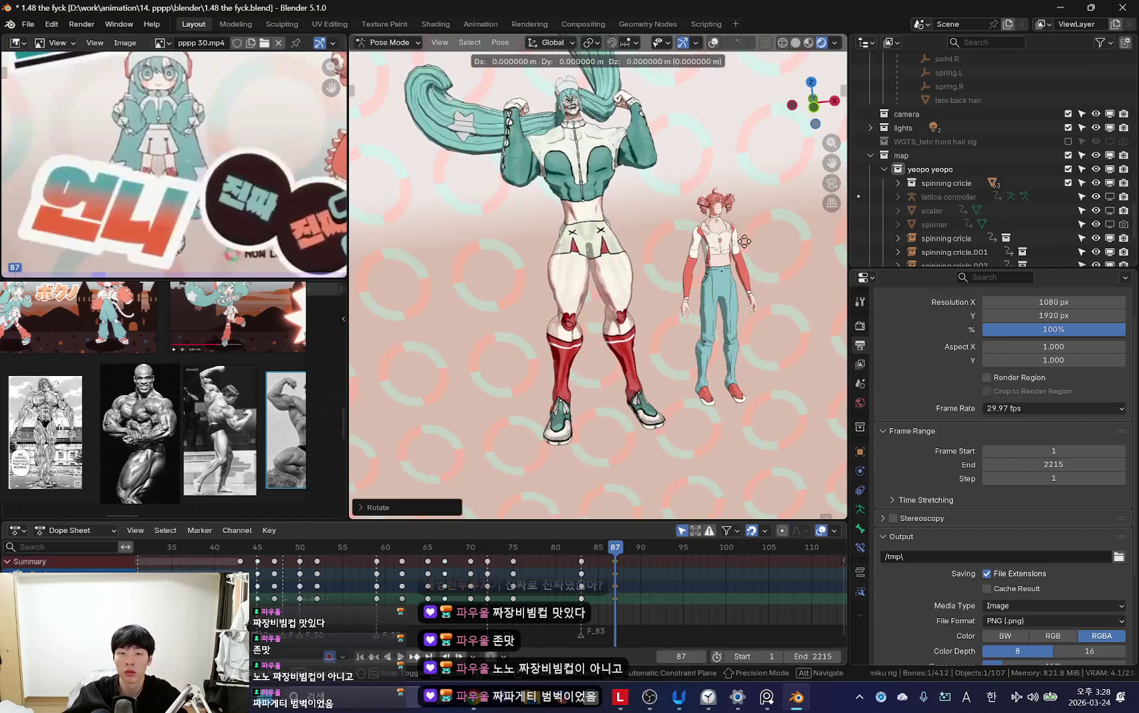
pyautogui.moveTo(622, 228); pyautogui.dragTo(676, 308, button='middle')
pyautogui.hotkey('shift', 'alt', 'z')
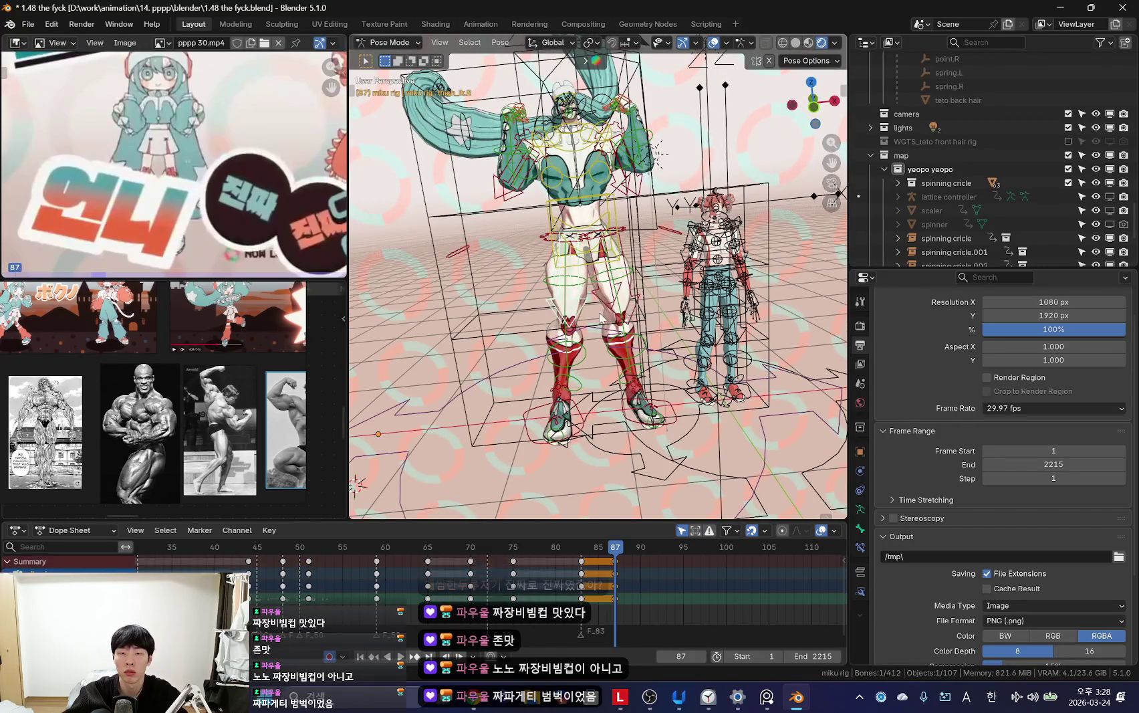
pyautogui.hotkey('shift', 'alt', 'z')
pyautogui.hotkey('alt', 'a')
pyautogui.scroll(3, 660, 365)
pyautogui.moveTo(591, 316)
pyautogui.mouseDown(button='middle')
pyautogui.moveTo(660, 365)
pyautogui.moveTo(614, 415)
pyautogui.mouseUp(button='middle')
# Step: Select the foot IK control, move it in front view, then undo the leg change
pyautogui.hotkey('shift', 'alt', 'z')
pyautogui.click(595, 428)
pyautogui.press('KP_1')
pyautogui.hotkey('shift', 'alt', 'z')
pyautogui.press('g')
pyautogui.click(629, 478)
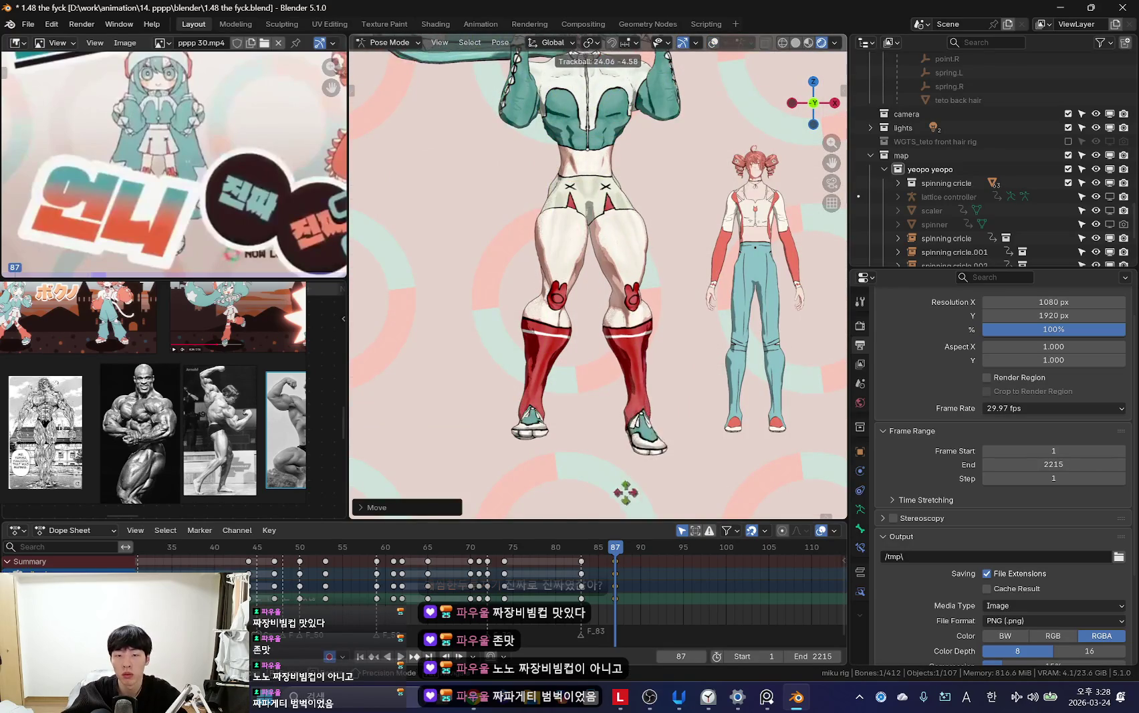
pyautogui.click(683, 470)
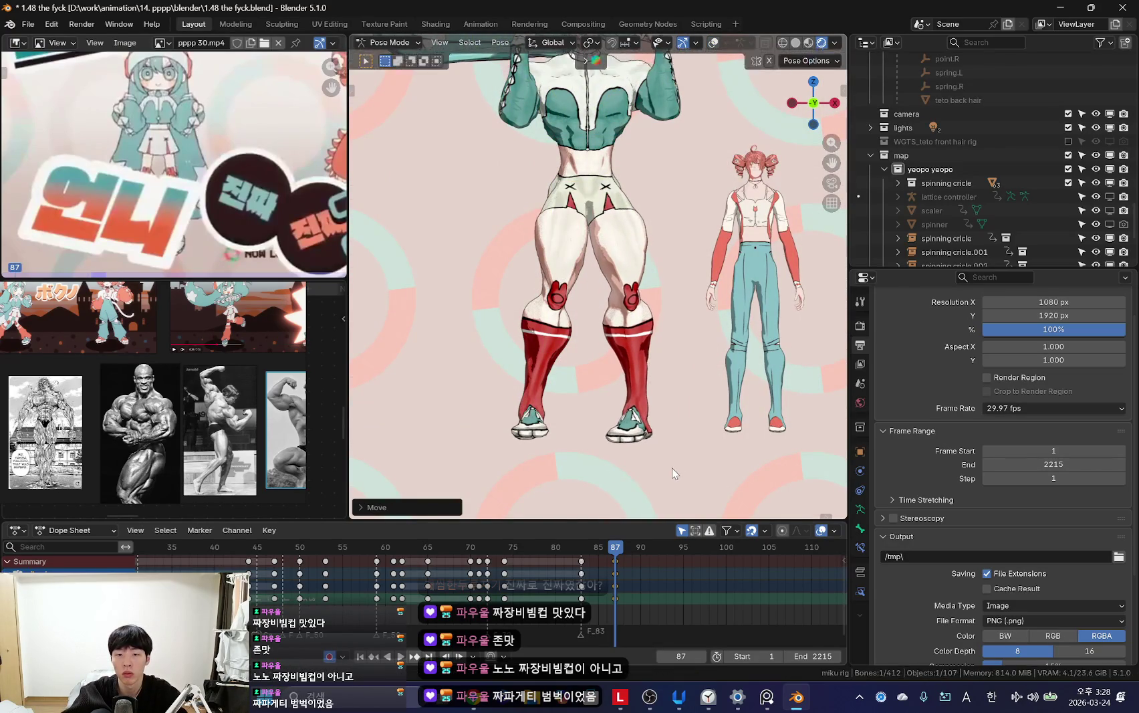
pyautogui.press('Escape')
pyautogui.hotkey('shift', 'alt', 'z')
pyautogui.hotkey('shift', 'alt', 'z')
pyautogui.hotkey('ctrl', 'z')
pyautogui.hotkey('ctrl', 'z')
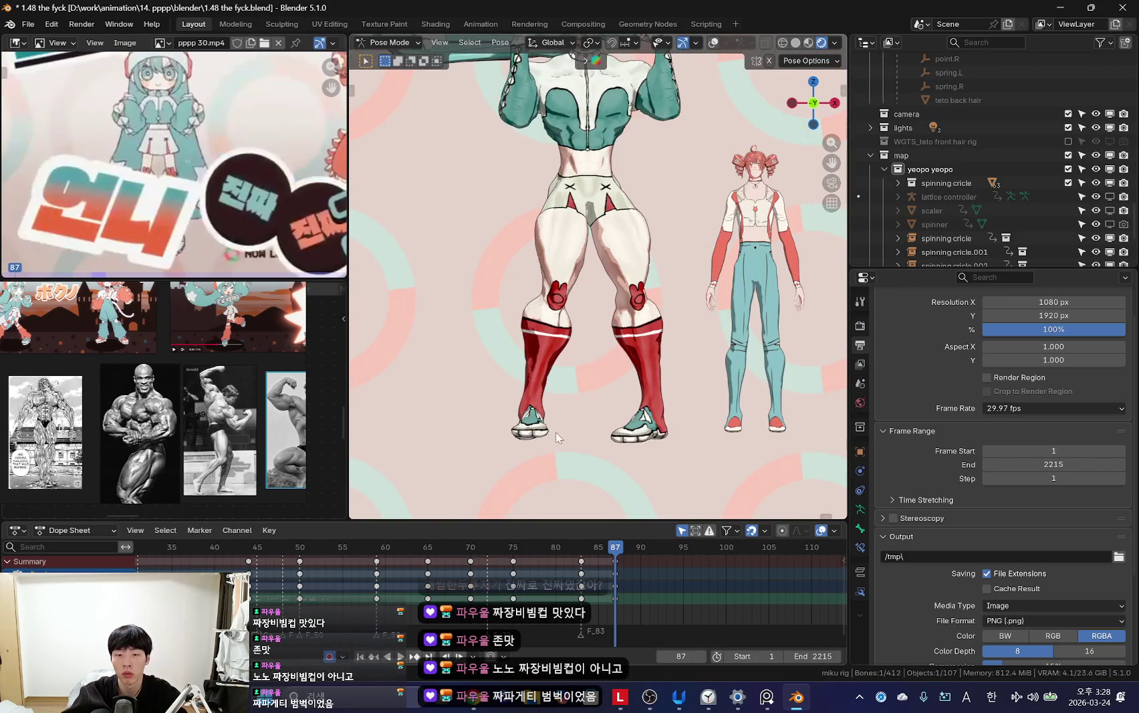
pyautogui.hotkey('shift', 'alt', 'z')
# Step: Bring the upper body into view and trackball-rotate the chest bone slightly
pyautogui.hotkey('shift', 'alt', 'z')
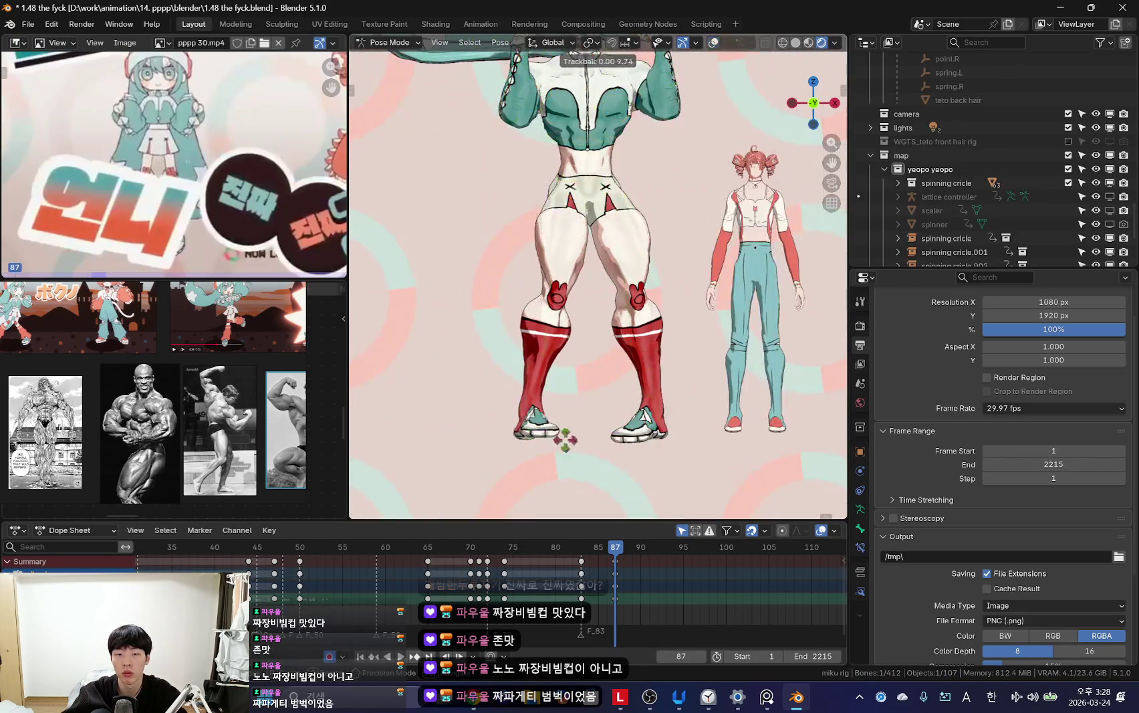
pyautogui.hotkey('shift', 'alt', 'z')
pyautogui.hotkey('shift', 'alt', 'z')
pyautogui.press('r')
pyautogui.hotkey('shift', 'alt', 'z')
pyautogui.hotkey('shift', 'alt', 'z')
pyautogui.keyDown('shift'); pyautogui.moveTo(613, 186); pyautogui.dragTo(614, 259, button='middle'); pyautogui.keyUp('shift')
pyautogui.hotkey('shift', 'alt', 'z')
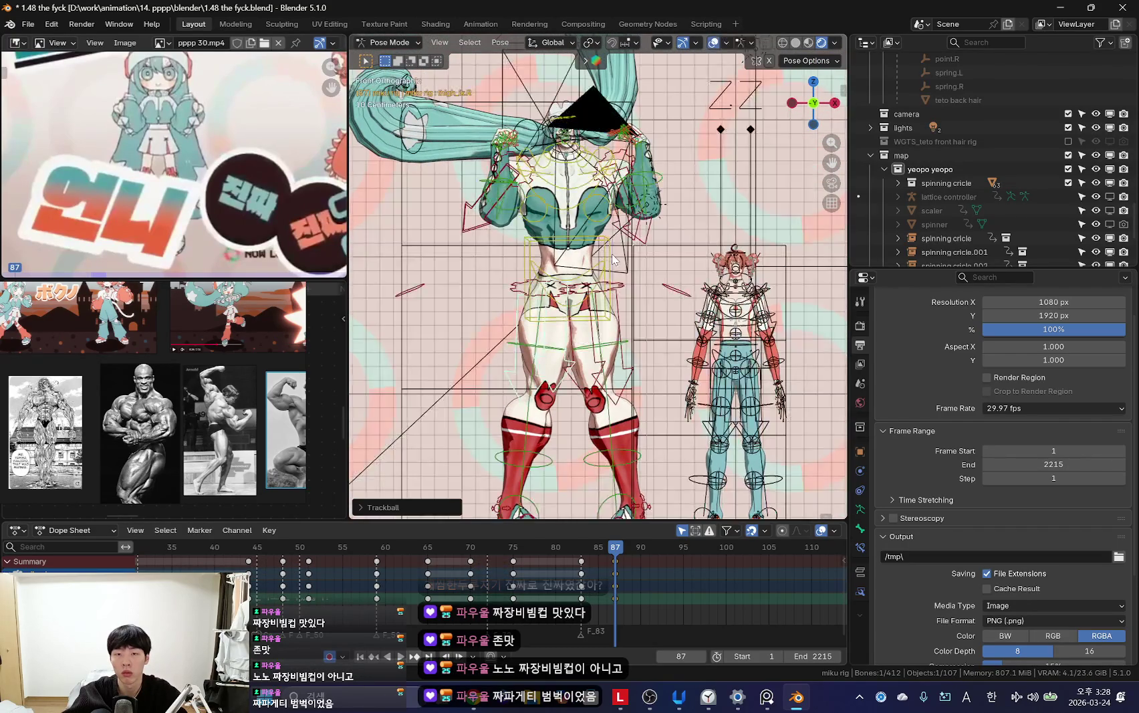
pyautogui.hotkey('shift', 'alt', 'z')
pyautogui.press('r')
pyautogui.hotkey('shift', 'alt', 'z')
pyautogui.hotkey('shift', 'alt', 'z')
pyautogui.hotkey('shift', 'alt', 'z')
pyautogui.hotkey('shift', 'alt', 'z')
pyautogui.press('r')
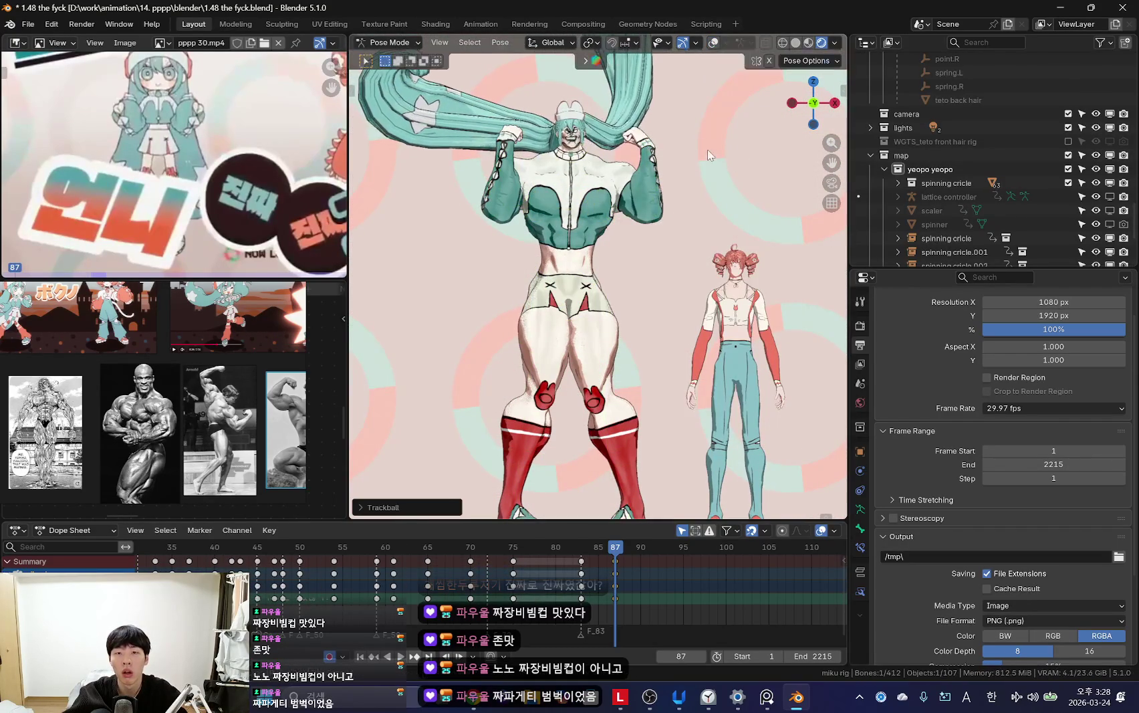
pyautogui.press('Escape')
# Step: Attempt another trackball rotation of the bone, cancelling it to keep the pose
pyautogui.hotkey('shift', 'alt', 'z')
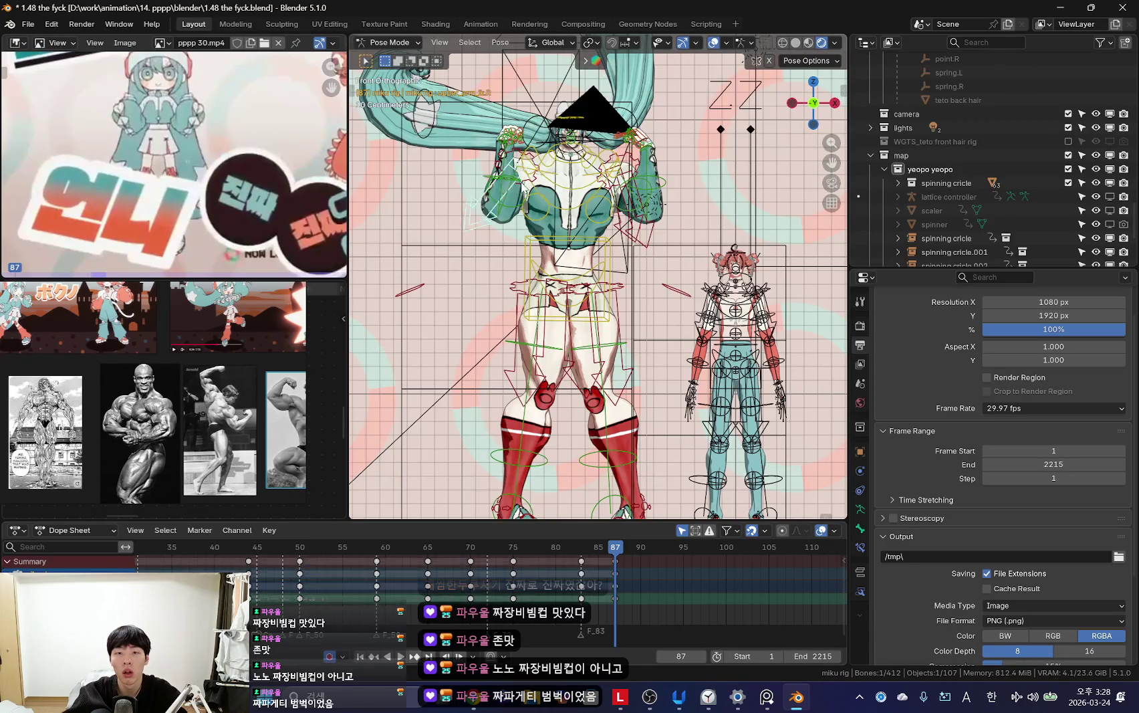
pyautogui.hotkey('shift', 'alt', 'z')
pyautogui.press('r')
pyautogui.hotkey('shift', 'alt', 'z')
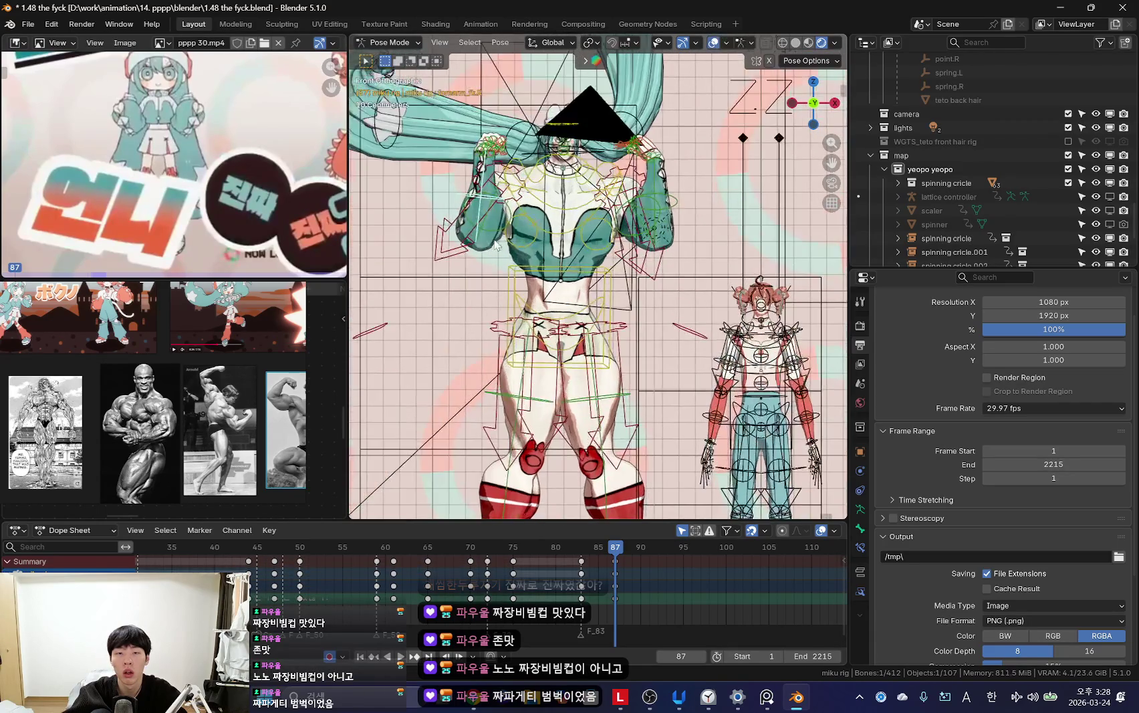
pyautogui.hotkey('shift', 'alt', 'z')
pyautogui.press('r')
pyautogui.press('r')
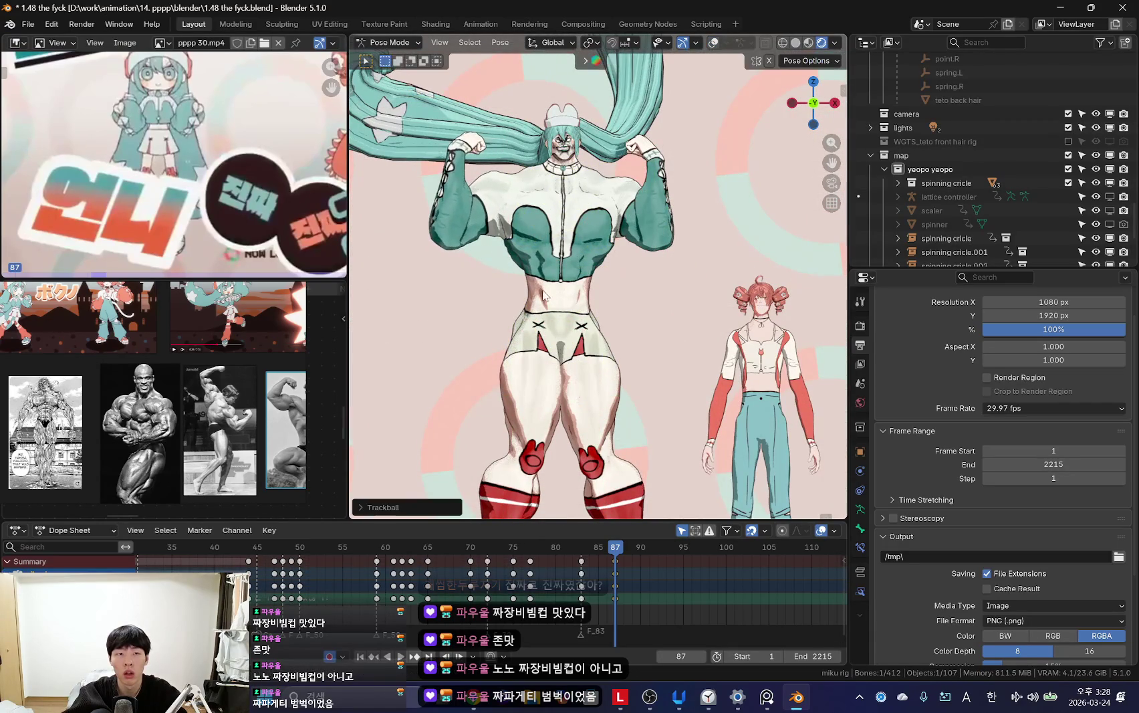
pyautogui.press('Escape')
# Step: Check the silhouette with overlays off and begin a new trackball rotation
pyautogui.hotkey('shift', 'alt', 'z')
pyautogui.hotkey('shift', 'alt', 'z')
pyautogui.hotkey('shift', 'alt', 'z')
pyautogui.hotkey('shift', 'alt', 'z')
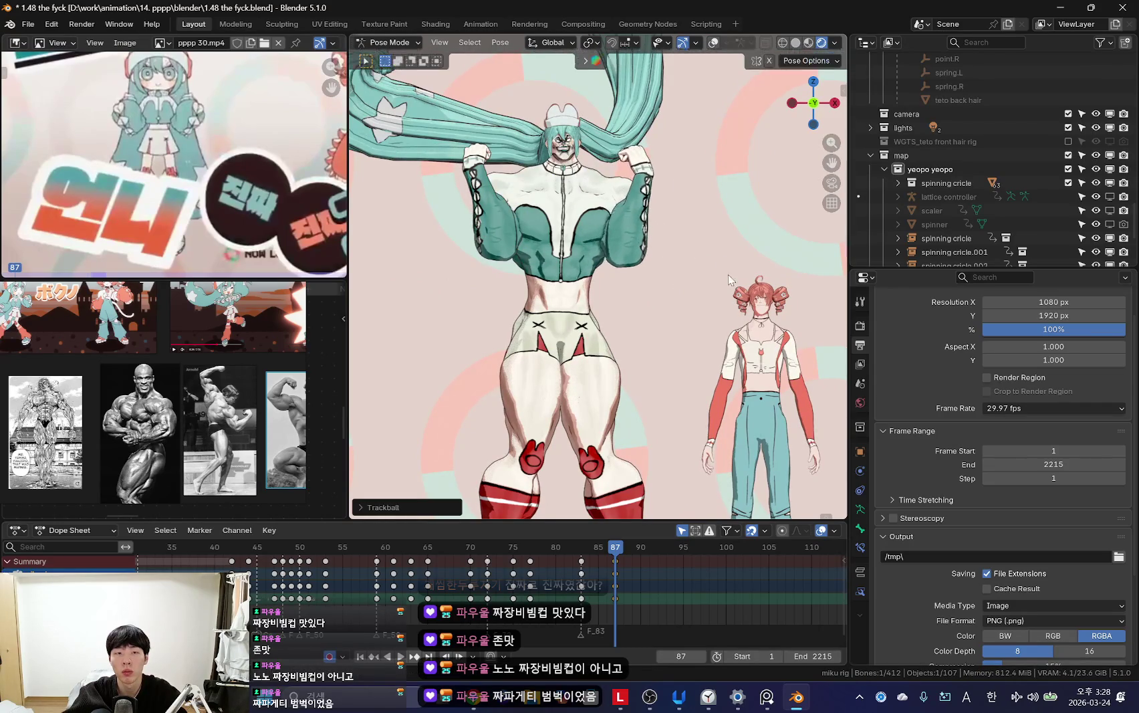
pyautogui.hotkey('shift', 'alt', 'z')
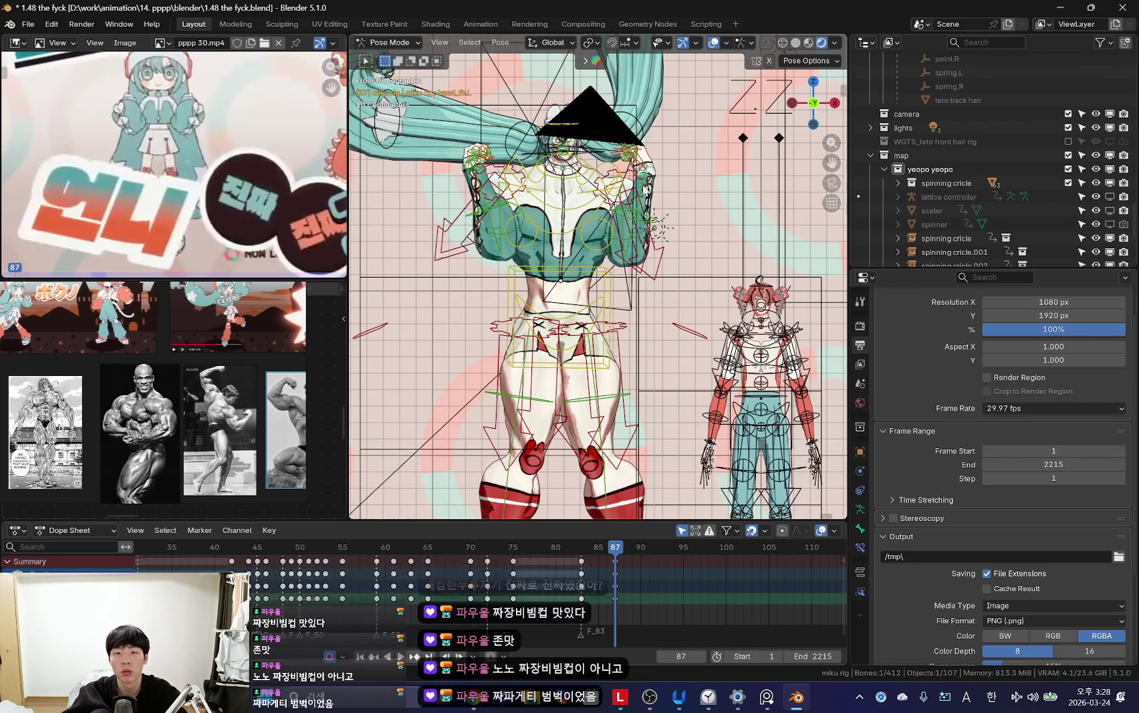
pyautogui.hotkey('shift', 'alt', 'z')
pyautogui.scroll(3, 659, 227)
pyautogui.press('r')
pyautogui.press('r')
pyautogui.hotkey('shift', 'alt', 'z')
pyautogui.hotkey('shift', 'alt', 'z')
pyautogui.press('i')
pyautogui.press('Down')
pyautogui.press('Down')
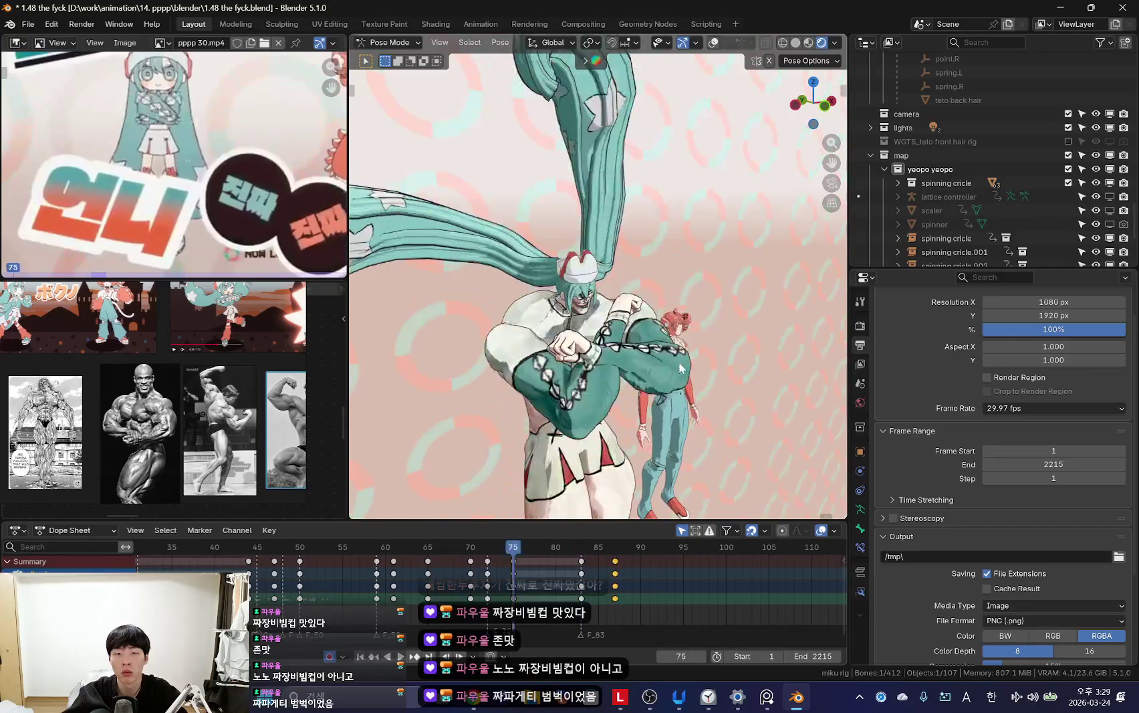
pyautogui.hotkey('shift', 'ctrl', 'space')
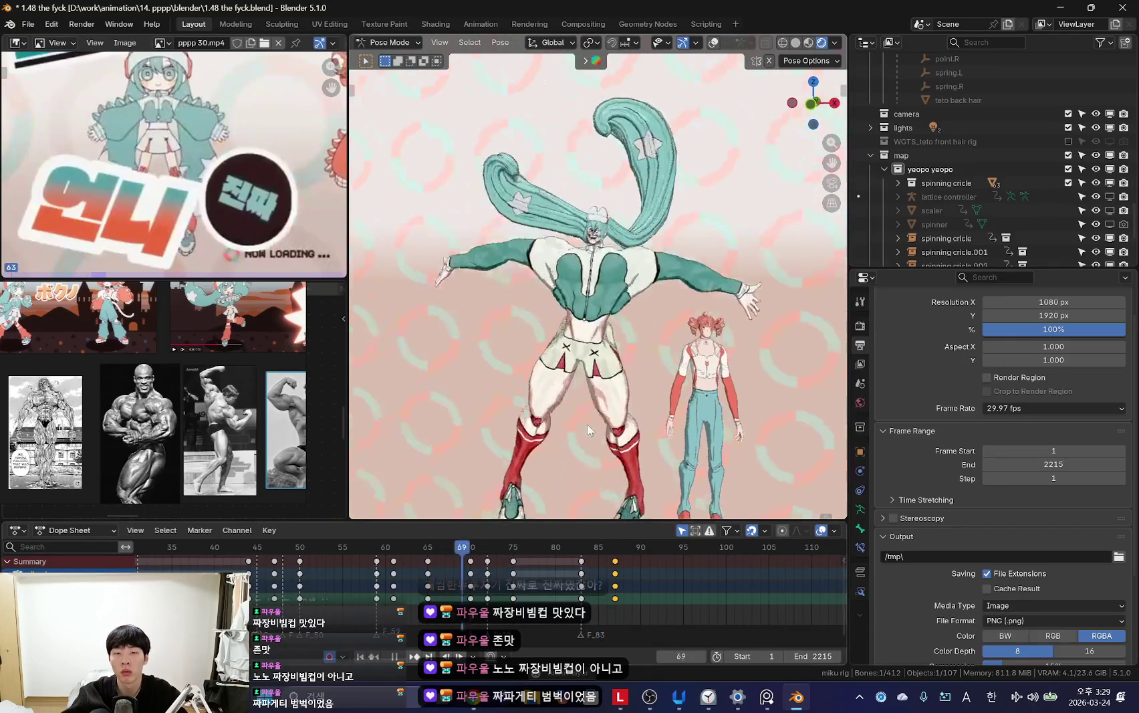
pyautogui.press('space')
pyautogui.press('space')
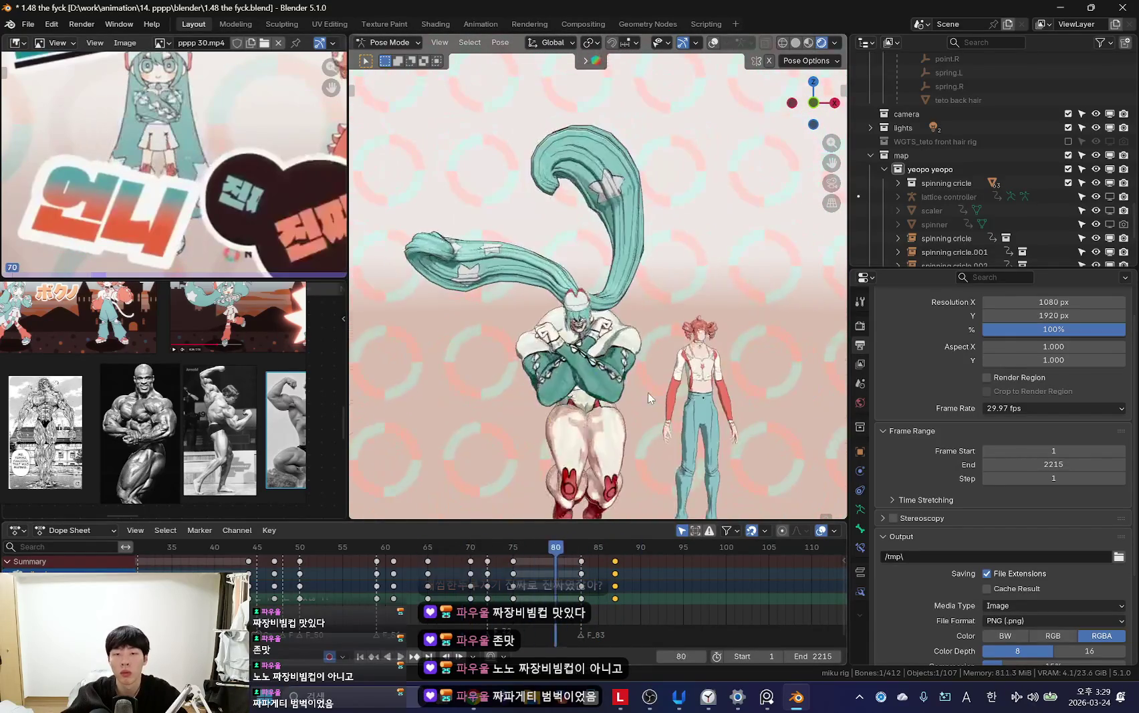
pyautogui.hotkey('shift', 'alt', 'z')
pyautogui.hotkey('shift', 'alt', 'z')
pyautogui.press('space')
pyautogui.press('space')
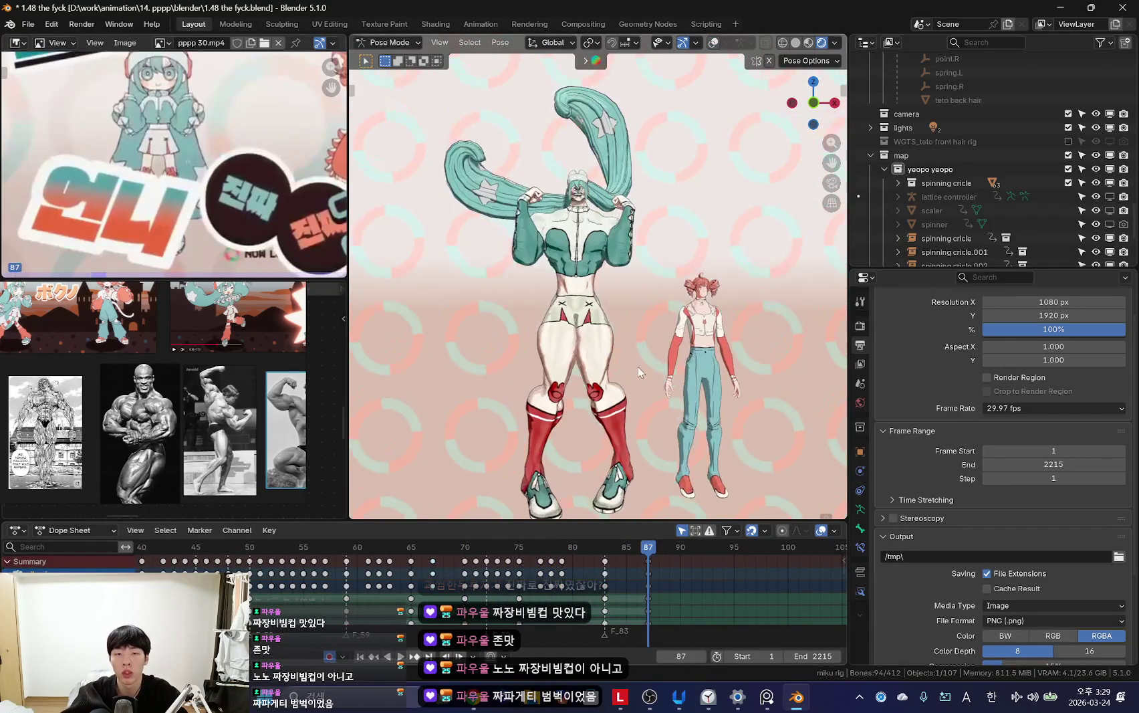
pyautogui.moveTo(638, 372); pyautogui.dragTo(602, 355, button='middle')
pyautogui.scroll(-3, 253, 389)
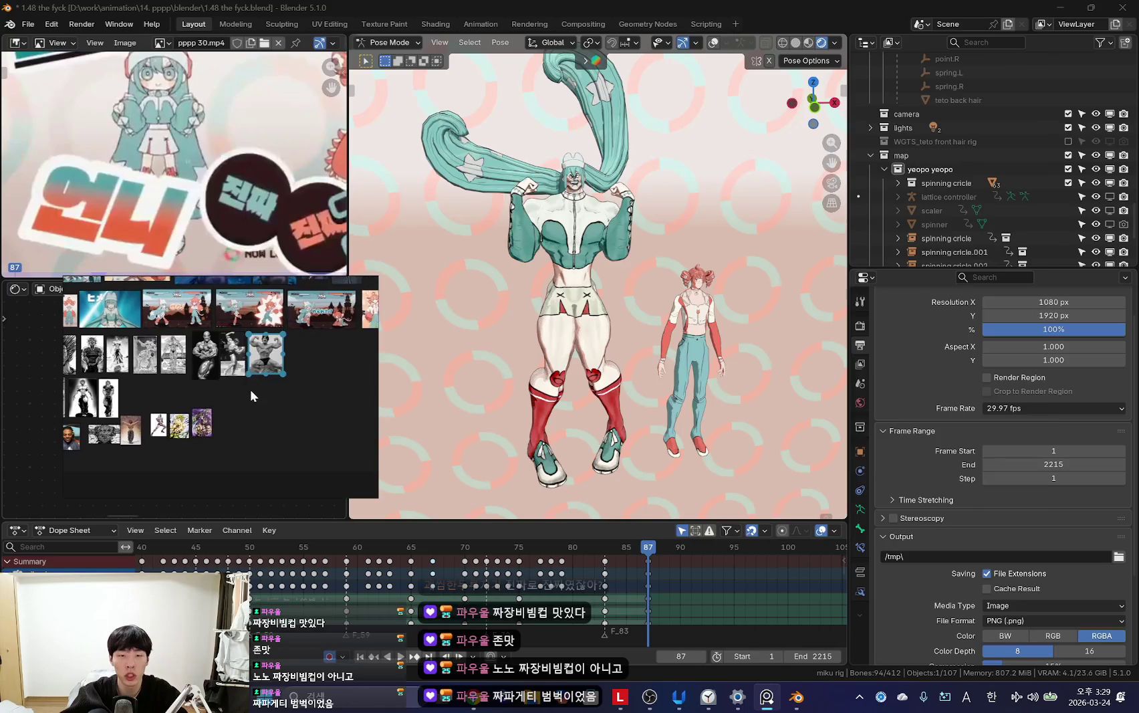
pyautogui.hotkey('alt', 'Tab')
# Step: Replace the Google Images query with 삼전의 자세 and run the search
pyautogui.moveTo(226, 380); pyautogui.dragTo(184, 436)
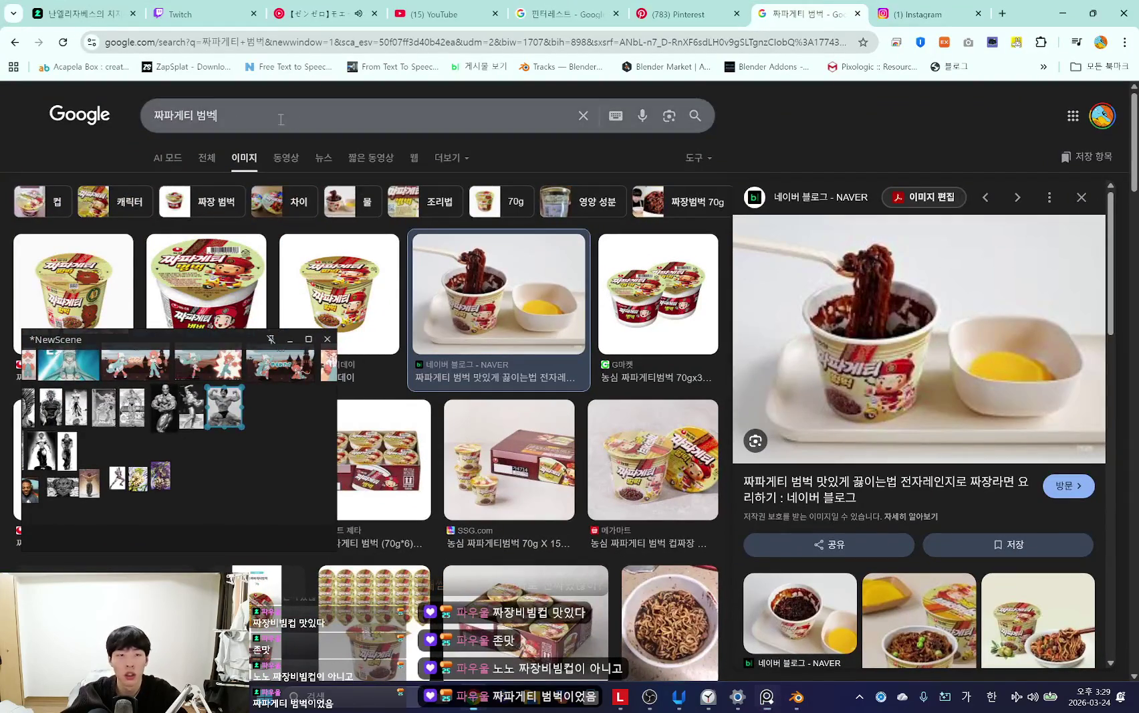
pyautogui.click(291, 119)
pyautogui.hotkey('ctrl', 'a')
pyautogui.write('삼전의 자')
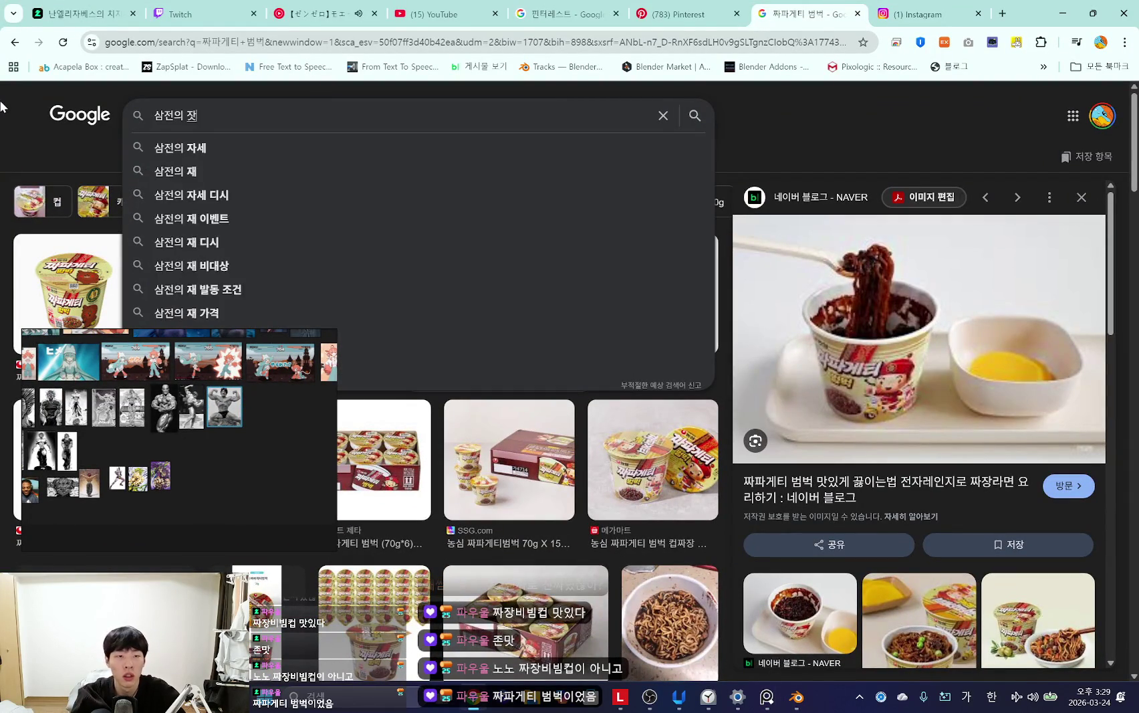
pyautogui.write('세')
pyautogui.press('Return')
# Step: Centre and enlarge the PureRef board, panning to the newest manga image
pyautogui.moveTo(226, 463); pyautogui.dragTo(682, 449)
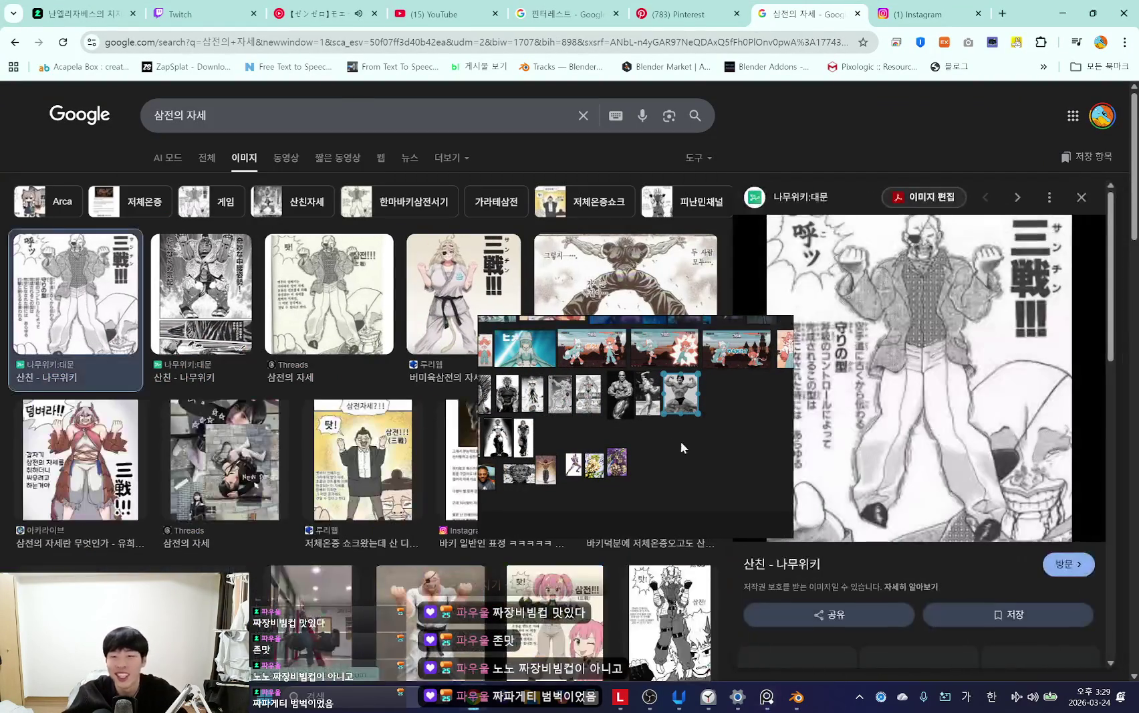
pyautogui.scroll(-2, 601, 468)
pyautogui.moveTo(670, 530); pyautogui.dragTo(644, 508, button='middle')
pyautogui.moveTo(659, 534)
pyautogui.mouseDown()
pyautogui.moveTo(664, 490)
pyautogui.moveTo(396, 403)
pyautogui.mouseUp()
pyautogui.moveTo(479, 412)
pyautogui.mouseDown()
pyautogui.moveTo(632, 393)
pyautogui.moveTo(497, 397)
pyautogui.mouseUp()
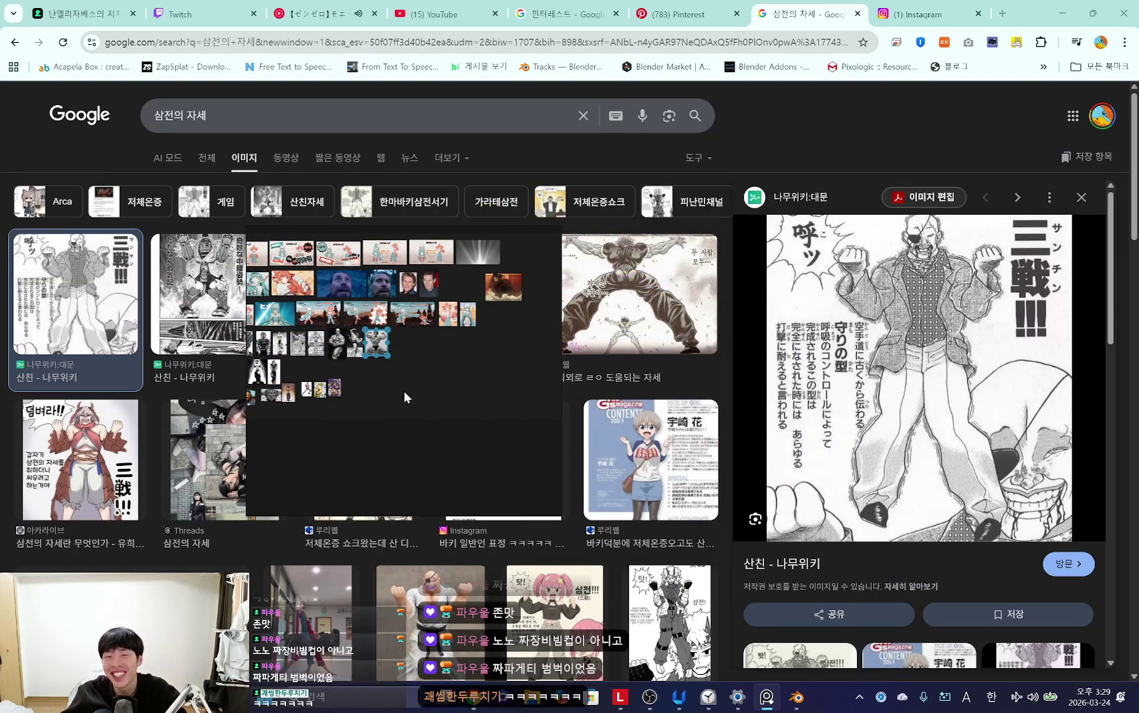
pyautogui.moveTo(393, 404); pyautogui.dragTo(356, 420, button='middle')
pyautogui.moveTo(339, 359); pyautogui.dragTo(453, 418)
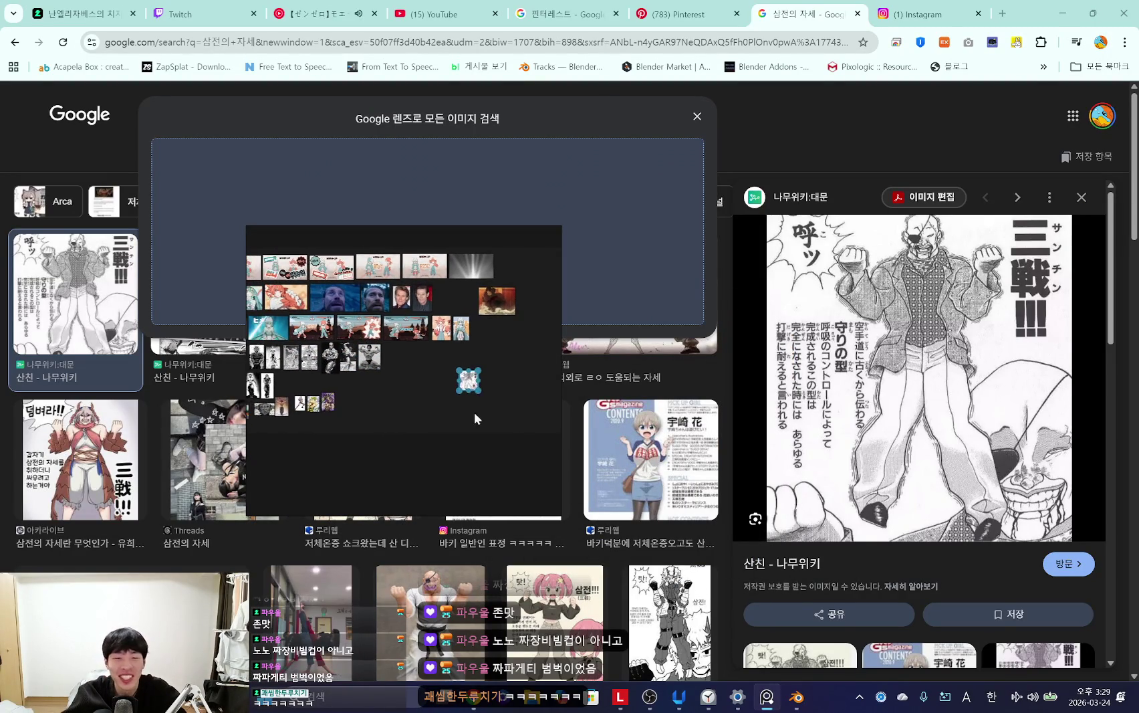
# Step: Zoom the reference board onto the manga Sanchin-stance page and widen its window
pyautogui.doubleClick(401, 365)
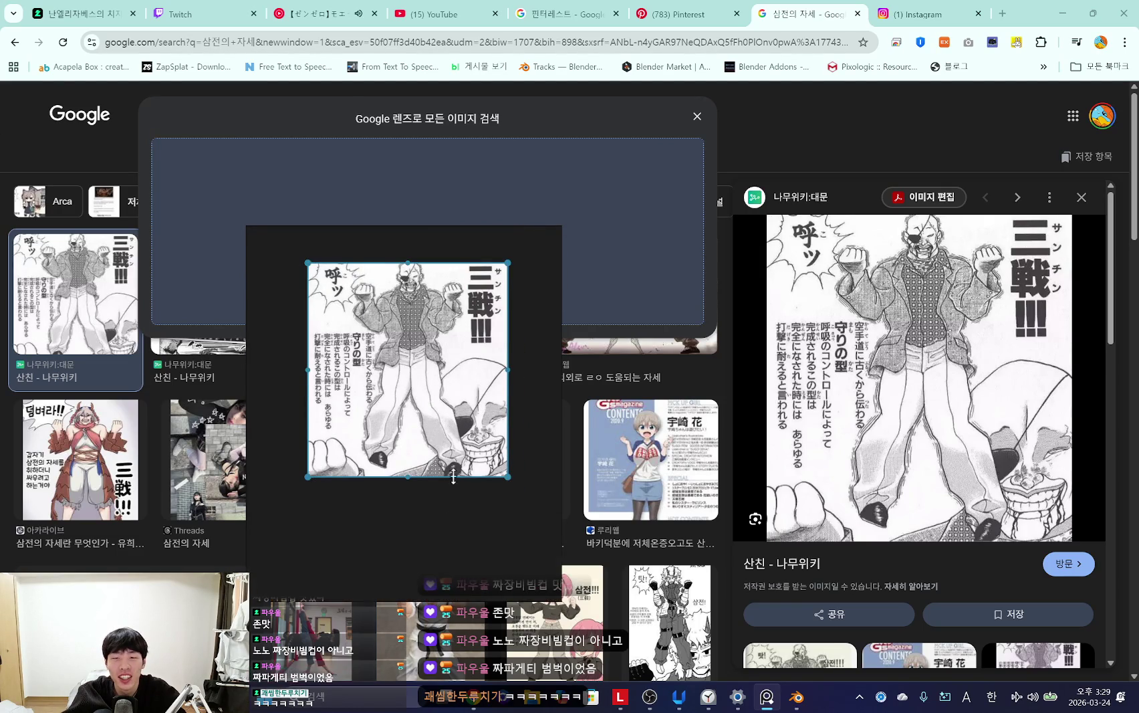
pyautogui.scroll(3, 460, 540)
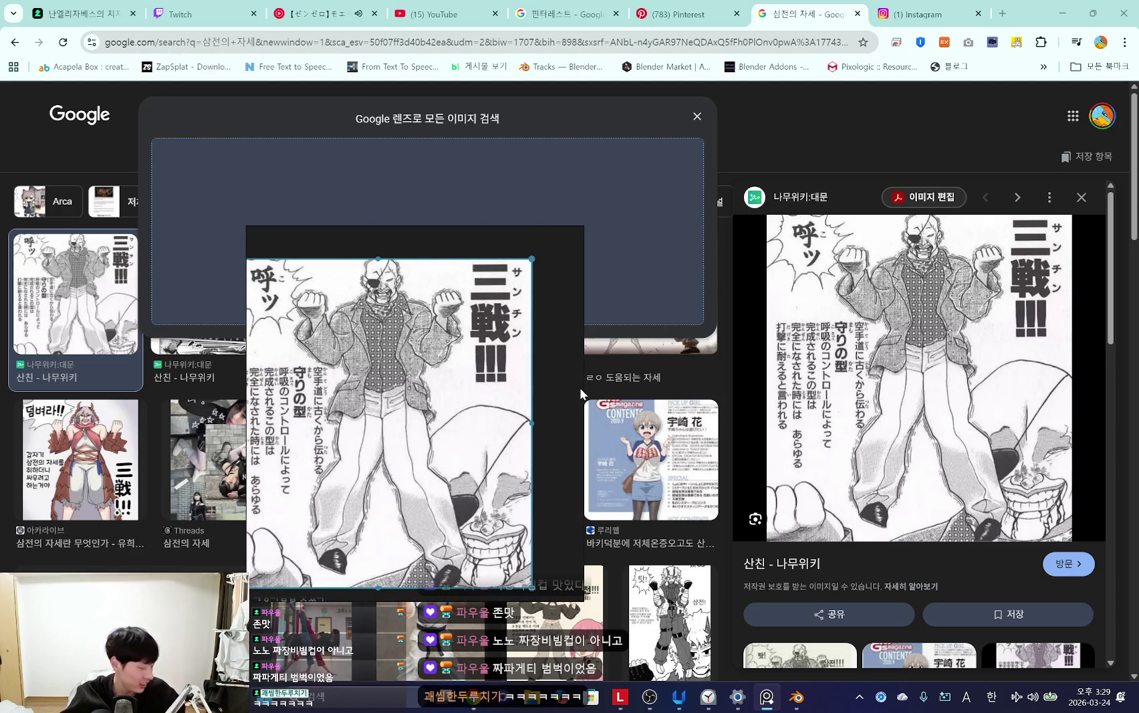
pyautogui.scroll(1, 531, 381)
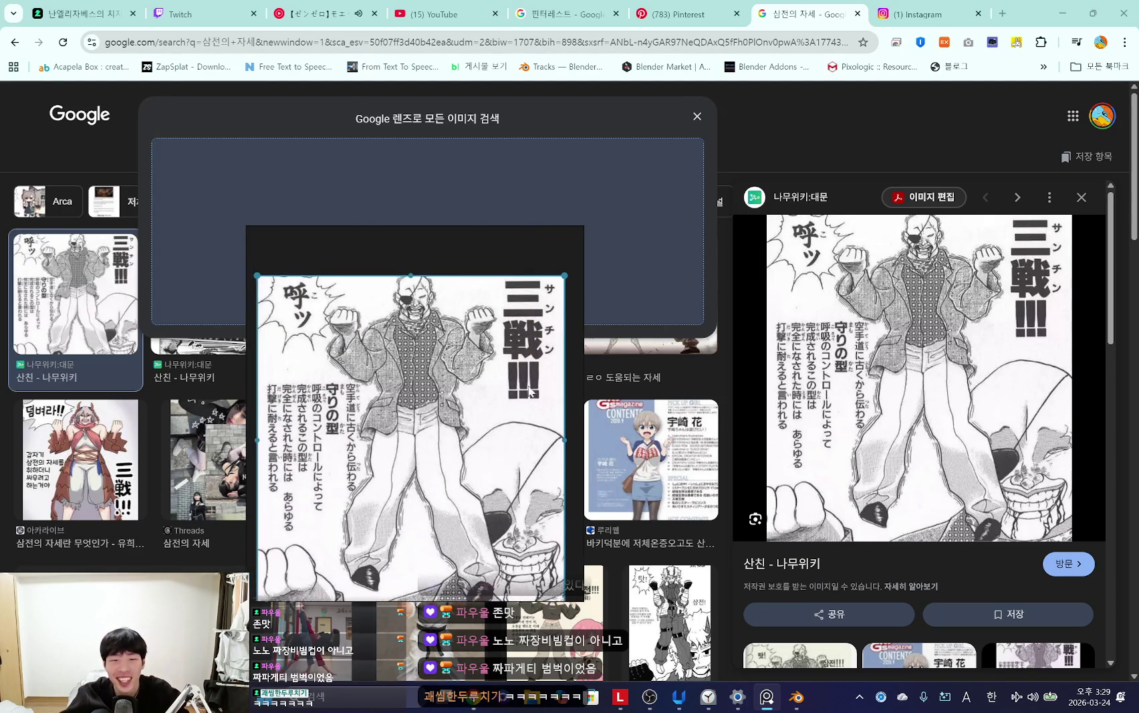
pyautogui.moveTo(573, 390); pyautogui.dragTo(728, 393)
pyautogui.scroll(3, 401, 488)
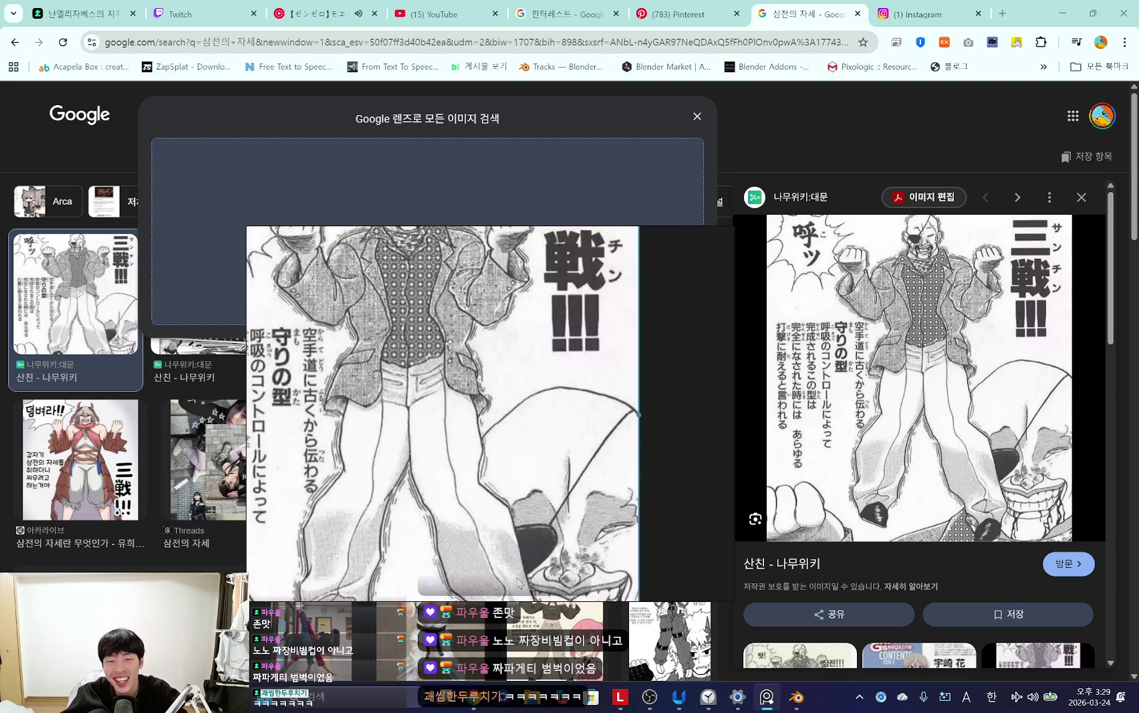
pyautogui.scroll(-2, 421, 508)
pyautogui.scroll(-1, 455, 495)
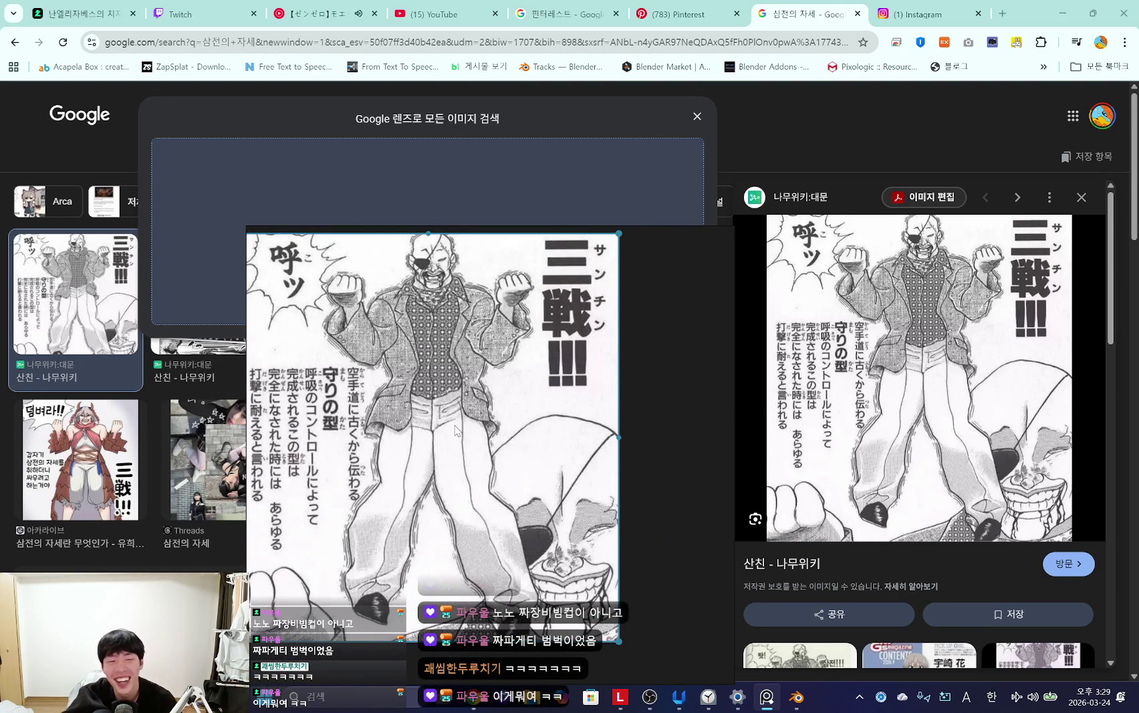
pyautogui.scroll(1, 452, 428)
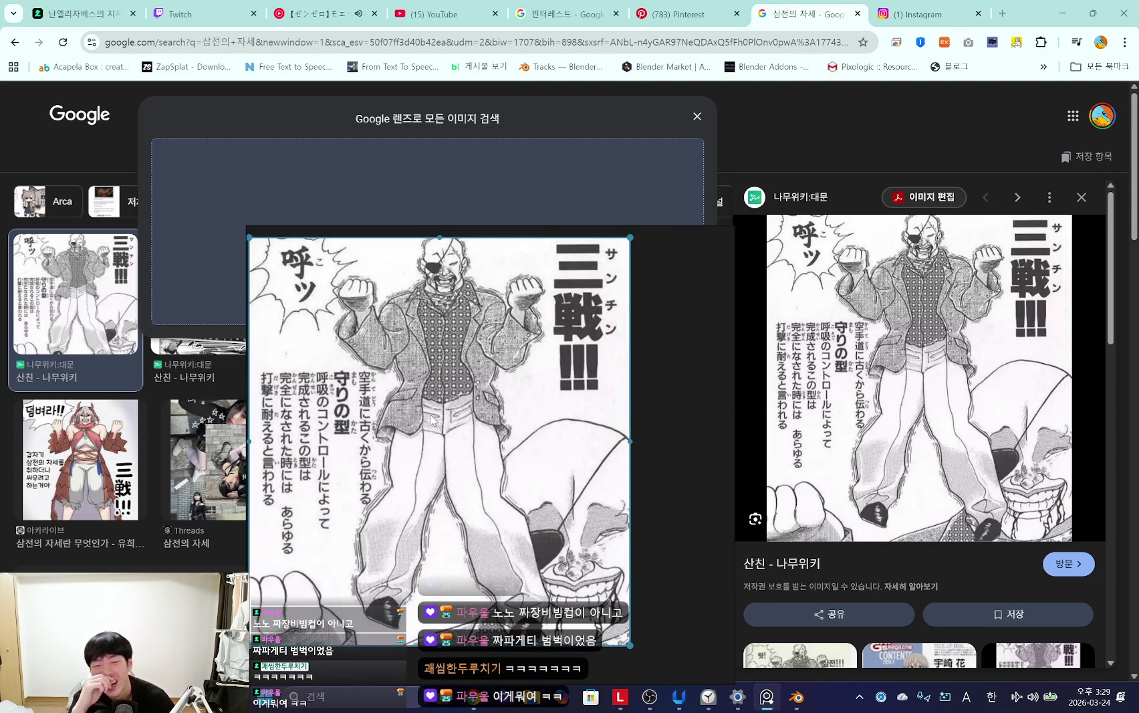
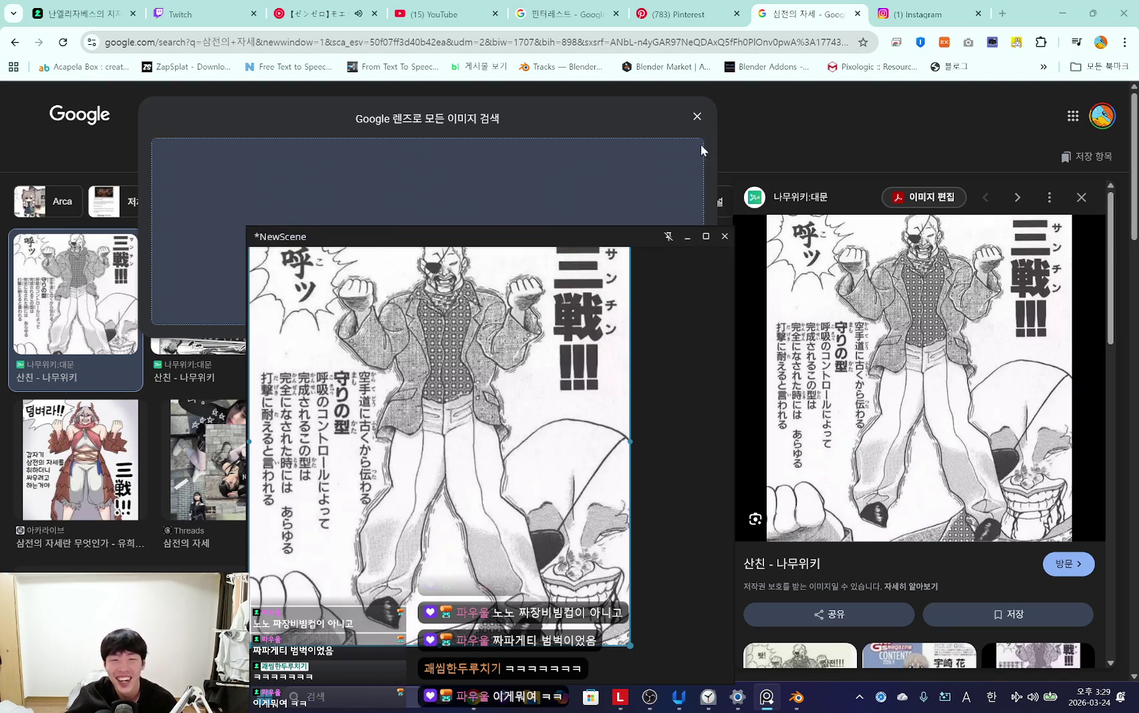
# Step: Close the image-search prompt, reposition the reference board and zoom around the Sanchin manga page
pyautogui.click(714, 116)
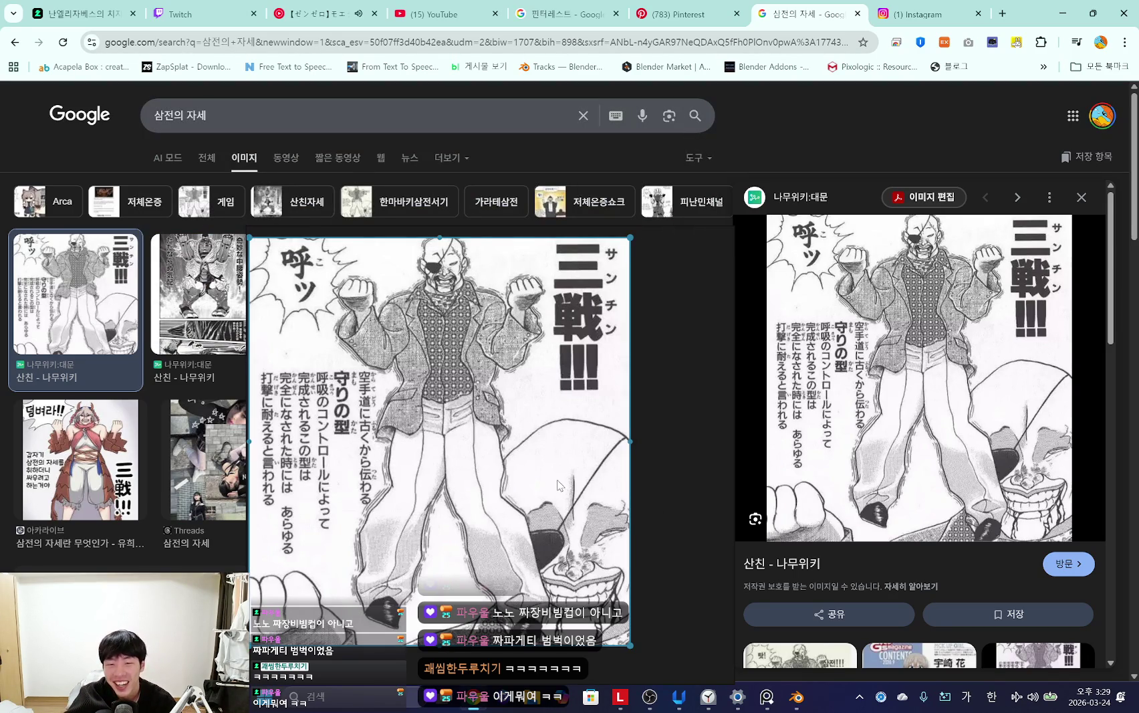
pyautogui.moveTo(571, 517)
pyautogui.mouseDown()
pyautogui.moveTo(327, 335)
pyautogui.moveTo(811, 453)
pyautogui.mouseUp()
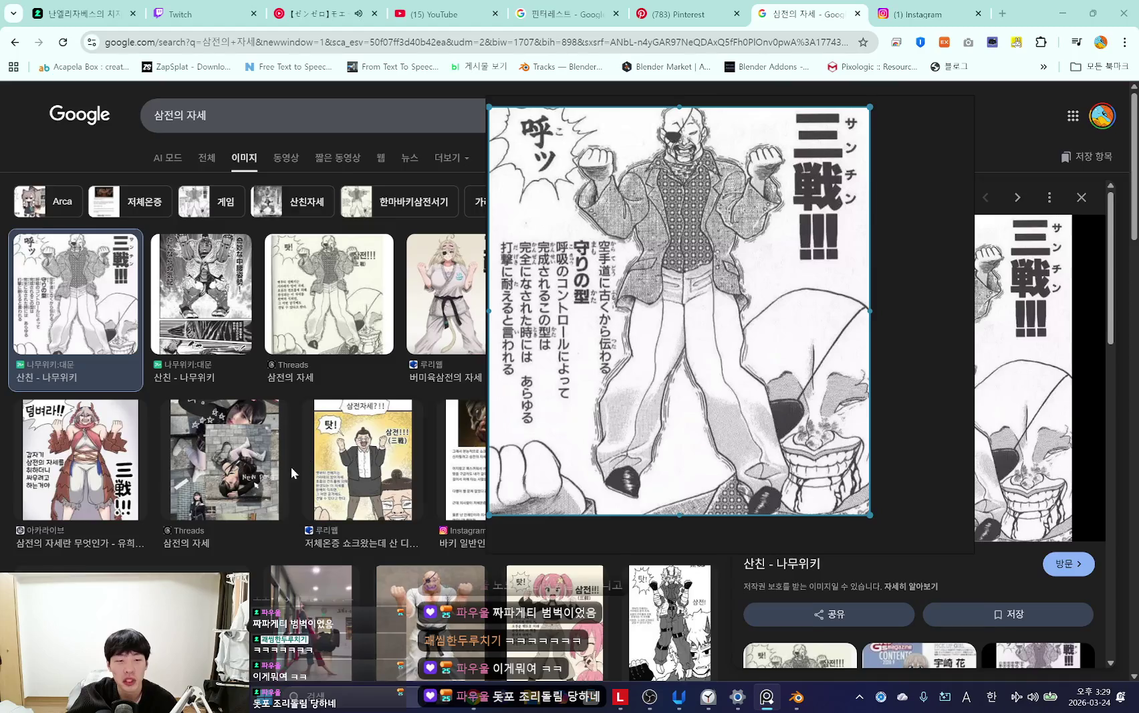
pyautogui.scroll(3, 679, 408)
pyautogui.scroll(3, 679, 408)
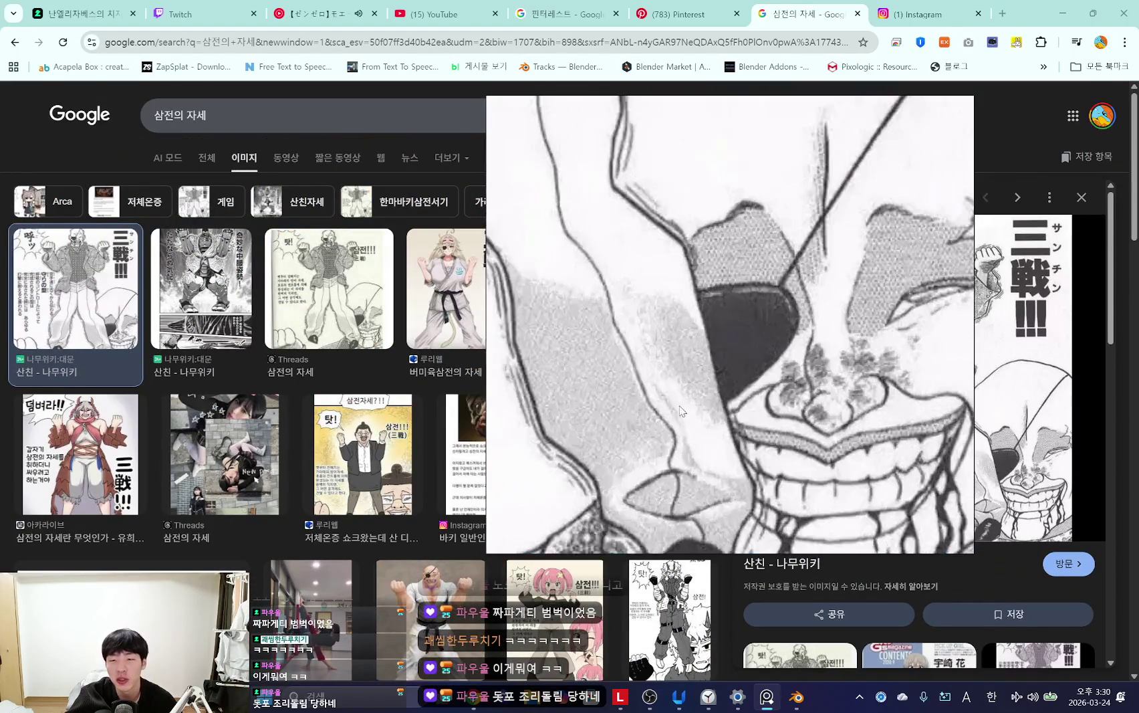
pyautogui.scroll(-2, 665, 321)
pyautogui.scroll(-2, 658, 307)
pyautogui.scroll(-2, 668, 321)
pyautogui.scroll(1, 722, 347)
pyautogui.scroll(3, 771, 380)
pyautogui.scroll(2, 769, 378)
pyautogui.scroll(-2, 701, 346)
pyautogui.scroll(-1, 699, 400)
pyautogui.scroll(-2, 673, 370)
pyautogui.scroll(-1, 693, 377)
pyautogui.scroll(1, 695, 378)
pyautogui.scroll(1, 708, 383)
pyautogui.scroll(1, 729, 391)
pyautogui.scroll(1, 747, 397)
pyautogui.scroll(-1, 746, 398)
pyautogui.scroll(-1, 762, 397)
pyautogui.scroll(-1, 762, 397)
pyautogui.scroll(-1, 710, 434)
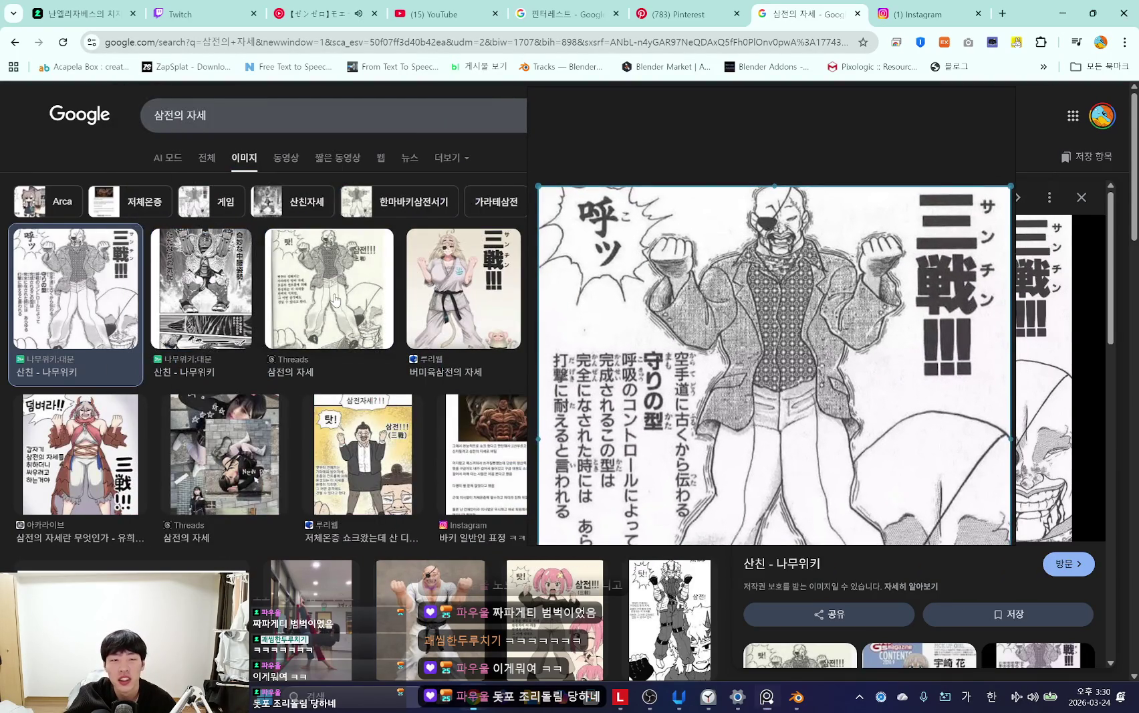
# Step: Add the karate figure photo beside the manga page, minimize Chrome and shift the board left
pyautogui.click(335, 300)
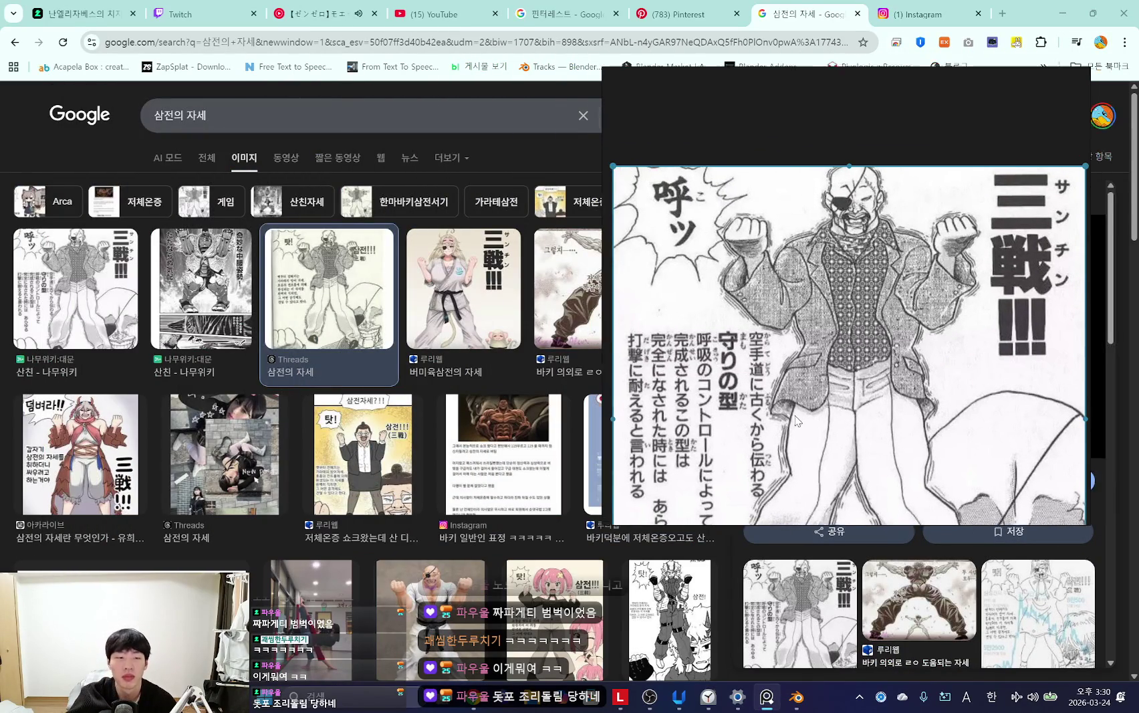
pyautogui.scroll(-1, 301, 401)
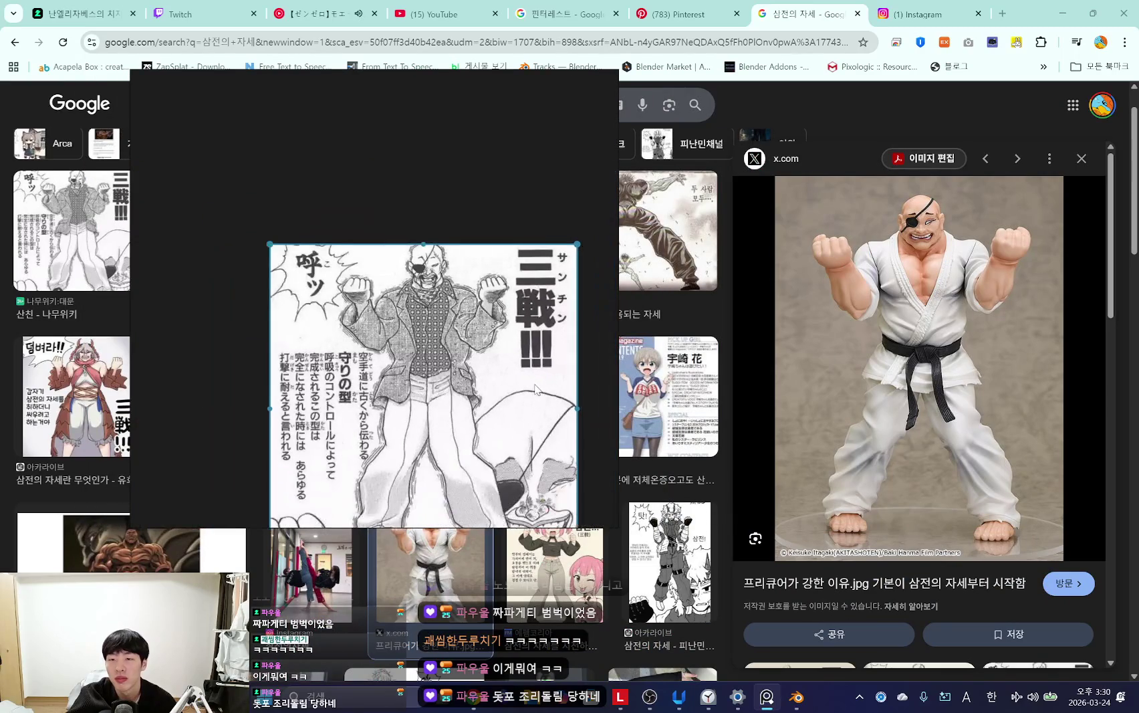
pyautogui.scroll(-3, 456, 369)
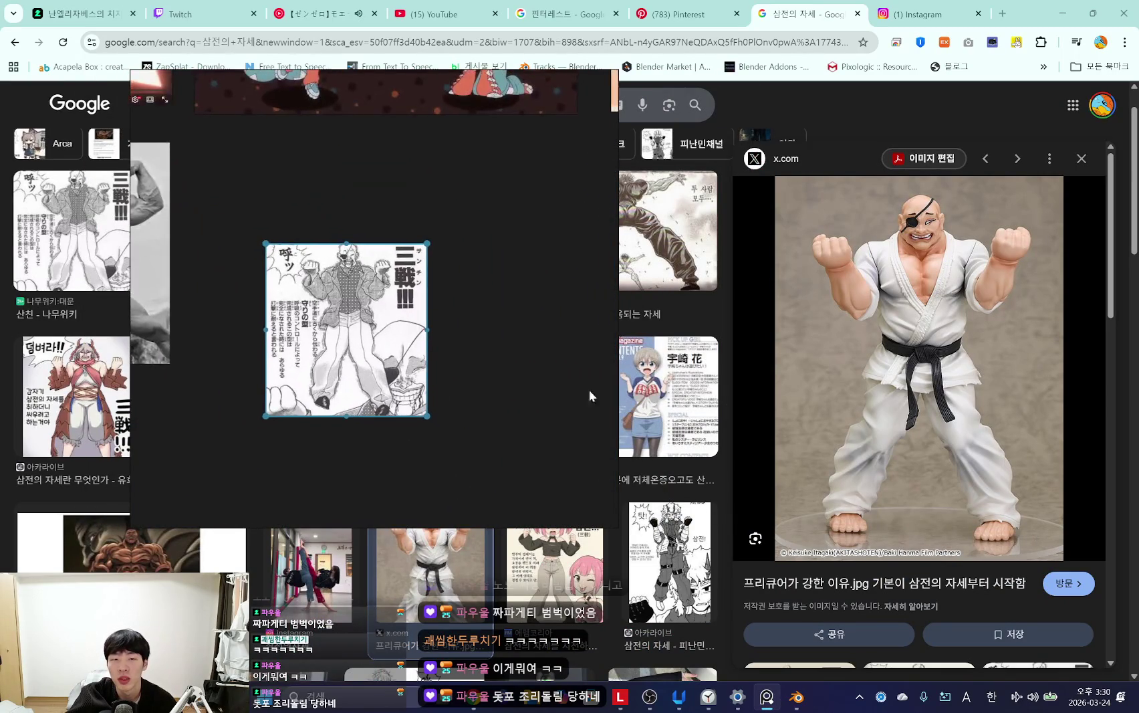
pyautogui.moveTo(920, 367); pyautogui.dragTo(460, 260)
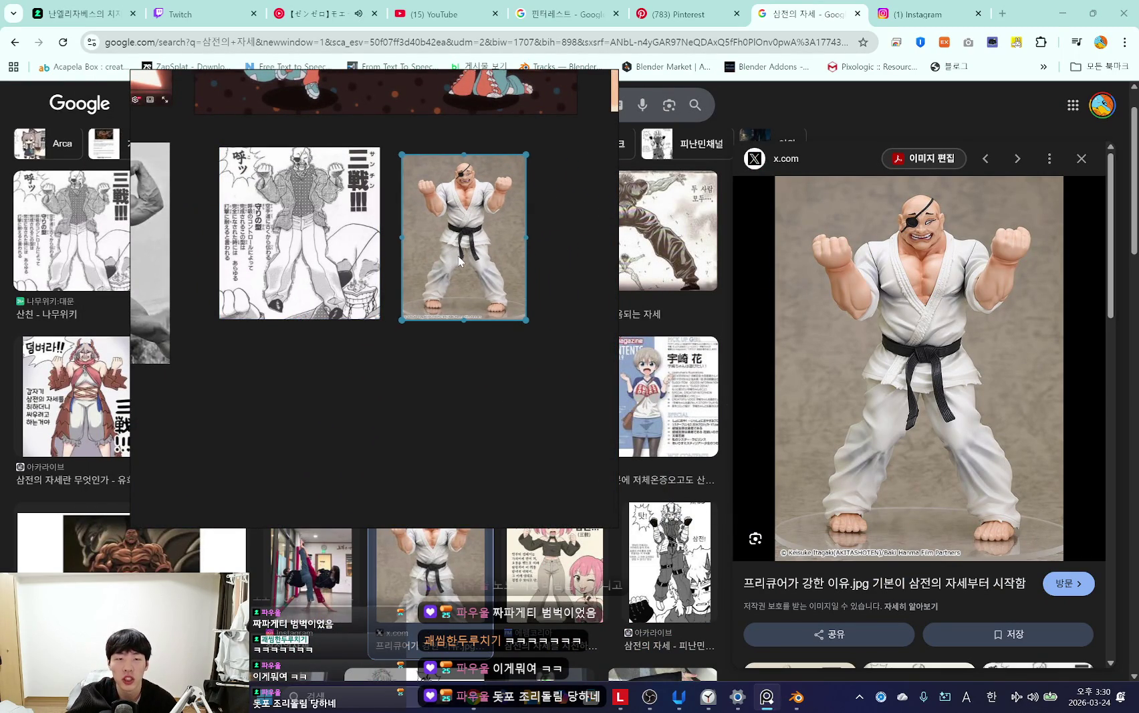
pyautogui.moveTo(449, 333); pyautogui.dragTo(791, 390)
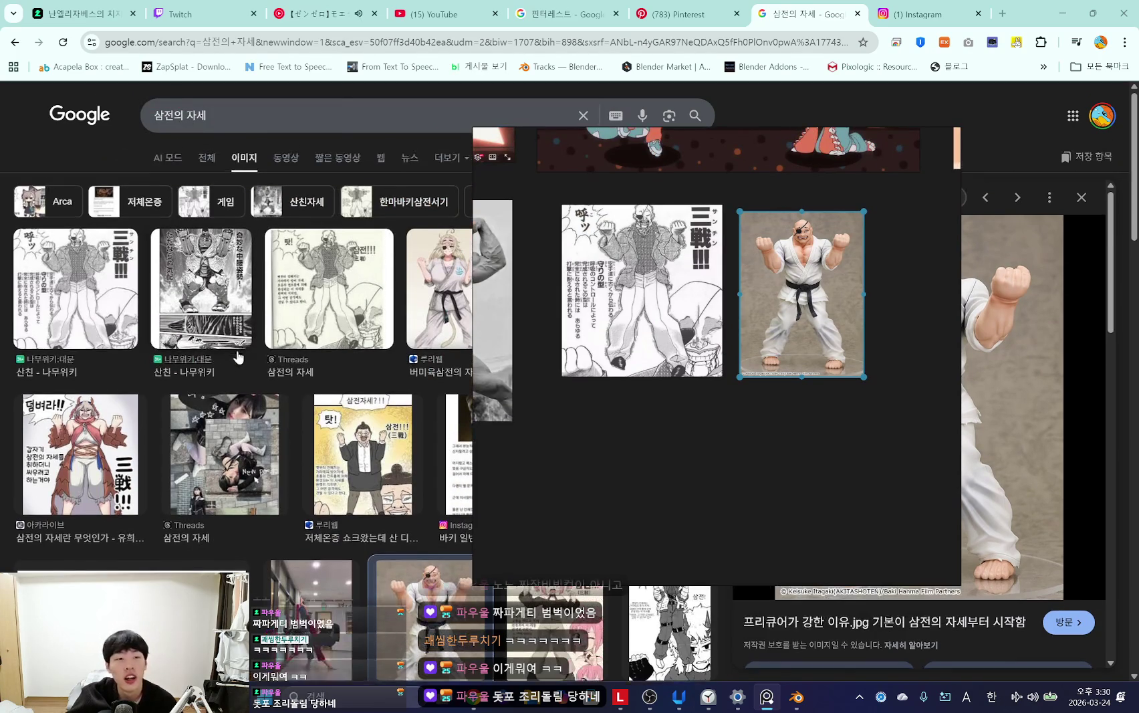
pyautogui.click(1063, 13)
pyautogui.moveTo(661, 399); pyautogui.dragTo(152, 377)
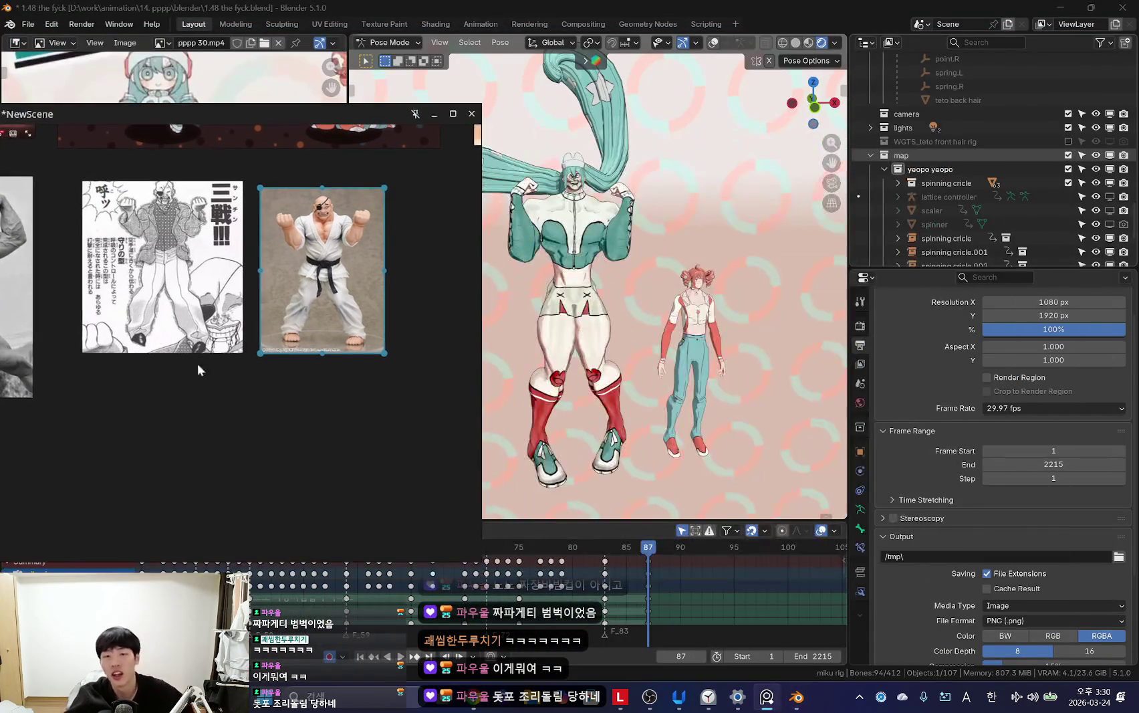
# Step: Move the selected bones along X to a new position
pyautogui.scroll(1, 297, 348)
pyautogui.scroll(1, 348, 389)
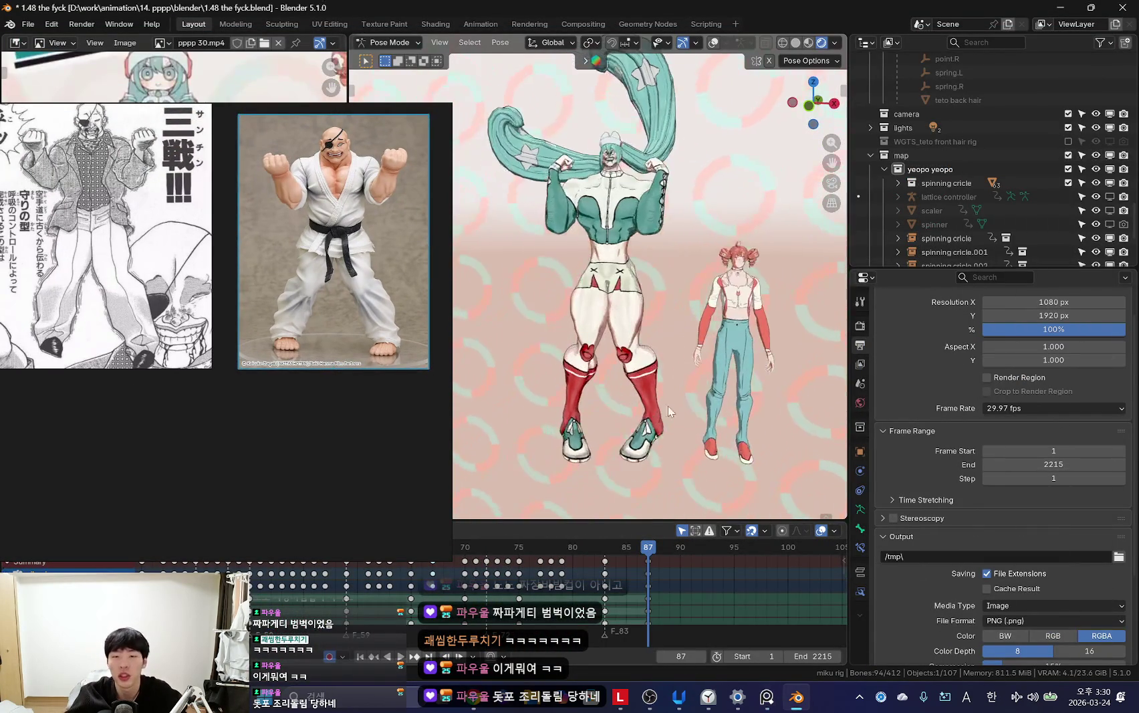
pyautogui.press('g')
pyautogui.press('x')
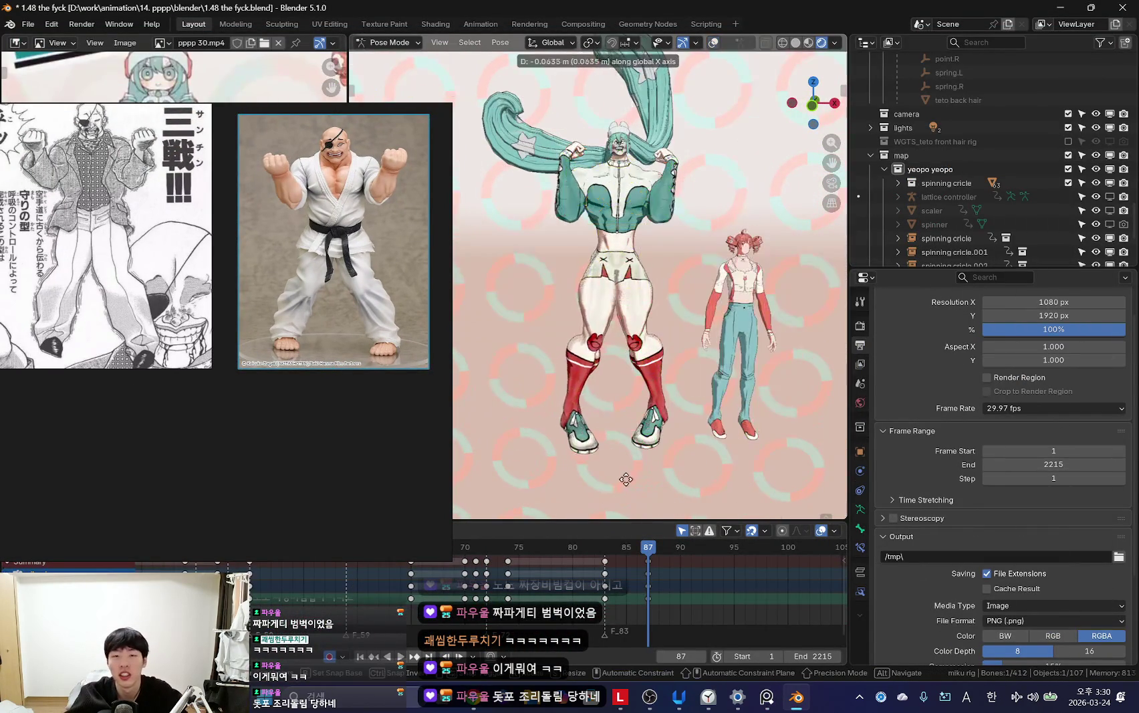
pyautogui.click(615, 478)
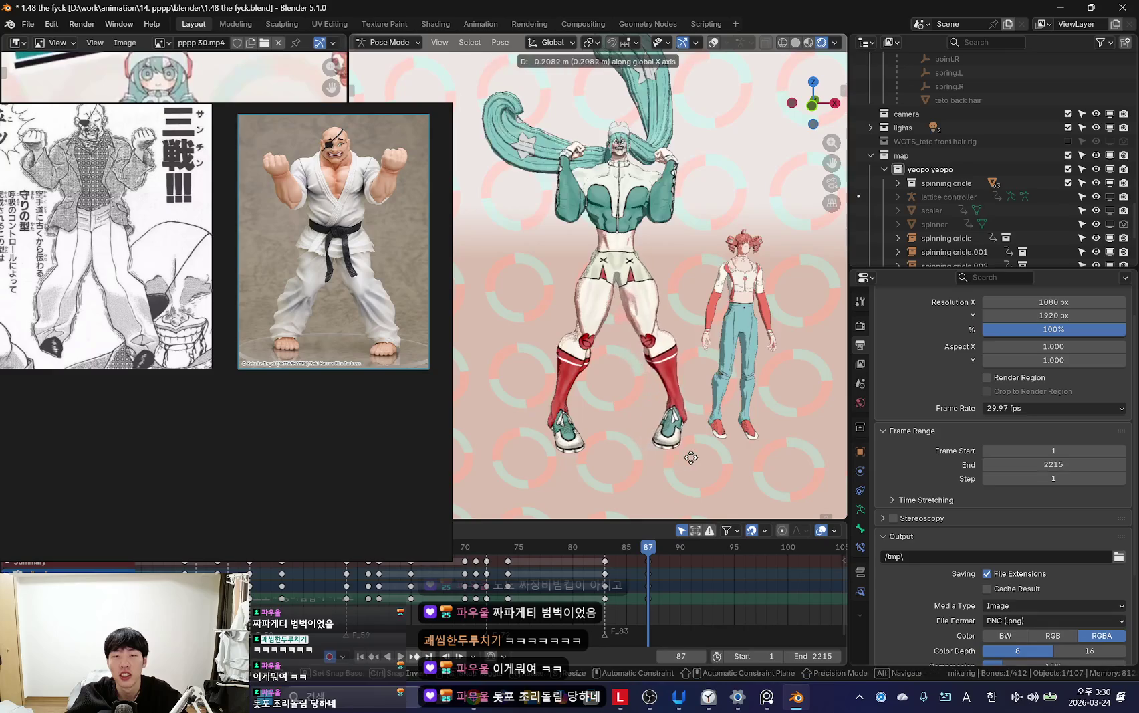
# Step: Toggle the rig overlays to select the character's arm bones
pyautogui.hotkey('shift', 'alt', 'z')
pyautogui.hotkey('shift', 'alt', 'z')
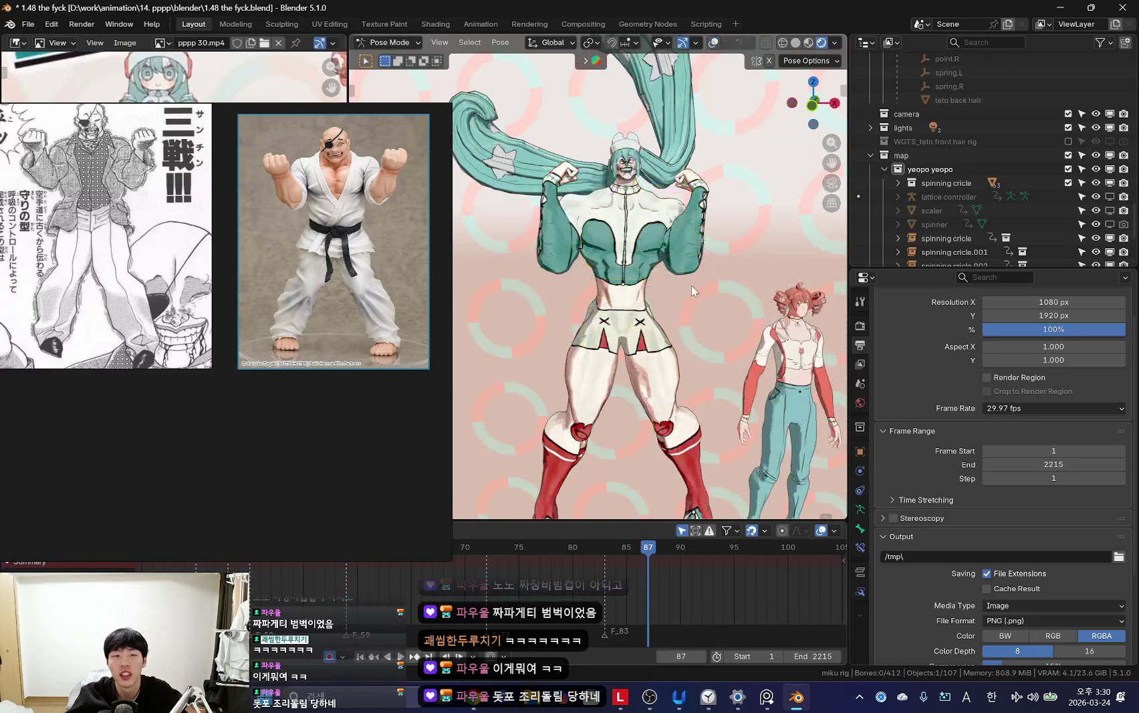
pyautogui.hotkey('shift', 'alt', 'z')
pyautogui.click(713, 234)
pyautogui.hotkey('shift', 'alt', 'z')
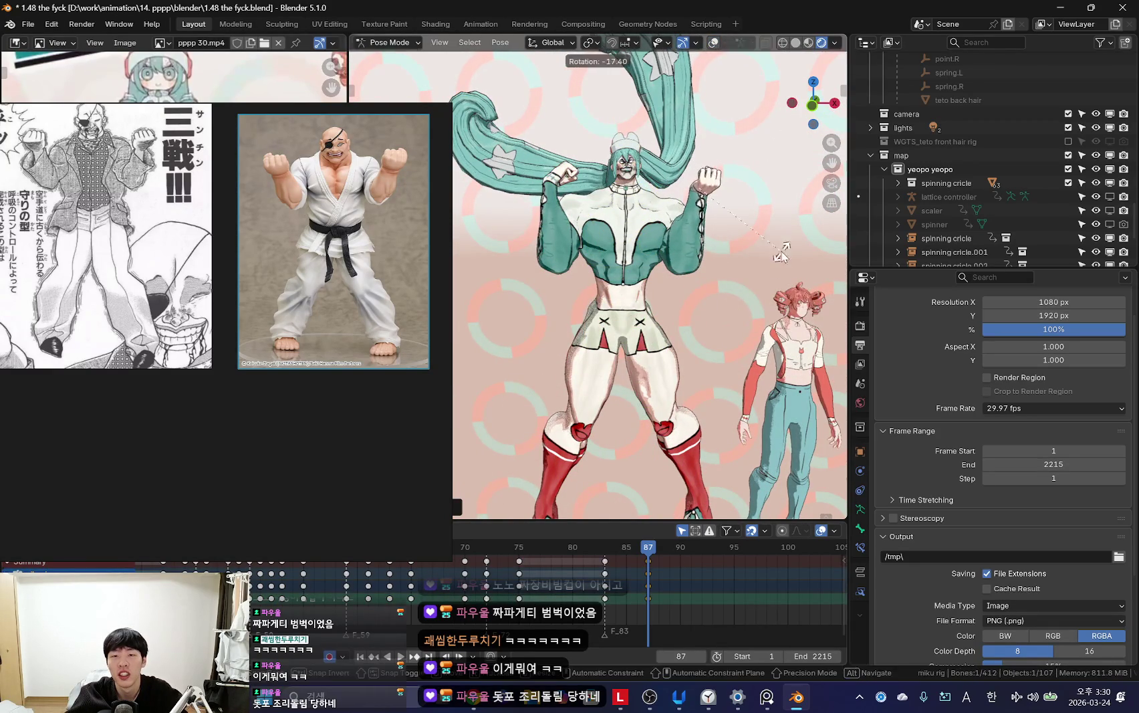
pyautogui.hotkey('shift', 'alt', 'z')
pyautogui.click(506, 212)
pyautogui.hotkey('shift', 'alt', 'z')
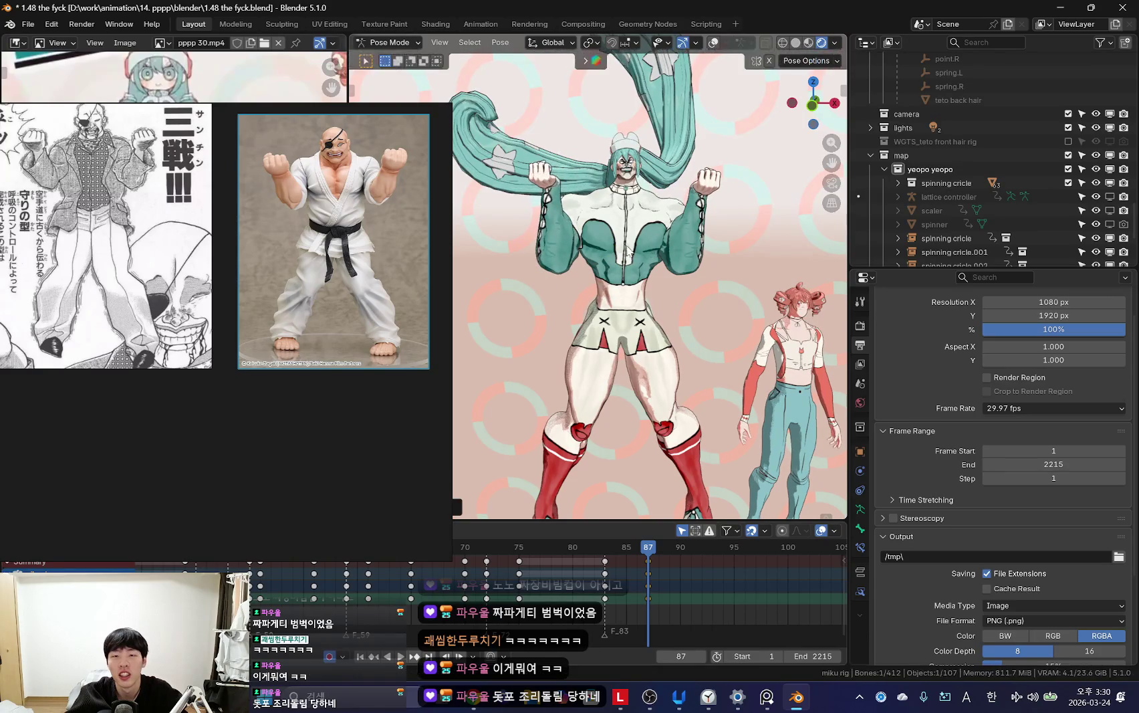
pyautogui.hotkey('shift', 'alt', 'z')
pyautogui.click(580, 229)
pyautogui.hotkey('shift', 'alt', 'z')
# Step: Rotate the arm bones into raised bent fists, keyed at frame 87, and play the animation
pyautogui.press('r')
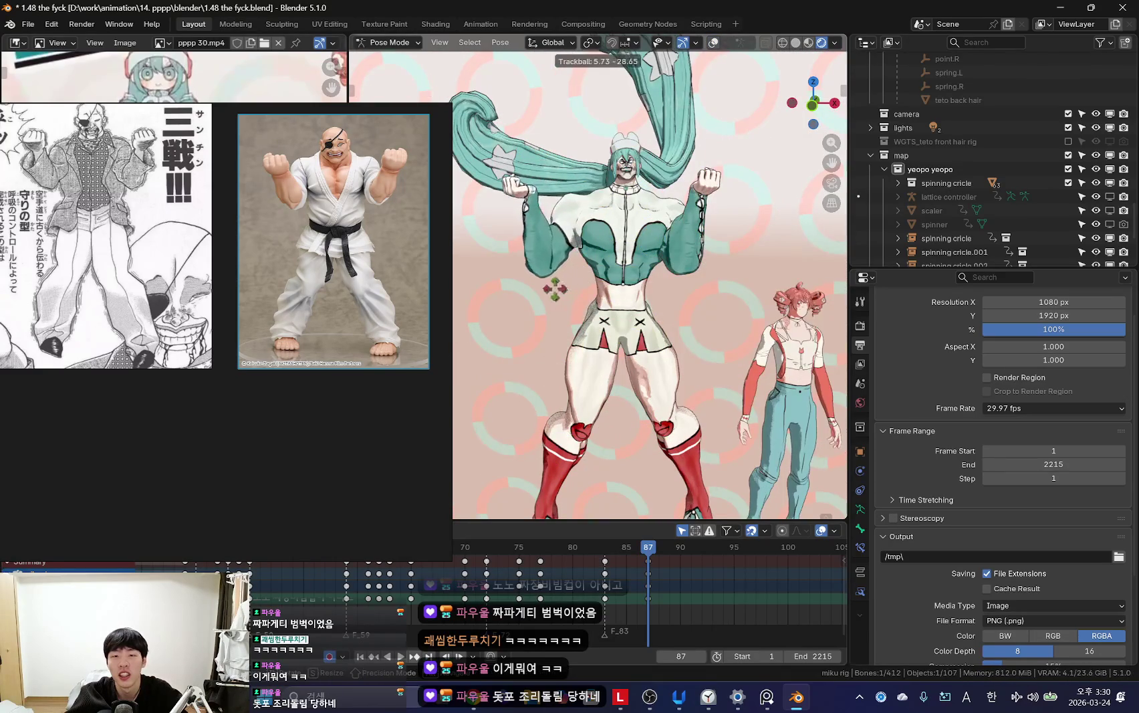
pyautogui.hotkey('shift', 'alt', 'z')
pyautogui.click(653, 273)
pyautogui.hotkey('shift', 'alt', 'z')
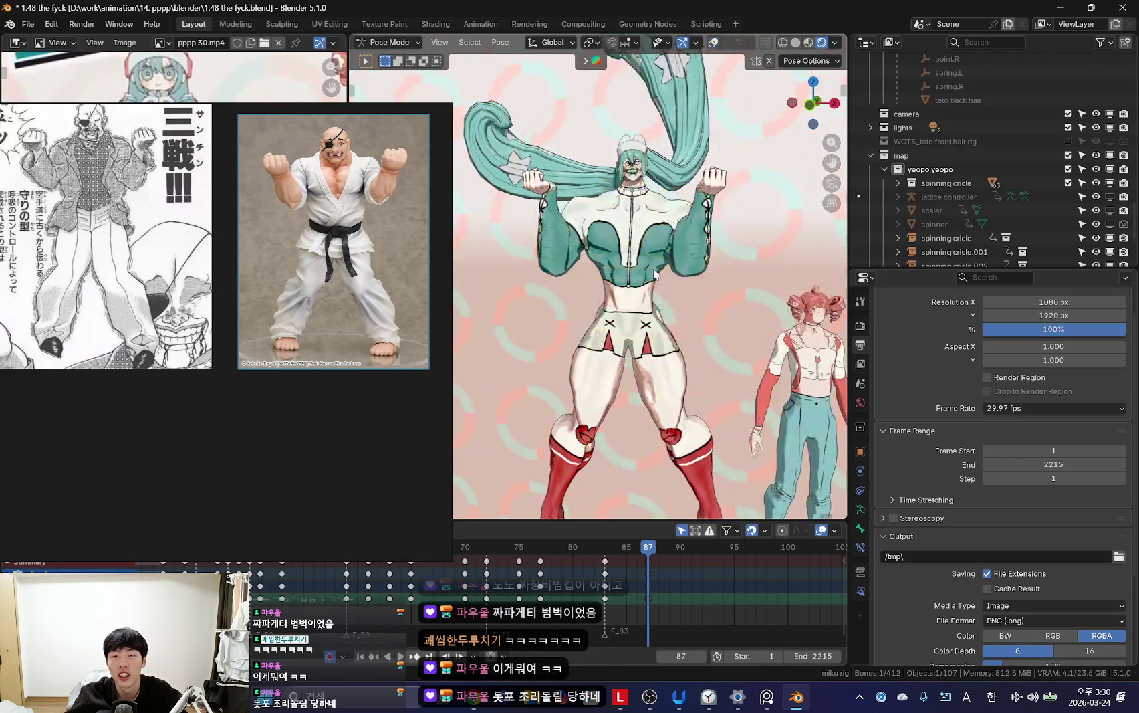
pyautogui.click(718, 308)
pyautogui.press('r')
pyautogui.press('r')
pyautogui.click(638, 259)
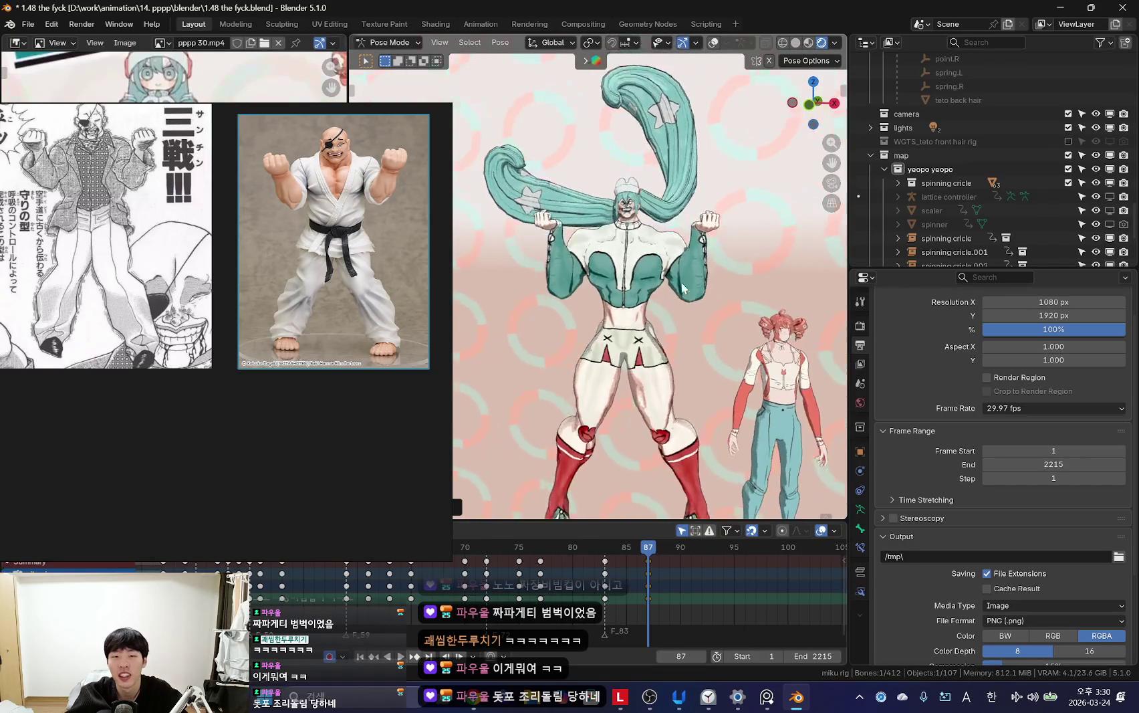
pyautogui.press('space')
# Step: Preview the animation, stop it, jump to frame 83 and replay
pyautogui.scroll(-4, 498, 589)
pyautogui.scroll(-2, 421, 594)
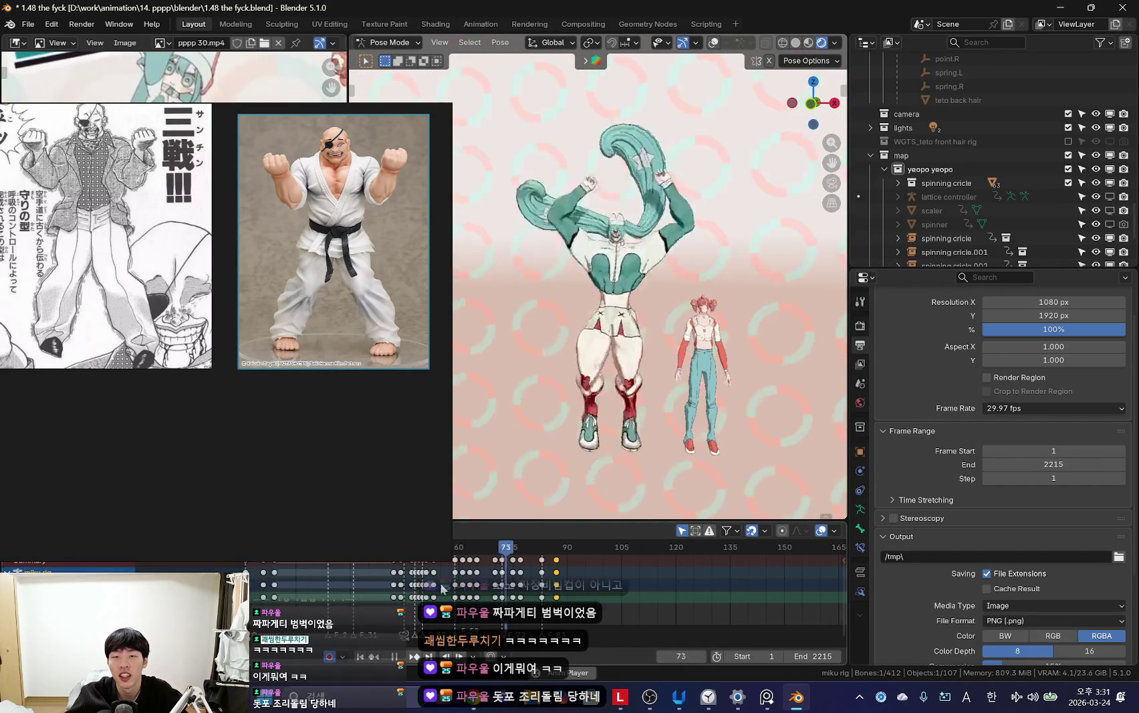
pyautogui.scroll(4, 696, 408)
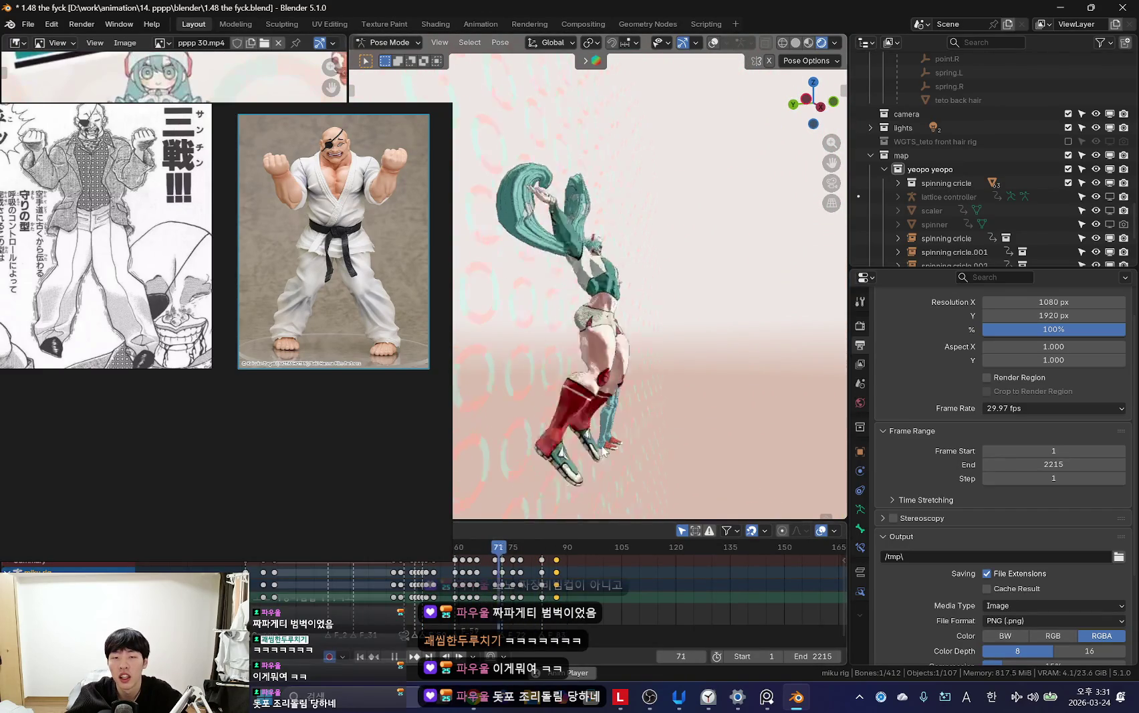
pyautogui.press('Escape')
pyautogui.scroll(3, 584, 633)
pyautogui.click(621, 597)
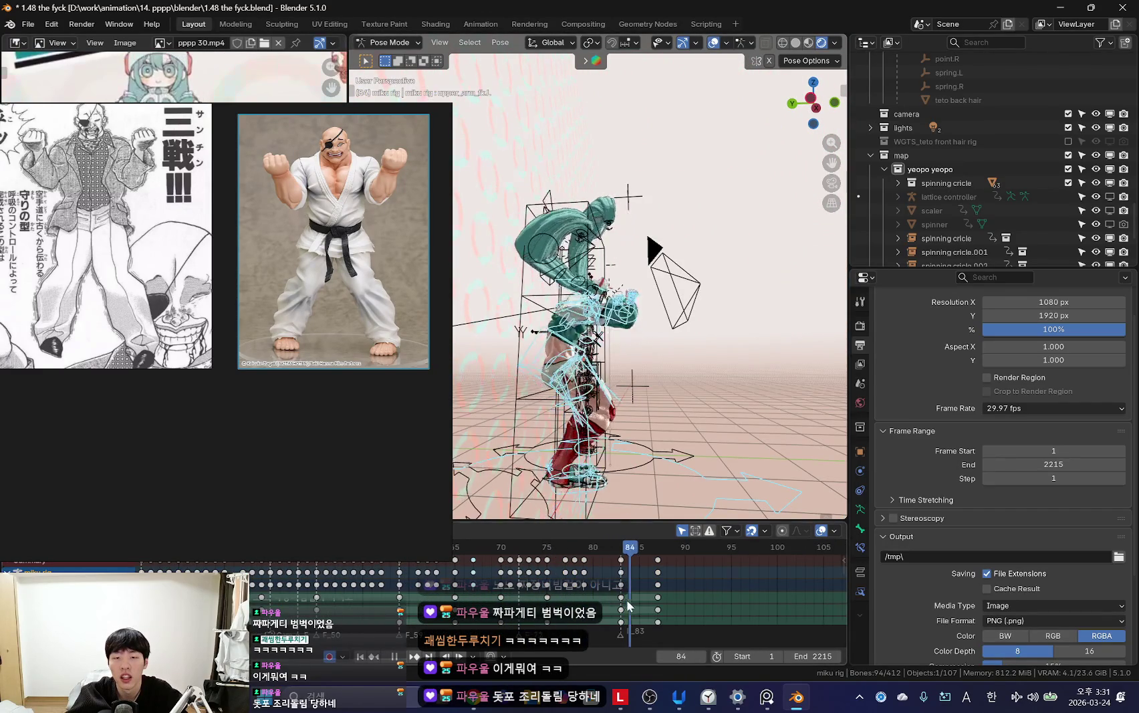
pyautogui.scroll(2, 662, 573)
pyautogui.press('Down')
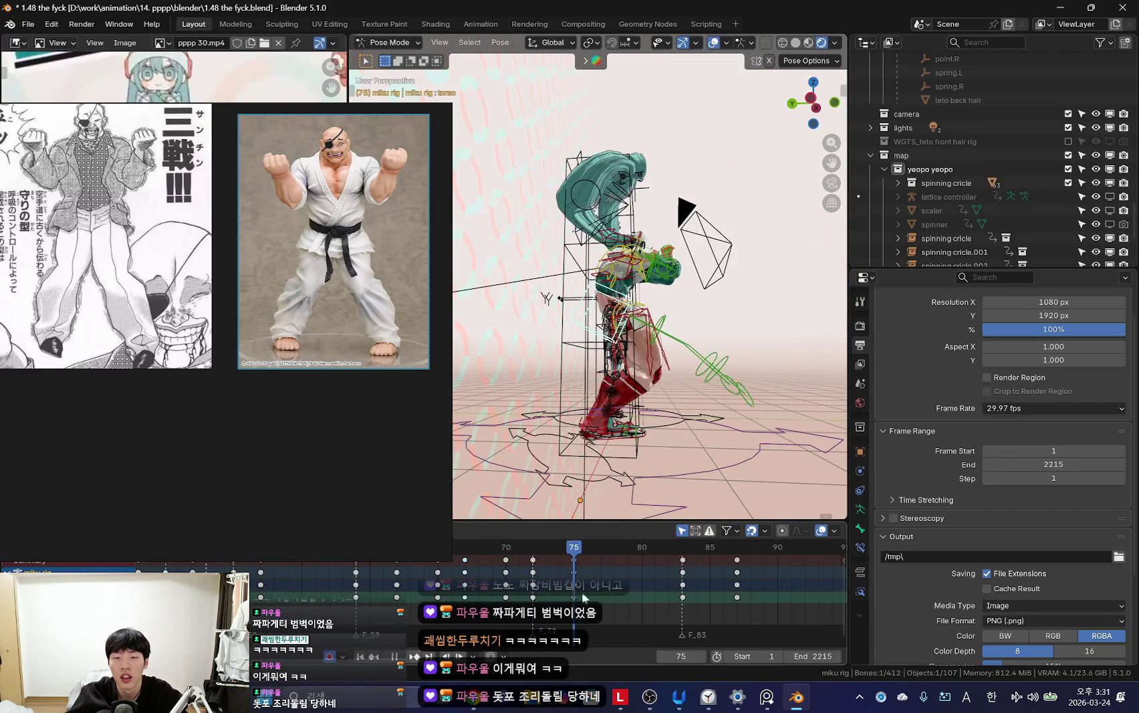
pyautogui.press('space')
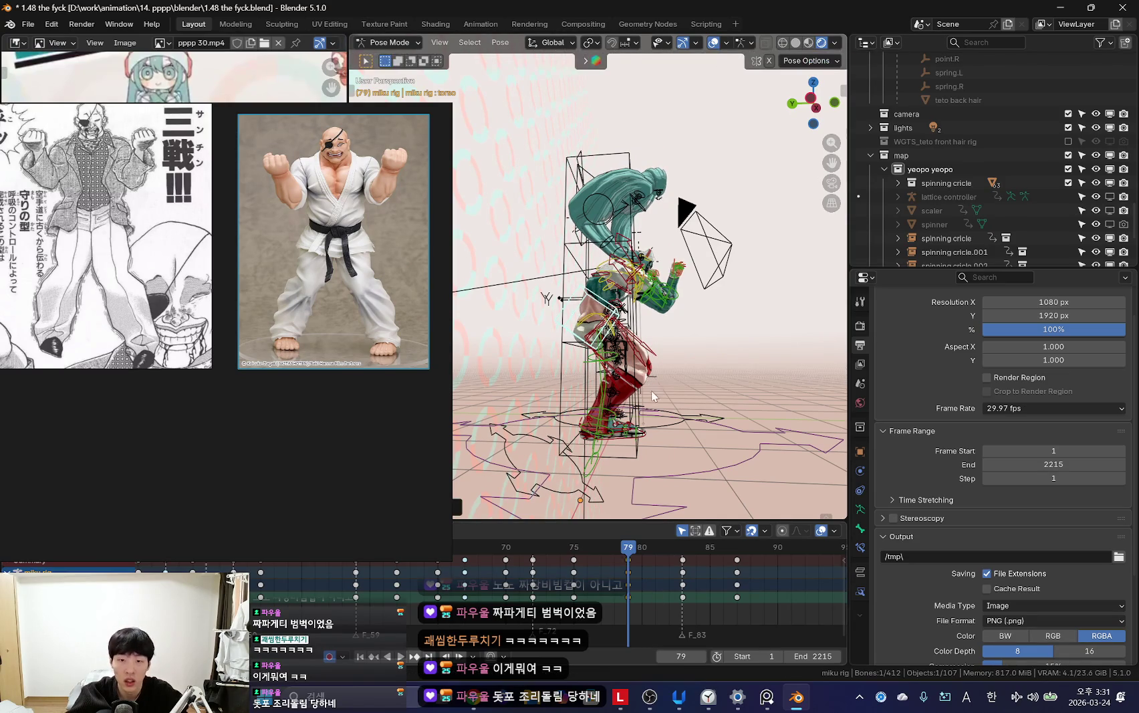
# Step: Select the frame-83 keyframes and check the pose from front and left side views
pyautogui.click(681, 596)
pyautogui.press('KP_0')
pyautogui.hotkey('shift', 'alt', 'z')
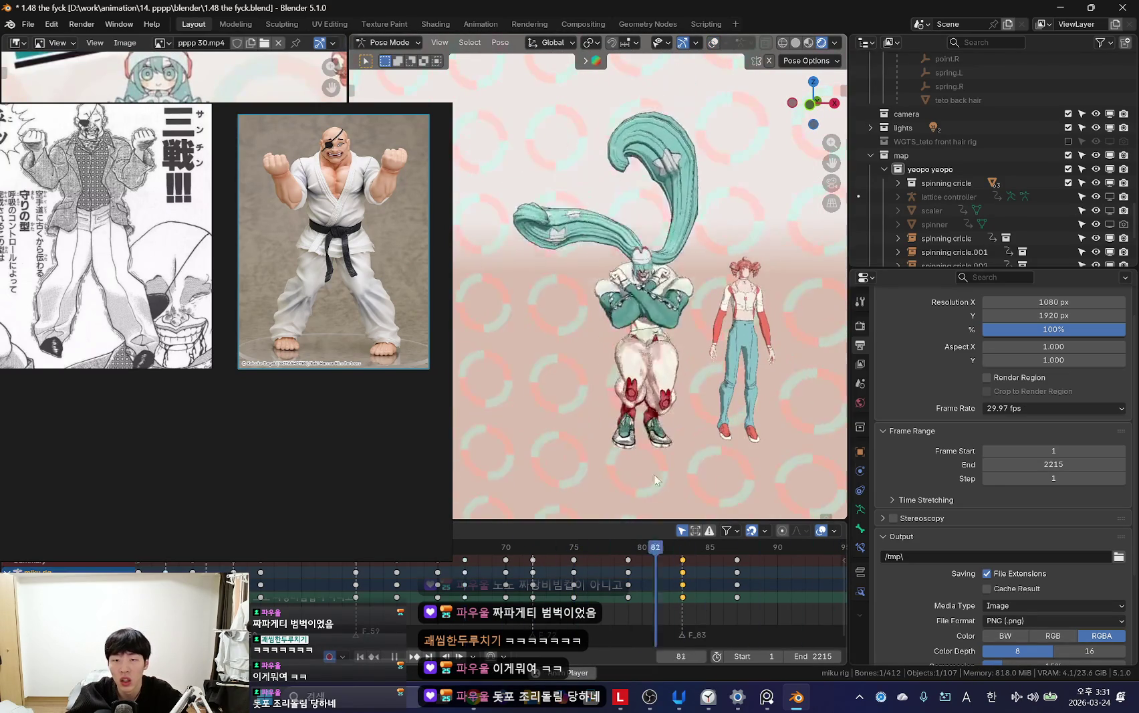
pyautogui.press('ctrl+KP_3')
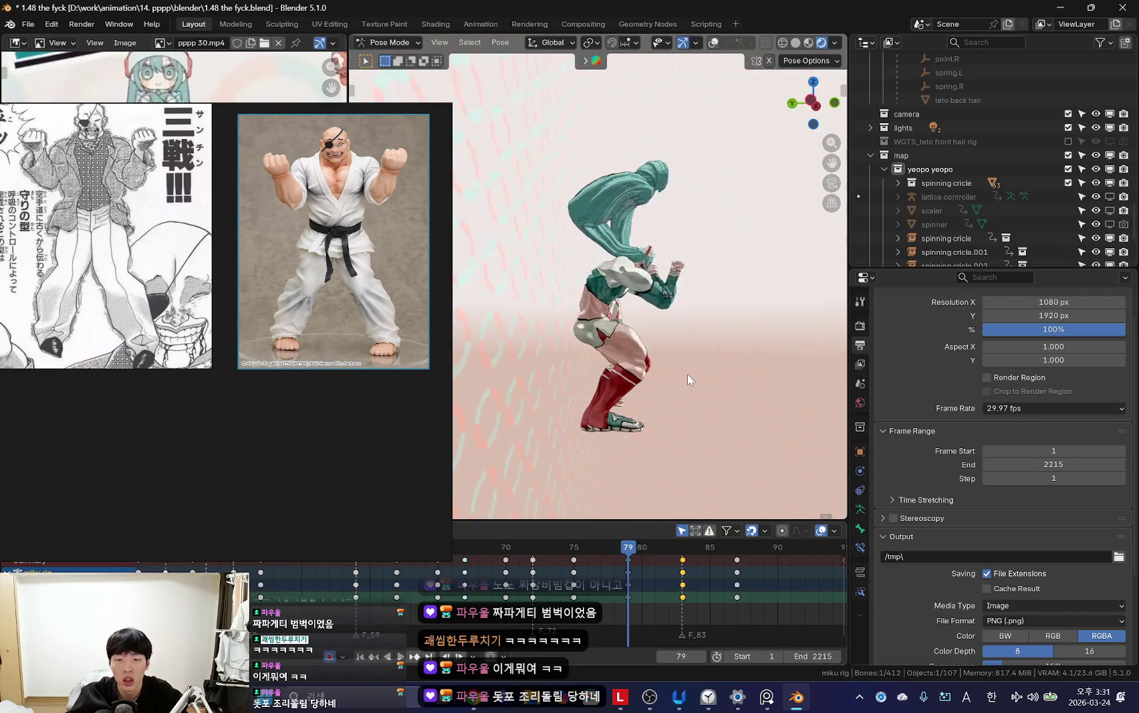
pyautogui.press('space')
pyautogui.hotkey('shift', 'alt', 'z')
pyautogui.moveTo(687, 374); pyautogui.dragTo(688, 375, button='middle')
pyautogui.press('Right')
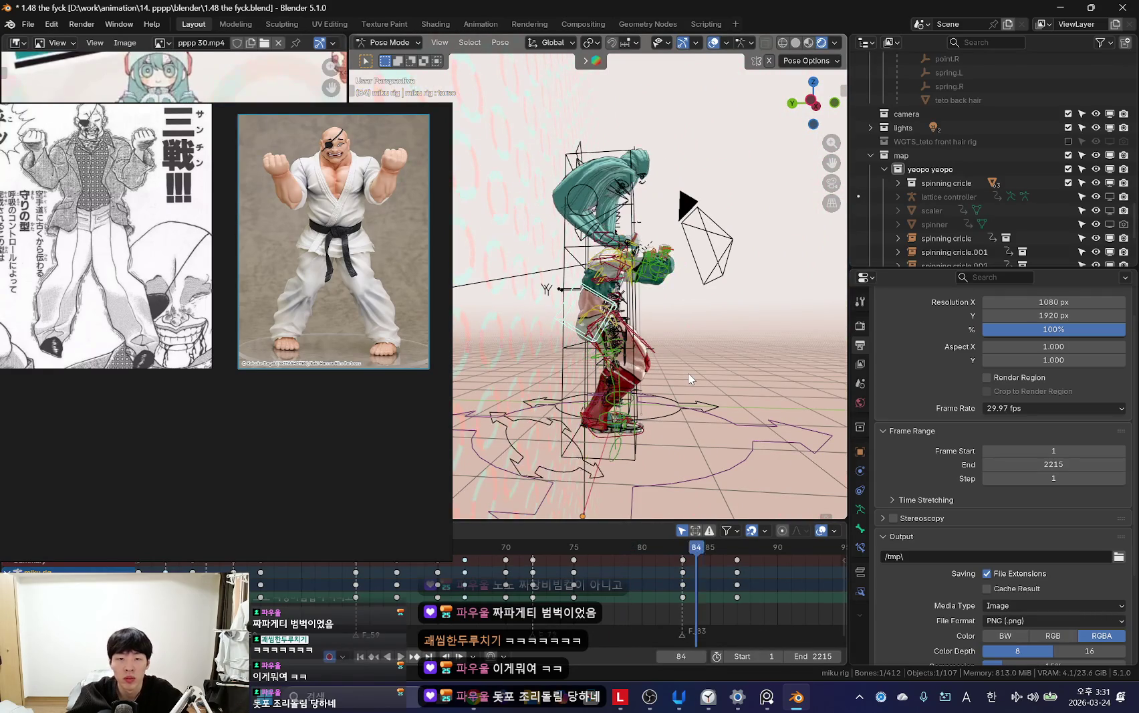
# Step: Replay from the front view, select all bones, and move the reference images up and right
pyautogui.press('space')
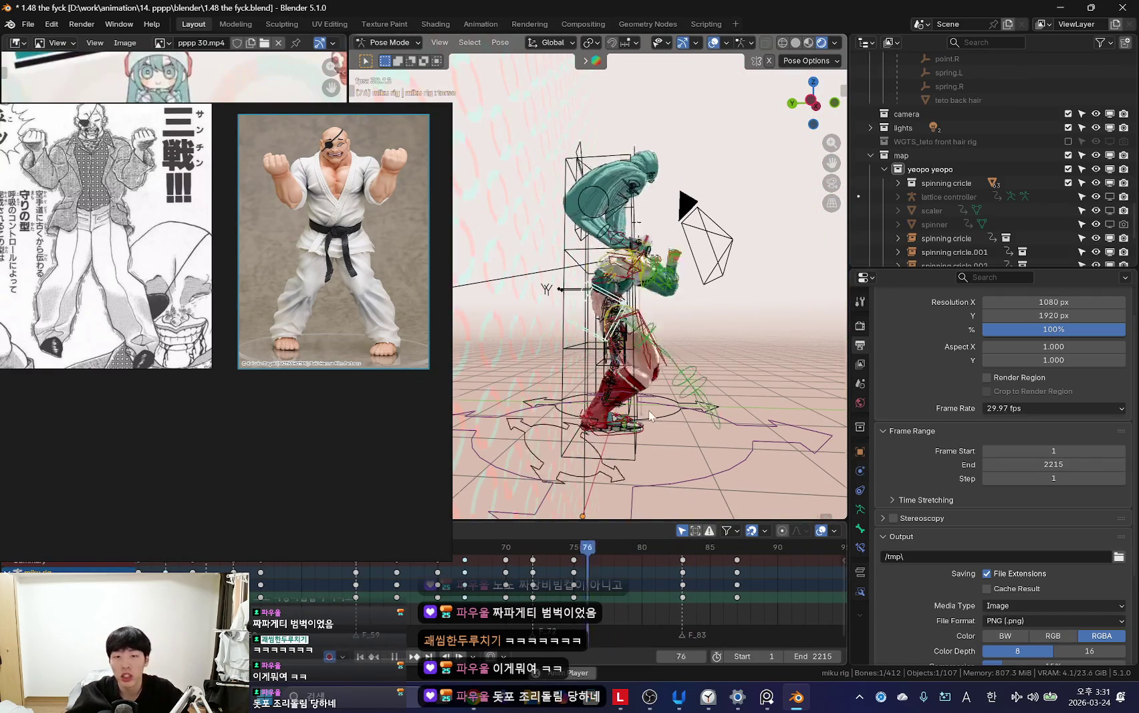
pyautogui.hotkey('shift', 'alt', 'z')
pyautogui.press('KP_0')
pyautogui.hotkey('shift', 'alt', 'z')
pyautogui.press('a')
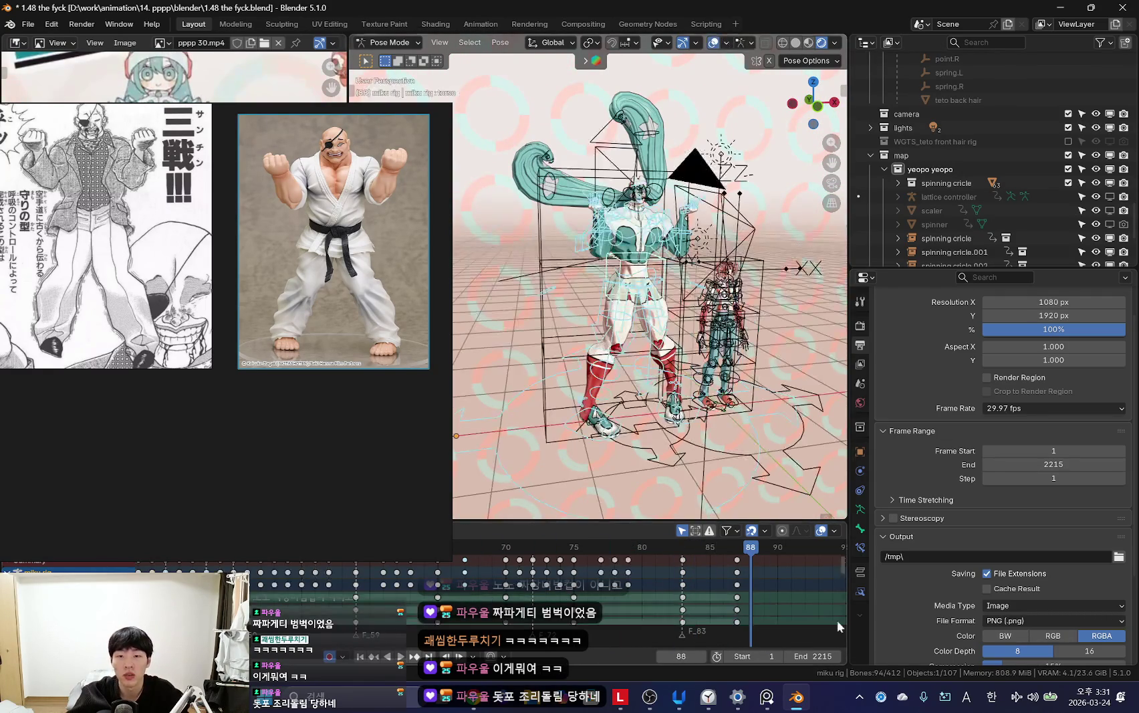
pyautogui.hotkey('shift', 'alt', 'z')
pyautogui.moveTo(379, 264); pyautogui.dragTo(443, 222)
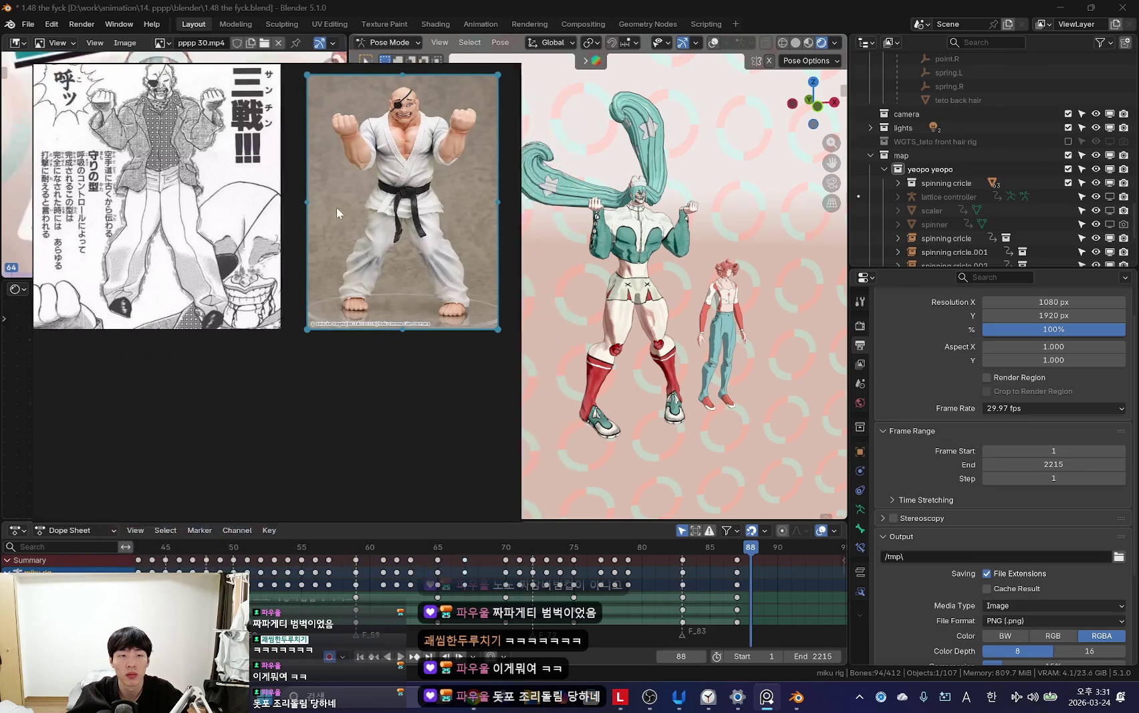
# Step: Widen the 3D viewport, scale down the Sanchin references, and lower the floating PureRef window
pyautogui.moveTo(513, 326)
pyautogui.mouseDown()
pyautogui.moveTo(337, 336)
pyautogui.moveTo(483, 364)
pyautogui.mouseUp()
pyautogui.click(359, 368)
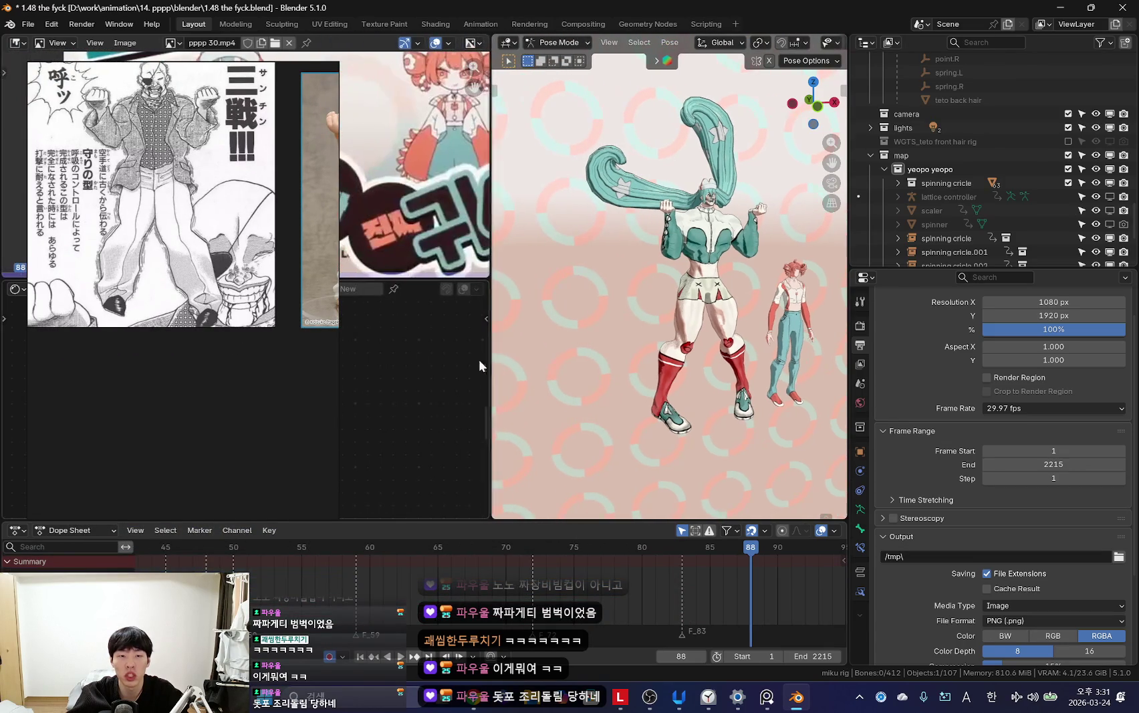
pyautogui.moveTo(339, 343); pyautogui.dragTo(446, 347)
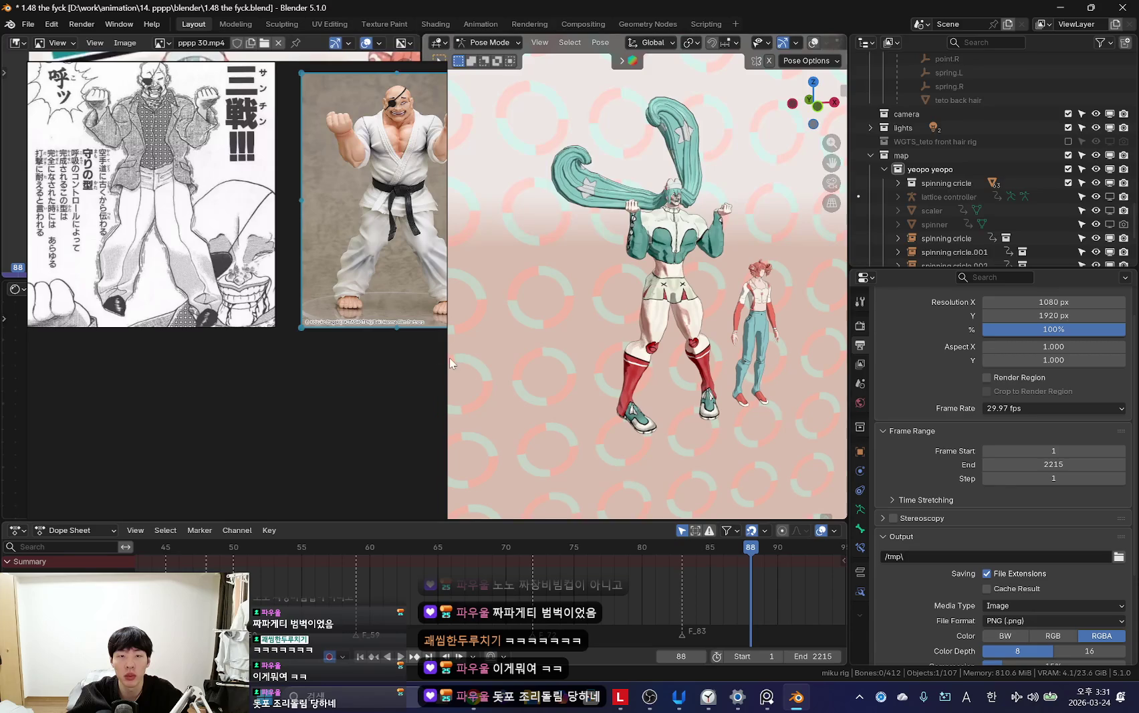
pyautogui.moveTo(422, 324); pyautogui.dragTo(386, 341, button='middle')
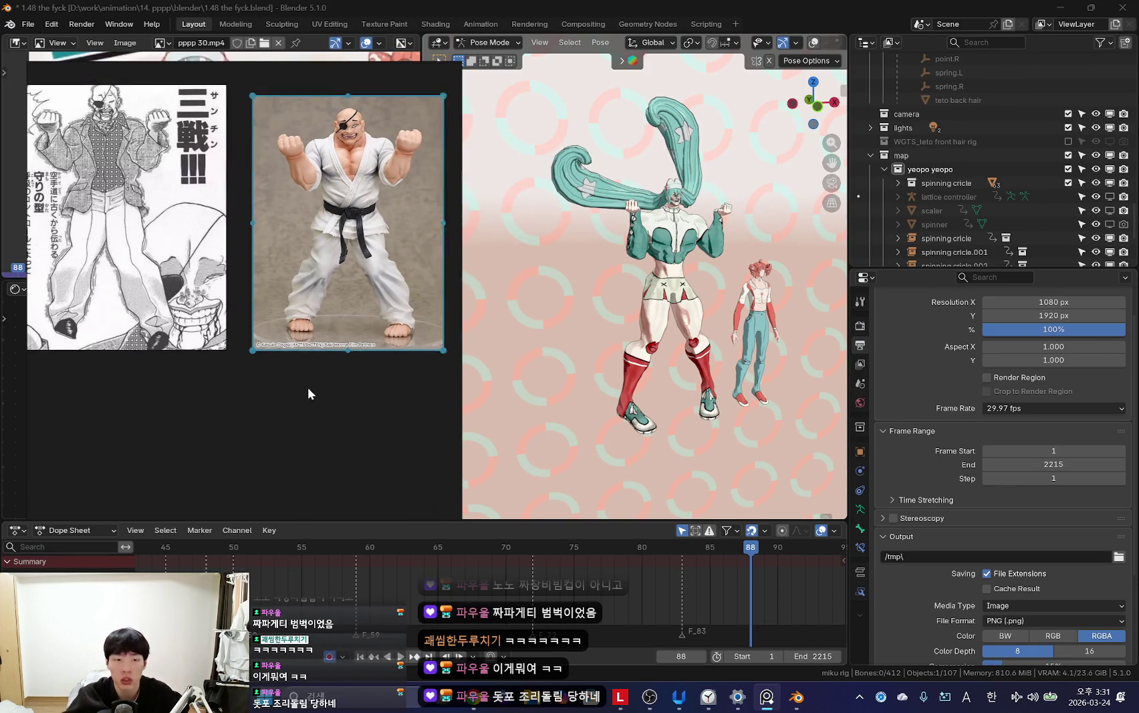
pyautogui.scroll(-2, 311, 386)
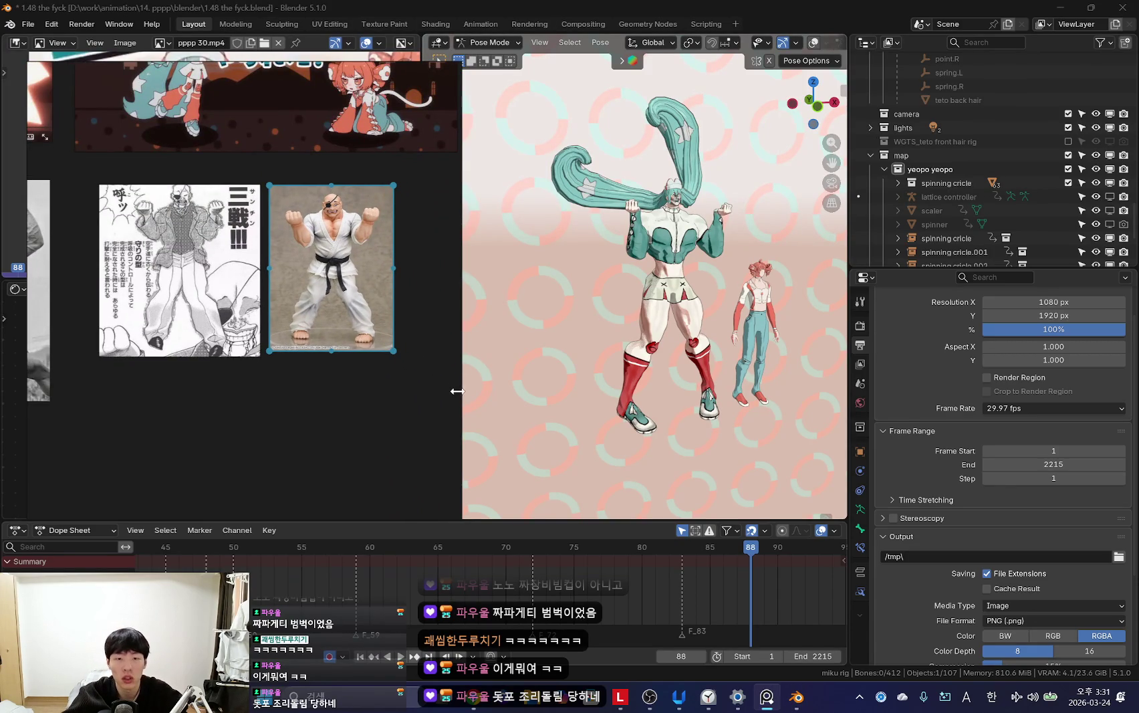
pyautogui.moveTo(461, 391); pyautogui.dragTo(438, 396)
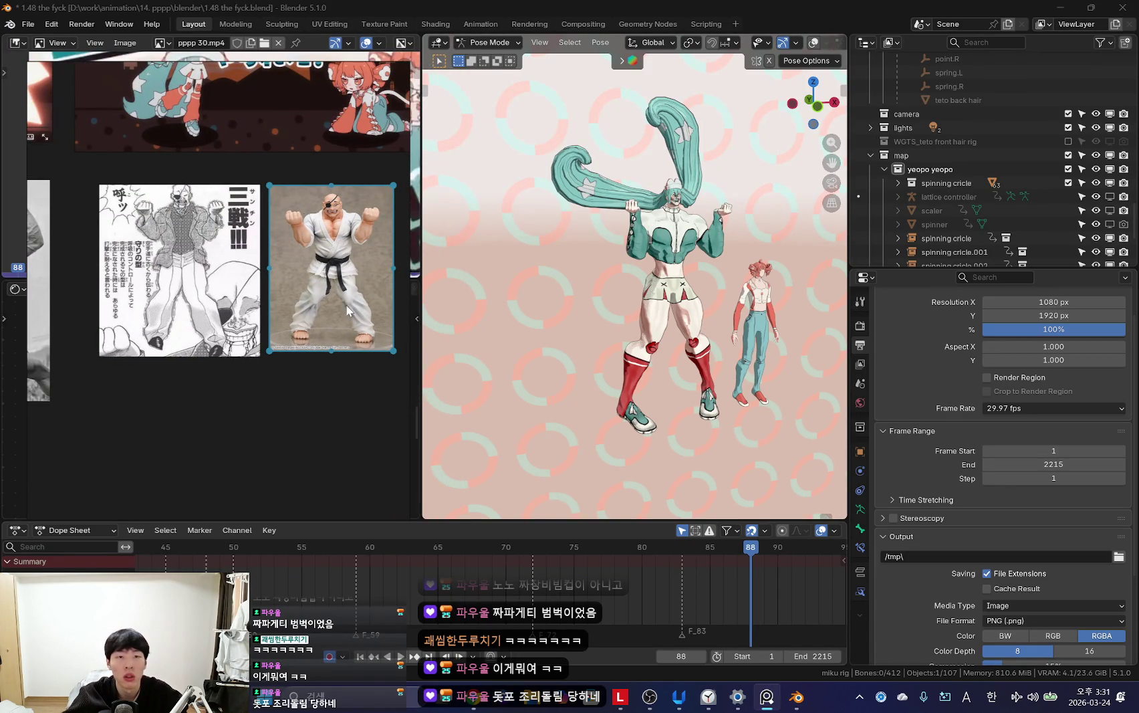
pyautogui.moveTo(216, 62); pyautogui.dragTo(216, 79)
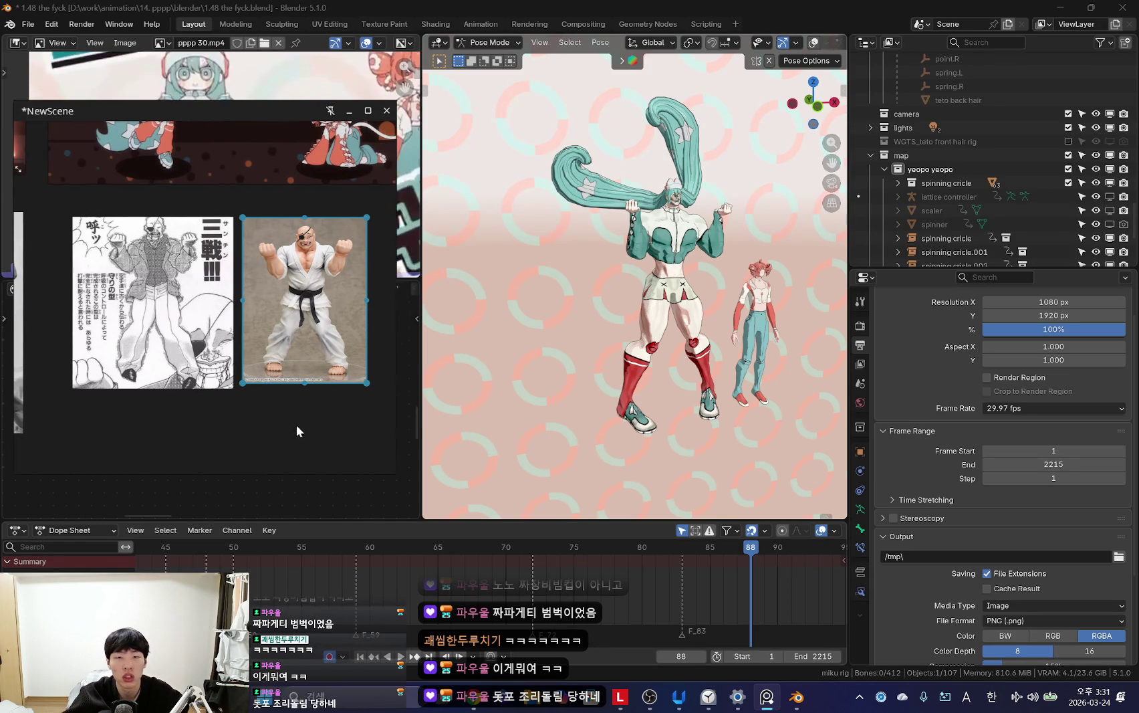
# Step: Select all rig bones, face the rig frontally, and play the animation to frame 82
pyautogui.hotkey('shift', 'alt', 'z')
pyautogui.press('a')
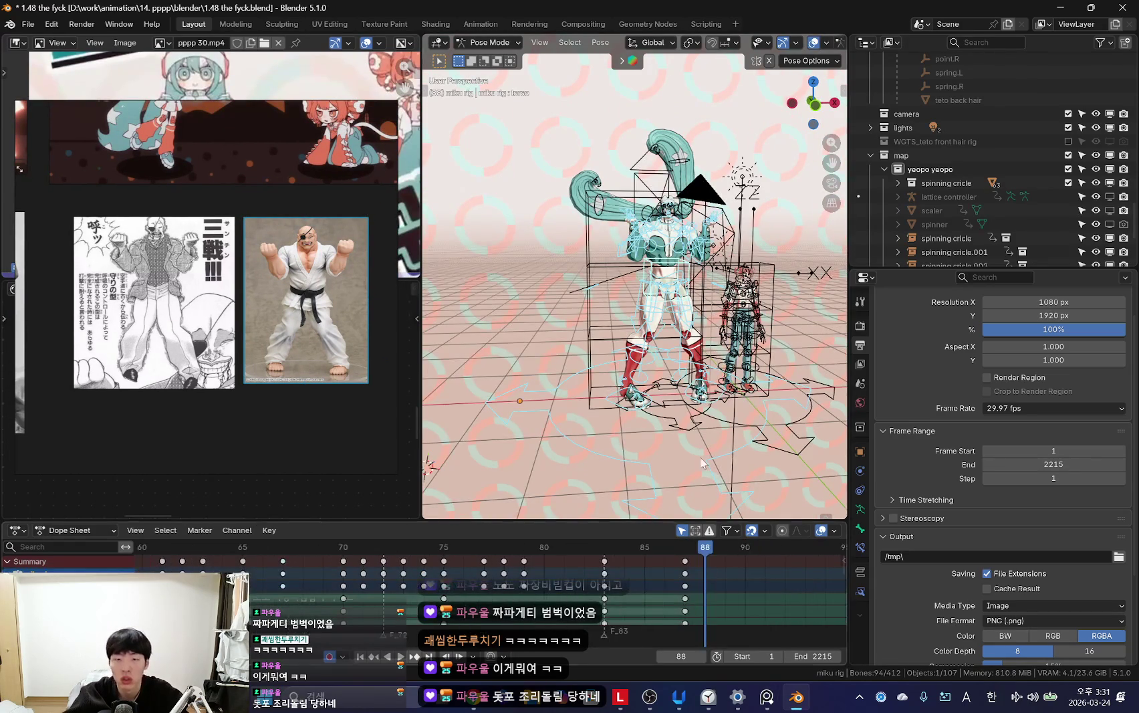
pyautogui.moveTo(695, 468); pyautogui.dragTo(662, 468, button='middle')
pyautogui.hotkey('shift', 'alt', 'z')
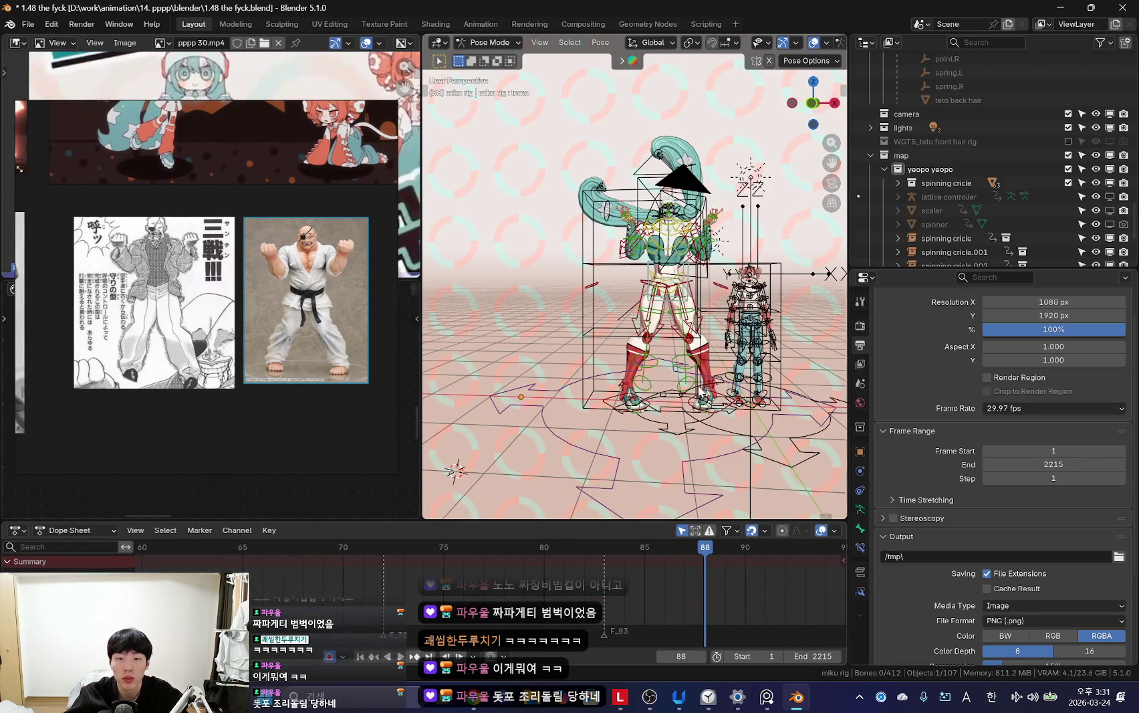
pyautogui.hotkey('shift', 'alt', 'z')
pyautogui.hotkey('shift', 'alt', 'z')
pyautogui.press('space')
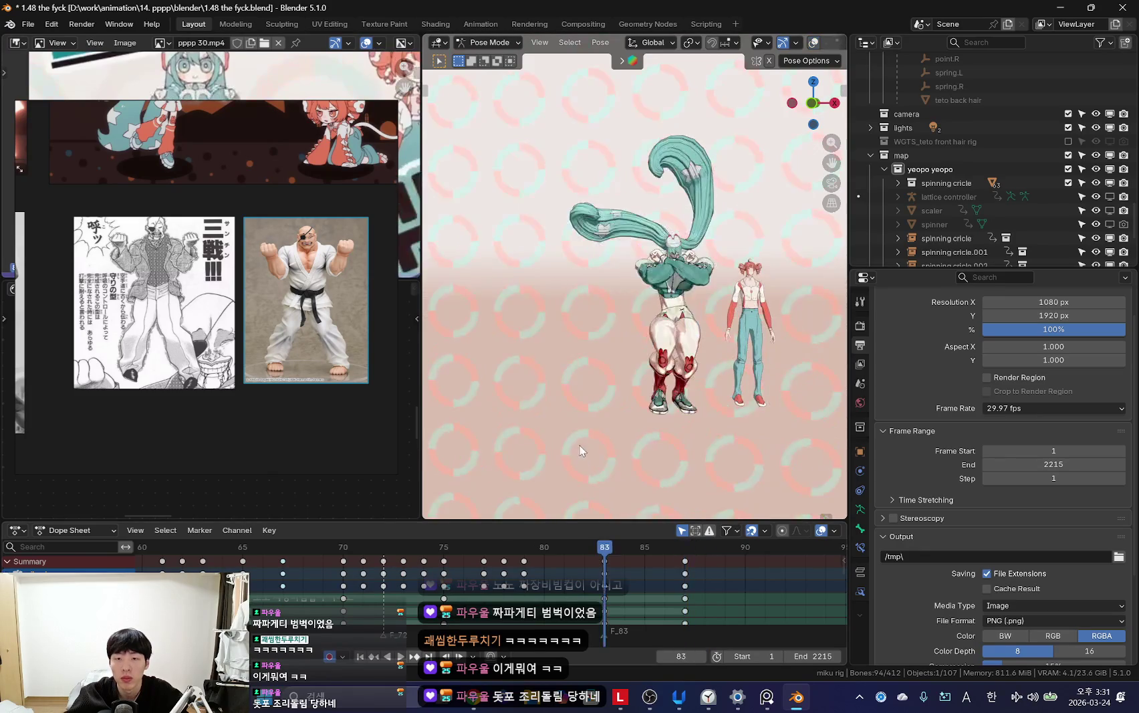
pyautogui.click(597, 560)
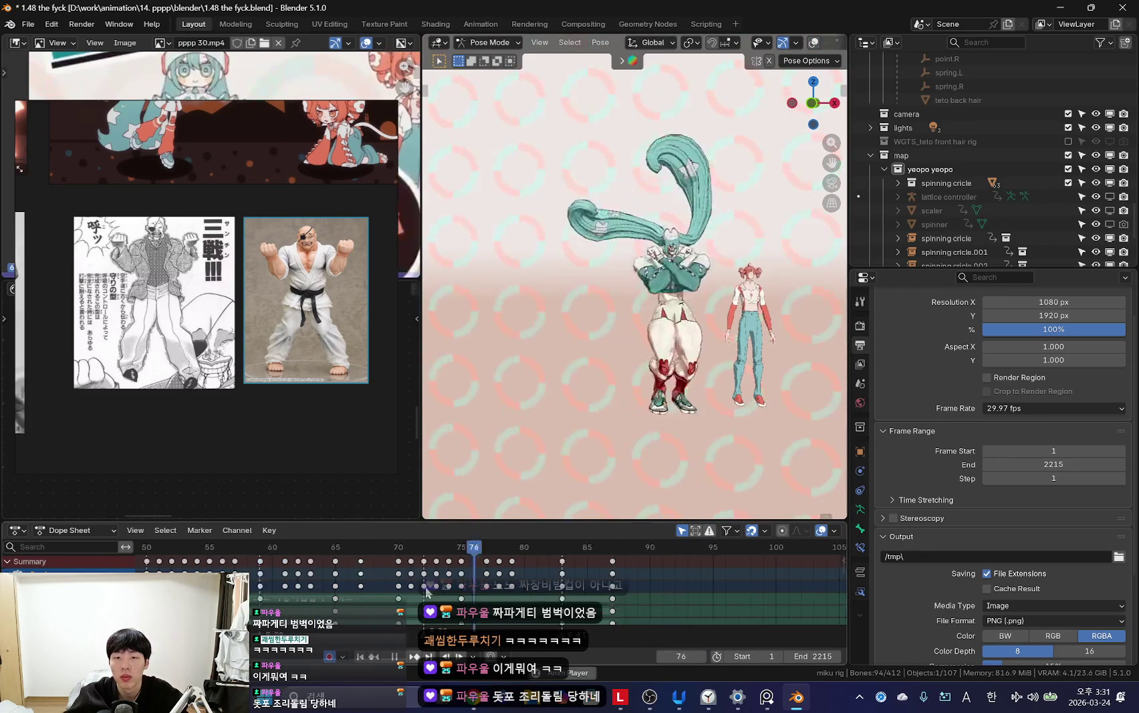
# Step: Scrub to frame 87 and zoom in on the open-hands keyframe
pyautogui.scroll(-3, 588, 575)
pyautogui.moveTo(597, 560); pyautogui.dragTo(570, 596)
pyautogui.scroll(4, 695, 418)
pyautogui.scroll(-3, 610, 340)
pyautogui.scroll(1, 610, 339)
pyautogui.scroll(1, 601, 345)
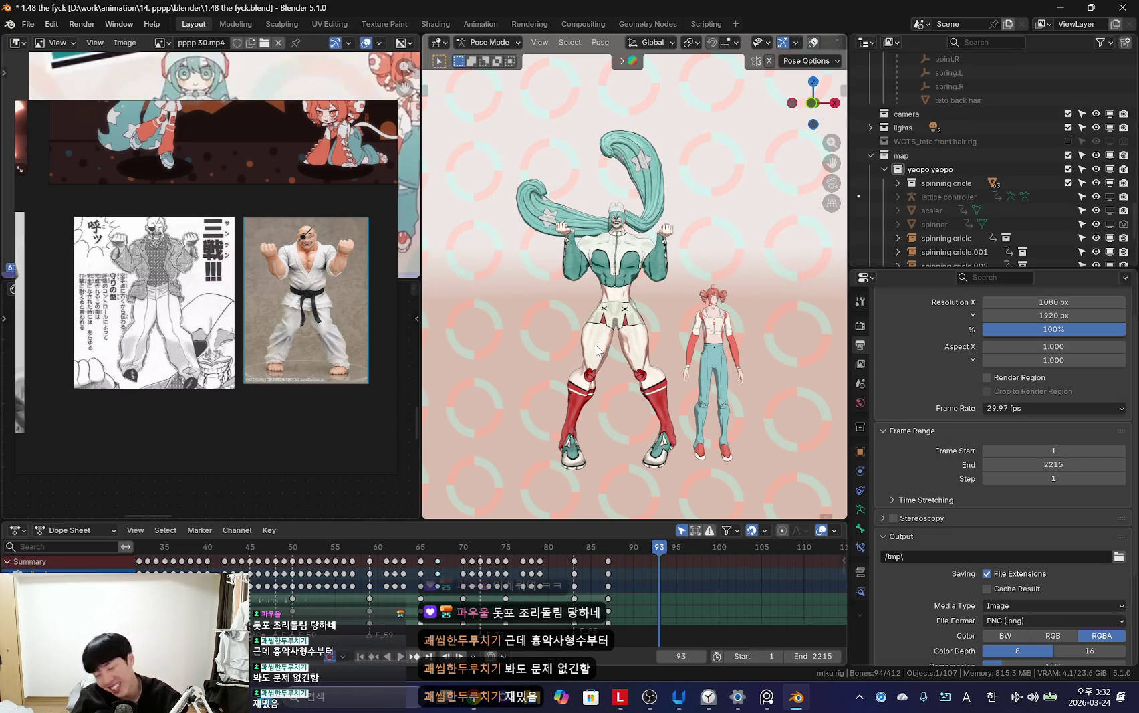
pyautogui.press('Down')
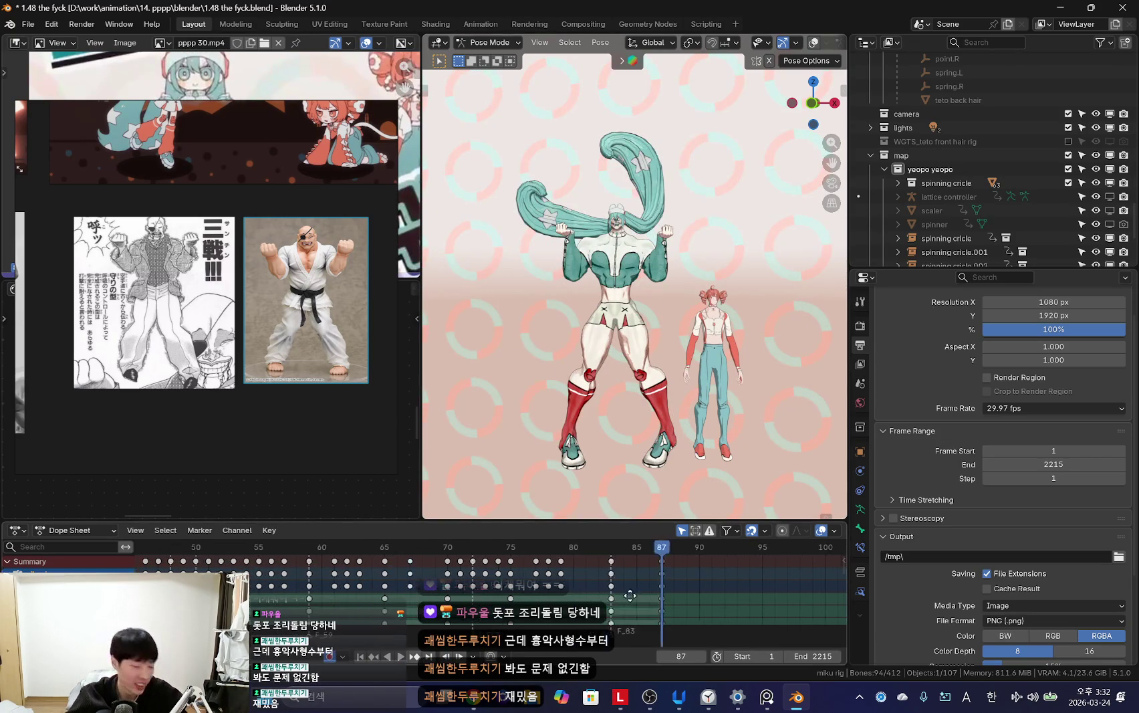
pyautogui.scroll(3, 611, 321)
# Step: Select a single bone and step between the keyframes at frames 75, 83 and 87
pyautogui.click(610, 321)
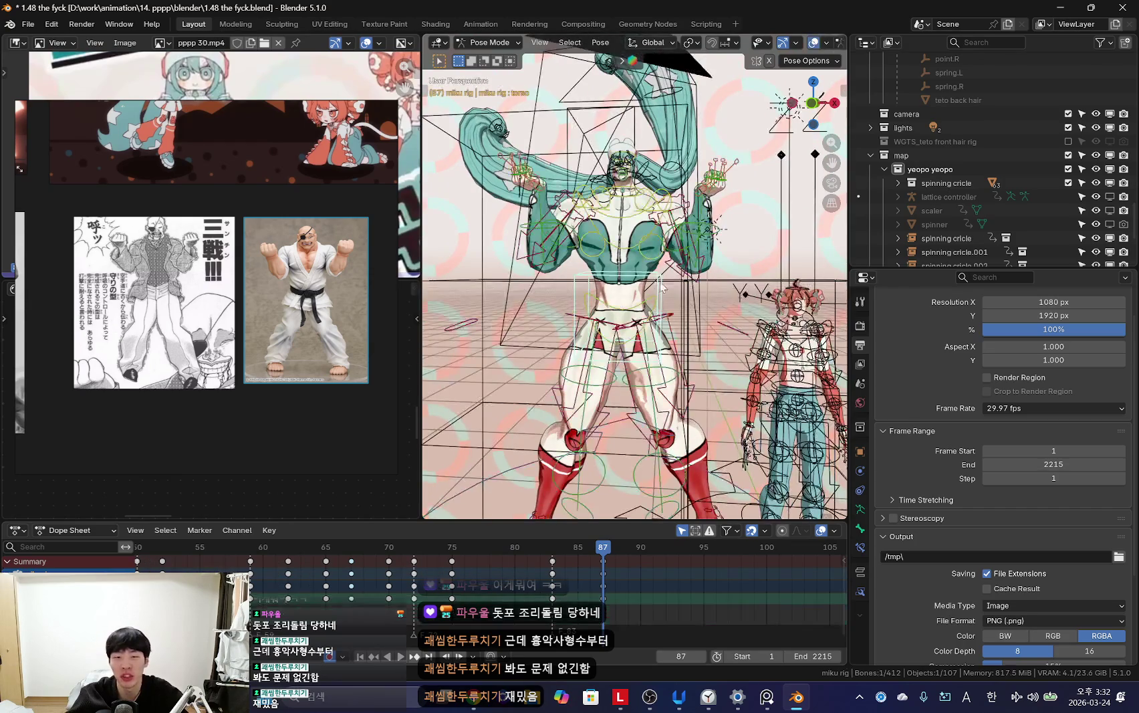
pyautogui.press('Down')
pyautogui.scroll(-3, 611, 321)
pyautogui.press('Up')
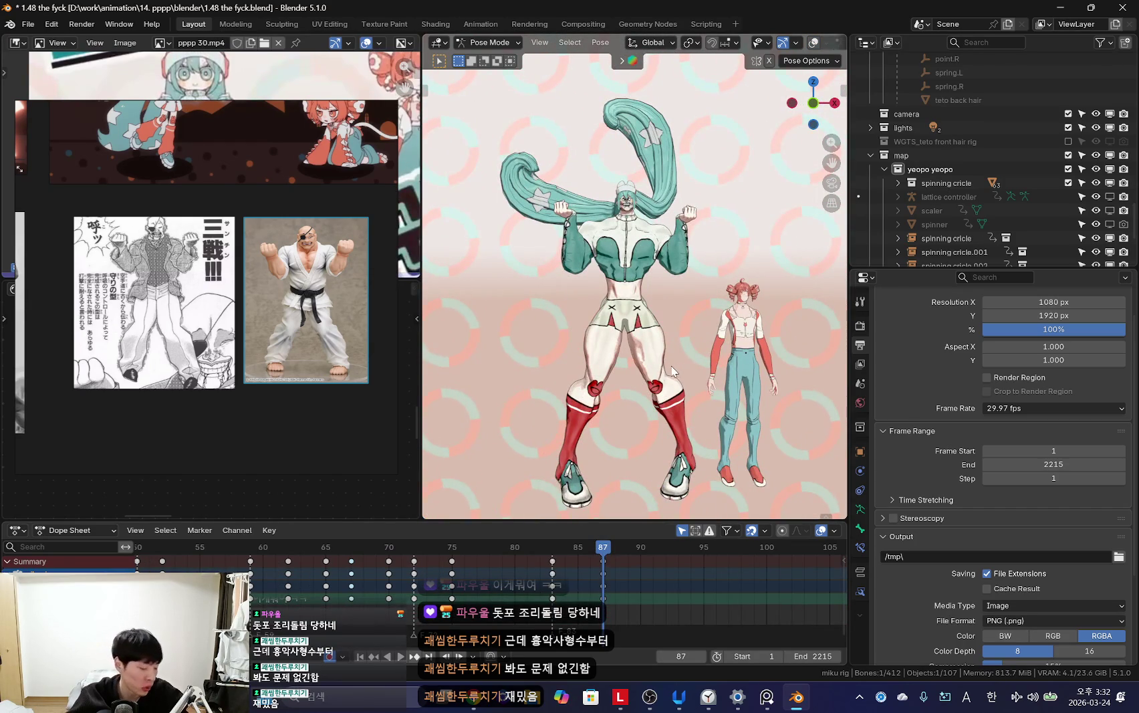
pyautogui.press('Down')
pyautogui.press('Up')
pyautogui.scroll(3, 605, 579)
pyautogui.press('Down')
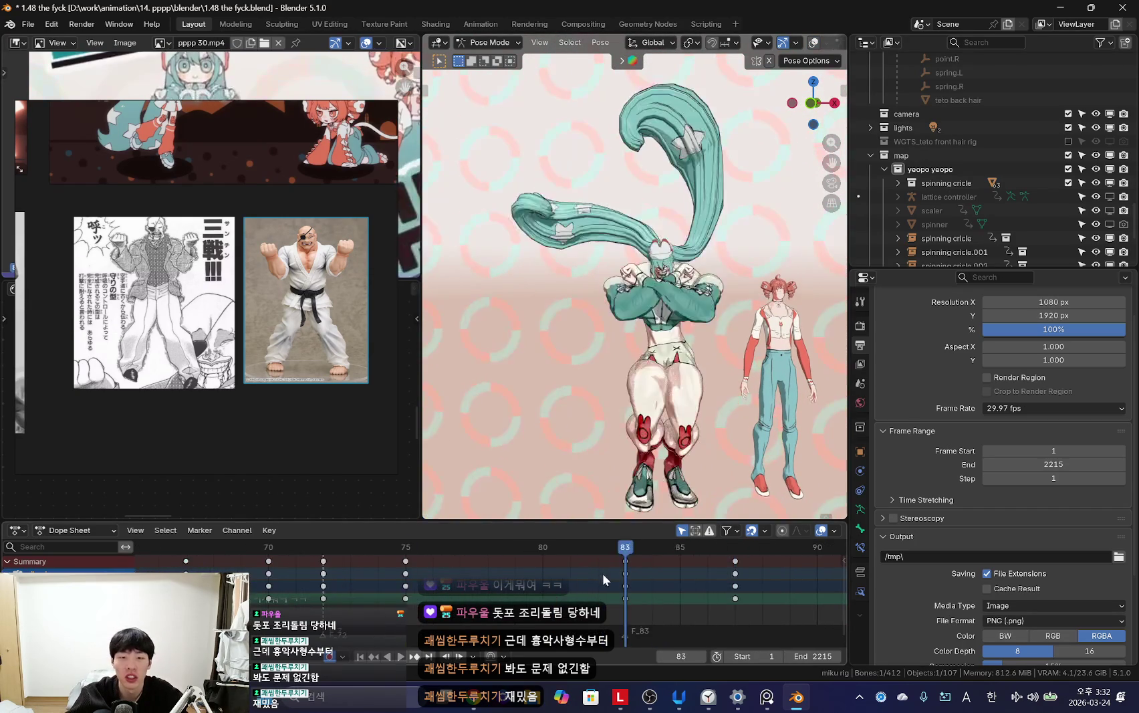
pyautogui.press('Down')
pyautogui.press('Down')
pyautogui.press('Down')
pyautogui.press('Up')
pyautogui.press('Up')
# Step: Compare the pose around frame 75 with the karate figure reference, then return to frame 87
pyautogui.hotkey('shift', 'alt', 'z')
pyautogui.hotkey('shift', 'alt', 'z')
pyautogui.hotkey('shift', 'alt', 'z')
pyautogui.hotkey('shift', 'alt', 'z')
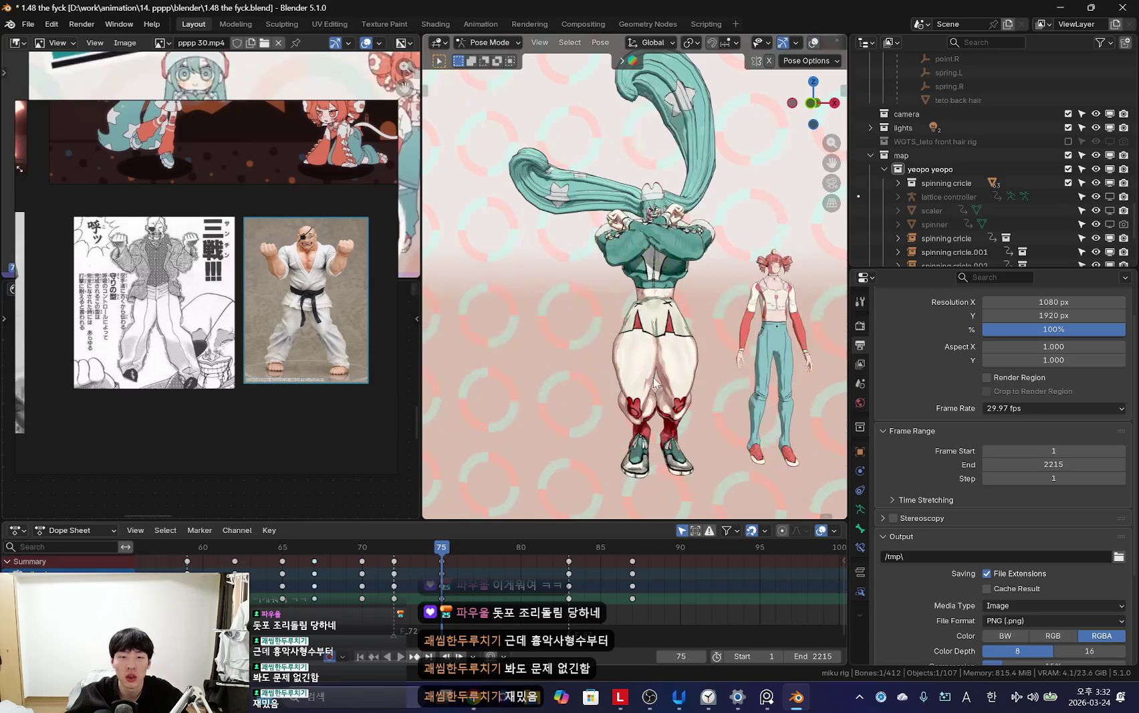
pyautogui.click(295, 367)
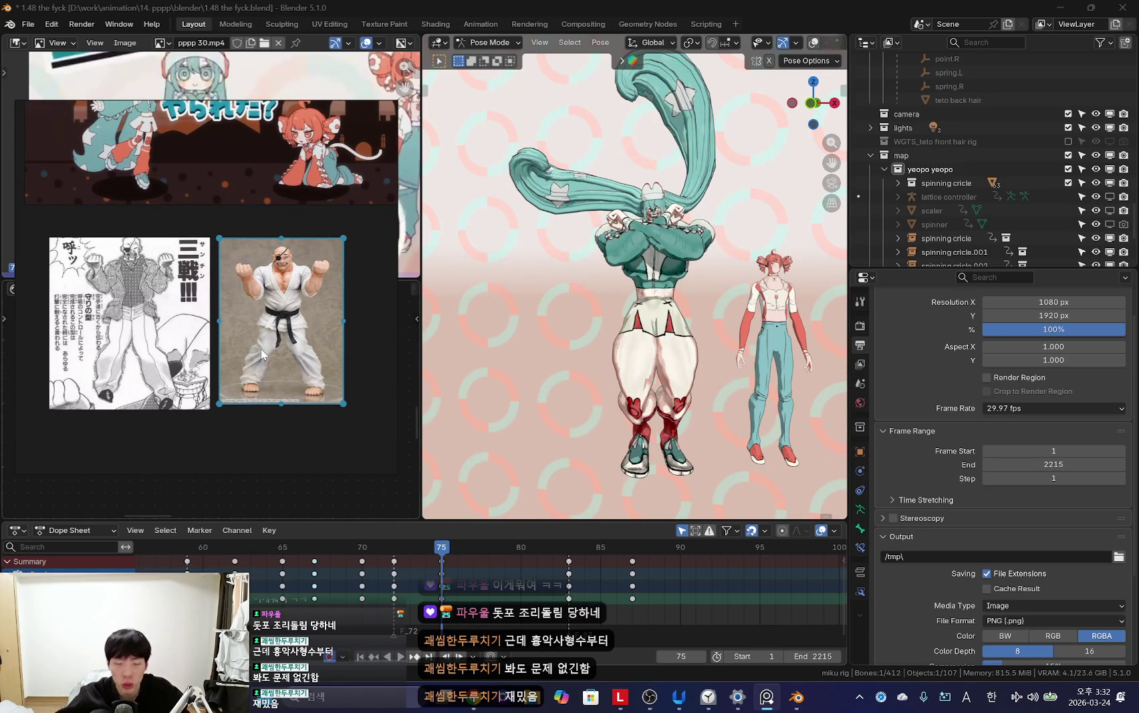
pyautogui.moveTo(524, 548)
pyautogui.mouseDown()
pyautogui.moveTo(313, 548)
pyautogui.moveTo(441, 548)
pyautogui.mouseUp()
pyautogui.scroll(-3, 664, 339)
pyautogui.scroll(3, 603, 555)
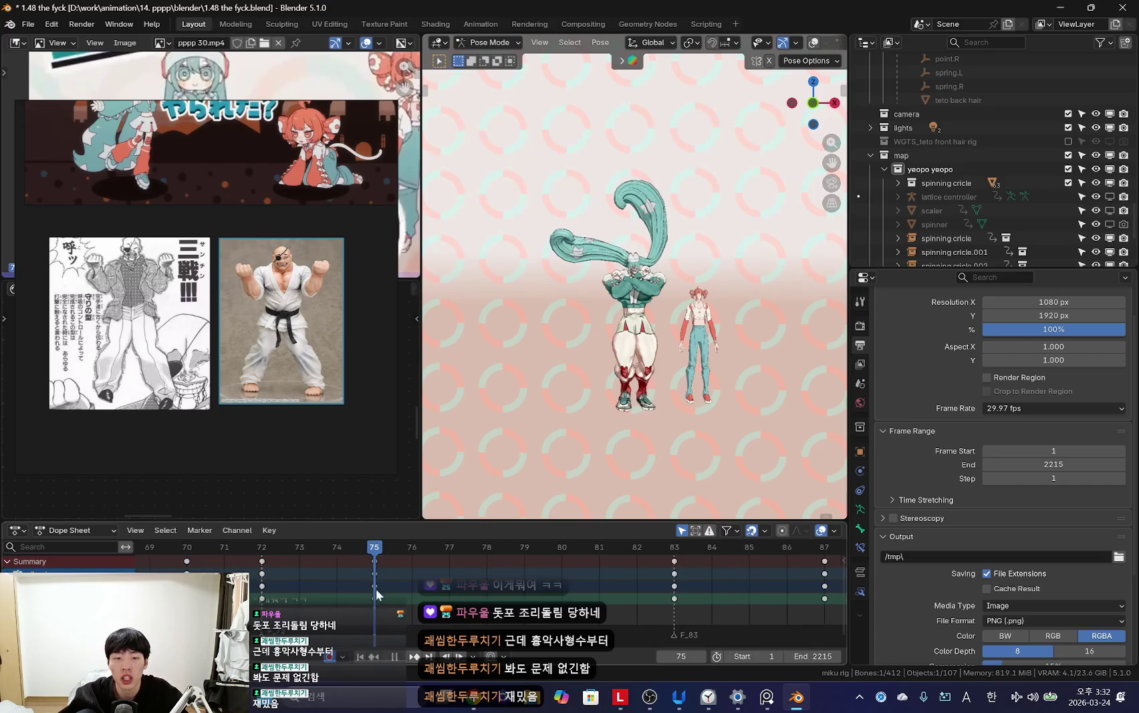
pyautogui.press('space')
pyautogui.press('Up')
pyautogui.press('Up')
pyautogui.scroll(3, 735, 366)
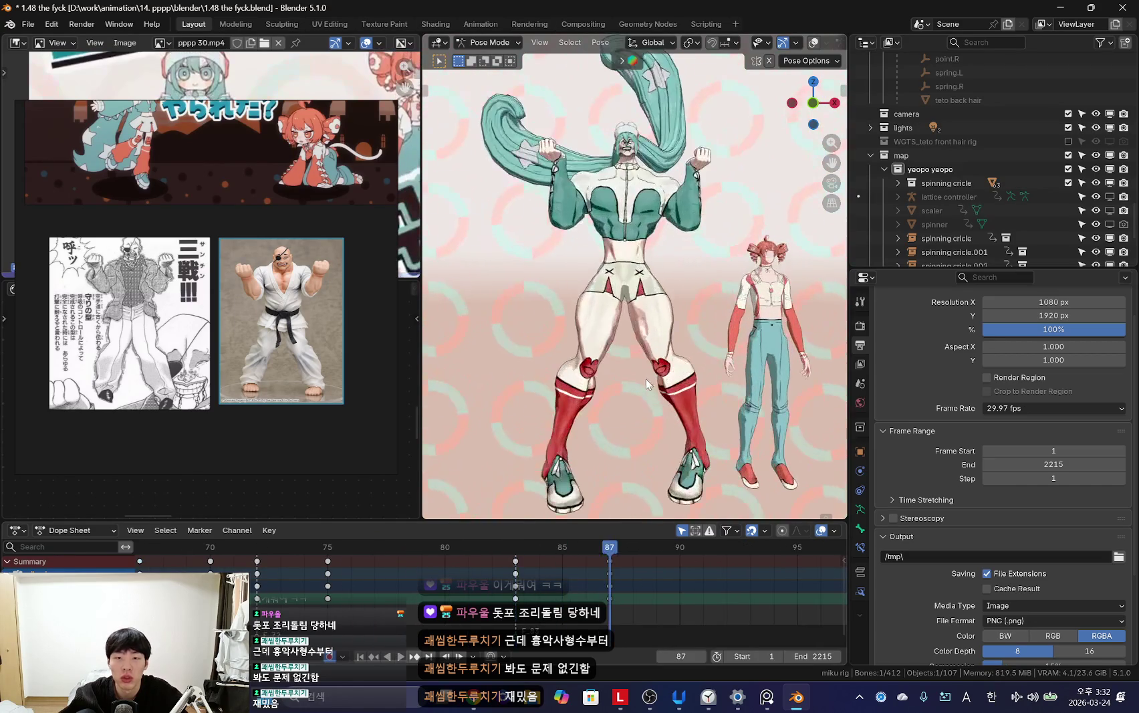
# Step: Rotate the chosen bone slightly at frame 87 and preview the opening motion in a loop
pyautogui.press('r')
pyautogui.click(636, 390)
pyautogui.press('Down')
pyautogui.moveTo(636, 407)
pyautogui.mouseDown(button='middle')
pyautogui.moveTo(681, 365)
pyautogui.moveTo(511, 456)
pyautogui.mouseUp(button='middle')
pyautogui.press('space')
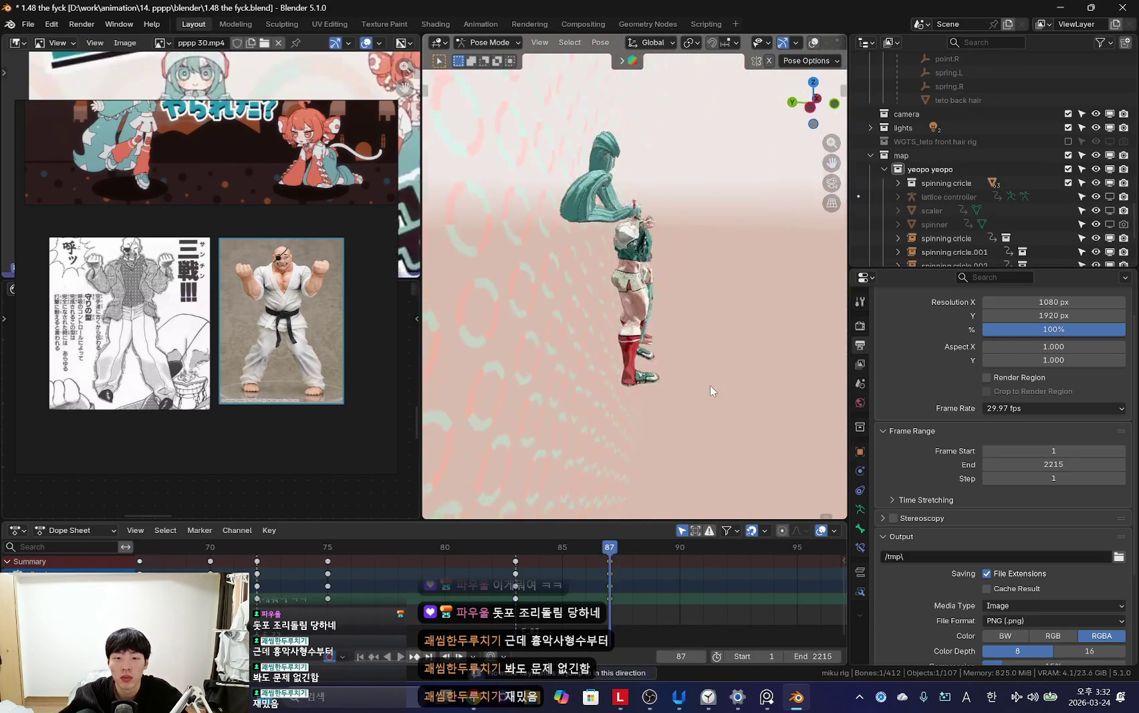
pyautogui.press('space')
pyautogui.scroll(-3, 615, 440)
# Step: Reselect all rig bones and switch to the front camera view with overlays hidden
pyautogui.hotkey('shift', 'alt', 'z')
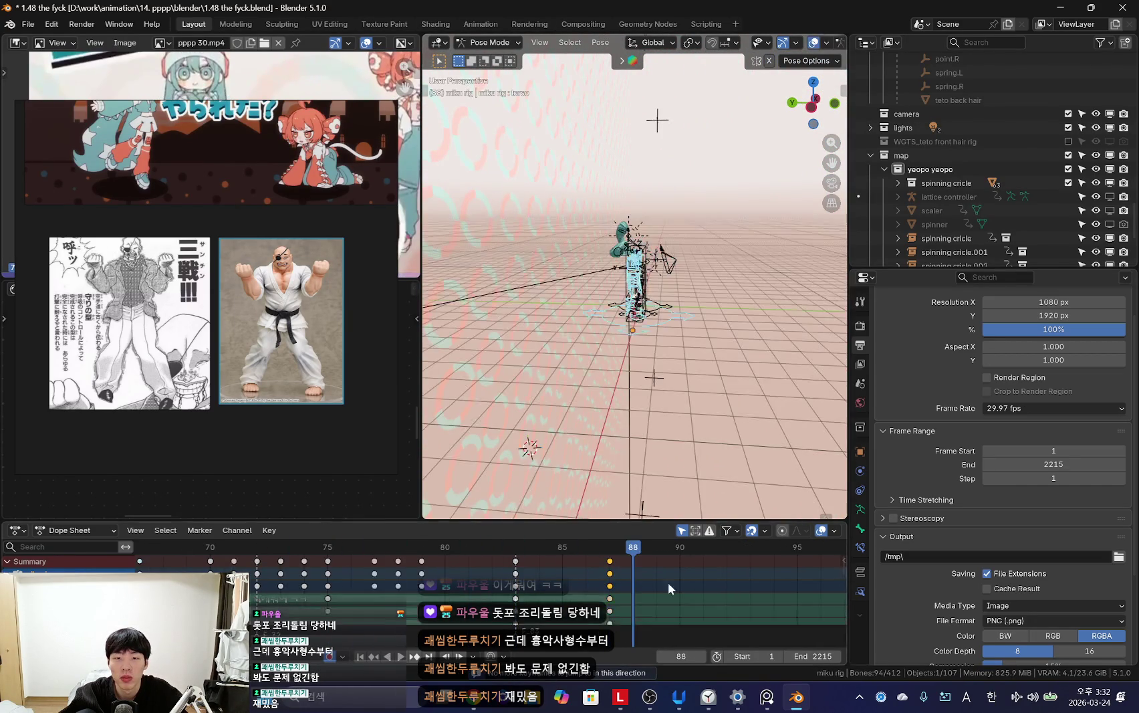
pyautogui.click(669, 327)
pyautogui.press('n')
pyautogui.press('a')
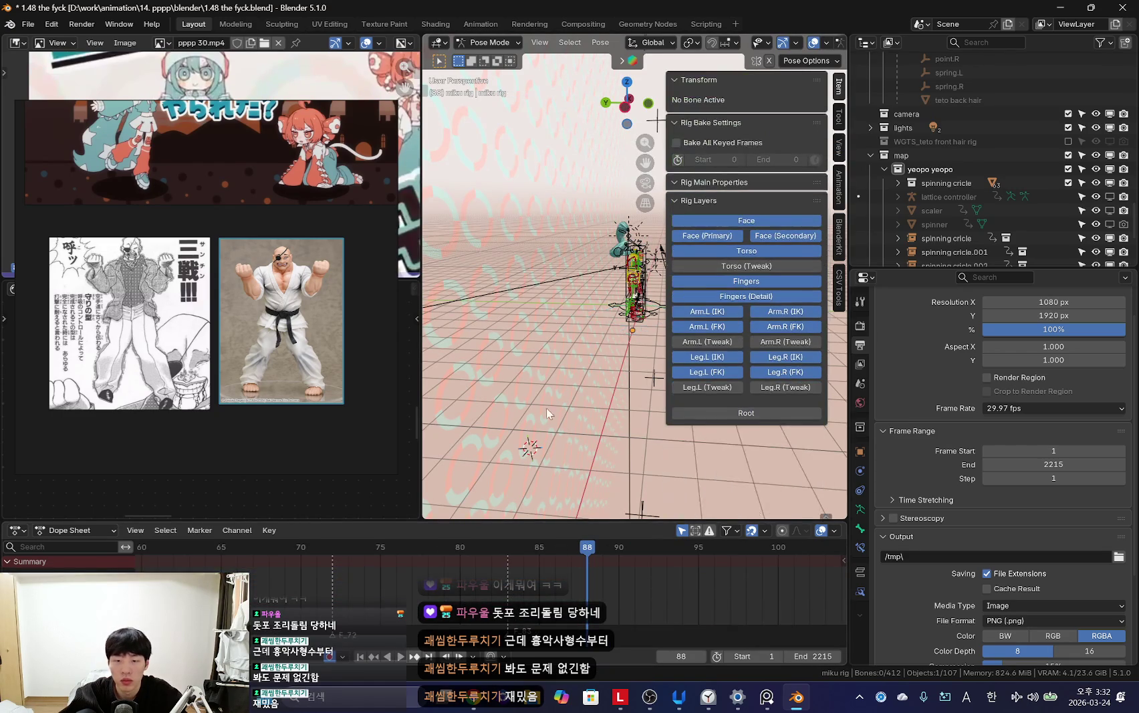
pyautogui.moveTo(572, 428); pyautogui.dragTo(539, 363, button='middle')
pyautogui.press('n')
pyautogui.scroll(2, 595, 566)
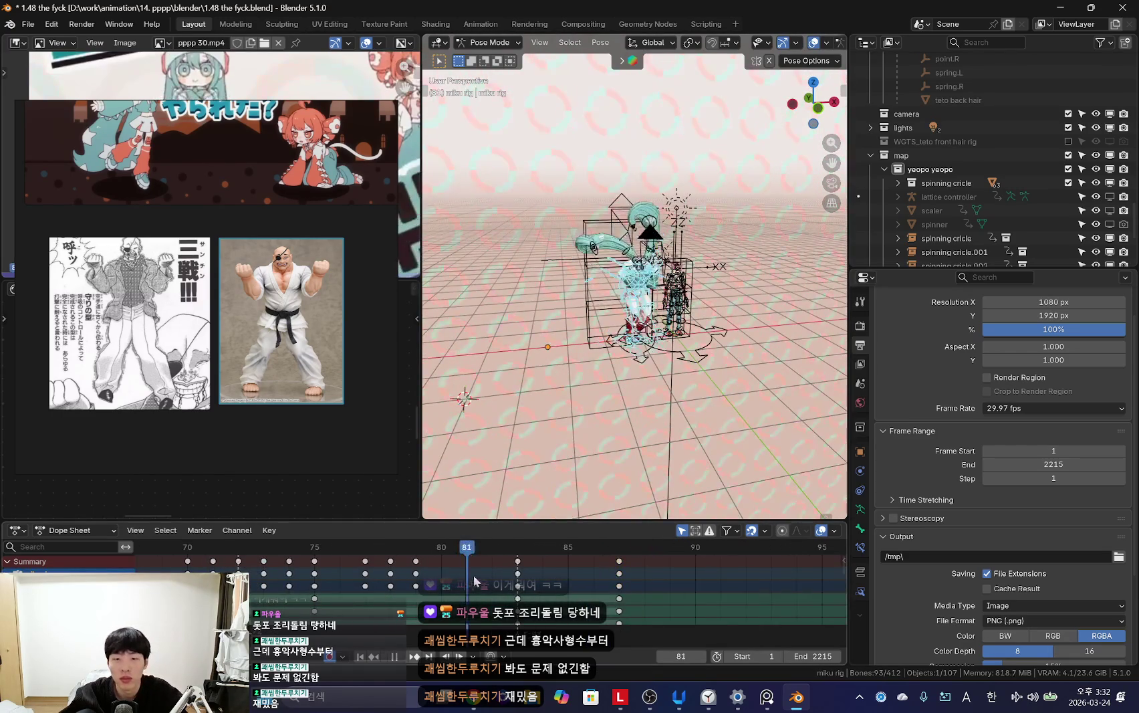
pyautogui.hotkey('shift', 'alt', 'z')
pyautogui.press('KP_0')
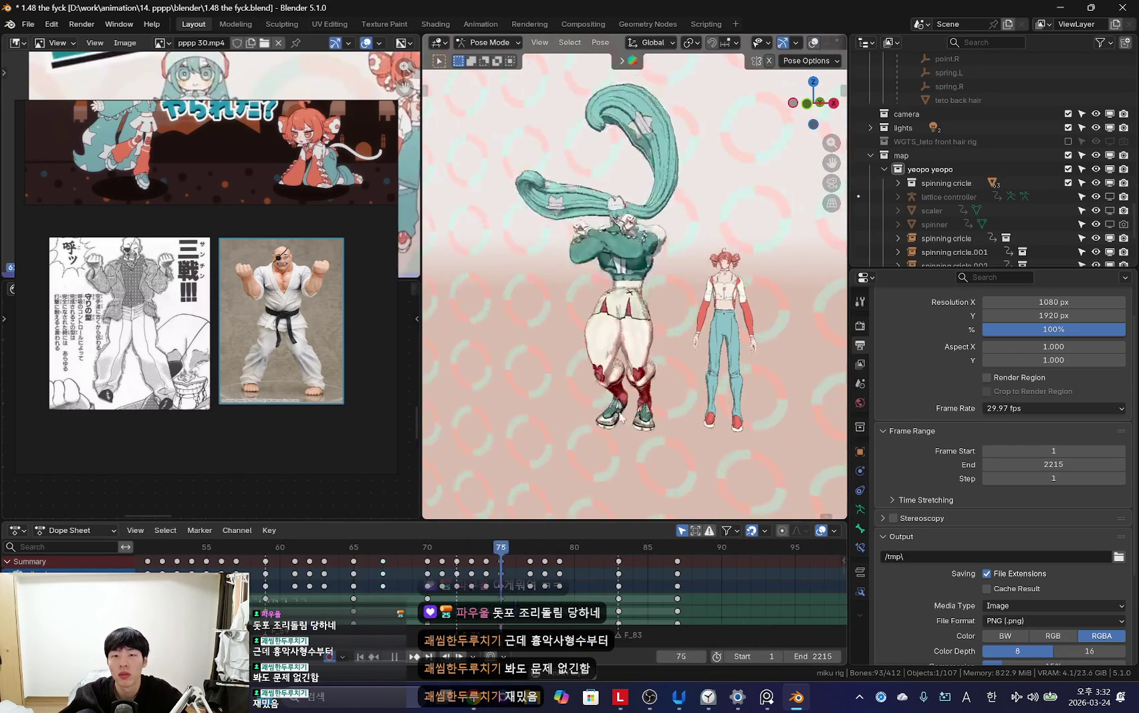
# Step: Orbit around the characters and play the animation, stopping on the frame-83 pose
pyautogui.keyDown('alt'); pyautogui.scroll(-8, 519, 437); pyautogui.keyUp('alt')
pyautogui.keyDown('ctrl'); pyautogui.scroll(2, 327, 587); pyautogui.keyUp('ctrl')
pyautogui.keyDown('alt'); pyautogui.scroll(8, 549, 429); pyautogui.keyUp('alt')
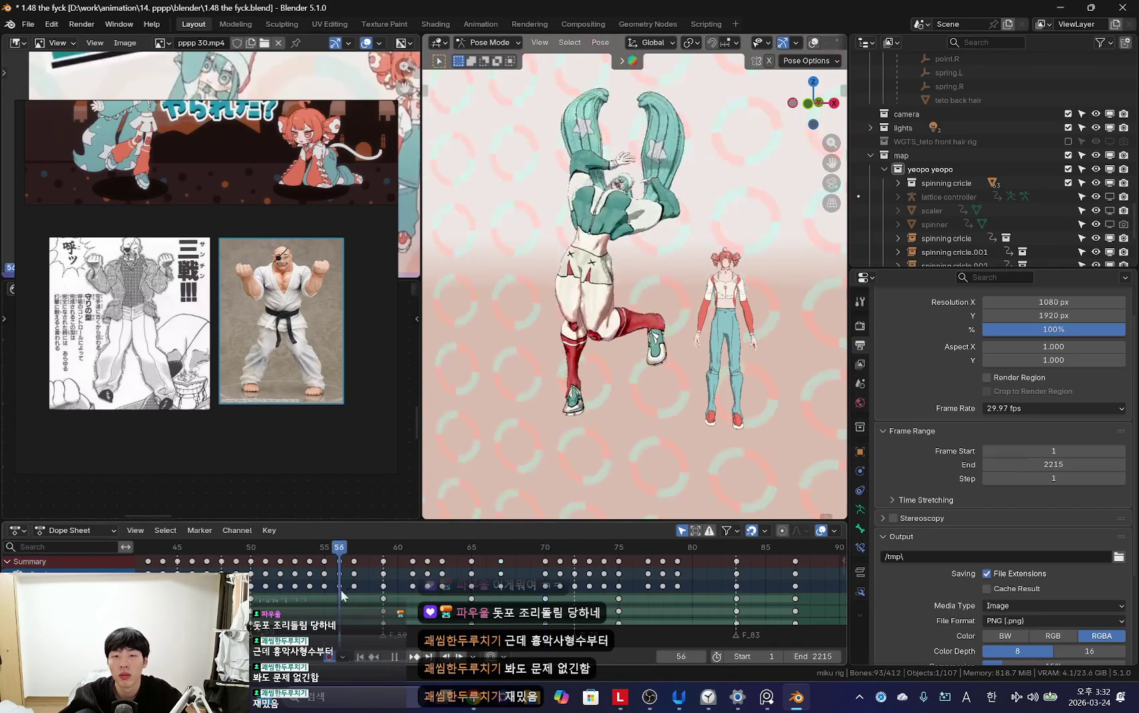
pyautogui.moveTo(549, 430)
pyautogui.mouseDown(button='middle')
pyautogui.moveTo(675, 424)
pyautogui.moveTo(459, 430)
pyautogui.moveTo(584, 440)
pyautogui.mouseUp(button='middle')
pyautogui.press('space')
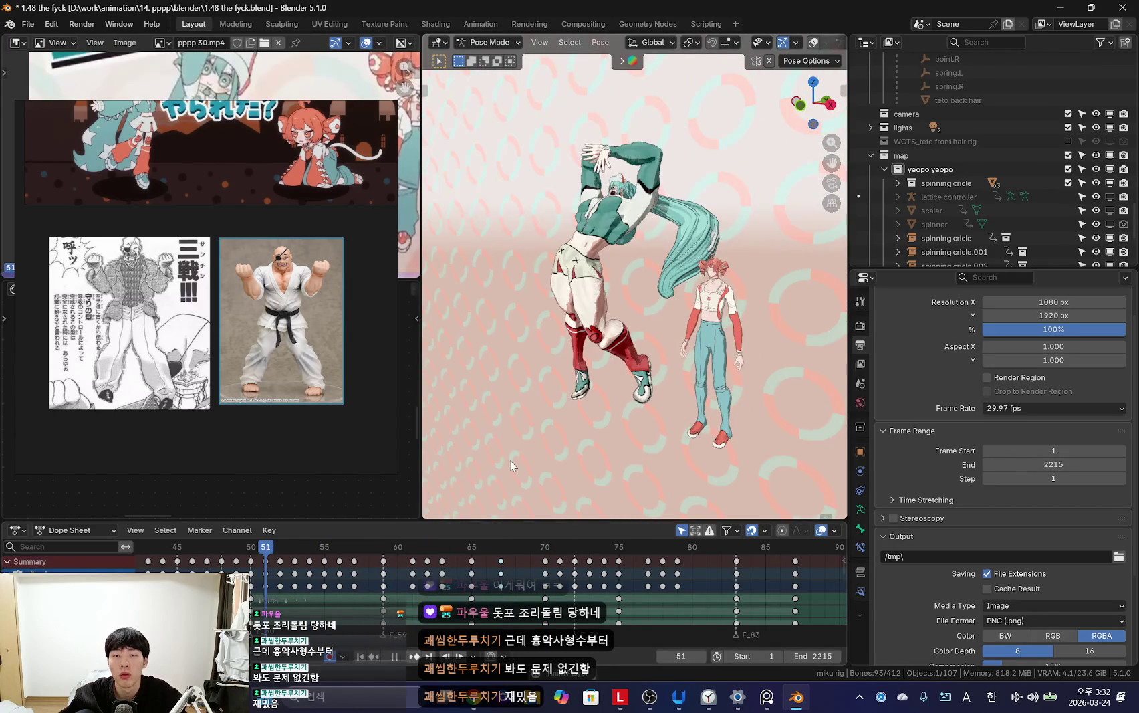
pyautogui.press('space')
# Step: Play the animation backwards to review the arms opening, stopping at frame 85
pyautogui.keyDown('alt'); pyautogui.scroll(12, 574, 346); pyautogui.keyUp('alt')
pyautogui.keyDown('alt'); pyautogui.scroll(-2, 574, 347); pyautogui.keyUp('alt')
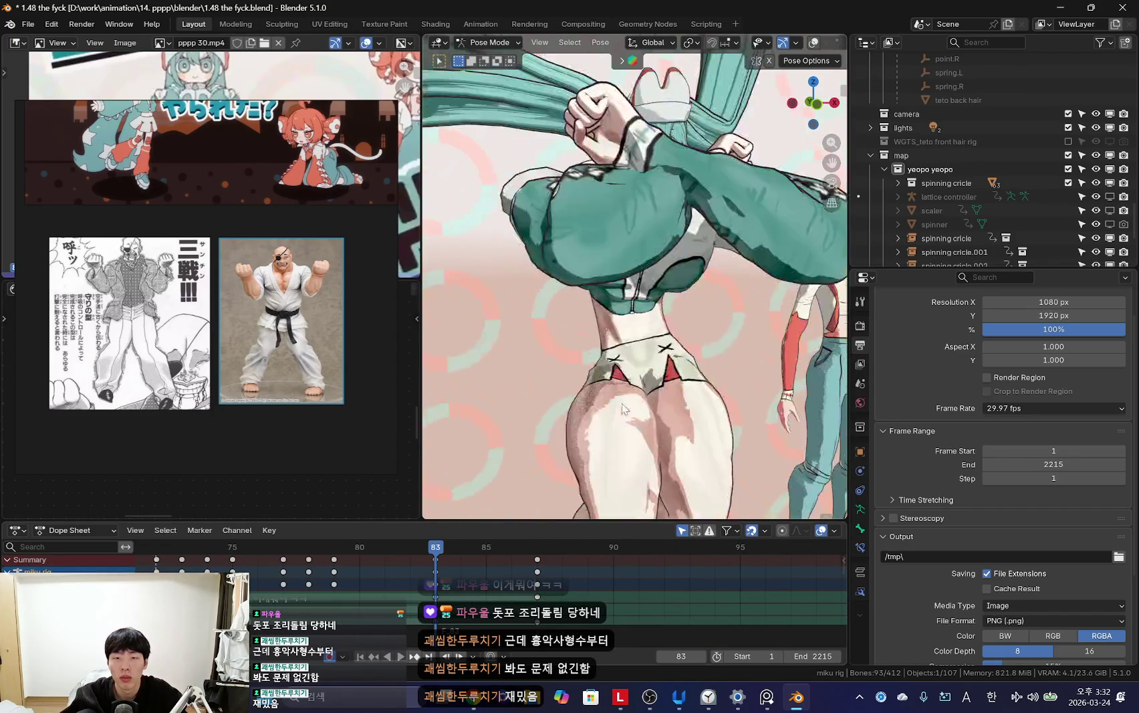
pyautogui.keyDown('alt'); pyautogui.scroll(-2, 608, 402); pyautogui.keyUp('alt')
pyautogui.hotkey('ctrl', 'shift', 'space')
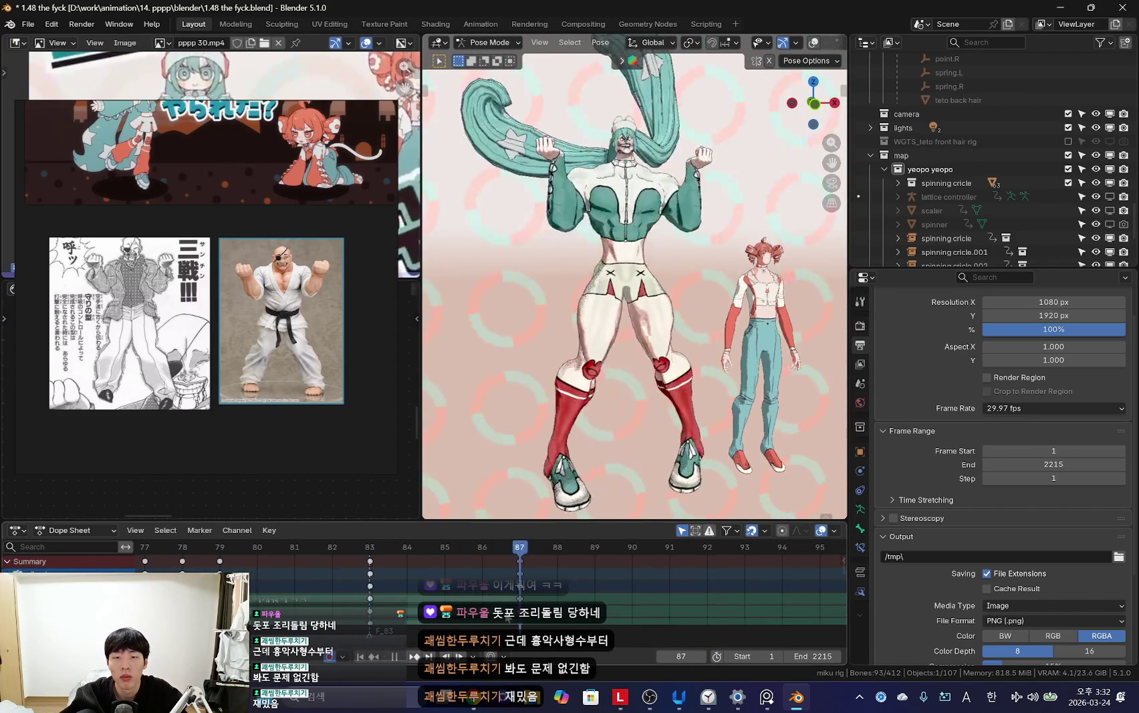
pyautogui.press('Escape')
pyautogui.hotkey('ctrl', 'shift', 'space')
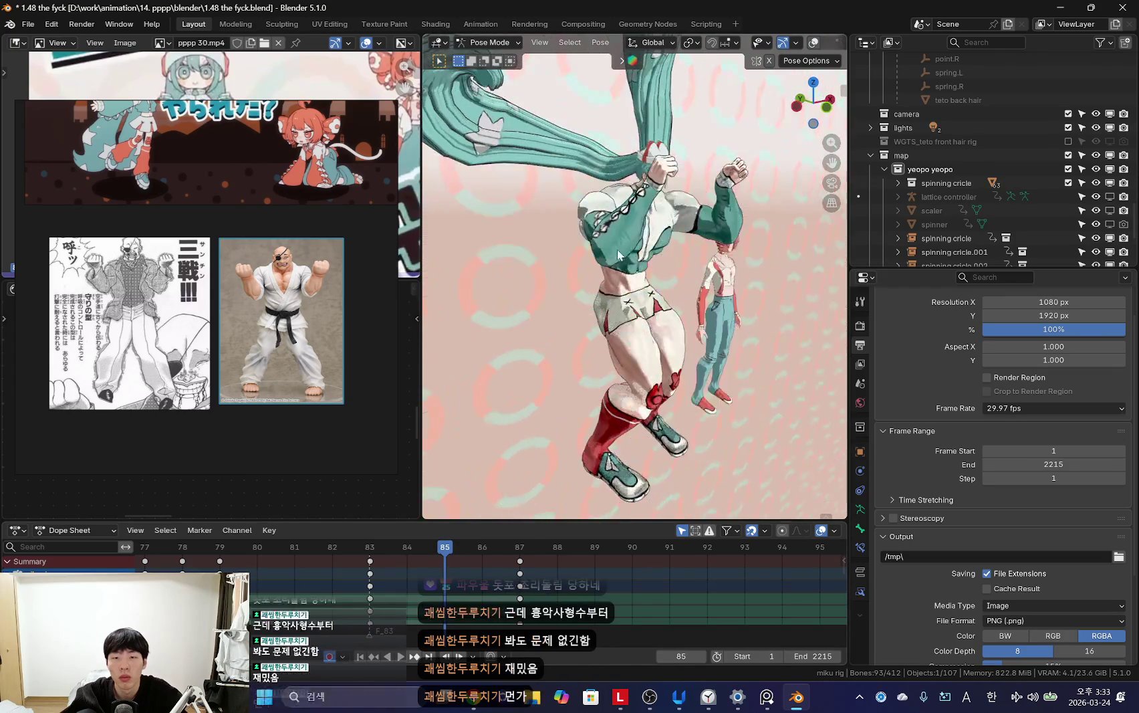
pyautogui.press('space')
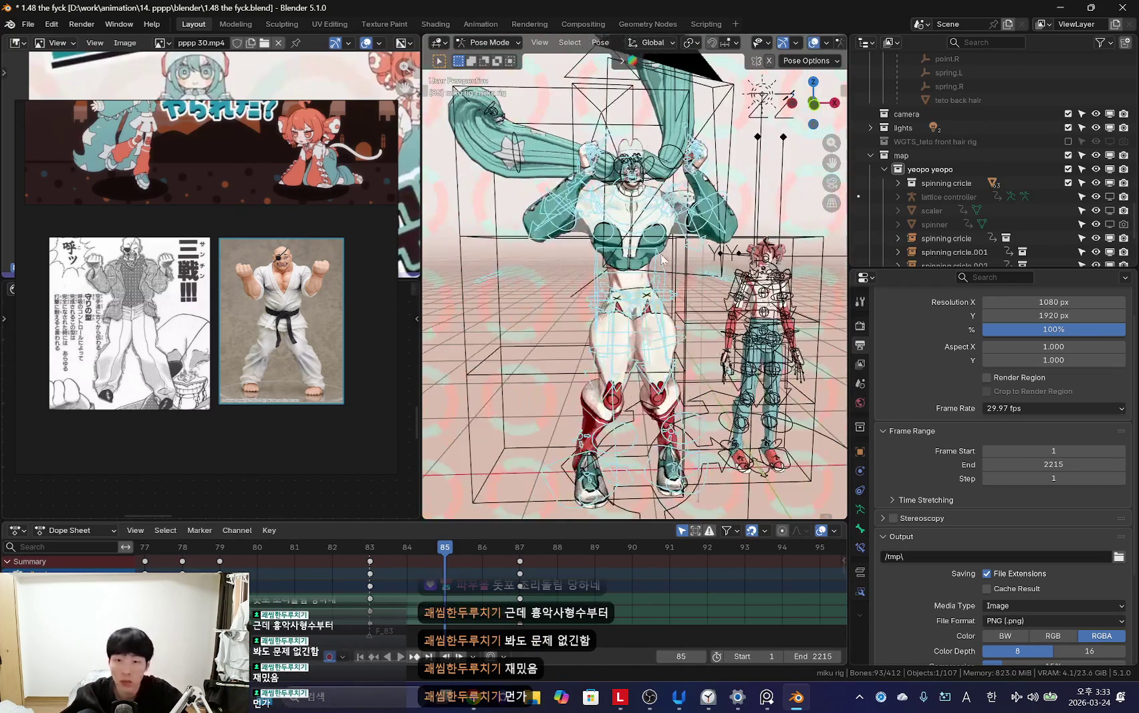
# Step: Check the frame-87 pose from a side view, then return to the front camera view
pyautogui.moveTo(699, 282)
pyautogui.mouseDown(button='middle')
pyautogui.moveTo(783, 267)
pyautogui.moveTo(701, 396)
pyautogui.mouseUp(button='middle')
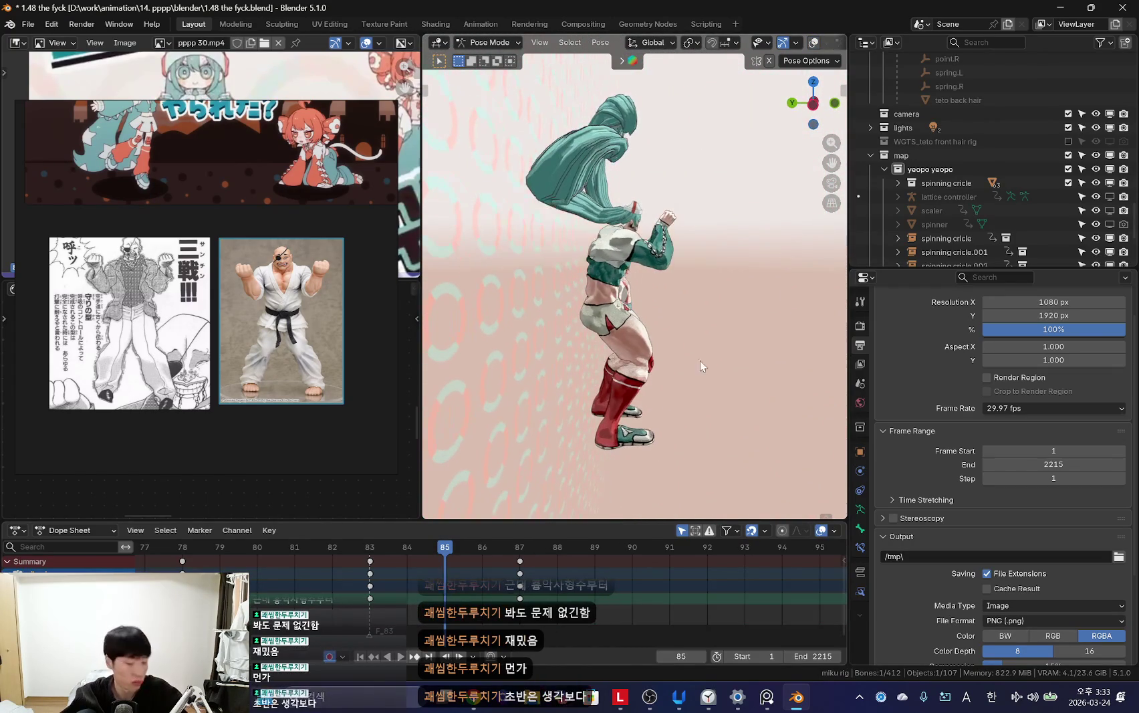
pyautogui.press('Up')
pyautogui.hotkey('shift', 'alt', 'z')
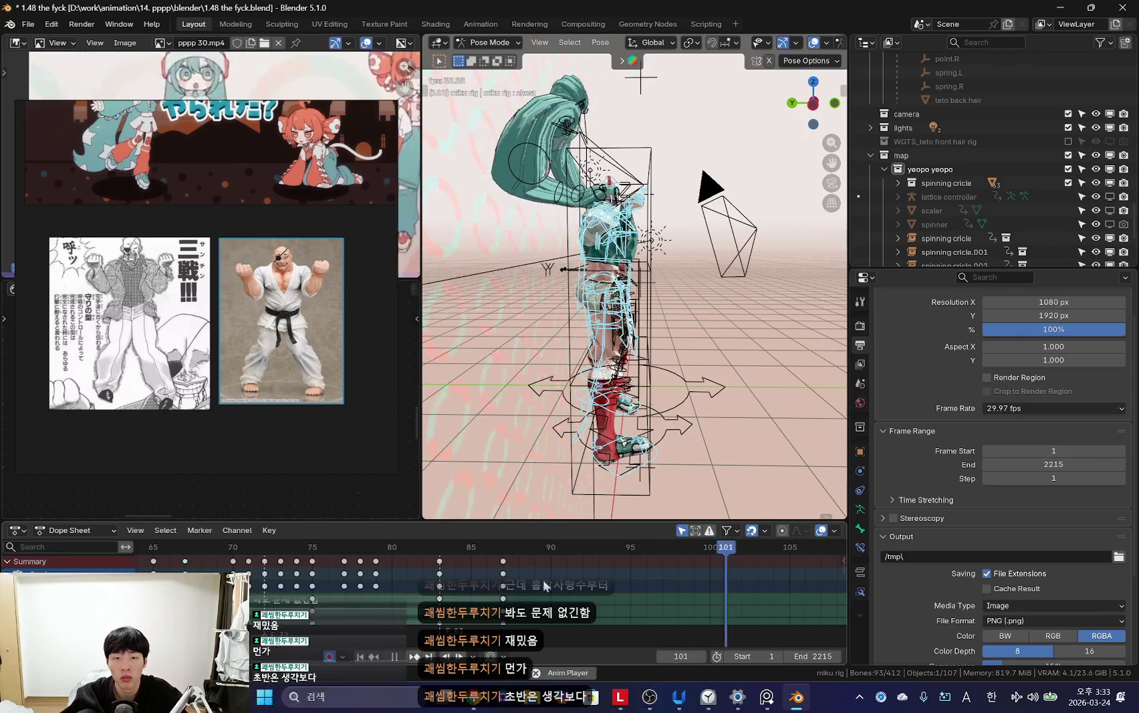
pyautogui.press('Escape')
pyautogui.hotkey('shift', 'alt', 'z')
pyautogui.press('KP_0')
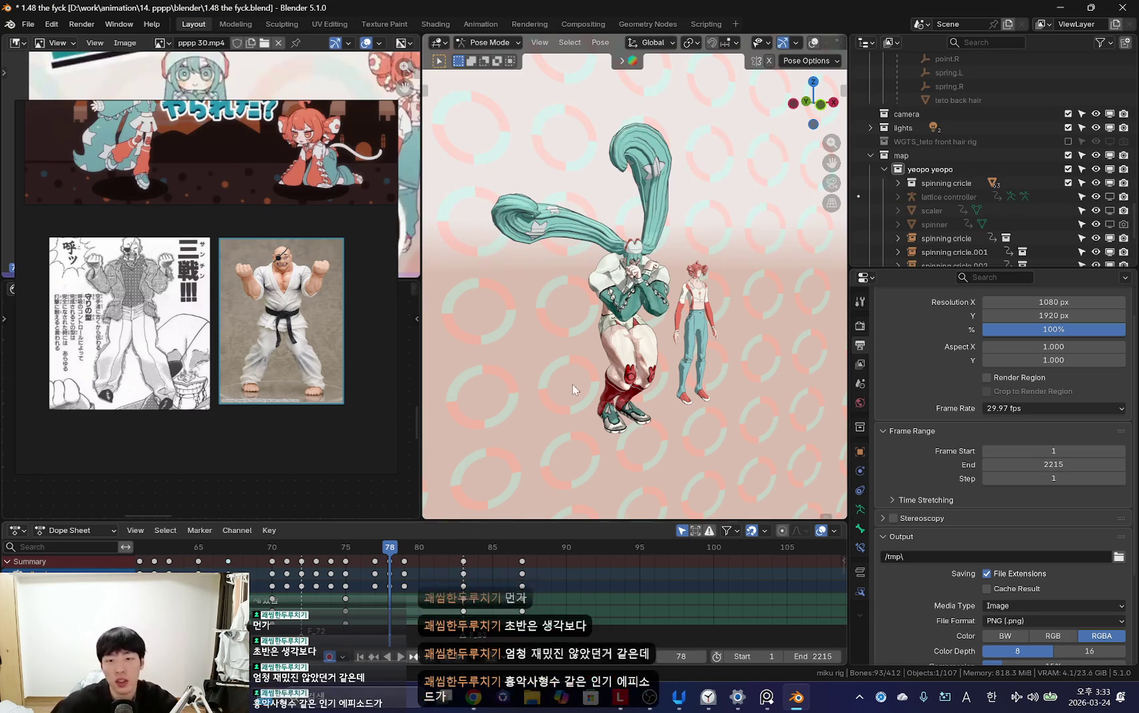
pyautogui.moveTo(660, 404); pyautogui.dragTo(641, 423, button='middle')
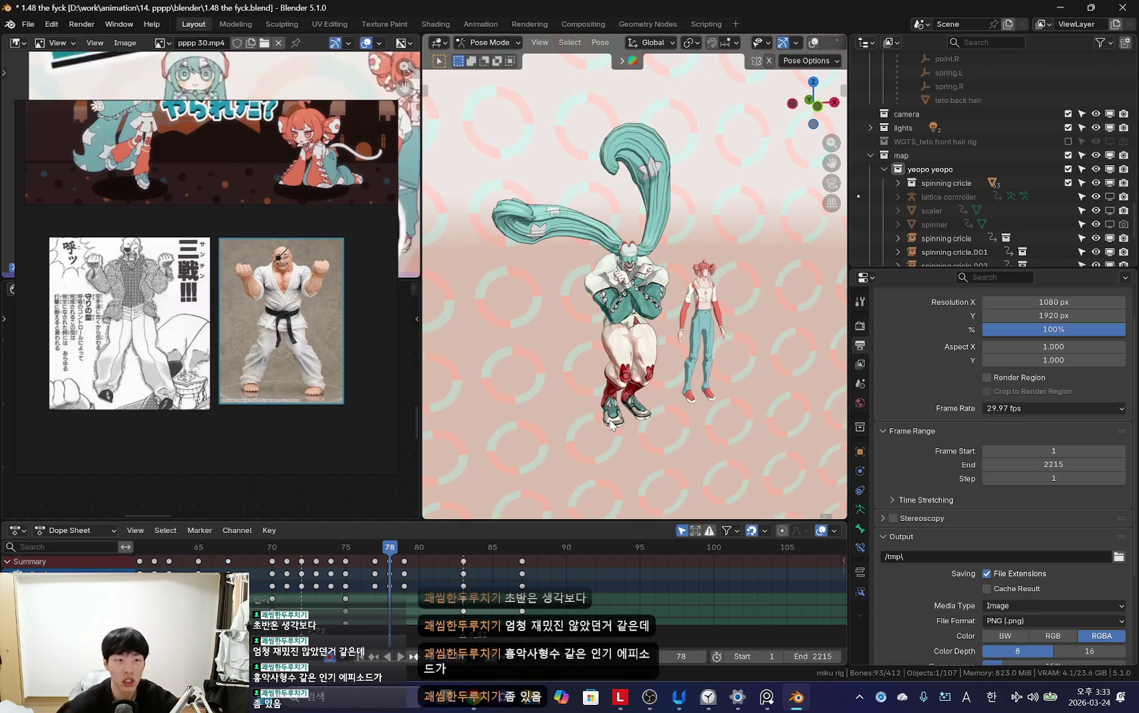
# Step: Move the Sanchin manga panel and karate photo lower and zoom them larger in the reference board
pyautogui.moveTo(294, 383); pyautogui.dragTo(295, 419)
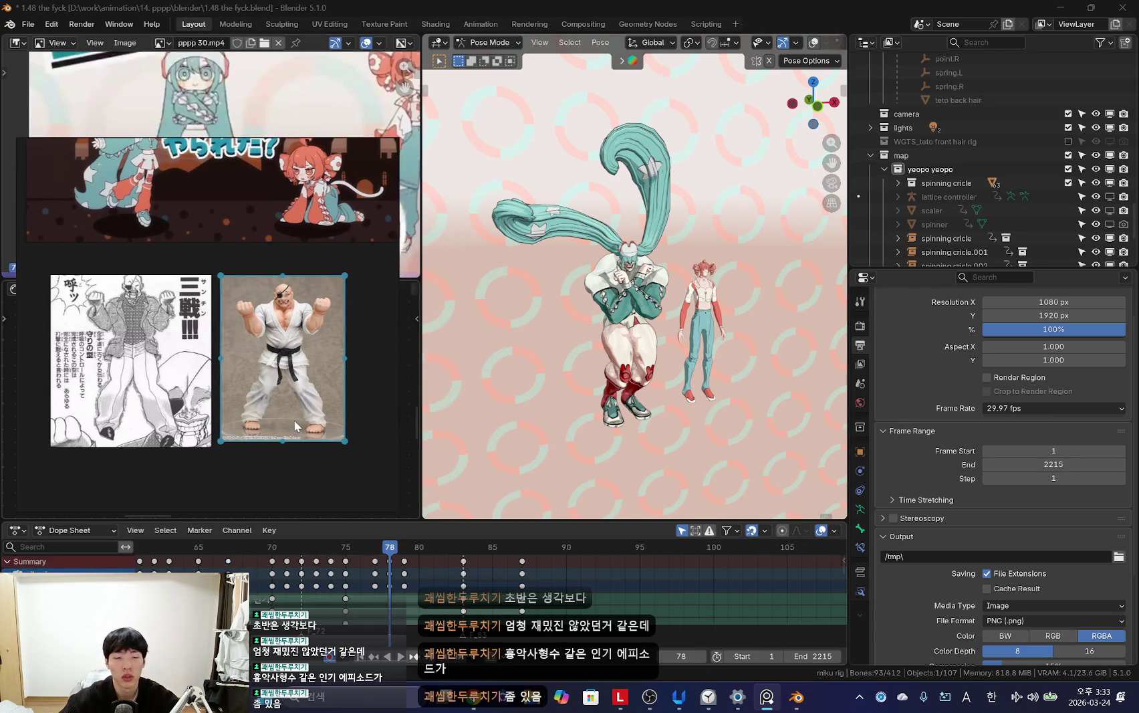
pyautogui.moveTo(266, 144); pyautogui.dragTo(269, 201)
pyautogui.moveTo(271, 382)
pyautogui.mouseDown(button='middle')
pyautogui.moveTo(262, 401)
pyautogui.moveTo(278, 407)
pyautogui.mouseUp(button='middle')
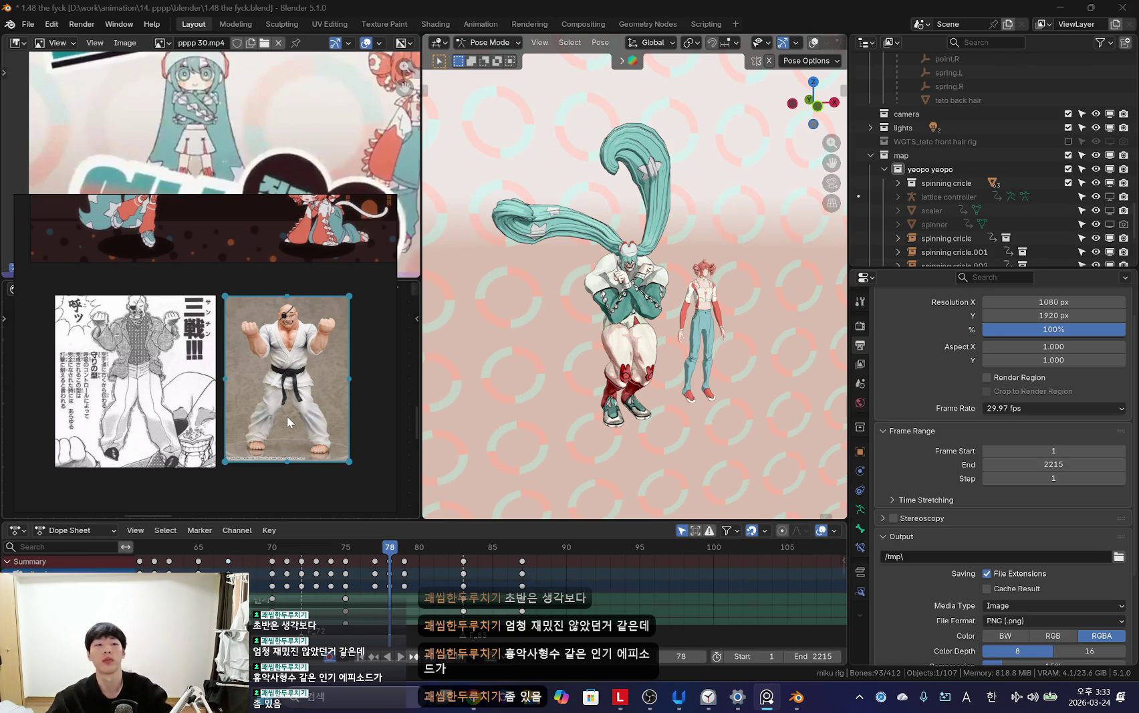
pyautogui.scroll(3, 274, 392)
pyautogui.scroll(-2, 271, 413)
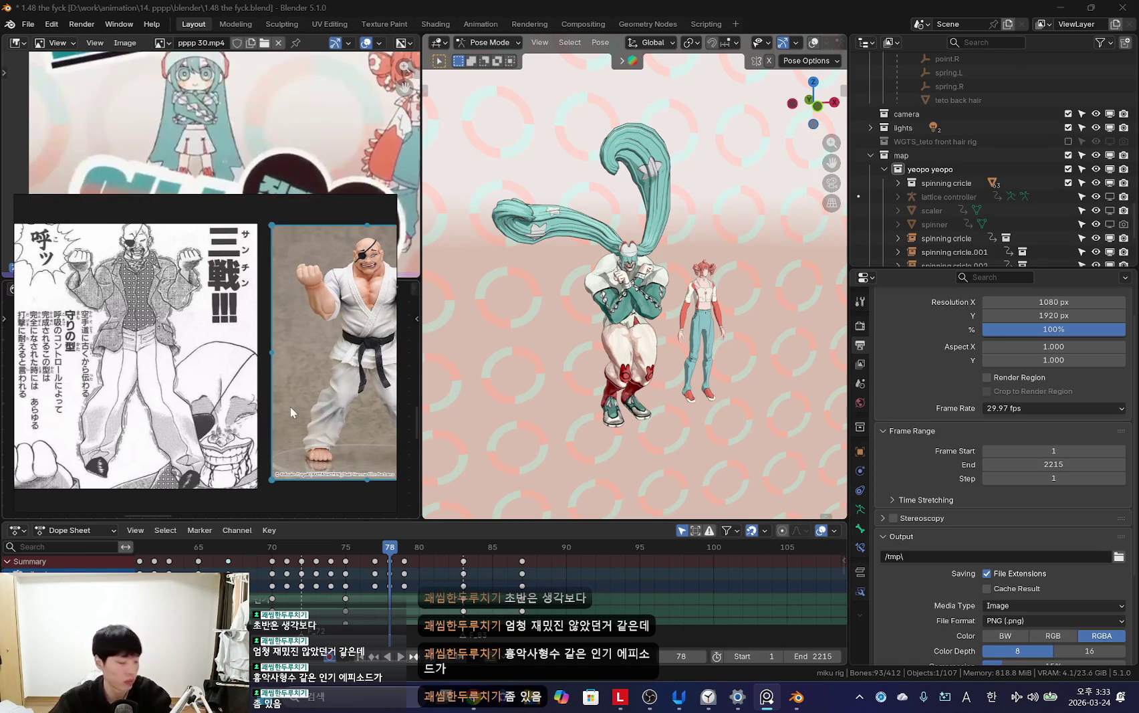
pyautogui.scroll(-2, 291, 406)
pyautogui.scroll(4, 650, 418)
pyautogui.hotkey('shift', 'alt', 'z')
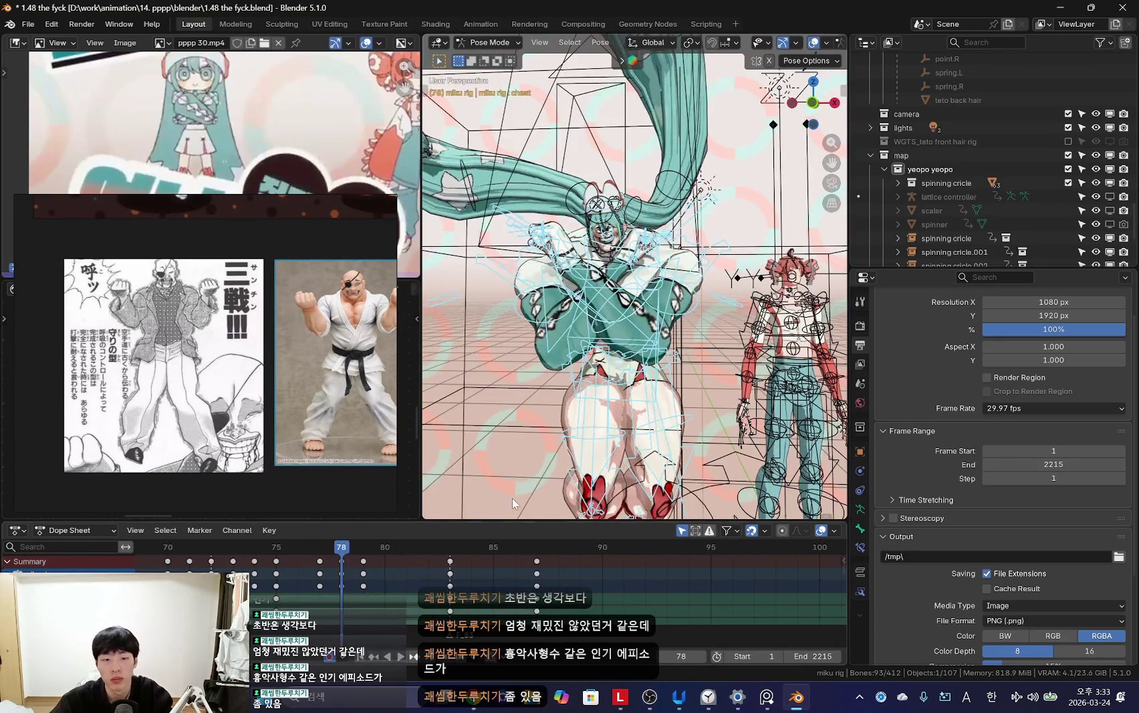
# Step: Play the animation from frame 78 with overlays hidden, then orbit to the character's side
pyautogui.scroll(-4, 515, 511)
pyautogui.hotkey('shift', 'alt', 'z')
pyautogui.press('space')
pyautogui.press('space')
pyautogui.press('Right')
# Step: Select a bone and jump between the frame-87 and frame-97 keys, viewing from the front
pyautogui.press('space')
pyautogui.hotkey('shift', 'alt', 'z')
pyautogui.moveTo(735, 301); pyautogui.dragTo(763, 361, button='middle')
pyautogui.hotkey('shift', 'alt', 'z')
pyautogui.scroll(-3, 655, 364)
pyautogui.press('Escape')
pyautogui.press('space')
pyautogui.moveTo(680, 375); pyautogui.dragTo(590, 255, button='middle')
pyautogui.hotkey('shift', 'alt', 'z')
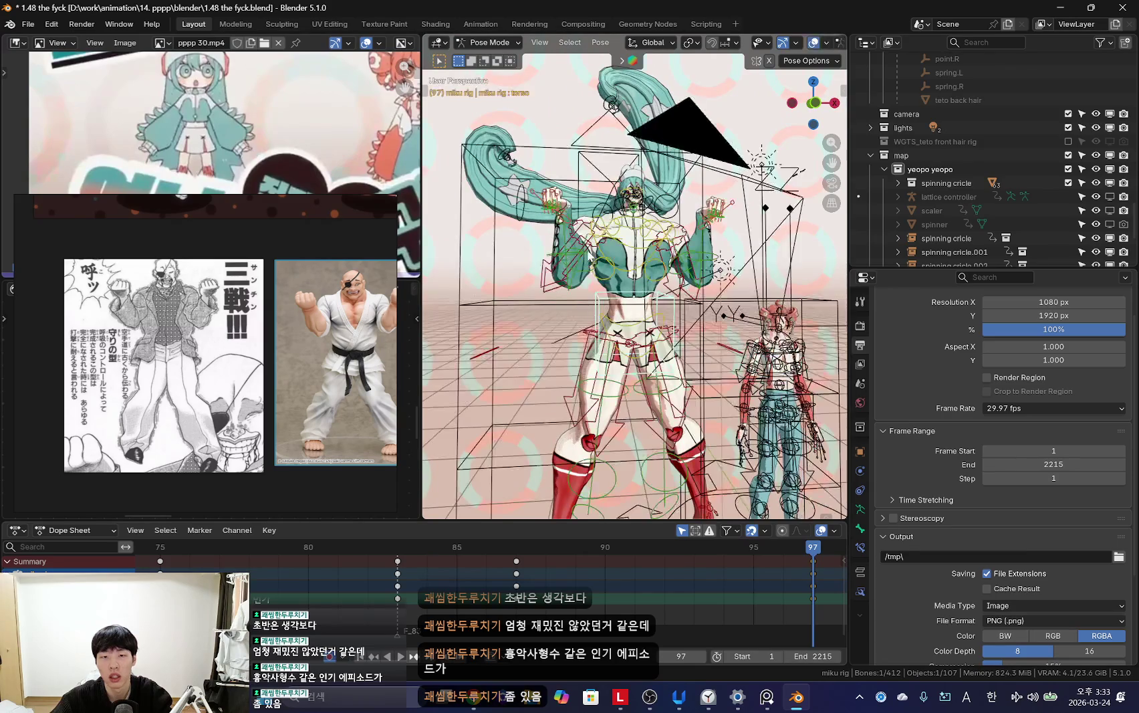
pyautogui.scroll(2, 589, 255)
pyautogui.hotkey('shift', 'alt', 'z')
pyautogui.scroll(2, 690, 357)
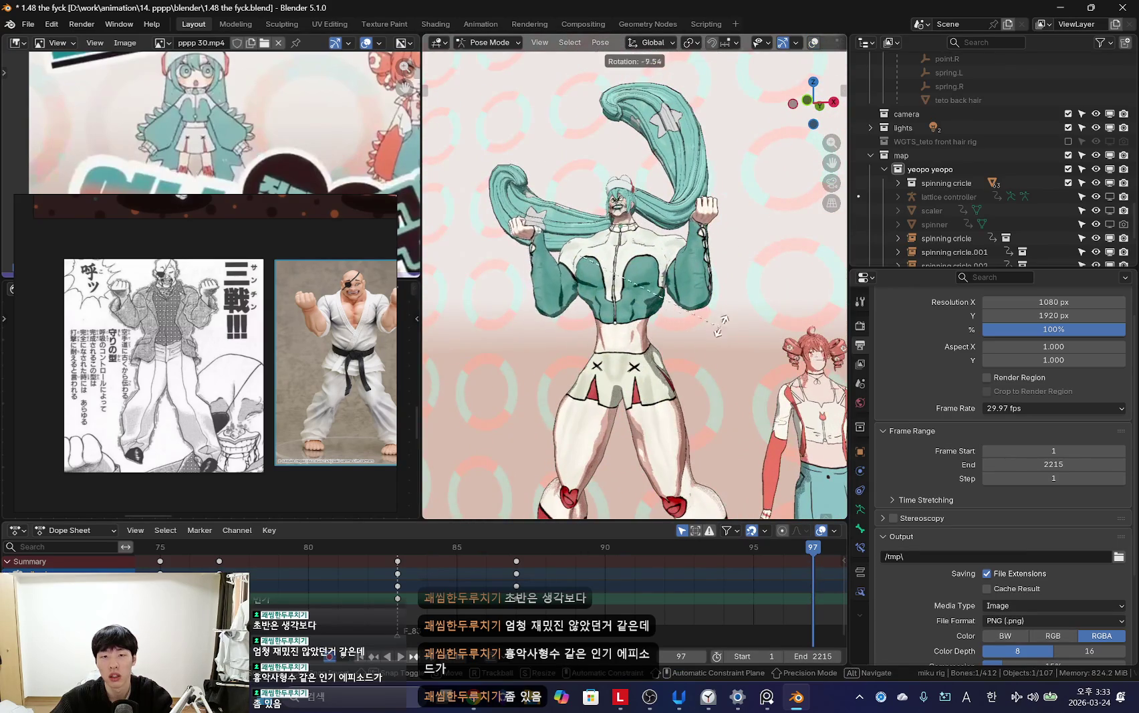
# Step: Rotate a hair bone, then undo the rotation
pyautogui.click(622, 330)
pyautogui.scroll(1, 621, 331)
pyautogui.hotkey('shift', 'alt', 'z')
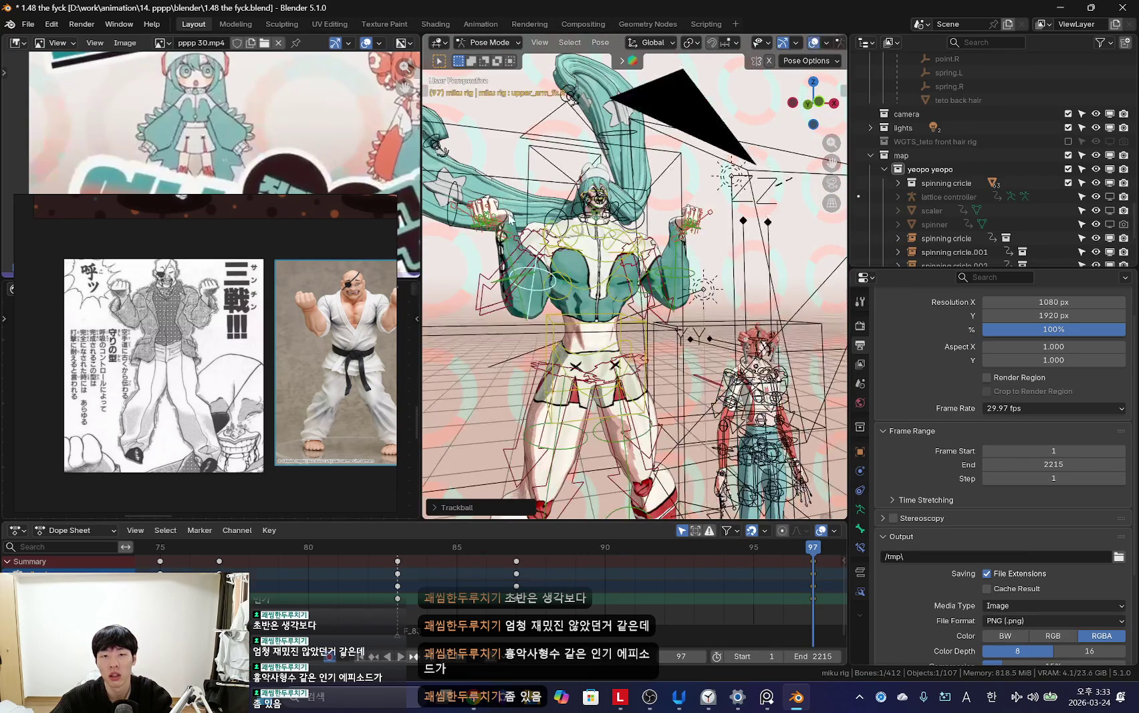
pyautogui.hotkey('shift', 'alt', 'z')
pyautogui.hotkey('ctrl', 'z')
pyautogui.hotkey('shift', 'alt', 'z')
pyautogui.hotkey('shift', 'alt', 'z')
pyautogui.hotkey('shift', 'alt', 'z')
# Step: Rotate the upper arm bone and insert a keyframe for the pose at frame 87
pyautogui.press('r')
pyautogui.click(706, 271)
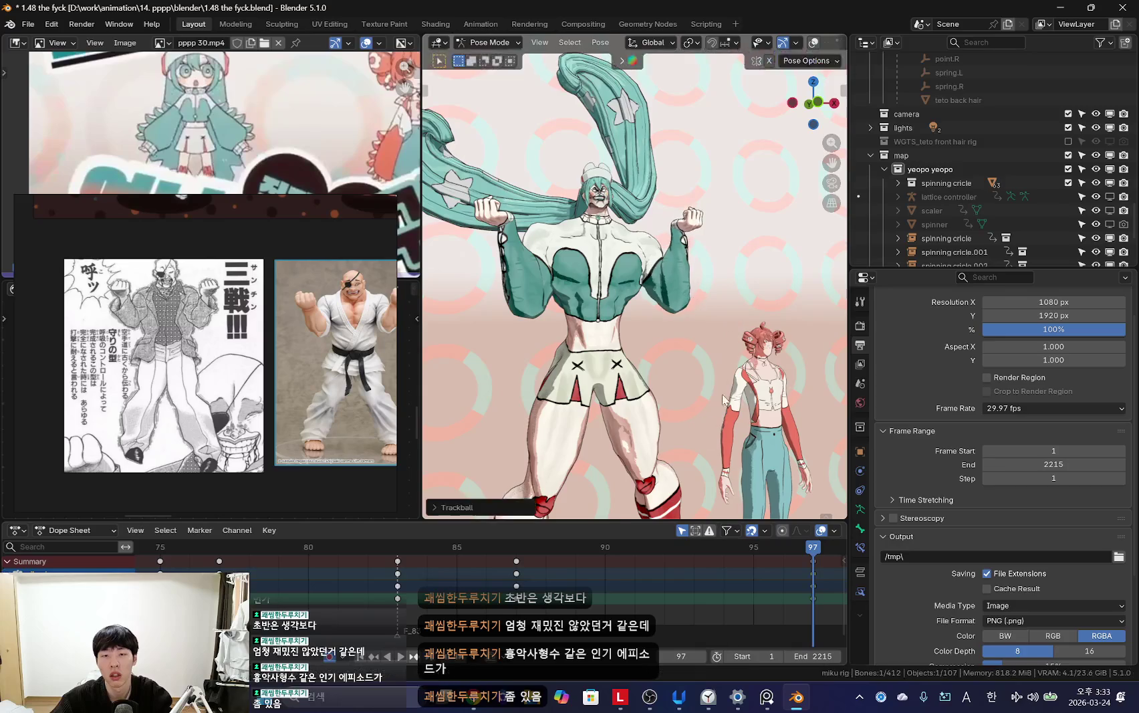
pyautogui.click(777, 341)
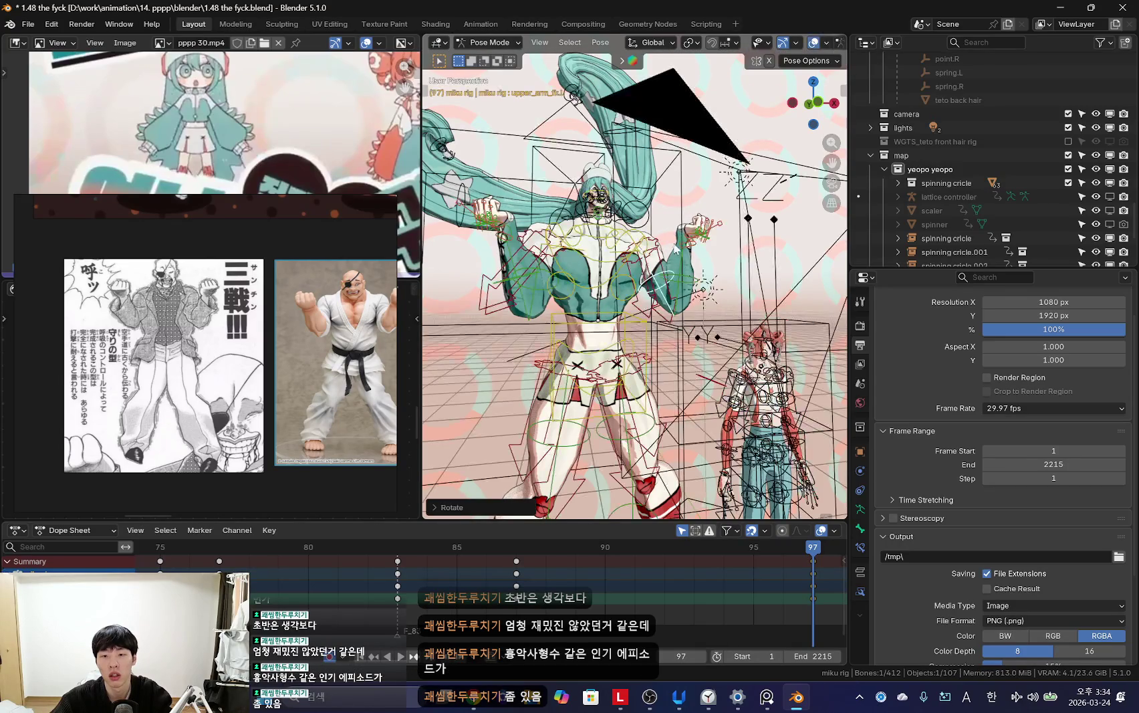
pyautogui.click(725, 285)
pyautogui.press('Down')
pyautogui.hotkey('shift', 'alt', 'z')
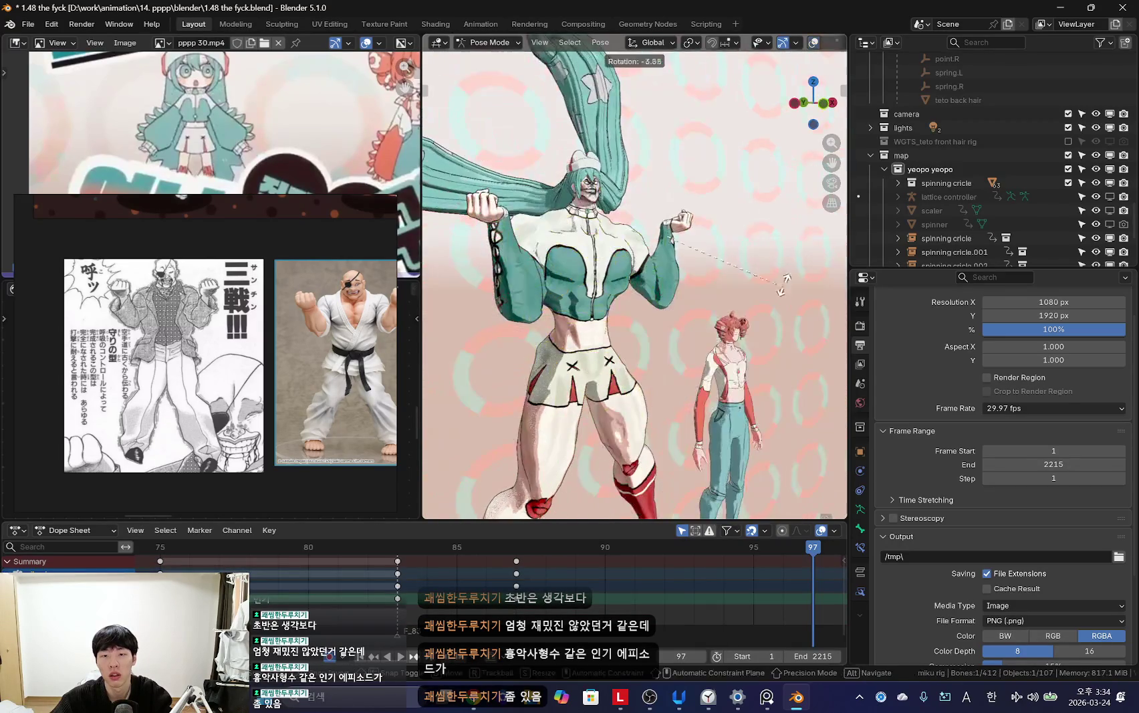
pyautogui.press('i')
# Step: Toggle between frames 87 and 97 to compare the two poses
pyautogui.press('Up')
pyautogui.press('Down')
pyautogui.press('Up')
pyautogui.press('Down')
pyautogui.press('Up')
pyautogui.hotkey('shift', 'alt', 'z')
pyautogui.press('Down')
pyautogui.press('Up')
pyautogui.press('Down')
pyautogui.press('Up')
# Step: Rotate a single arm bone at frame 97 and key the adjusted spread-arms pose
pyautogui.click(622, 408)
pyautogui.press('Down')
pyautogui.hotkey('shift', 'alt', 'z')
pyautogui.press('Up')
pyautogui.moveTo(621, 414); pyautogui.dragTo(716, 376, button='middle')
pyautogui.press('r')
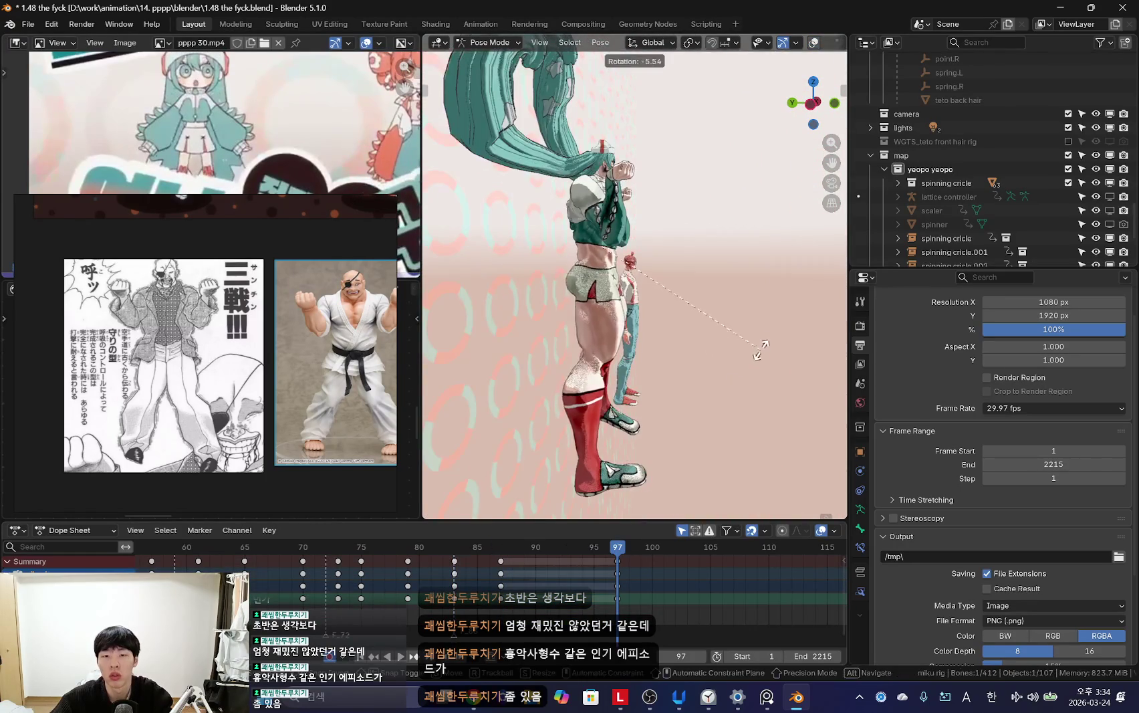
pyautogui.click(762, 348)
pyautogui.press('i')
# Step: Play the animation backwards from the front view, then stop and step back one frame
pyautogui.hotkey('shift', 'ctrl', 'space')
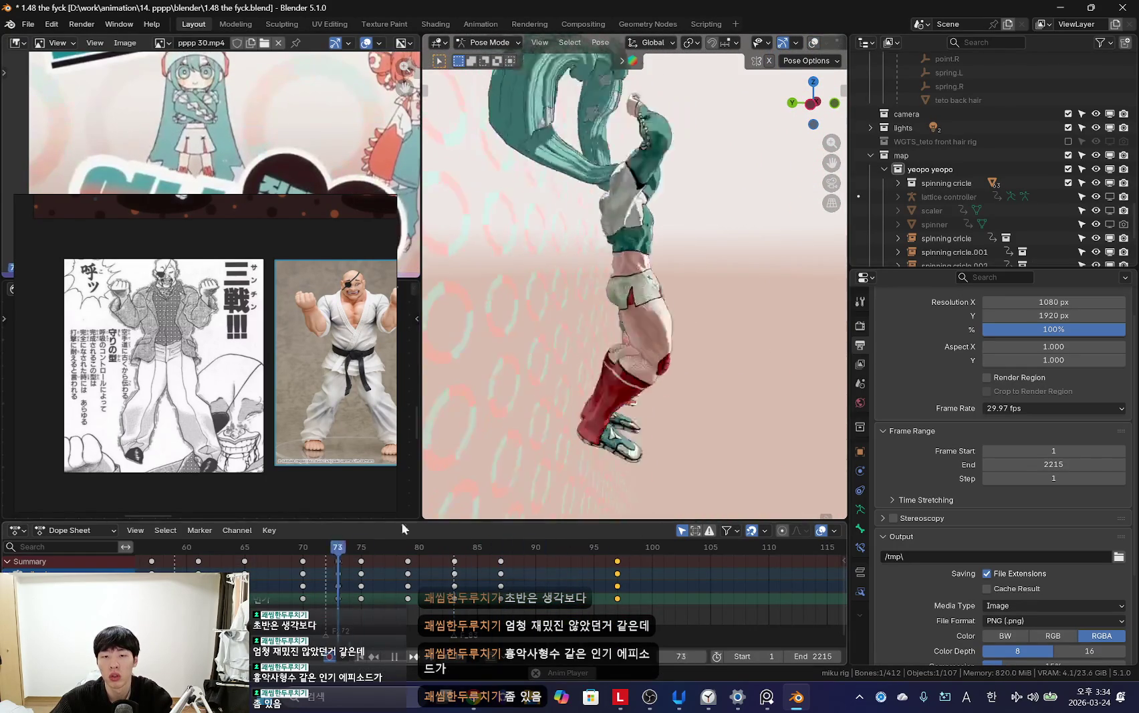
pyautogui.press('KP_1')
pyautogui.scroll(4, 411, 585)
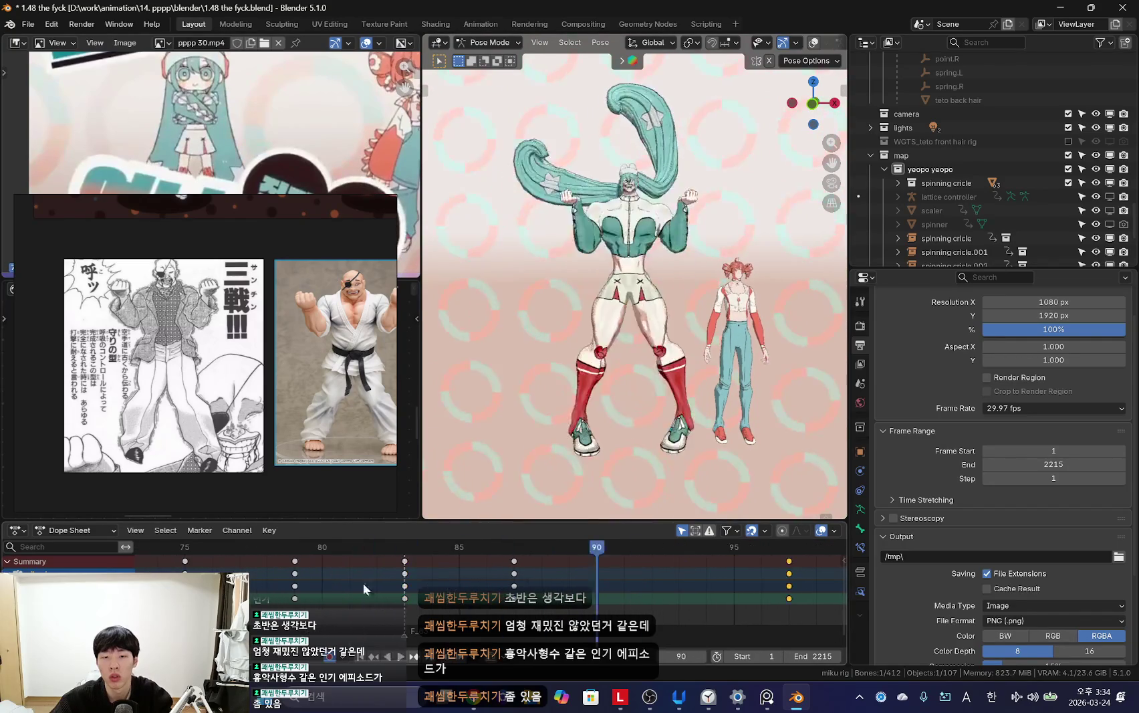
pyautogui.press('space')
pyautogui.hotkey('shift', 'alt', 'z')
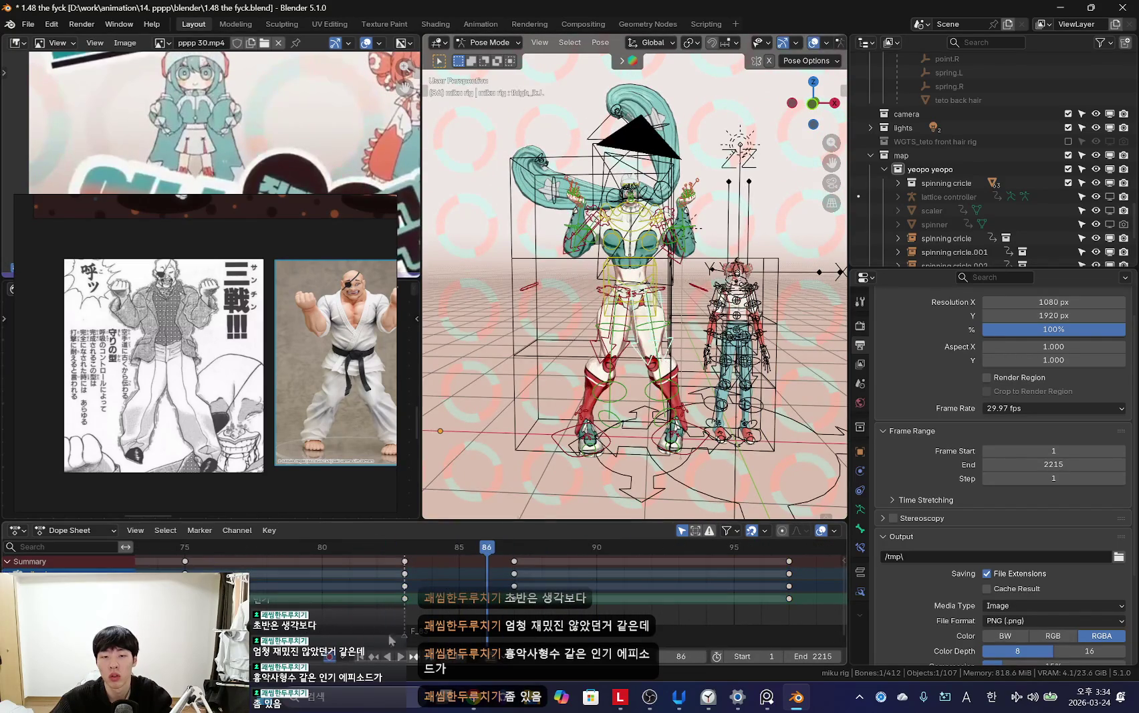
pyautogui.press('Left')
pyautogui.hotkey('shift', 'alt', 'z')
# Step: Try a free bone rotation, undo it, then replay and set the playhead to frame 81
pyautogui.press('r')
pyautogui.press('r')
pyautogui.click(591, 421)
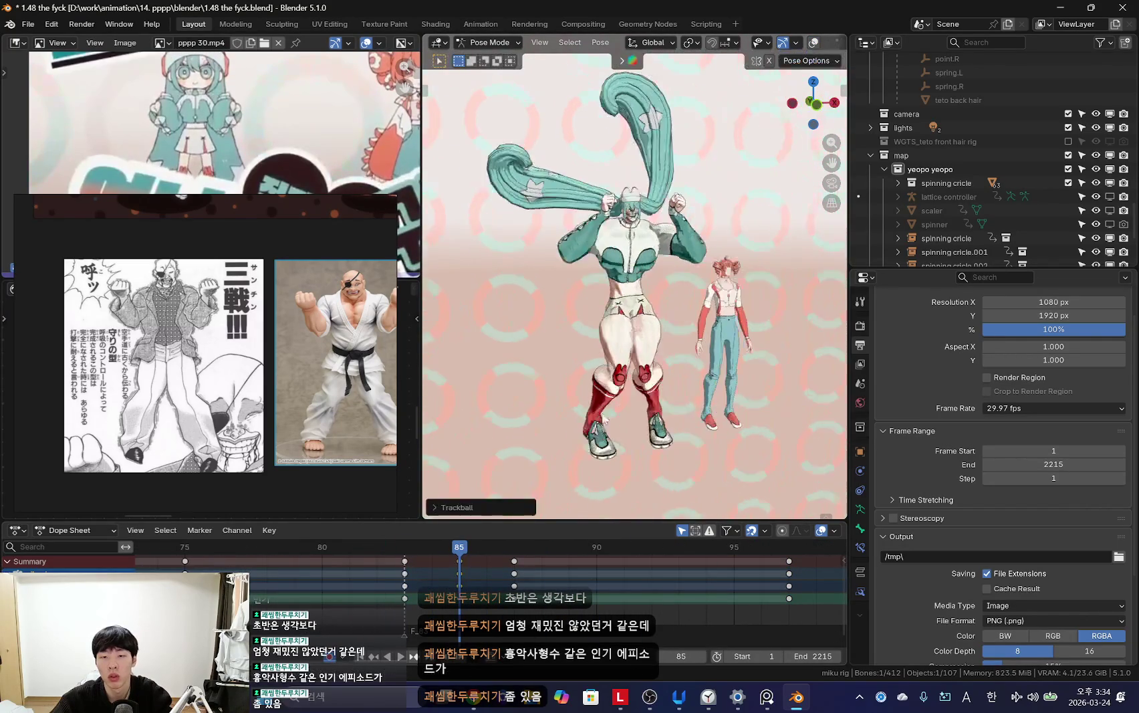
pyautogui.hotkey('shift', 'alt', 'z')
pyautogui.hotkey('ctrl', 'z')
pyautogui.hotkey('shift', 'alt', 'z')
pyautogui.press('r')
pyautogui.press('r')
pyautogui.press('space')
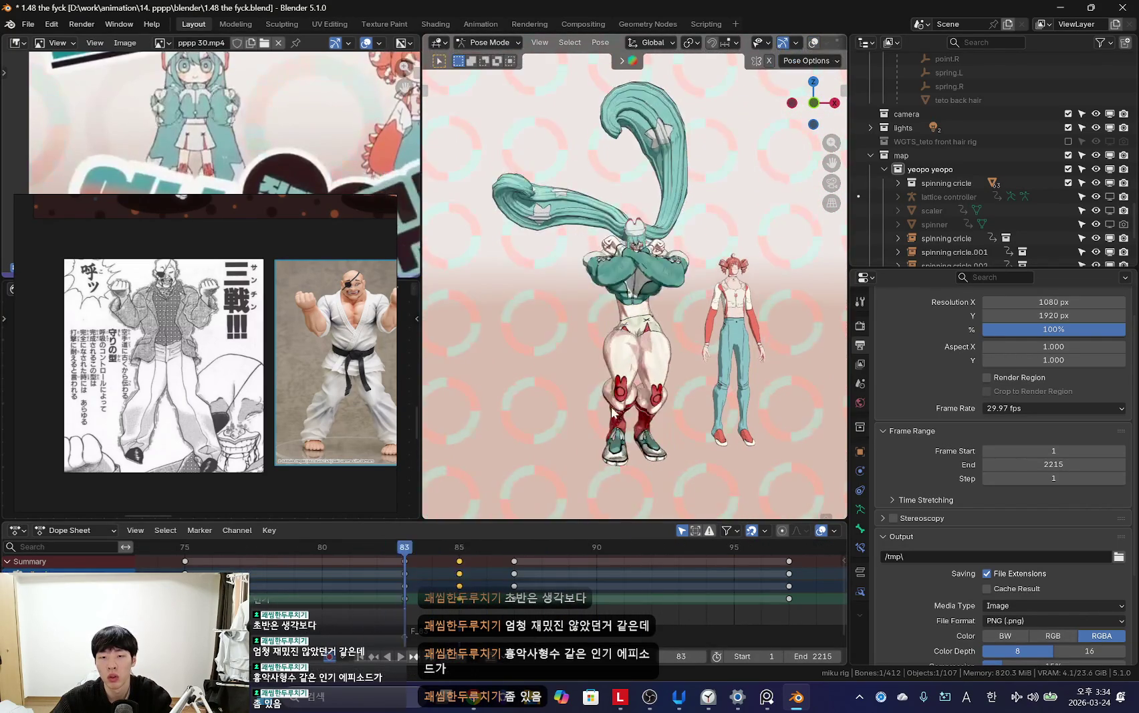
pyautogui.click(354, 572)
# Step: Replay the arm motion toward frame 97, toggling the rig overlays, then stop at frame 85
pyautogui.press('space')
pyautogui.hotkey('shift', 'alt', 'z')
pyautogui.press('space')
pyautogui.press('space')
pyautogui.hotkey('shift', 'alt', 'z')
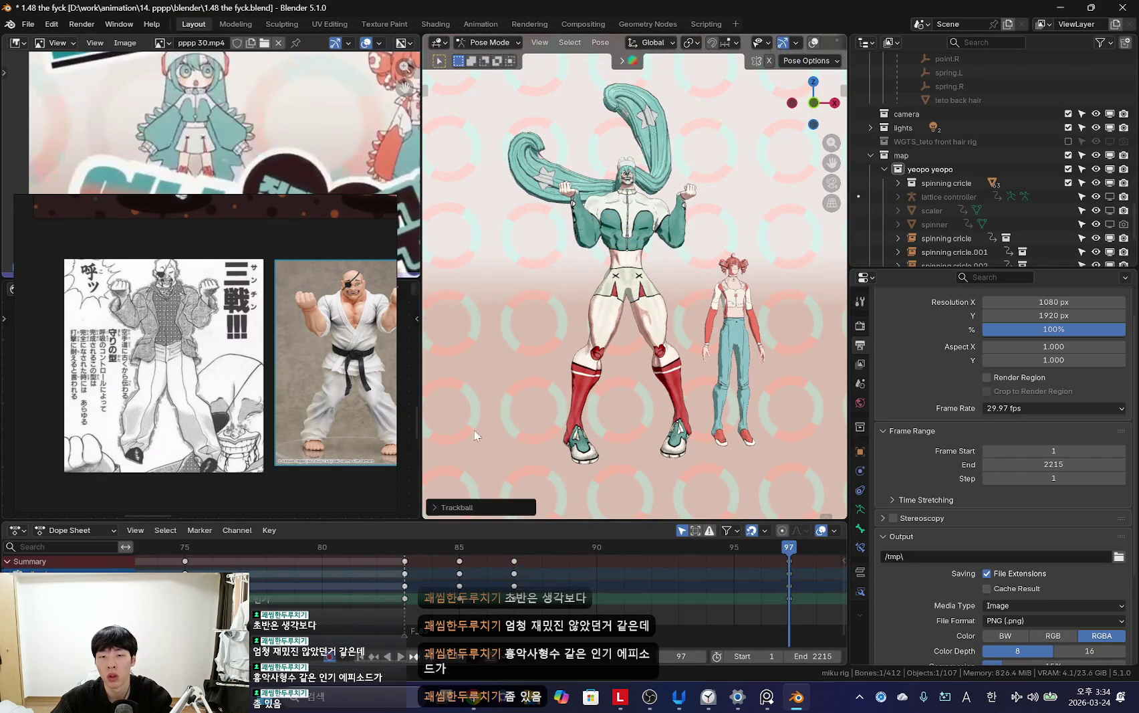
pyautogui.hotkey('shift', 'alt', 'z')
pyautogui.hotkey('shift', 'alt', 'z')
pyautogui.press('space')
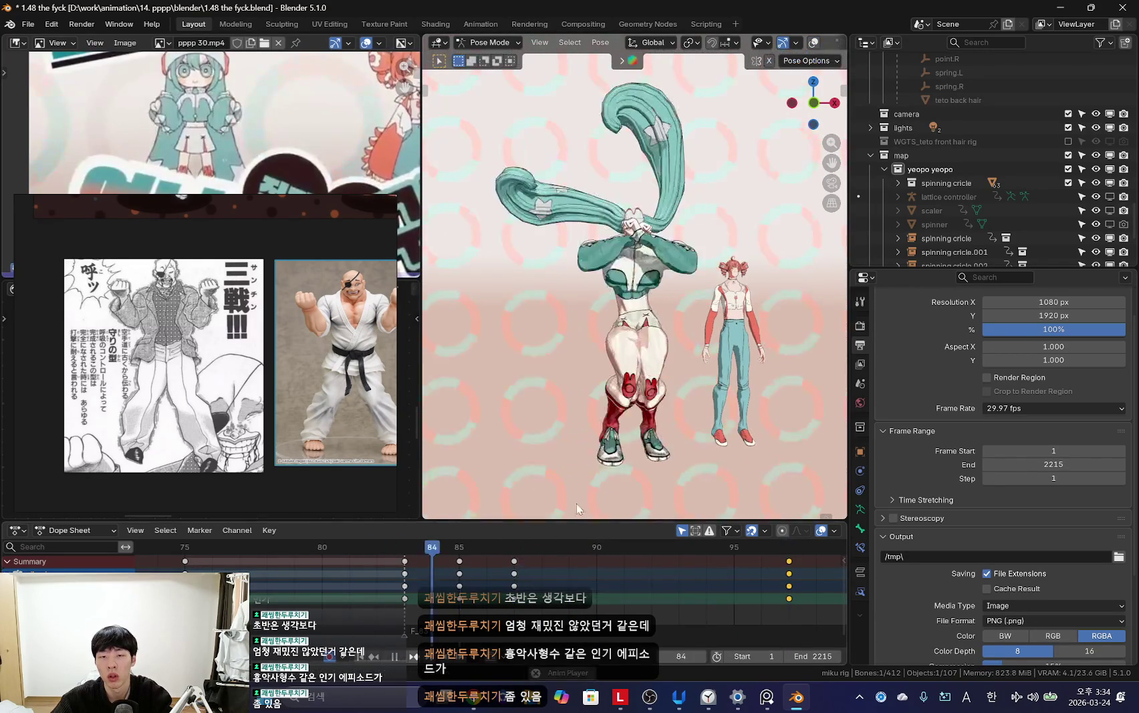
pyautogui.scroll(2, 662, 328)
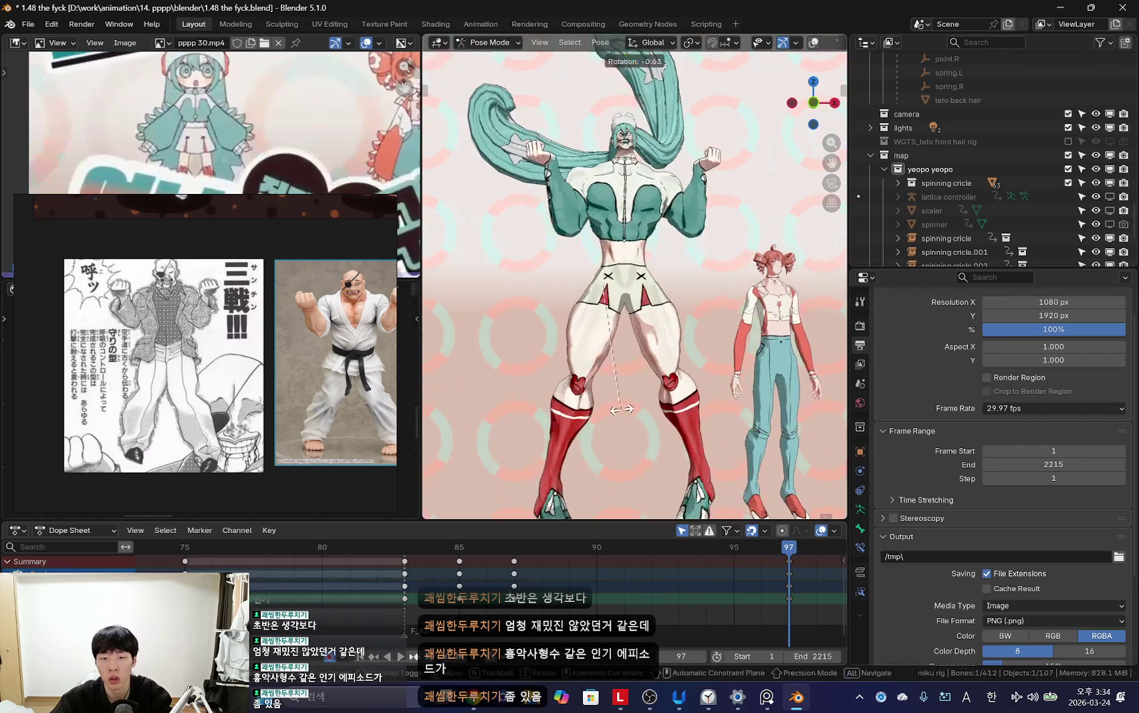
pyautogui.press('Escape')
pyautogui.press('space')
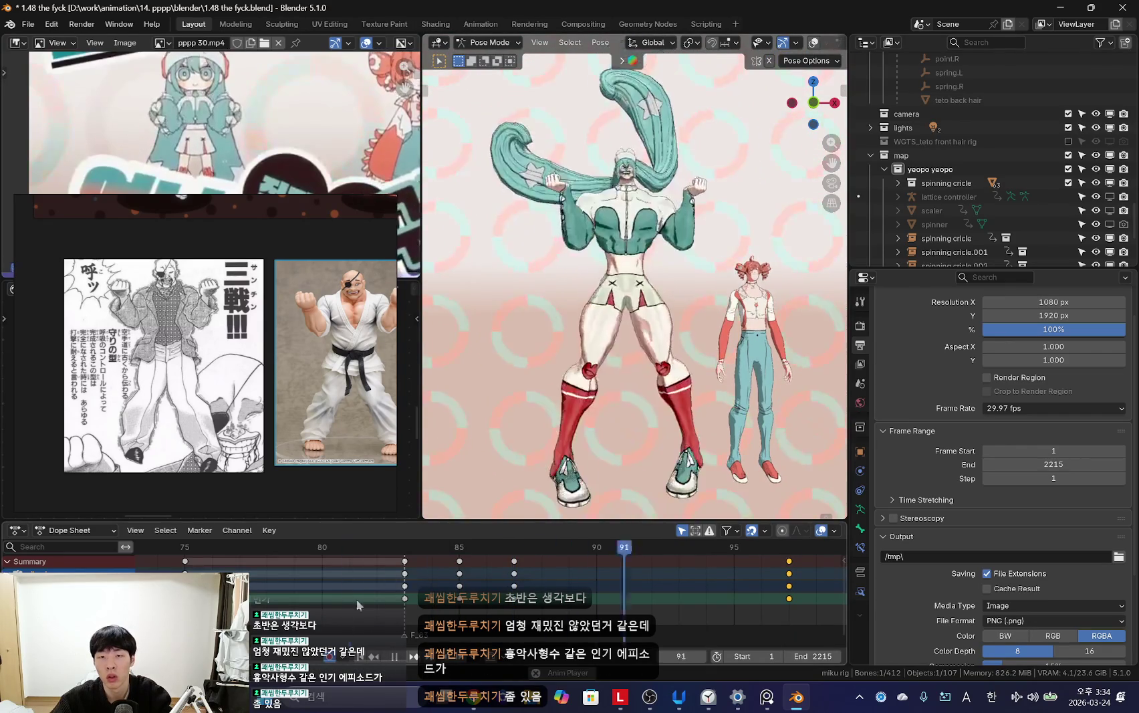
pyautogui.press('space')
# Step: At frame 85, select the left upper arm bone and key its uncrossing pose
pyautogui.hotkey('shift', 'alt', 'z')
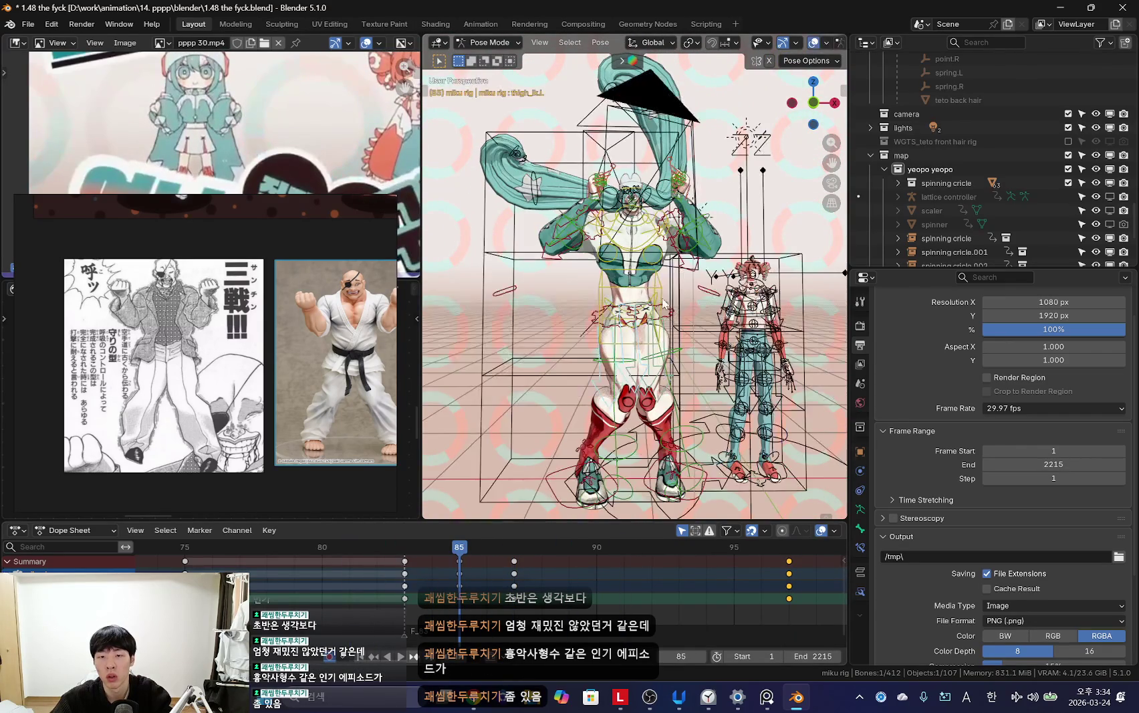
pyautogui.click(690, 253)
pyautogui.moveTo(690, 252)
pyautogui.mouseDown(button='middle')
pyautogui.moveTo(671, 271)
pyautogui.moveTo(695, 281)
pyautogui.mouseUp(button='middle')
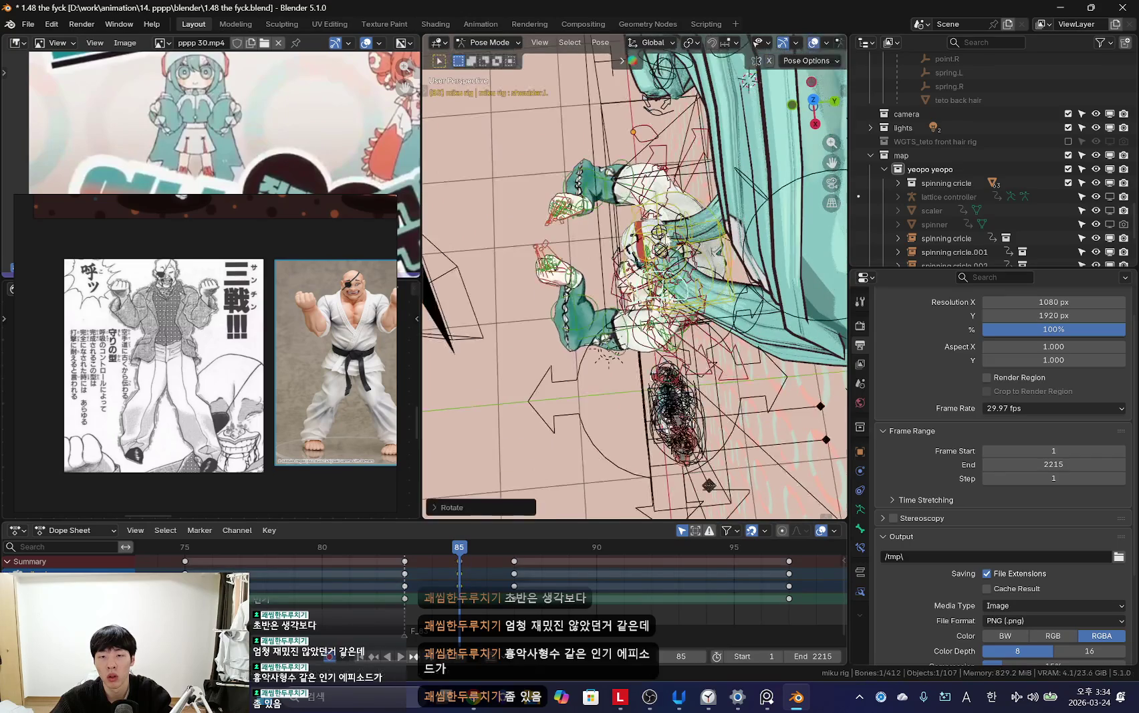
pyautogui.hotkey('shift', 'alt', 'z')
pyautogui.click(803, 274)
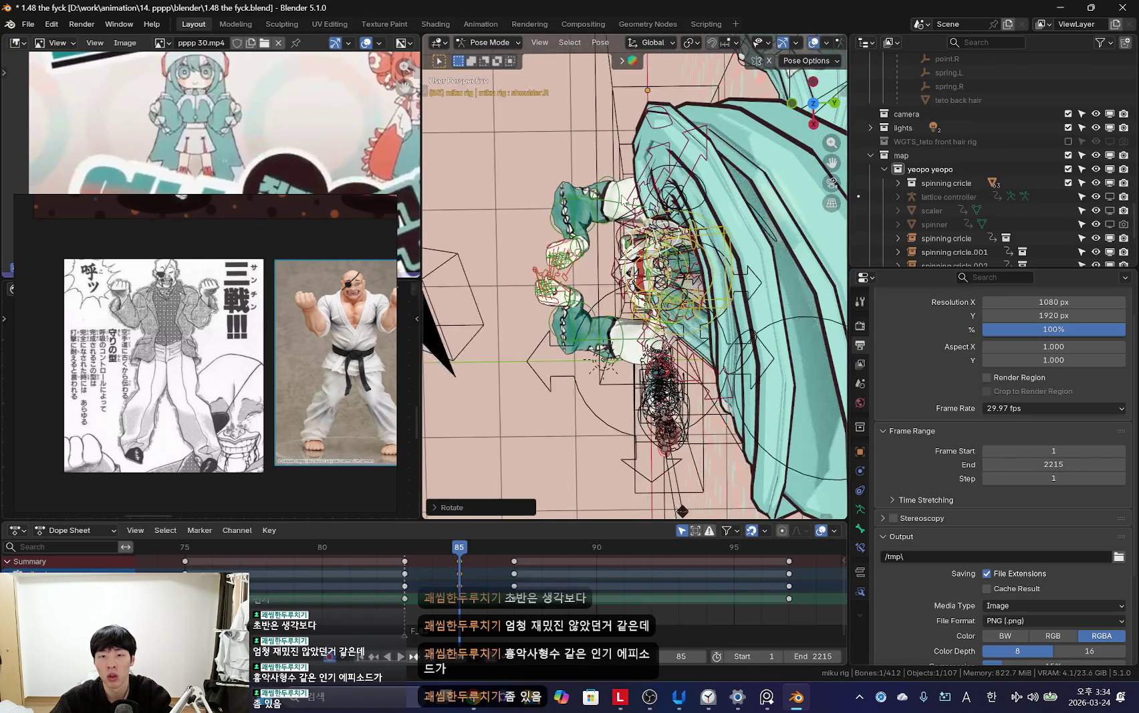
pyautogui.press('r')
pyautogui.press('x')
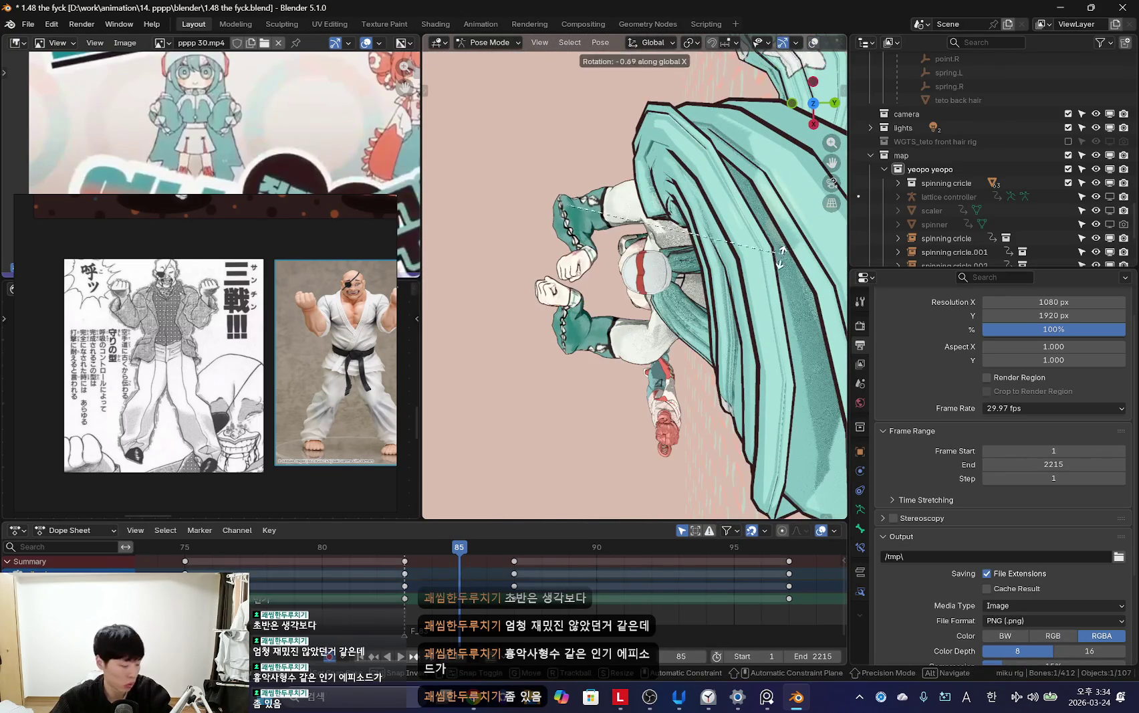
pyautogui.press('Escape')
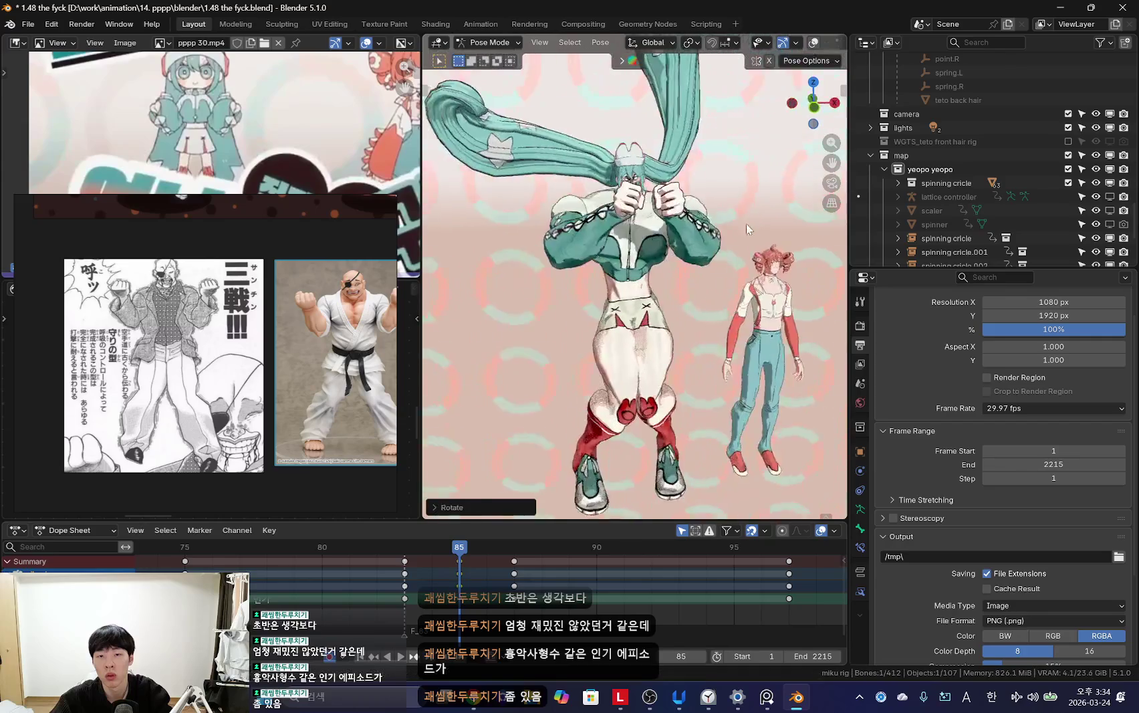
pyautogui.press('Escape')
pyautogui.click(719, 226)
pyautogui.click(717, 231)
pyautogui.hotkey('shift', 'alt', 'z')
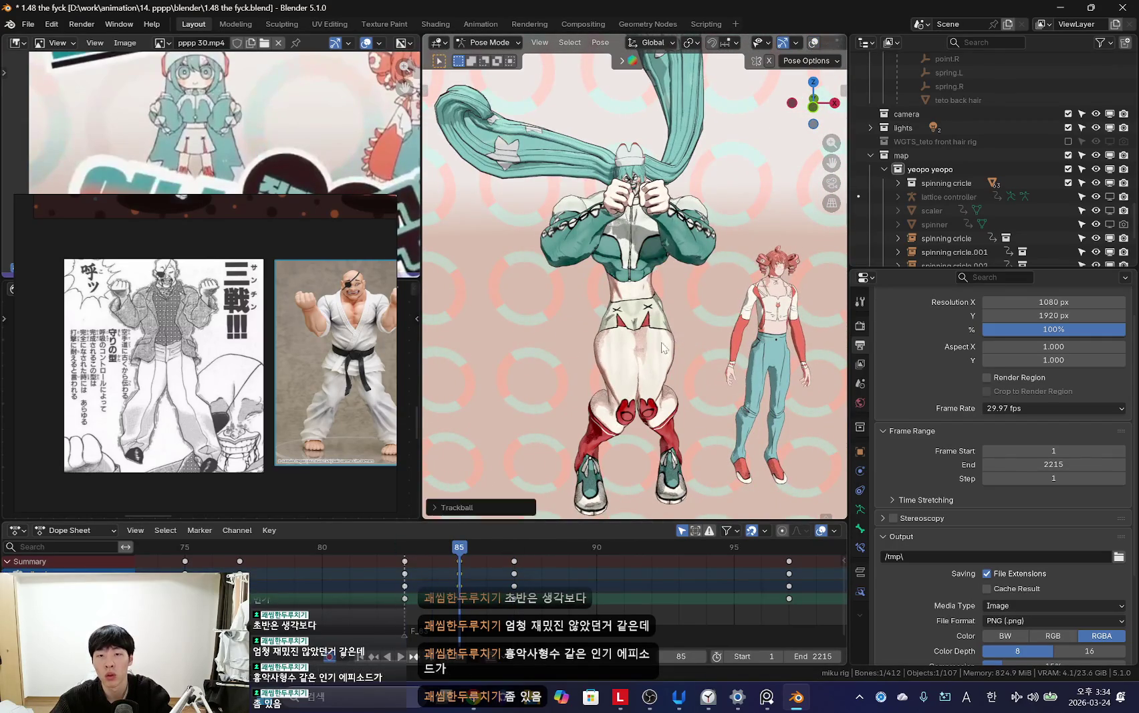
# Step: Replay back to frame 85 and compare the pose through the scene camera
pyautogui.press('space')
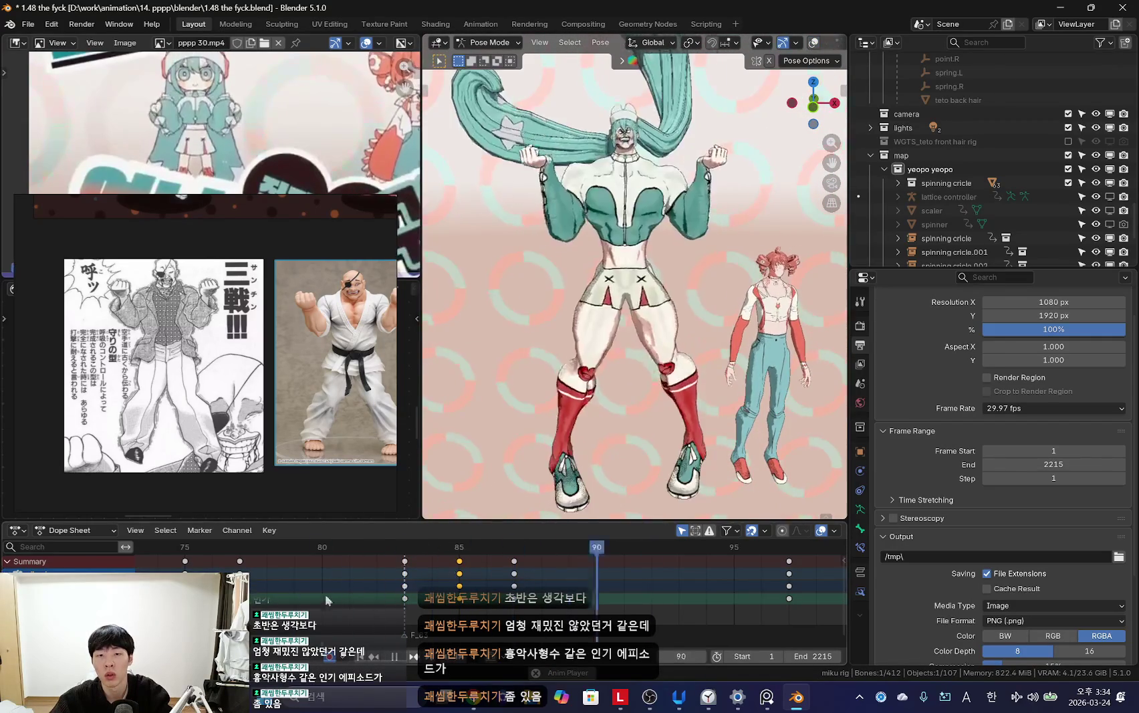
pyautogui.press('KP_0')
pyautogui.hotkey('shift', 'alt', 'z')
pyautogui.press('Escape')
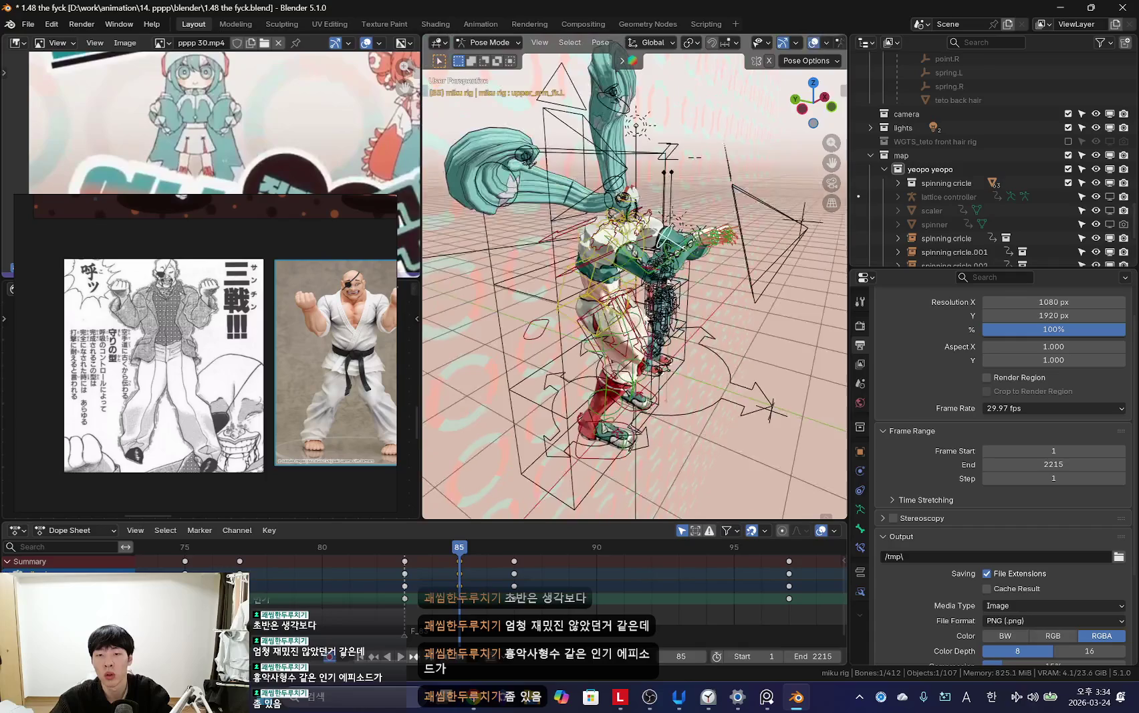
pyautogui.press('KP_0')
pyautogui.hotkey('shift', 'alt', 'z')
pyautogui.press('r')
pyautogui.press('KP_0')
pyautogui.hotkey('shift', 'alt', 'z')
pyautogui.press('KP_0')
pyautogui.hotkey('shift', 'alt', 'z')
pyautogui.press('KP_0')
pyautogui.hotkey('shift', 'alt', 'z')
# Step: Stop at frame 81, orbit closer and rotate the selected arm bone
pyautogui.press('space')
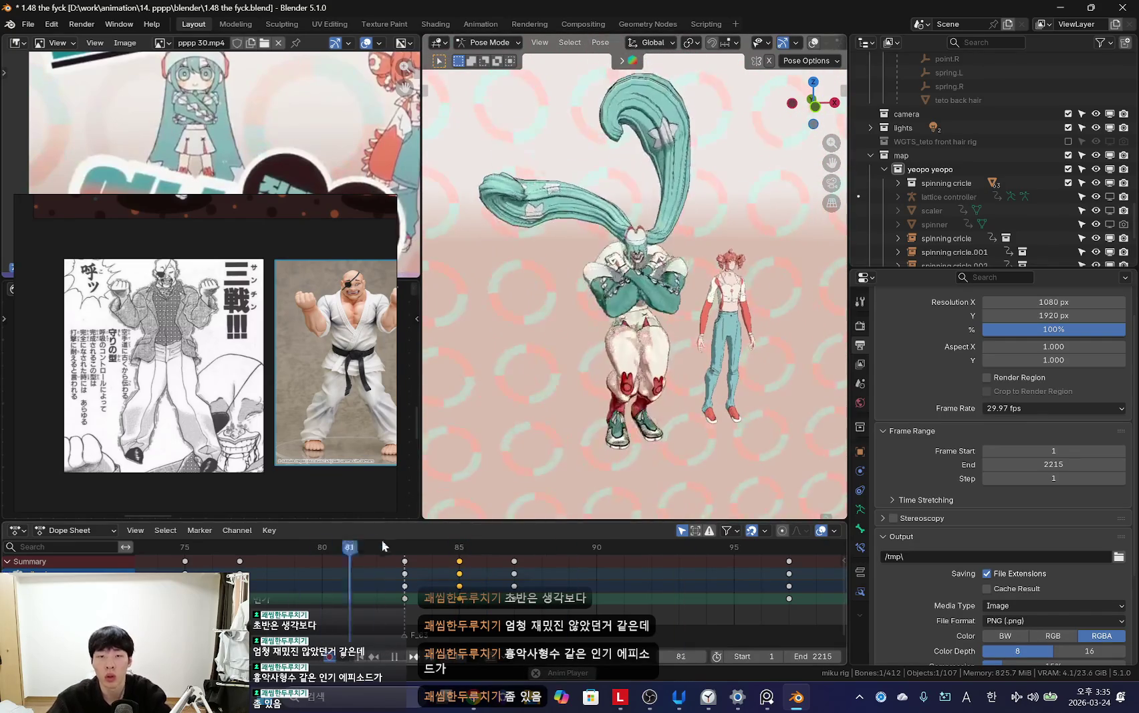
pyautogui.press('space')
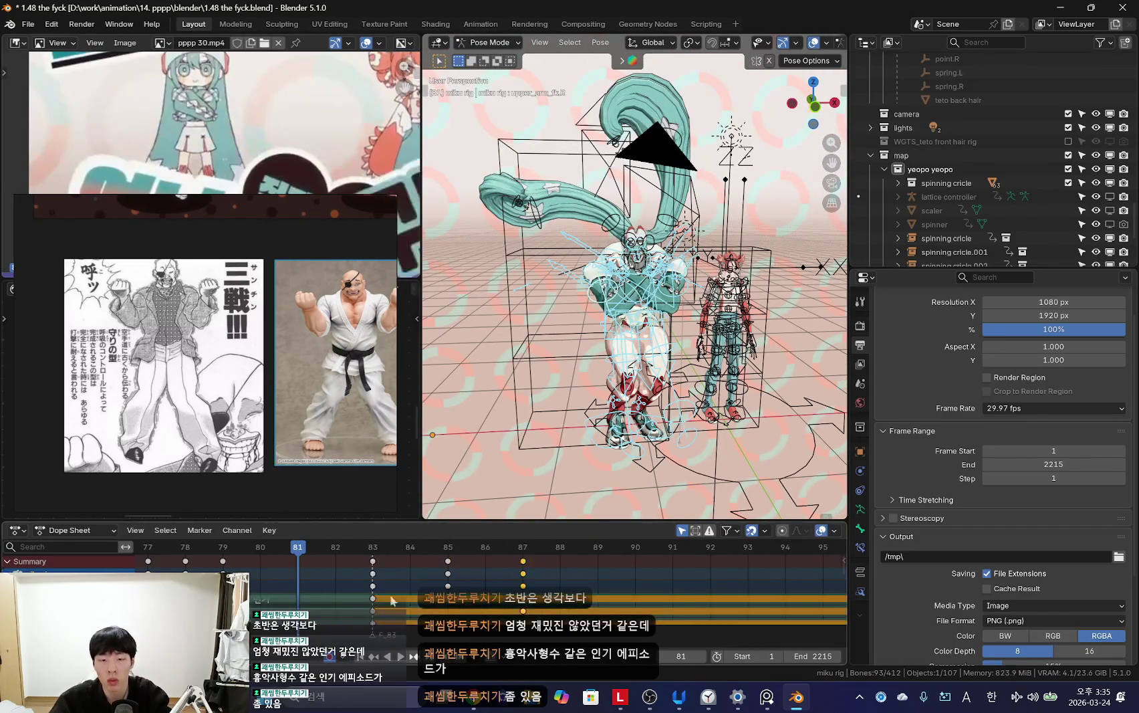
pyautogui.hotkey('shift', 'alt', 'z')
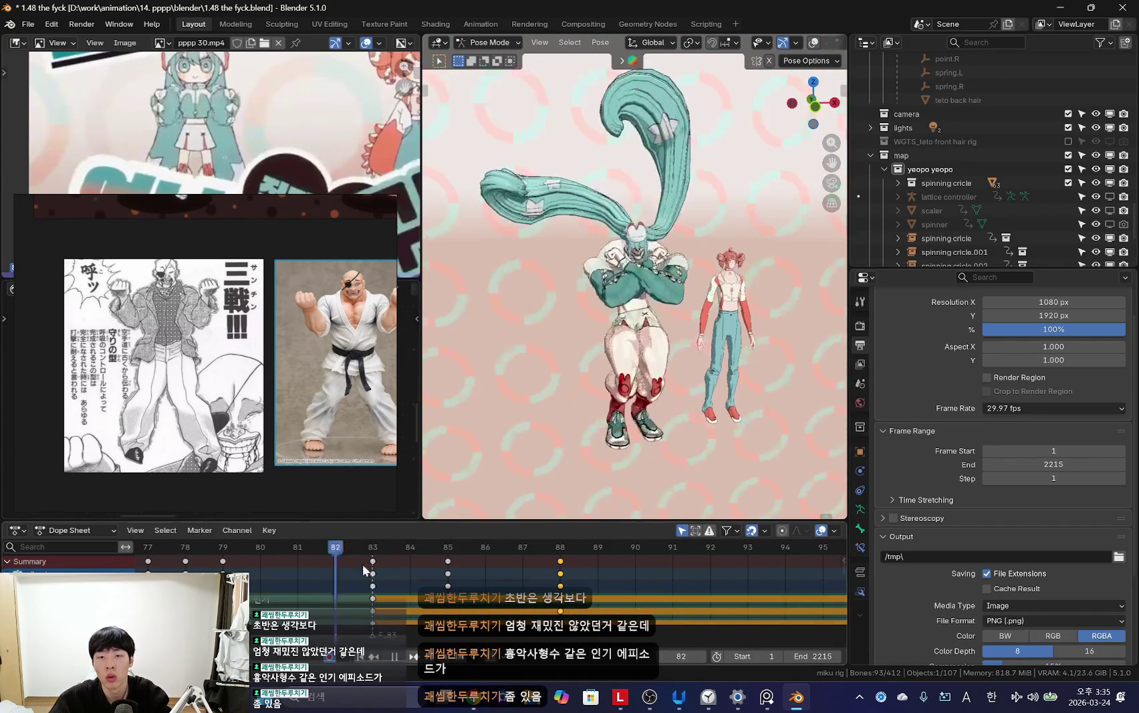
pyautogui.press('space')
pyautogui.moveTo(602, 301)
pyautogui.mouseDown(button='middle')
pyautogui.moveTo(575, 327)
pyautogui.moveTo(623, 385)
pyautogui.mouseUp(button='middle')
pyautogui.hotkey('shift', 'alt', 'z')
pyautogui.hotkey('shift', 'alt', 'z')
pyautogui.press('r')
pyautogui.click(725, 206)
pyautogui.hotkey('shift', 'alt', 'z')
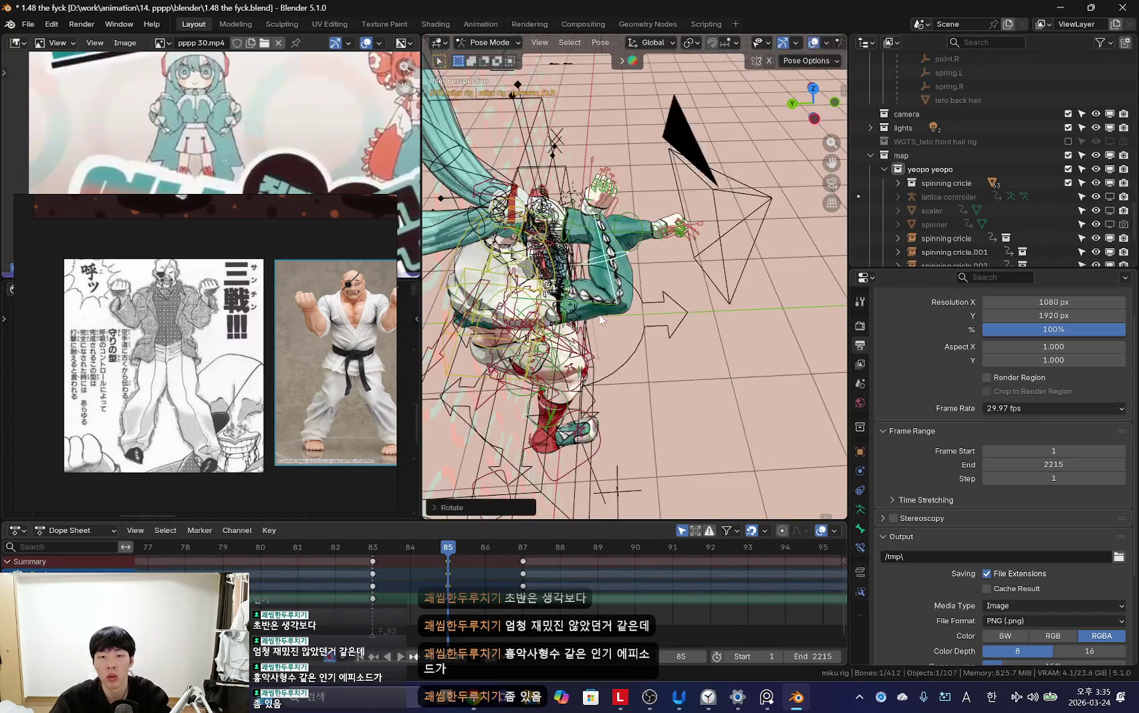
pyautogui.press('KP_0')
# Step: Trackball-rotate the arm bone twice from a close side angle to raise the fist
pyautogui.hotkey('shift', 'alt', 'z')
pyautogui.hotkey('shift', 'alt', 'z')
pyautogui.moveTo(660, 260)
pyautogui.mouseDown(button='middle')
pyautogui.moveTo(778, 294)
pyautogui.moveTo(818, 209)
pyautogui.mouseUp(button='middle')
pyautogui.hotkey('shift', 'alt', 'z')
pyautogui.press('r')
pyautogui.click(778, 294)
pyautogui.hotkey('shift', 'alt', 'z')
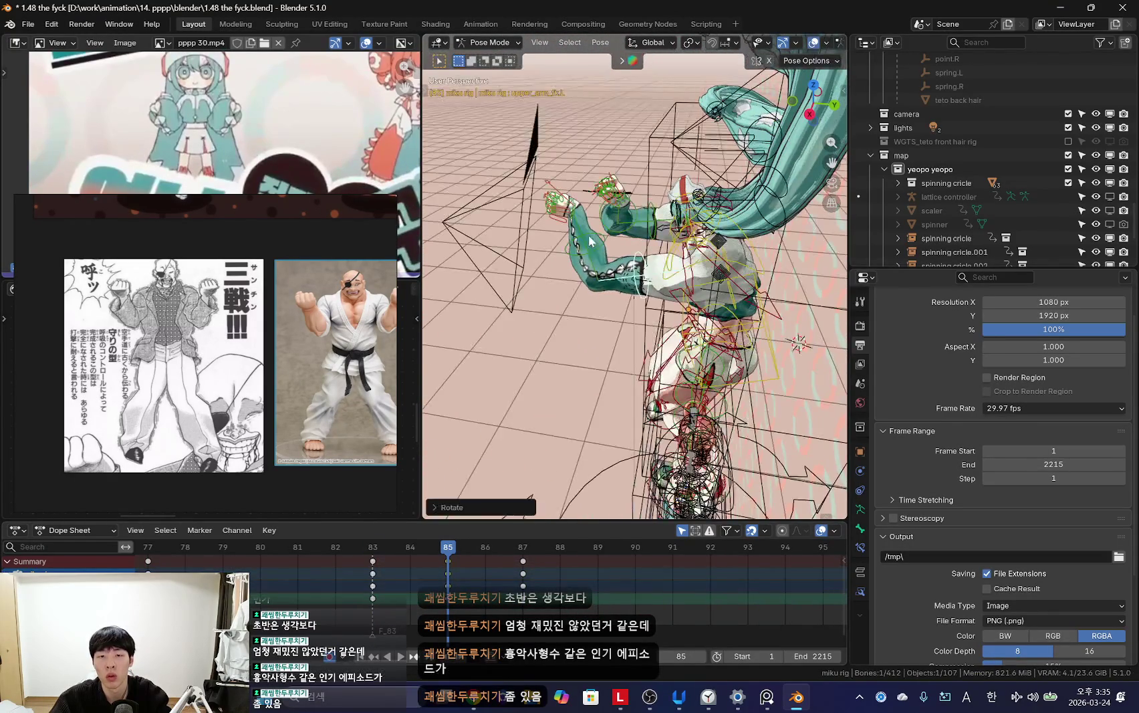
pyautogui.hotkey('shift', 'alt', 'z')
pyautogui.press('r')
pyautogui.click(808, 298)
# Step: Play back and check the keys at frames 85, 87 and 89 with keyframe jumps
pyautogui.press('KP_0')
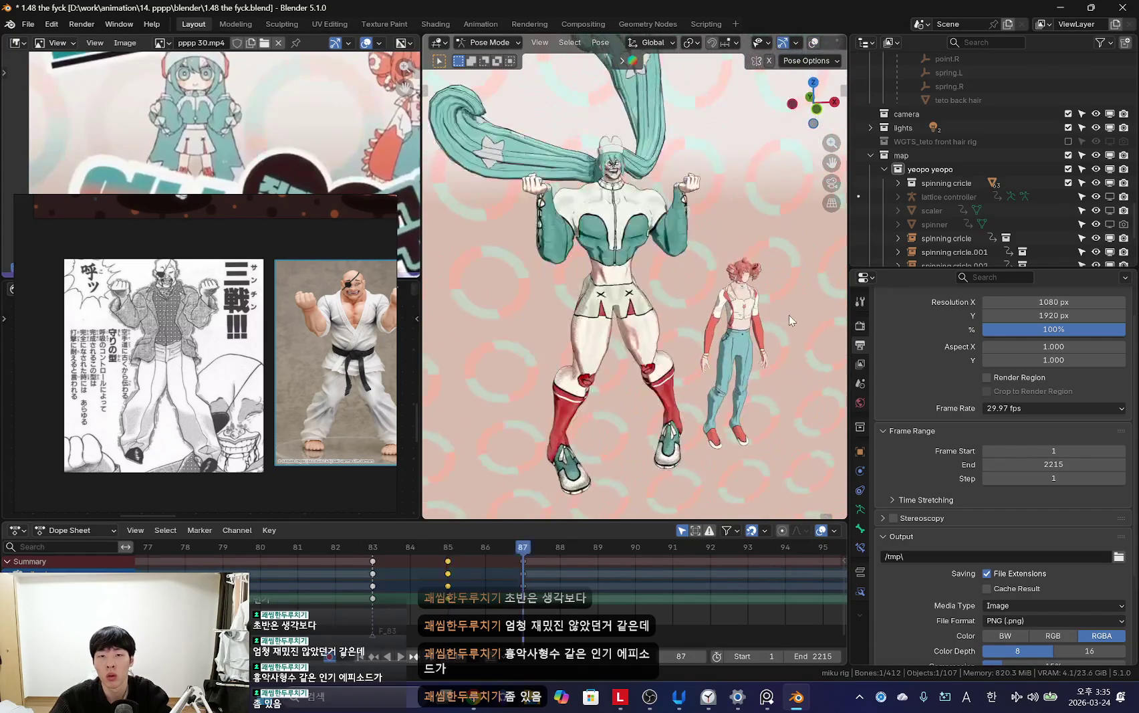
pyautogui.press('space')
pyautogui.scroll(-2, 389, 580)
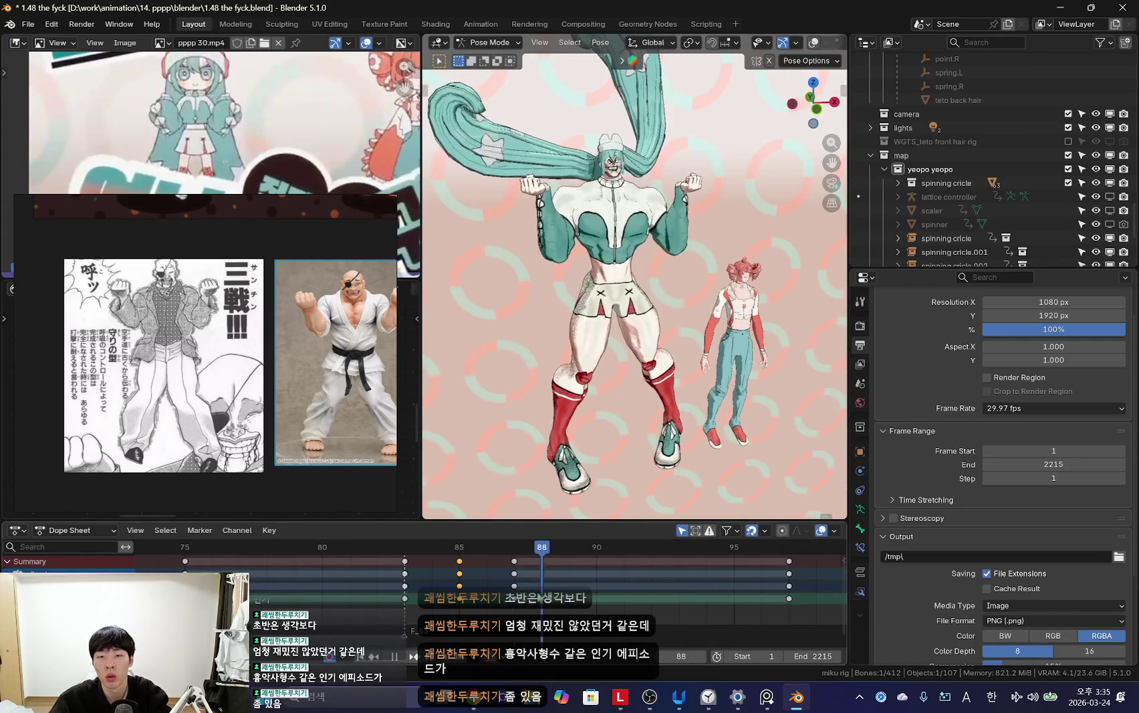
pyautogui.hotkey('shift', 'alt', 'z')
pyautogui.hotkey('shift', 'alt', 'z')
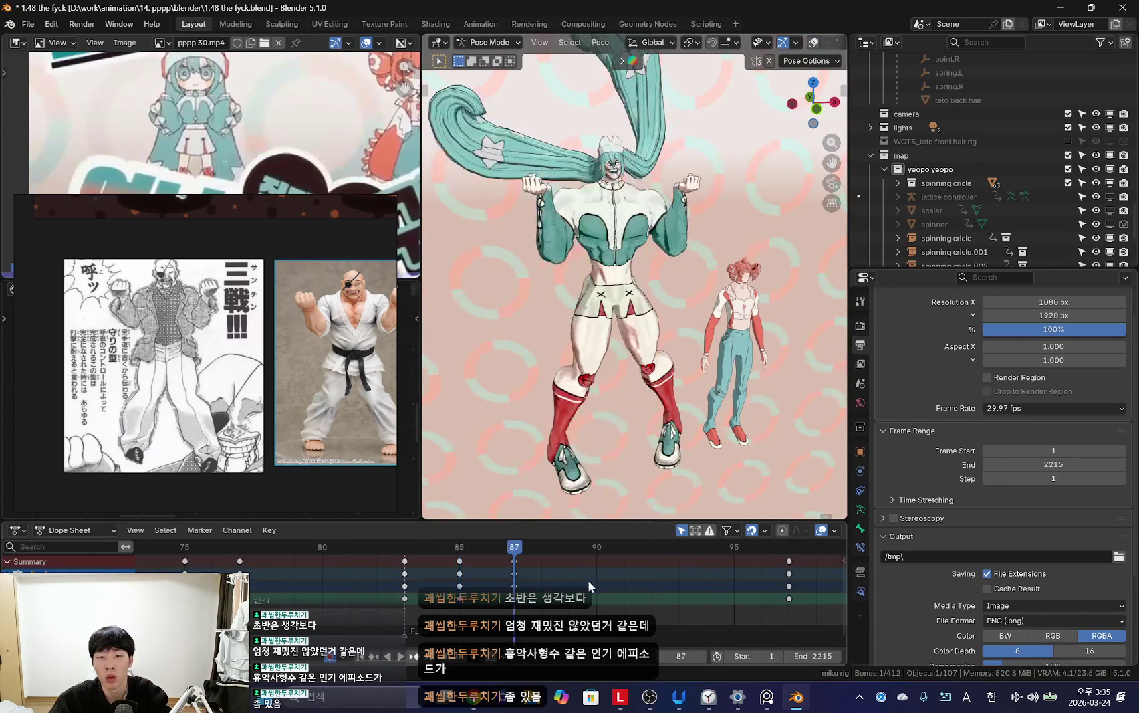
pyautogui.scroll(1, 552, 580)
pyautogui.press('space')
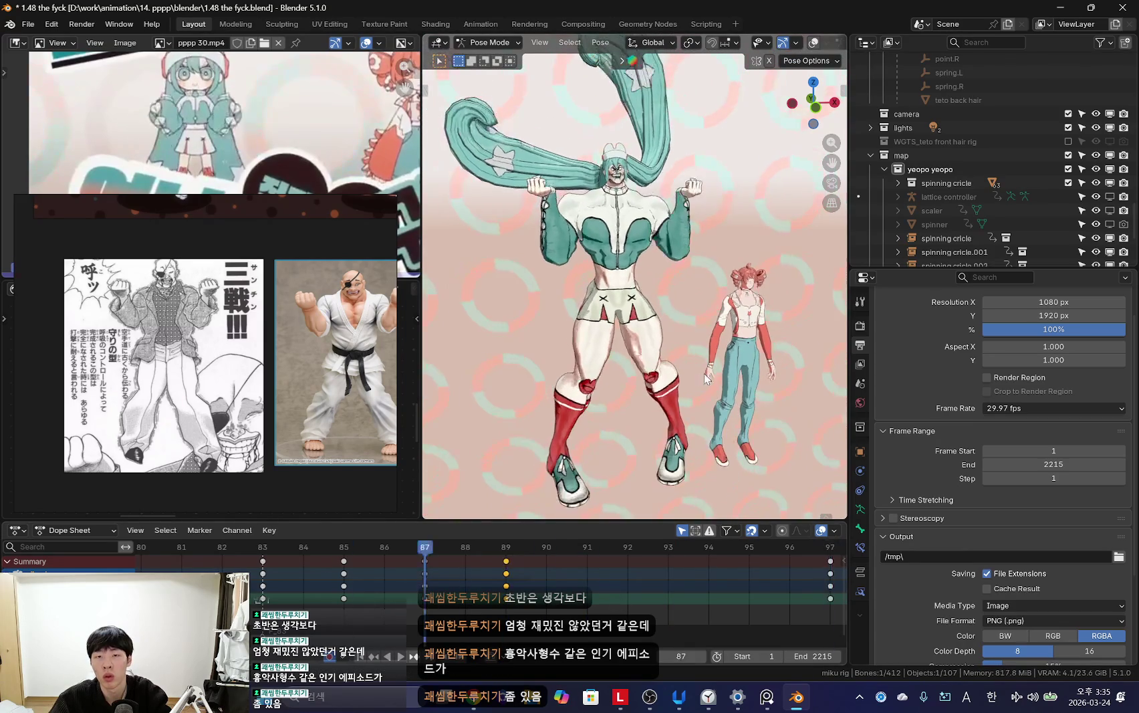
pyautogui.press('Up')
pyautogui.press('Down')
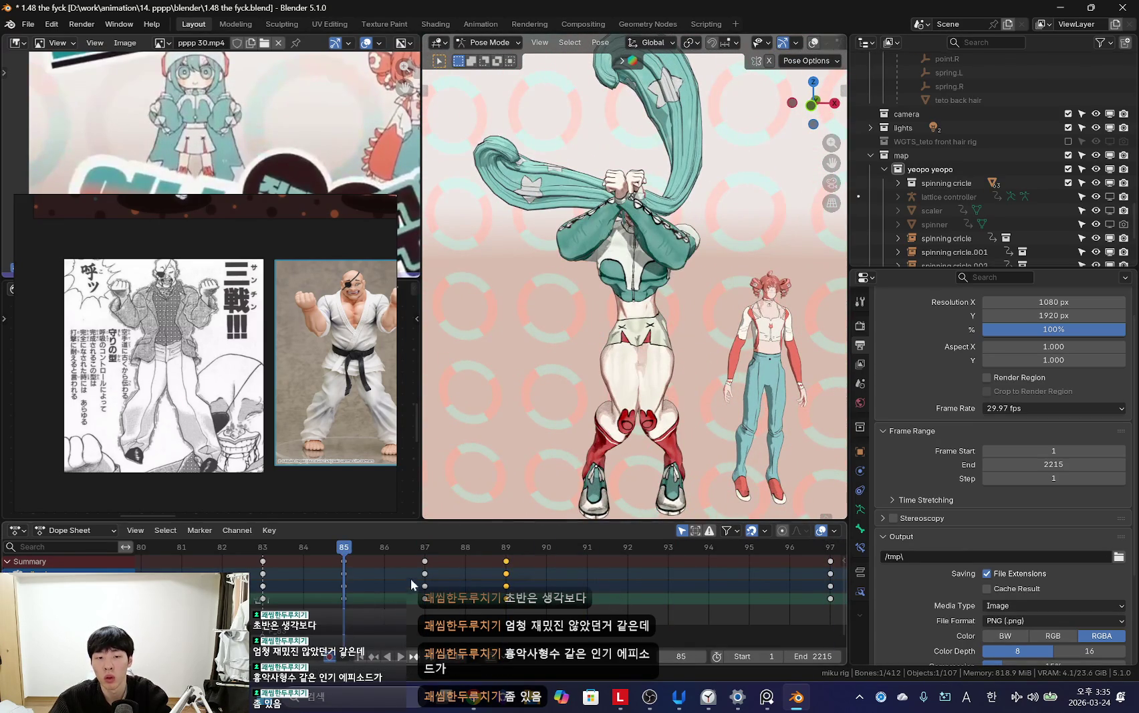
pyautogui.press('Up')
pyautogui.press('Escape')
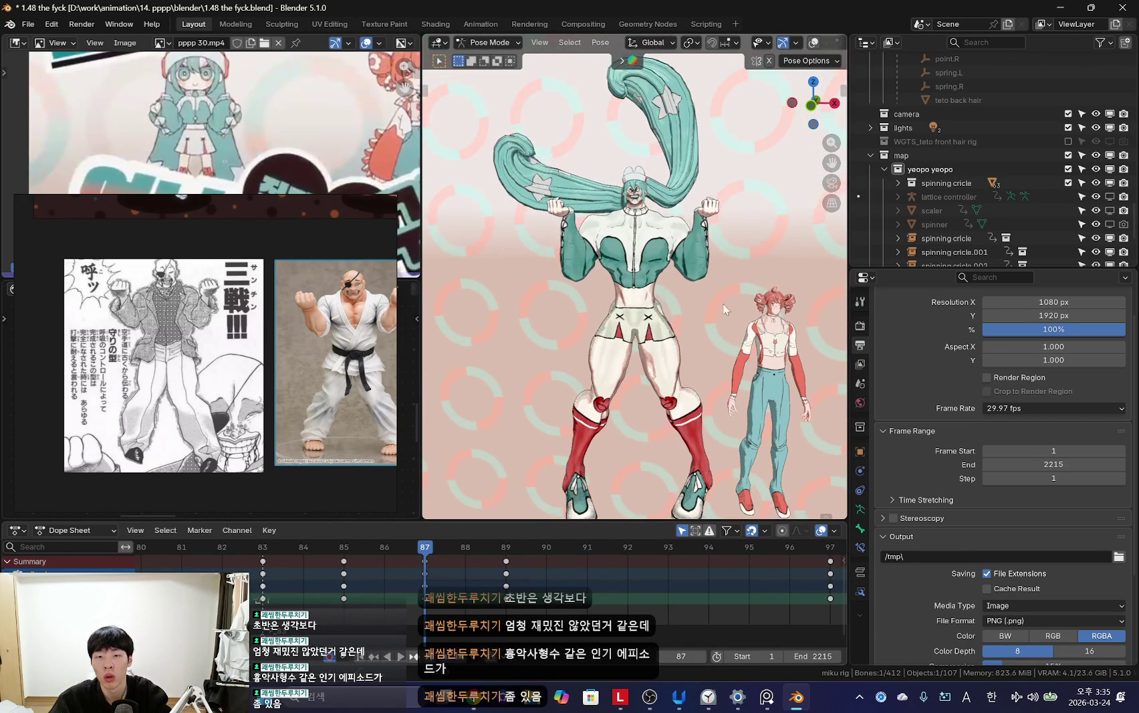
pyautogui.press('Escape')
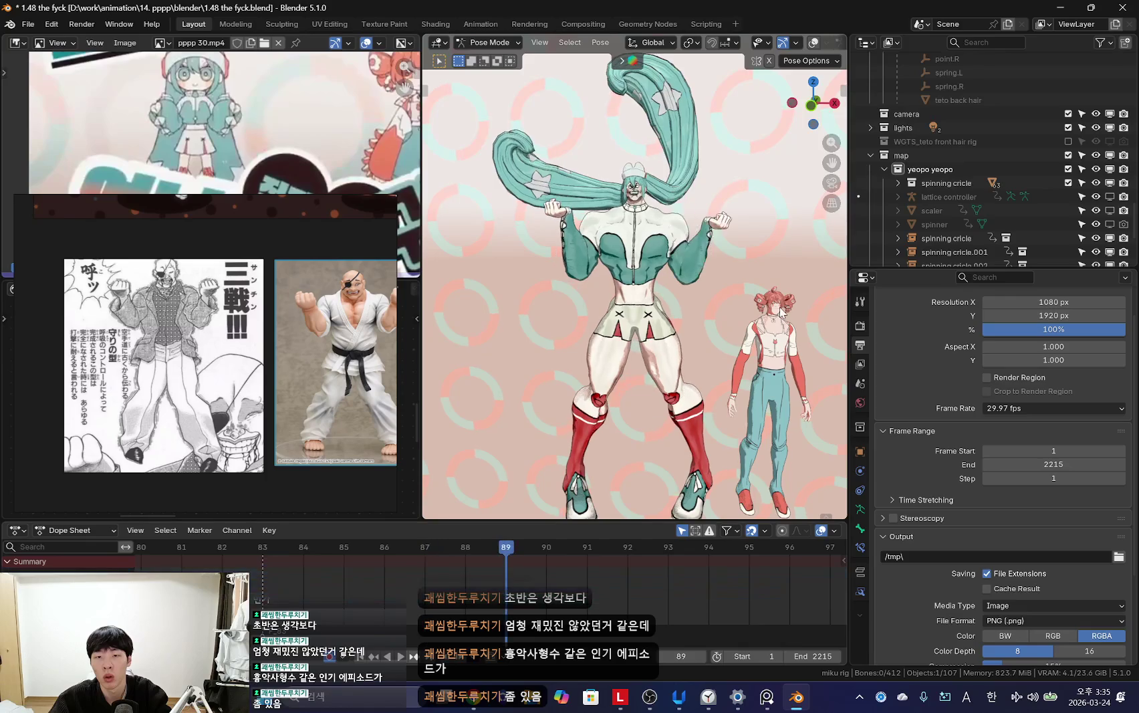
# Step: Select an arm bone and review the motion from frame 87 through 97
pyautogui.click(792, 263)
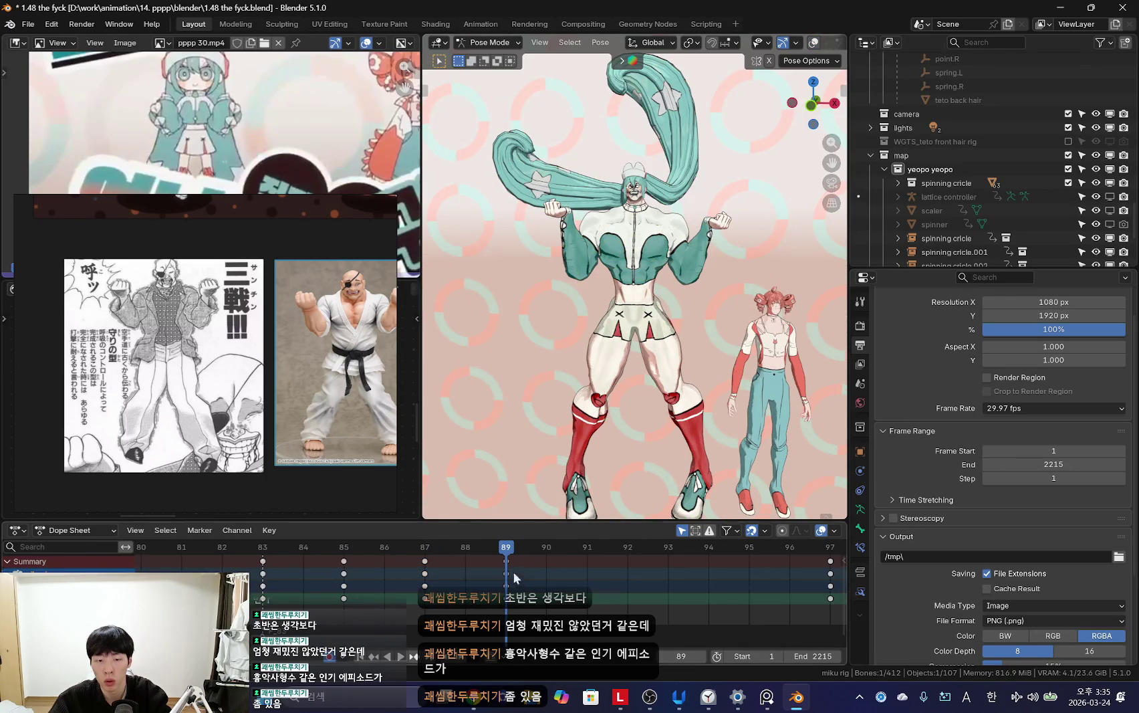
pyautogui.keyDown('shift'); pyautogui.moveTo(707, 360); pyautogui.dragTo(692, 375, button='middle'); pyautogui.keyUp('shift')
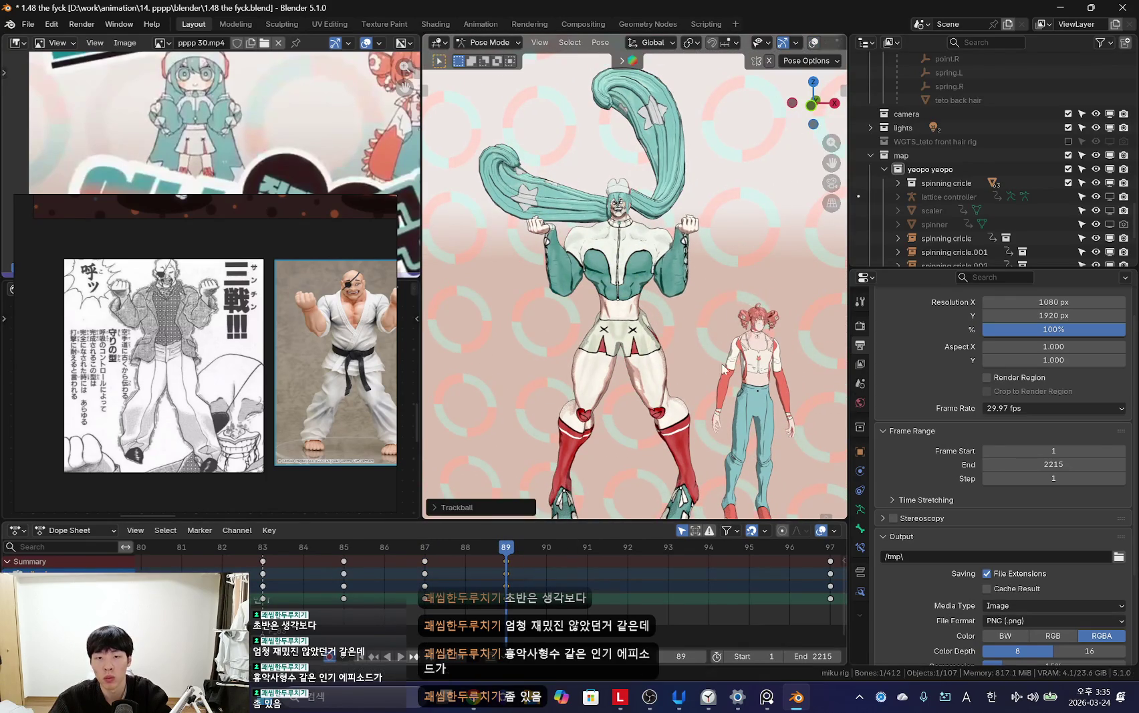
pyautogui.press('Left')
pyautogui.press('Left')
pyautogui.scroll(-3, 521, 608)
pyautogui.moveTo(403, 548); pyautogui.dragTo(554, 546)
pyautogui.scroll(3, 620, 430)
pyautogui.press('Up')
pyautogui.press('space')
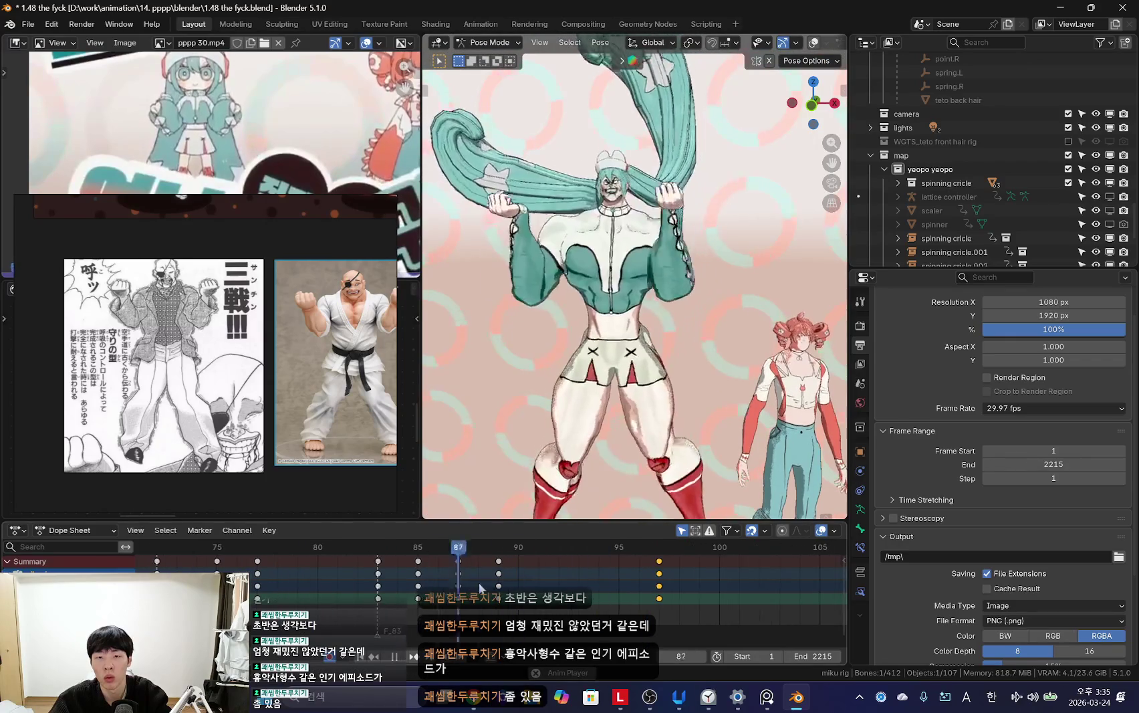
pyautogui.scroll(2, 422, 591)
pyautogui.press('space')
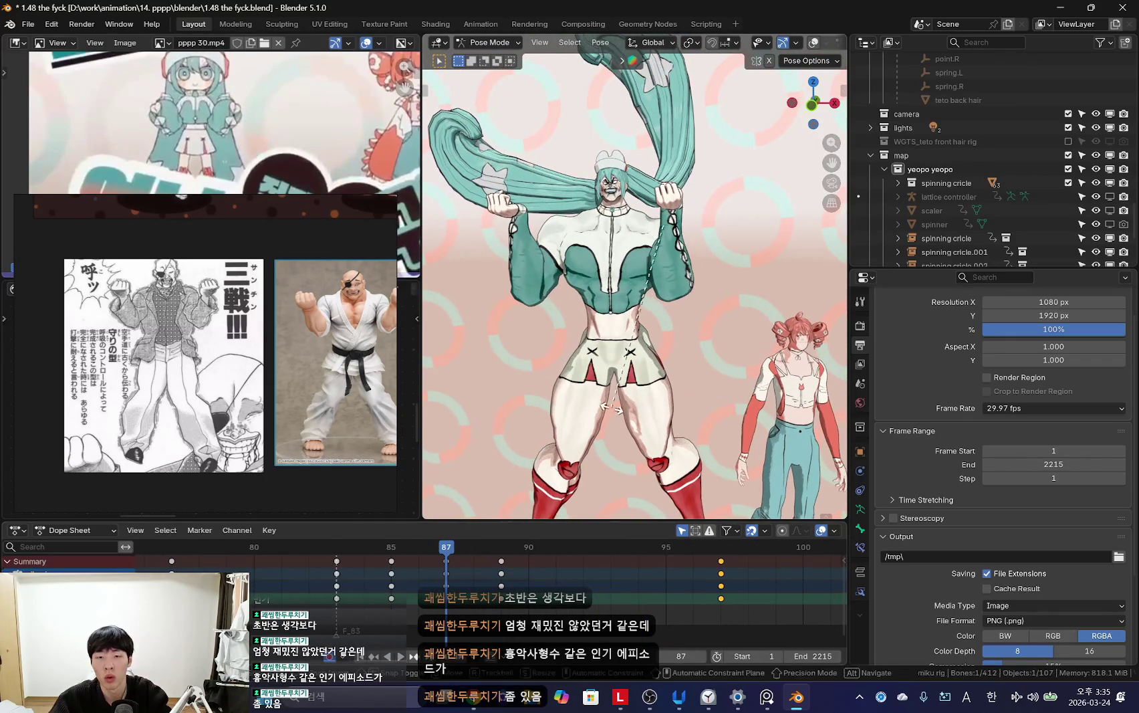
# Step: Tweak the arm rotation at frame 87 and key the refined raised-fist pose
pyautogui.click(718, 401)
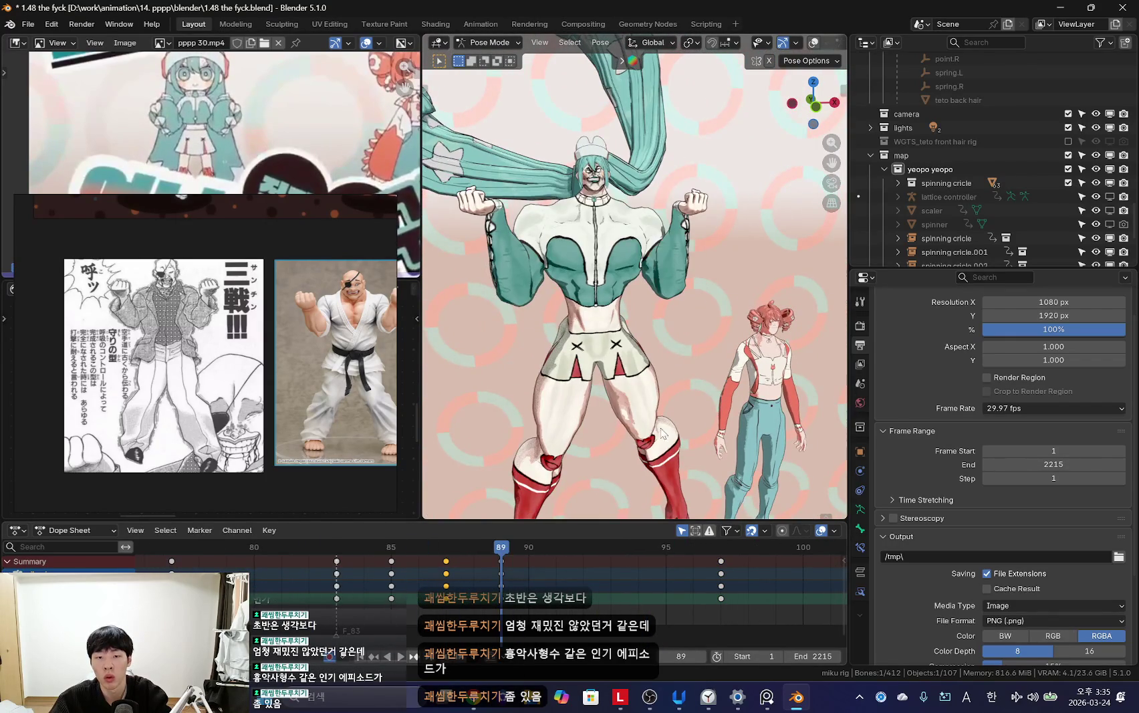
pyautogui.press('space')
pyautogui.scroll(-2, 479, 585)
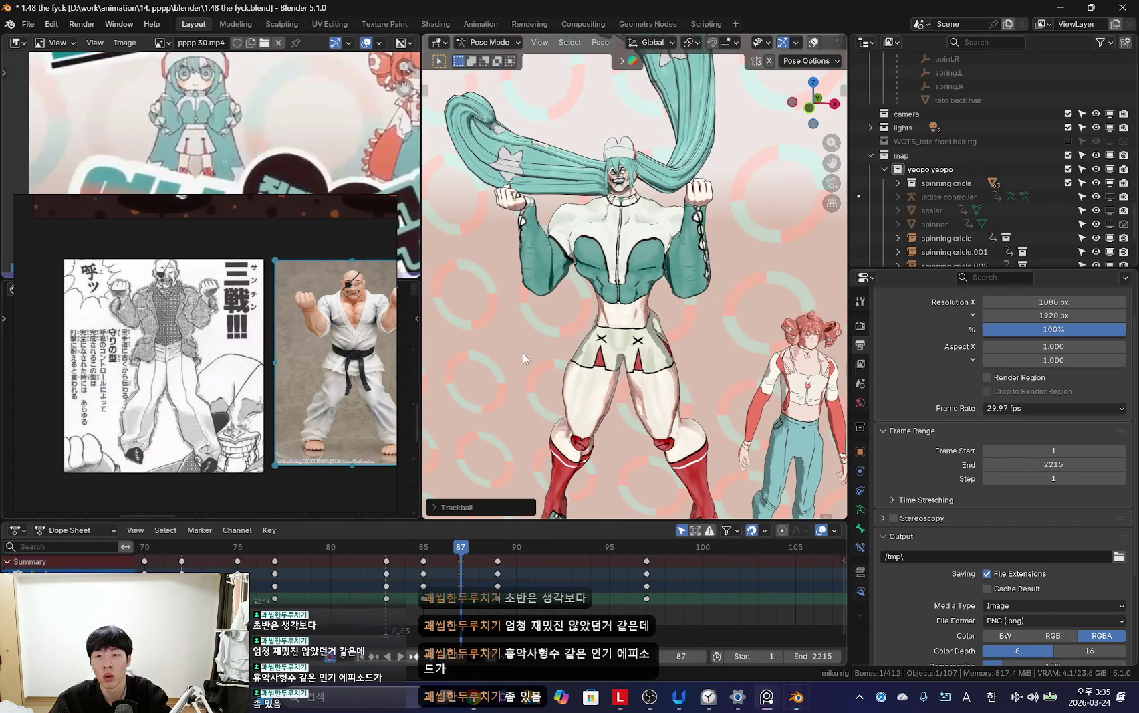
pyautogui.press('i')
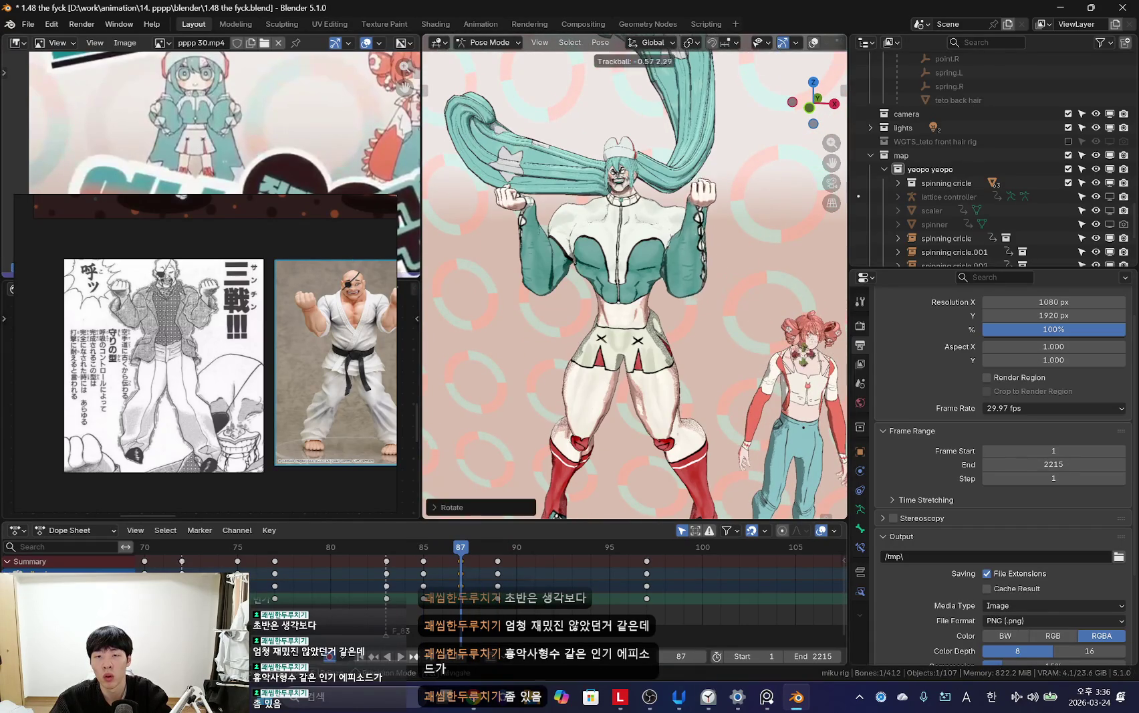
pyautogui.press('i')
pyautogui.press('space')
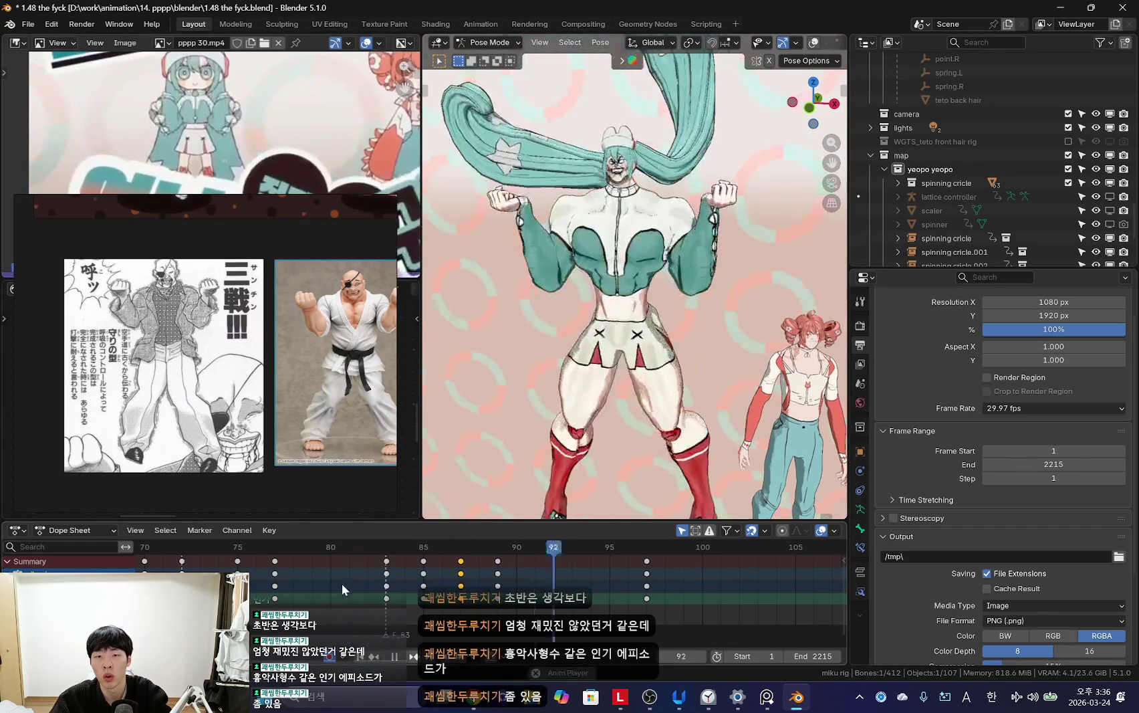
# Step: Key a follow-through arm rotation at frame 97 and play back the opening motion
pyautogui.scroll(3, 603, 408)
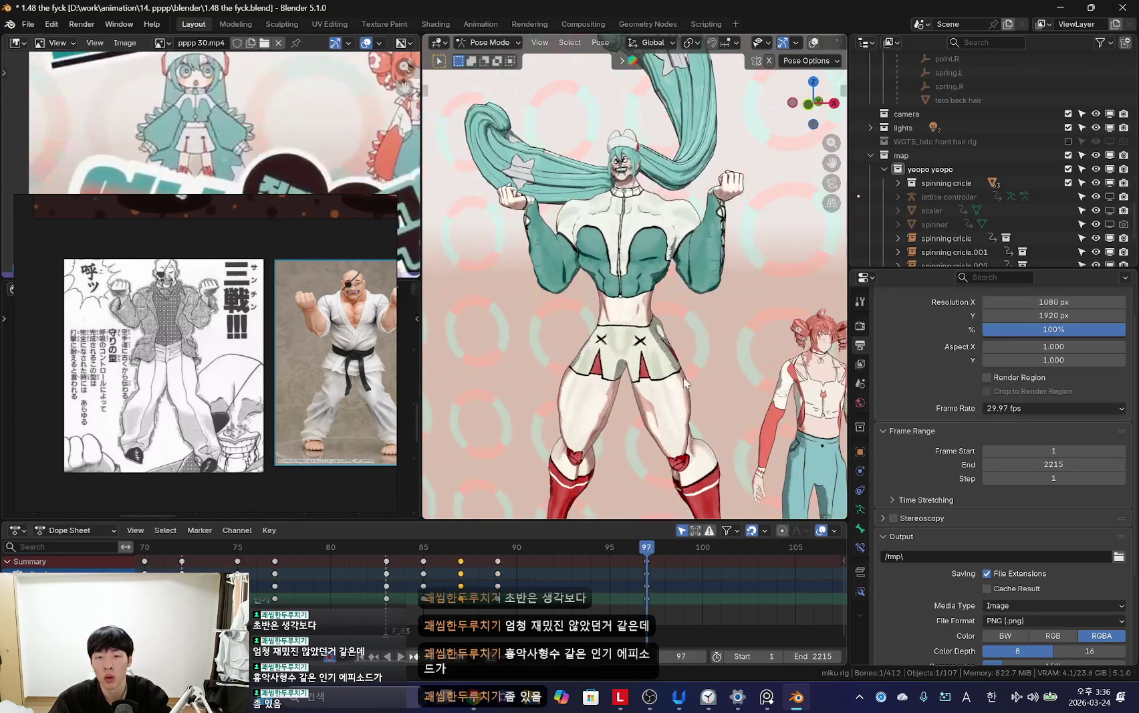
pyautogui.click(591, 381)
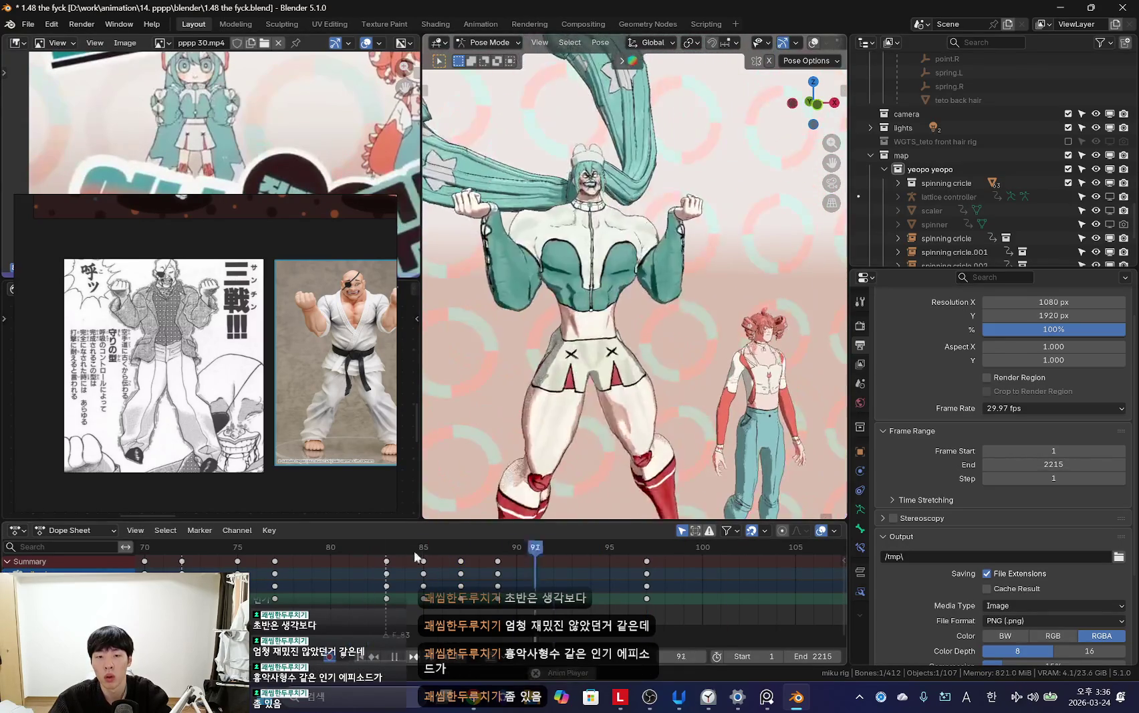
pyautogui.hotkey('shift', 'alt', 'z')
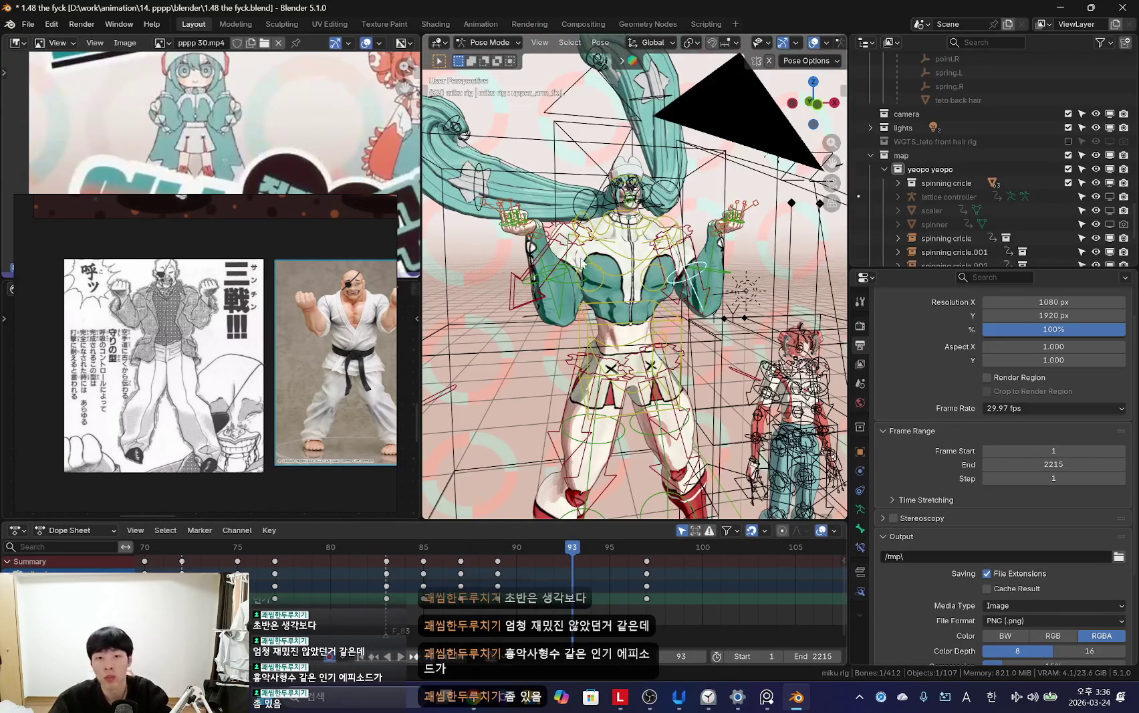
pyautogui.hotkey('shift', 'alt', 'z')
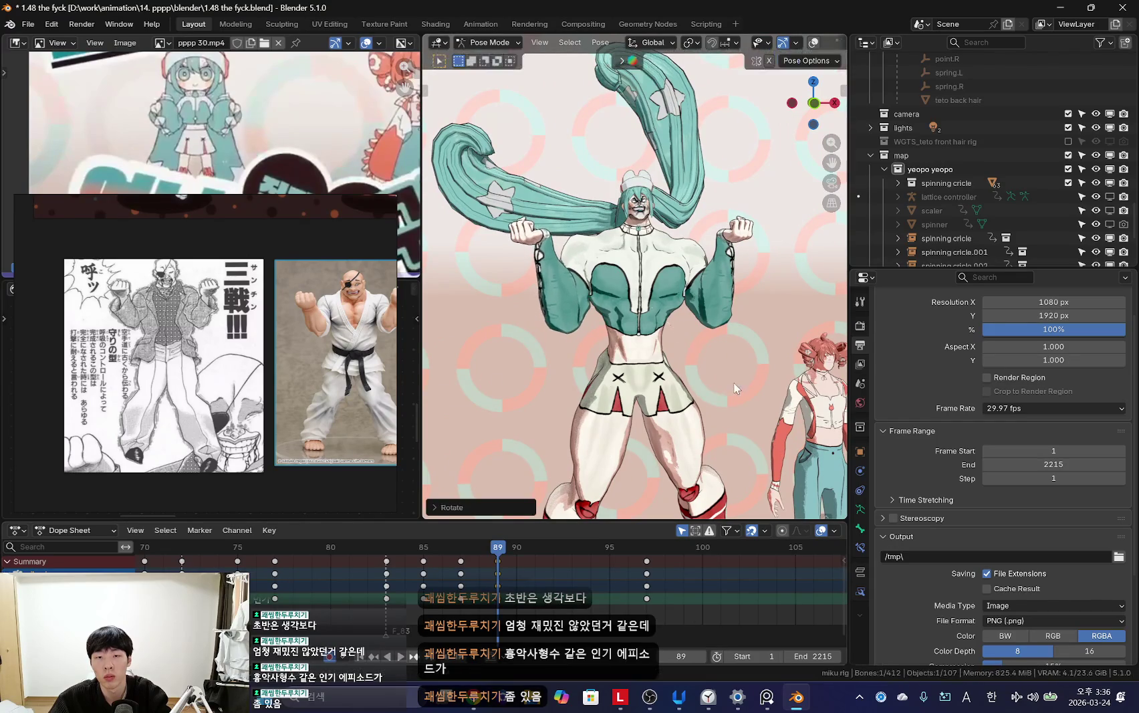
pyautogui.press('space')
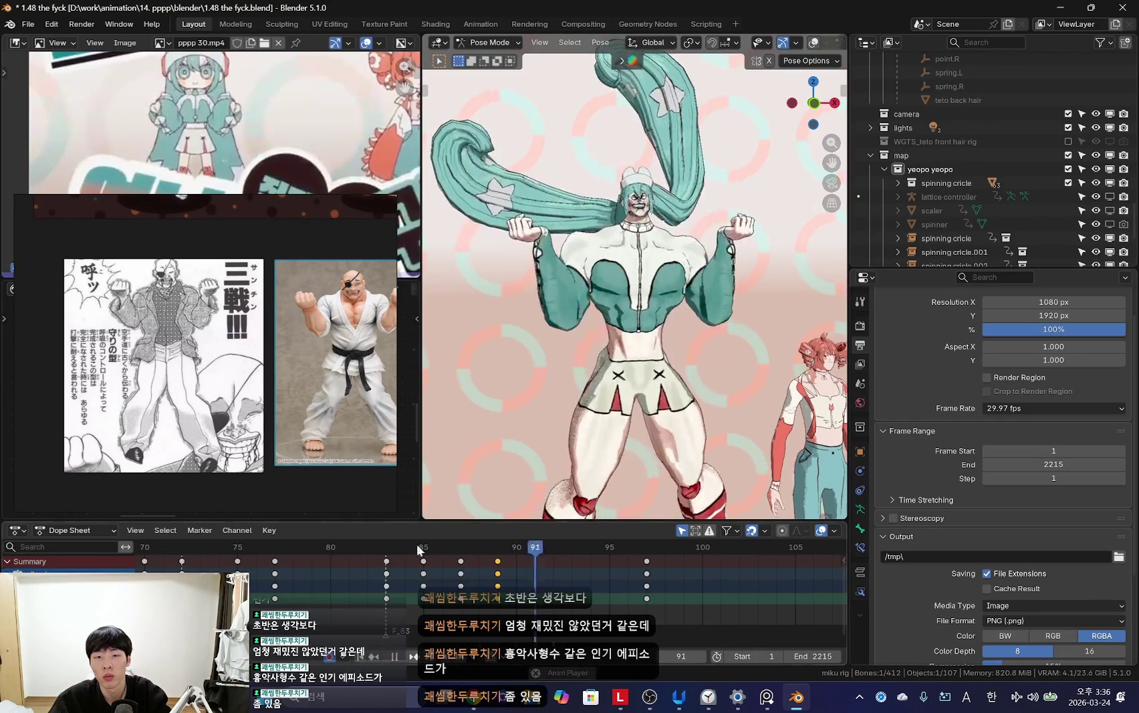
pyautogui.scroll(-3, 415, 550)
pyautogui.moveTo(325, 549)
pyautogui.mouseDown()
pyautogui.moveTo(209, 549)
pyautogui.moveTo(415, 592)
pyautogui.mouseUp()
pyautogui.press('space')
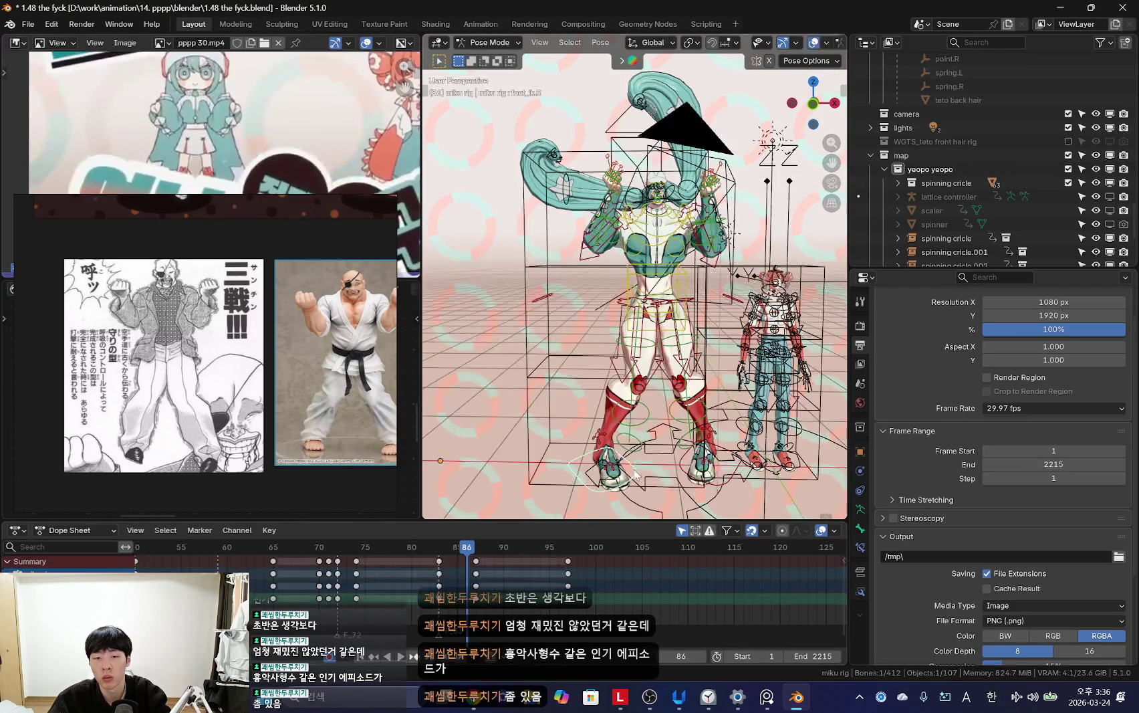
# Step: Try a trackball bone rotation from a side view, cancel it, and return to front view
pyautogui.hotkey('shift', 'alt', 'z')
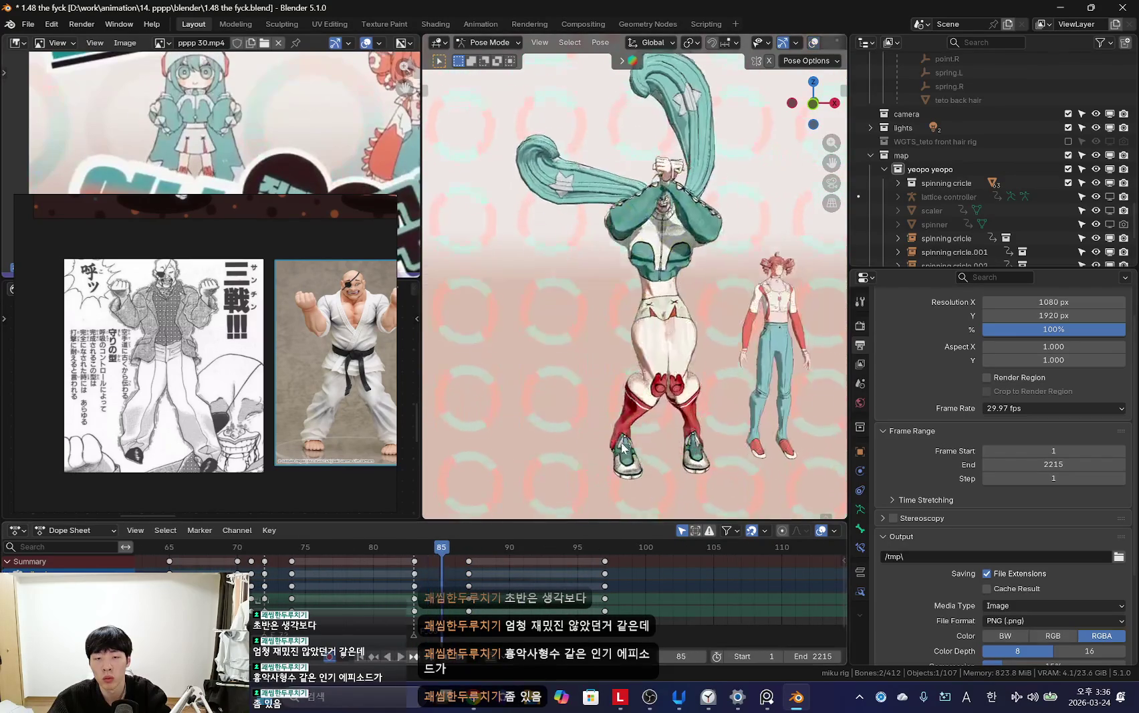
pyautogui.moveTo(642, 301)
pyautogui.mouseDown(button='middle')
pyautogui.moveTo(704, 401)
pyautogui.moveTo(675, 414)
pyautogui.mouseUp(button='middle')
pyautogui.press('r')
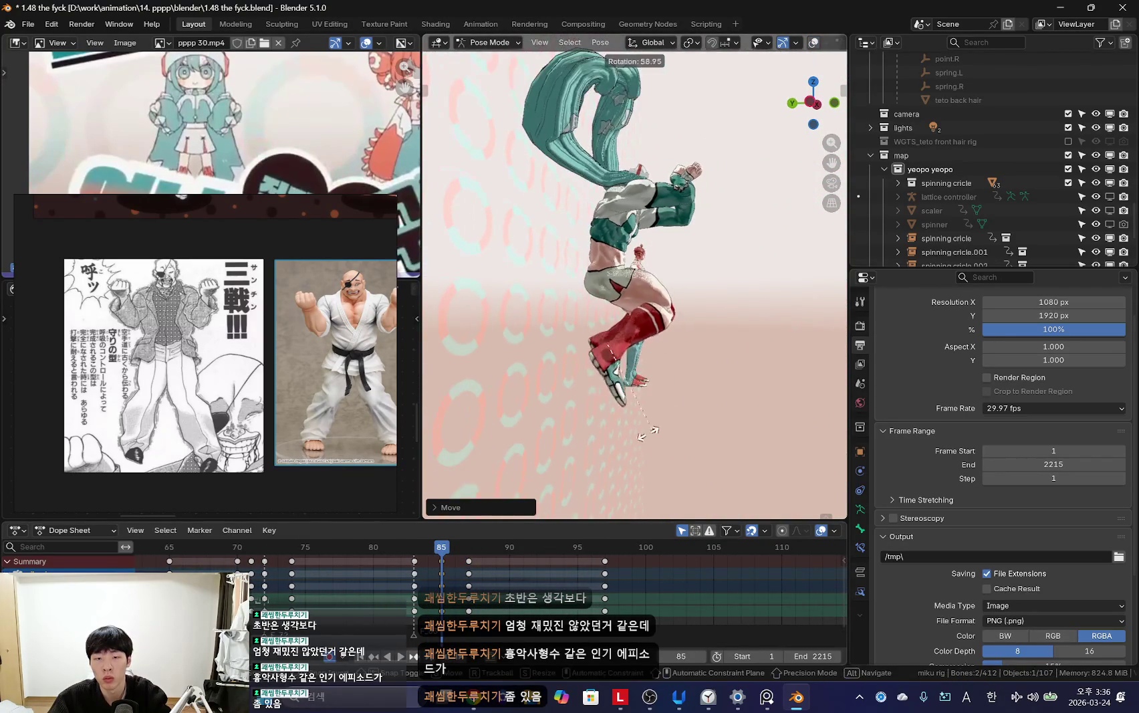
pyautogui.press('r')
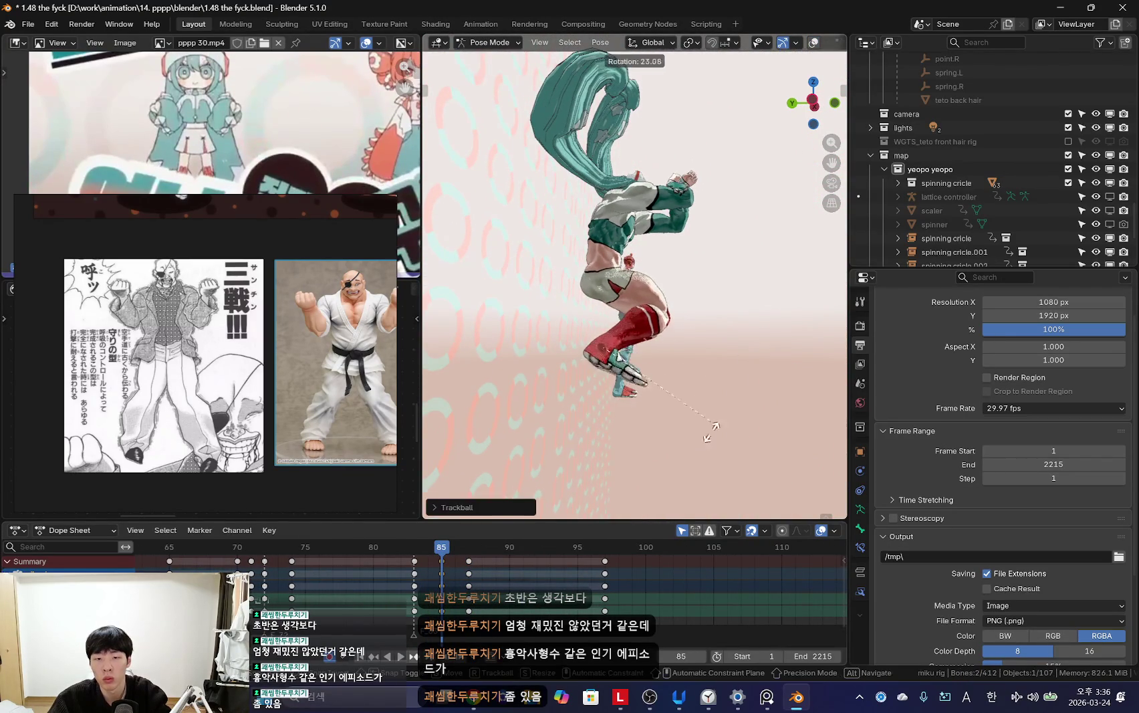
pyautogui.press('Escape')
pyautogui.press('KP_1')
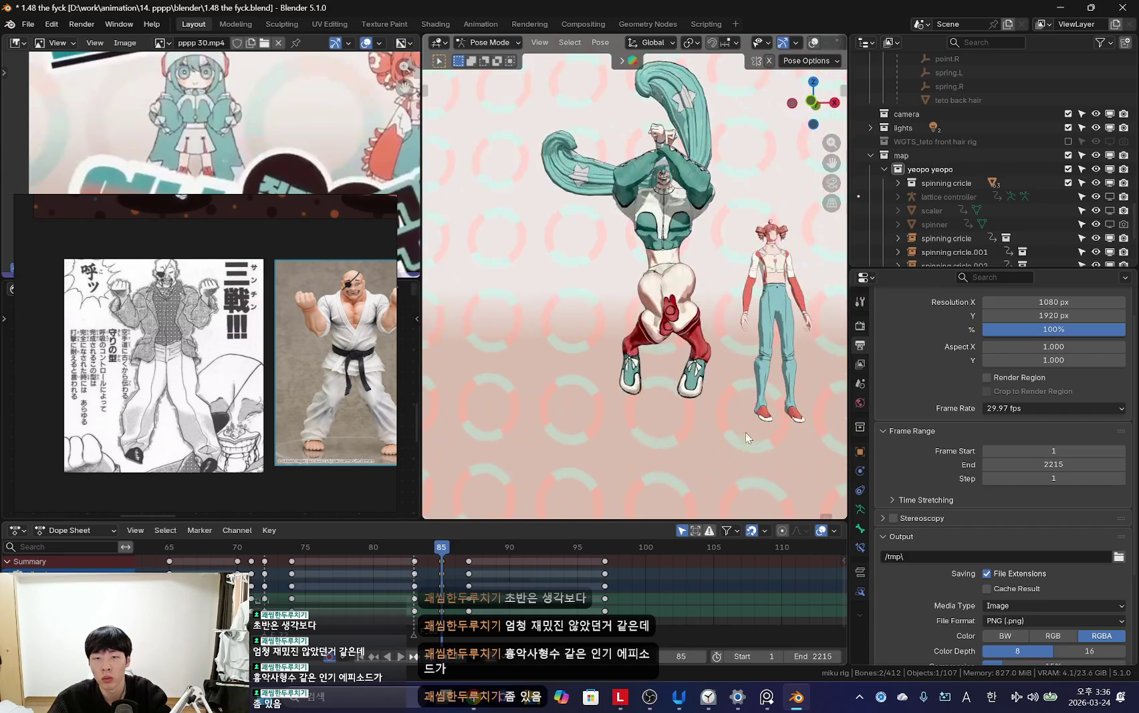
pyautogui.hotkey('shift', 'alt', 'z')
pyautogui.hotkey('shift', 'alt', 'z')
pyautogui.hotkey('shift', 'alt', 'z')
pyautogui.hotkey('shift', 'alt', 'z')
pyautogui.hotkey('shift', 'alt', 'z')
pyautogui.hotkey('shift', 'alt', 'z')
pyautogui.hotkey('shift', 'alt', 'z')
pyautogui.hotkey('shift', 'alt', 'z')
pyautogui.hotkey('shift', 'alt', 'z')
pyautogui.hotkey('shift', 'alt', 'z')
# Step: Scrub and replay frames 81–84 to review the arms-crossed wind-up timing
pyautogui.scroll(2, 468, 588)
pyautogui.moveTo(464, 588)
pyautogui.mouseDown()
pyautogui.moveTo(406, 598)
pyautogui.moveTo(461, 610)
pyautogui.mouseUp()
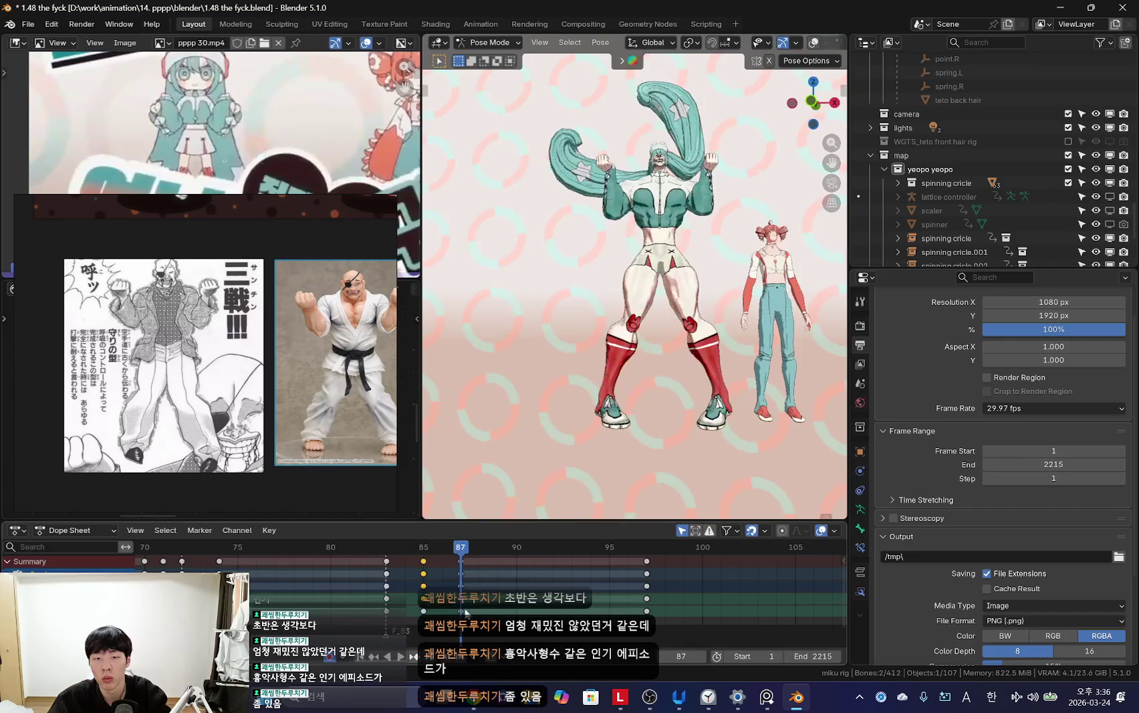
pyautogui.press('space')
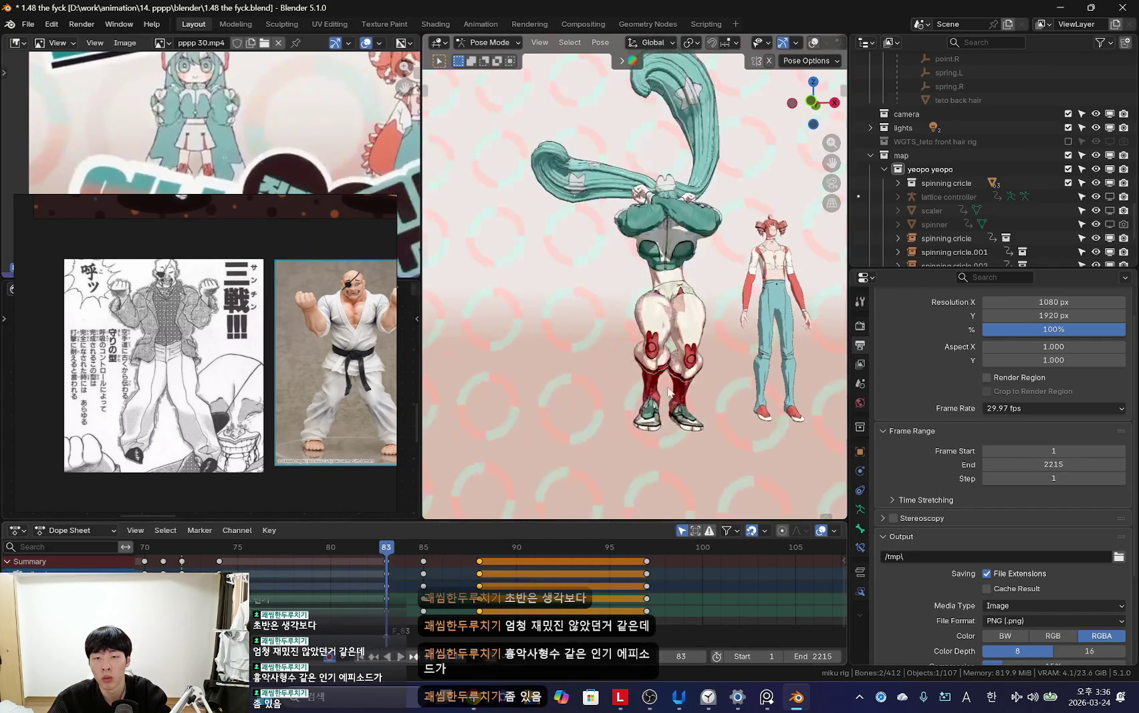
pyautogui.hotkey('ctrl', 'z')
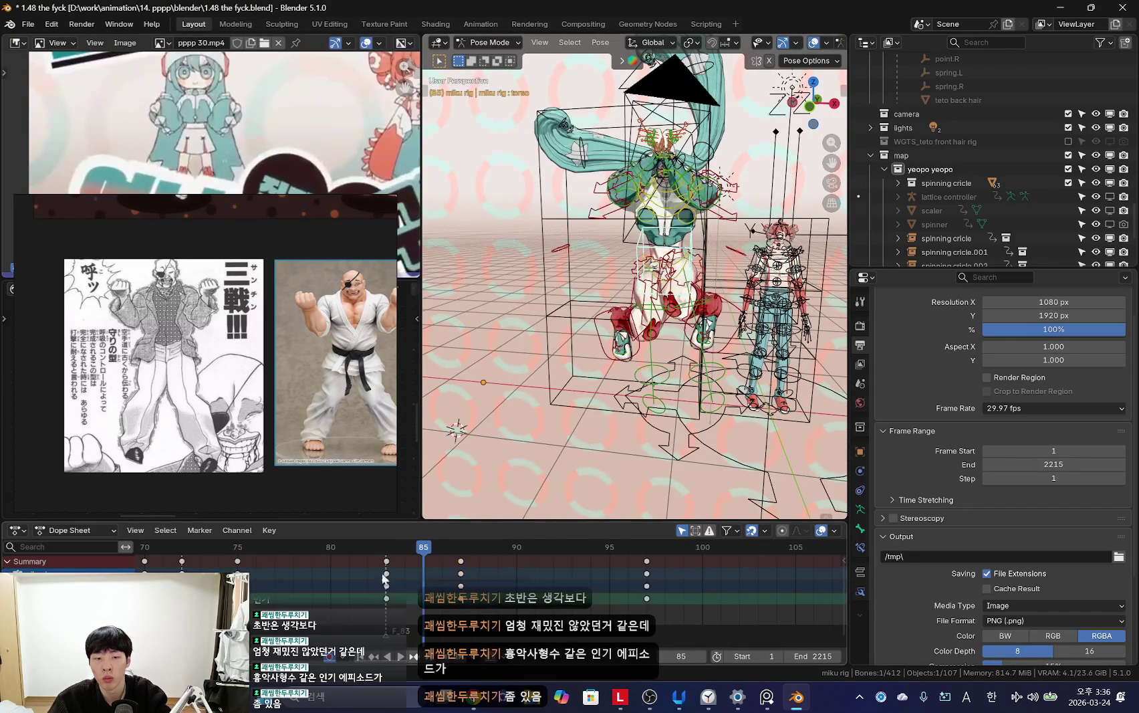
pyautogui.hotkey('shift', 'alt', 'z')
pyautogui.moveTo(295, 597); pyautogui.dragTo(343, 596)
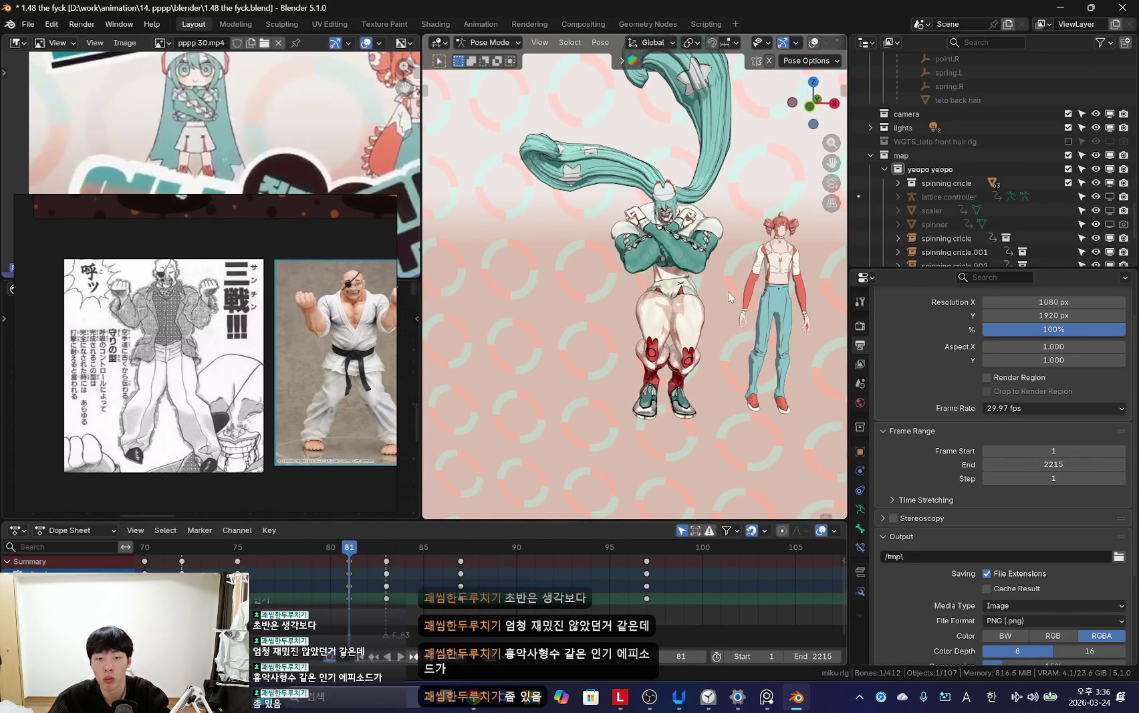
pyautogui.press('space')
pyautogui.press('space')
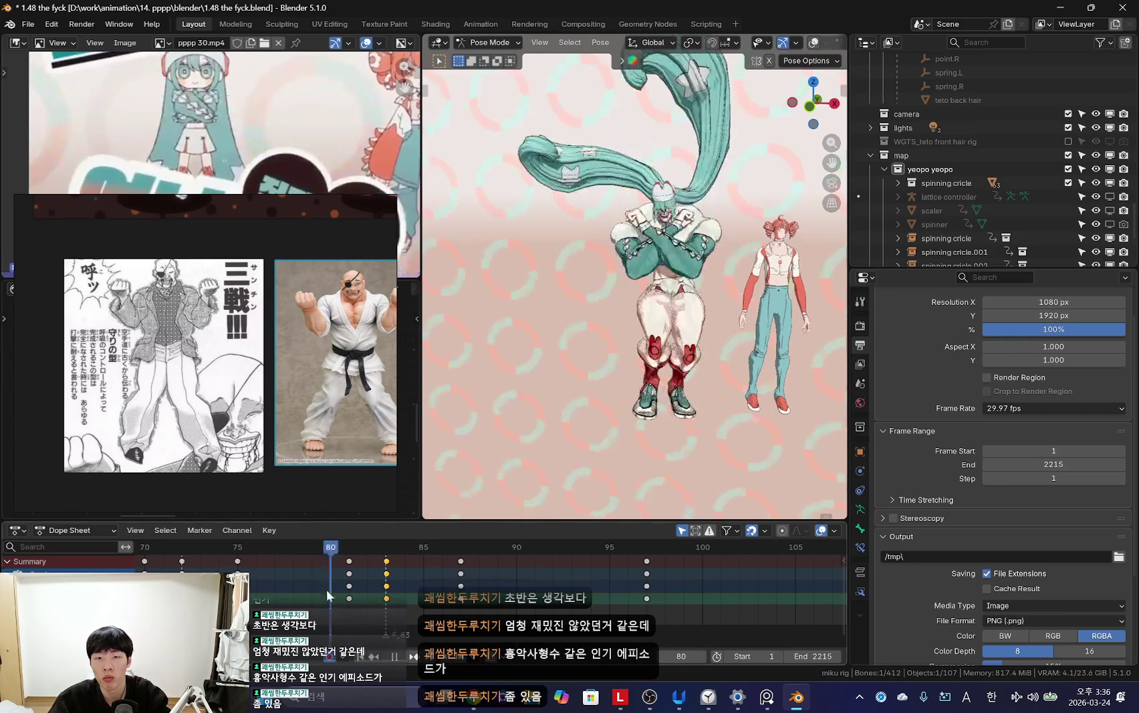
pyautogui.press('Escape')
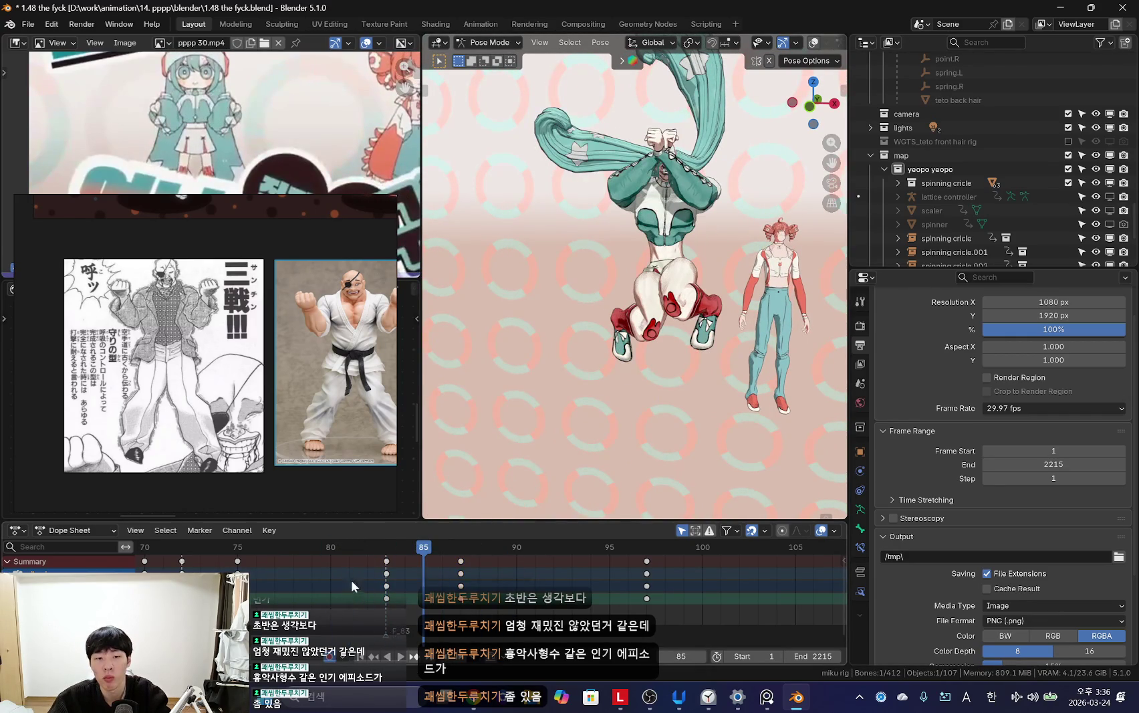
pyautogui.press('Right')
# Step: Move the frame-87 keys to frame 89 and play the new timing
pyautogui.press('g')
pyautogui.press('z')
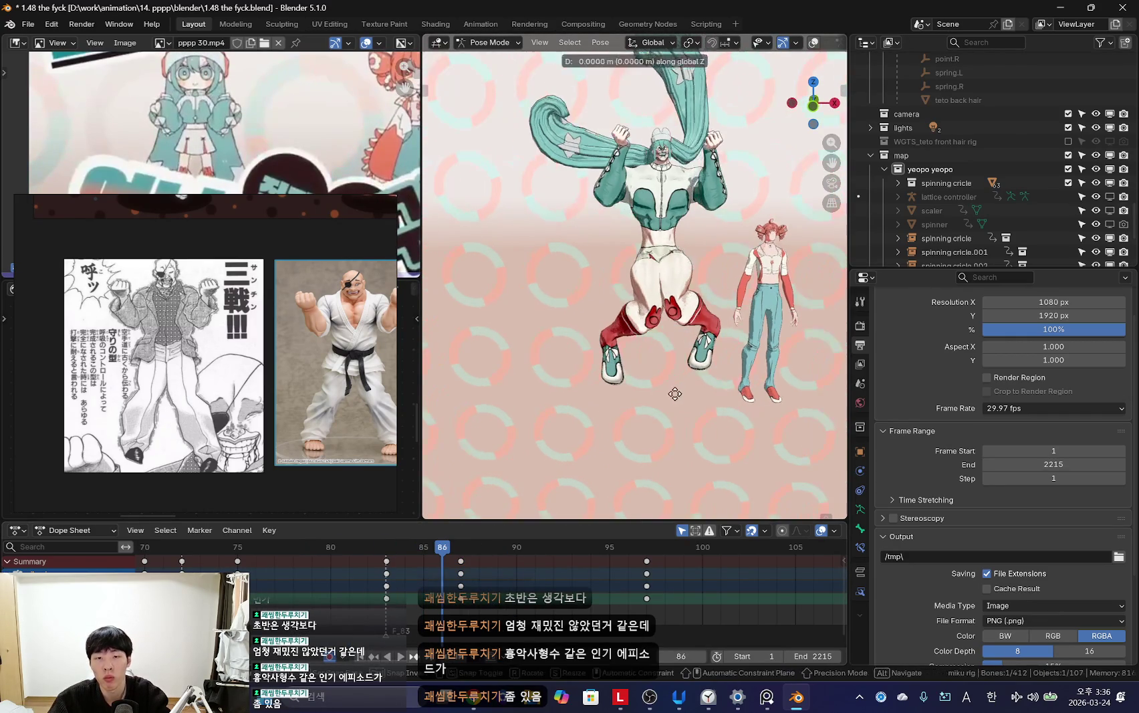
pyautogui.click(538, 578)
pyautogui.press('space')
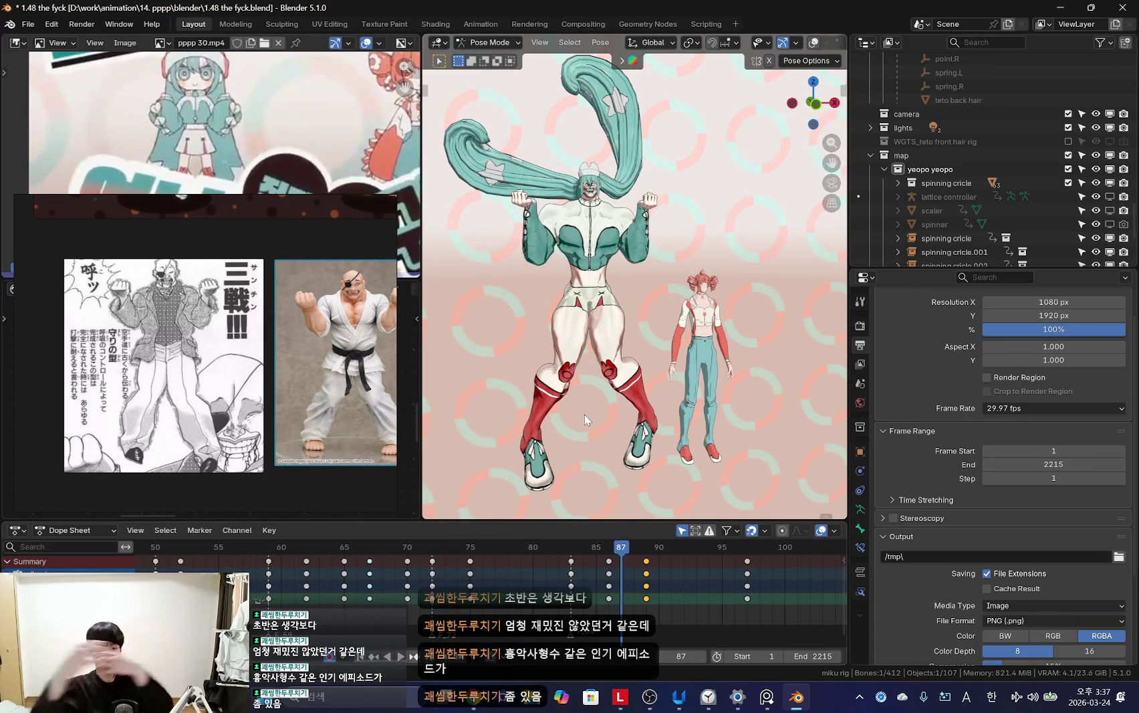
# Step: Return to frame 85 and orbit around the character with overlays toggled
pyautogui.press('Left')
pyautogui.press('Left')
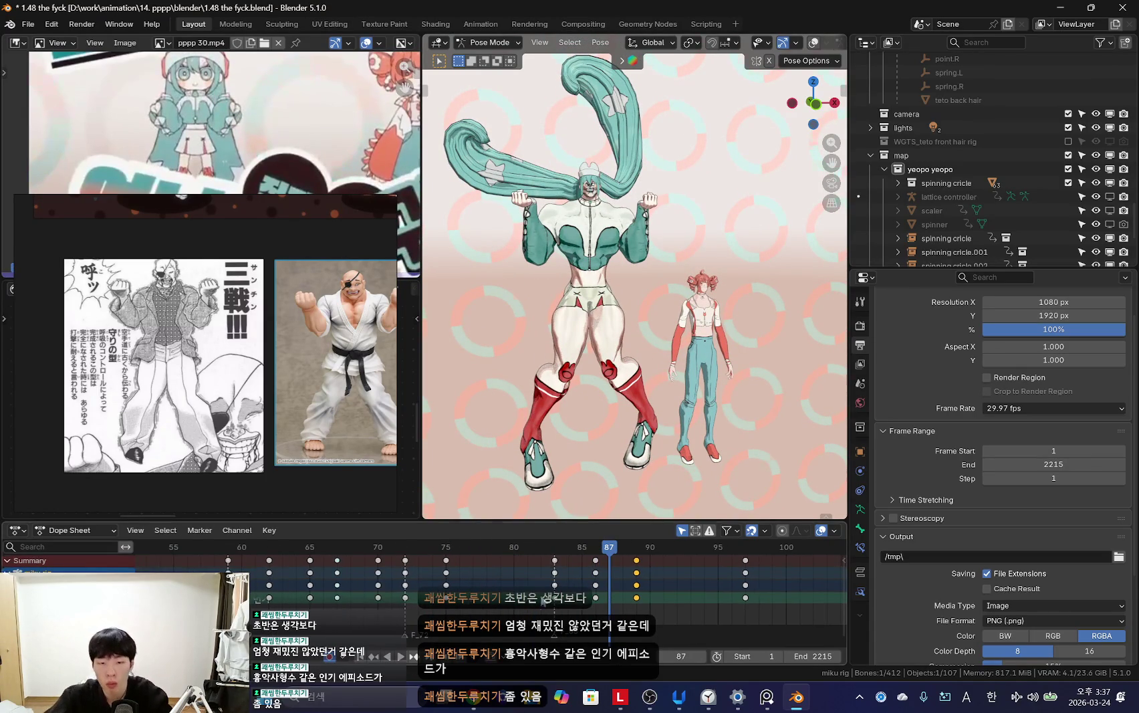
pyautogui.hotkey('shift', 'alt', 'z')
pyautogui.moveTo(658, 238); pyautogui.dragTo(631, 248, button='middle')
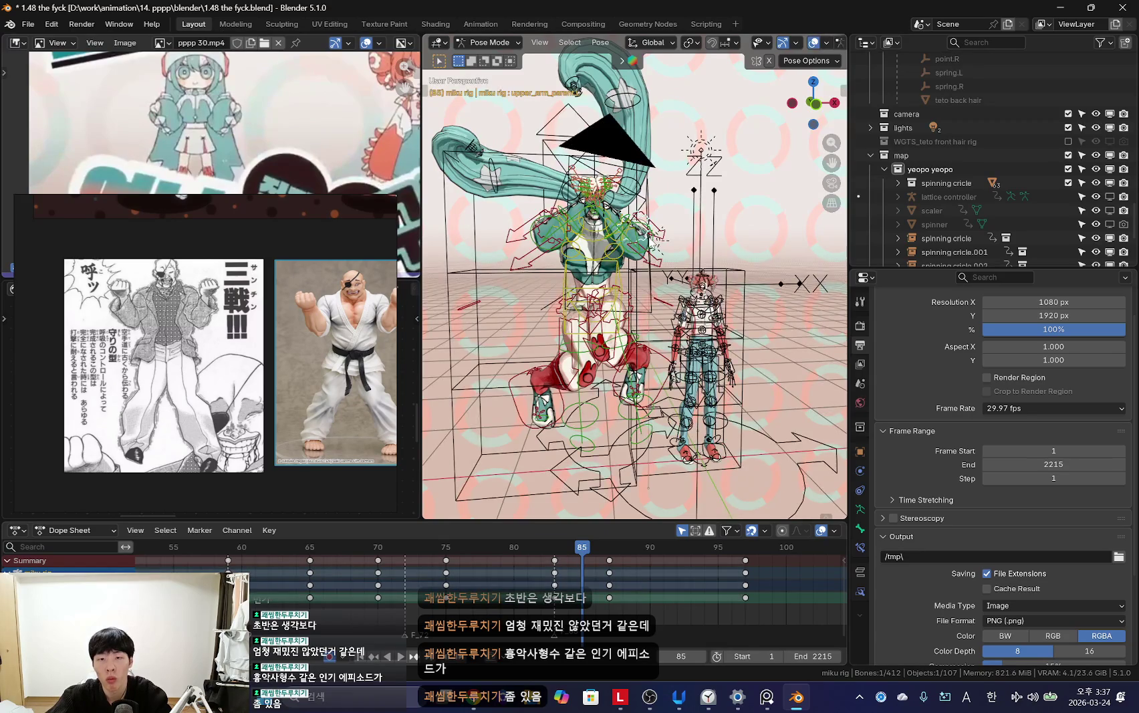
pyautogui.hotkey('shift', 'alt', 'z')
pyautogui.hotkey('shift', 'alt', 'z')
pyautogui.hotkey('shift', 'alt', 'z')
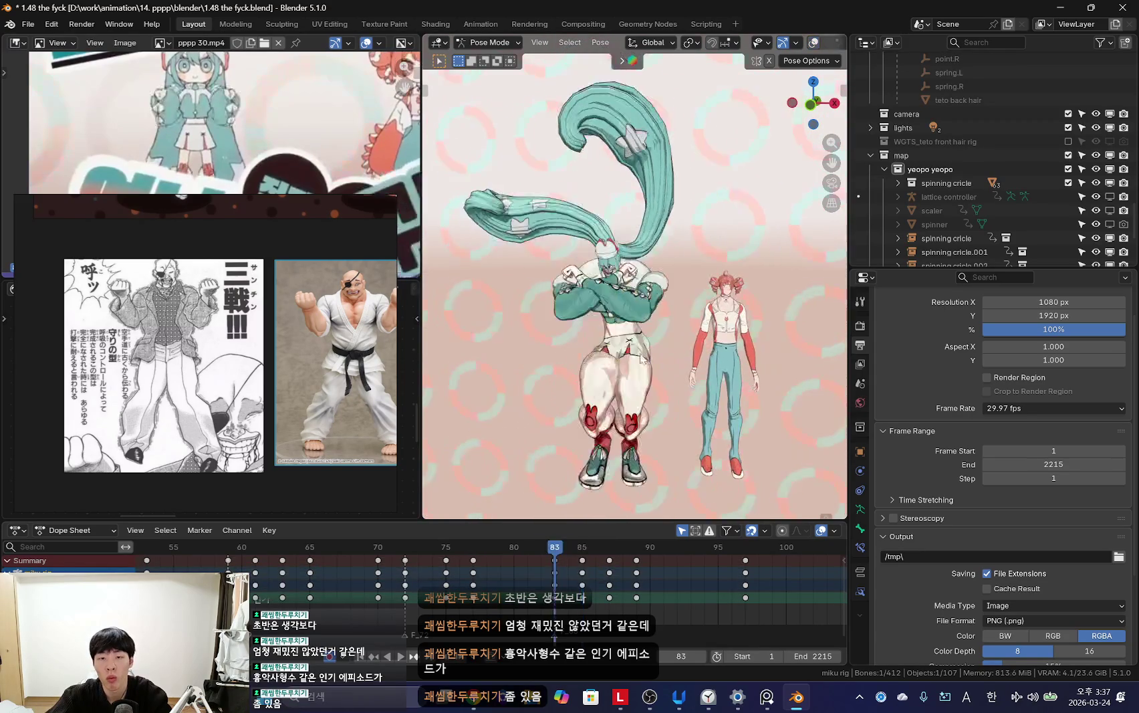
# Step: Step forward to frame 89 and select the left forearm bone
pyautogui.press('Right')
pyautogui.press('Right')
pyautogui.press('Right')
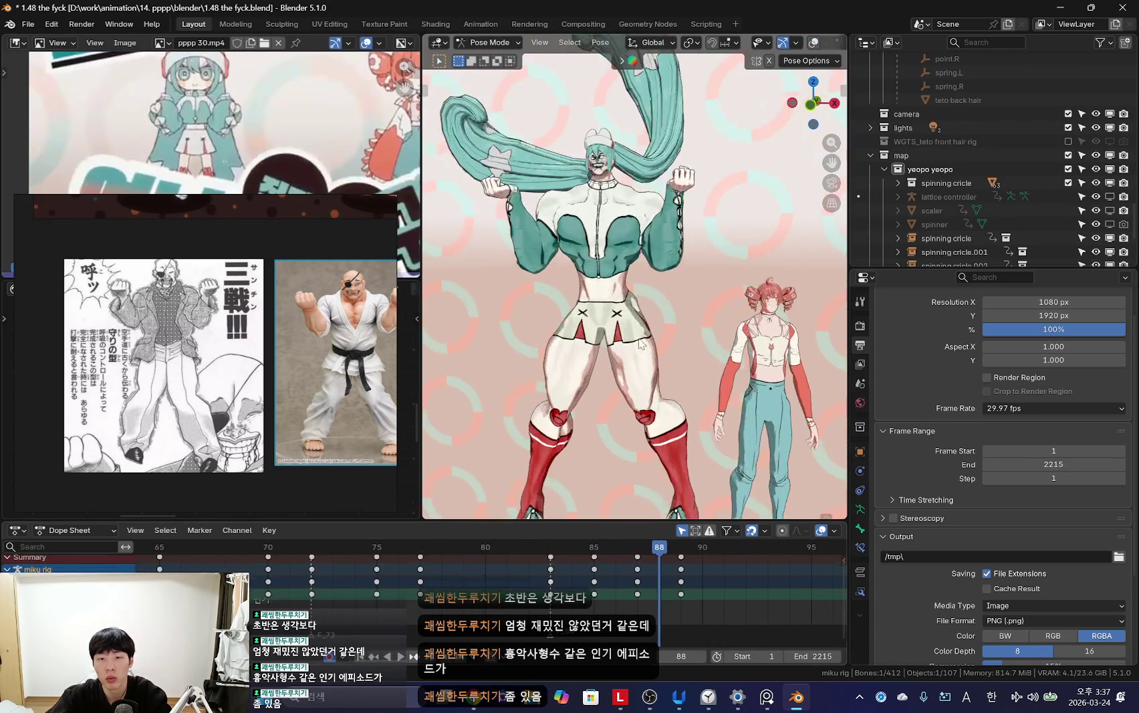
pyautogui.press('Right')
pyautogui.hotkey('shift', 'alt', 'z')
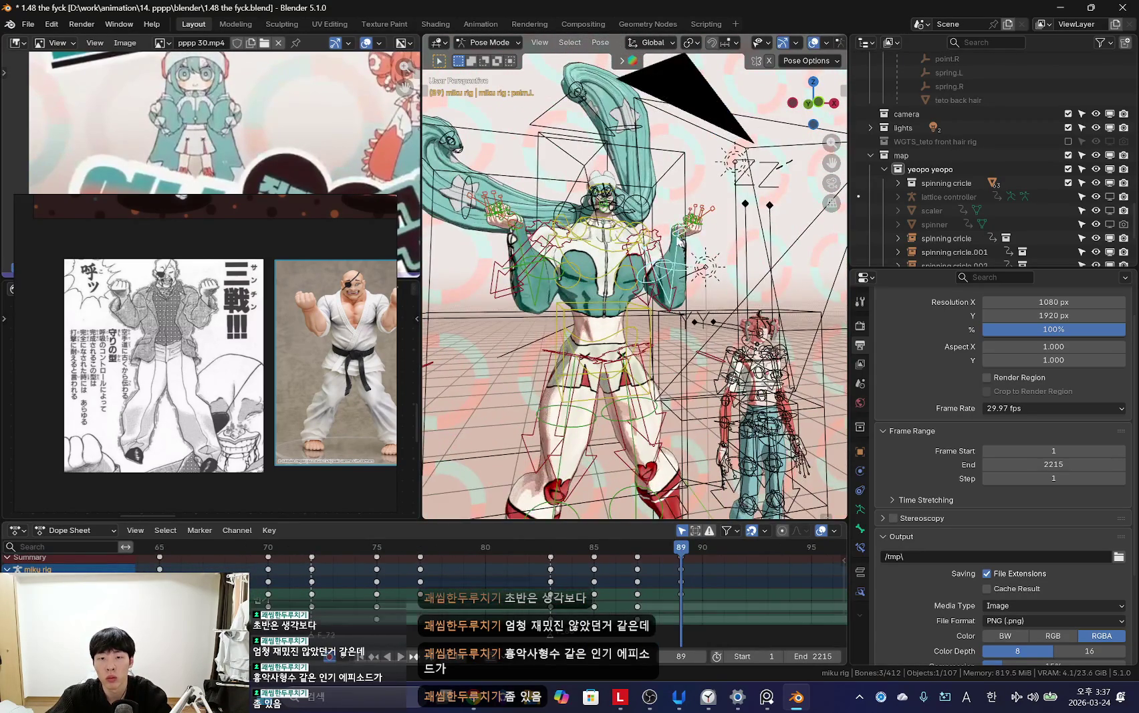
pyautogui.scroll(3, 679, 237)
pyautogui.click(722, 232)
pyautogui.click(26, 24)
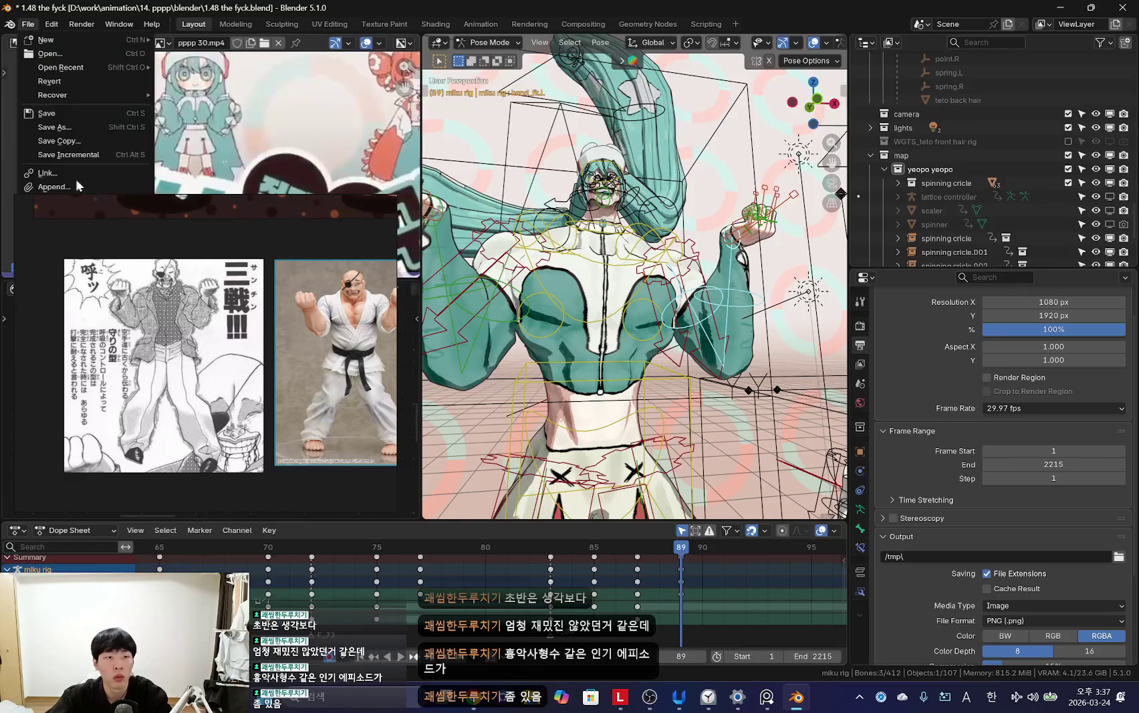
# Step: Save the scene as '1.49 how to get good samsung zase.blend' in the blender folder
pyautogui.click(55, 131)
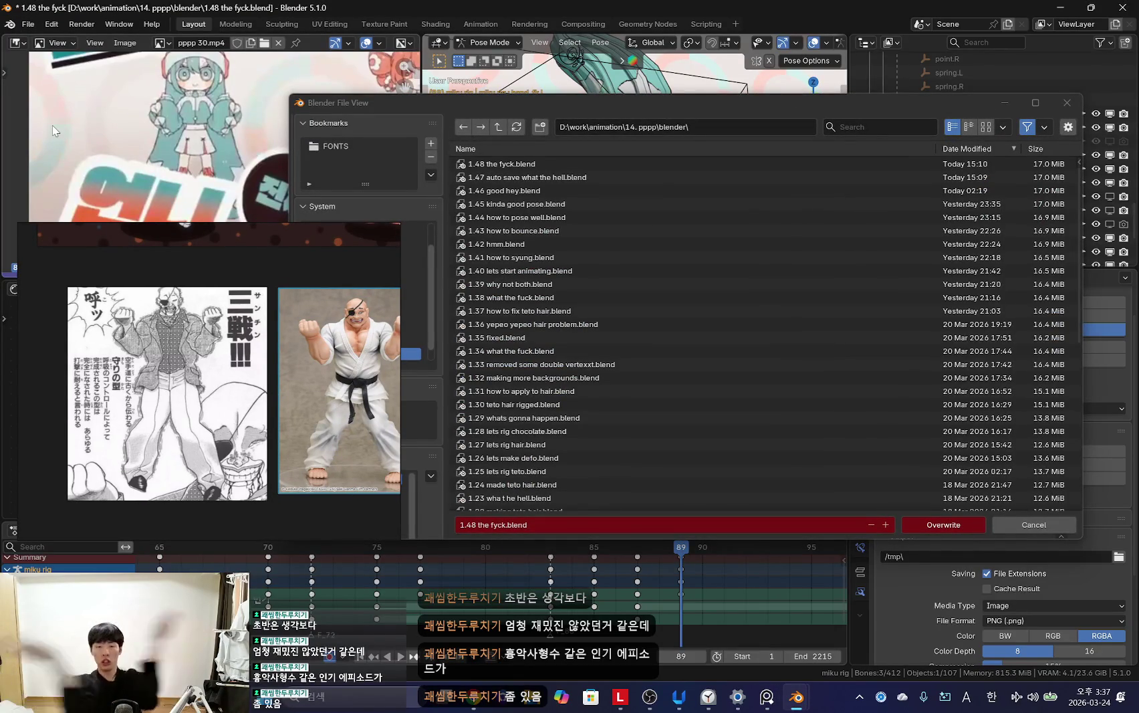
pyautogui.click(573, 524)
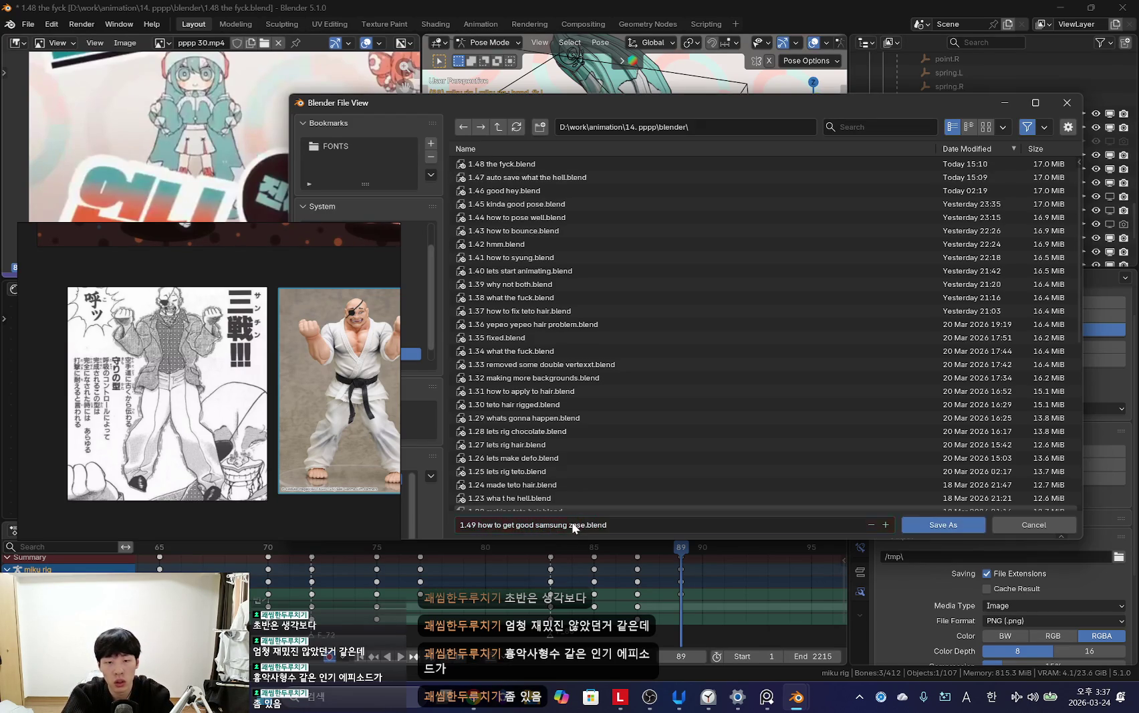
pyautogui.click(943, 525)
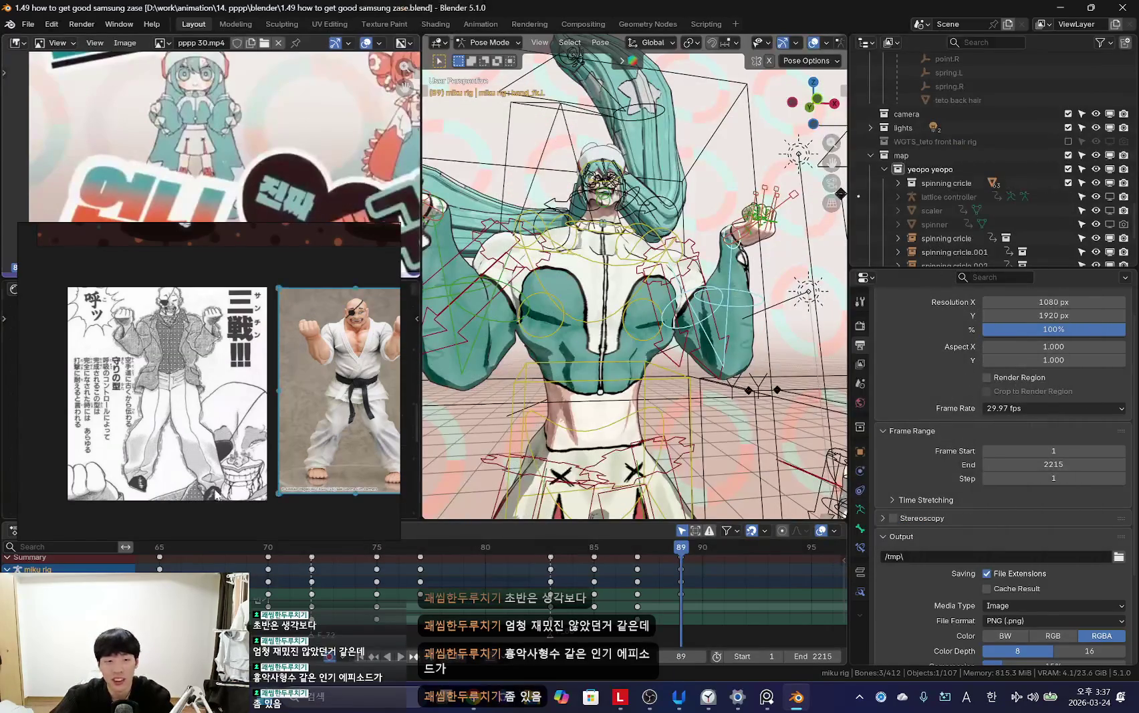
# Step: Select the rig's arm bones and step between frames to compare the poses
pyautogui.press('a')
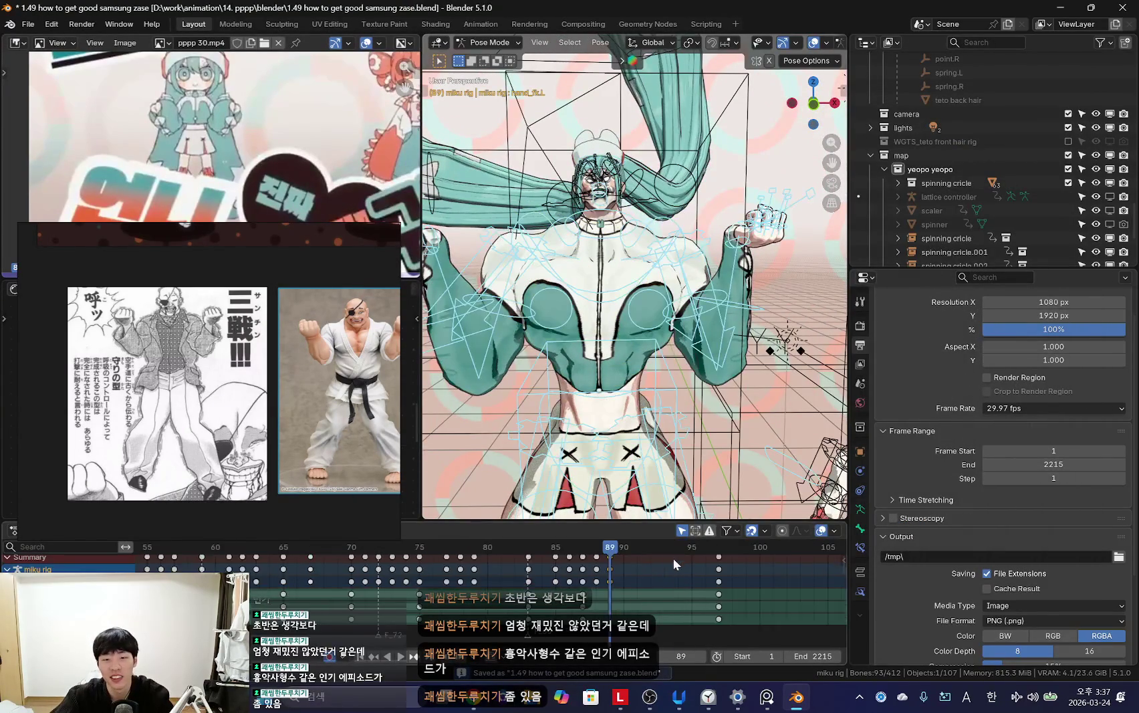
pyautogui.scroll(-2, 675, 554)
pyautogui.hotkey('shift', 'alt', 'z')
pyautogui.press('Left')
pyautogui.press('Left')
pyautogui.hotkey('shift', 'alt', 'z')
pyautogui.click(730, 315)
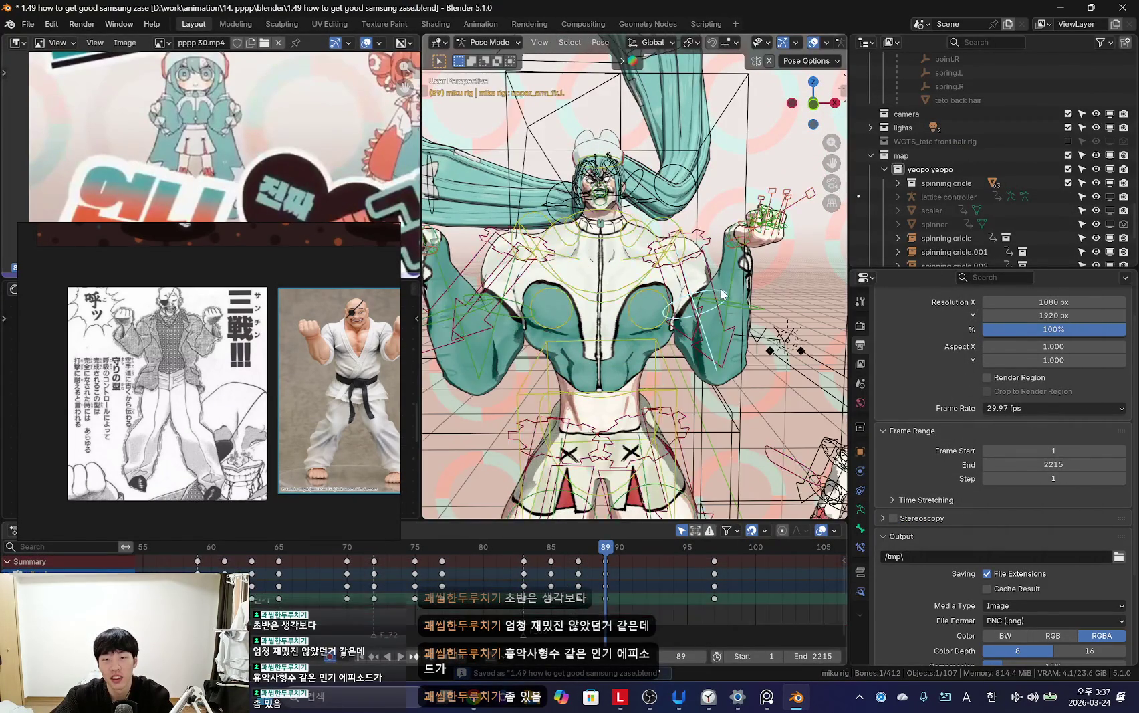
pyautogui.hotkey('shift', 'alt', 'z')
pyautogui.scroll(3, 639, 602)
pyautogui.press('Left')
pyautogui.press('Left')
pyautogui.press('Right')
pyautogui.hotkey('shift', 'alt', 'z')
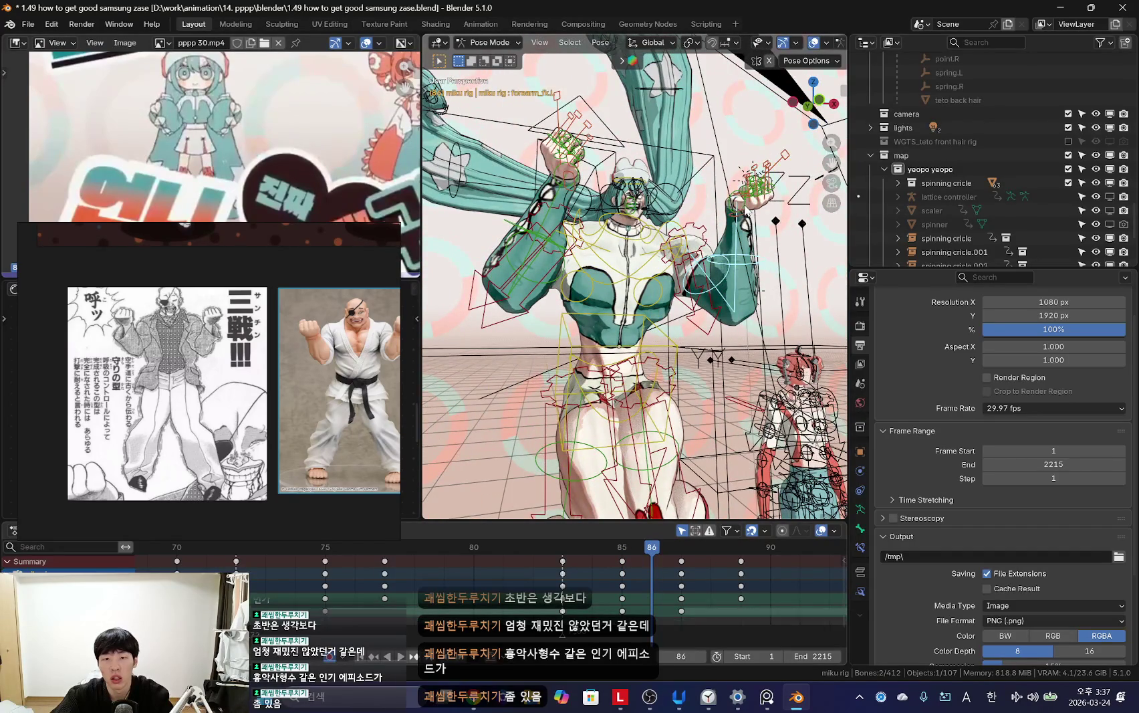
# Step: Select the left hand IK and right forearm controls and keyframe the hand pose at frame 89
pyautogui.keyDown('shift'); pyautogui.click(744, 209); pyautogui.keyUp('shift')
pyautogui.moveTo(744, 209); pyautogui.dragTo(675, 350, button='middle')
pyautogui.keyDown('shift'); pyautogui.click(695, 315); pyautogui.keyUp('shift')
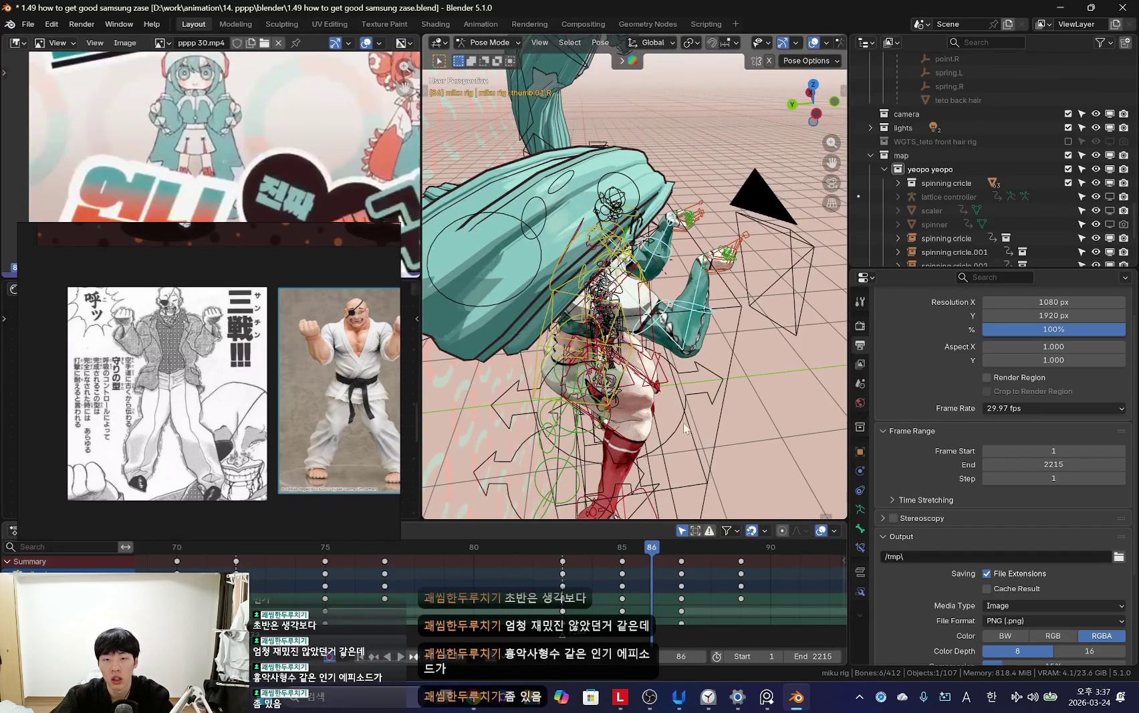
pyautogui.moveTo(691, 587); pyautogui.dragTo(692, 587)
pyautogui.moveTo(669, 455); pyautogui.dragTo(640, 376, button='middle')
pyautogui.press('Right')
pyautogui.press('Right')
pyautogui.press('Right')
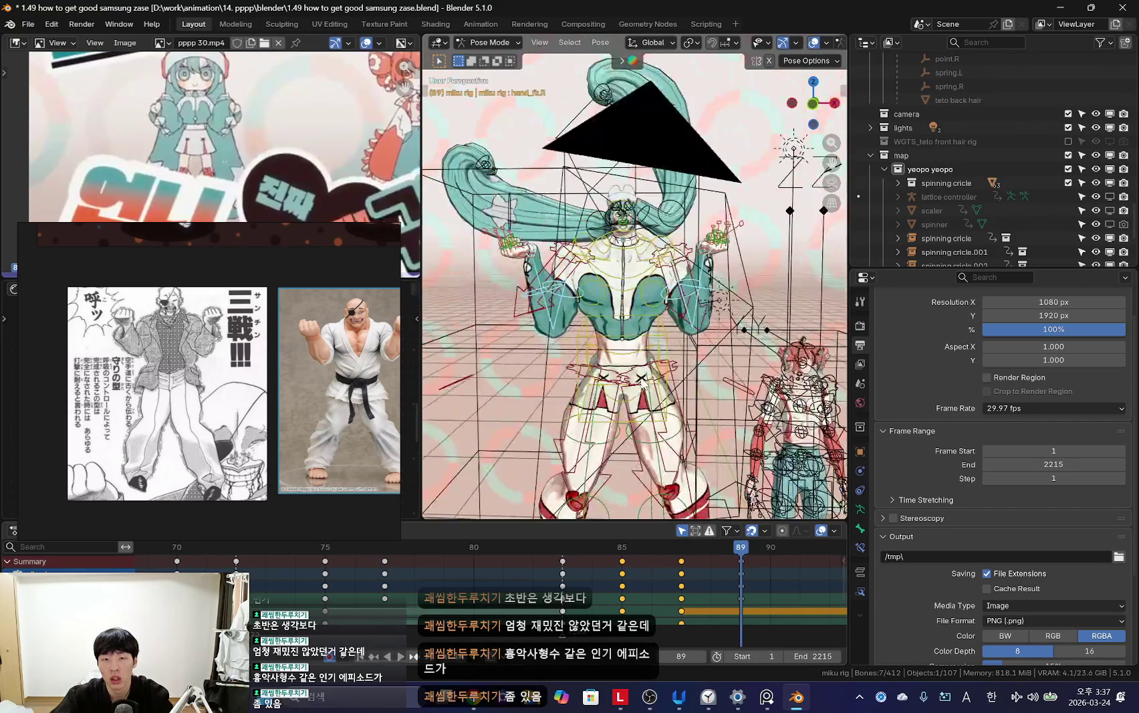
pyautogui.press('k')
pyautogui.click(640, 376)
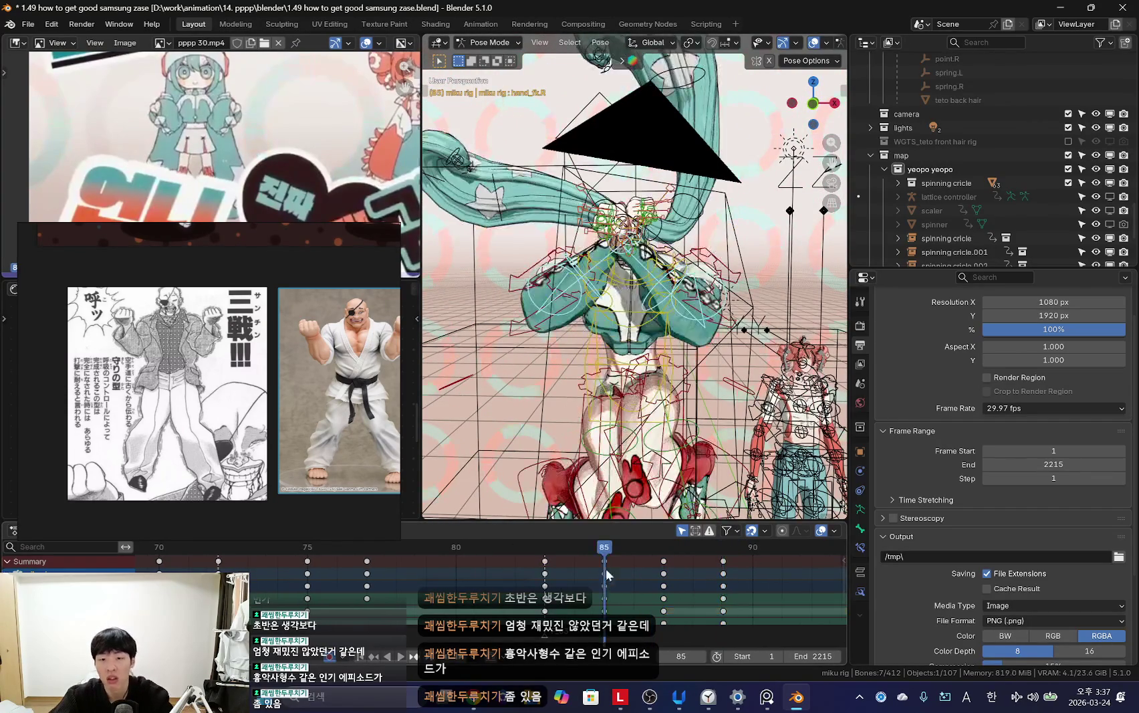
# Step: Step back to frame 85 and view the figure from a tilted angle
pyautogui.press('Right')
pyautogui.press('Right')
pyautogui.press('Left')
pyautogui.press('Left')
pyautogui.press('Left')
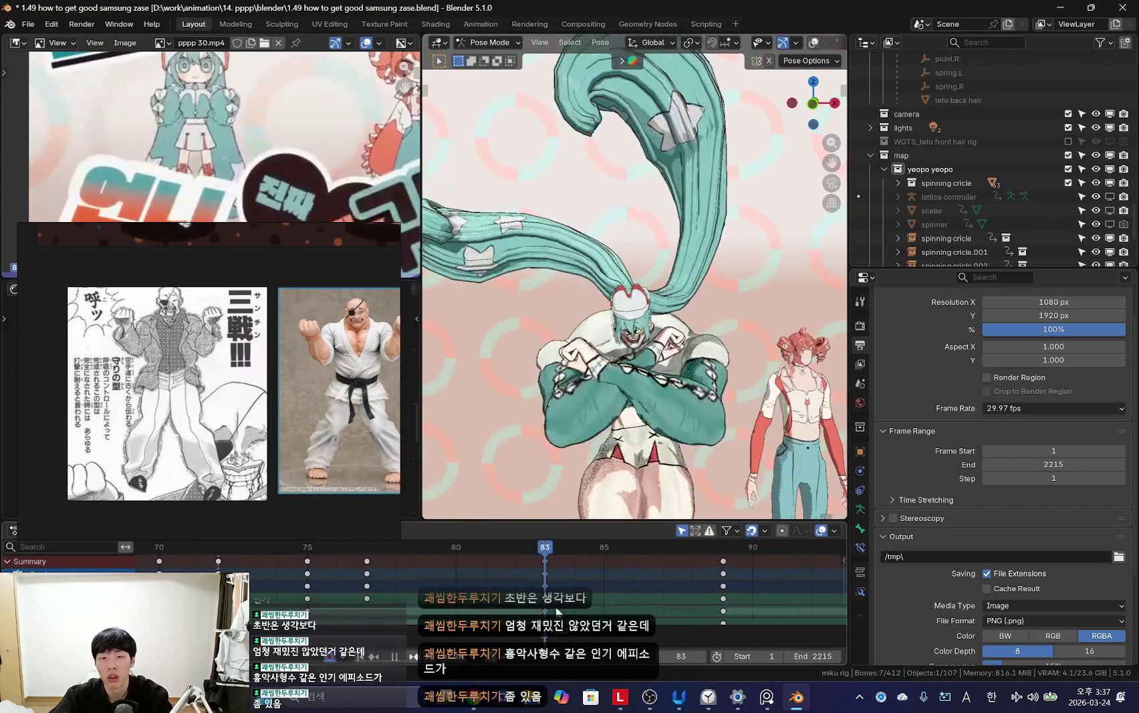
pyautogui.press('Right')
pyautogui.press('Right')
pyautogui.hotkey('shift', 'alt', 'z')
pyautogui.hotkey('shift', 'alt', 'z')
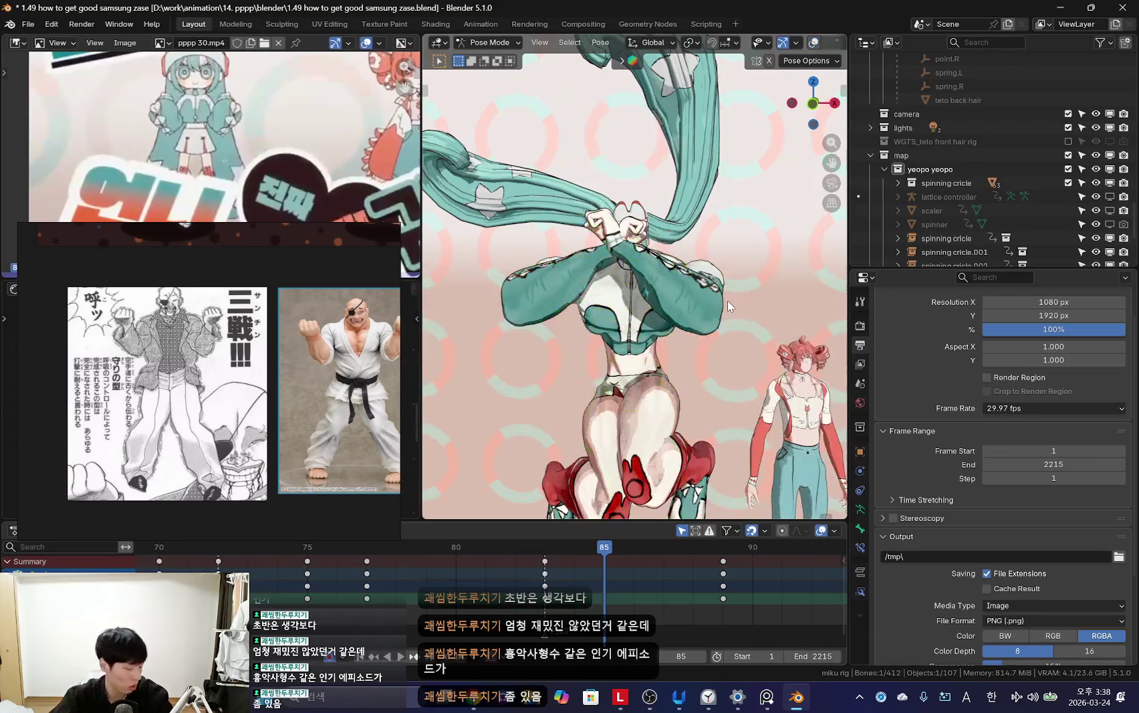
pyautogui.moveTo(729, 306); pyautogui.dragTo(696, 319, button='middle')
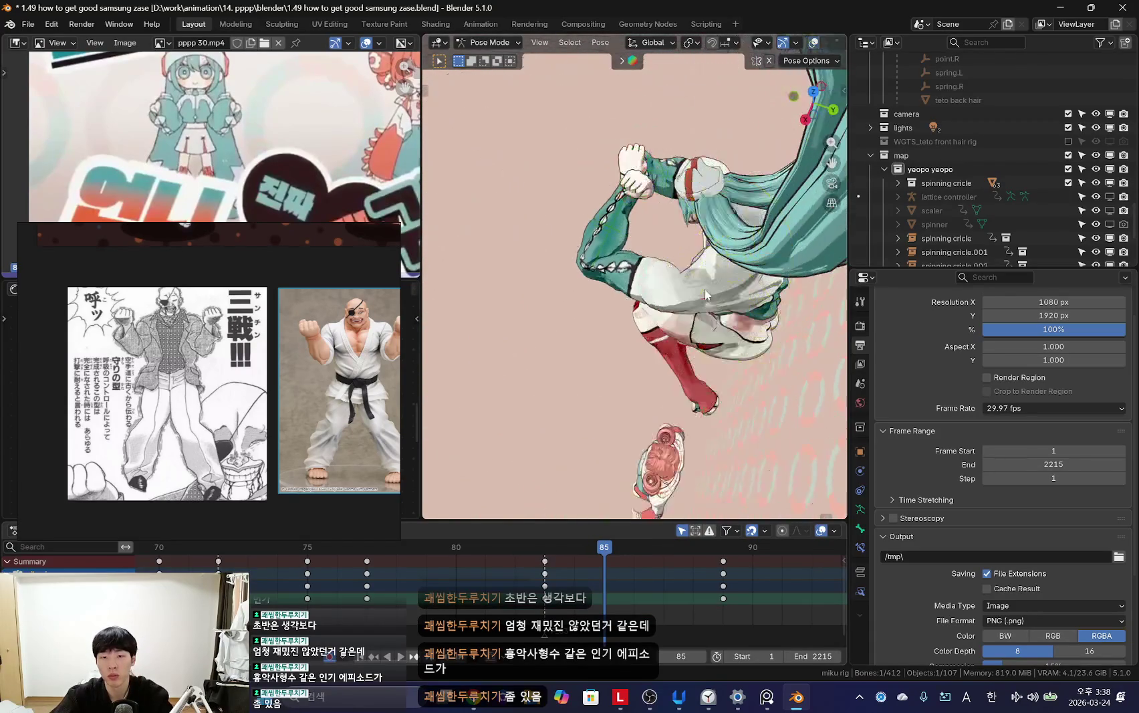
pyautogui.hotkey('shift', 'alt', 'z')
# Step: Select the left shoulder bone and inspect it closely from the camera and perspective views
pyautogui.click(733, 279)
pyautogui.press('KP_Decimal')
pyautogui.moveTo(734, 280); pyautogui.dragTo(622, 287, button='middle')
pyautogui.scroll(-5, 635, 281)
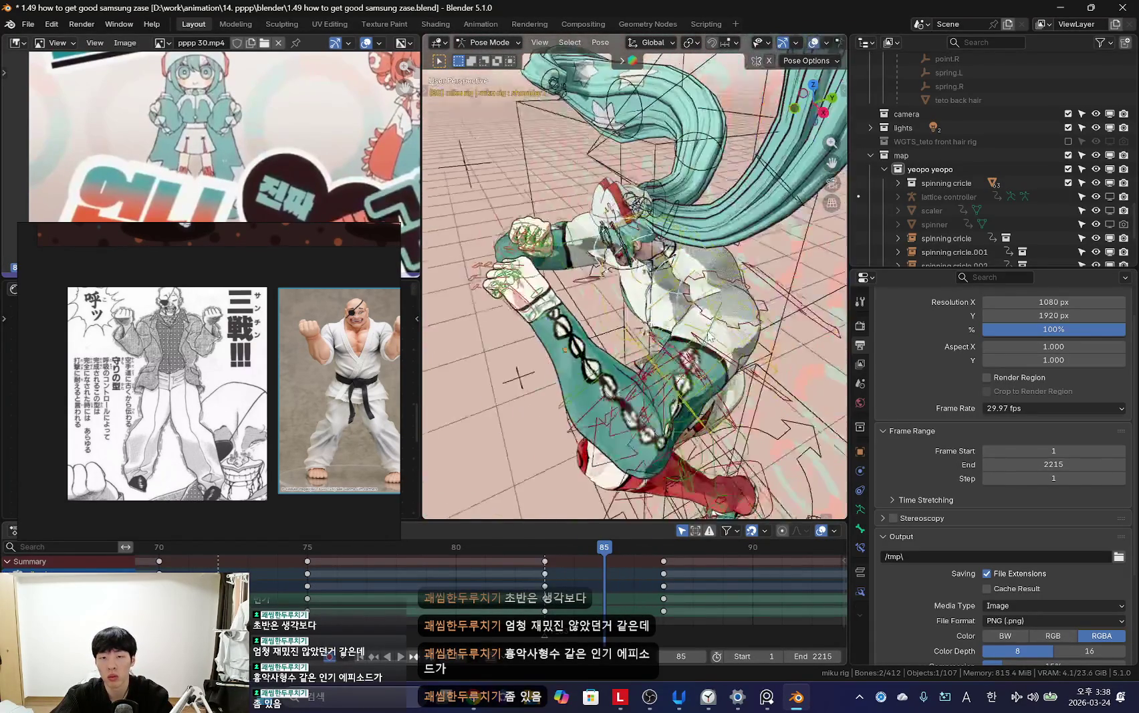
pyautogui.press('KP_0')
pyautogui.hotkey('shift', 'alt', 'z')
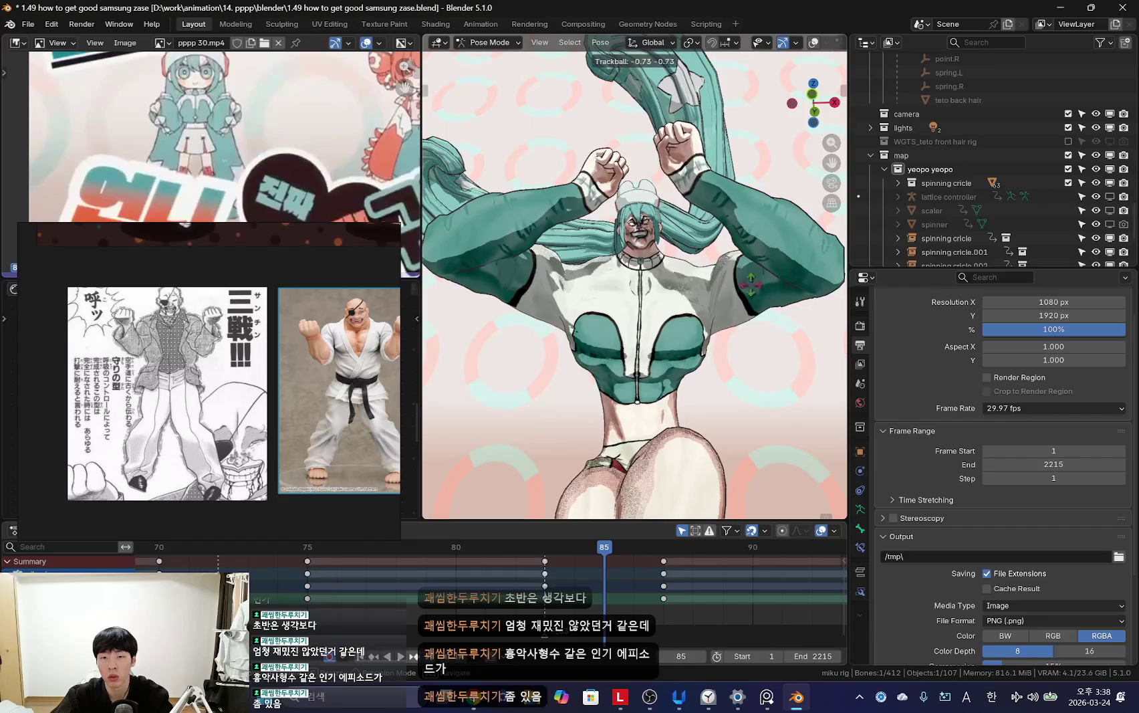
pyautogui.moveTo(796, 294); pyautogui.dragTo(713, 315, button='middle')
pyautogui.hotkey('shift', 'alt', 'z')
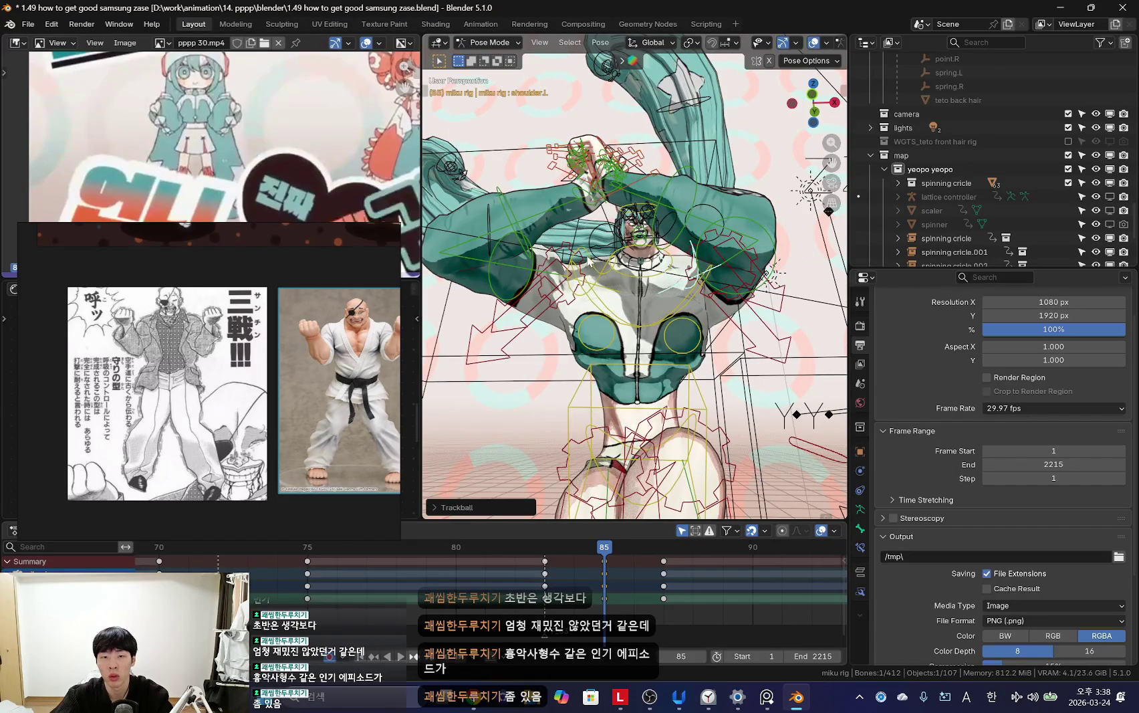
pyautogui.moveTo(632, 329); pyautogui.dragTo(735, 270, button='middle')
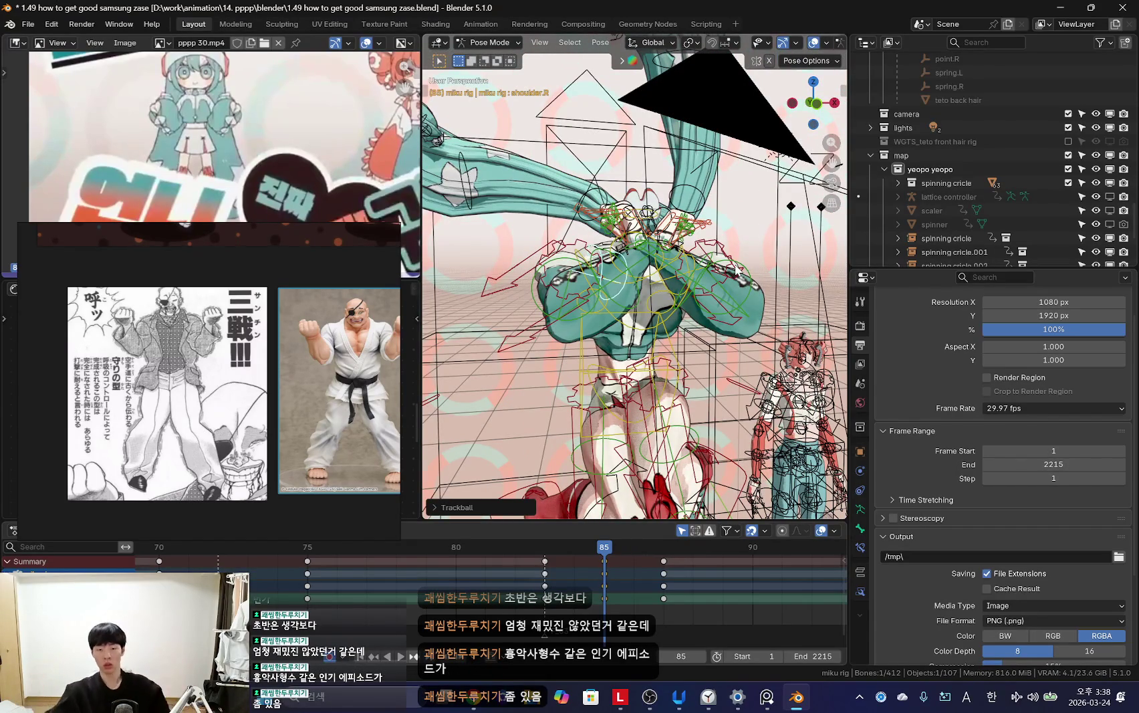
# Step: Review the motion, then rotate the left upper arm and keyframe the pose at frame 85
pyautogui.hotkey('shift', 'ctrl', 'space')
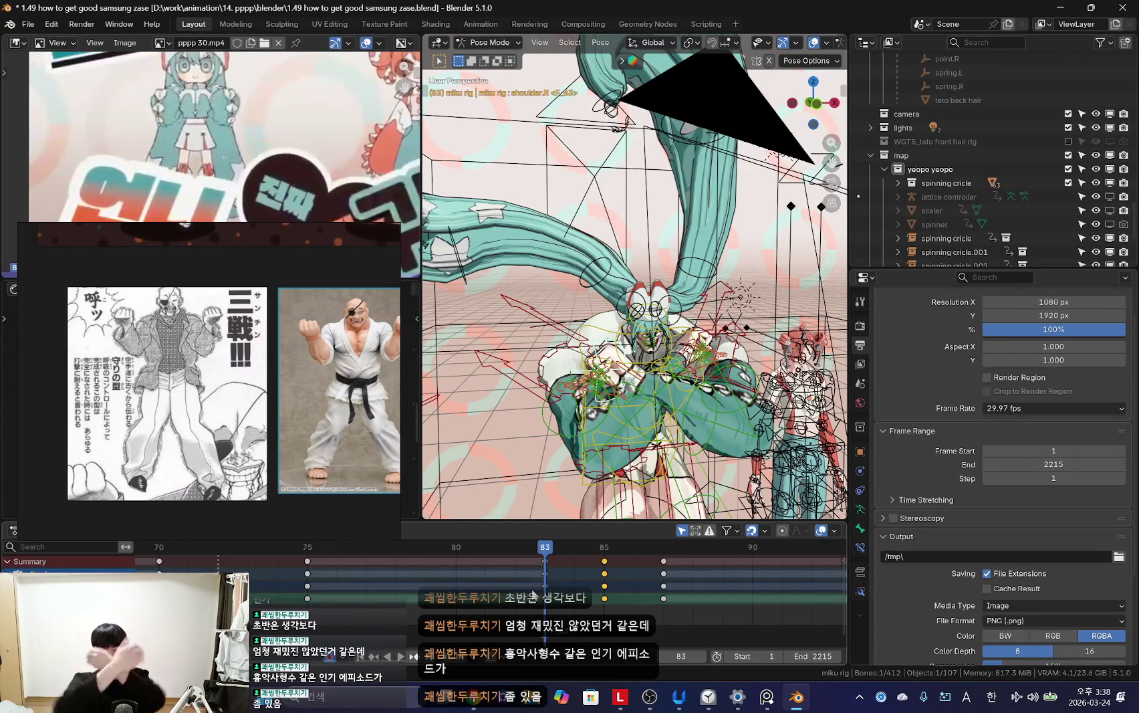
pyautogui.press('Escape')
pyautogui.hotkey('shift', 'alt', 'z')
pyautogui.hotkey('shift', 'alt', 'z')
pyautogui.hotkey('shift', 'alt', 'z')
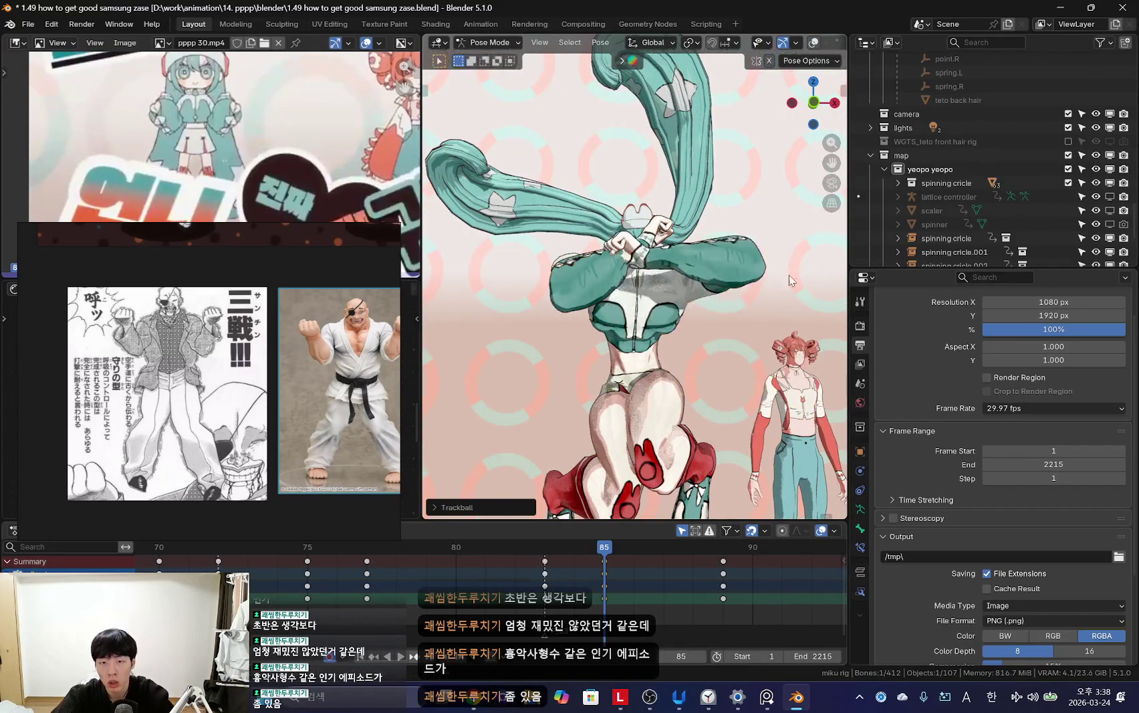
pyautogui.hotkey('shift', 'alt', 'z')
pyautogui.click(752, 263)
pyautogui.moveTo(752, 262); pyautogui.dragTo(725, 318, button='middle')
pyautogui.hotkey('shift', 'alt', 'z')
pyautogui.press('KP_0')
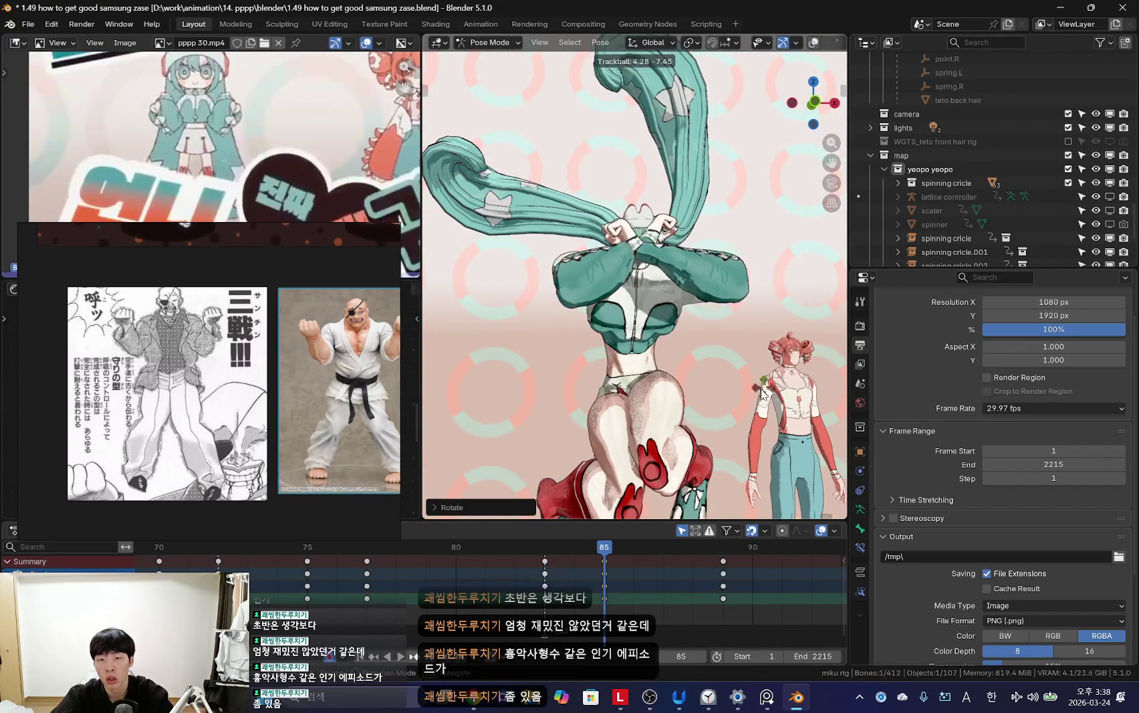
pyautogui.click(758, 419)
pyautogui.press('i')
pyautogui.press('Left')
pyautogui.press('Left')
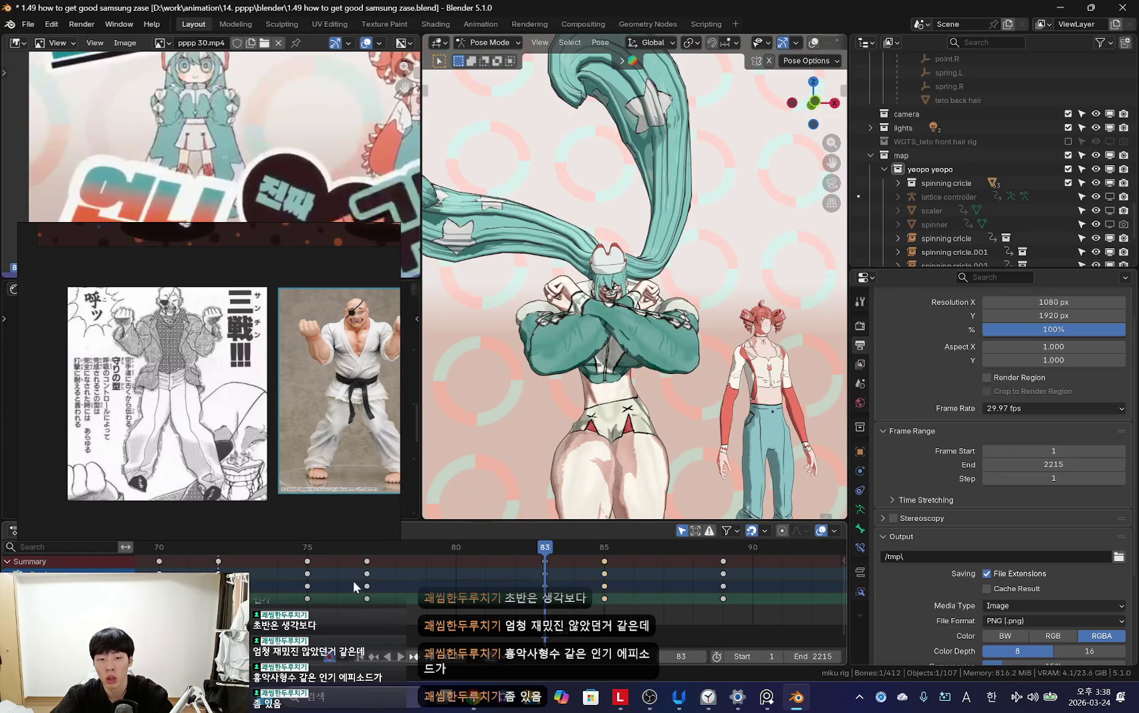
# Step: Rotate the arms into the crossed pose at frame 83, keyframe it, and play back
pyautogui.press('space')
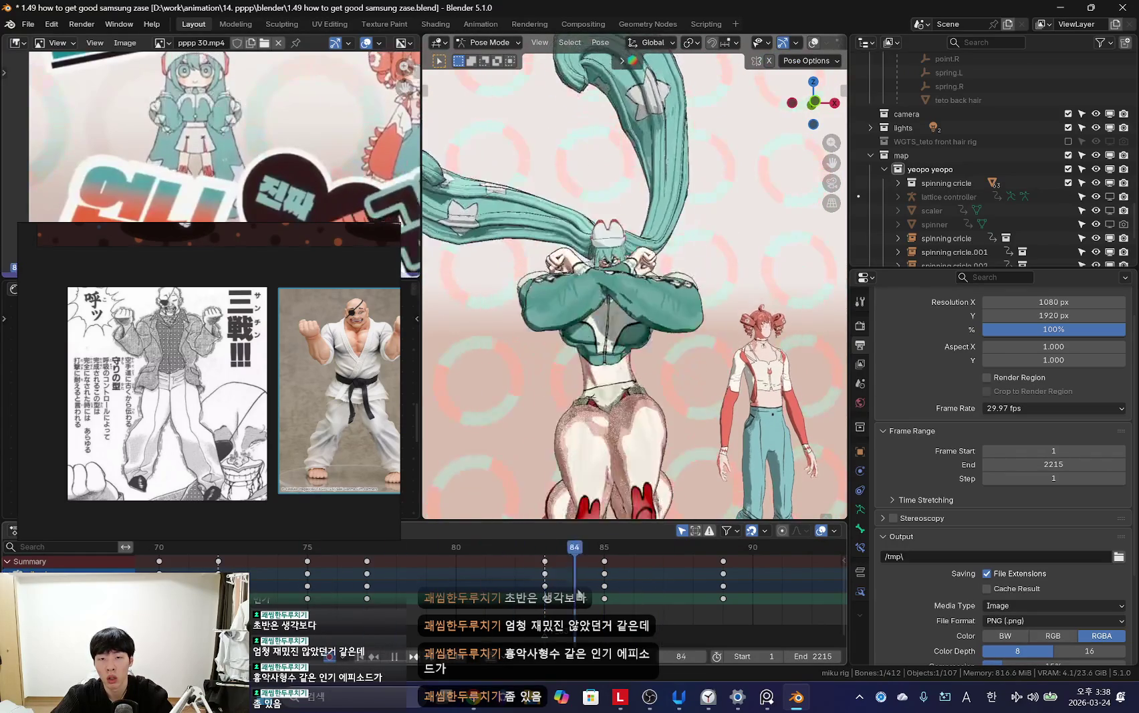
pyautogui.press('Escape')
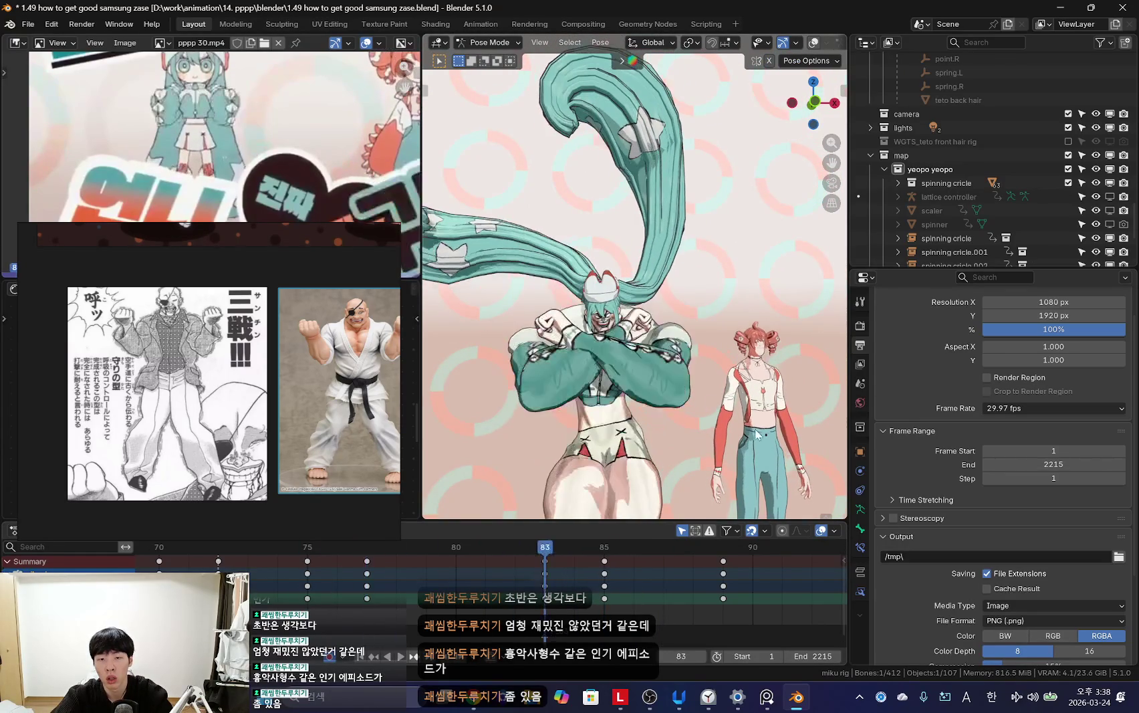
pyautogui.press('r')
pyautogui.click(750, 409)
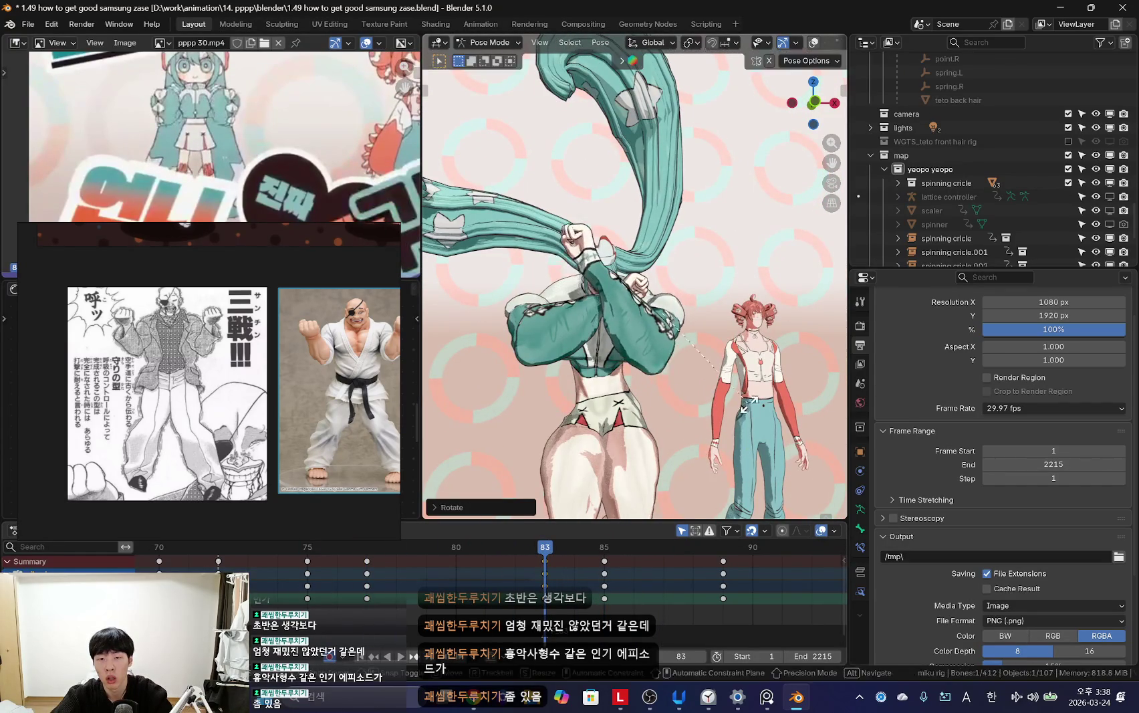
pyautogui.hotkey('ctrl', 'z')
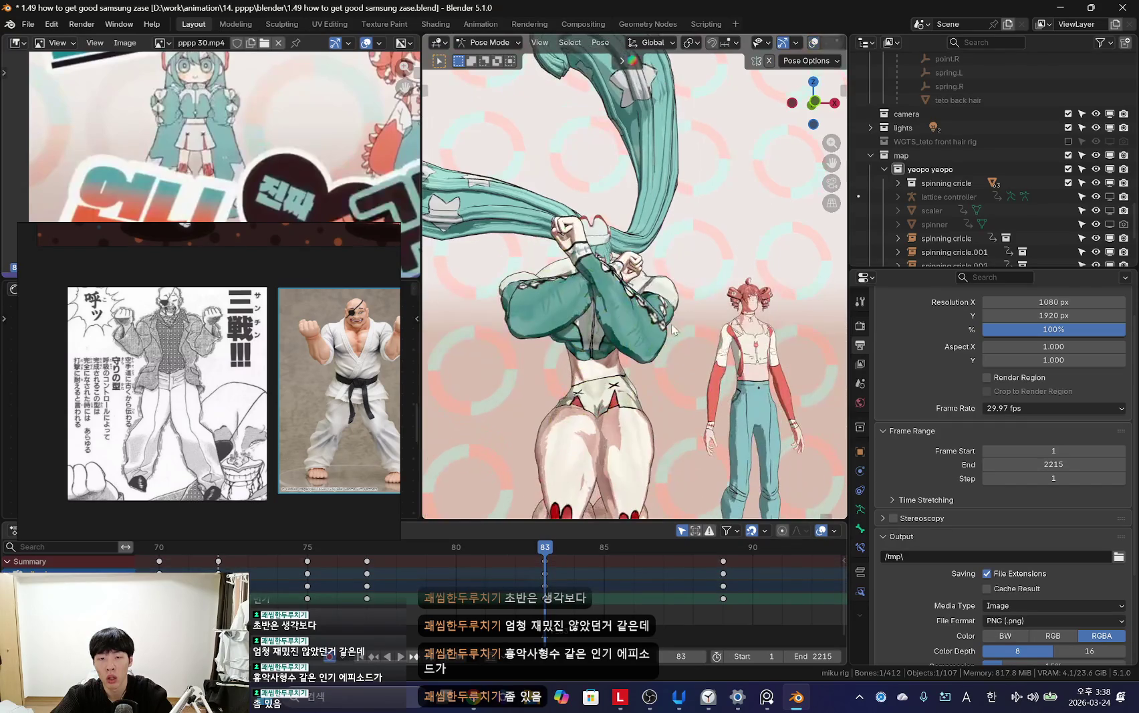
pyautogui.press('Return')
pyautogui.press('i')
pyautogui.press('space')
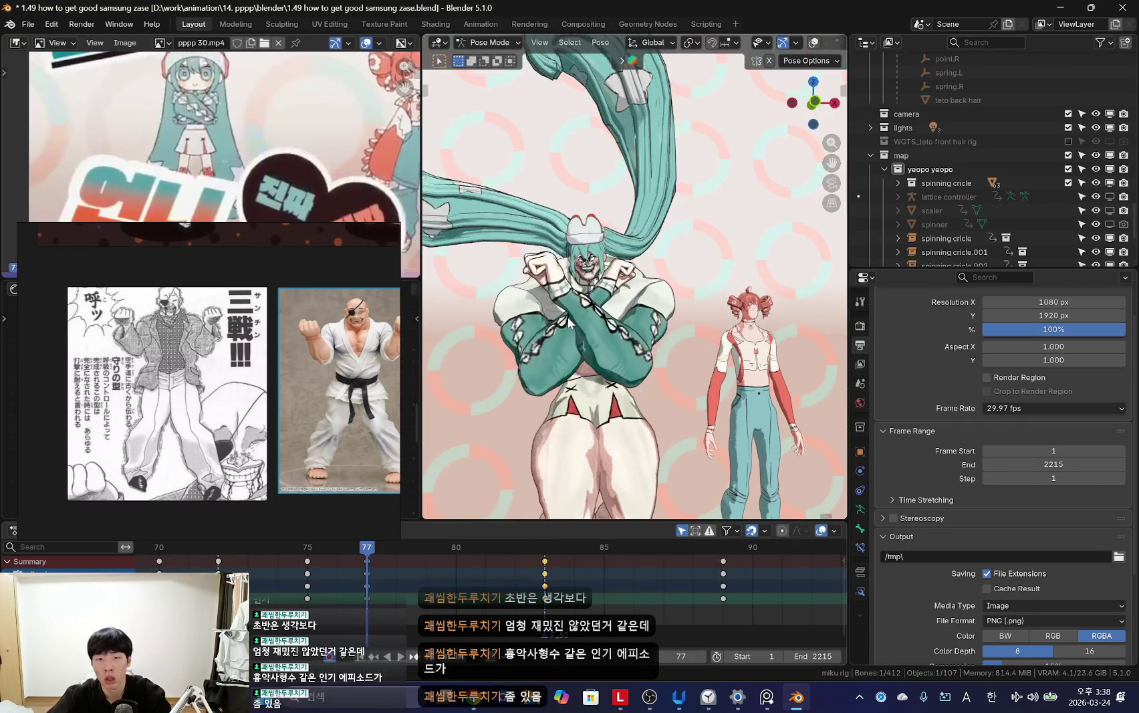
# Step: Play back the animation and stop at frame 81 to inspect the crossed arms
pyautogui.scroll(-2, 360, 575)
pyautogui.scroll(-2, 359, 575)
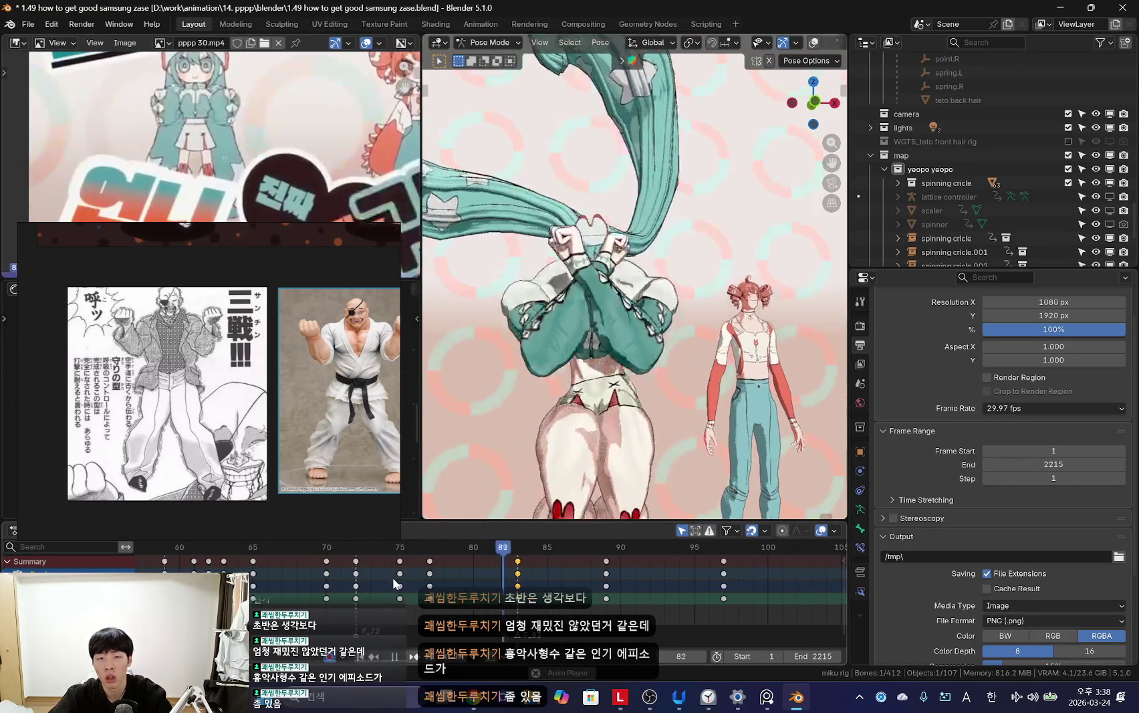
pyautogui.scroll(2, 661, 431)
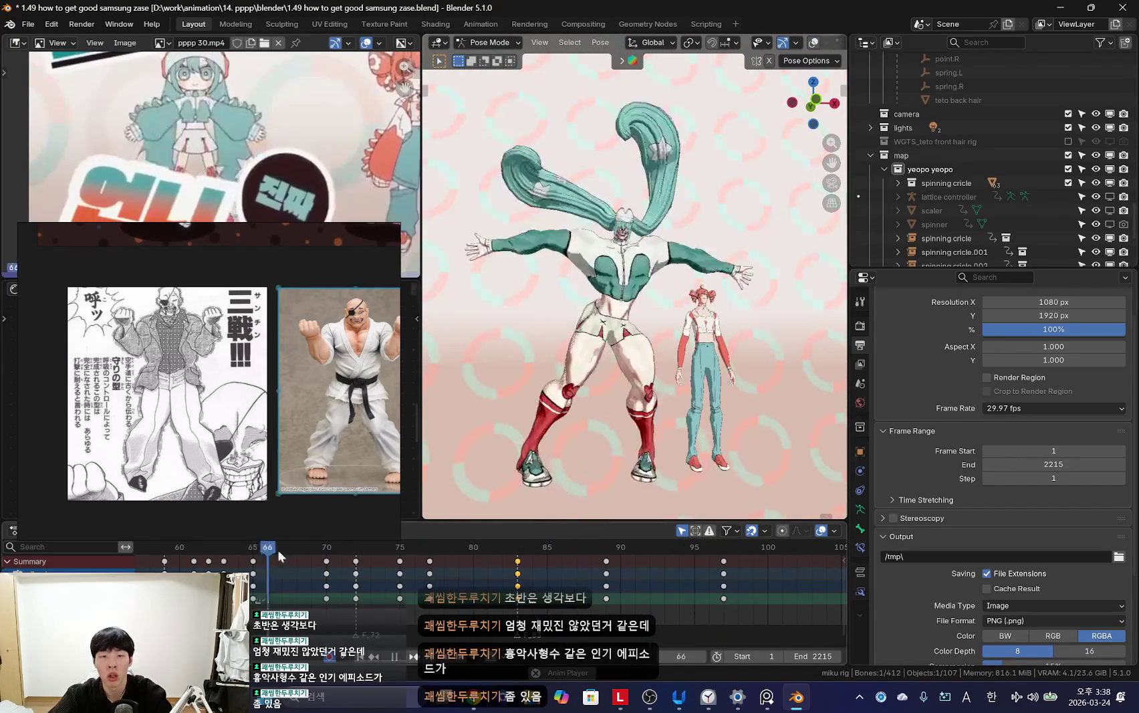
pyautogui.scroll(-2, 468, 574)
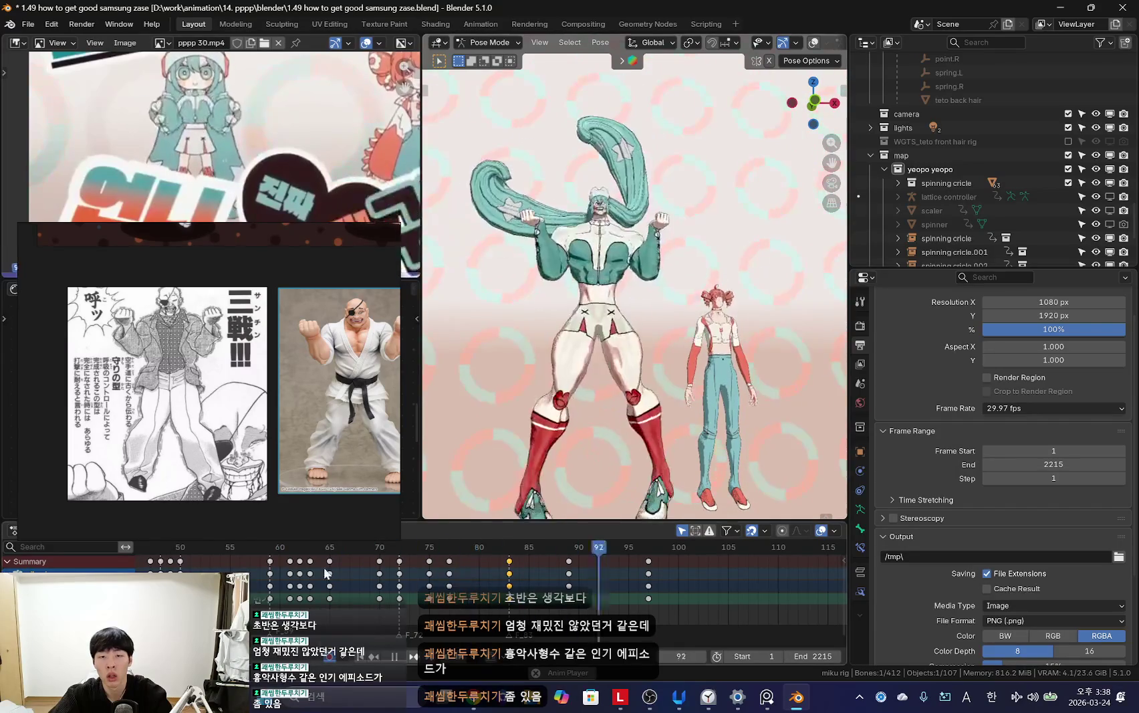
pyautogui.scroll(2, 471, 609)
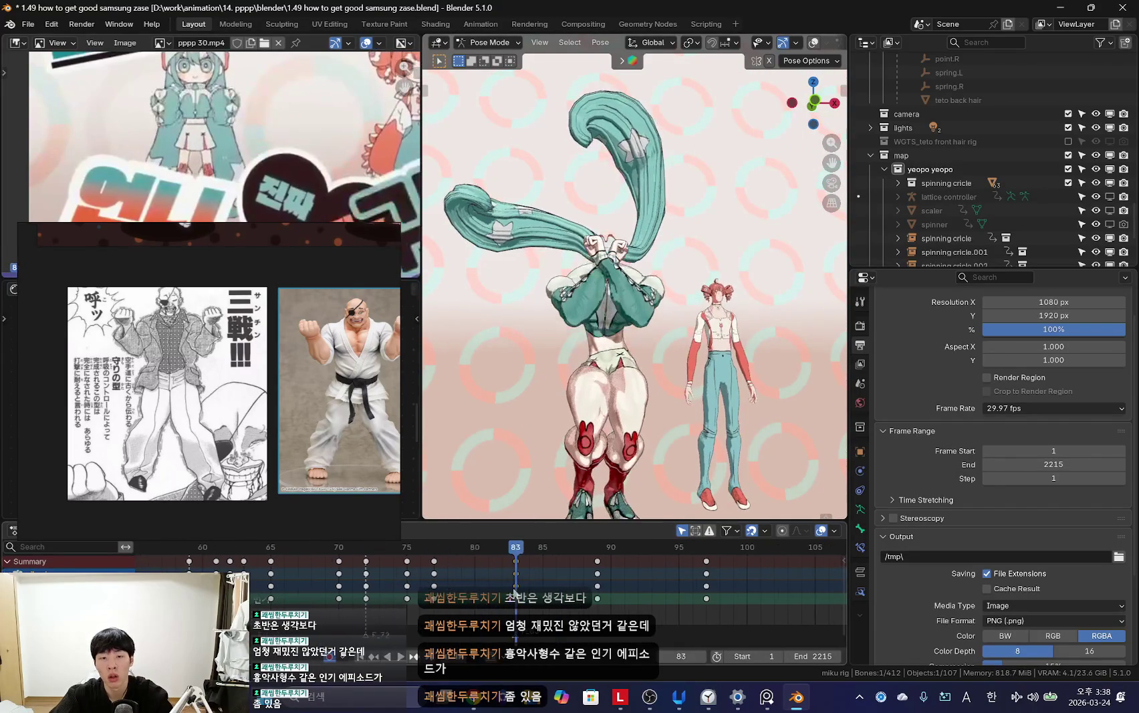
pyautogui.scroll(2, 722, 418)
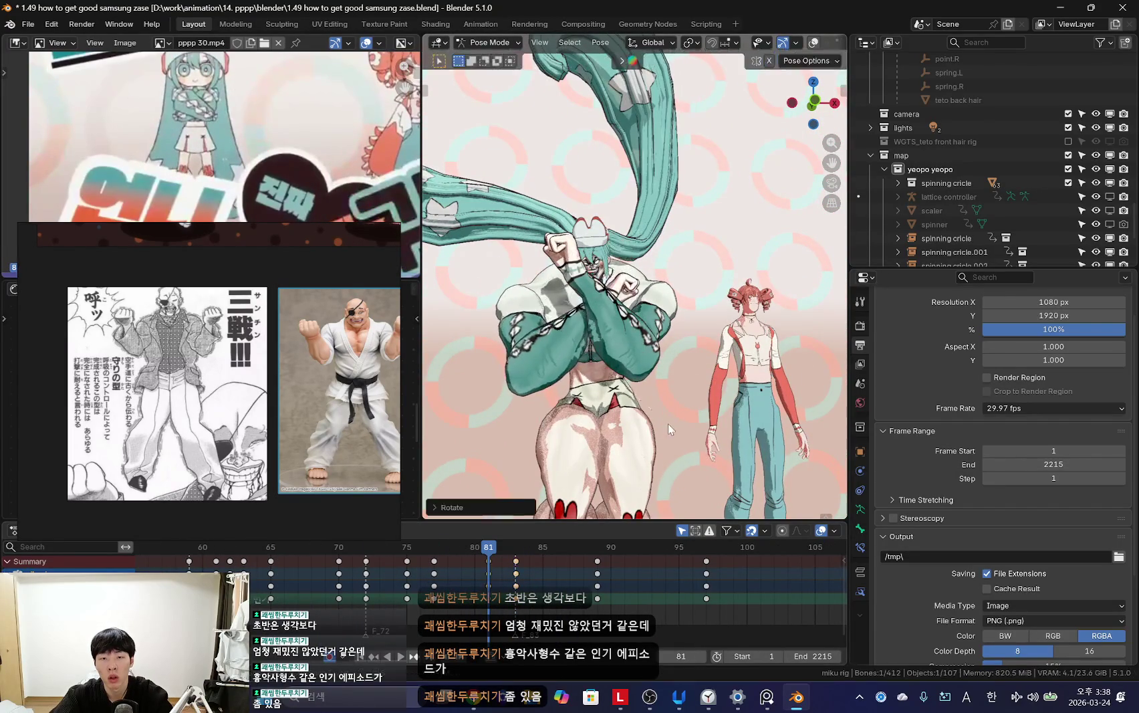
pyautogui.press('r')
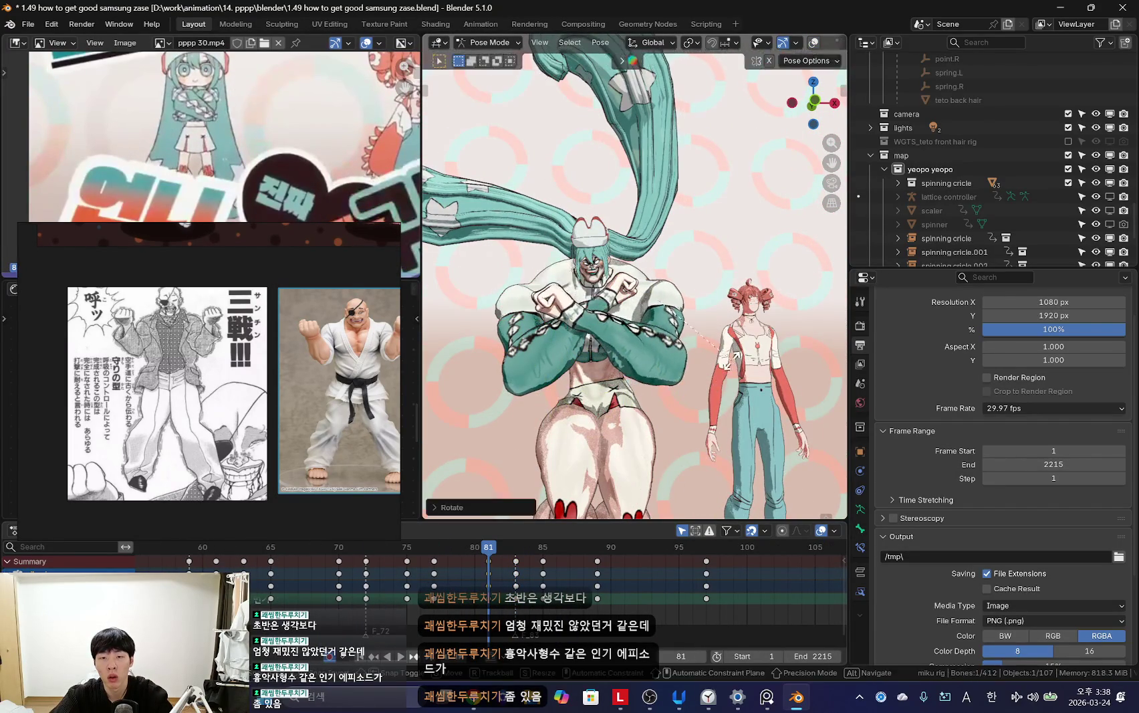
pyautogui.hotkey('shift', 'ctrl', 'space')
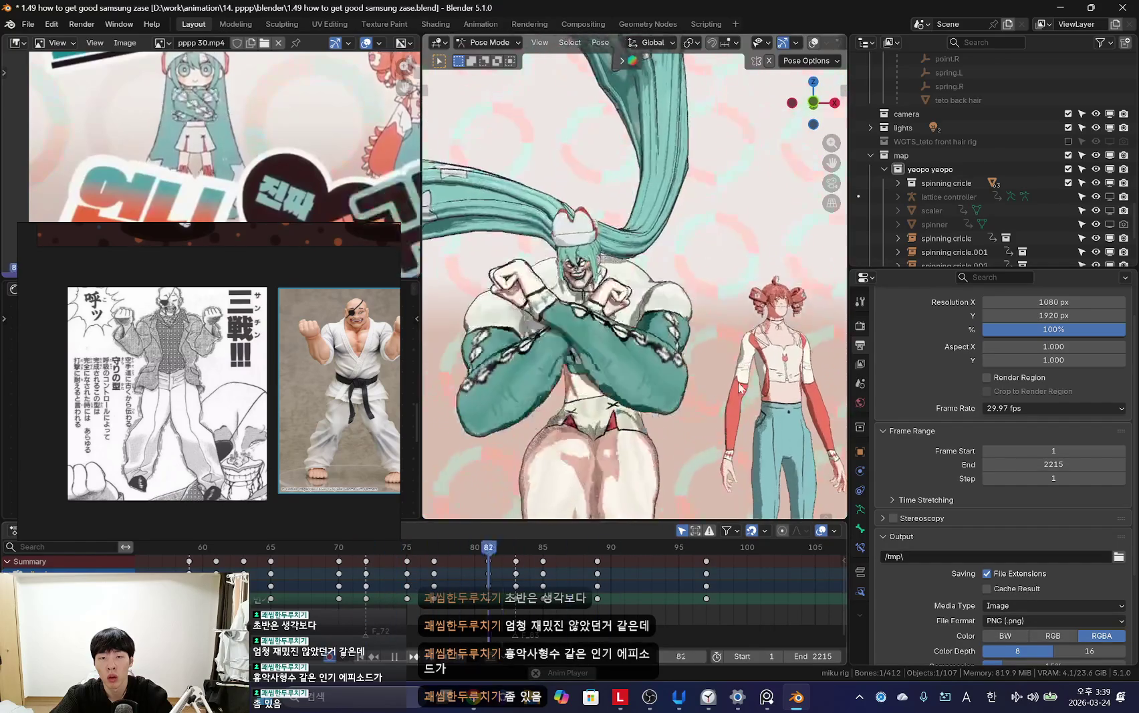
pyautogui.scroll(2, 486, 592)
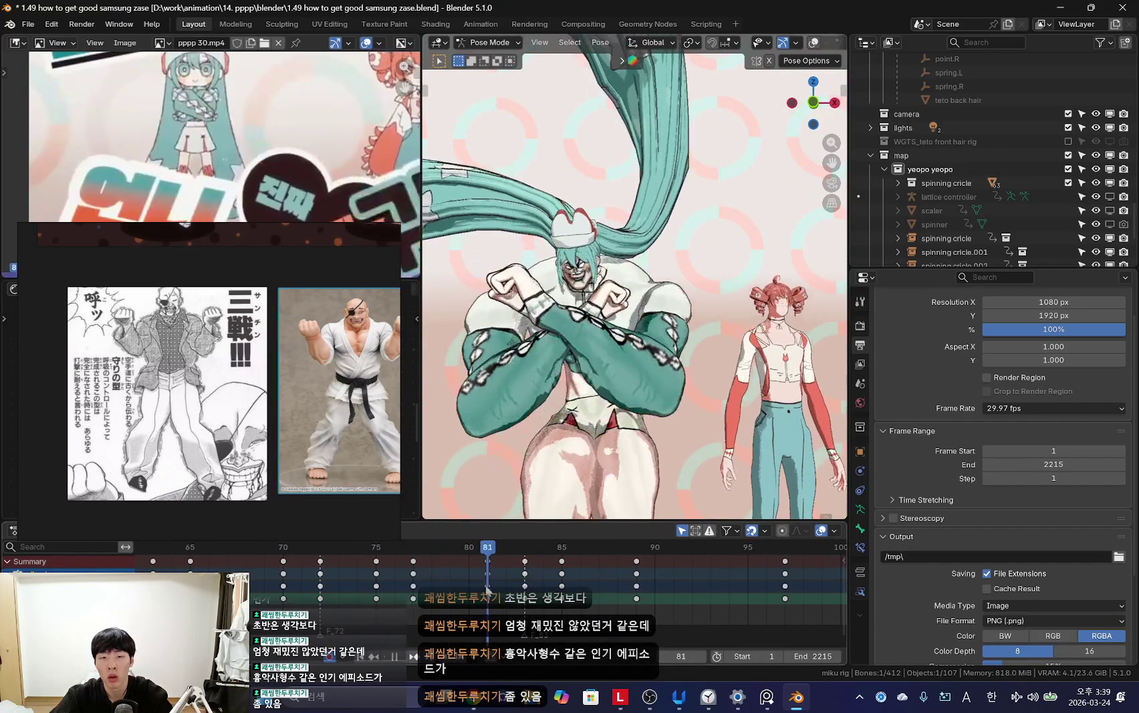
pyautogui.click(485, 588)
pyautogui.press('space')
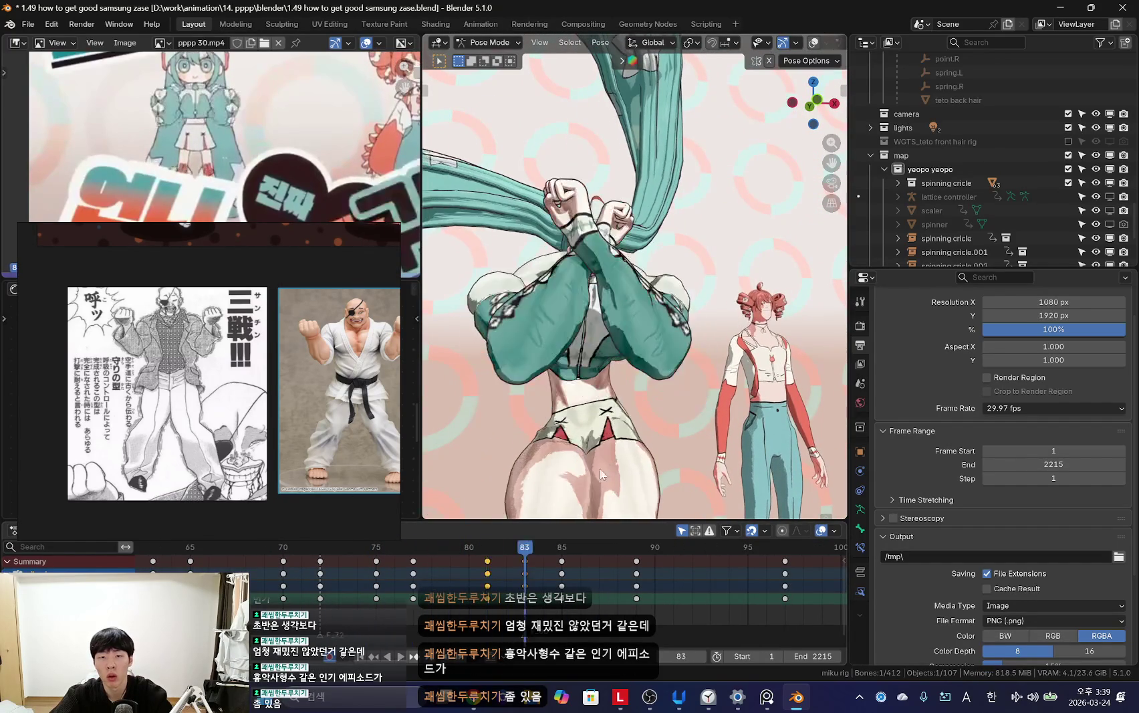
pyautogui.hotkey('shift', 'ctrl', 'space')
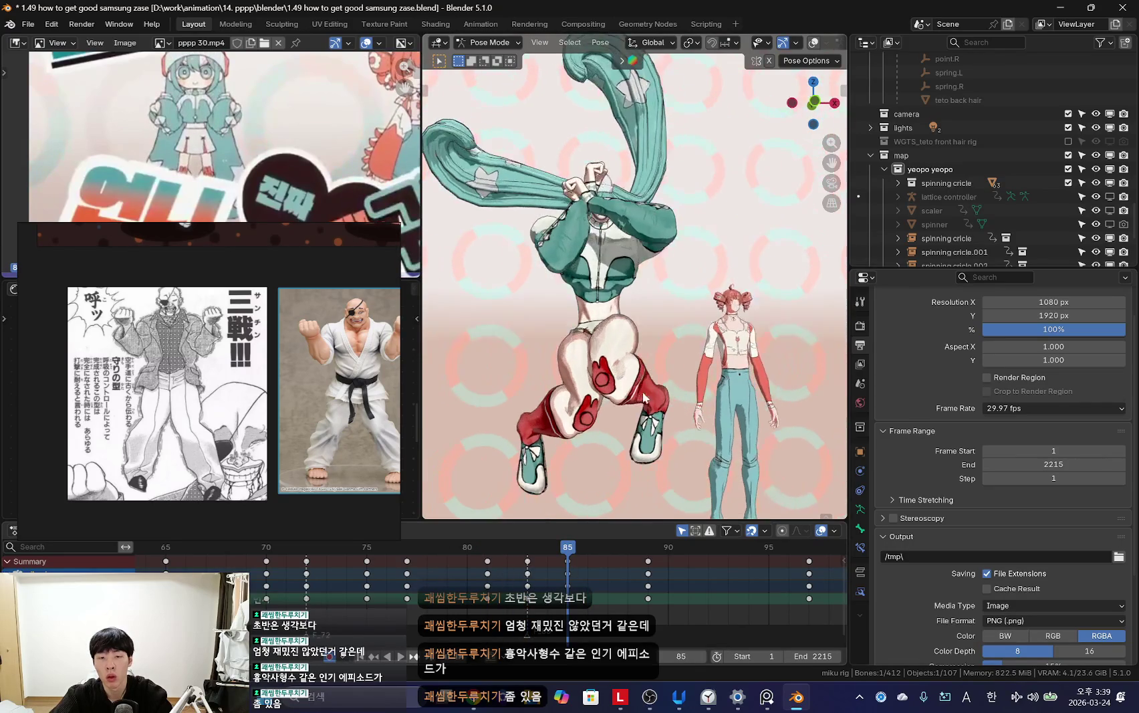
# Step: Check the frame 81 pose from the camera view, zoomed in on the chest and neck
pyautogui.hotkey('shift', 'alt', 'z')
pyautogui.moveTo(556, 231)
pyautogui.mouseDown(button='middle')
pyautogui.moveTo(552, 299)
pyautogui.moveTo(602, 337)
pyautogui.mouseUp(button='middle')
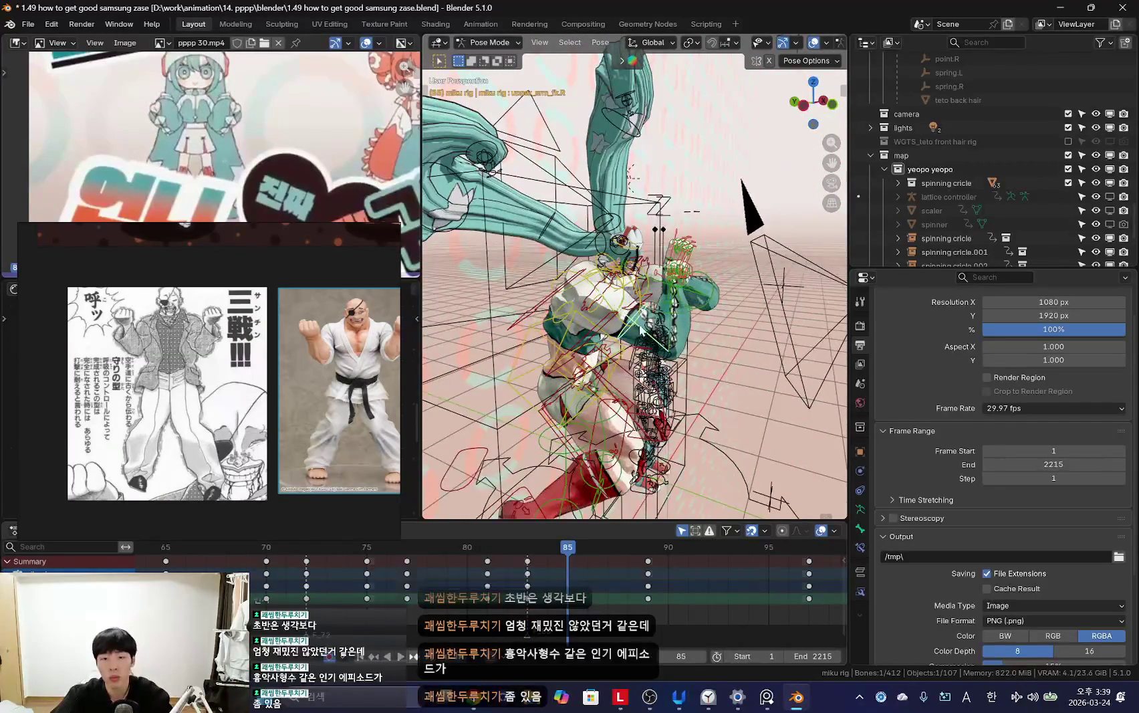
pyautogui.hotkey('shift', 'alt', 'z')
pyautogui.press('KP_0')
pyautogui.press('r')
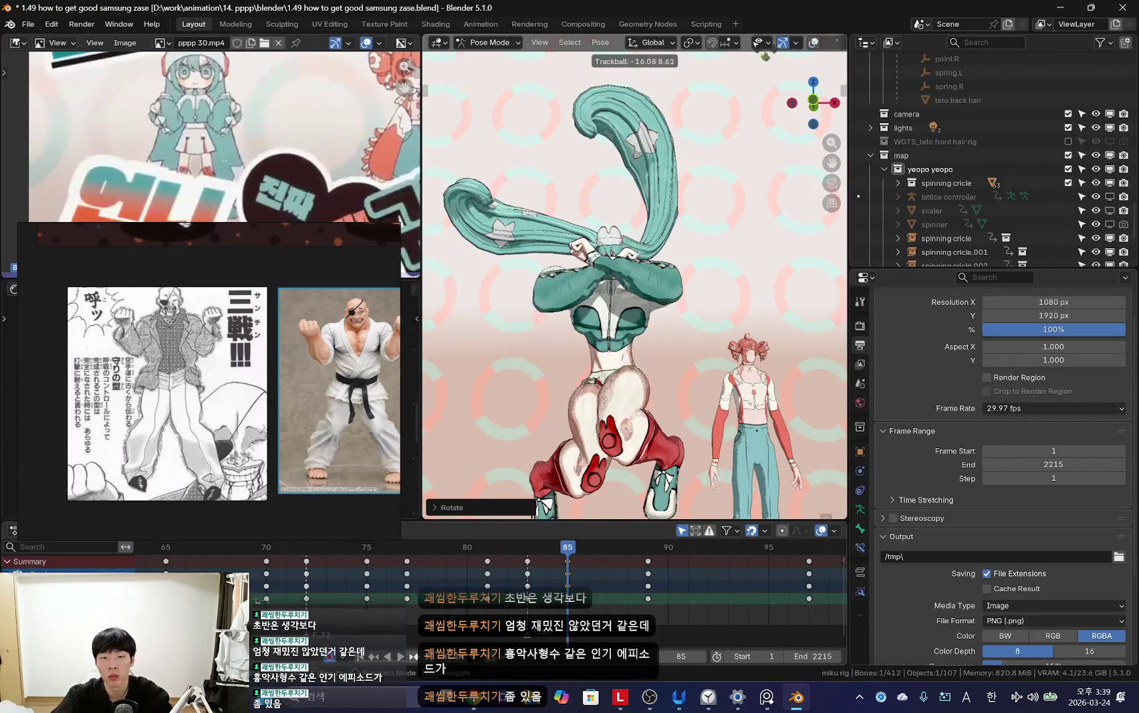
pyautogui.press('KP_Decimal')
# Step: Trackball-rotate the arm and forearm higher, then select the left index finger control
pyautogui.hotkey('shift', 'alt', 'z')
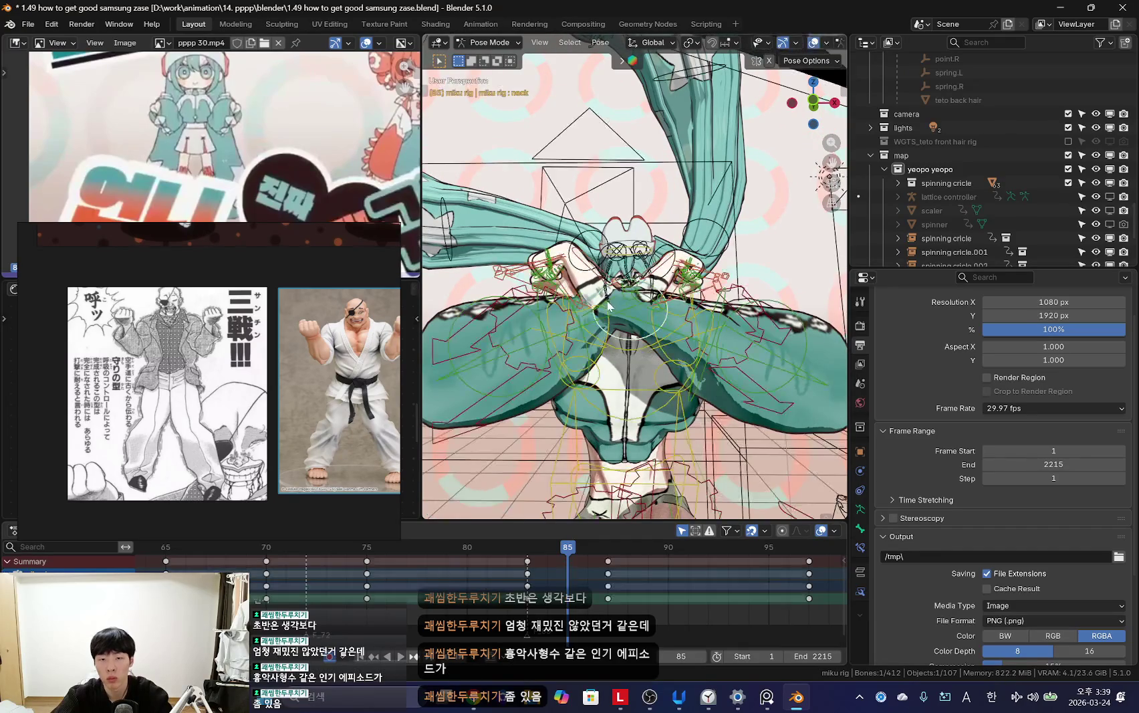
pyautogui.hotkey('shift', 'alt', 'z')
pyautogui.press('r')
pyautogui.press('r')
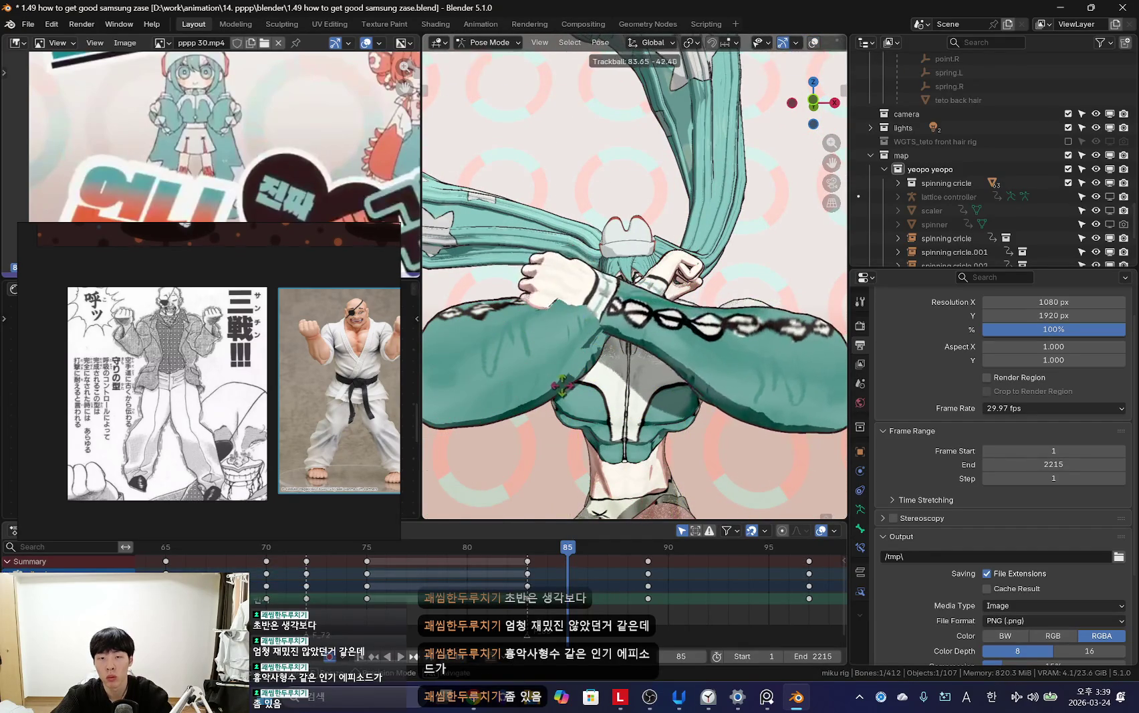
pyautogui.click(754, 338)
pyautogui.press('r')
pyautogui.click(660, 342)
pyautogui.hotkey('shift', 'alt', 'z')
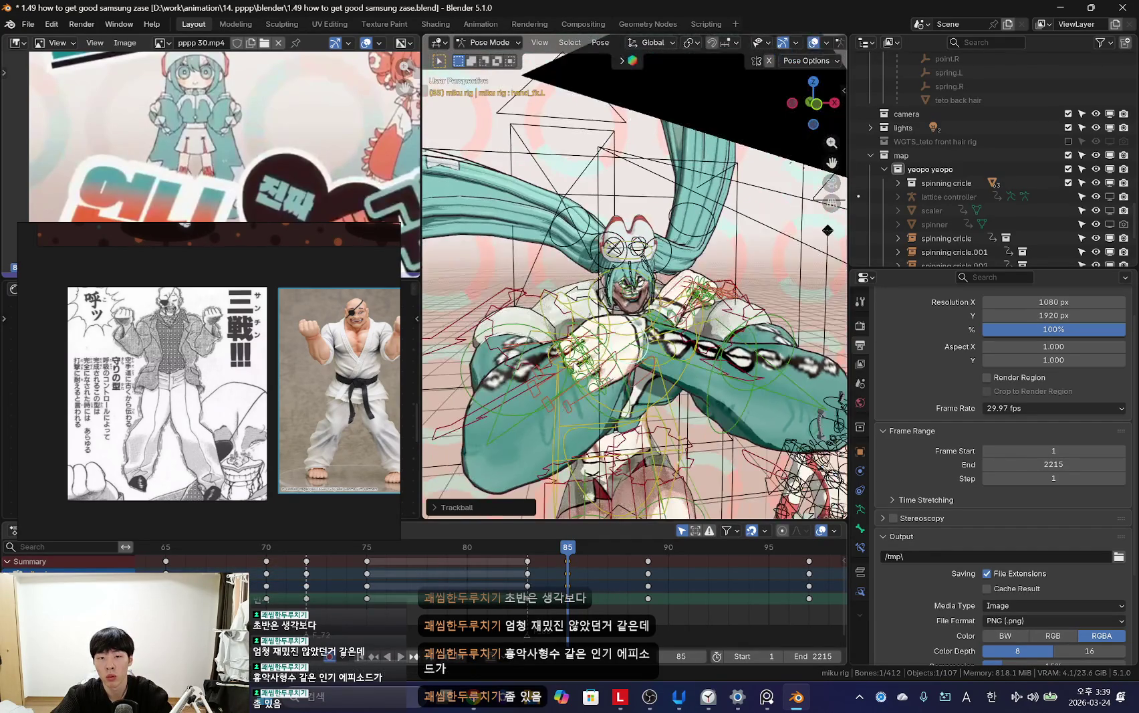
pyautogui.click(554, 368)
pyautogui.moveTo(554, 368)
pyautogui.mouseDown(button='middle')
pyautogui.moveTo(612, 396)
pyautogui.moveTo(602, 347)
pyautogui.moveTo(530, 306)
pyautogui.moveTo(568, 288)
pyautogui.moveTo(710, 356)
pyautogui.moveTo(654, 311)
pyautogui.moveTo(483, 366)
pyautogui.moveTo(735, 314)
pyautogui.mouseUp(button='middle')
# Step: Scale the left thumb control and trackball-rotate it outward
pyautogui.click(709, 356)
pyautogui.hotkey('shift', 'alt', 'z')
pyautogui.press('s')
pyautogui.click(654, 311)
pyautogui.hotkey('shift', 'alt', 'z')
pyautogui.hotkey('shift', 'alt', 'z')
pyautogui.press('r')
pyautogui.moveTo(643, 320); pyautogui.dragTo(666, 264, button='middle')
pyautogui.press('r')
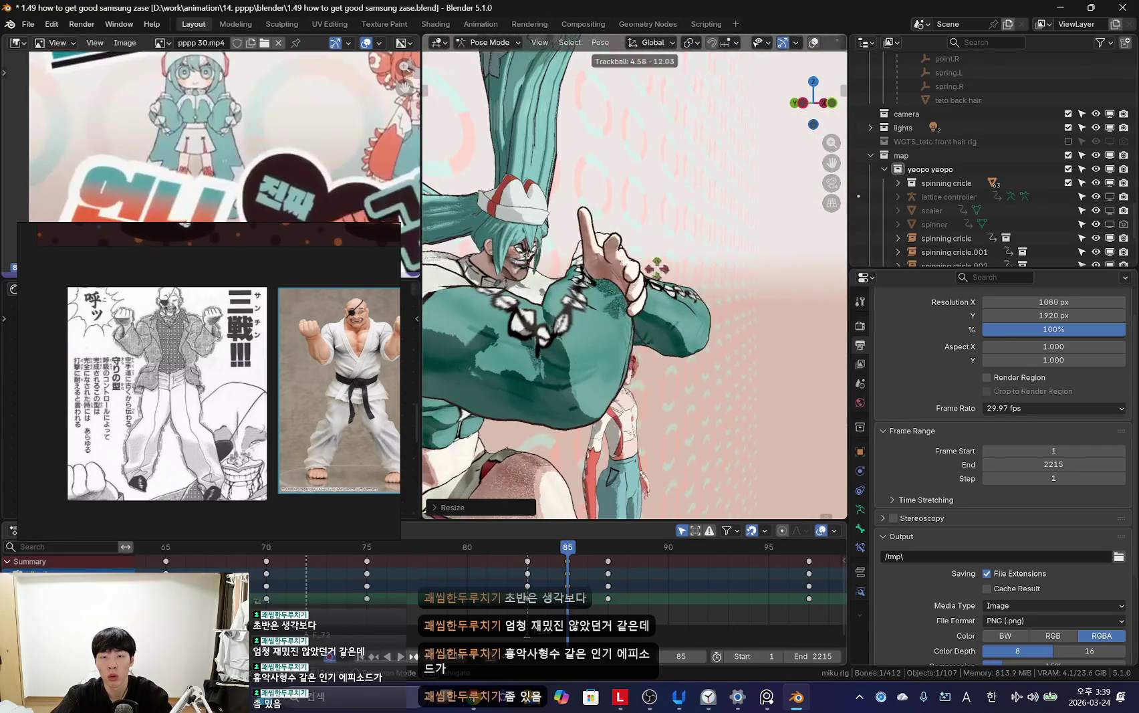
pyautogui.press('r')
pyautogui.click(666, 264)
pyautogui.hotkey('shift', 'alt', 'z')
pyautogui.moveTo(622, 237); pyautogui.dragTo(613, 307, button='middle')
# Step: Scale the left index finger control, undoing and redoing the change
pyautogui.click(579, 308)
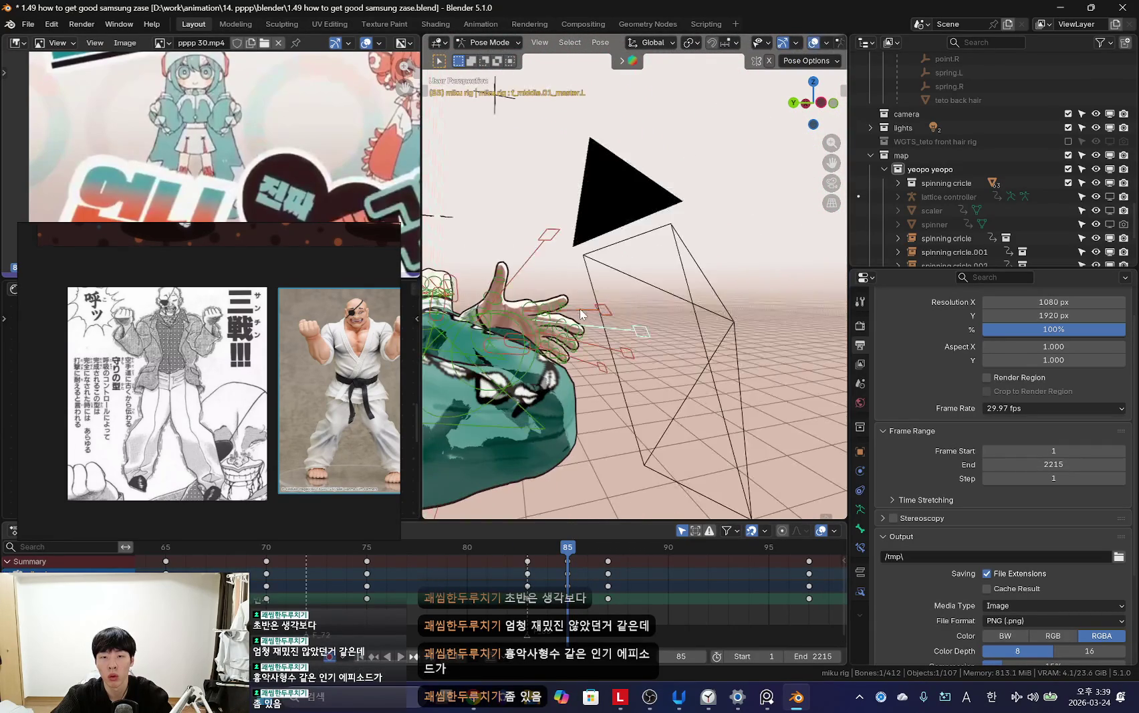
pyautogui.press('s')
pyautogui.click(699, 356)
pyautogui.hotkey('shift', 'alt', 'z')
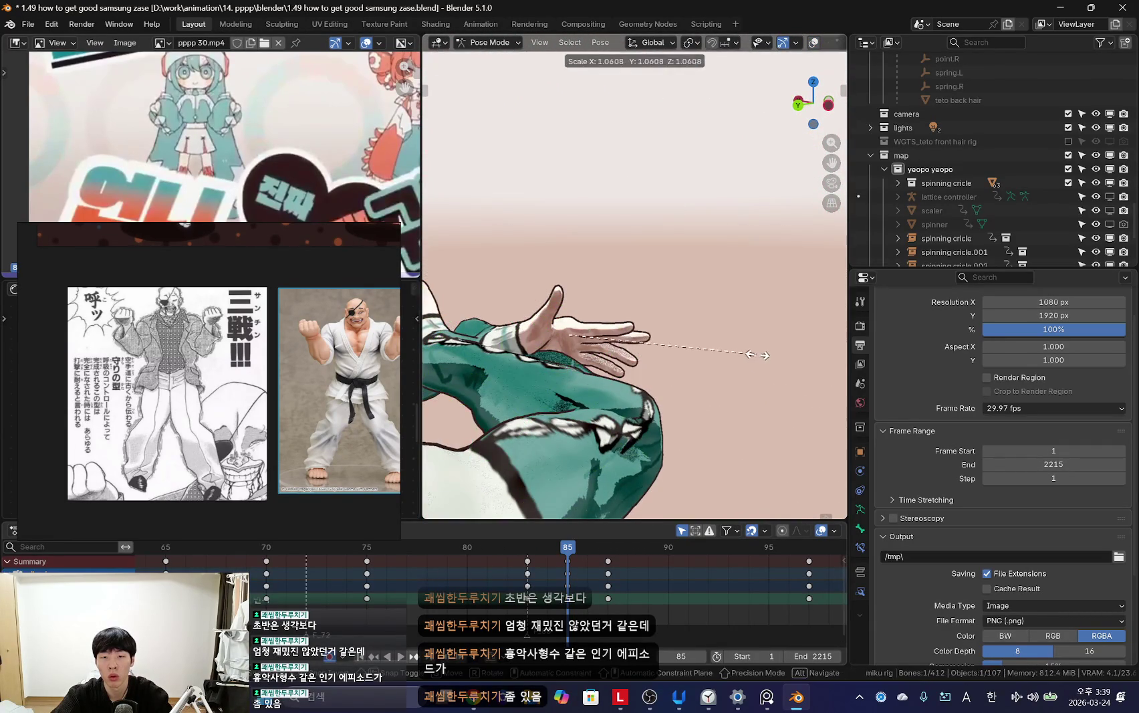
pyautogui.hotkey('ctrl', 'z')
pyautogui.hotkey('shift', 'alt', 'z')
pyautogui.hotkey('ctrl', 'shift', 'z')
pyautogui.hotkey('shift', 'alt', 'z')
# Step: Confirm the index finger rotation and check the hand from a new angle
pyautogui.moveTo(731, 352)
pyautogui.mouseDown(button='middle')
pyautogui.moveTo(645, 305)
pyautogui.moveTo(598, 338)
pyautogui.mouseUp(button='middle')
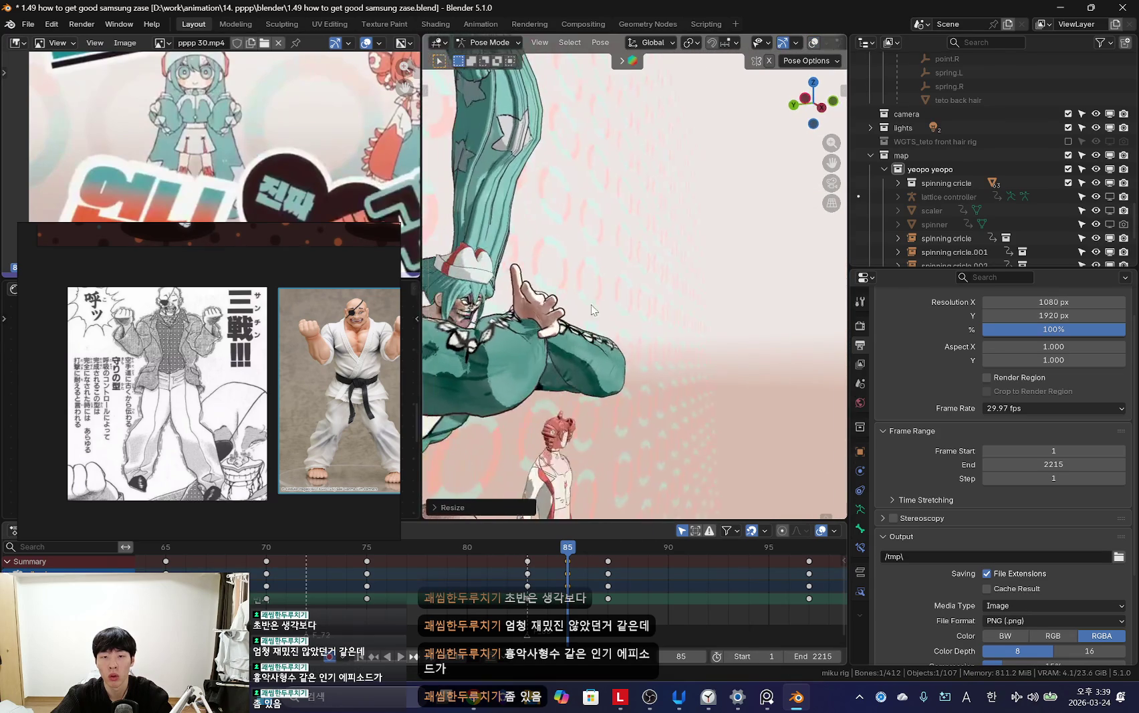
pyautogui.press('Return')
pyautogui.hotkey('shift', 'alt', 'z')
pyautogui.hotkey('shift', 'alt', 'z')
pyautogui.hotkey('shift', 'alt', 'z')
pyautogui.hotkey('shift', 'alt', 'z')
pyautogui.press('Return')
pyautogui.hotkey('shift', 'alt', 'z')
pyautogui.moveTo(630, 302)
pyautogui.mouseDown(button='middle')
pyautogui.moveTo(641, 327)
pyautogui.moveTo(625, 297)
pyautogui.mouseUp(button='middle')
pyautogui.hotkey('shift', 'alt', 'z')
# Step: Scale the selected finger control again and review the hand
pyautogui.press('s')
pyautogui.press('Return')
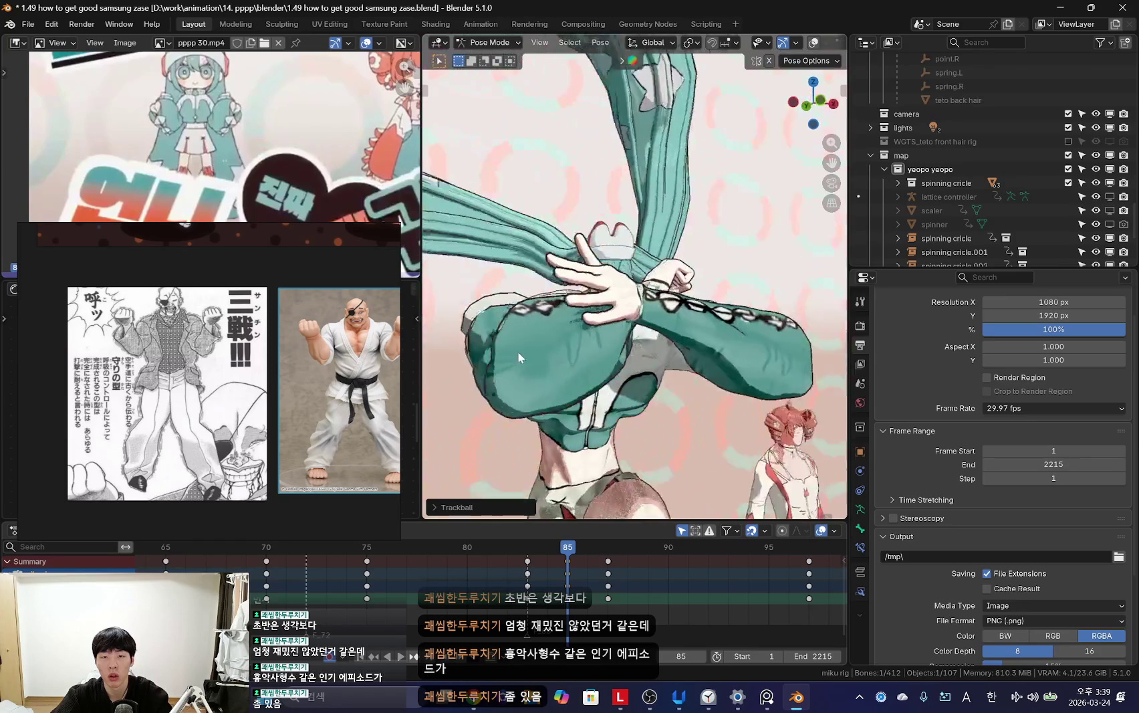
pyautogui.hotkey('shift', 'alt', 'z')
pyautogui.hotkey('shift', 'alt', 'z')
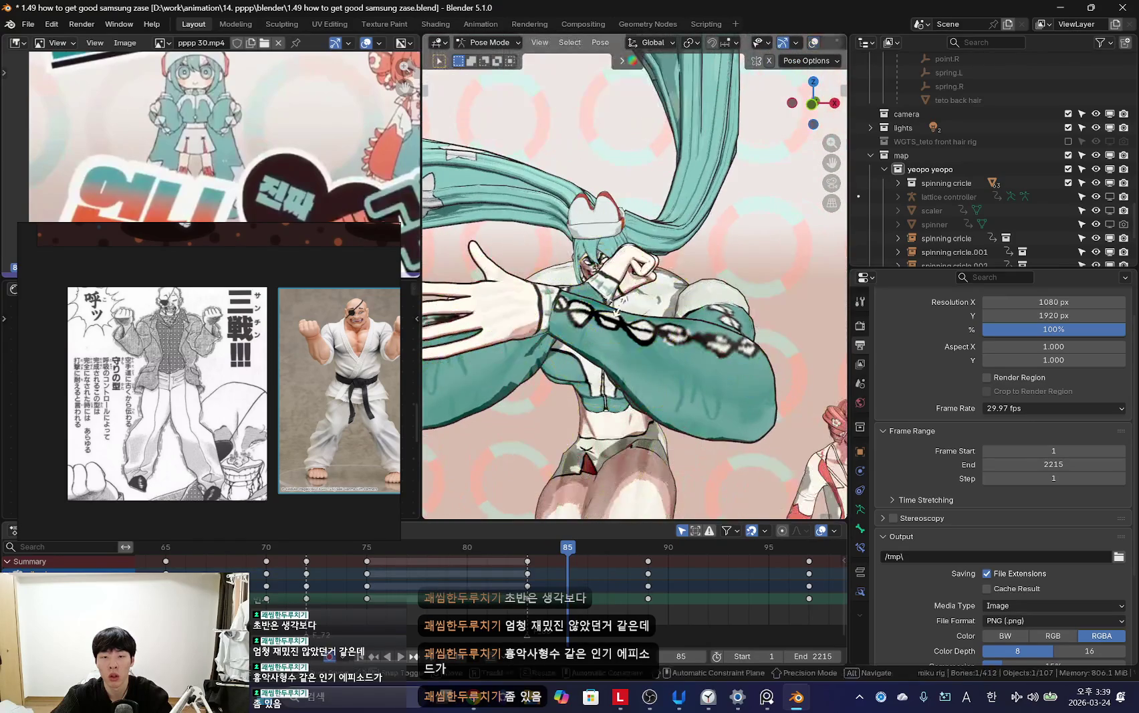
pyautogui.press('Return')
pyautogui.hotkey('shift', 'alt', 'z')
pyautogui.moveTo(729, 334); pyautogui.dragTo(605, 284, button='middle')
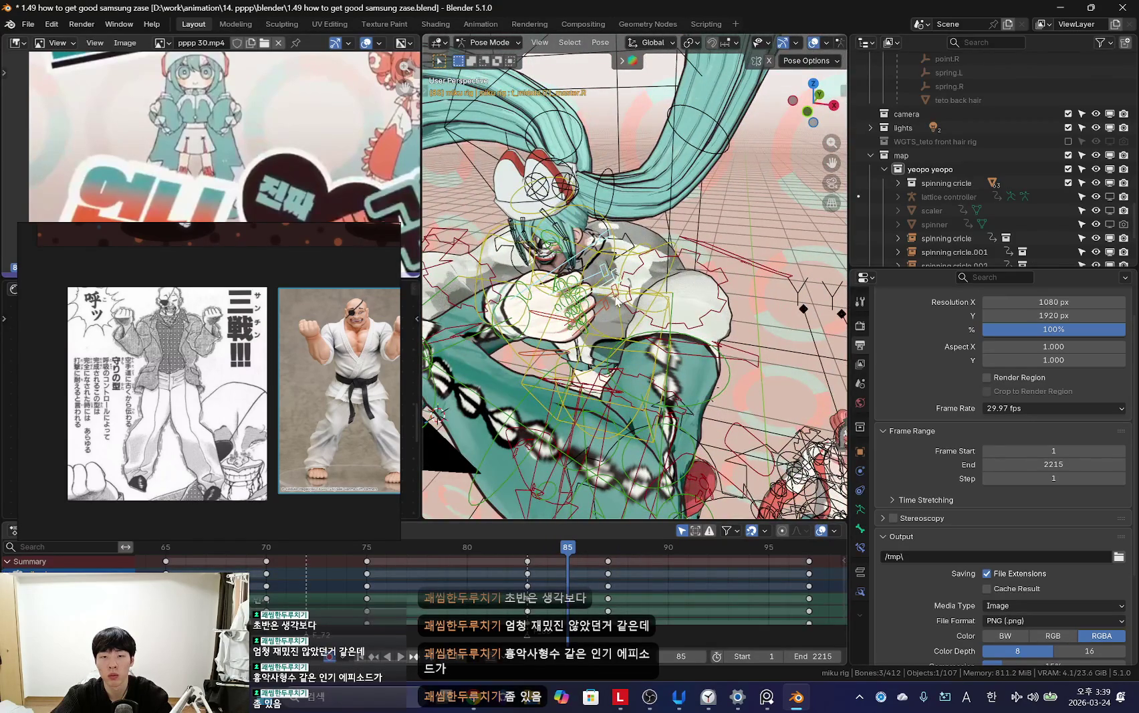
# Step: Select another finger control and scale it to spread the fingers
pyautogui.click(607, 311)
pyautogui.press('s')
pyautogui.press('Return')
pyautogui.hotkey('shift', 'alt', 'z')
pyautogui.moveTo(640, 264)
pyautogui.mouseDown(button='middle')
pyautogui.moveTo(725, 315)
pyautogui.moveTo(757, 289)
pyautogui.moveTo(661, 258)
pyautogui.moveTo(733, 281)
pyautogui.moveTo(725, 292)
pyautogui.moveTo(737, 259)
pyautogui.moveTo(670, 273)
pyautogui.mouseUp(button='middle')
pyautogui.hotkey('shift', 'alt', 'z')
pyautogui.hotkey('shift', 'alt', 'z')
pyautogui.hotkey('shift', 'alt', 'z')
pyautogui.hotkey('shift', 'alt', 'z')
# Step: Rescale the finger control, then play the animation from the camera view
pyautogui.press('s')
pyautogui.press('Escape')
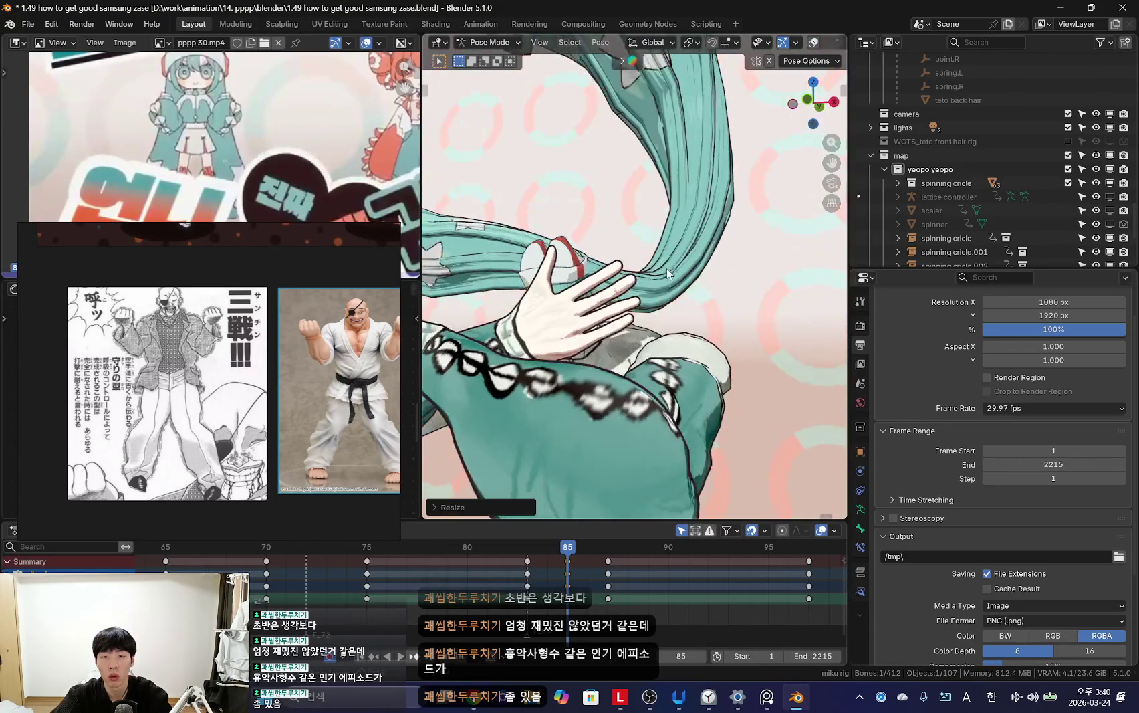
pyautogui.moveTo(739, 278)
pyautogui.mouseDown(button='middle')
pyautogui.moveTo(687, 304)
pyautogui.moveTo(748, 311)
pyautogui.moveTo(603, 292)
pyautogui.mouseUp(button='middle')
pyautogui.hotkey('shift', 'alt', 'z')
pyautogui.hotkey('shift', 'alt', 'z')
pyautogui.hotkey('shift', 'alt', 'z')
pyautogui.hotkey('shift', 'alt', 'z')
pyautogui.click(749, 326)
pyautogui.moveTo(765, 316); pyautogui.dragTo(724, 308, button='middle')
pyautogui.hotkey('shift', 'alt', 'z')
pyautogui.hotkey('shift', 'alt', 'z')
pyautogui.press('space')
pyautogui.press('KP_0')
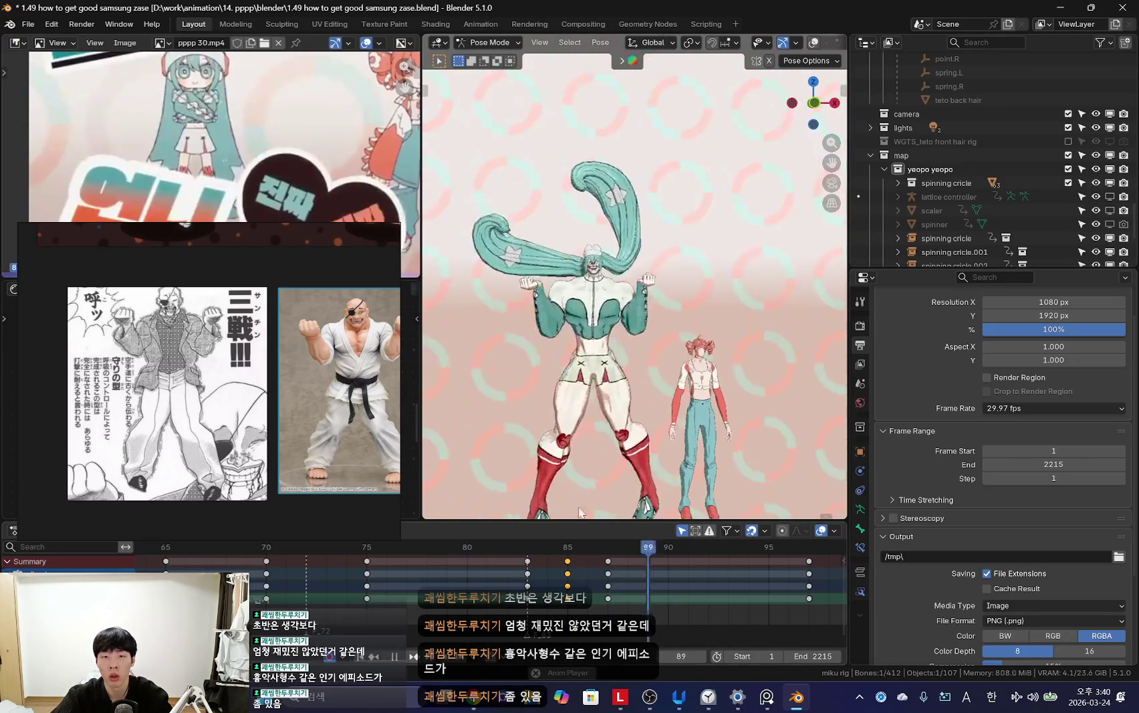
pyautogui.press('Escape')
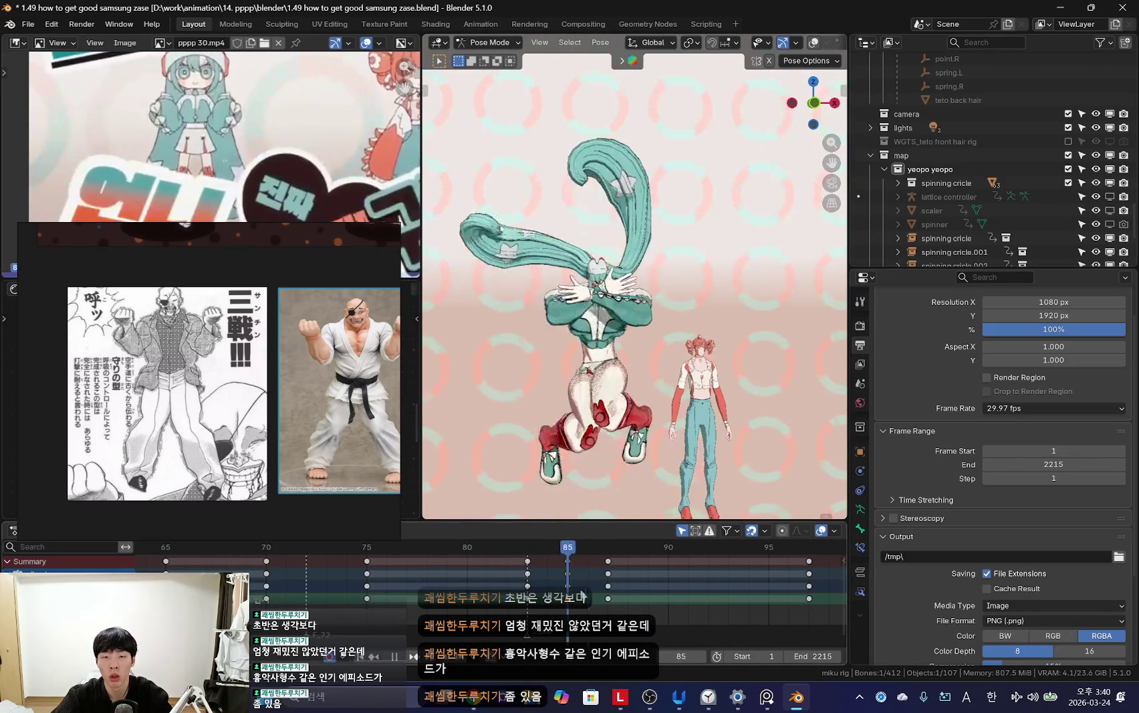
pyautogui.hotkey('shift', 'alt', 'z')
pyautogui.moveTo(665, 328); pyautogui.dragTo(678, 318, button='middle')
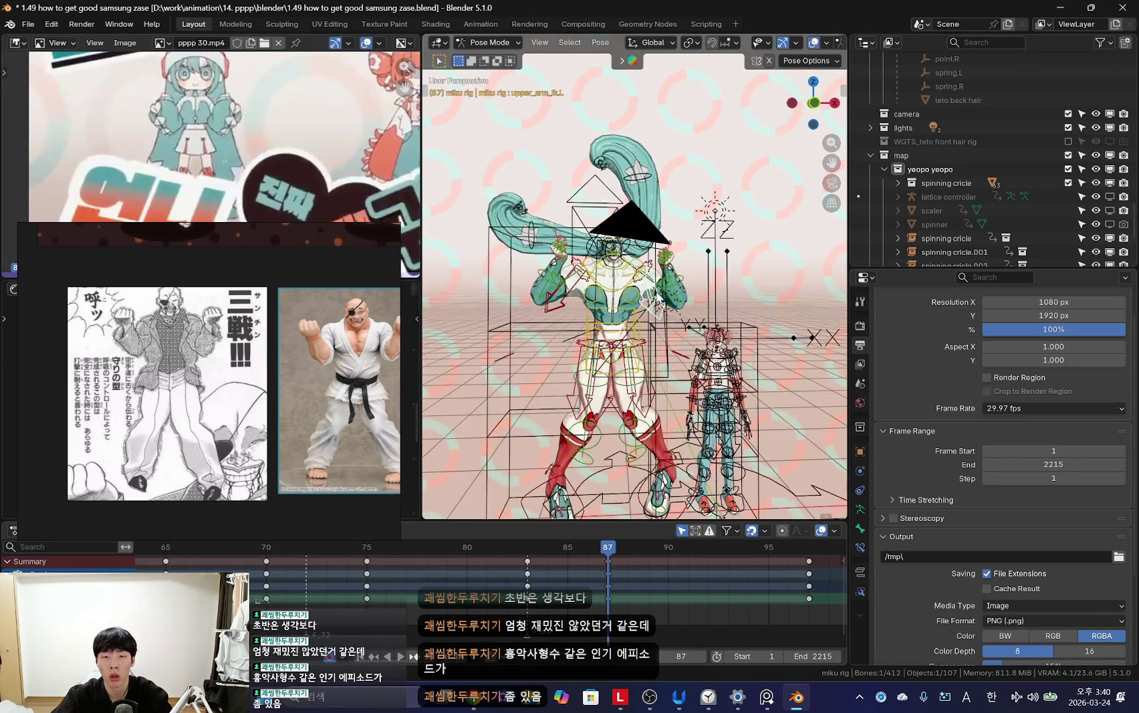
pyautogui.press('space')
pyautogui.hotkey('shift', 'alt', 'z')
pyautogui.scroll(-1, 555, 605)
pyautogui.scroll(-2, 556, 605)
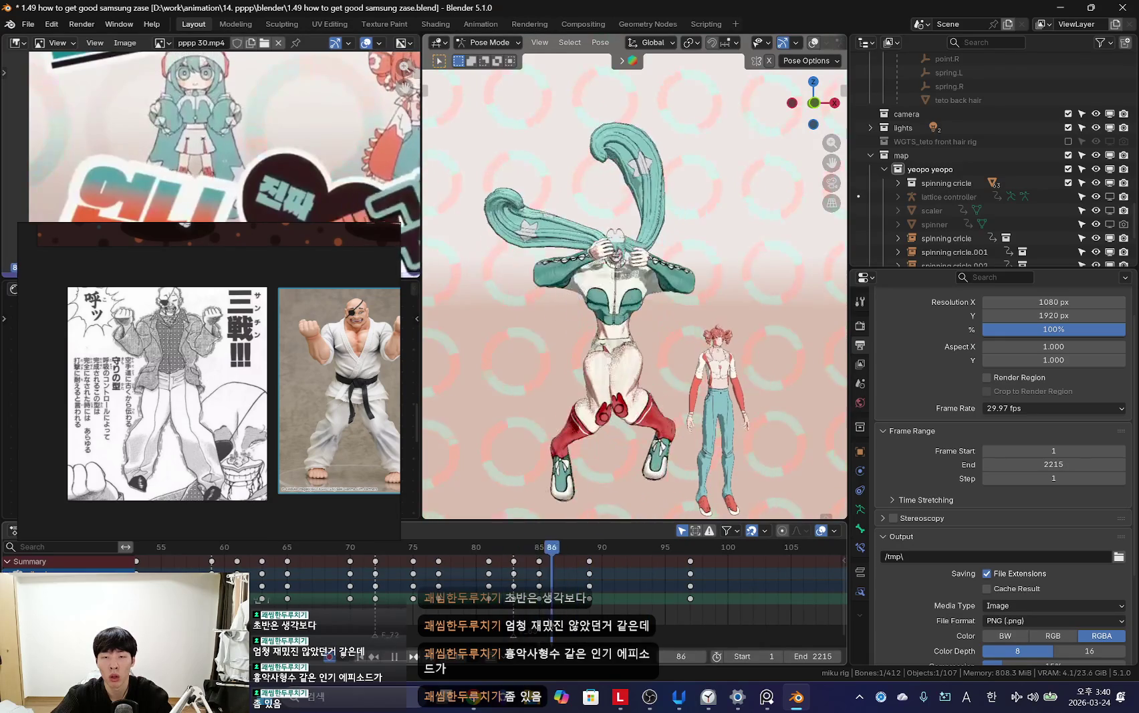
pyautogui.hotkey('shift', 'alt', 'z')
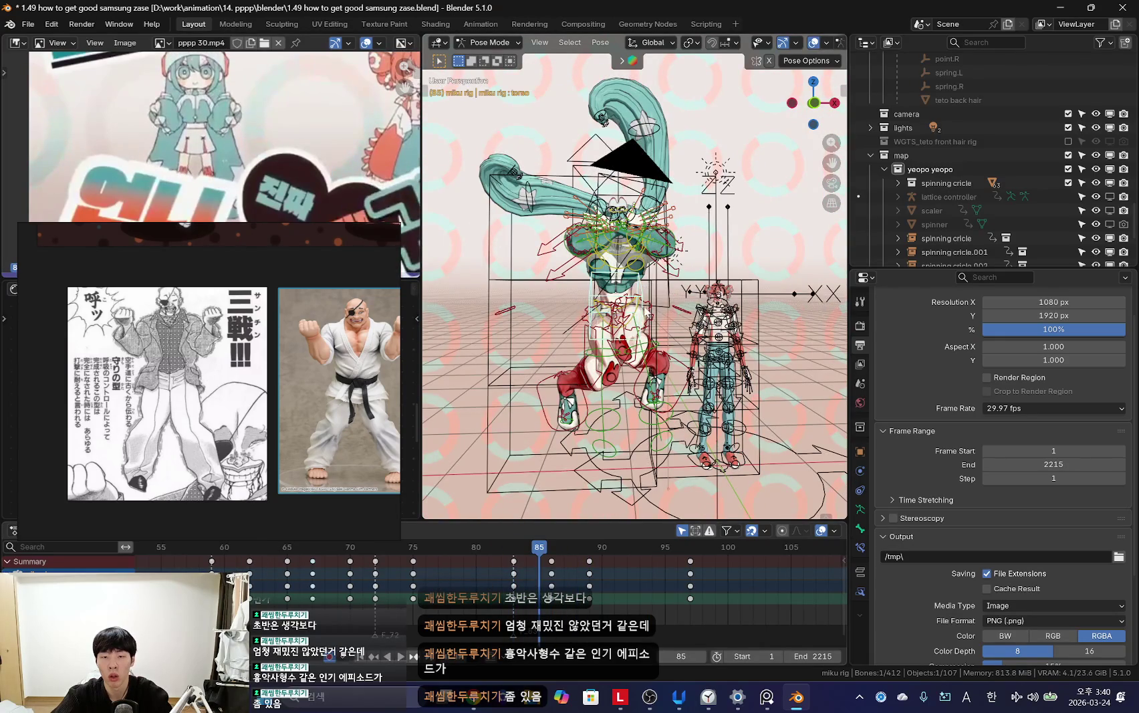
pyautogui.hotkey('shift', 'alt', 'z')
pyautogui.hotkey('shift', 'ctrl', 'space')
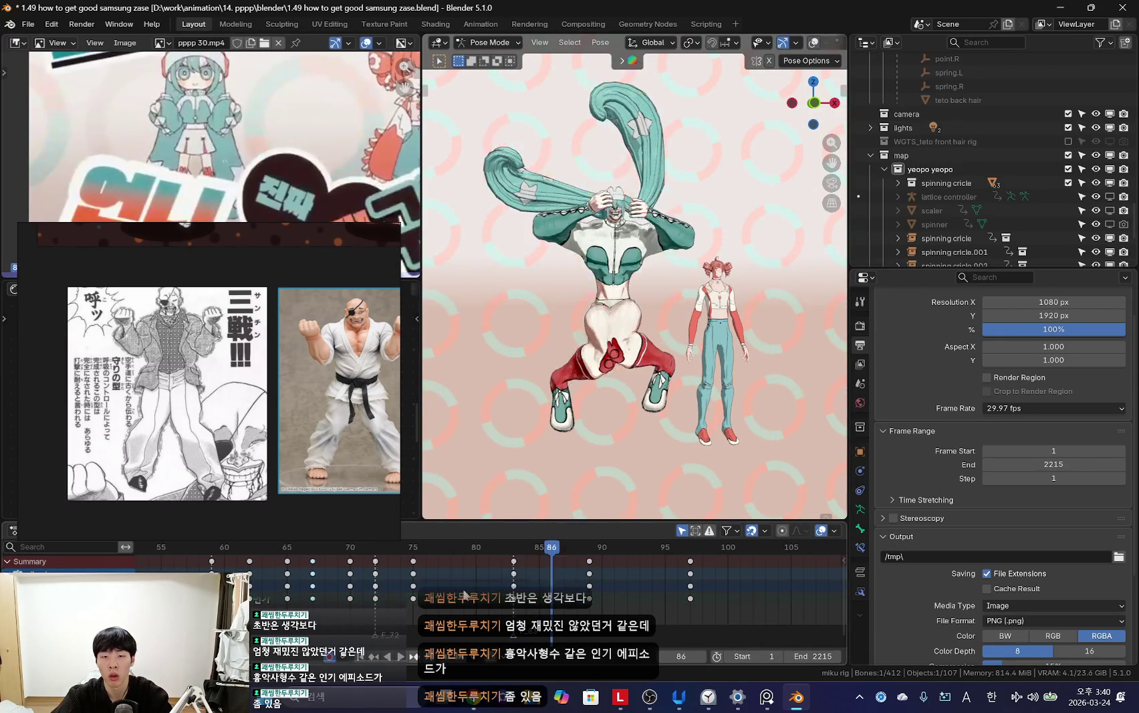
pyautogui.hotkey('shift', 'ctrl', 'space')
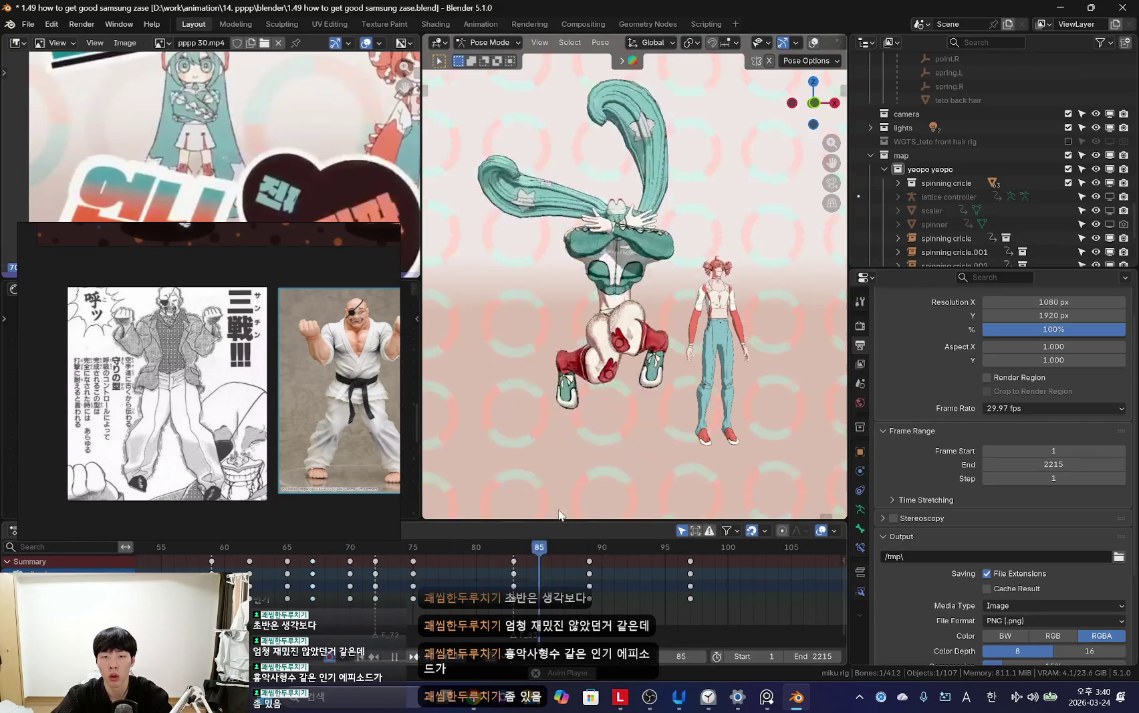
# Step: Stop playback, jump back to the previous keyframe and replay the motion without overlays
pyautogui.press('Left')
pyautogui.hotkey('shift', 'alt', 'z')
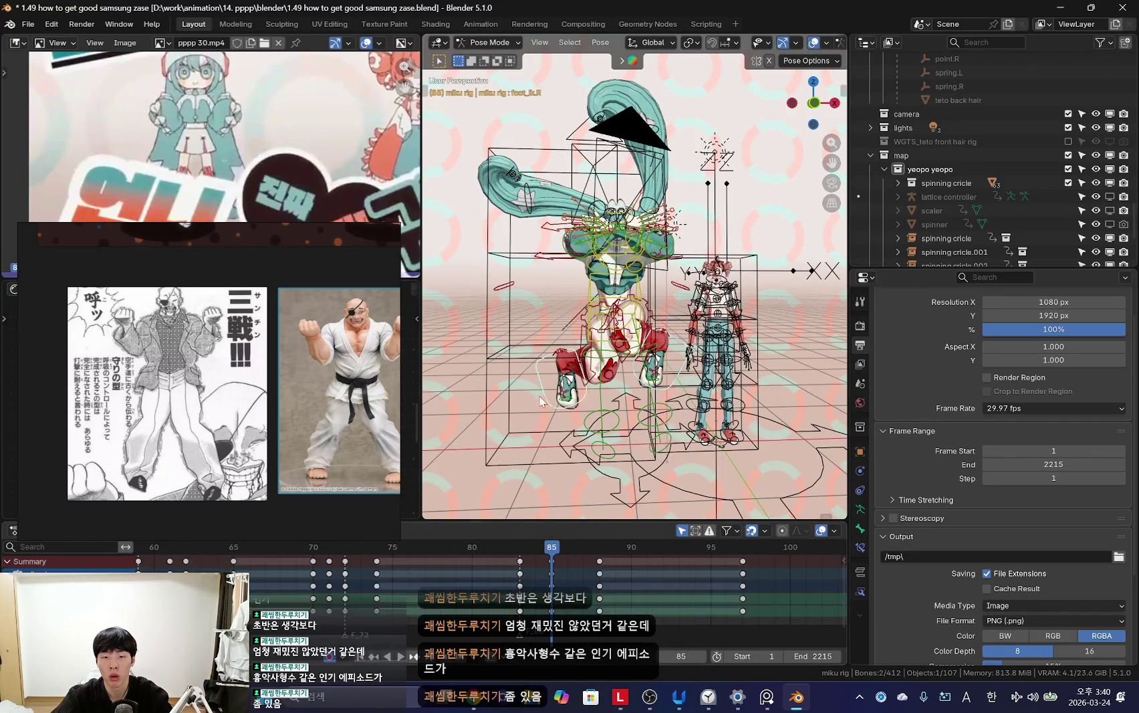
pyautogui.hotkey('shift', 'alt', 'z')
pyautogui.press('Left')
pyautogui.press('Left')
pyautogui.press('space')
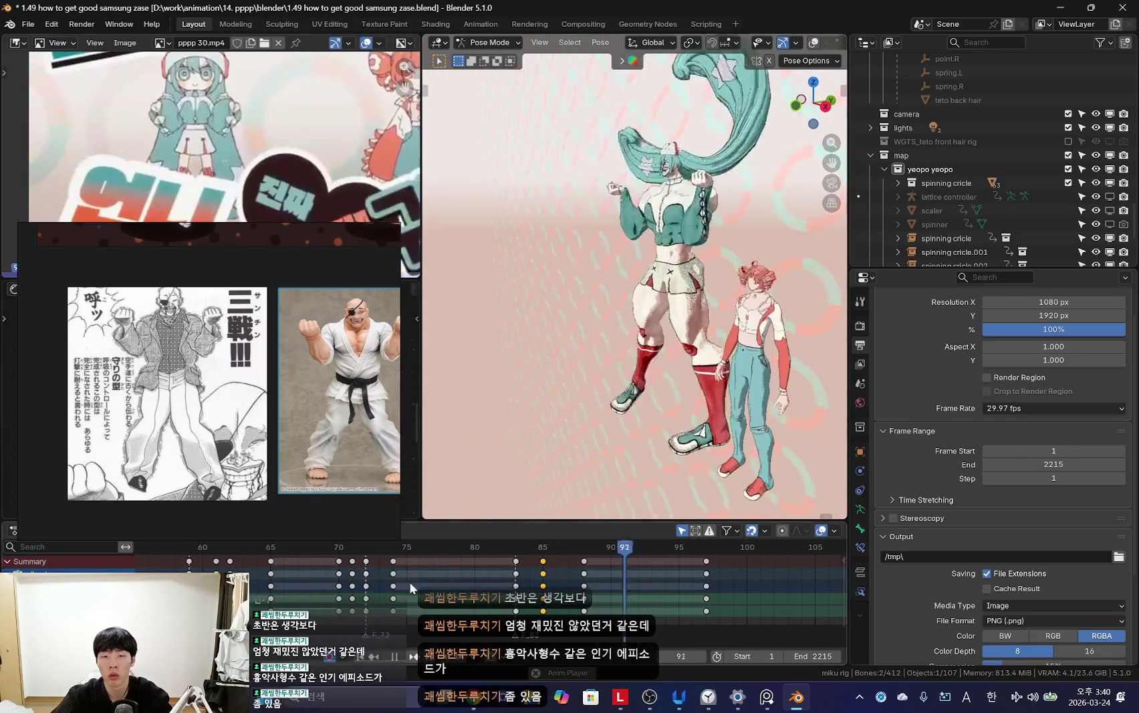
# Step: Raise the posed bone slightly along Z, then replay from keyframe 89 to check
pyautogui.hotkey('shift', 'alt', 'z')
pyautogui.moveTo(639, 403)
pyautogui.mouseDown(button='middle')
pyautogui.moveTo(772, 274)
pyautogui.moveTo(732, 342)
pyautogui.mouseUp(button='middle')
pyautogui.hotkey('shift', 'alt', 'z')
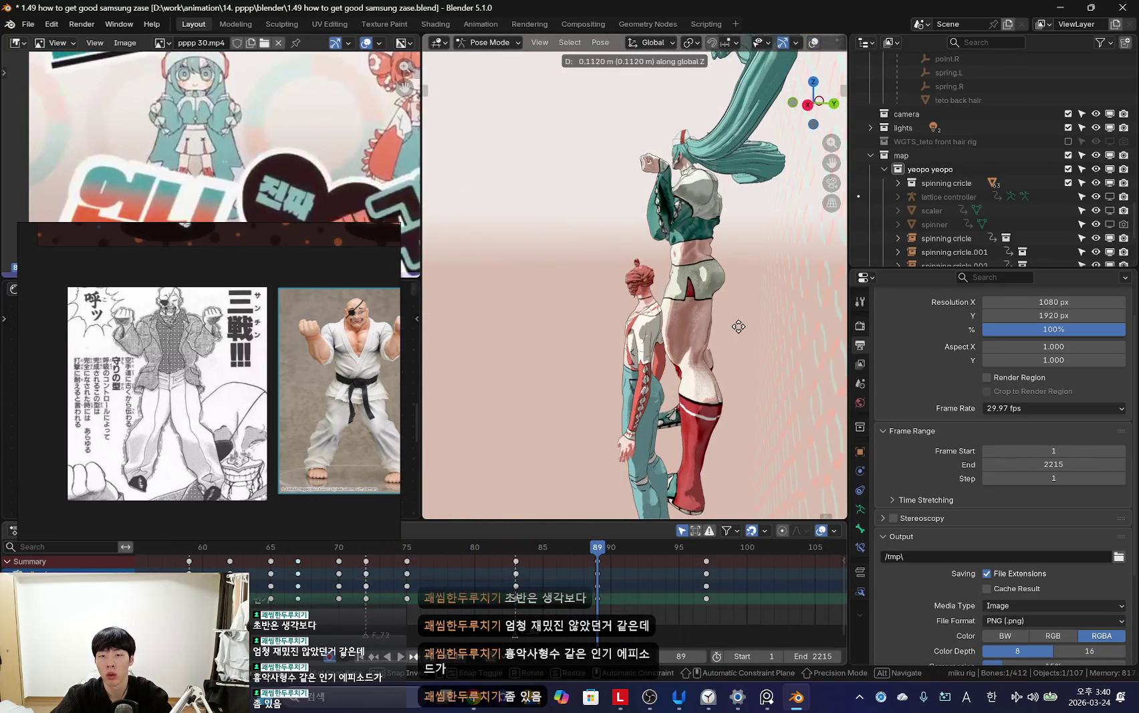
pyautogui.click(742, 324)
pyautogui.press('Down')
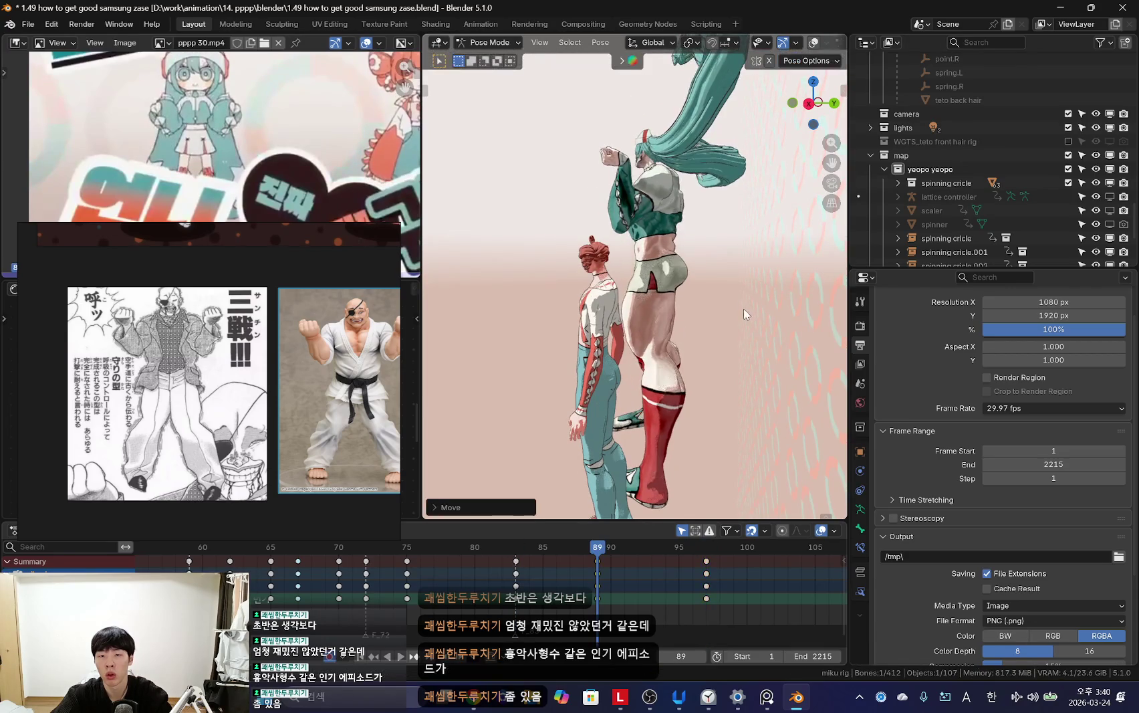
pyautogui.press('space')
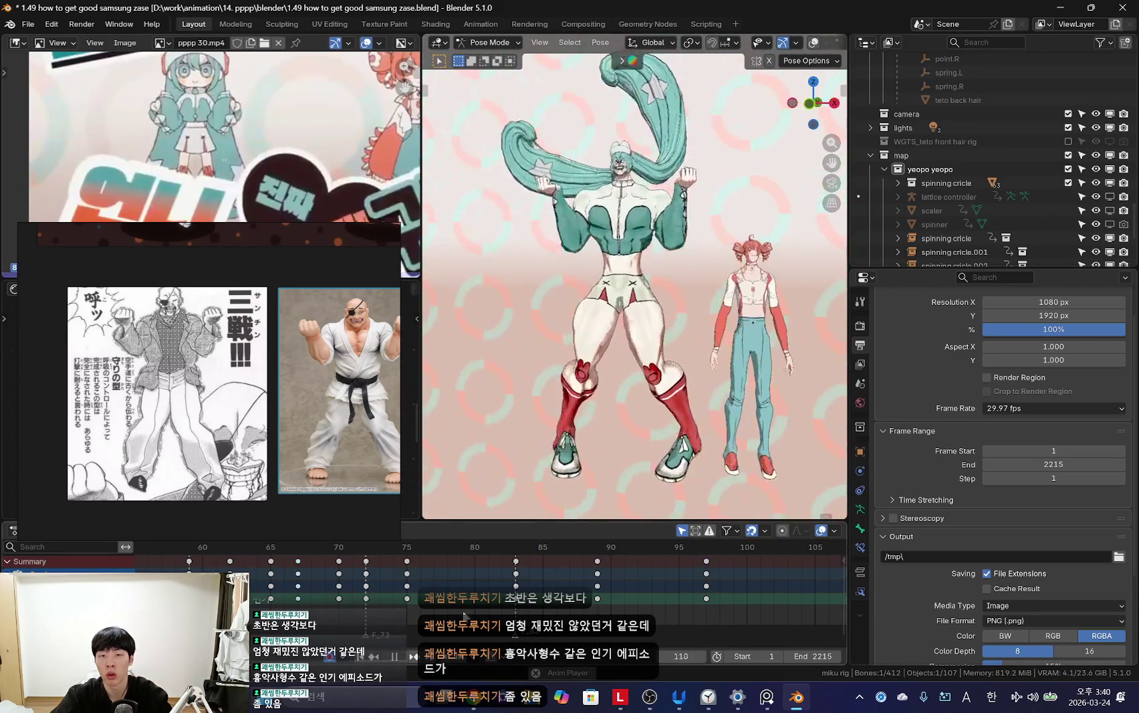
# Step: Begin another vertical (Z) move of the posed part at keyframe 97 and replay
pyautogui.press('Up')
pyautogui.press('g')
pyautogui.press('z')
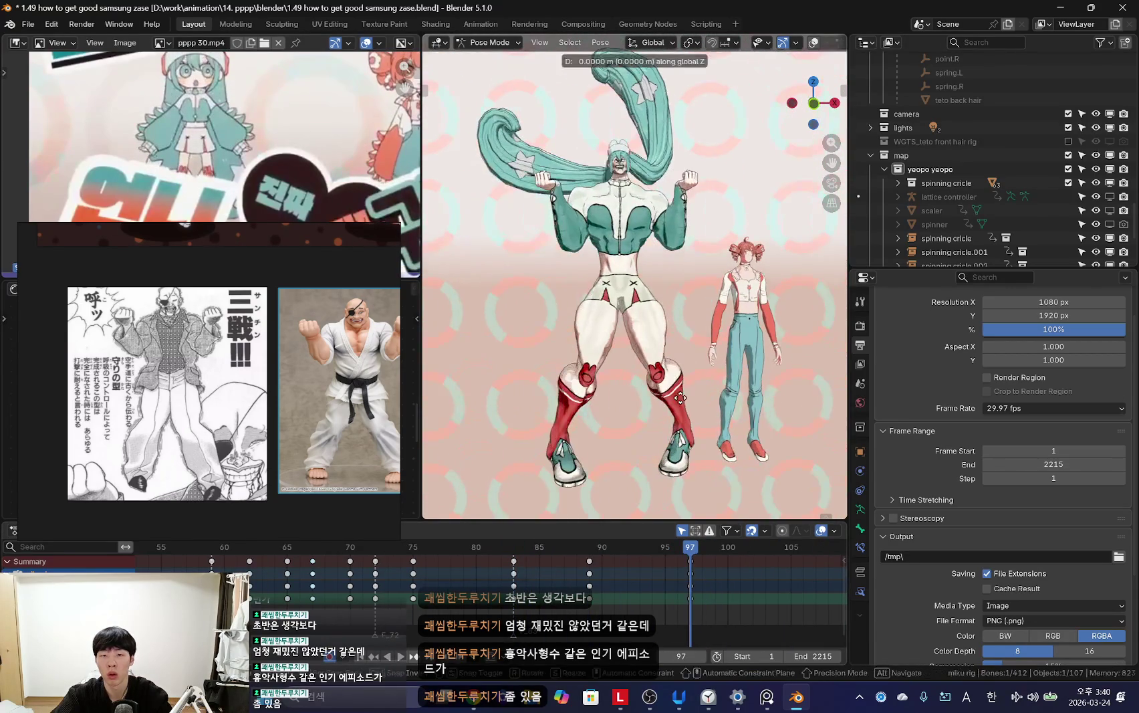
pyautogui.press('space')
pyautogui.scroll(-3, 494, 574)
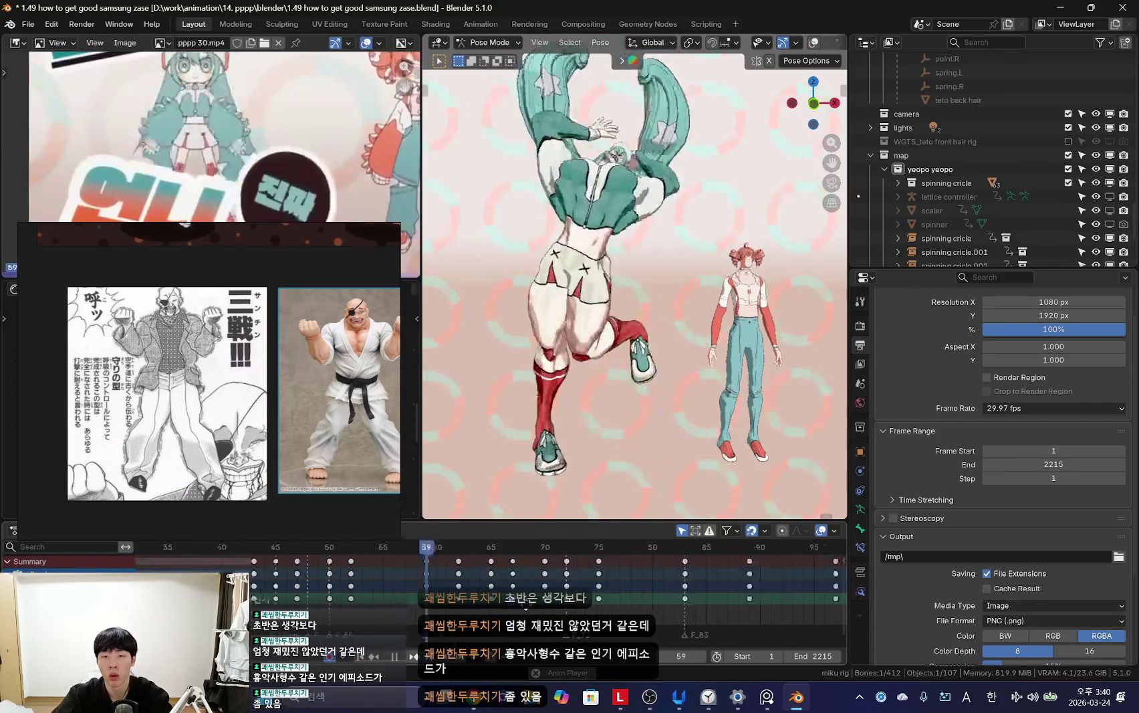
pyautogui.scroll(-1, 398, 600)
pyautogui.scroll(-1, 398, 600)
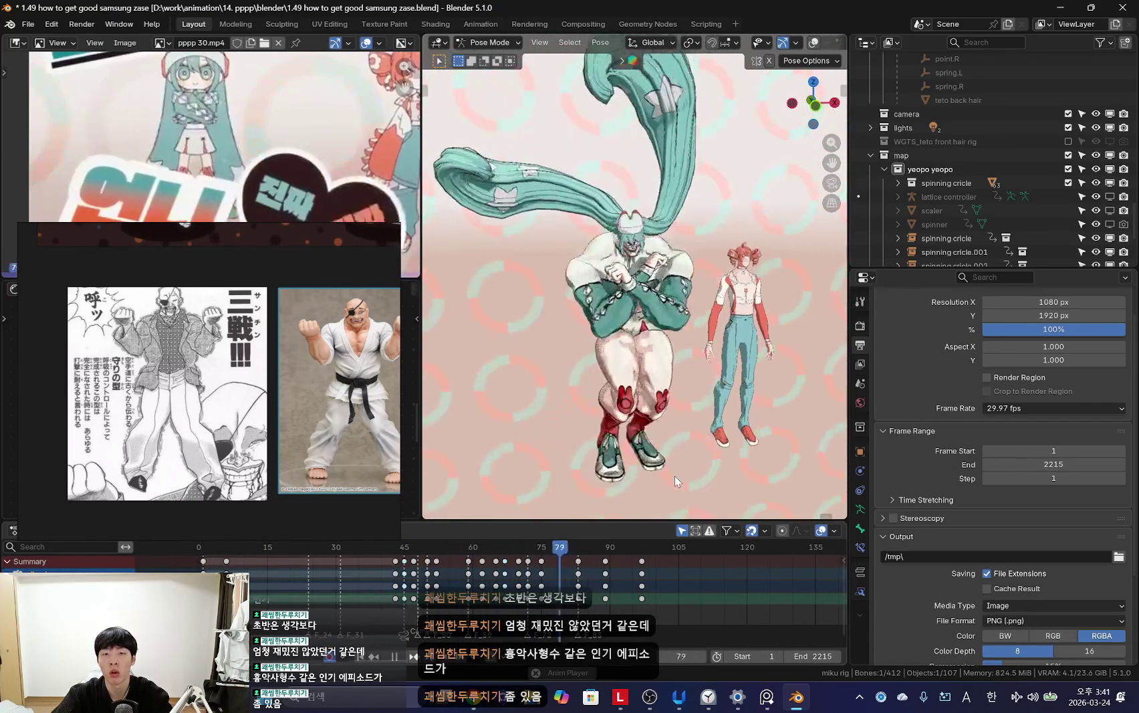
pyautogui.scroll(-2, 581, 564)
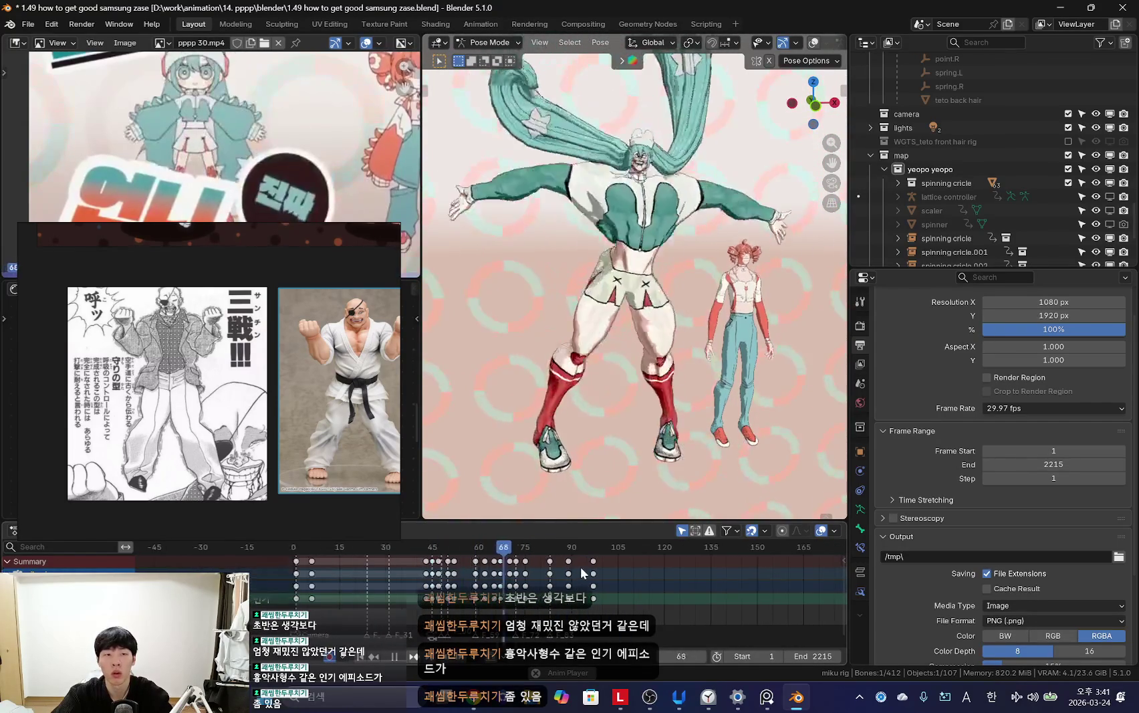
# Step: Inspect the crossed-arms pose at frames 76–81 and reposition the reference image window
pyautogui.moveTo(513, 603); pyautogui.dragTo(585, 586)
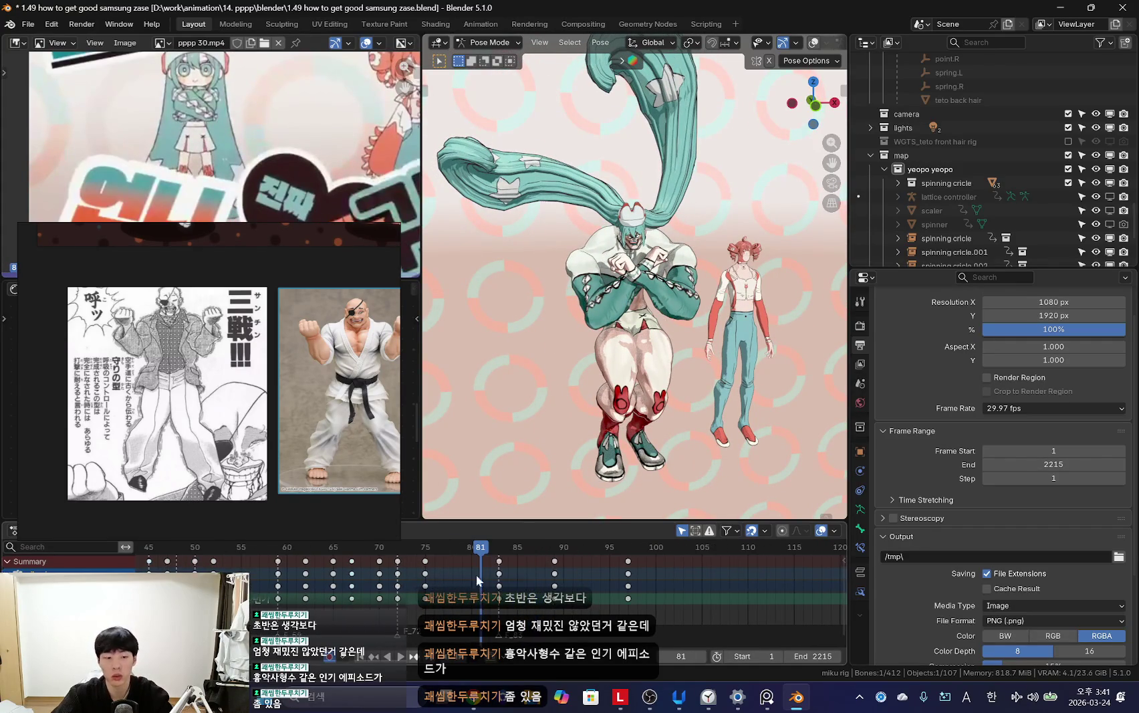
pyautogui.scroll(2, 520, 610)
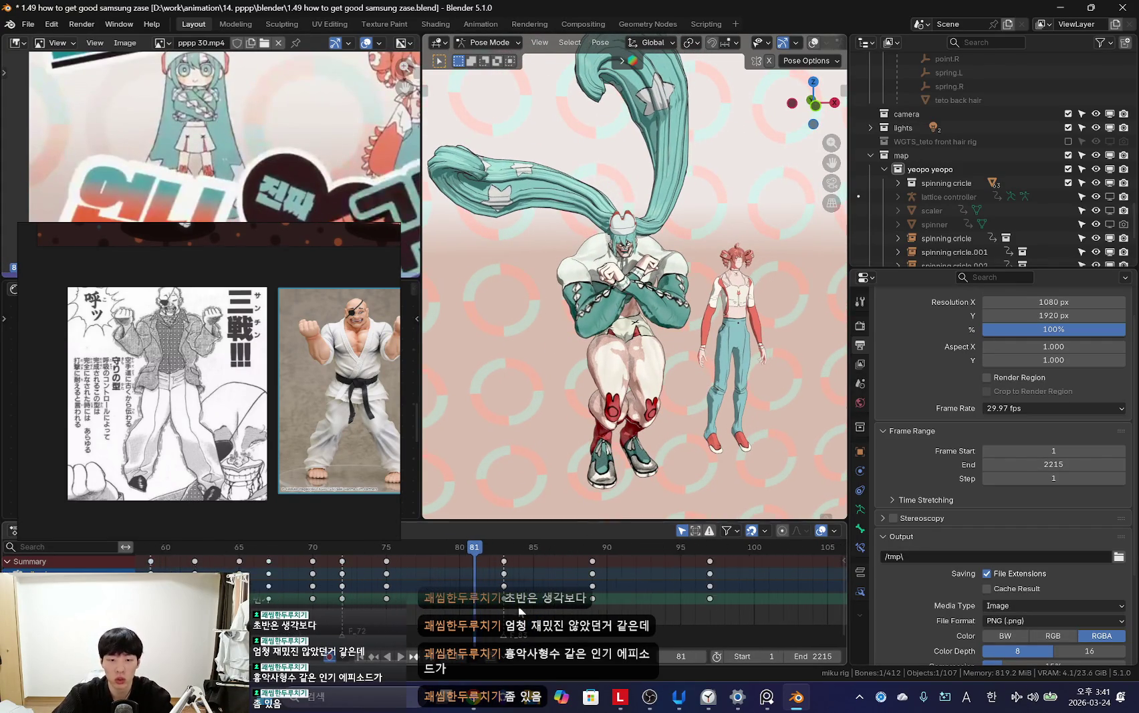
pyautogui.scroll(2, 470, 604)
pyautogui.click(470, 603)
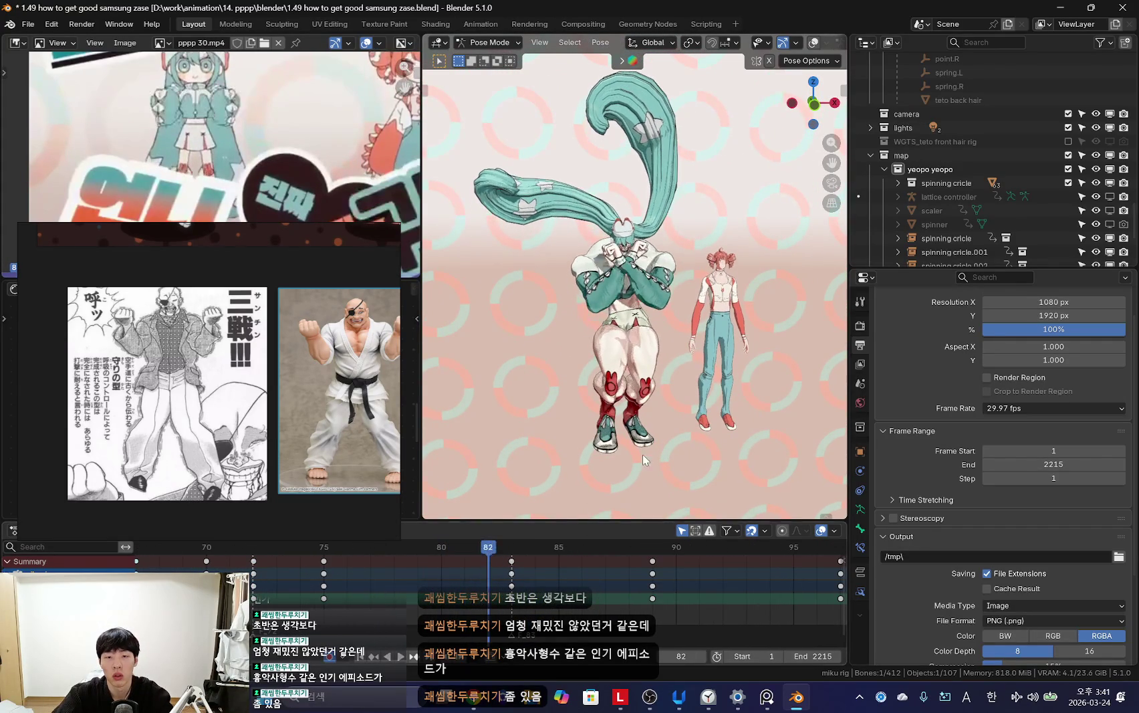
pyautogui.moveTo(250, 288); pyautogui.dragTo(252, 341)
pyautogui.moveTo(309, 285)
pyautogui.mouseDown()
pyautogui.moveTo(303, 236)
pyautogui.moveTo(223, 241)
pyautogui.mouseUp()
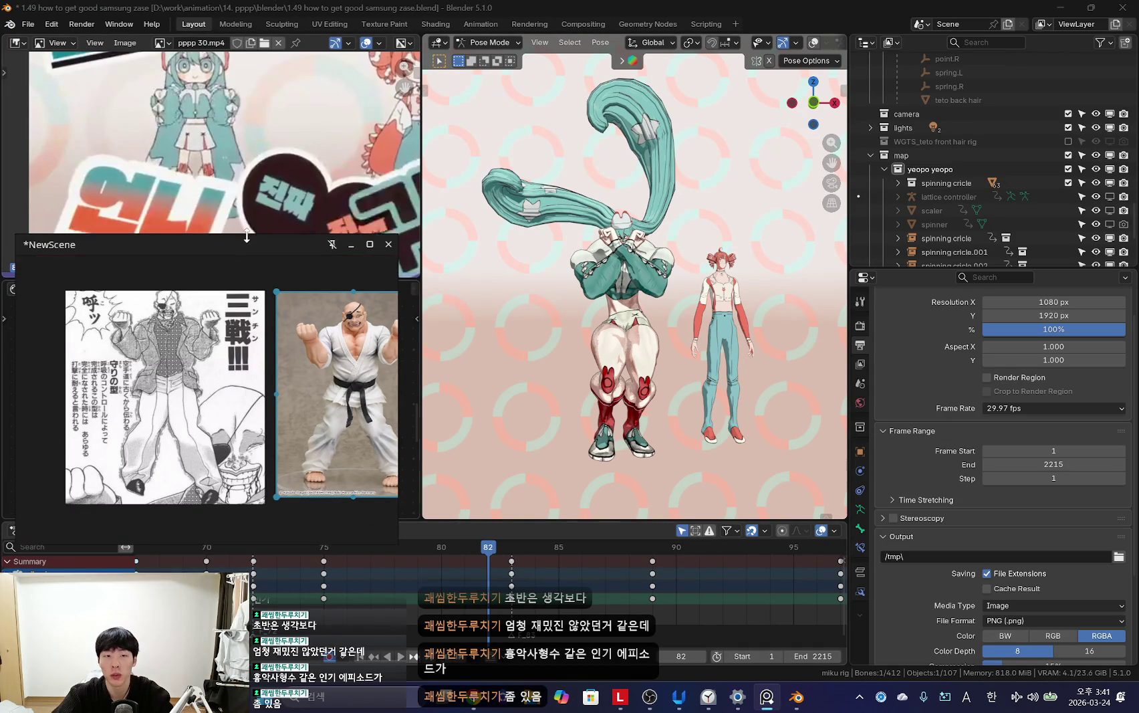
# Step: Replay the arms-opening motion and step back to frame 84 with rig overlays shown
pyautogui.press('space')
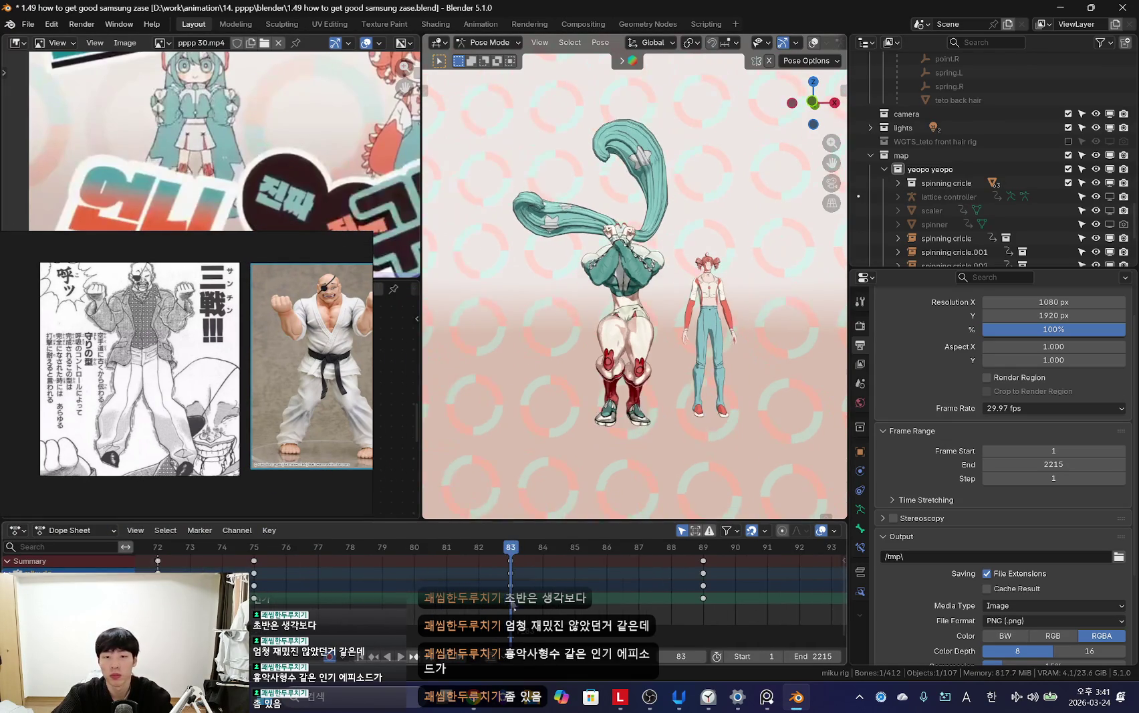
pyautogui.scroll(2, 642, 593)
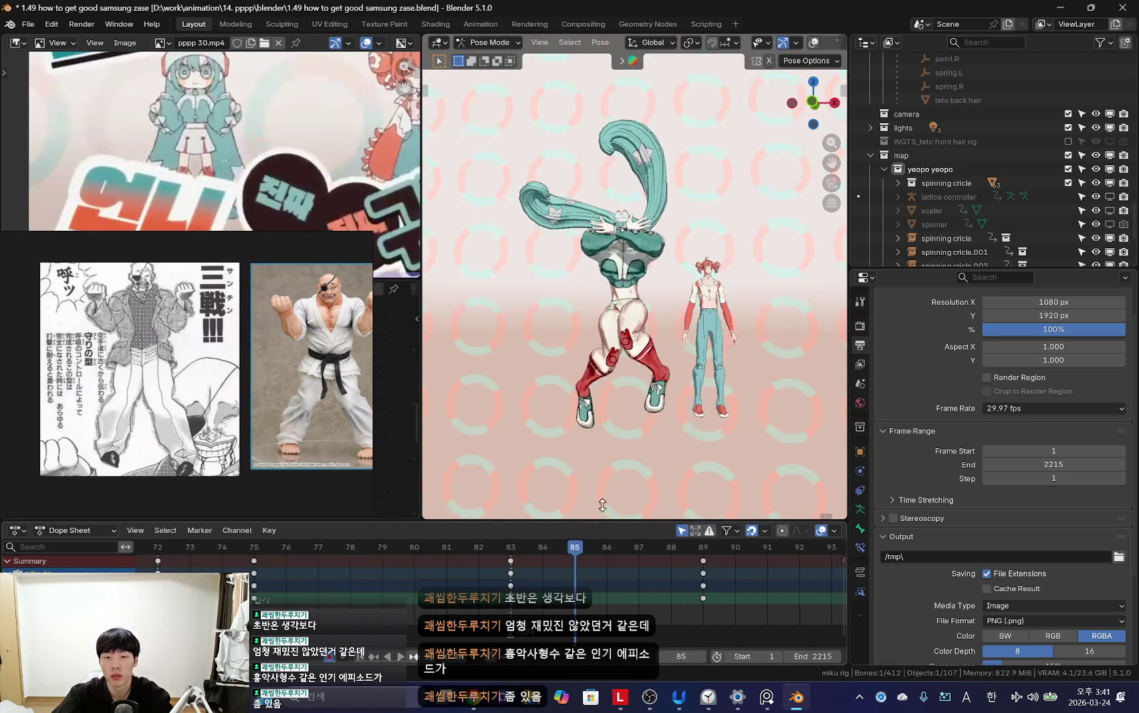
pyautogui.hotkey('shift', 'alt', 'z')
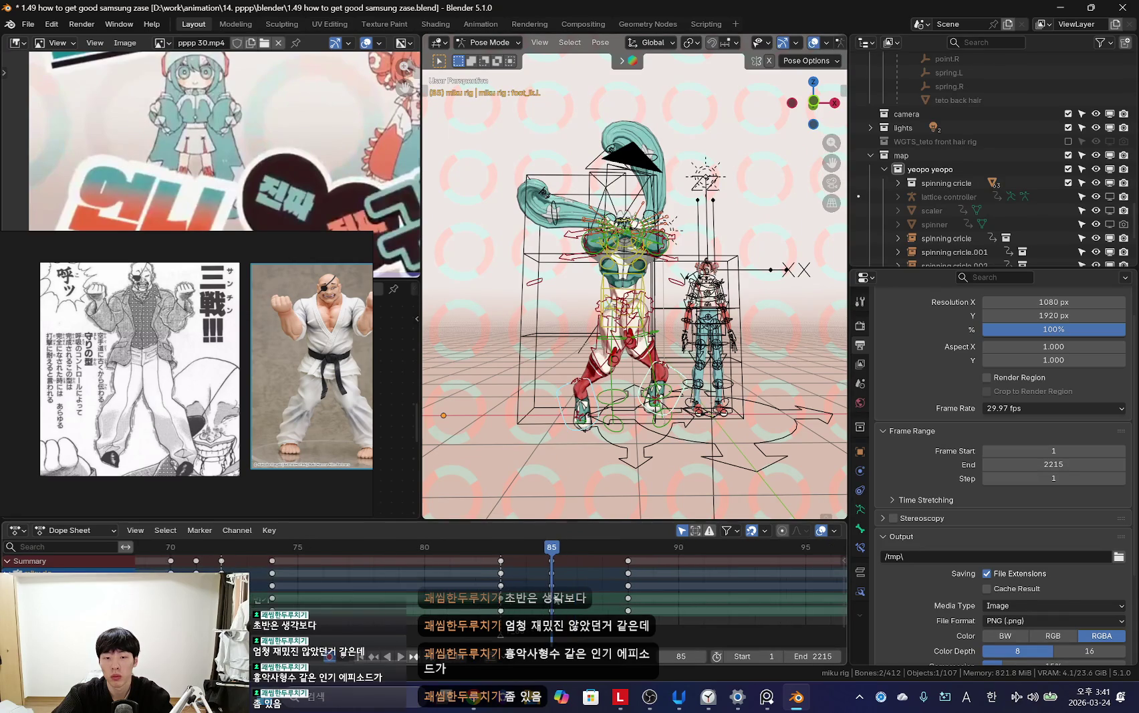
pyautogui.hotkey('shift', 'alt', 'z')
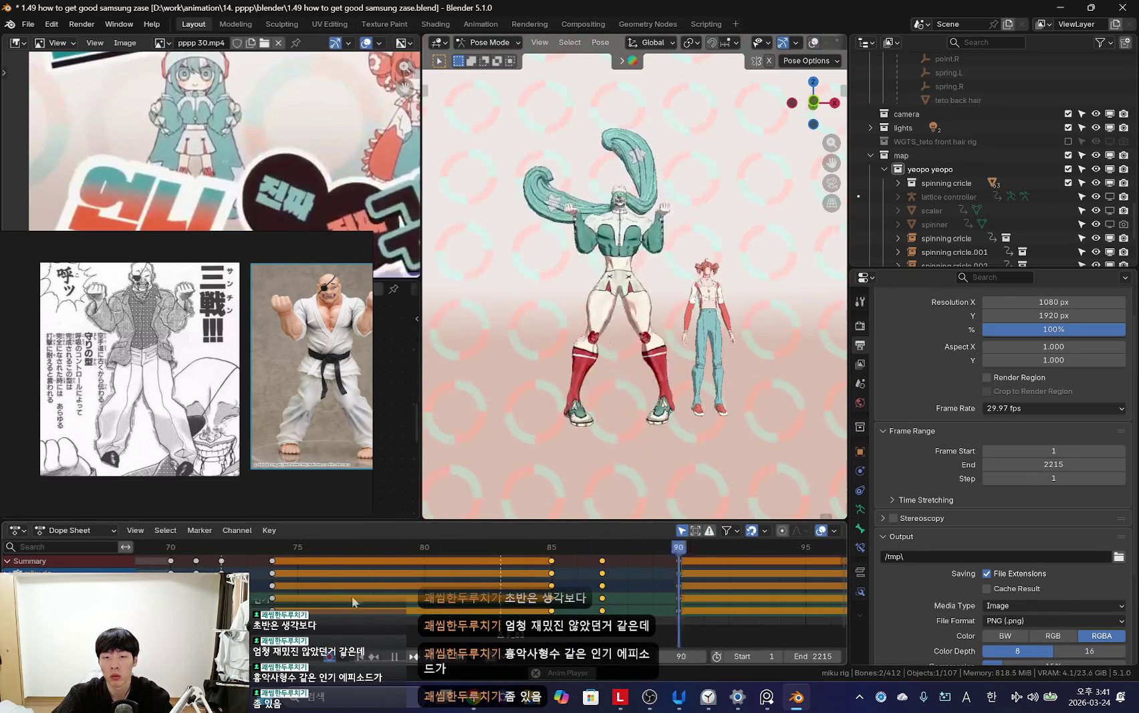
pyautogui.scroll(-4, 411, 590)
pyautogui.press('Left')
pyautogui.scroll(3, 485, 582)
pyautogui.scroll(3, 607, 490)
pyautogui.hotkey('shift', 'alt', 'z')
# Step: Shift the selected control bone's keys one frame later, replay, and scrub to frame 88
pyautogui.click(643, 441)
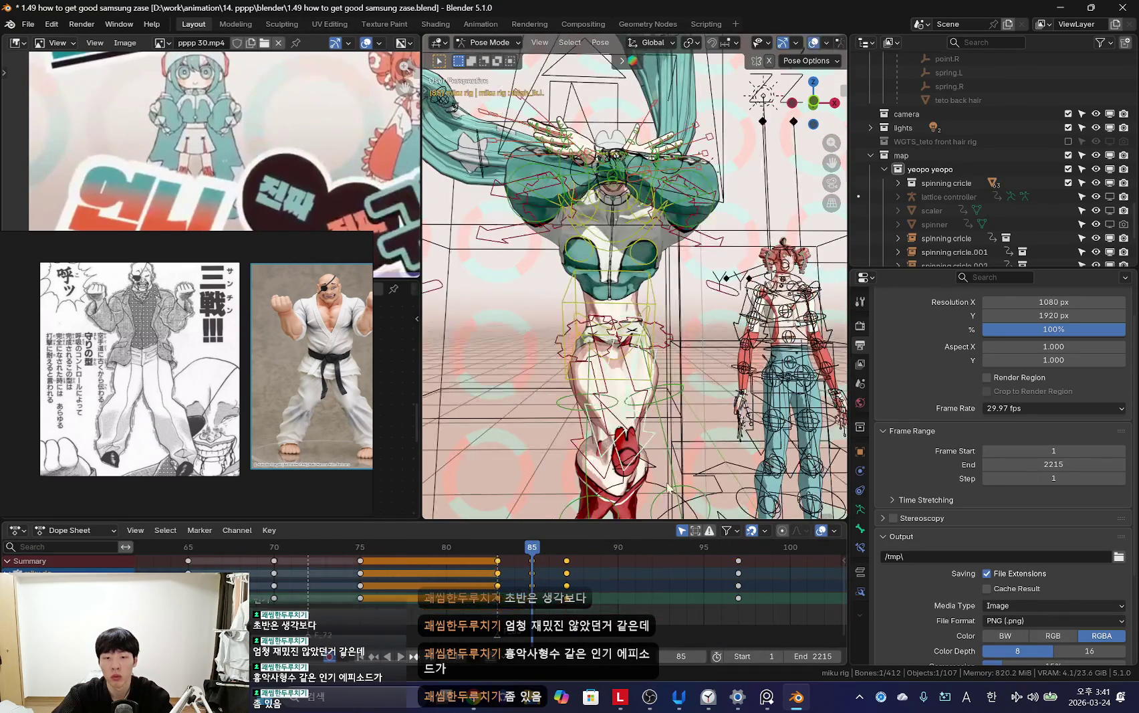
pyautogui.hotkey('shift', 'alt', 'z')
pyautogui.hotkey('shift', 'alt', 'z')
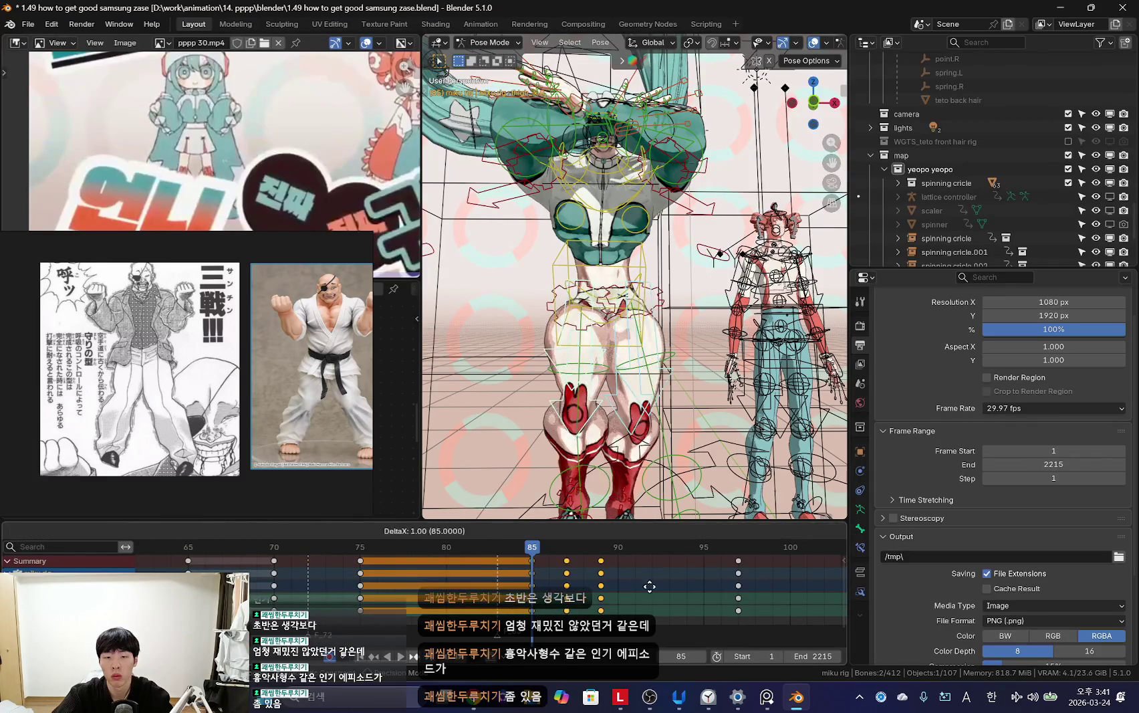
pyautogui.click(649, 587)
pyautogui.hotkey('shift', 'alt', 'z')
pyautogui.press('space')
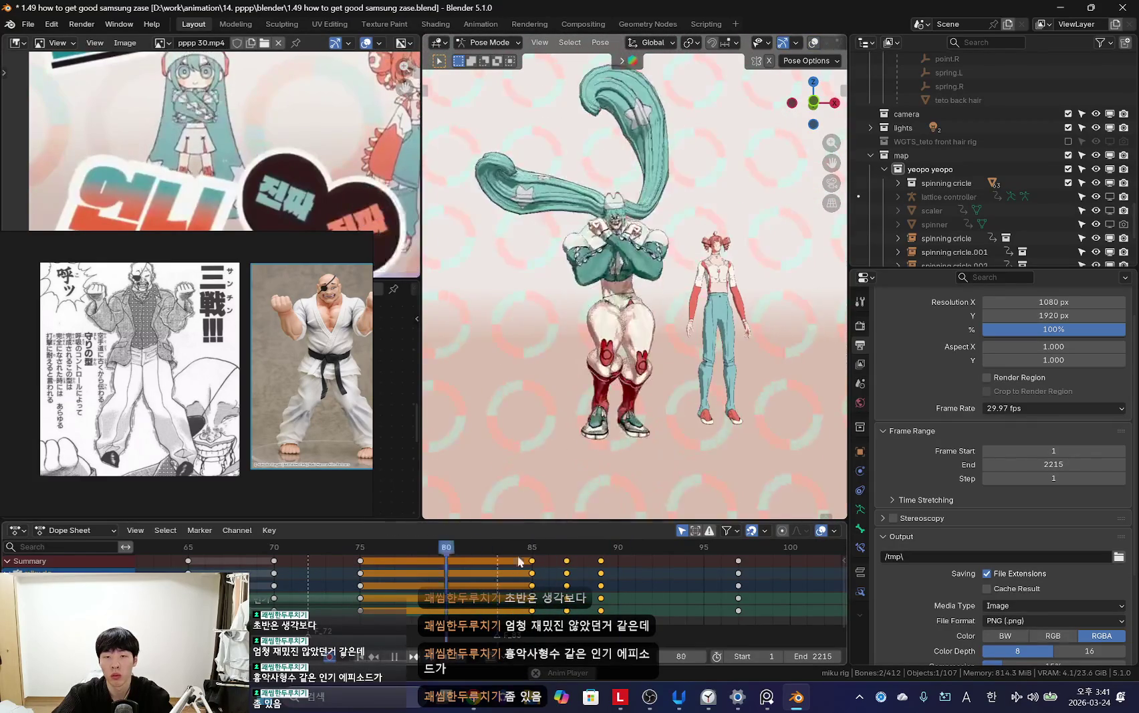
pyautogui.scroll(-1, 497, 568)
pyautogui.moveTo(564, 606); pyautogui.dragTo(536, 609)
# Step: Stop playback, select all bones' keyframes, and go to frame 84 with arms crossed
pyautogui.press('space')
pyautogui.hotkey('shift', 'alt', 'z')
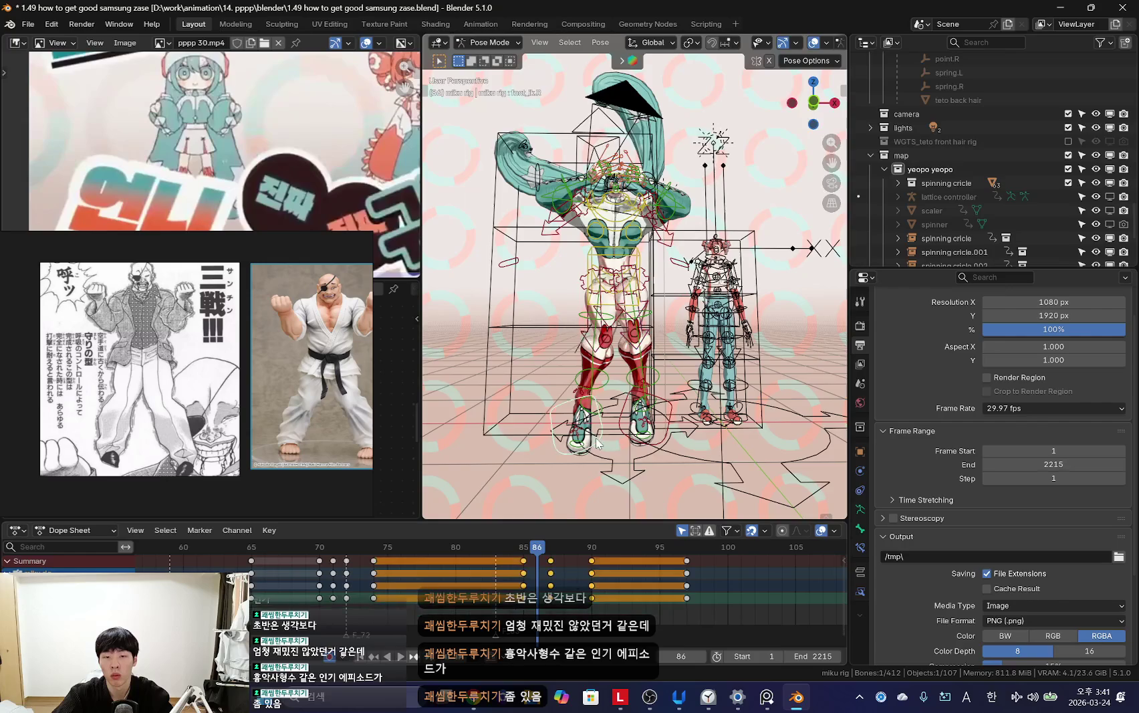
pyautogui.hotkey('shift', 'alt', 'z')
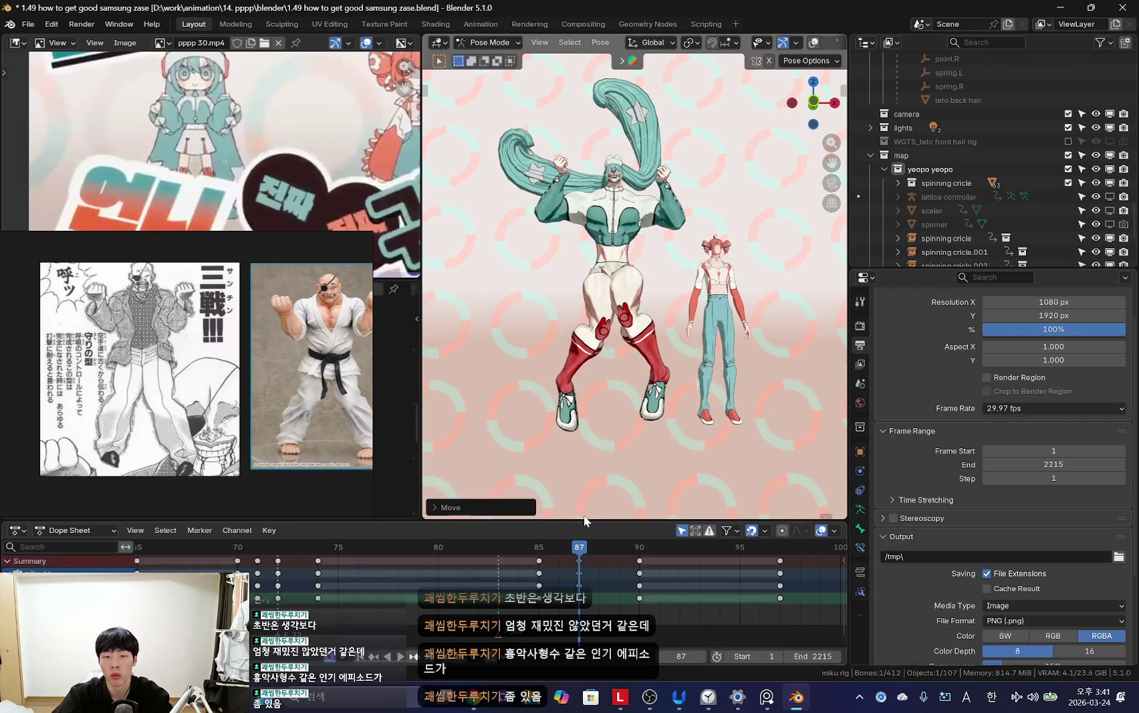
pyautogui.click(569, 610)
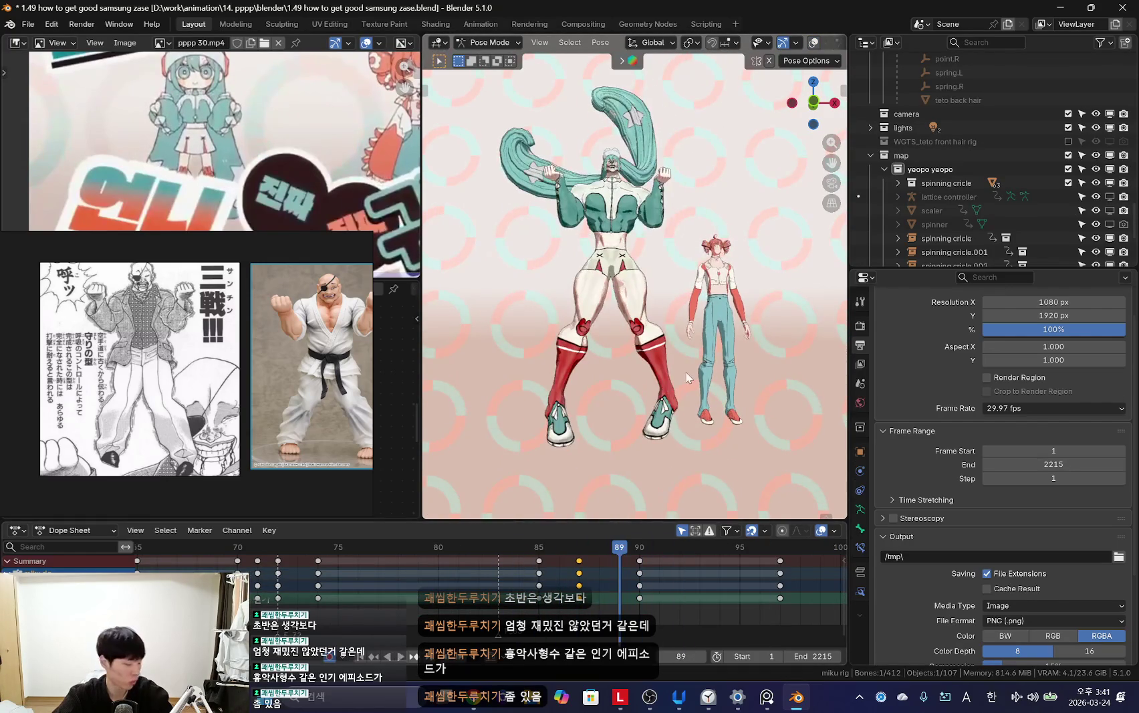
pyautogui.press('a')
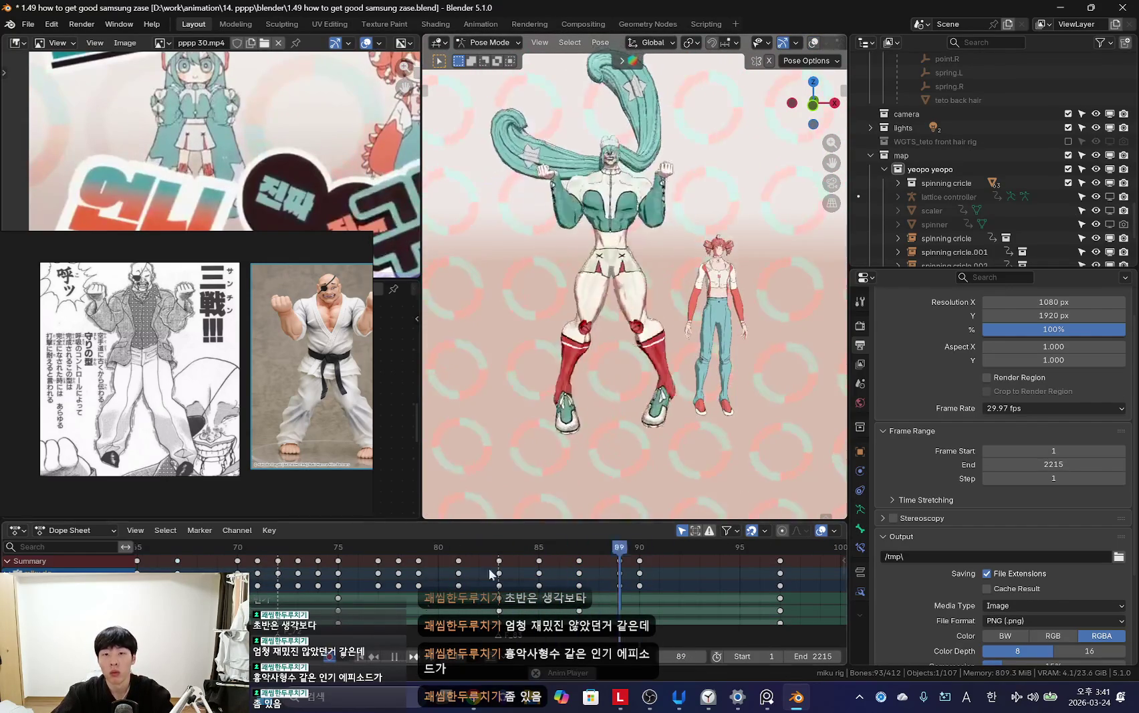
pyautogui.scroll(-3, 451, 578)
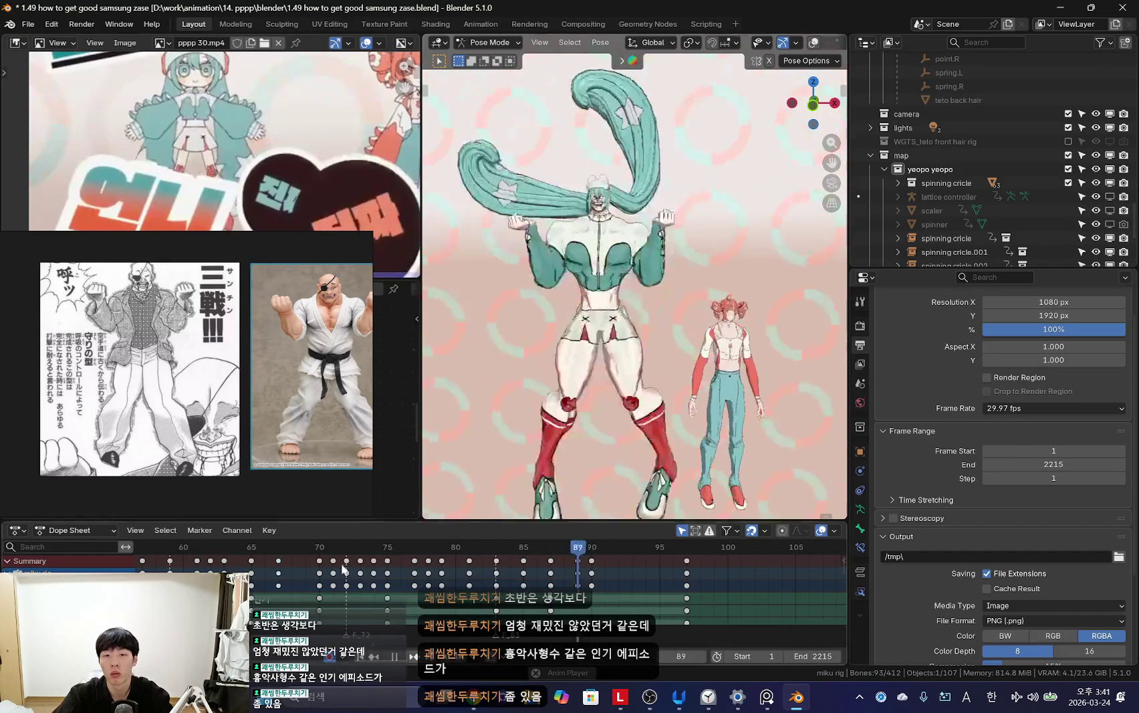
pyautogui.click(510, 546)
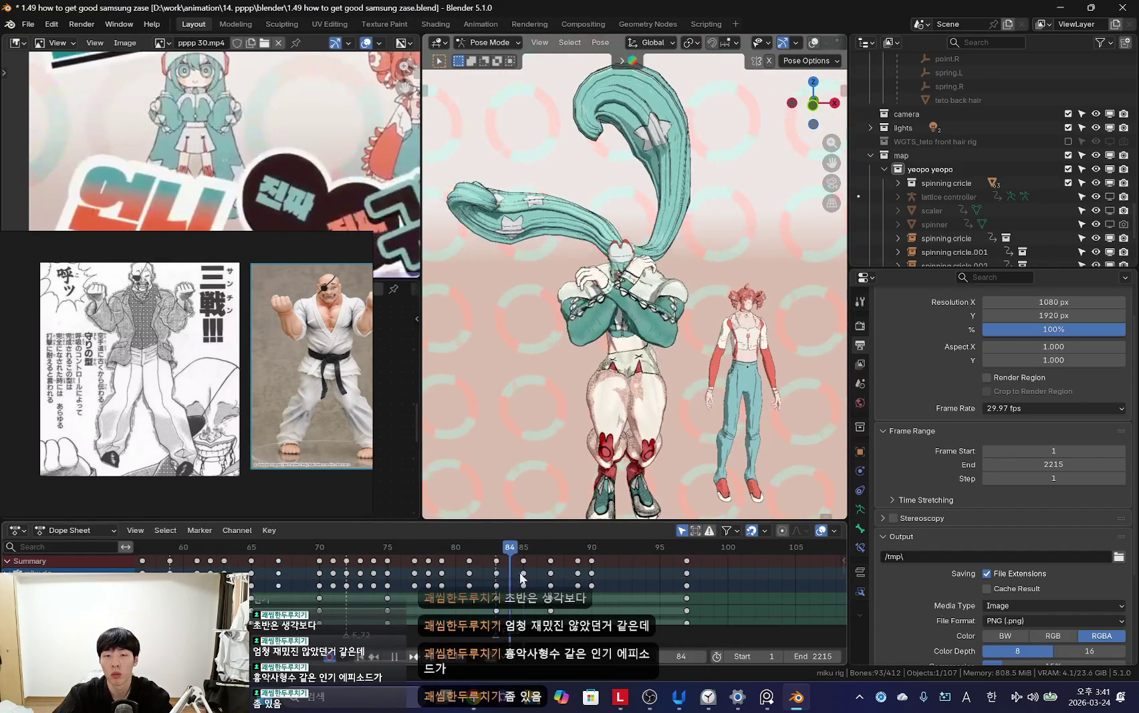
pyautogui.scroll(3, 675, 357)
# Step: Step to frame 85 and rotate the arm bone about the X axis, viewed from above
pyautogui.press('Left')
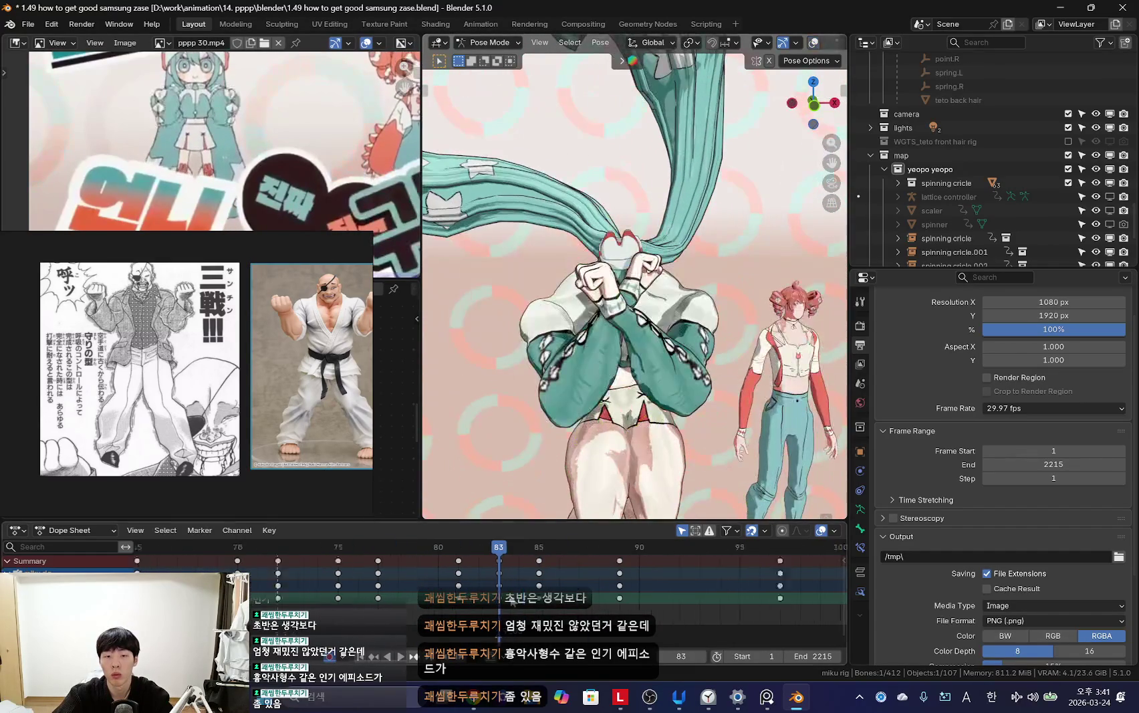
pyautogui.press('Right')
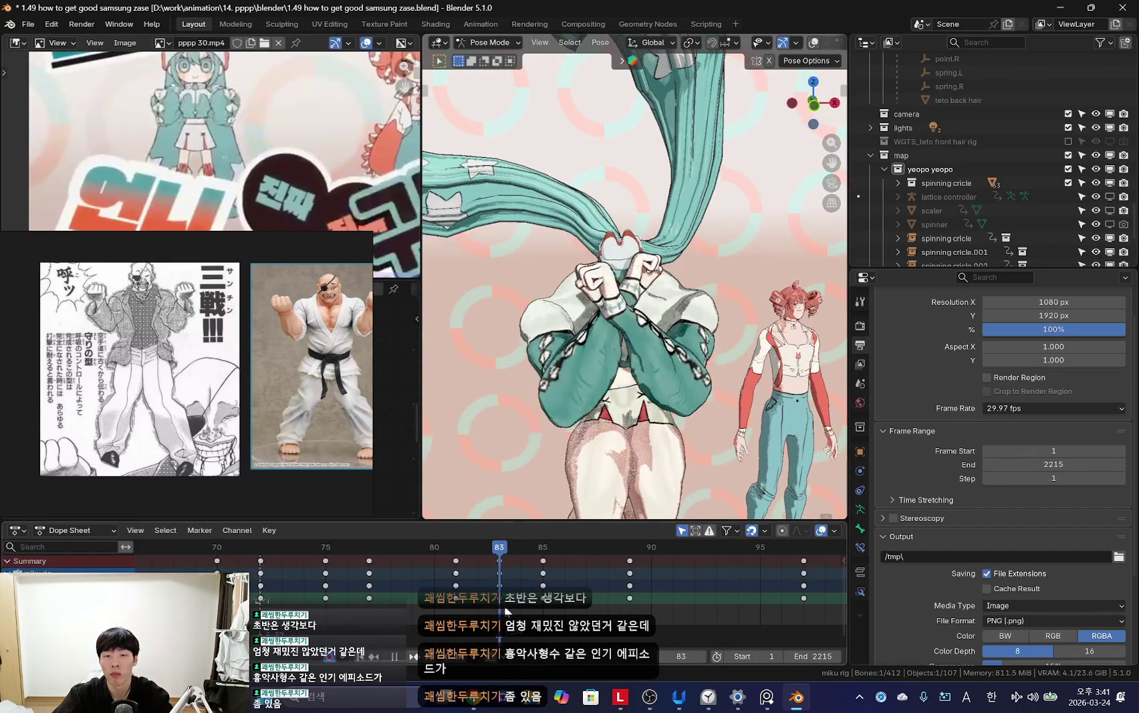
pyautogui.press('Right')
pyautogui.click(466, 381)
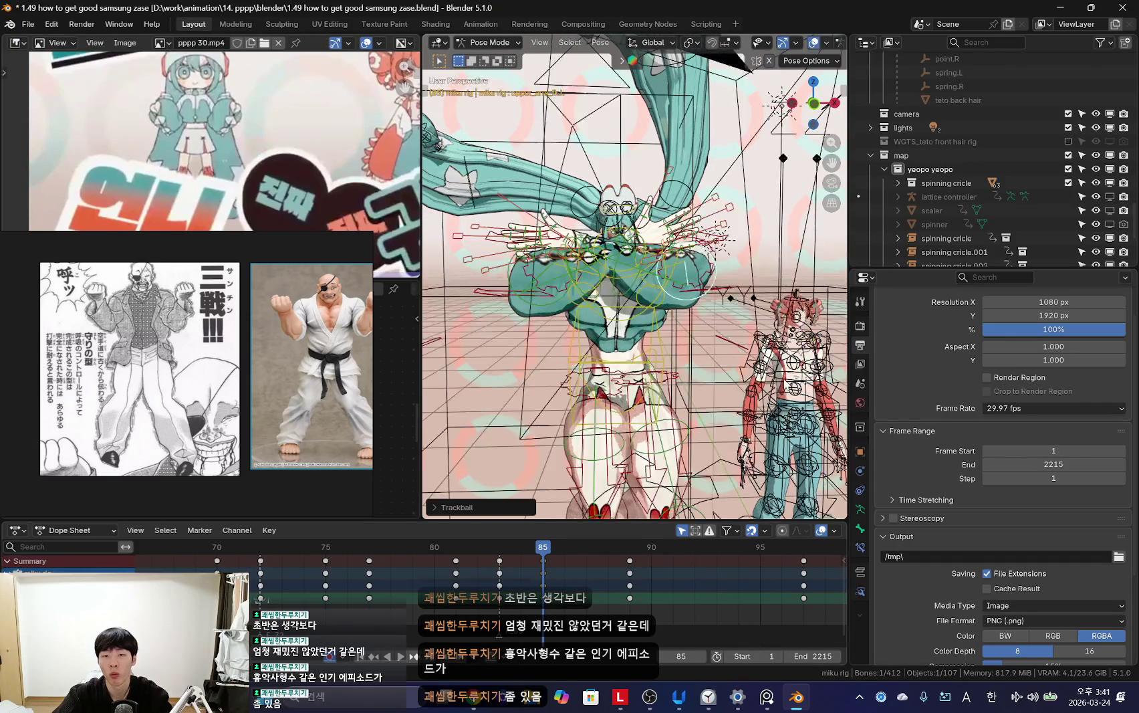
pyautogui.moveTo(467, 381)
pyautogui.mouseDown(button='middle')
pyautogui.moveTo(786, 298)
pyautogui.moveTo(714, 321)
pyautogui.mouseUp(button='middle')
pyautogui.press('r')
pyautogui.press('x')
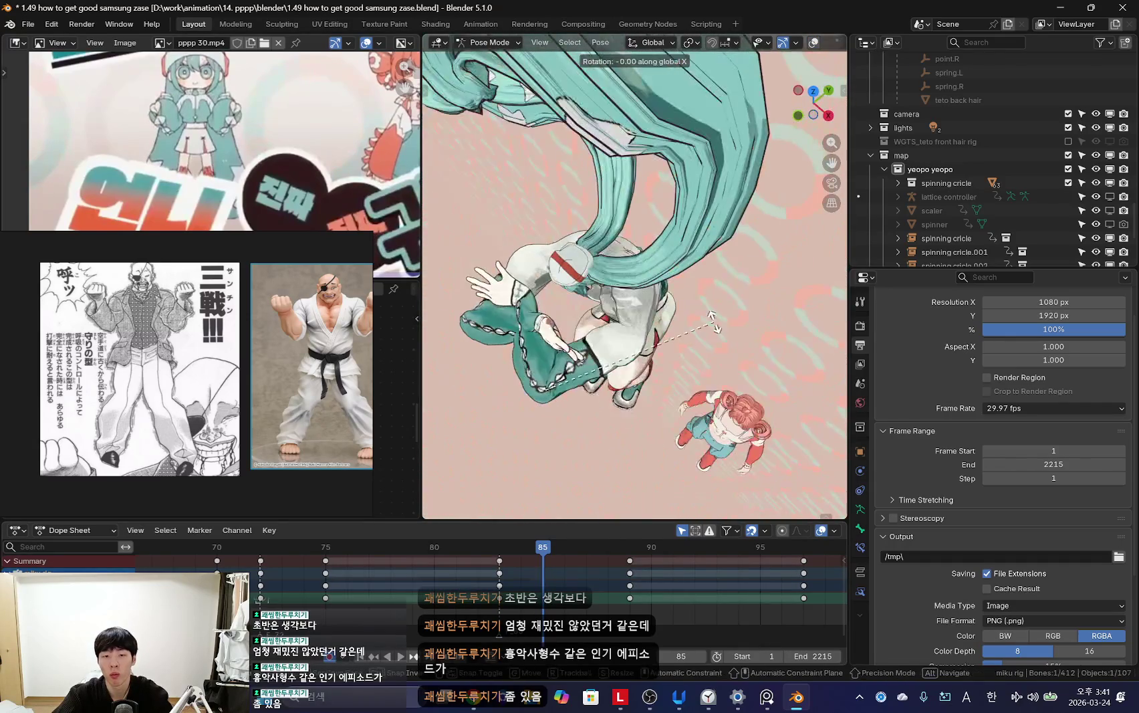
# Step: Refine the arm bone's X-axis rotation once more and return to front view
pyautogui.hotkey('shift', 'alt', 'z')
pyautogui.moveTo(570, 400)
pyautogui.mouseDown(button='middle')
pyautogui.moveTo(556, 336)
pyautogui.moveTo(618, 391)
pyautogui.mouseUp(button='middle')
pyautogui.click(618, 392)
pyautogui.hotkey('shift', 'alt', 'z')
pyautogui.press('r')
pyautogui.press('x')
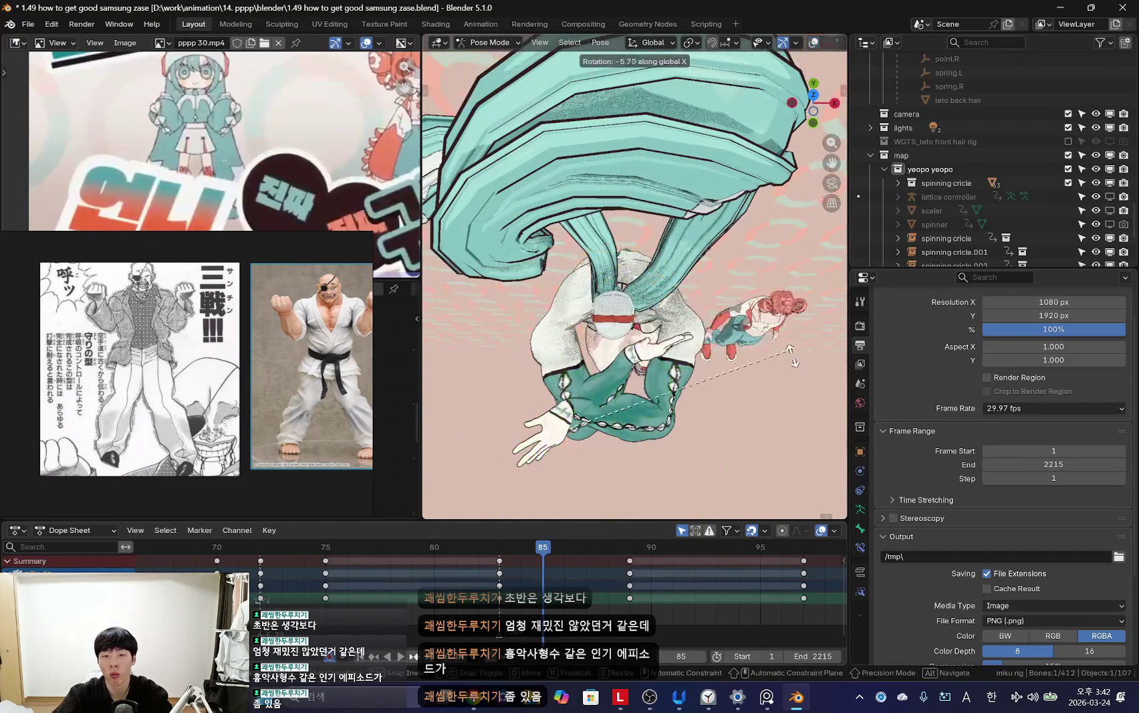
pyautogui.press('KP_1')
# Step: Replay the hands opening, scrubbing back to frame 72 and stopping at frame 89
pyautogui.press('space')
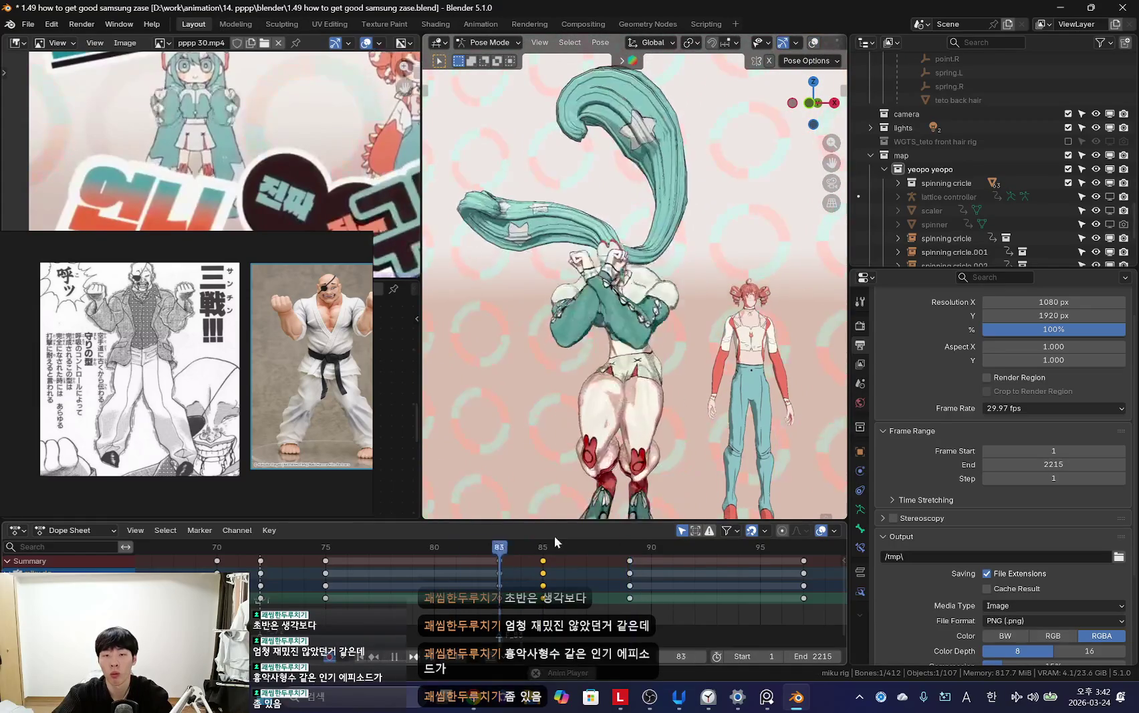
pyautogui.press('space')
pyautogui.hotkey('shift', 'alt', 'z')
pyautogui.hotkey('shift', 'alt', 'z')
pyautogui.hotkey('shift', 'alt', 'z')
pyautogui.hotkey('shift', 'alt', 'z')
pyautogui.press('space')
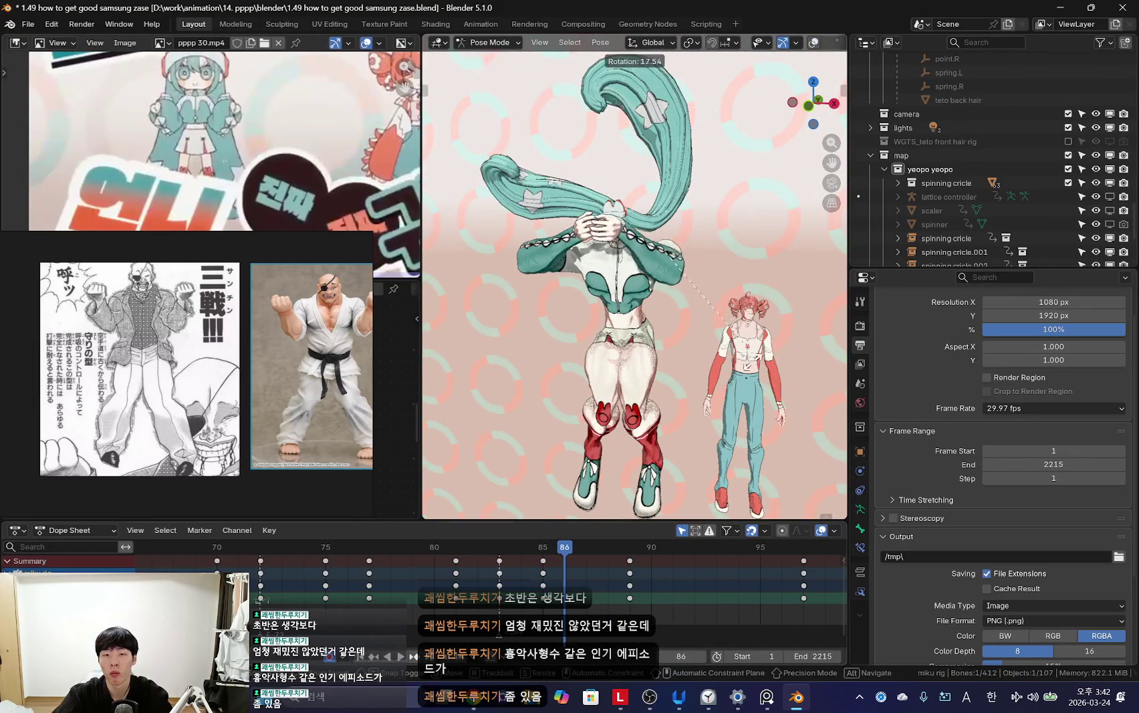
pyautogui.press('space')
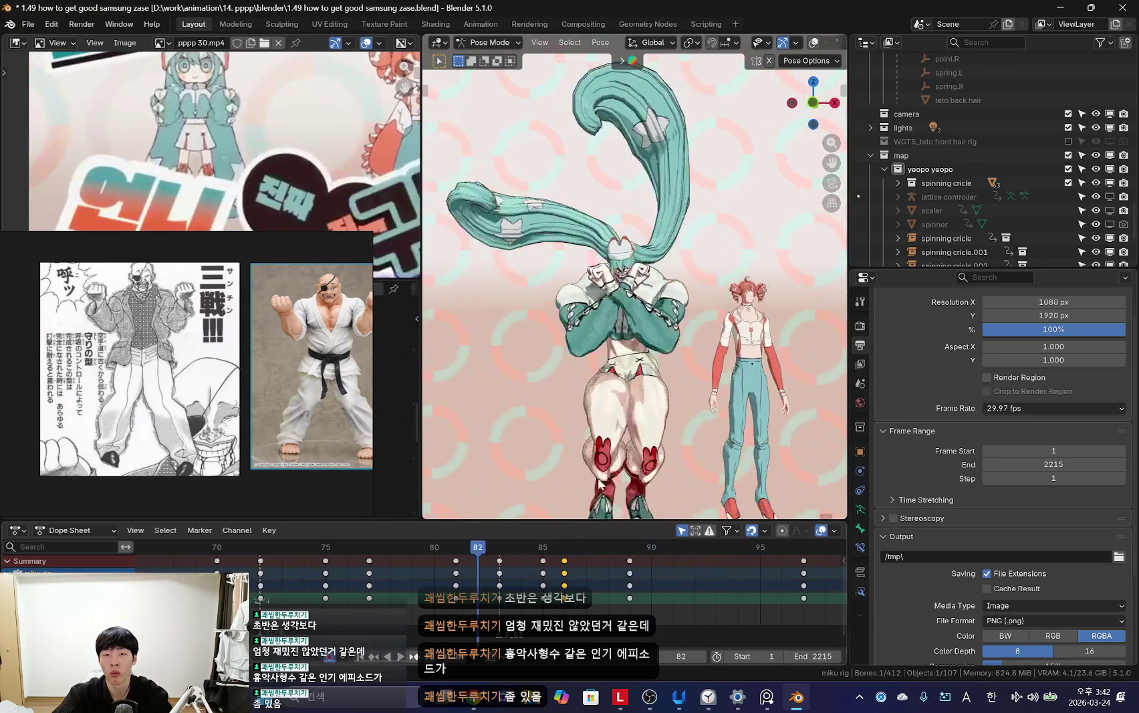
pyautogui.moveTo(516, 552); pyautogui.dragTo(263, 580)
pyautogui.scroll(-5, 409, 564)
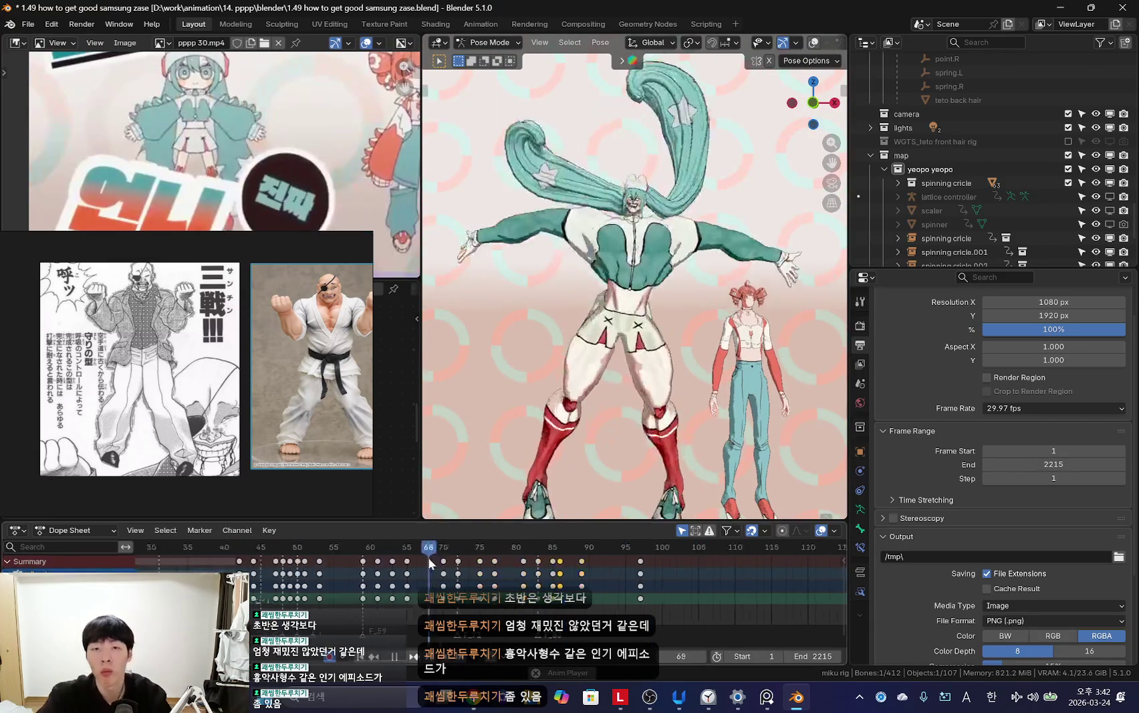
pyautogui.scroll(5, 562, 565)
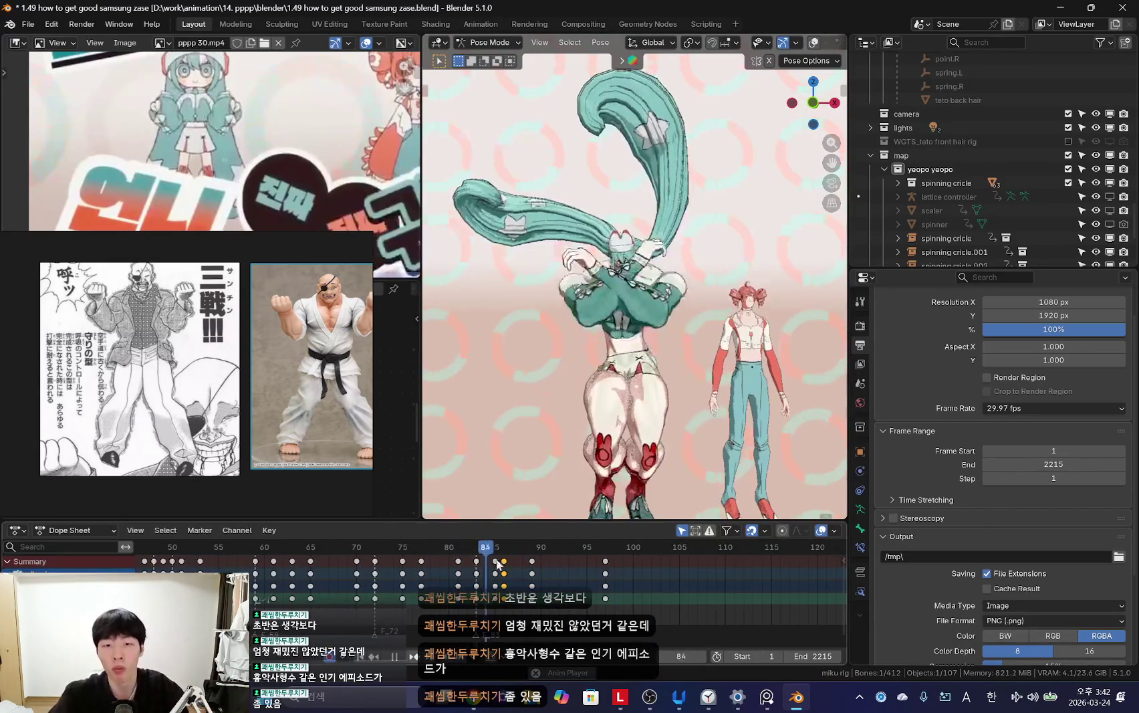
pyautogui.press('space')
pyautogui.hotkey('ctrl', 'shift', 'space')
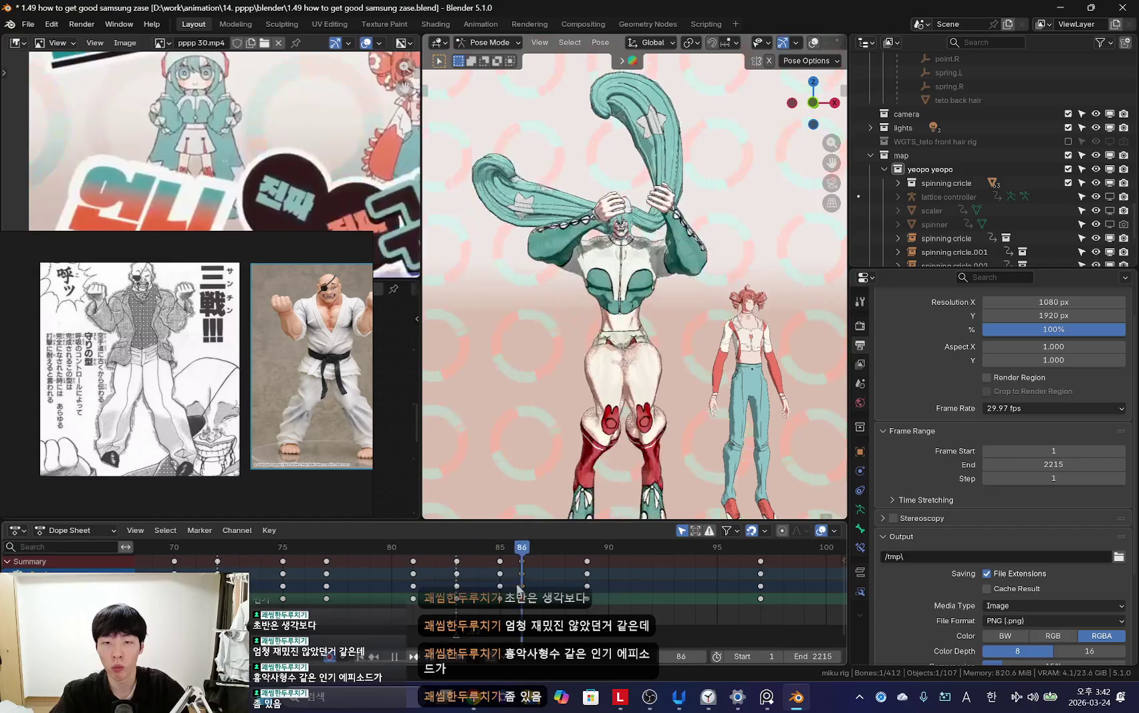
pyautogui.scroll(2, 662, 583)
pyautogui.press('space')
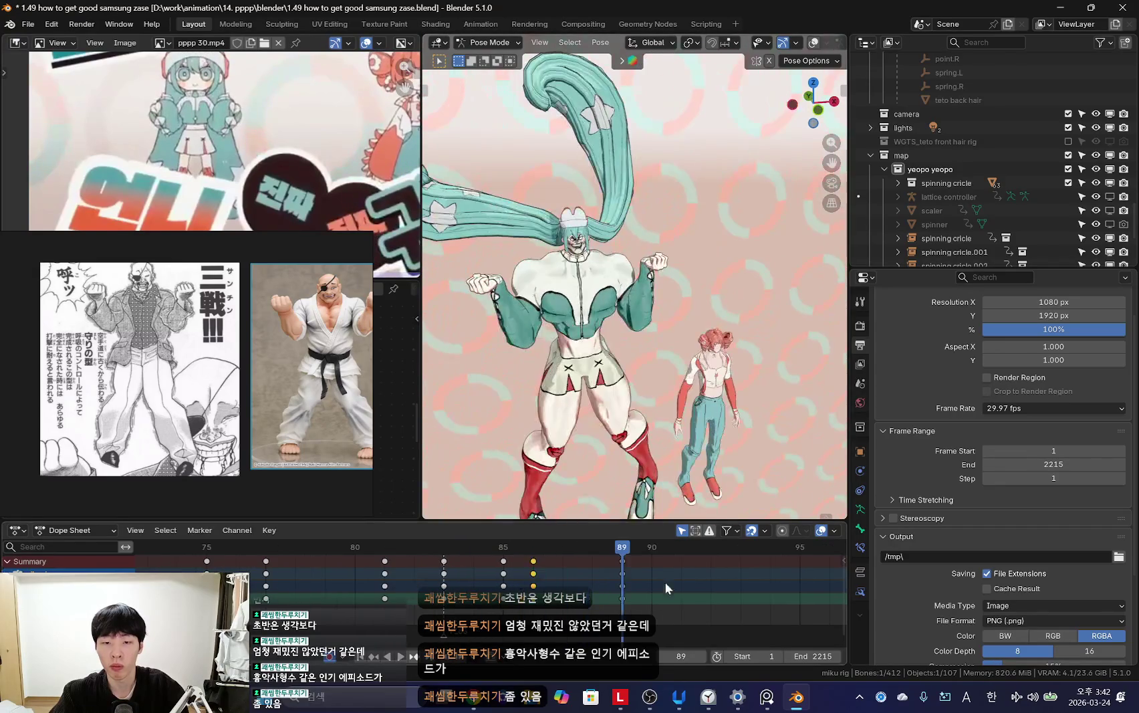
# Step: Freely rotate the selected bones at frame 89, keyframe them, and scrub frames 84–88
pyautogui.press('r')
pyautogui.click(744, 381)
pyautogui.hotkey('ctrl', 'shift', 'space')
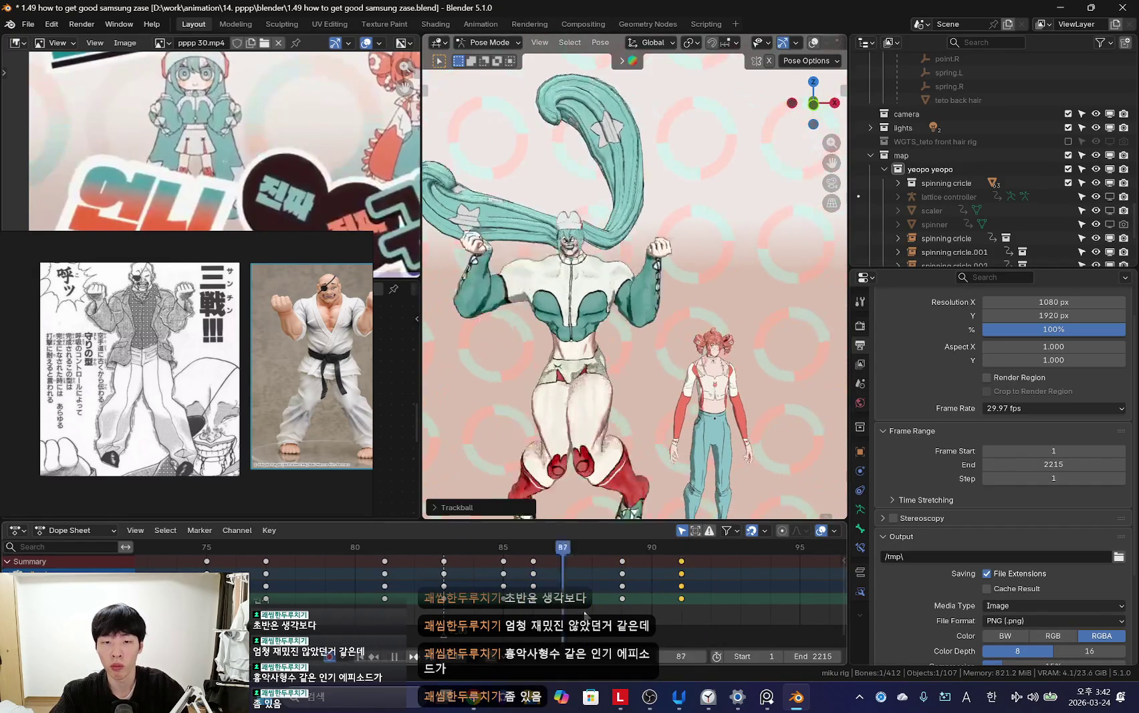
pyautogui.moveTo(762, 602); pyautogui.dragTo(595, 601)
pyautogui.moveTo(508, 608); pyautogui.dragTo(567, 613)
pyautogui.scroll(3, 608, 379)
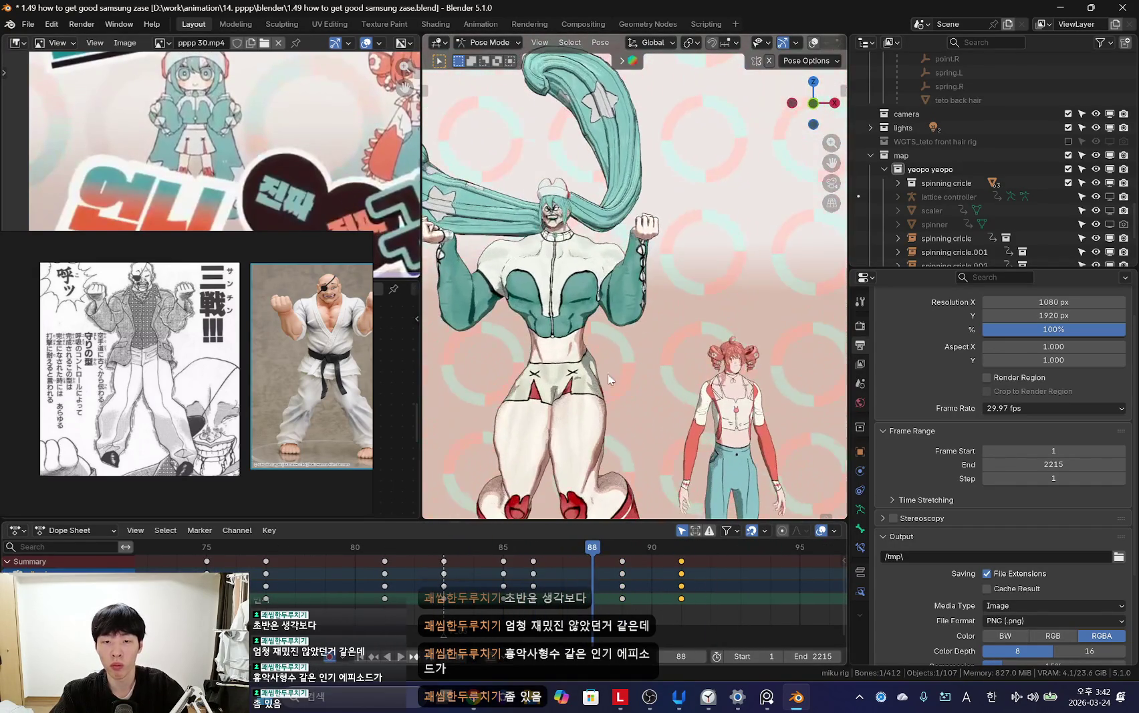
# Step: Delete the keyframes at frame 91 and replay the animation
pyautogui.click(682, 585)
pyautogui.press('Delete')
pyautogui.hotkey('shift', 'ctrl', 'space')
pyautogui.scroll(-4, 710, 360)
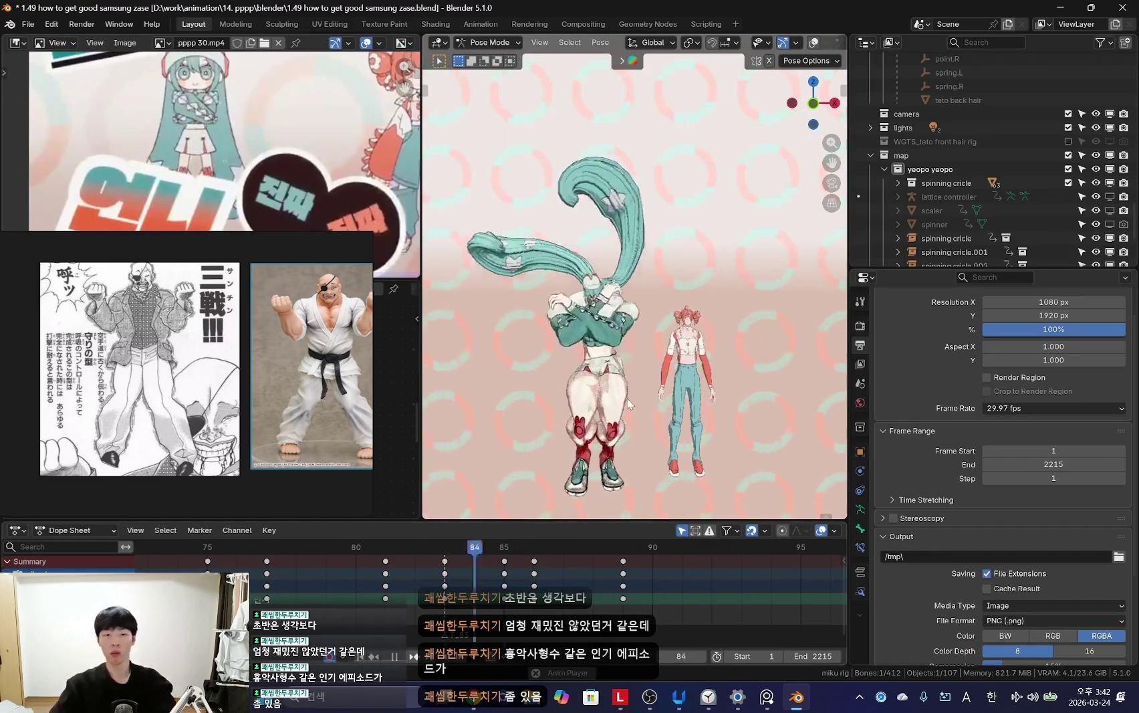
# Step: Inspect the pose at frames 85–87 from the side, cancelling a trial rotation
pyautogui.moveTo(710, 360); pyautogui.dragTo(638, 391, button='middle')
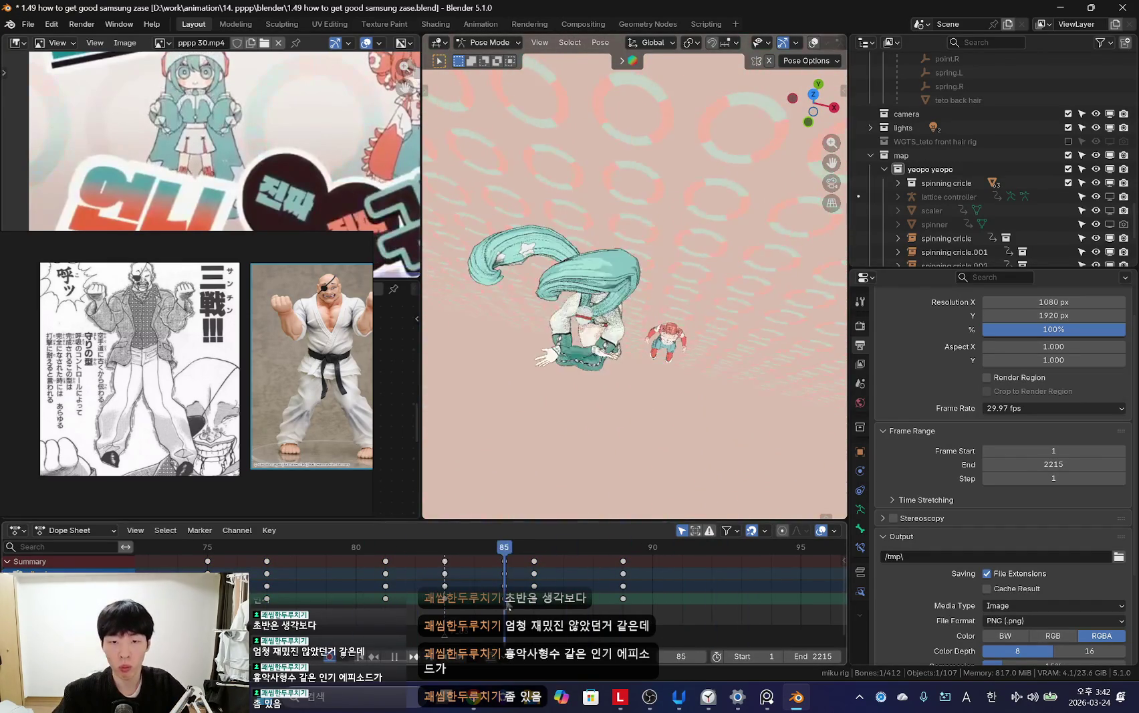
pyautogui.scroll(3, 675, 388)
pyautogui.scroll(3, 675, 387)
pyautogui.hotkey('shift', 'alt', 'z')
pyautogui.press('space')
pyautogui.hotkey('shift', 'alt', 'z')
pyautogui.moveTo(504, 547)
pyautogui.mouseDown()
pyautogui.moveTo(572, 610)
pyautogui.moveTo(604, 591)
pyautogui.mouseUp()
pyautogui.press('KP_3')
pyautogui.press('r')
pyautogui.press('r')
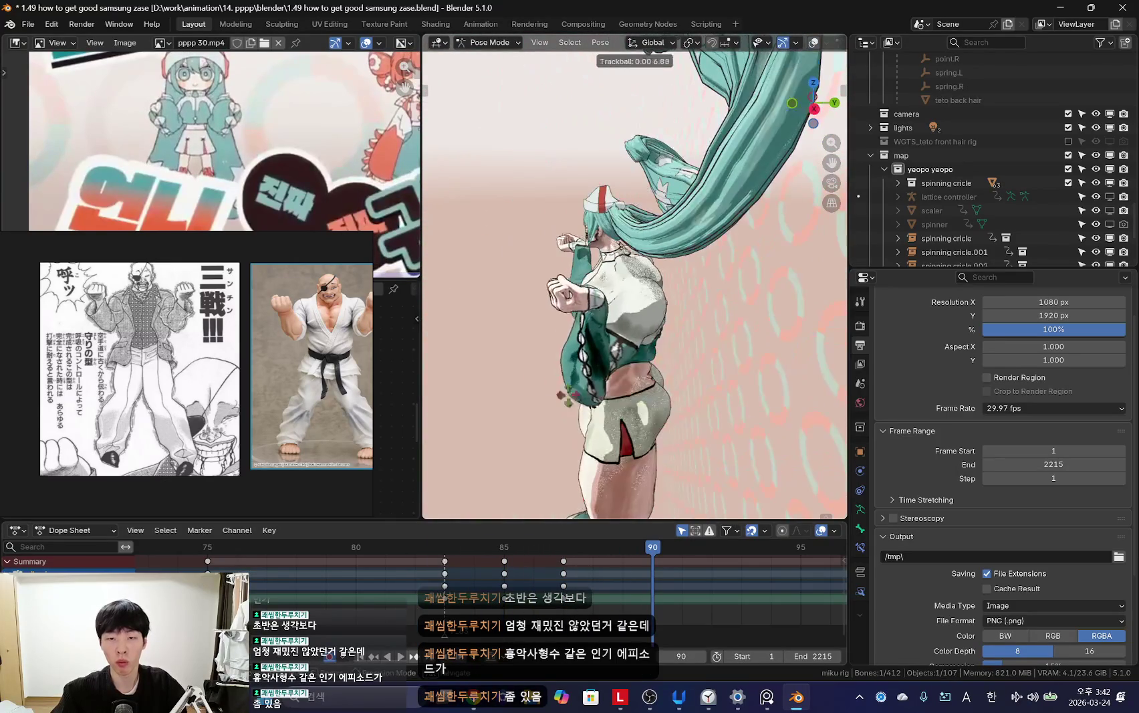
pyautogui.rightClick(767, 425)
pyautogui.moveTo(766, 426); pyautogui.dragTo(728, 461, button='middle')
# Step: Rotate the arm bones at frame 86 and replay from frame 87 to check
pyautogui.hotkey('shift', 'alt', 'z')
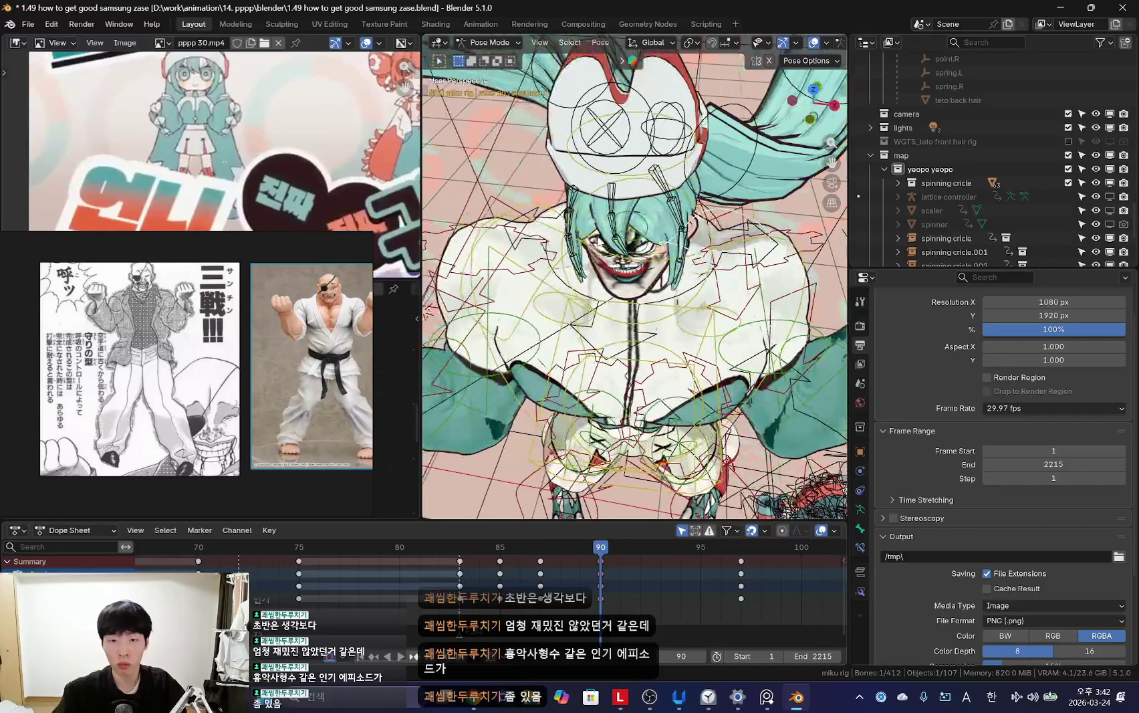
pyautogui.hotkey('shift', 'alt', 'z')
pyautogui.press('space')
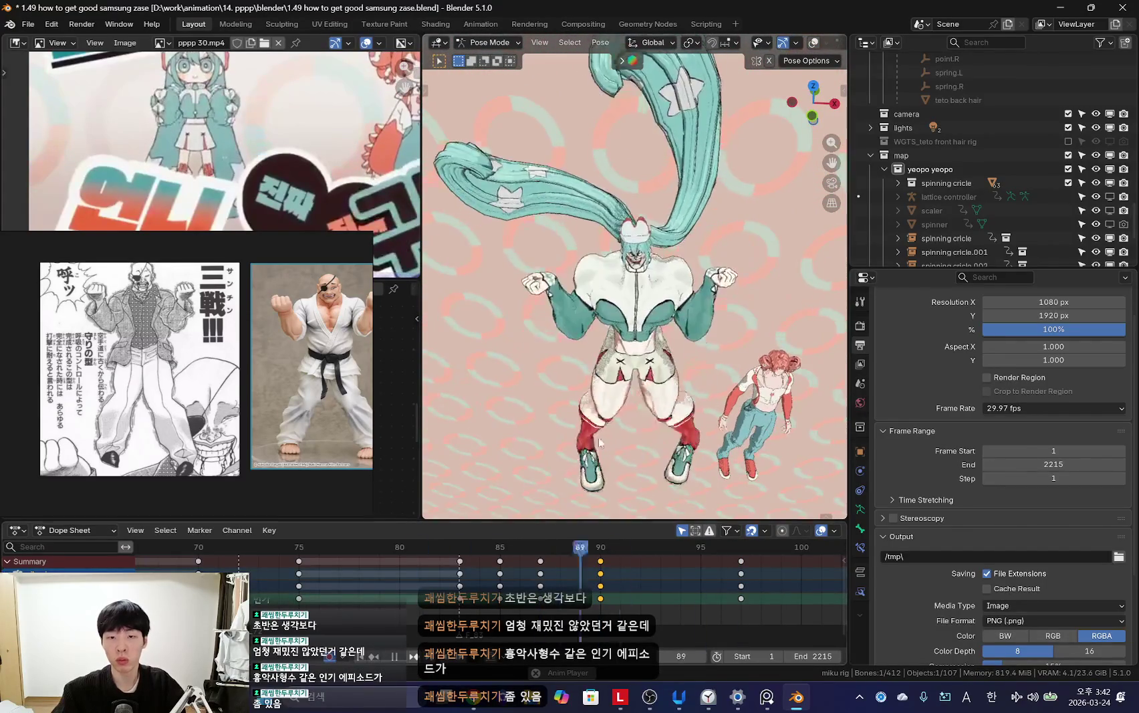
pyautogui.press('space')
pyautogui.hotkey('shift', 'alt', 'z')
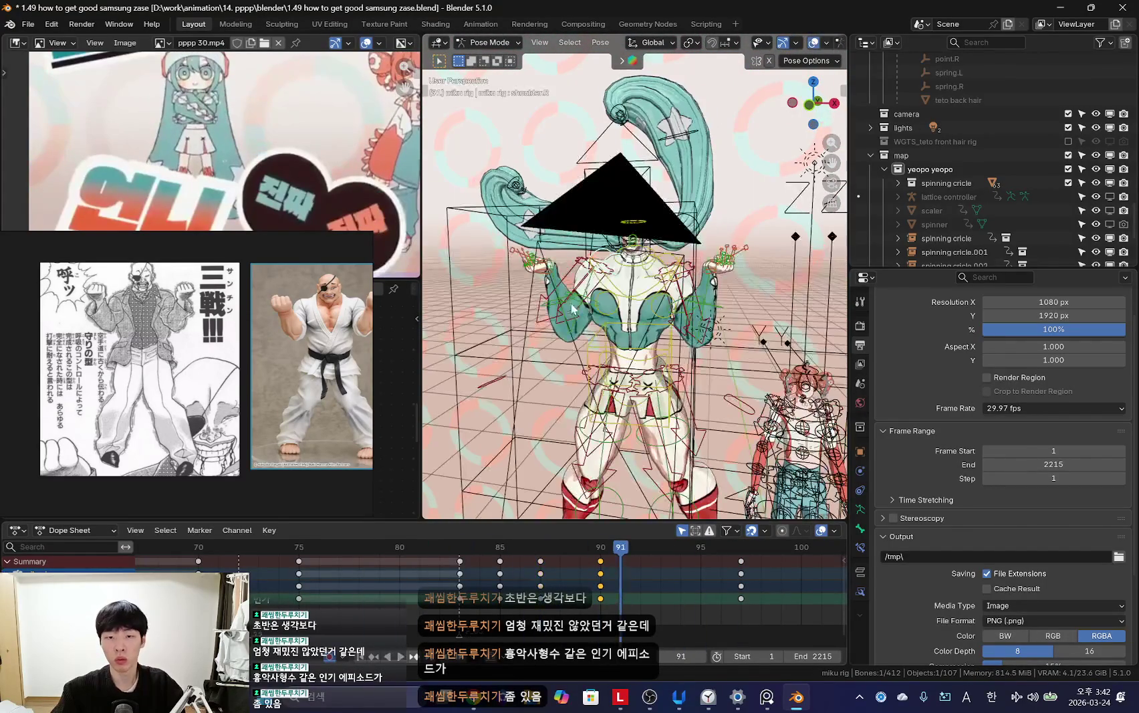
pyautogui.hotkey('shift', 'alt', 'z')
pyautogui.press('space')
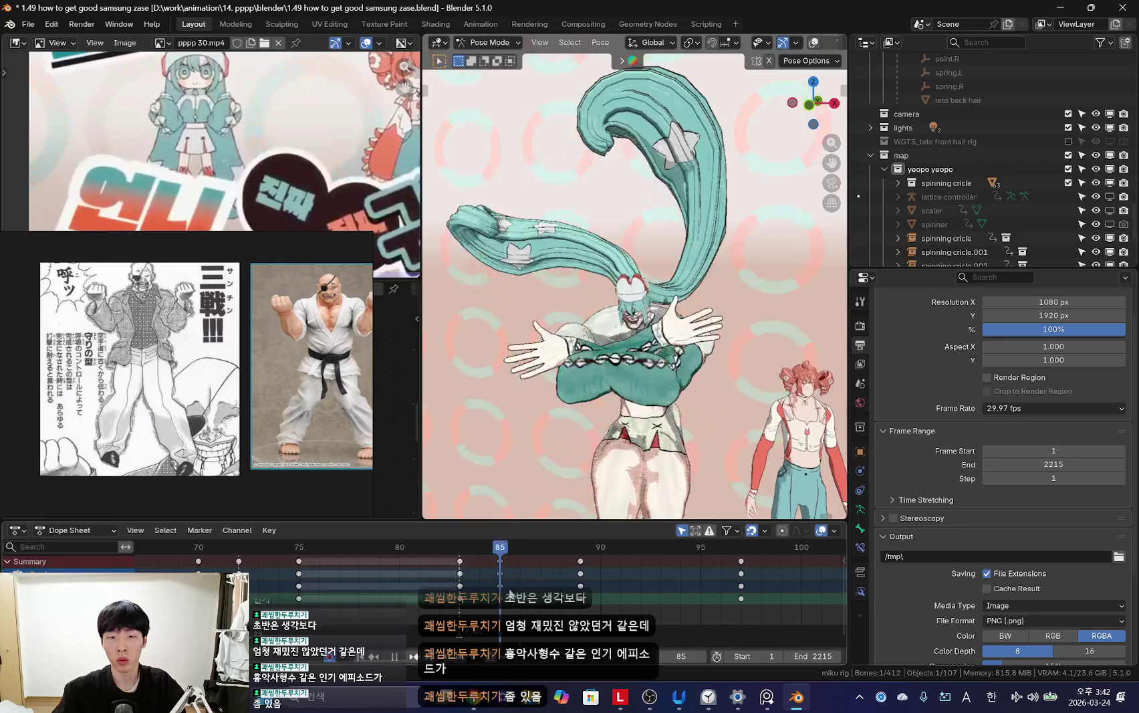
pyautogui.press('space')
pyautogui.press('r')
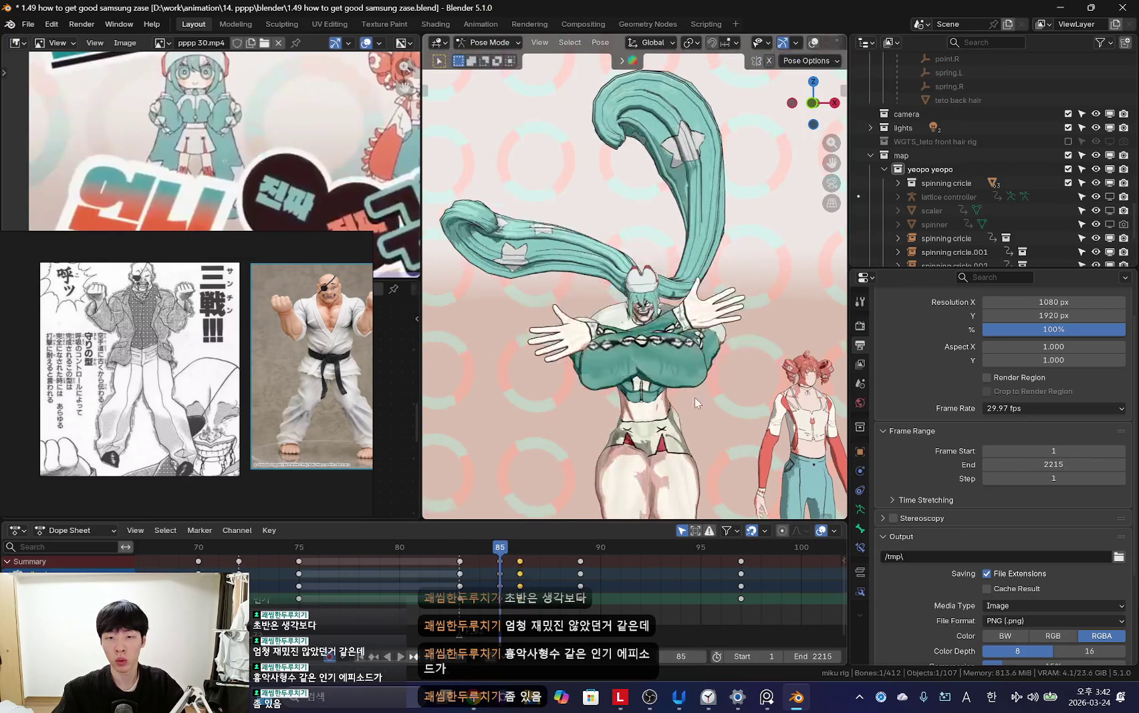
pyautogui.hotkey('shift', 'ctrl', 'space')
pyautogui.hotkey('shift', 'ctrl', 'space')
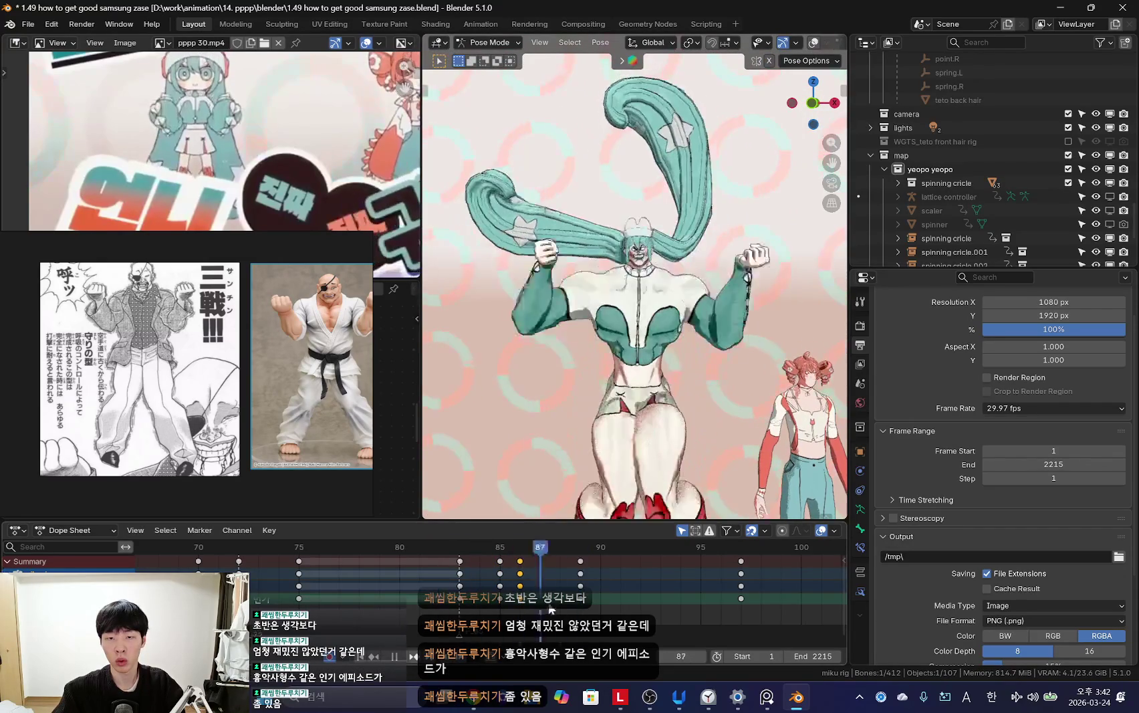
pyautogui.press('space')
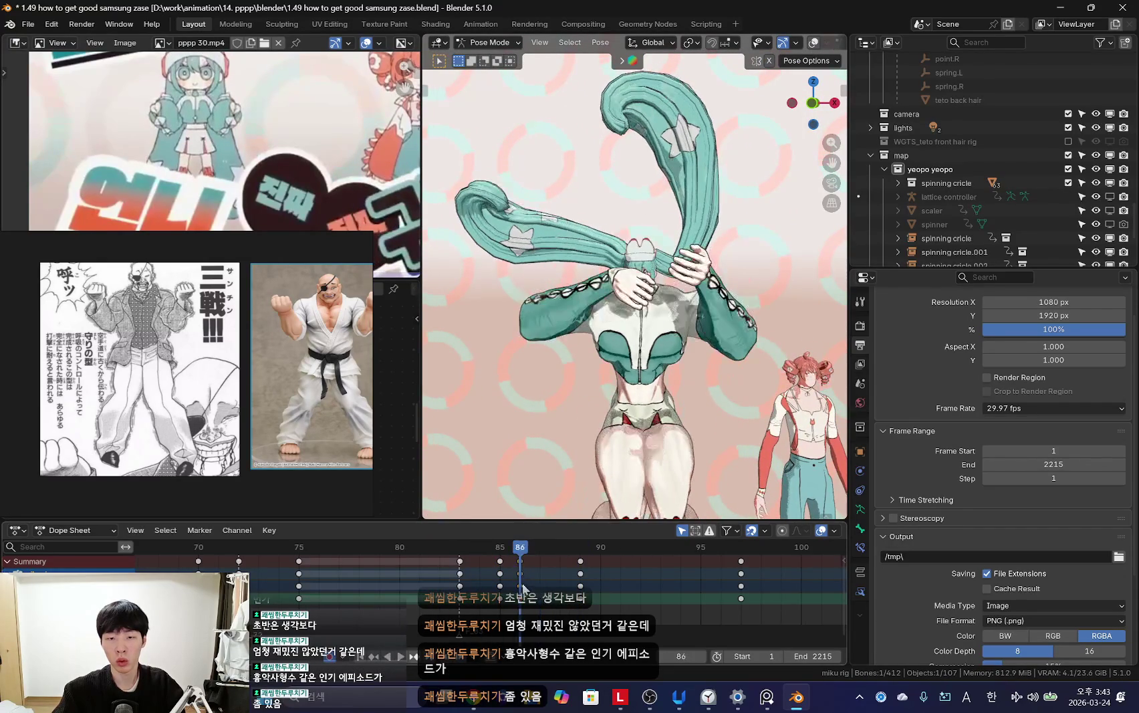
pyautogui.press('space')
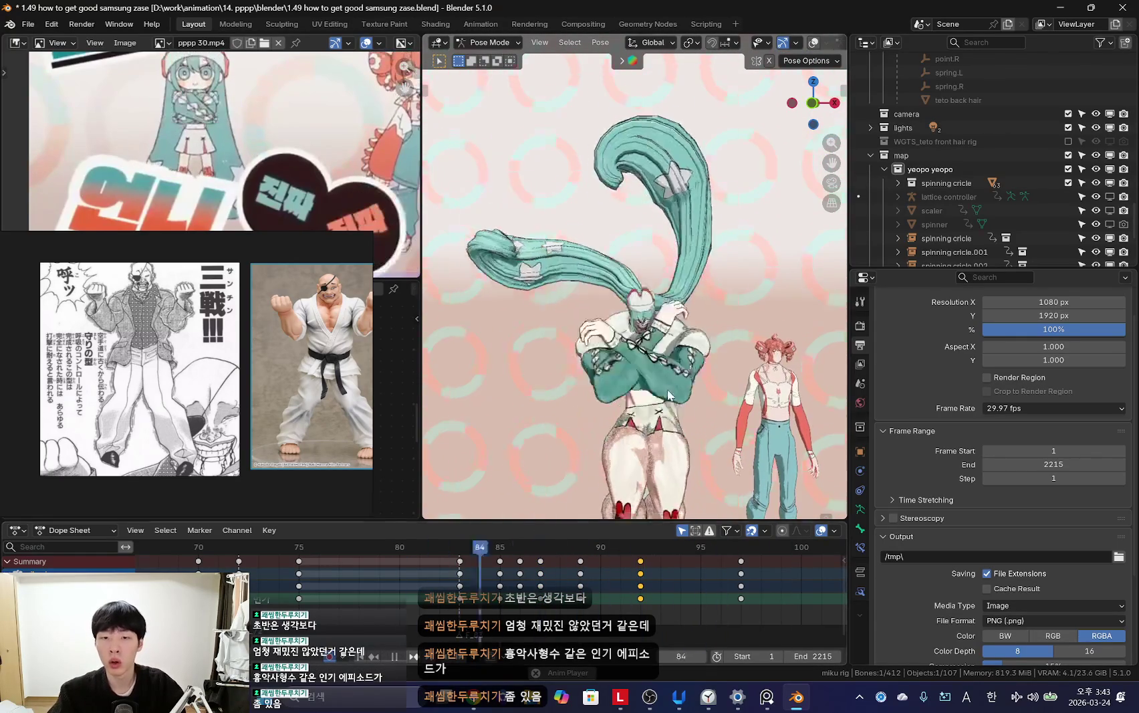
# Step: Replay the animation again, scrubbing back to frame 77 to review the arms opening
pyautogui.scroll(-3, 291, 588)
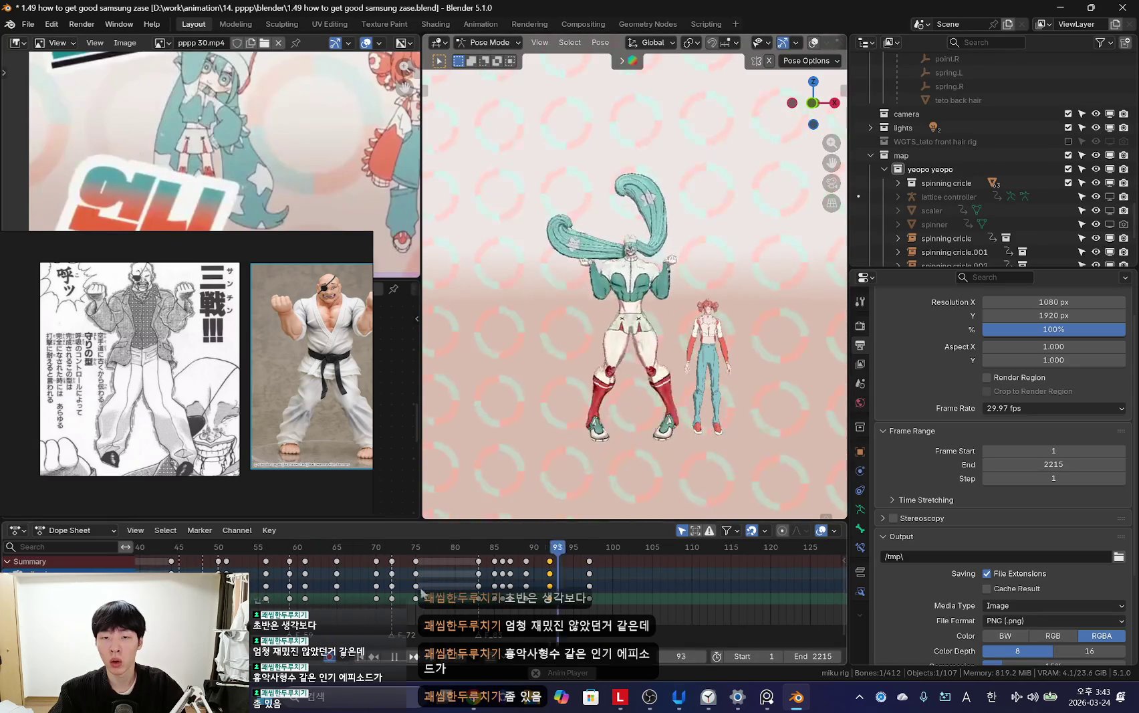
pyautogui.hotkey('shift', 'alt', 'z')
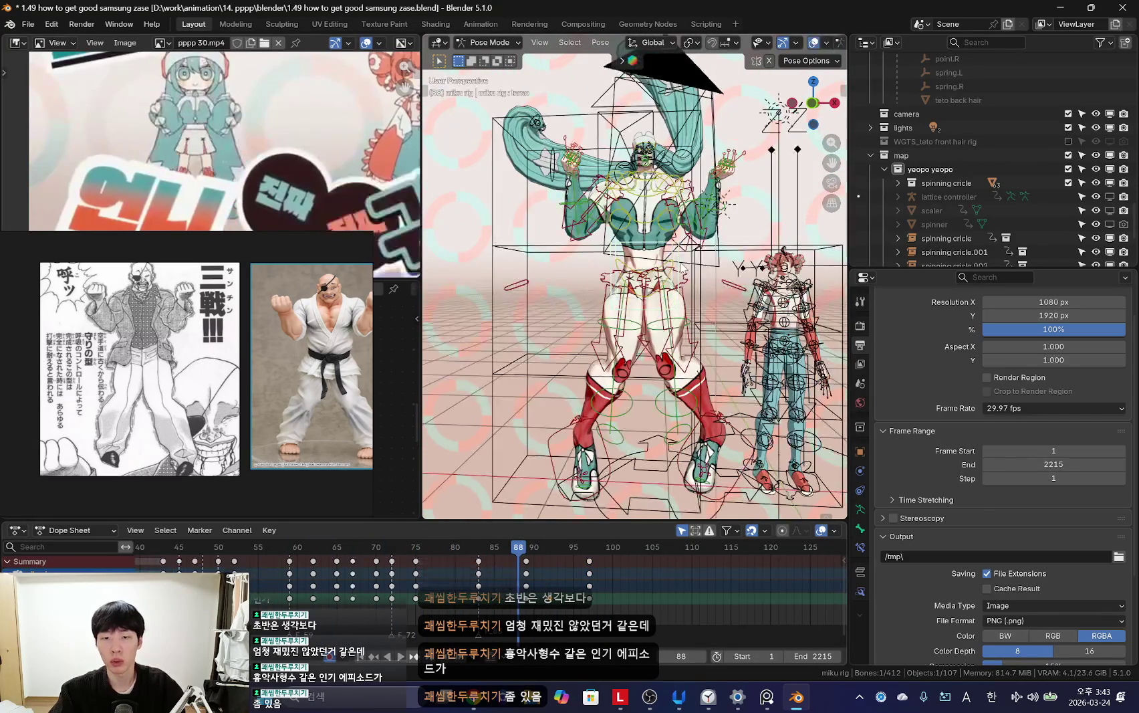
pyautogui.scroll(1, 508, 598)
pyautogui.hotkey('shift', 'alt', 'z')
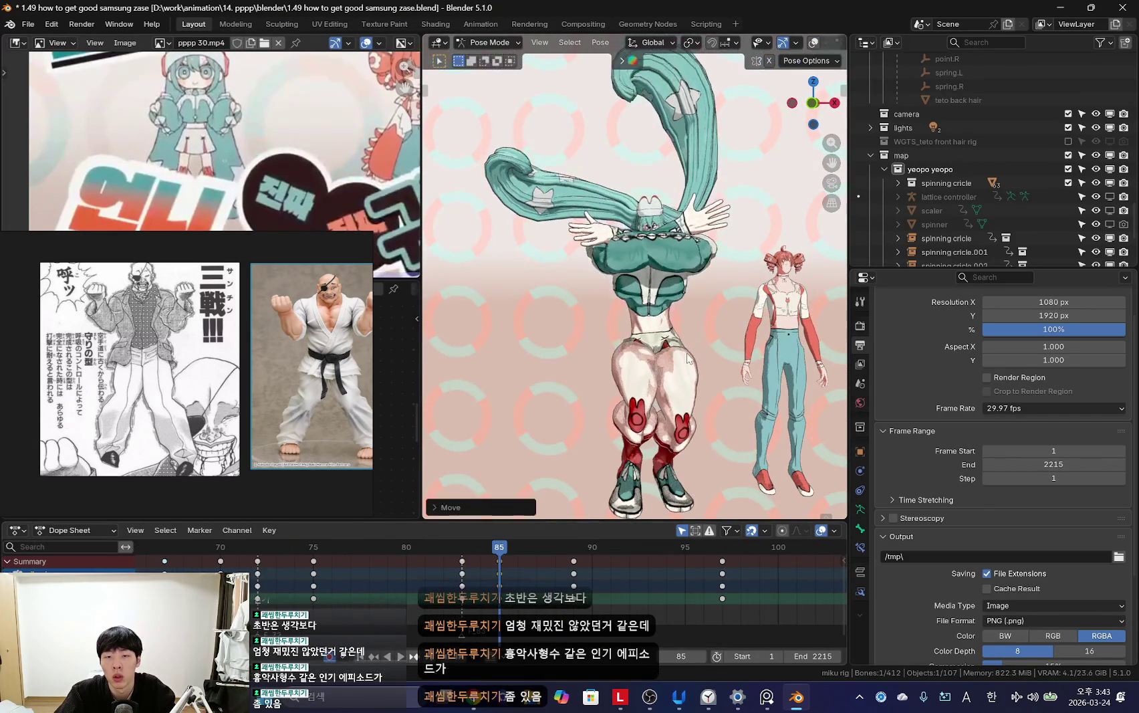
pyautogui.press('space')
pyautogui.scroll(-2, 359, 590)
pyautogui.scroll(-2, 359, 590)
pyautogui.moveTo(449, 584); pyautogui.dragTo(453, 575)
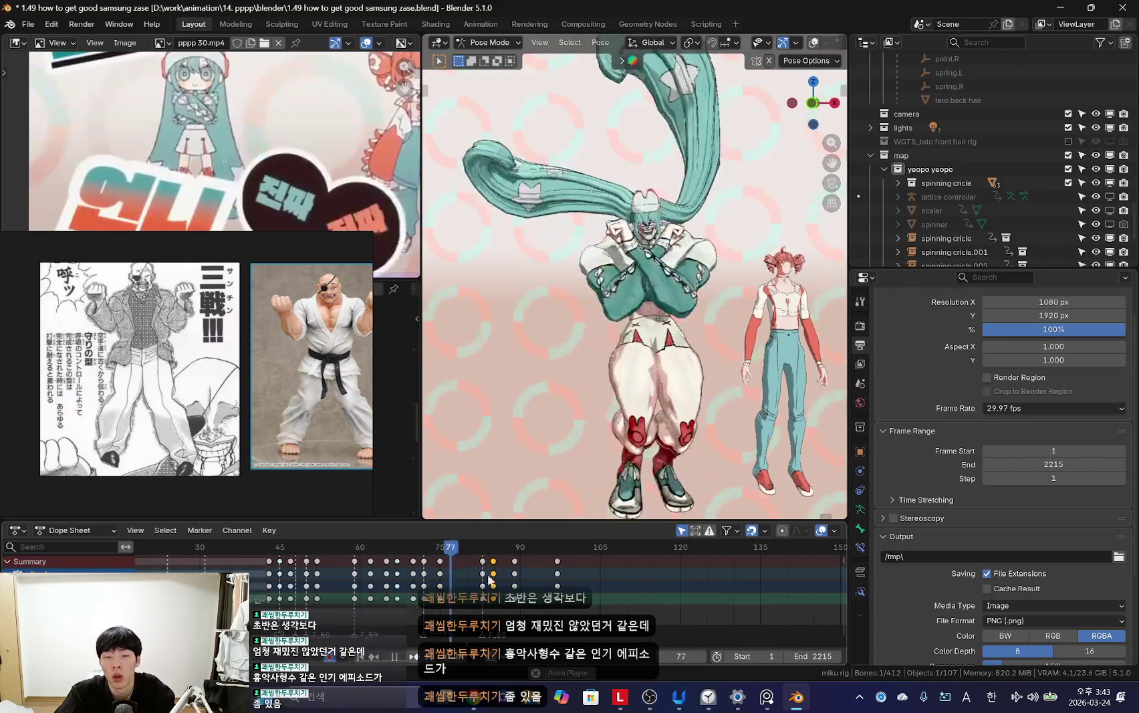
pyautogui.scroll(5, 492, 584)
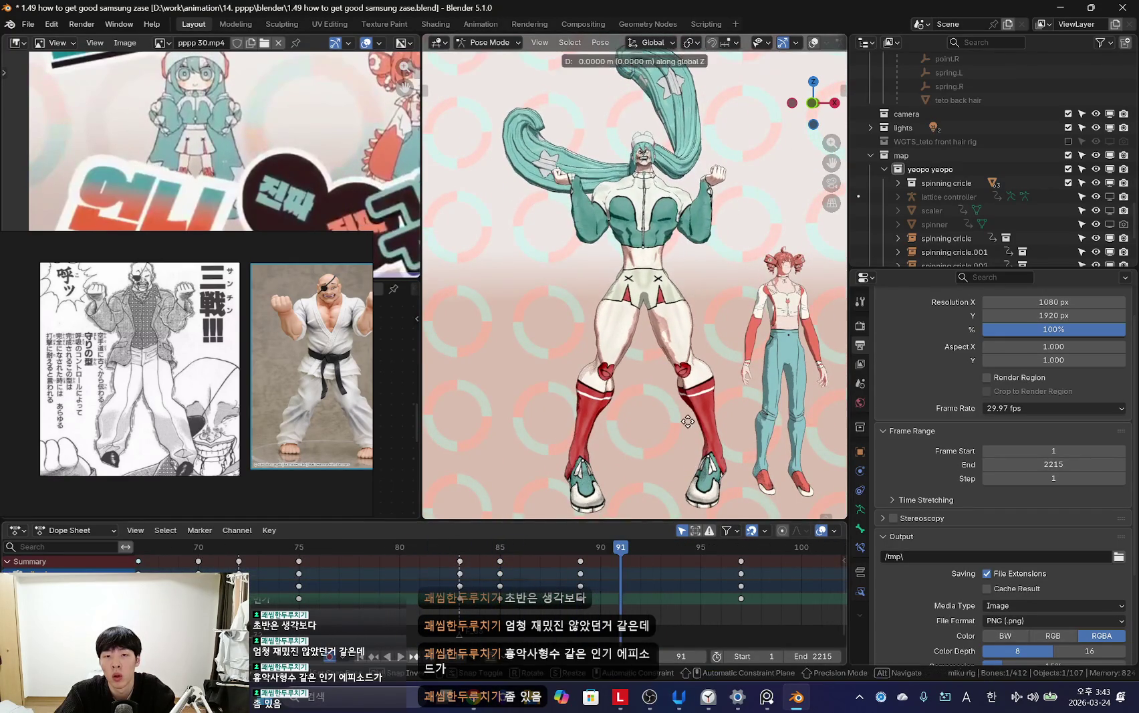
pyautogui.press('space')
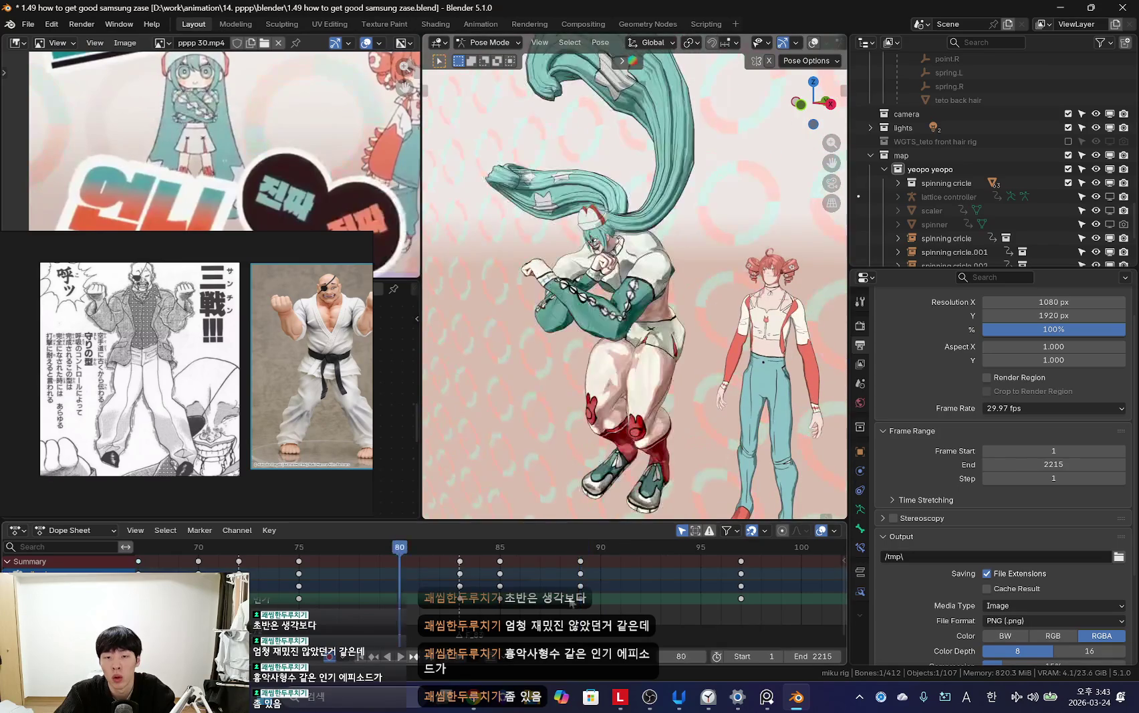
# Step: Raise the bones at keyframe 89, replay from frame 77, and fit all keyframes in the timeline
pyautogui.press('Up')
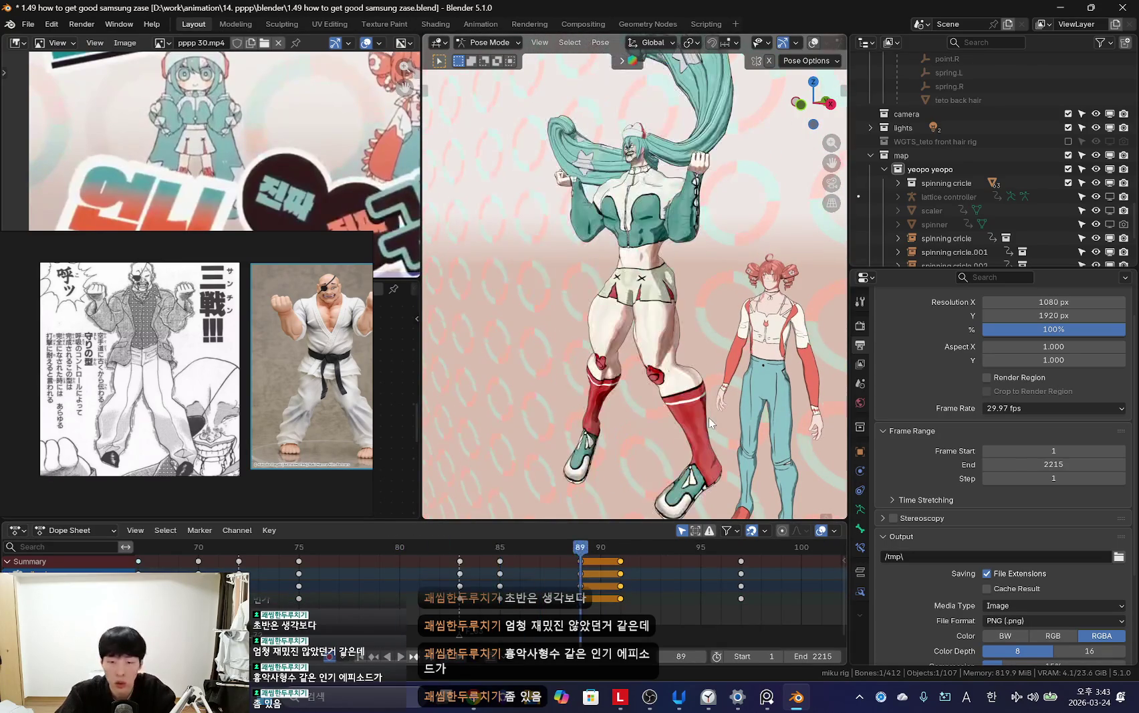
pyautogui.press('Escape')
pyautogui.press('space')
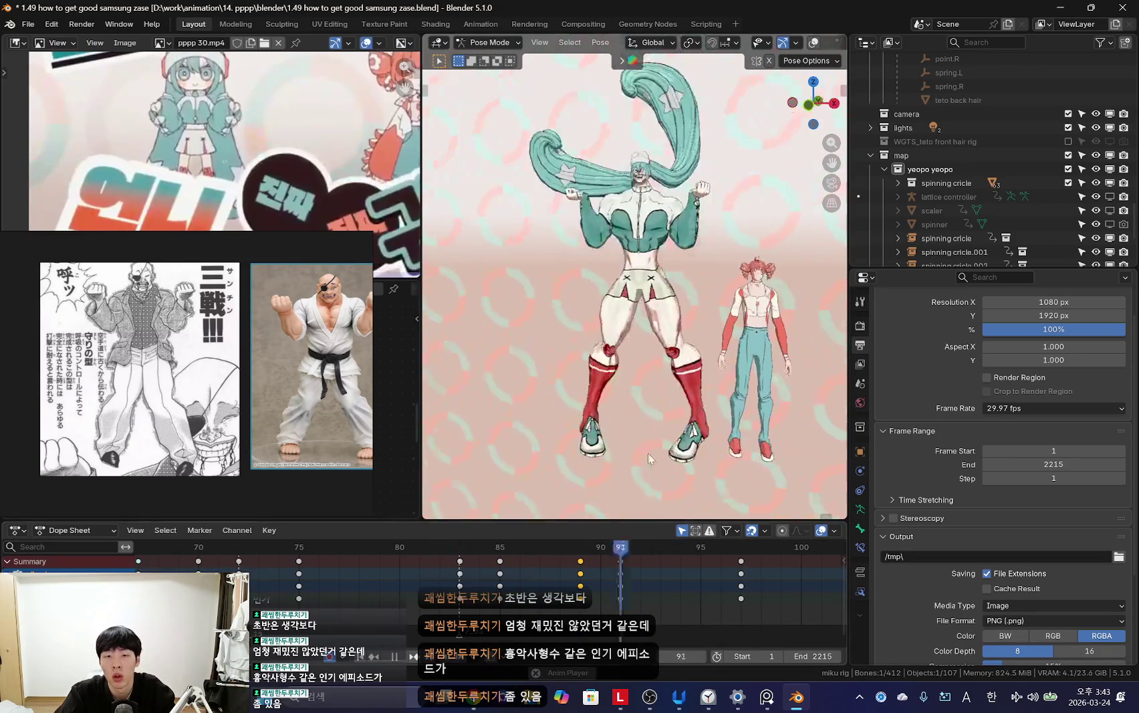
pyautogui.click(596, 381)
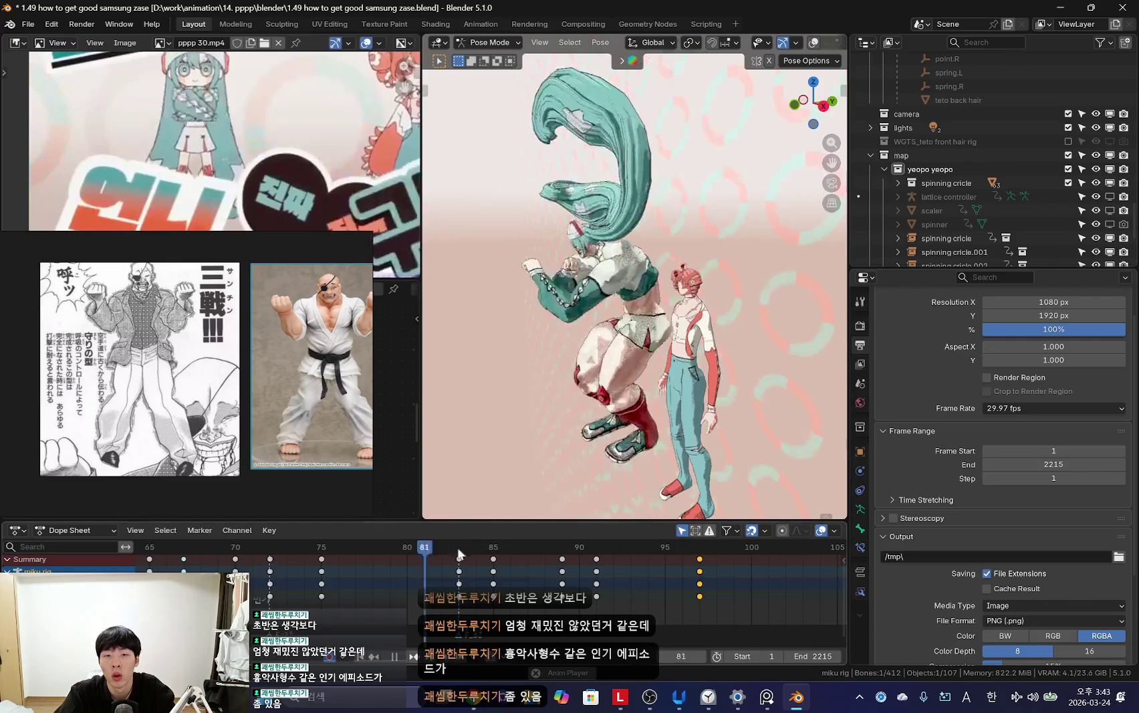
pyautogui.moveTo(475, 547); pyautogui.dragTo(361, 553)
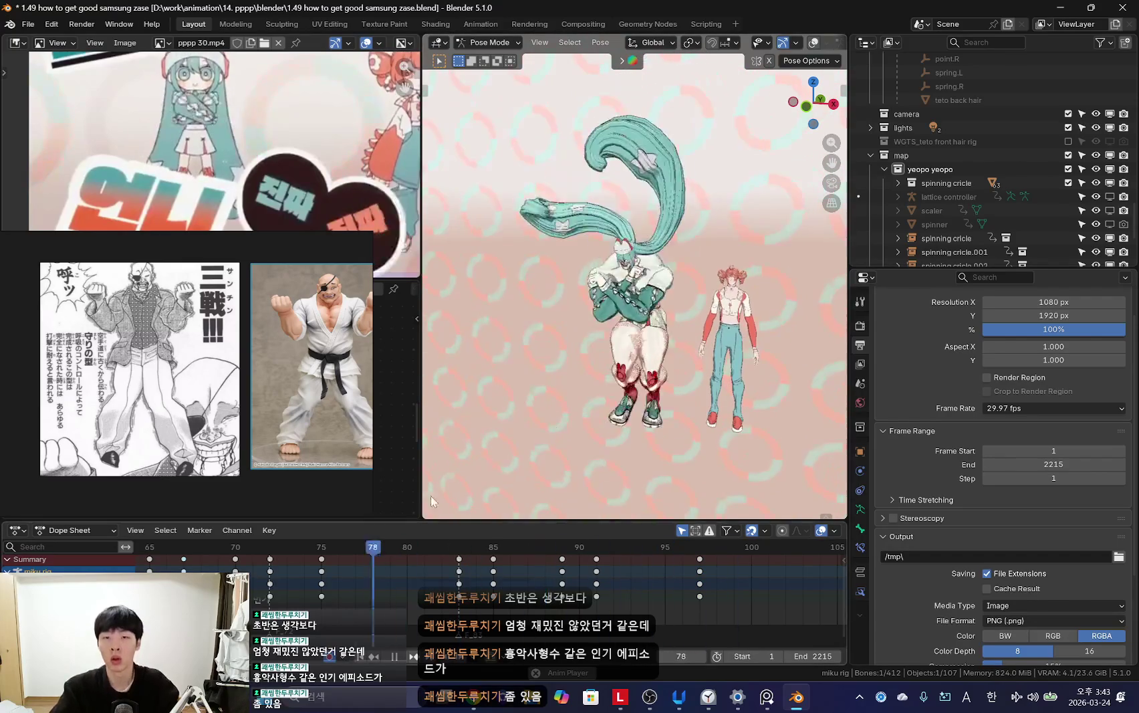
pyautogui.hotkey('shift', 'ctrl', 'space')
pyautogui.press('Home')
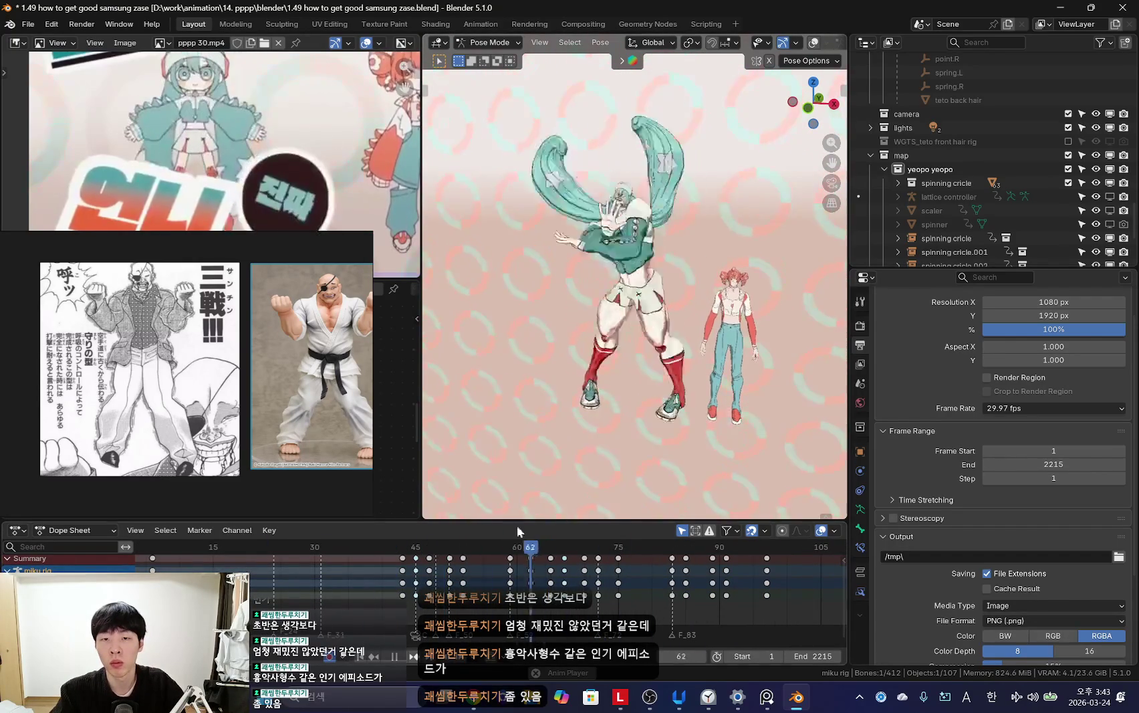
# Step: Check the camera view, then switch from Pose Mode to Object Mode and zoom out
pyautogui.press('KP_0')
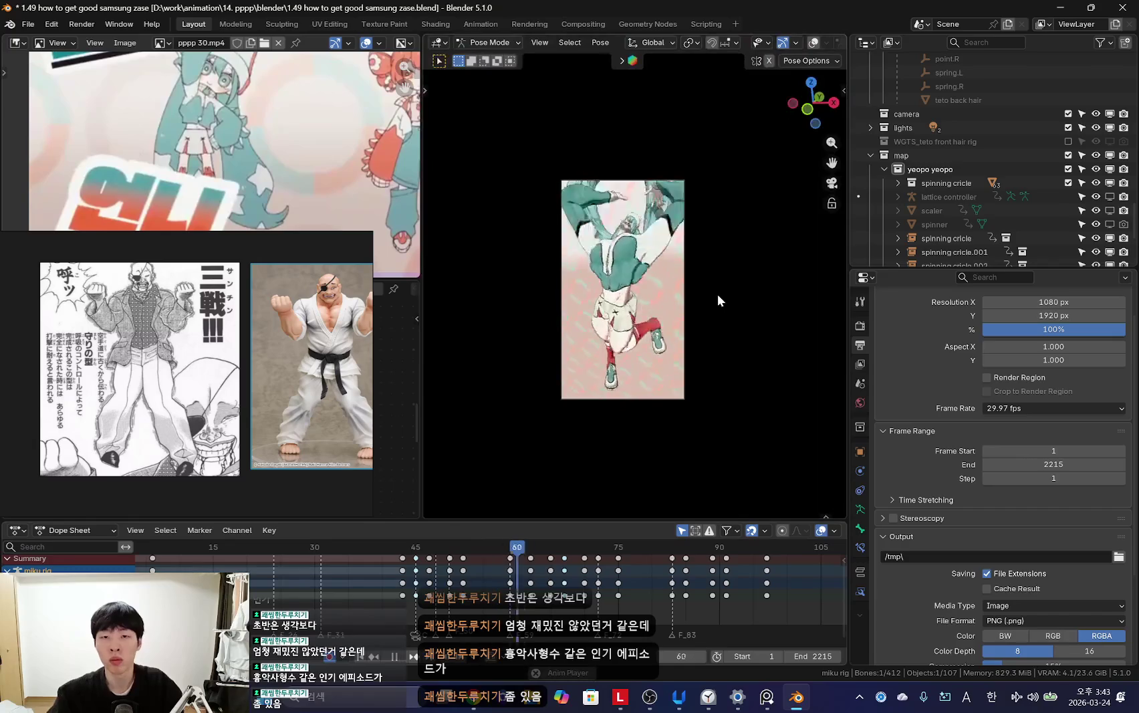
pyautogui.press('KP_0')
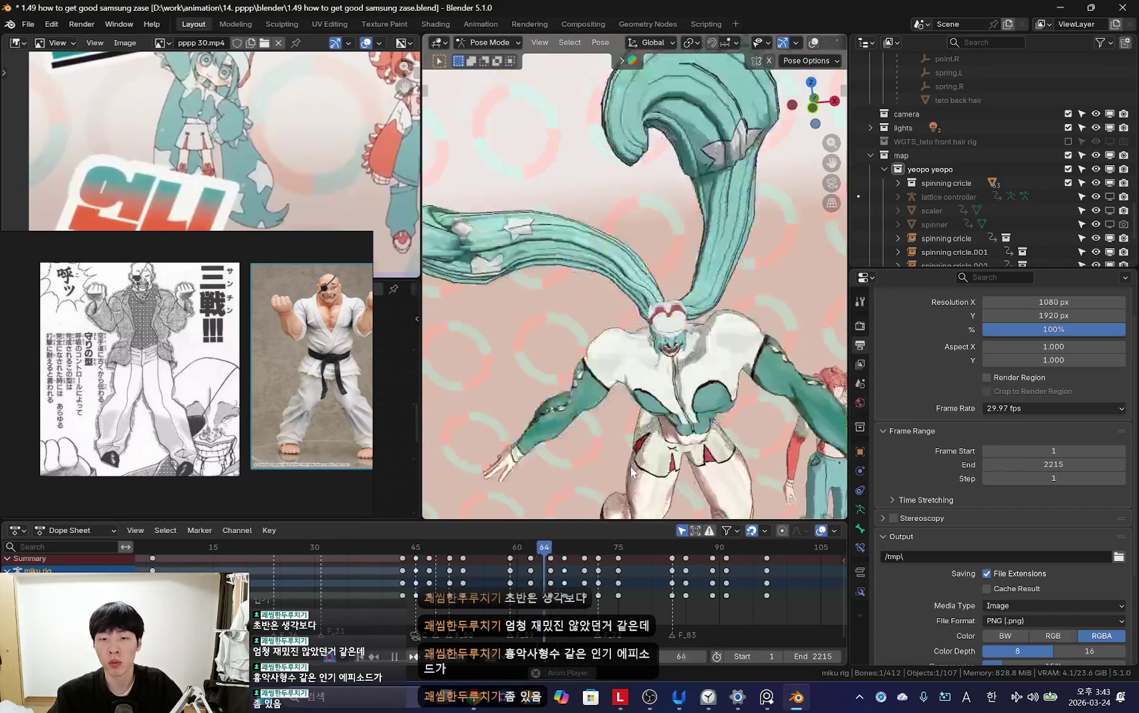
pyautogui.scroll(2, 462, 610)
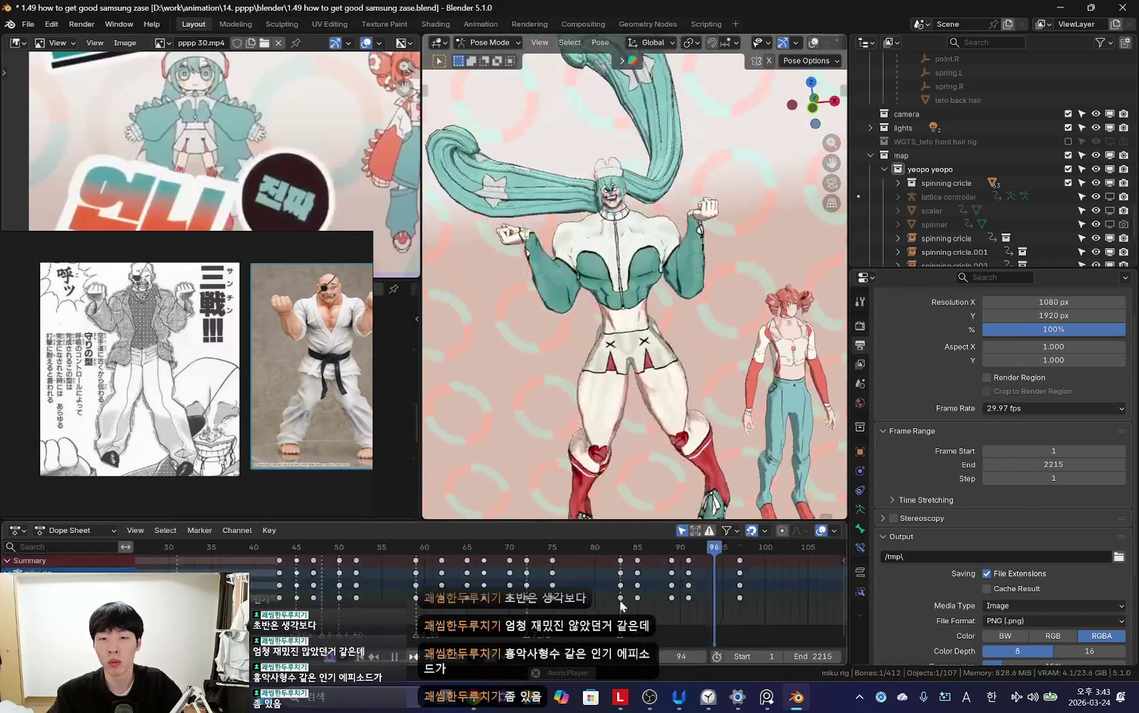
pyautogui.hotkey('ctrl', 'Tab')
pyautogui.scroll(-5, 669, 335)
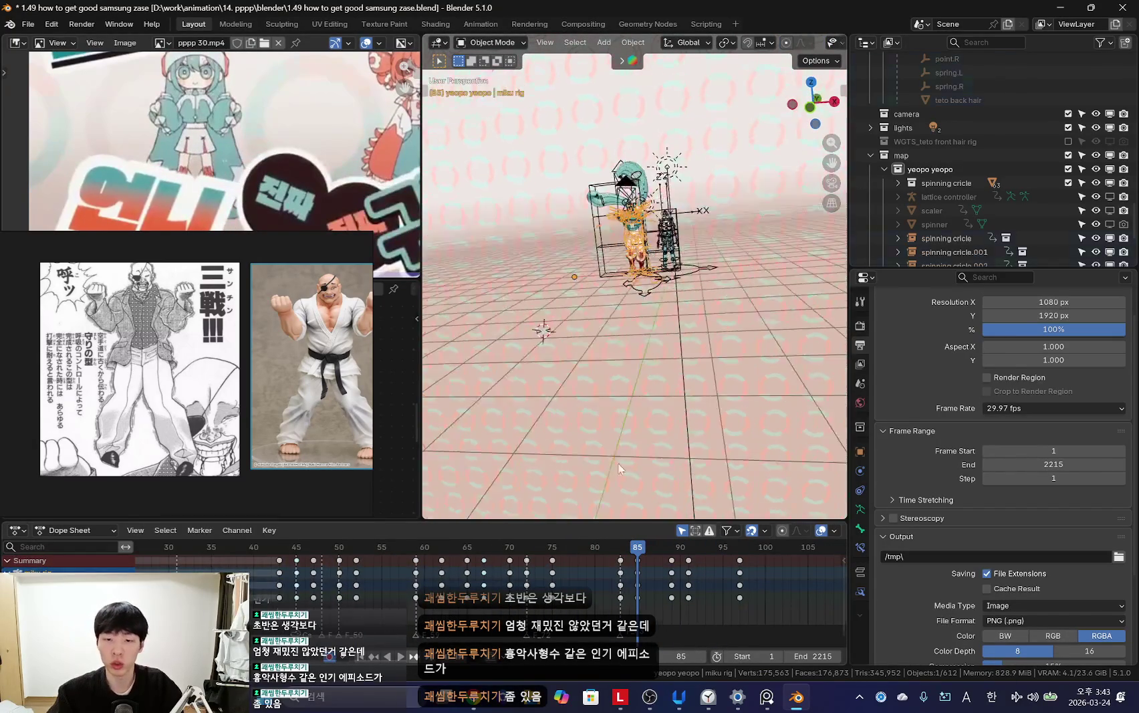
# Step: Select the lattice controller and frame the view on it
pyautogui.moveTo(630, 373); pyautogui.dragTo(636, 429, button='middle')
pyautogui.scroll(-3, 740, 306)
pyautogui.click(932, 212)
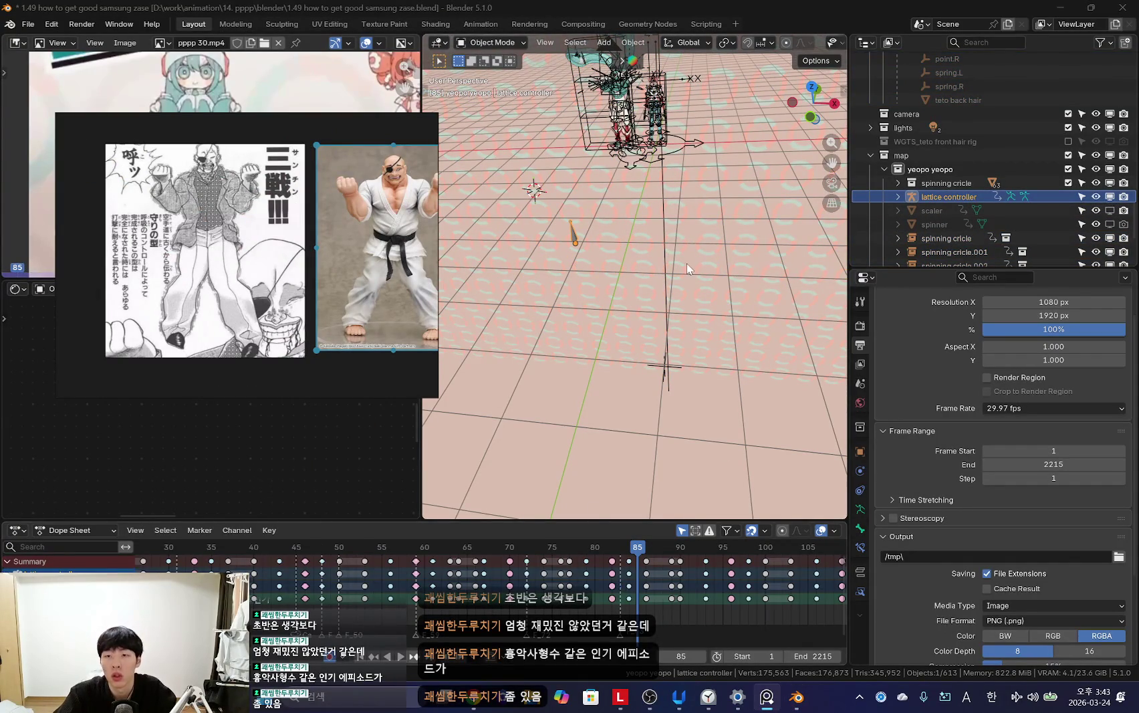
pyautogui.press('KP_Decimal')
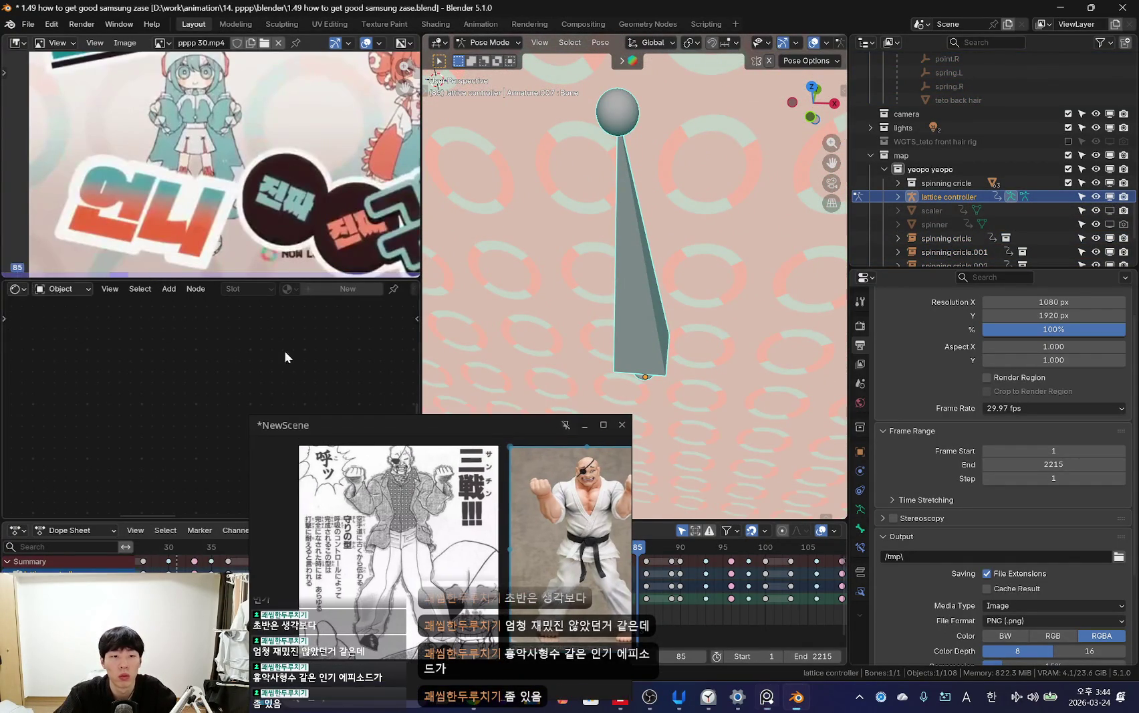
# Step: Show the controller's curves in an enlarged Graph Editor and lower its selected keys by 0.291
pyautogui.click(14, 288)
pyautogui.click(191, 326)
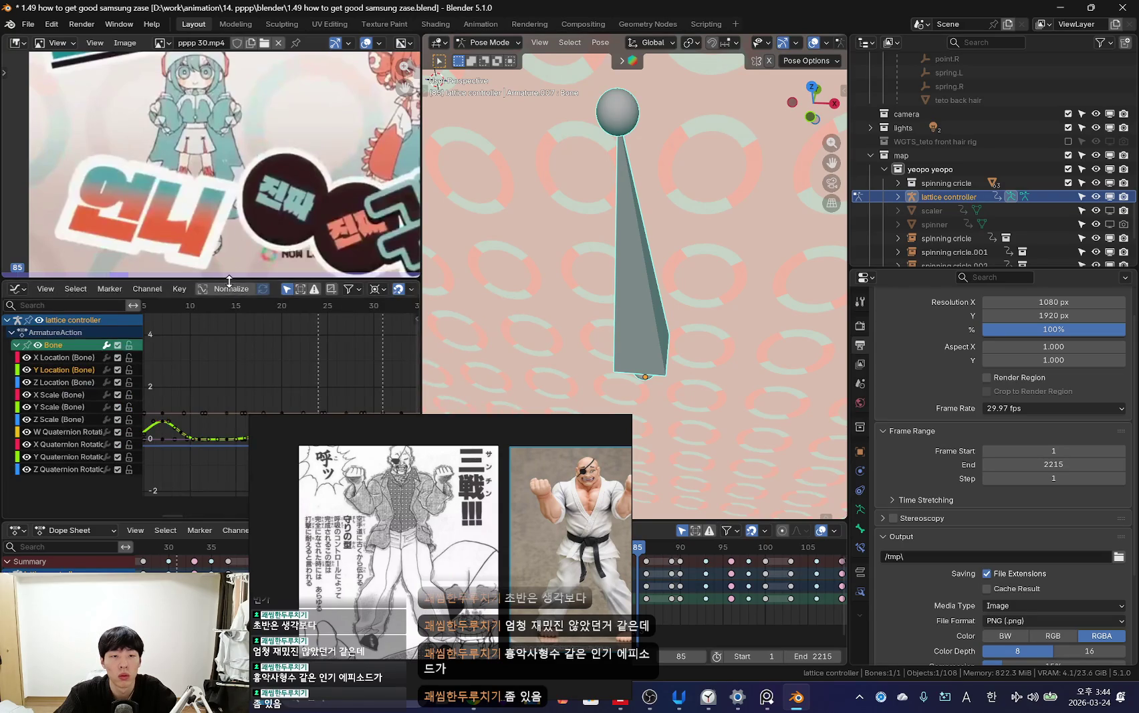
pyautogui.moveTo(229, 281); pyautogui.dragTo(230, 233)
pyautogui.scroll(-5, 315, 351)
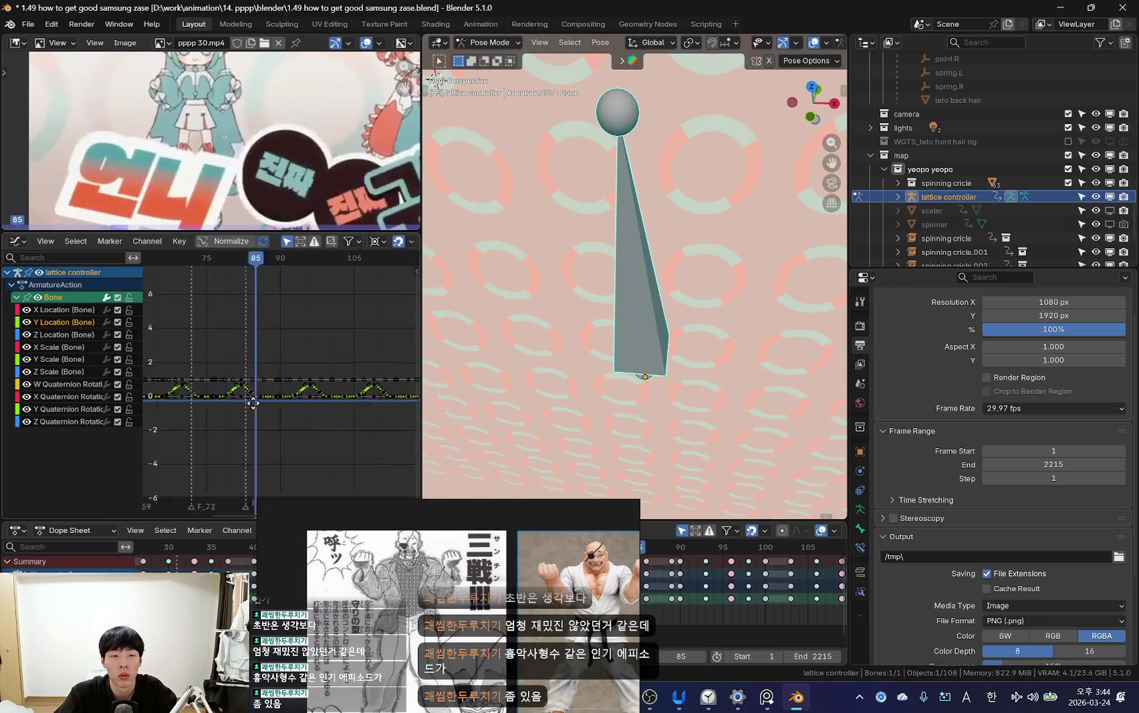
pyautogui.moveTo(355, 404)
pyautogui.mouseDown(button='middle')
pyautogui.moveTo(326, 388)
pyautogui.moveTo(338, 385)
pyautogui.mouseUp(button='middle')
pyautogui.keyDown('ctrl'); pyautogui.hscroll(2, 363, 390); pyautogui.keyUp('ctrl')
pyautogui.press('b')
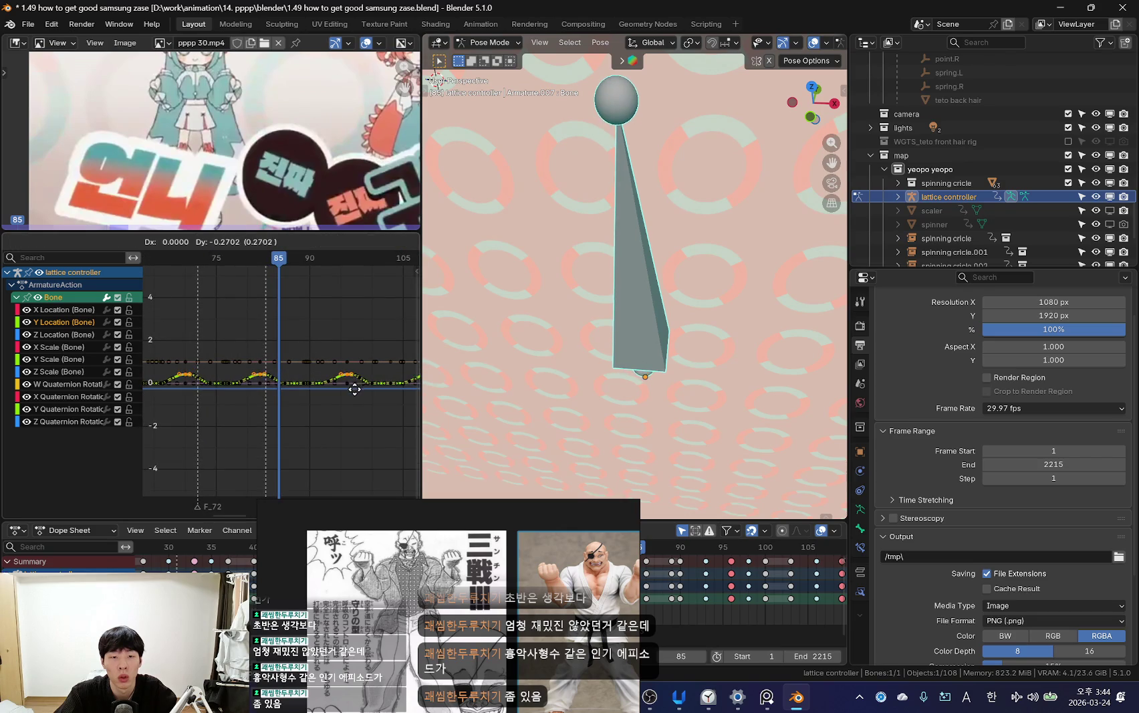
pyautogui.click(314, 394)
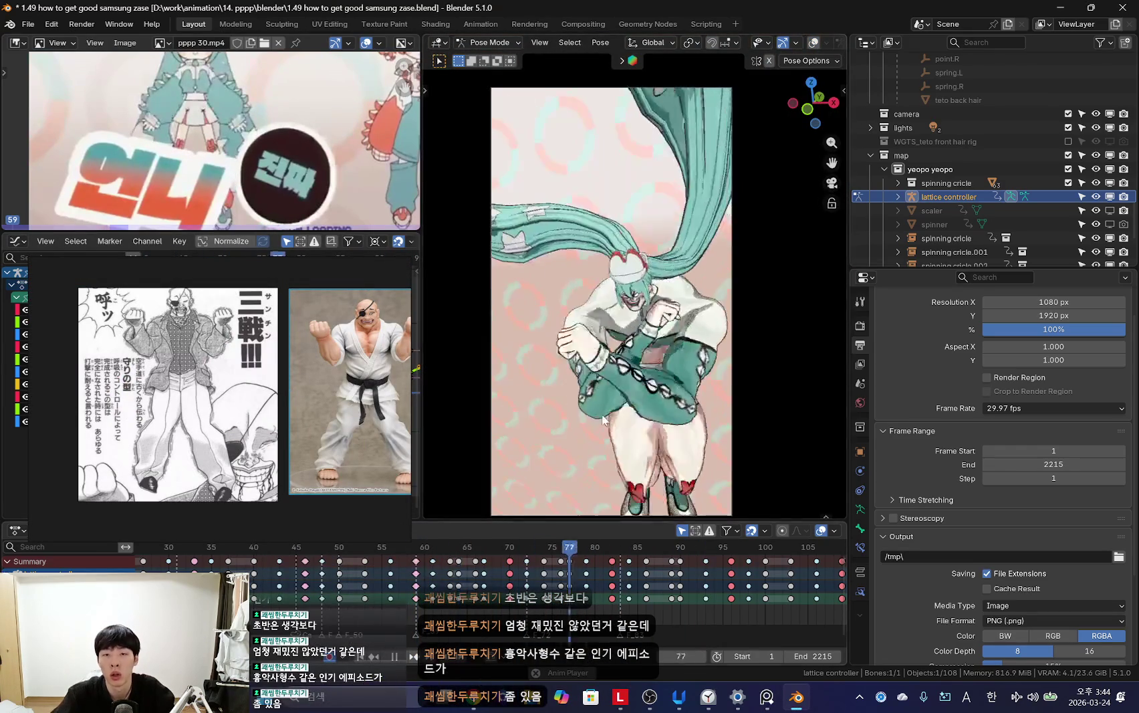
# Step: Scrub the timeline between frames 82 and 89 to review the existing motion
pyautogui.scroll(3, 550, 450)
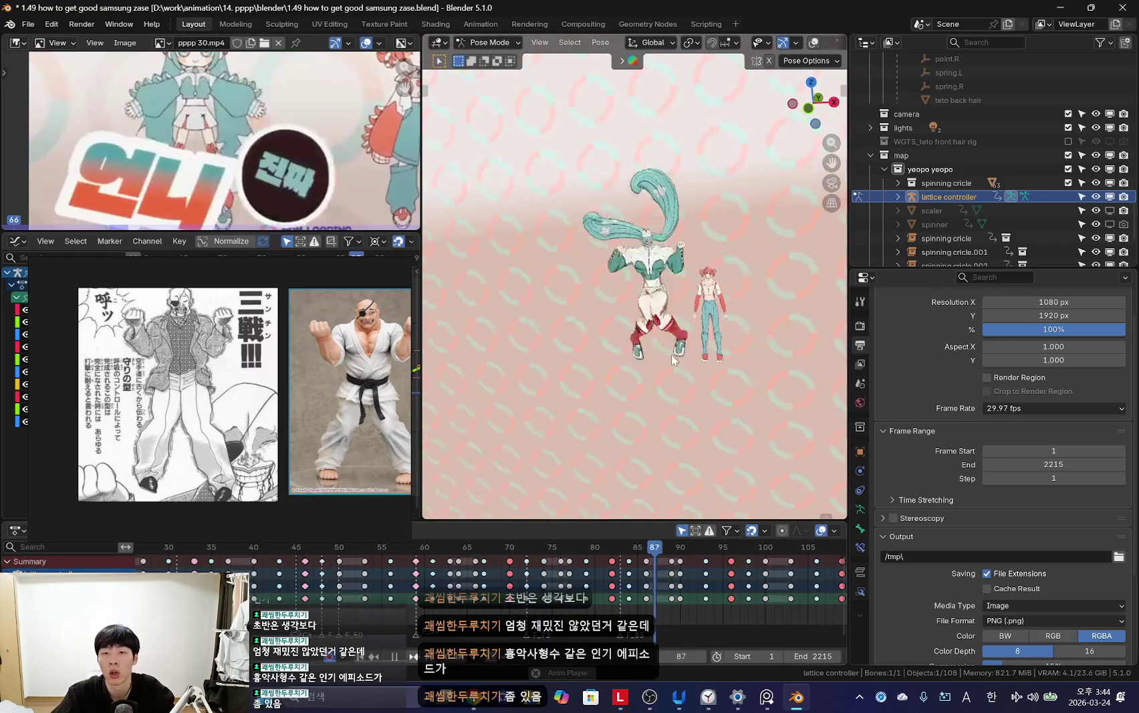
pyautogui.scroll(5, 671, 361)
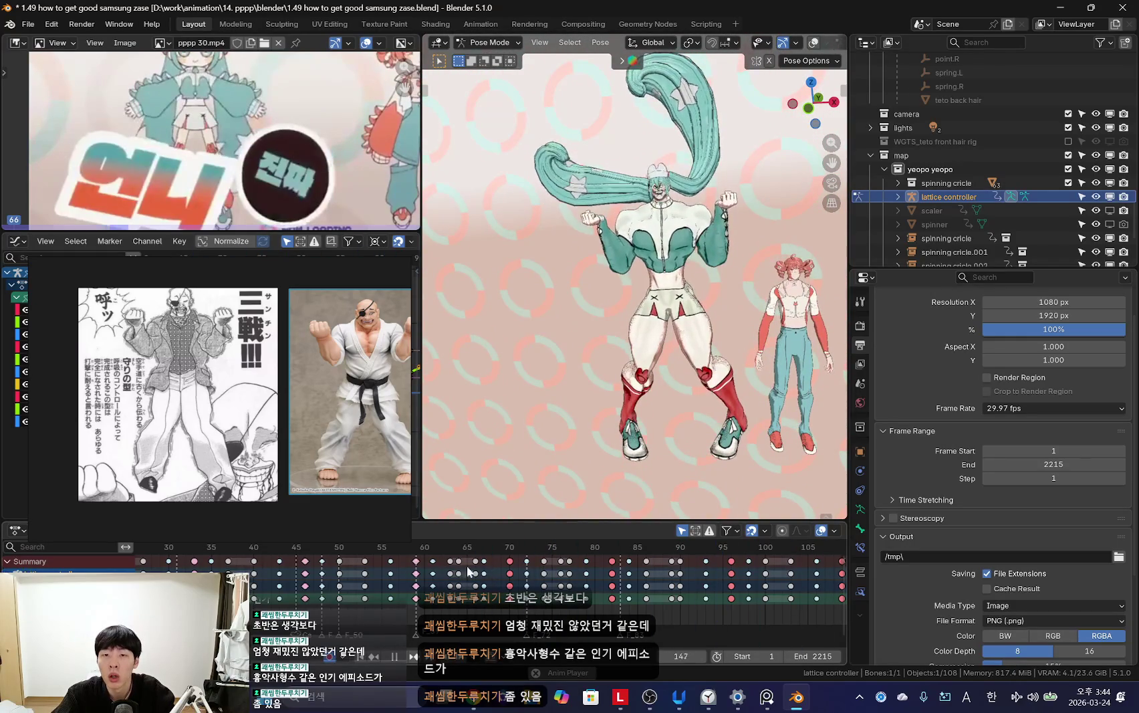
pyautogui.press('Escape')
pyautogui.press('Right')
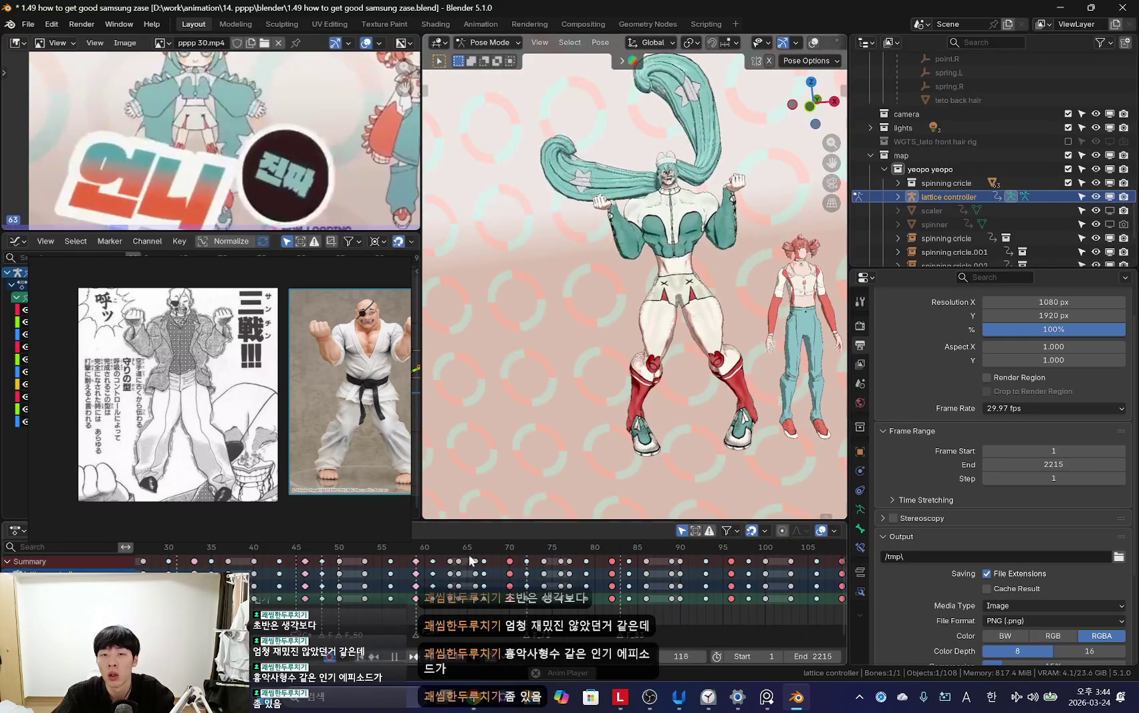
pyautogui.press('Right')
pyautogui.press('Right')
pyautogui.press('Right')
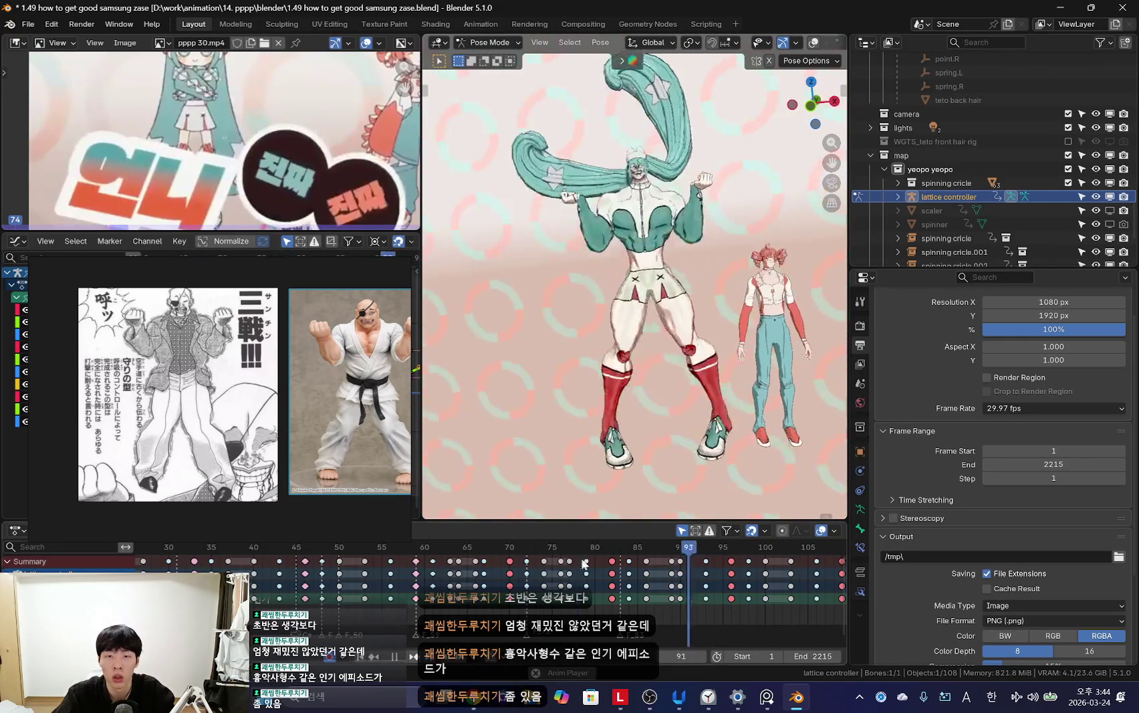
pyautogui.press('Right')
pyautogui.press('Left')
pyautogui.press('Left')
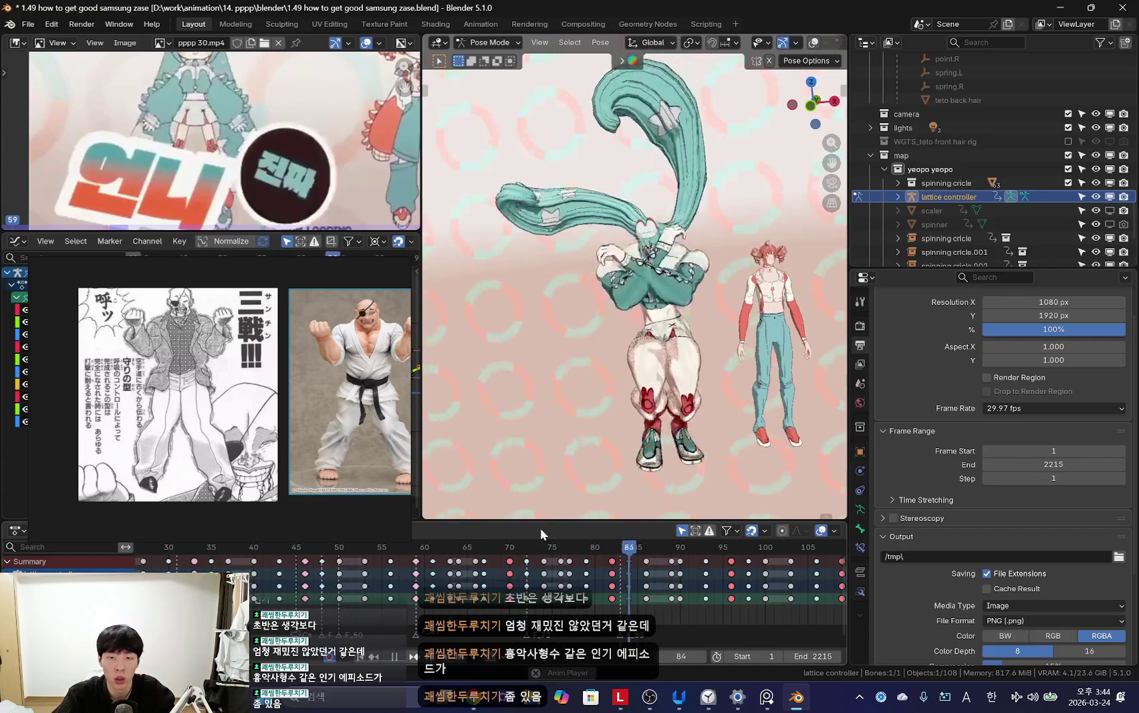
pyautogui.press('Left')
pyautogui.press('Left')
pyautogui.moveTo(580, 548)
pyautogui.mouseDown()
pyautogui.moveTo(616, 578)
pyautogui.moveTo(625, 528)
pyautogui.mouseUp()
pyautogui.press('KP_Decimal')
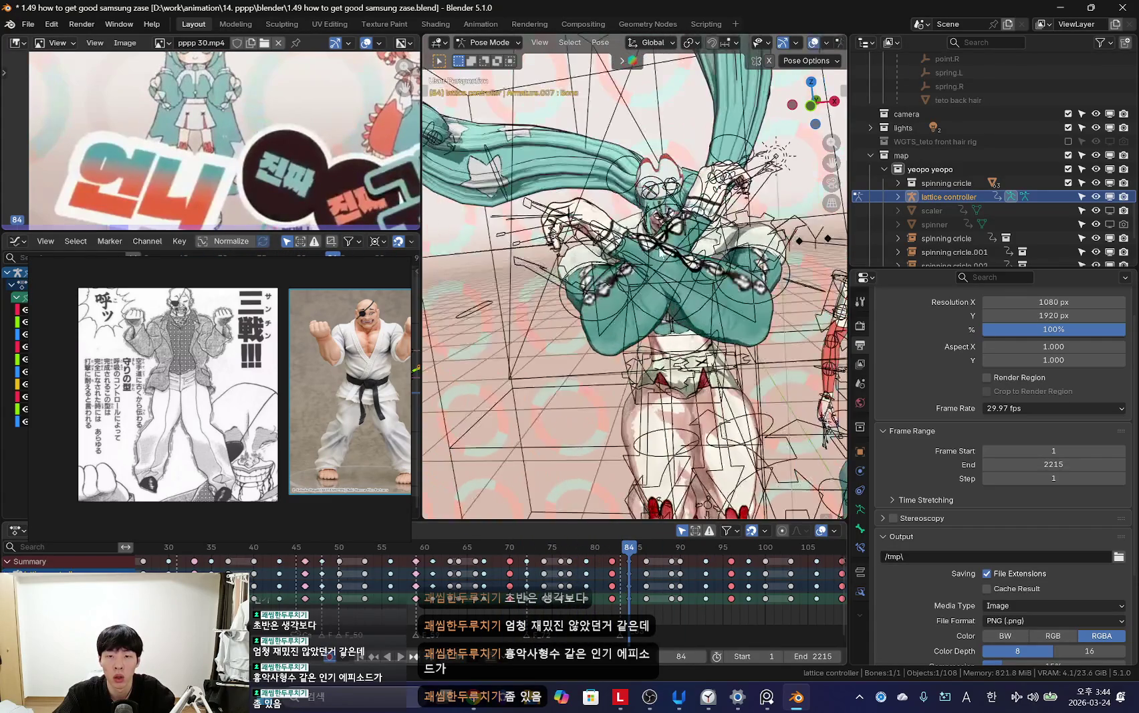
# Step: Put the Miku rig in pose mode and view frame 89 through the camera
pyautogui.hotkey('ctrl', 'Tab')
pyautogui.click(778, 292)
pyautogui.hotkey('ctrl', 'Tab')
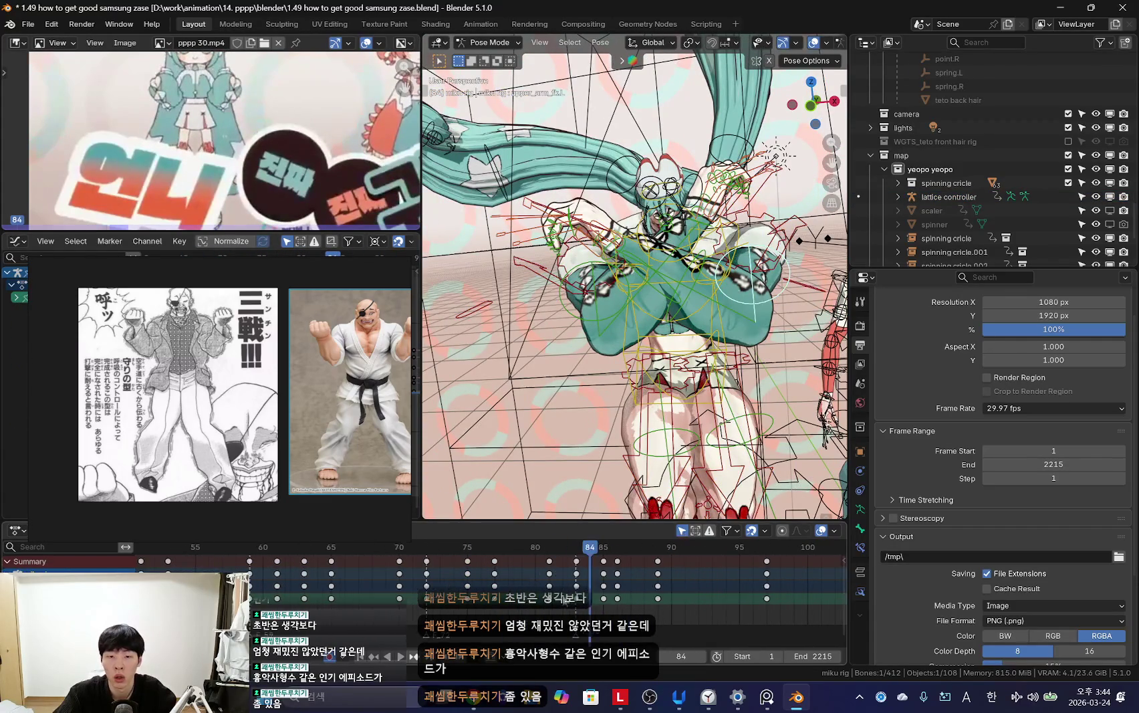
pyautogui.press('KP_0')
pyautogui.hotkey('shift', 'alt', 'z')
pyautogui.press('Left')
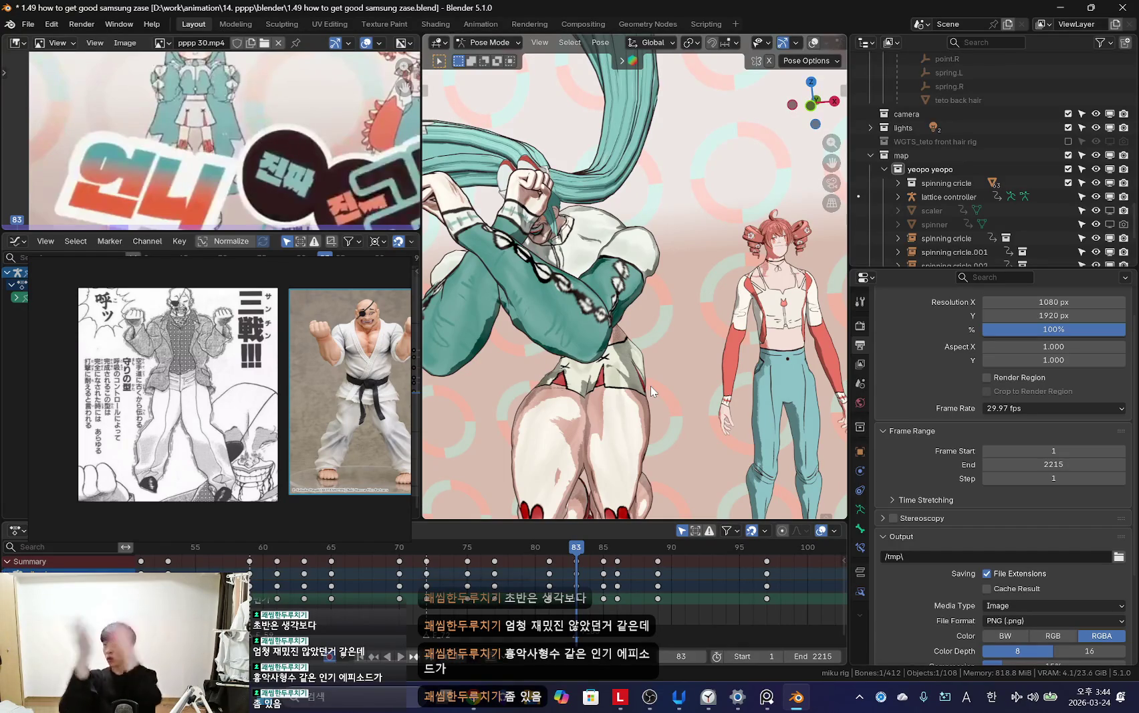
pyautogui.moveTo(622, 605); pyautogui.dragTo(672, 577)
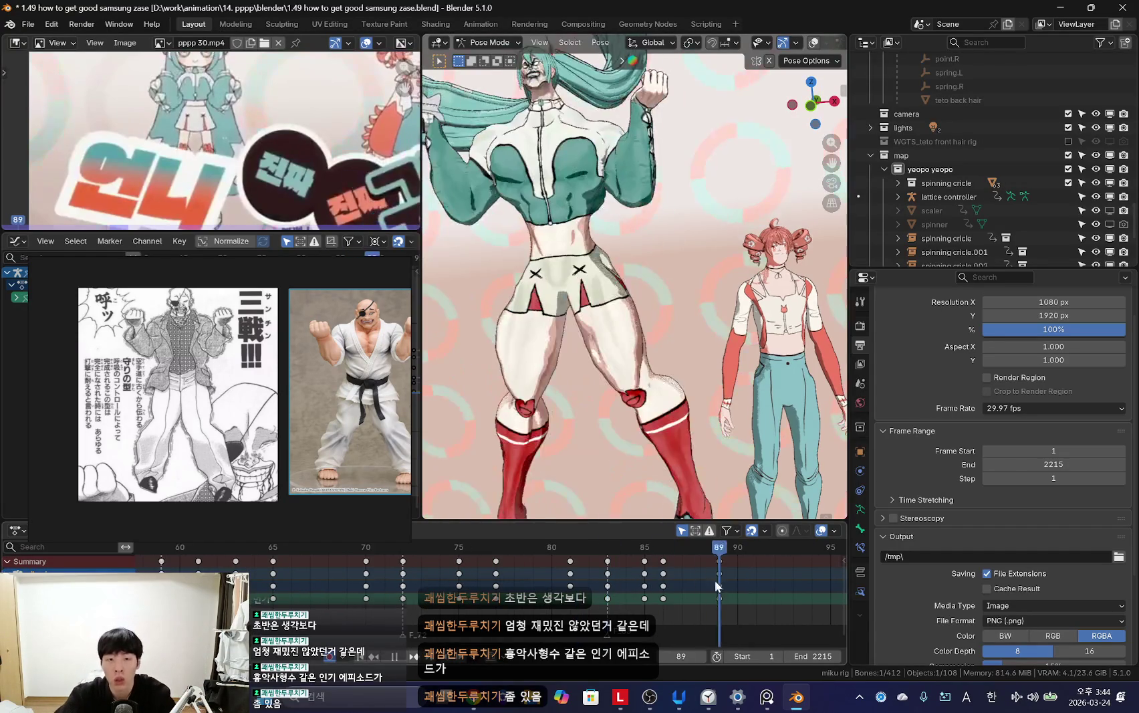
pyautogui.press('Left')
# Step: Compare the arm poses at keyframes 89 and 97 and key the frame 89 arm pose
pyautogui.moveTo(617, 298); pyautogui.dragTo(611, 300, button='middle')
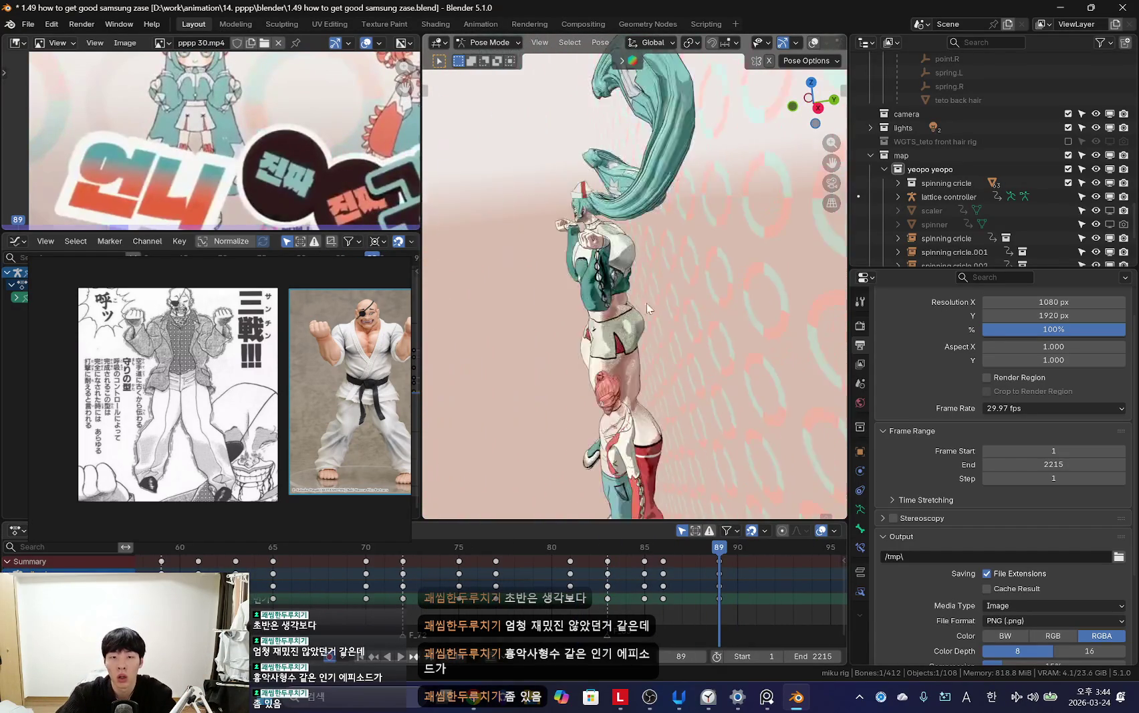
pyautogui.hotkey('shift', 'alt', 'z')
pyautogui.press('KP_Decimal')
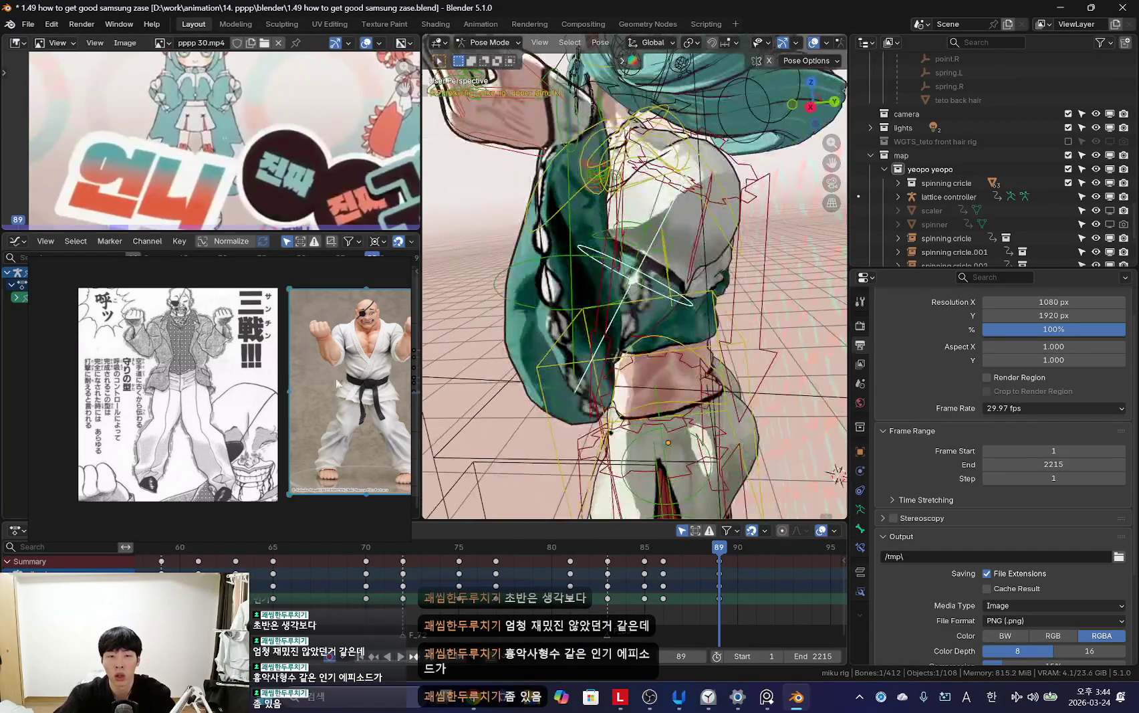
pyautogui.press('KP_0')
pyautogui.press('space')
pyautogui.hotkey('shift', 'alt', 'z')
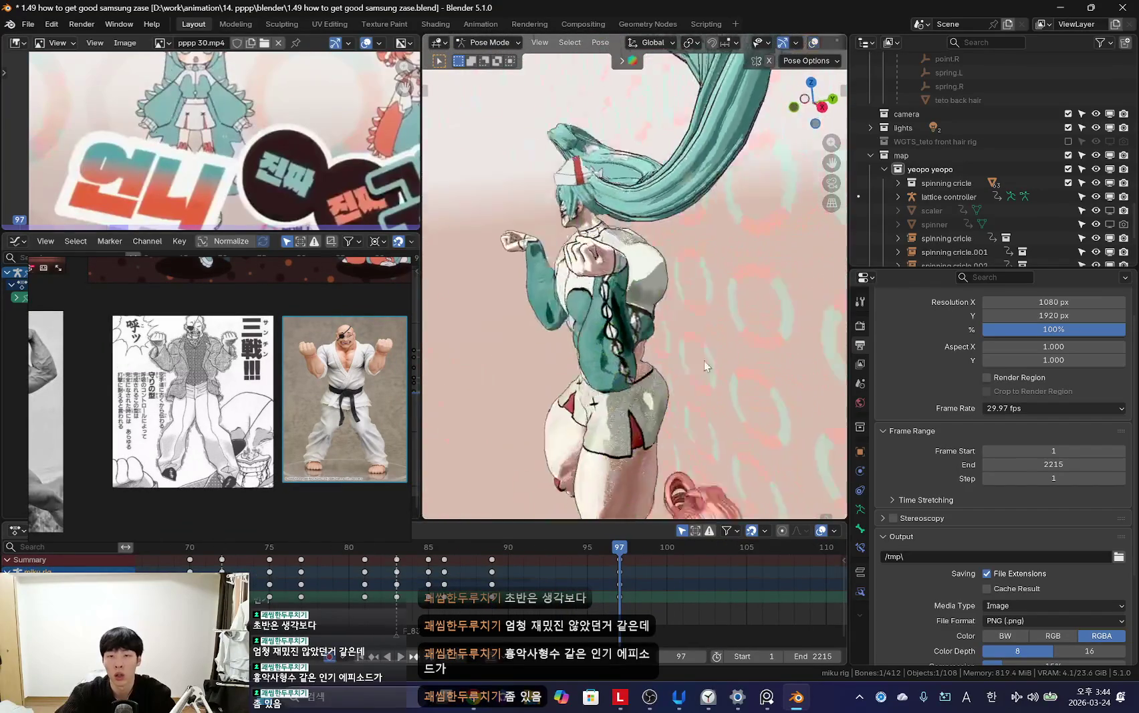
pyautogui.press('Escape')
pyautogui.hotkey('shift', 'alt', 'z')
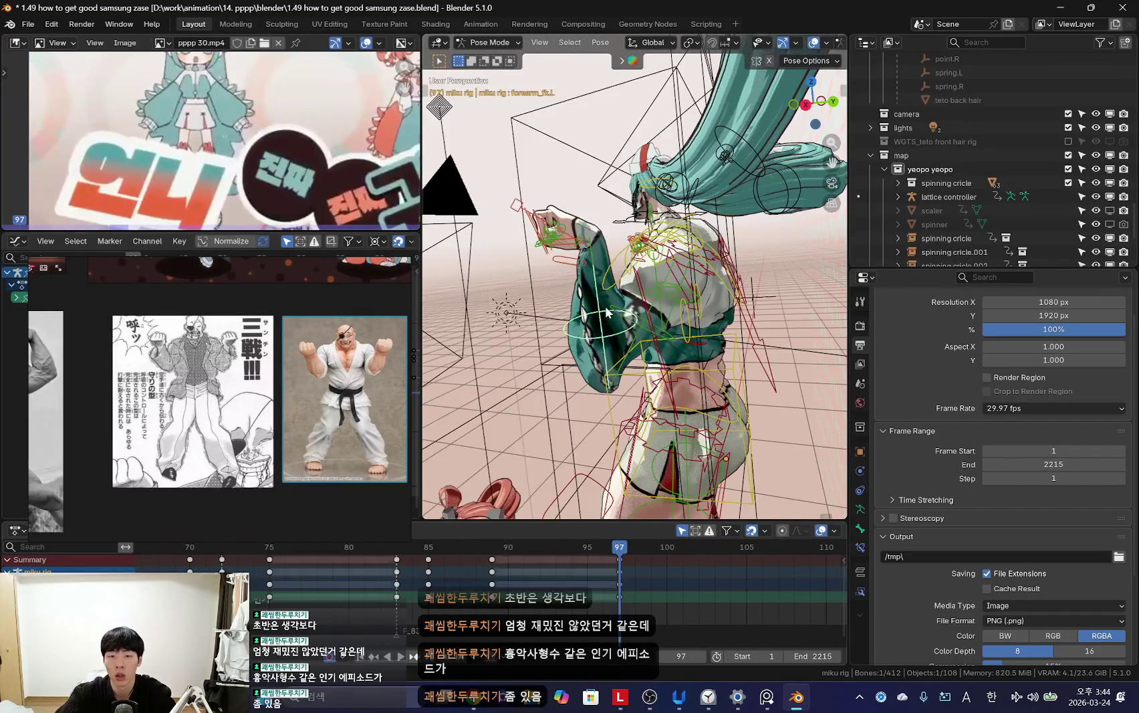
pyautogui.moveTo(708, 334); pyautogui.dragTo(640, 353, button='middle')
pyautogui.hotkey('shift', 'alt', 'z')
pyautogui.press('i')
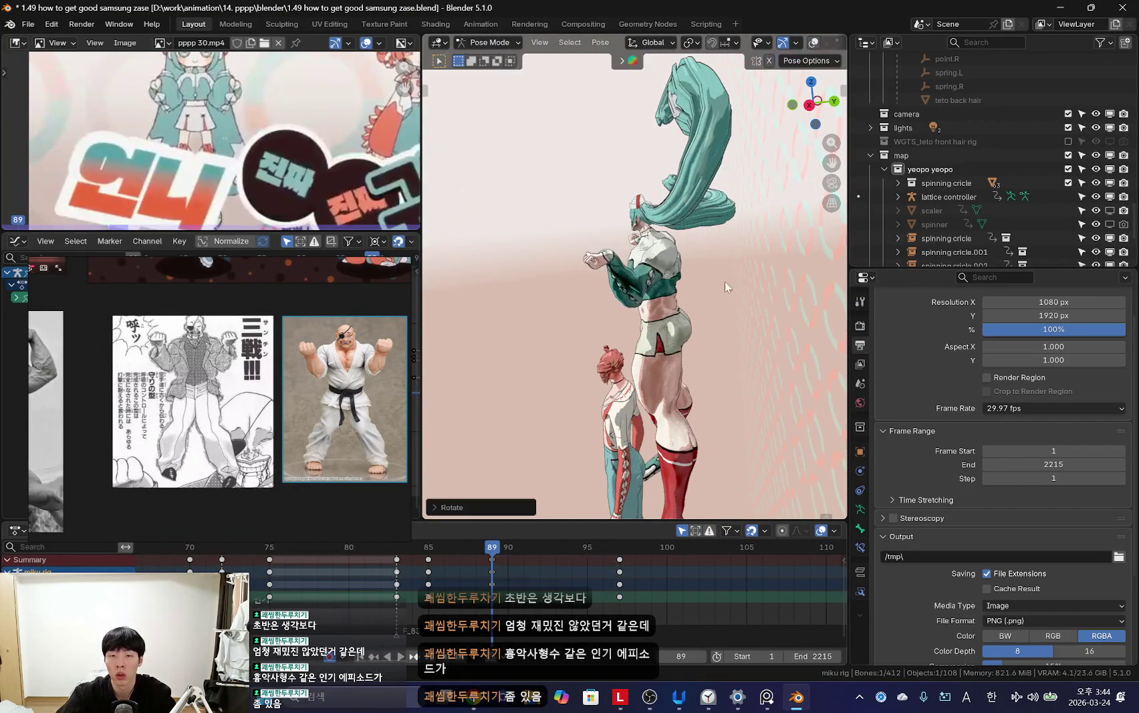
# Step: Rotate the arm bones at frame 97 and key the new pose
pyautogui.press('Up')
pyautogui.press('r')
pyautogui.click(757, 241)
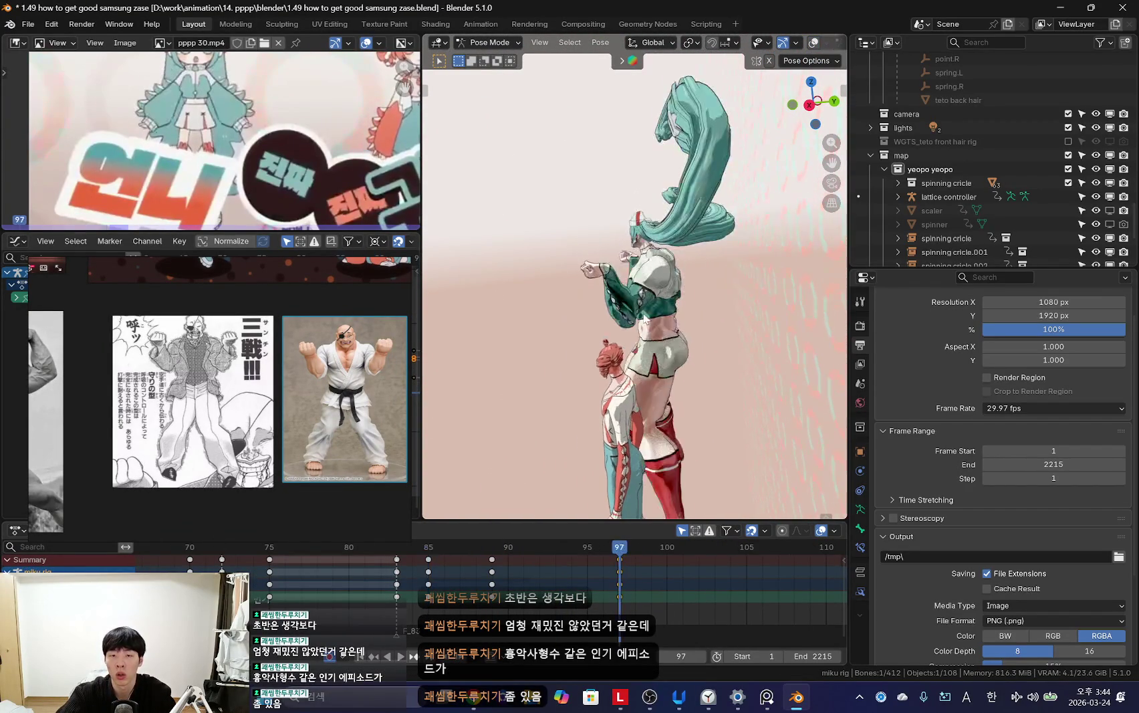
pyautogui.moveTo(668, 301); pyautogui.dragTo(574, 298, button='middle')
pyautogui.hotkey('shift', 'alt', 'z')
pyautogui.hotkey('shift', 'alt', 'z')
pyautogui.hotkey('shift', 'alt', 'z')
pyautogui.press('i')
pyautogui.press('Down')
pyautogui.hotkey('shift', 'alt', 'z')
# Step: Refine and key the arm rotation at frame 89, then adjust the frame 97 bones
pyautogui.moveTo(750, 330); pyautogui.dragTo(802, 327, button='middle')
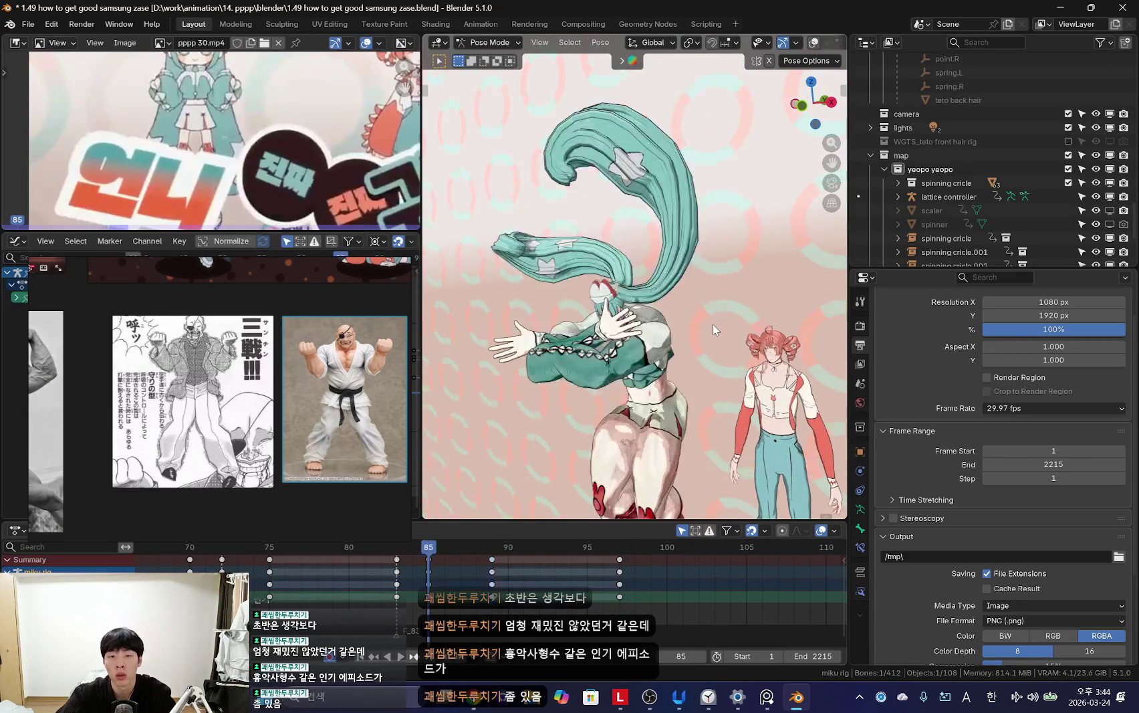
pyautogui.click(740, 259)
pyautogui.press('i')
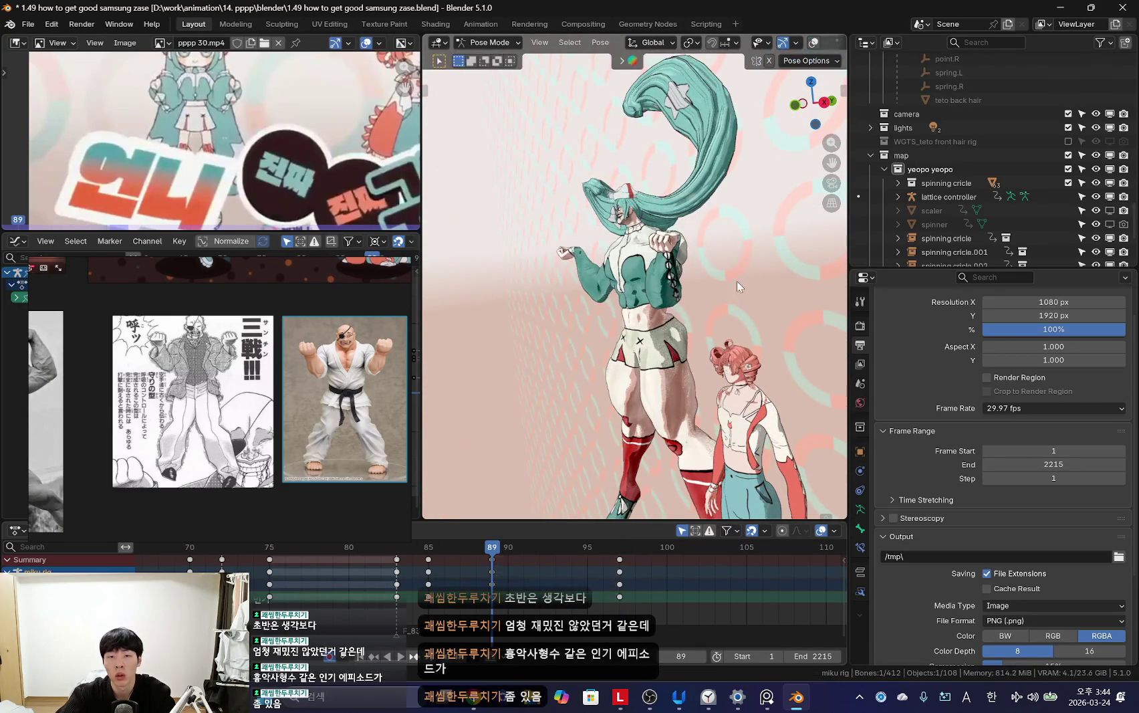
pyautogui.press('Up')
pyautogui.click(740, 251)
pyautogui.moveTo(699, 265); pyautogui.dragTo(586, 298, button='middle')
pyautogui.hotkey('shift', 'alt', 'z')
# Step: Rotate the arm bones into raised fists at frame 97 and key the revised pose
pyautogui.click(581, 304)
pyautogui.hotkey('shift', 'alt', 'z')
pyautogui.press('r')
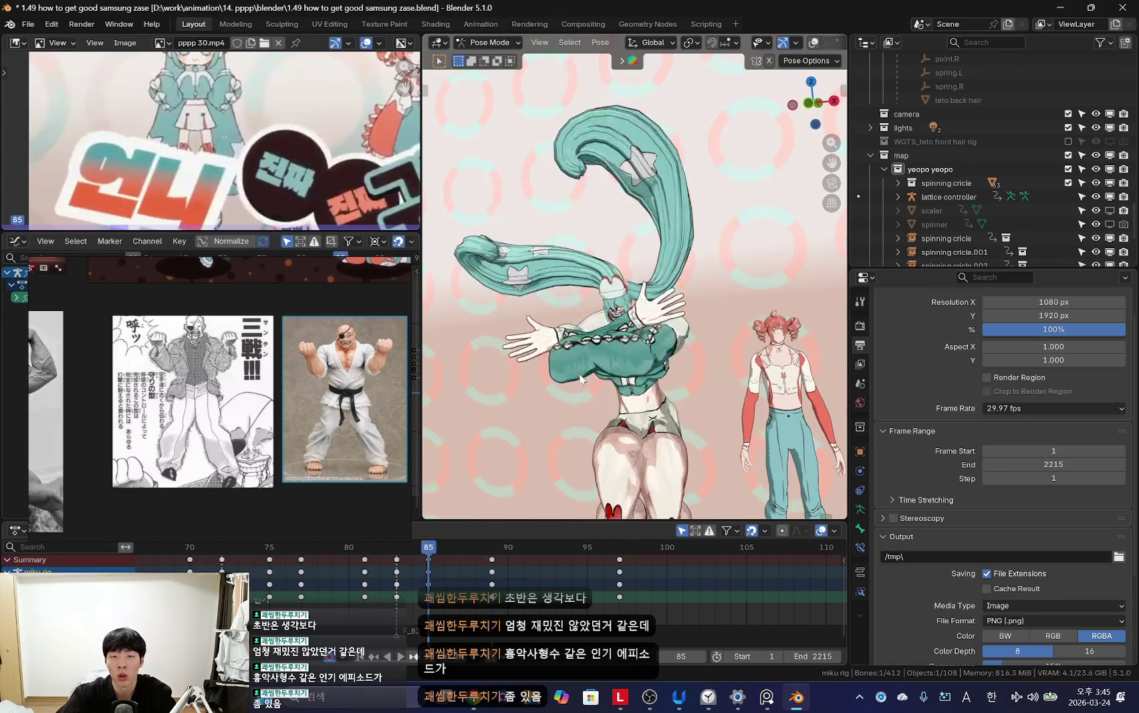
pyautogui.click(671, 358)
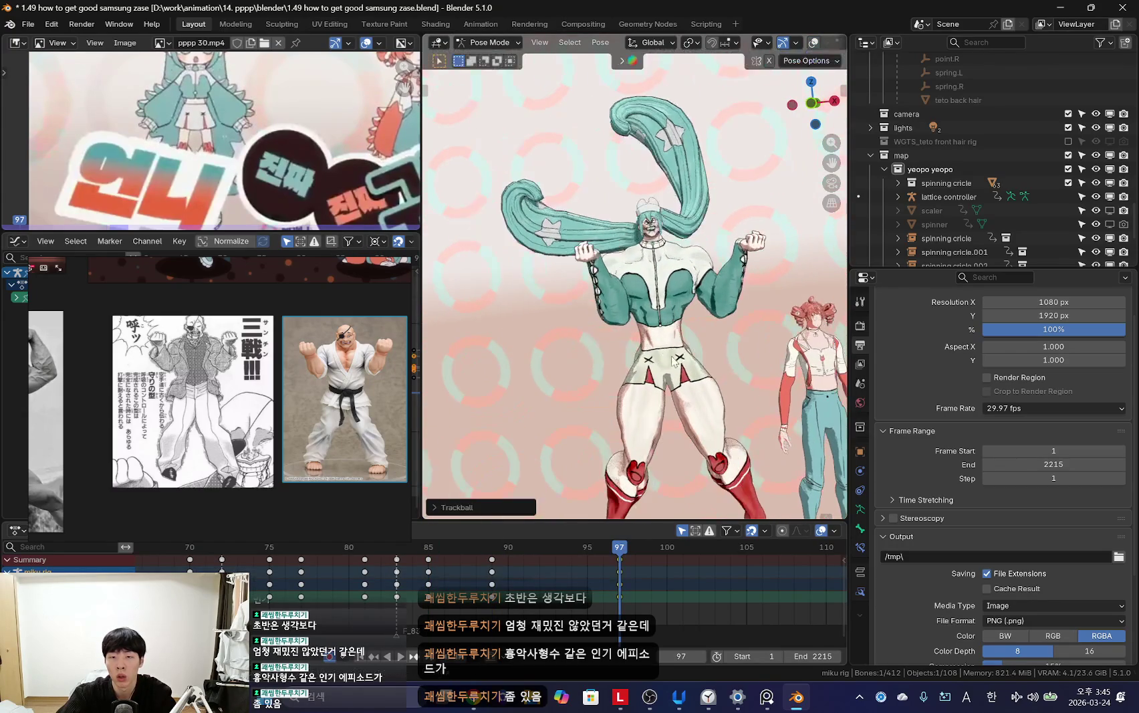
pyautogui.click(594, 357)
pyautogui.press('Down')
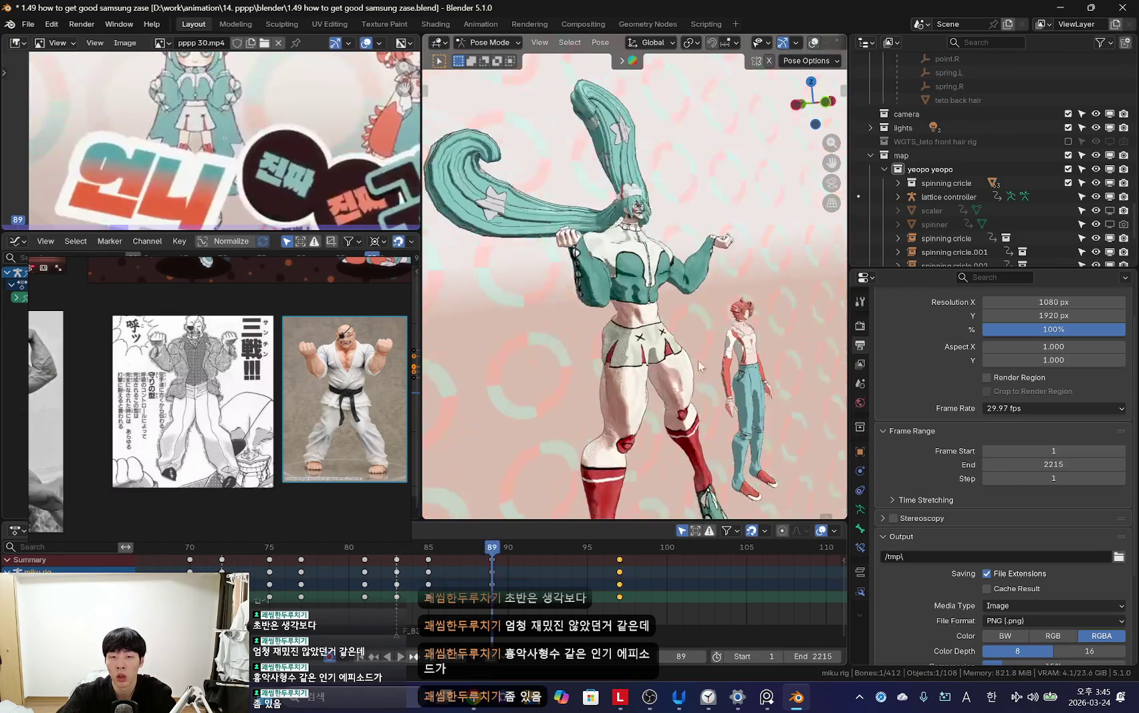
pyautogui.hotkey('shift', 'alt', 'z')
pyautogui.hotkey('shift', 'alt', 'z')
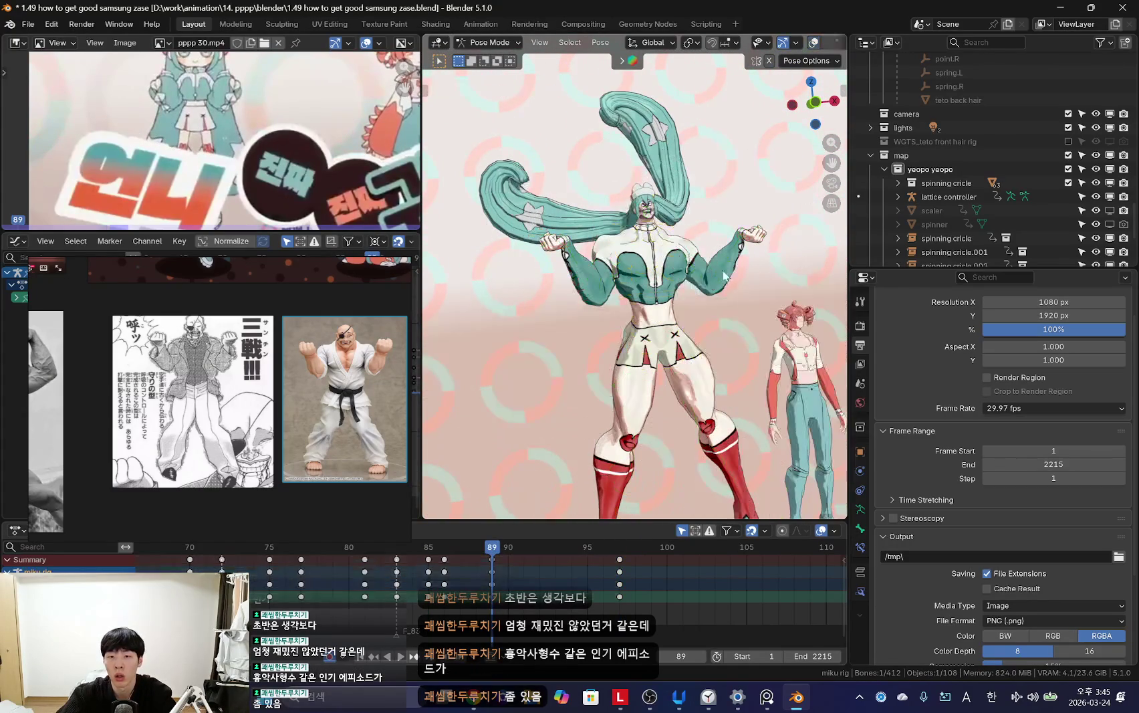
pyautogui.press('Up')
pyautogui.press('r')
pyautogui.press('r')
pyautogui.moveTo(637, 344); pyautogui.dragTo(684, 365, button='middle')
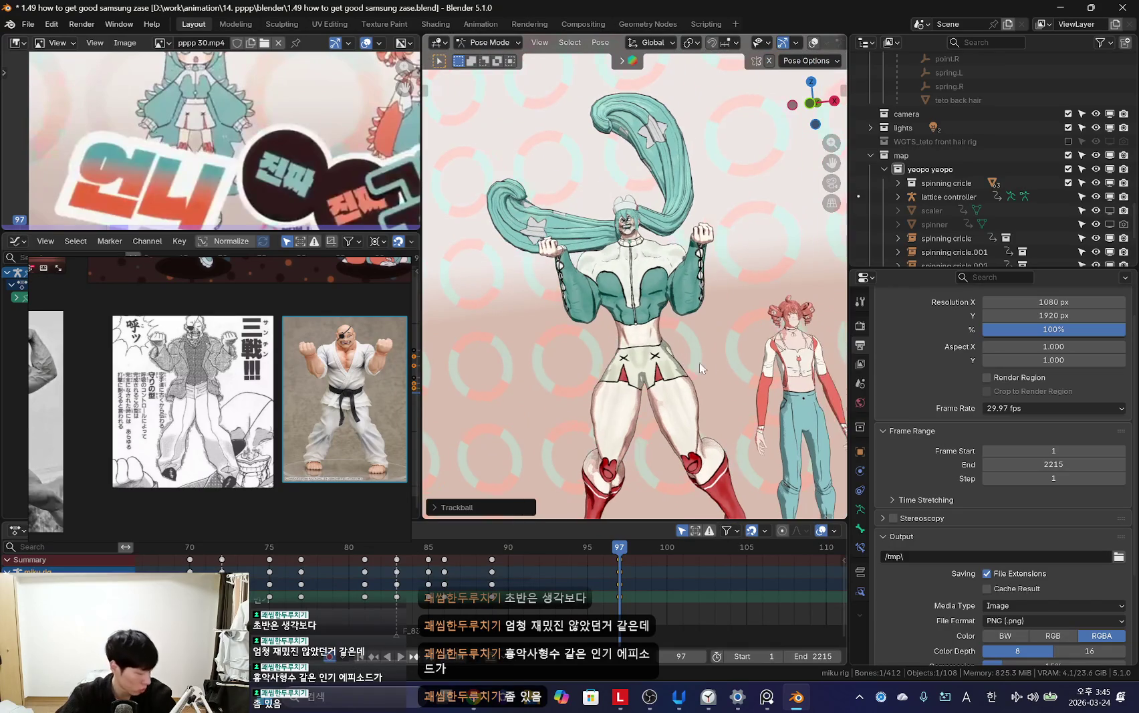
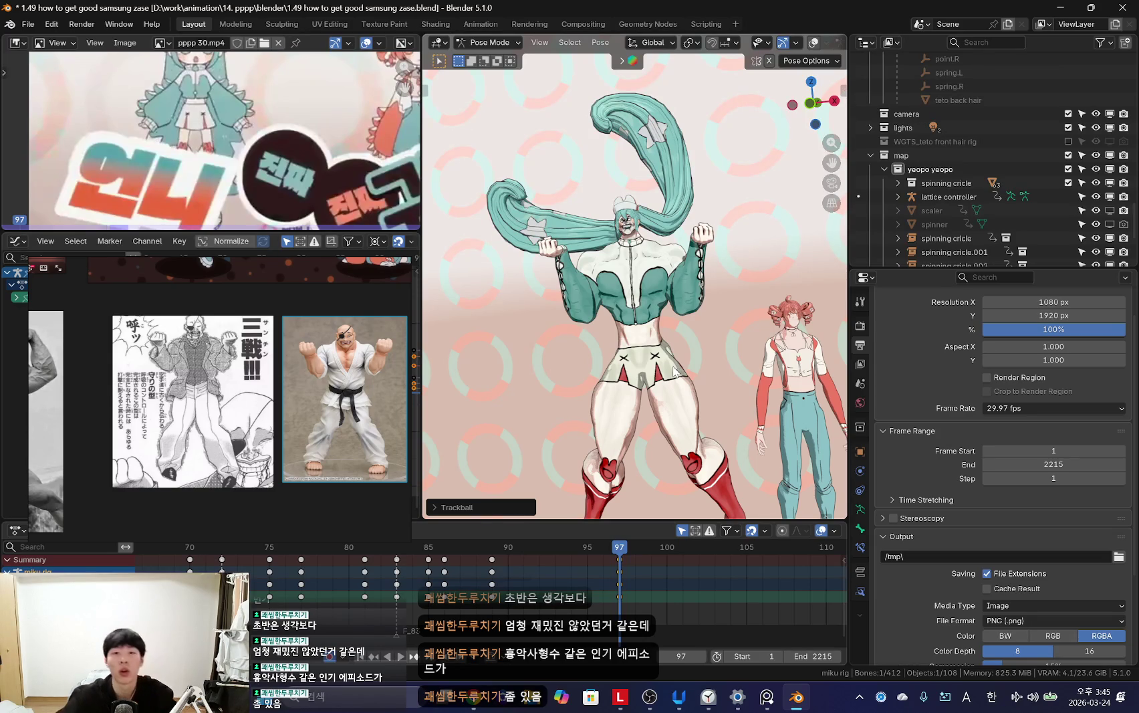
# Step: Inspect the rig outside camera view, zooming in and out, then hide the bone overlays
pyautogui.hotkey('shift', 'alt', 'z')
pyautogui.scroll(4, 604, 335)
pyautogui.scroll(3, 595, 331)
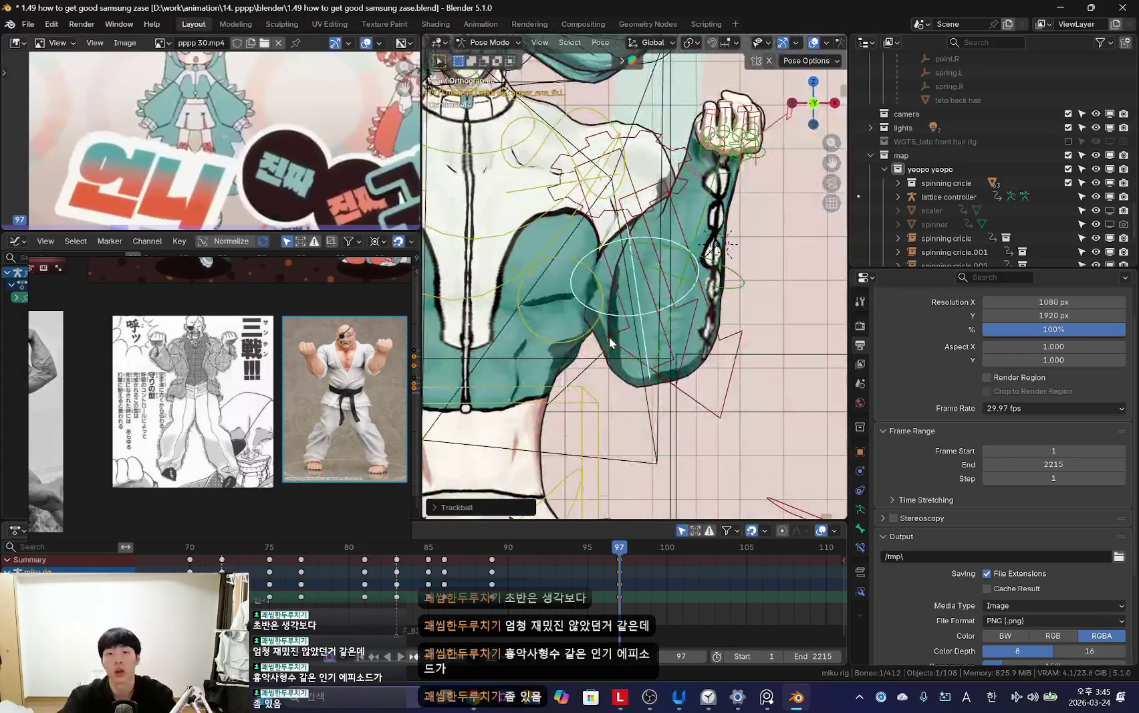
pyautogui.scroll(-8, 589, 326)
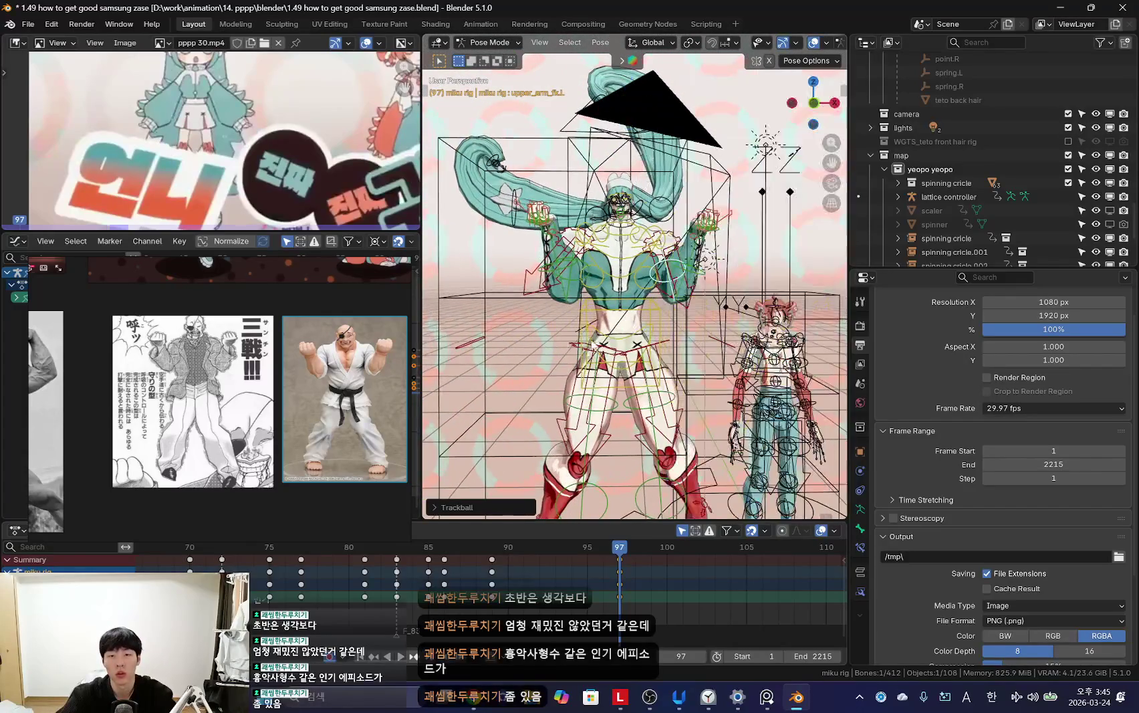
pyautogui.hotkey('shift', 'alt', 'z')
# Step: Play the animation through the transition and stop at frame 89
pyautogui.press('space')
pyautogui.scroll(-5, 454, 582)
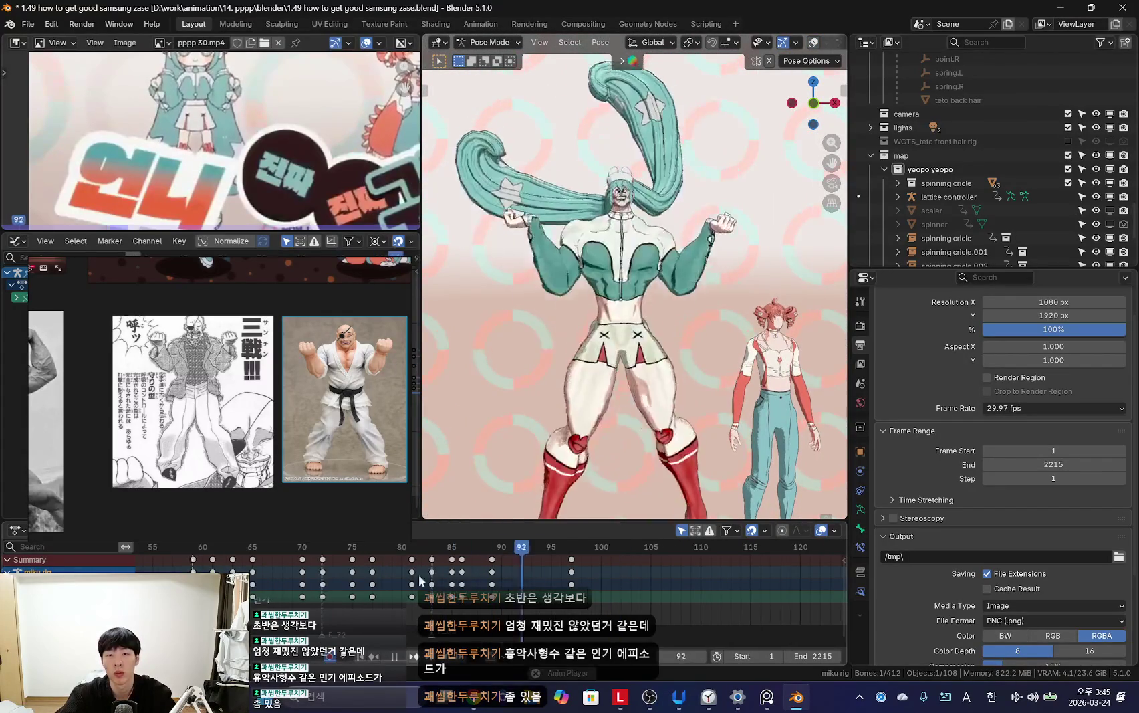
pyautogui.scroll(2, 475, 588)
pyautogui.press('Escape')
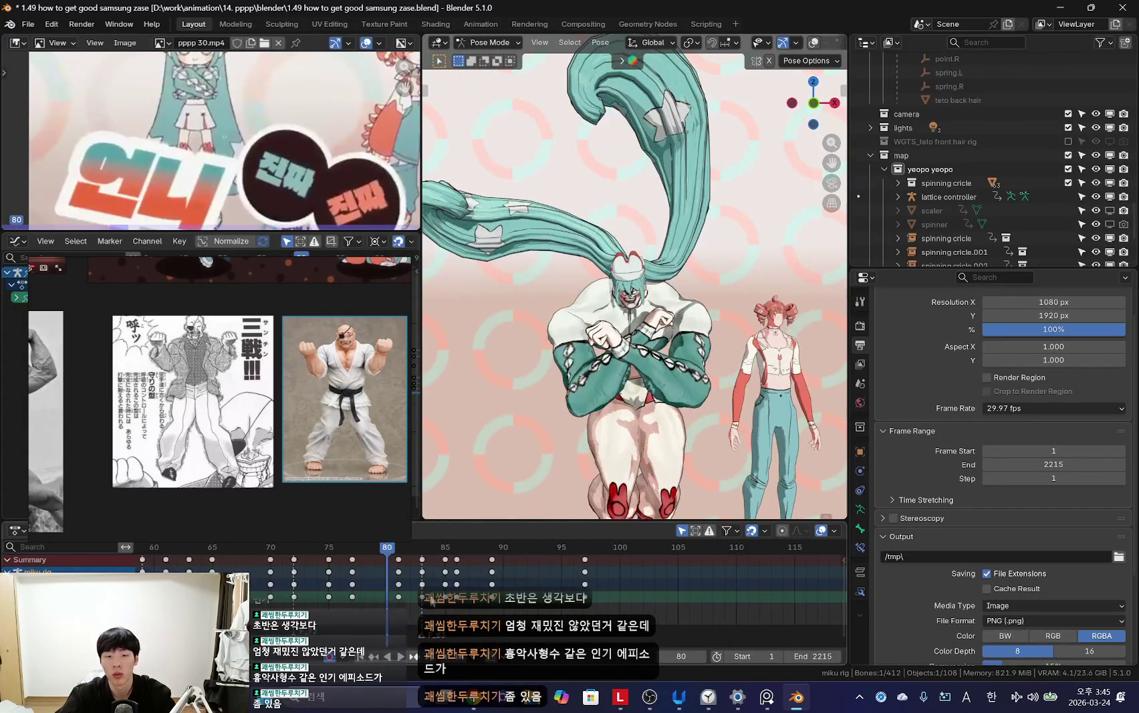
pyautogui.scroll(3, 431, 599)
pyautogui.press('space')
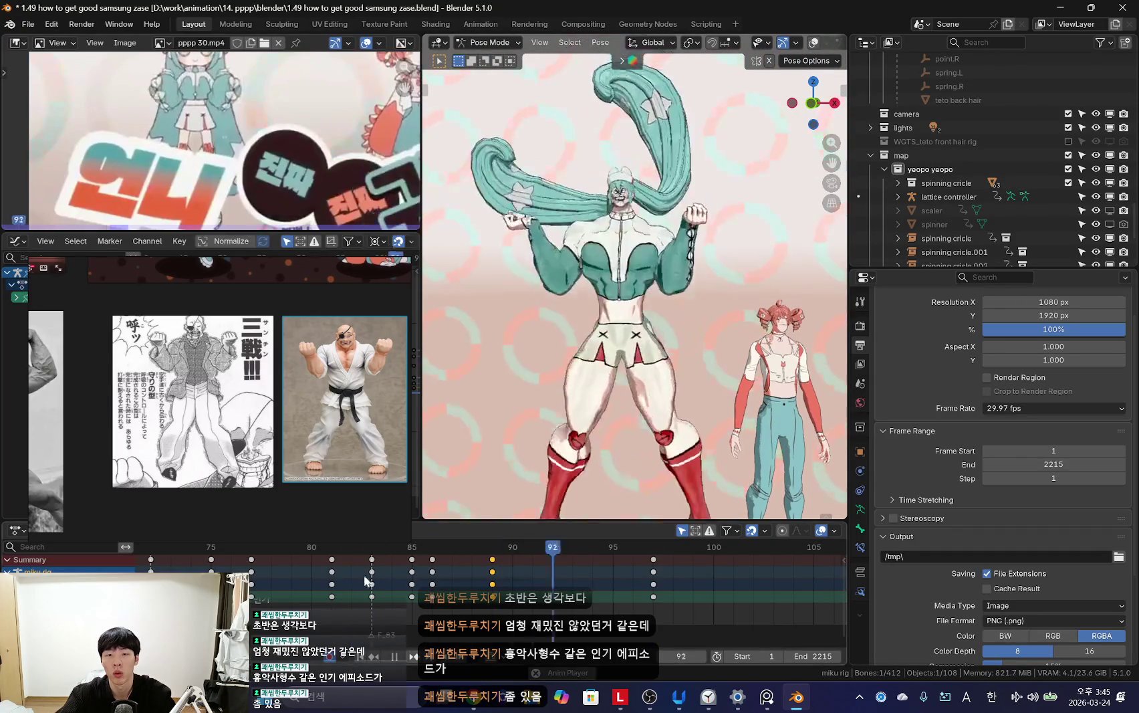
pyautogui.press('Escape')
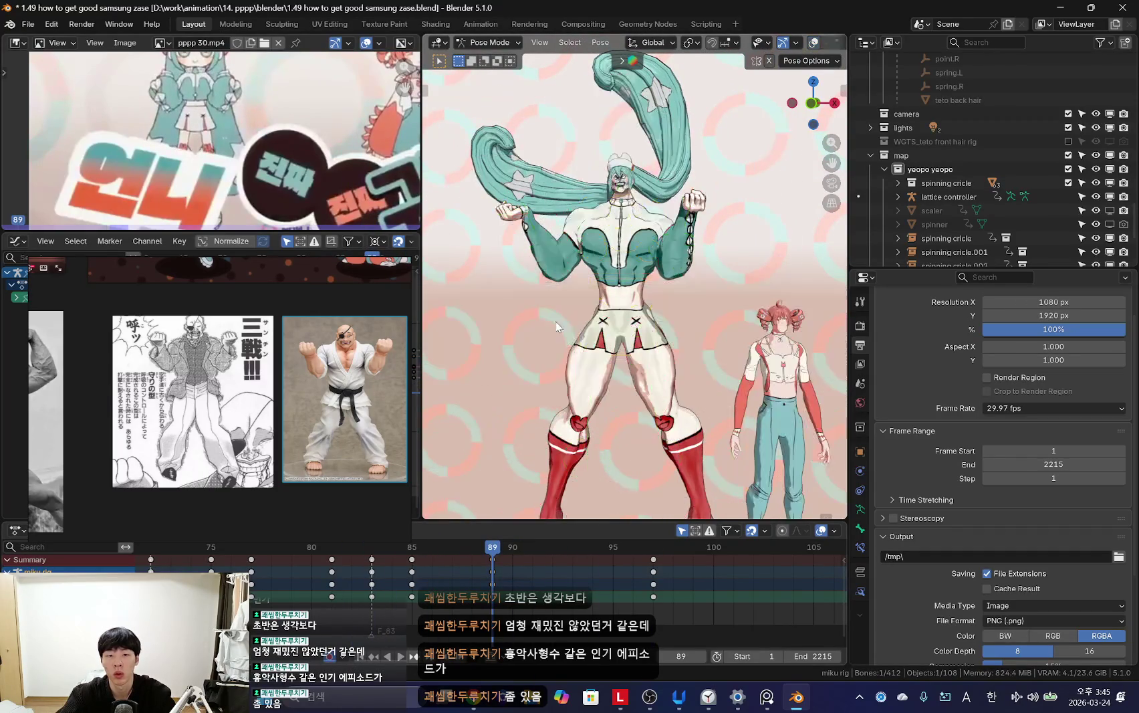
# Step: Trackball-rotate the hair bone, then replay and stop at frame 85
pyautogui.press('r')
pyautogui.click(664, 348)
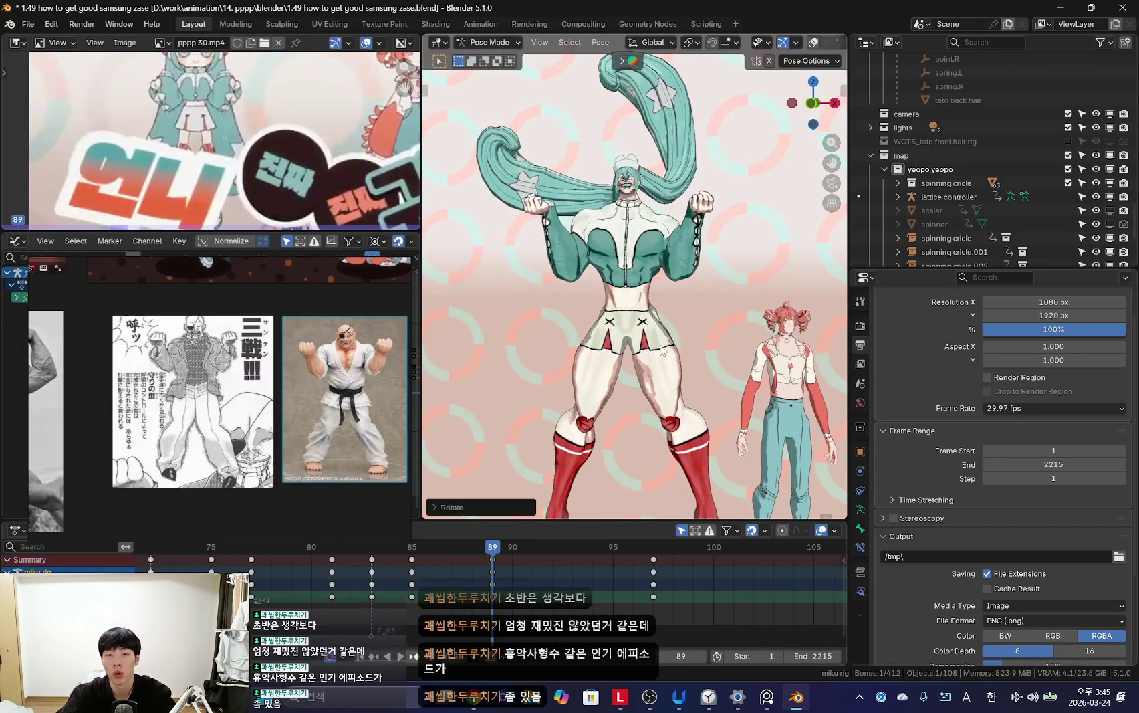
pyautogui.press('r')
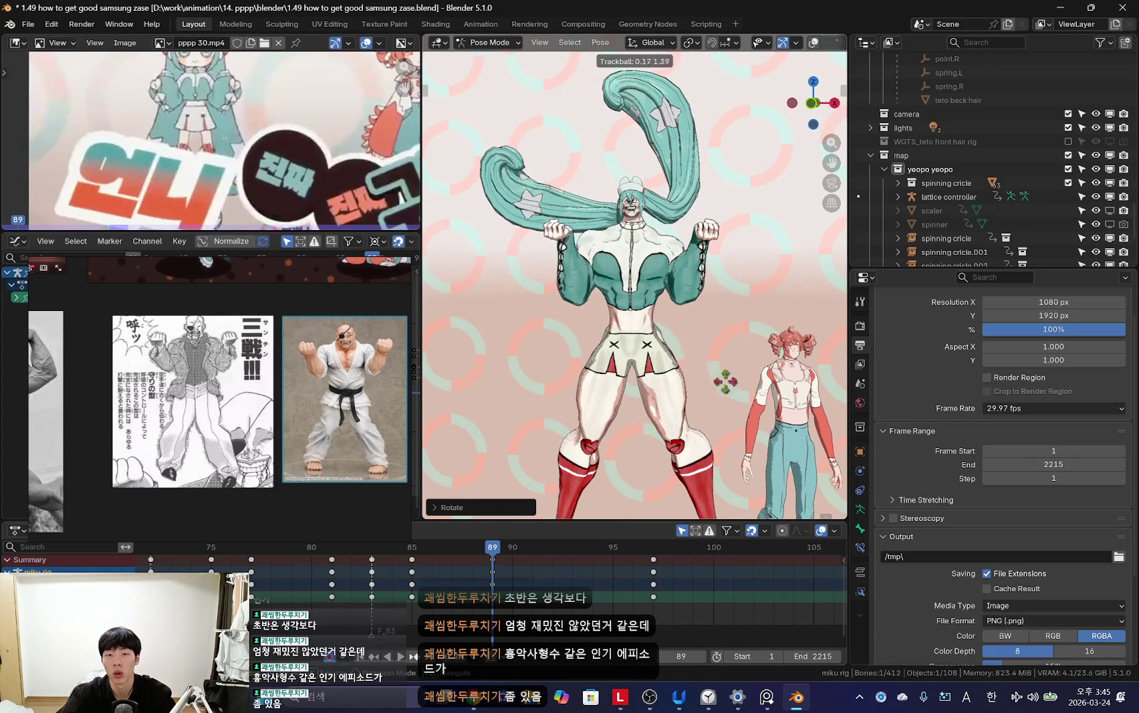
pyautogui.press('space')
pyautogui.scroll(-3, 352, 575)
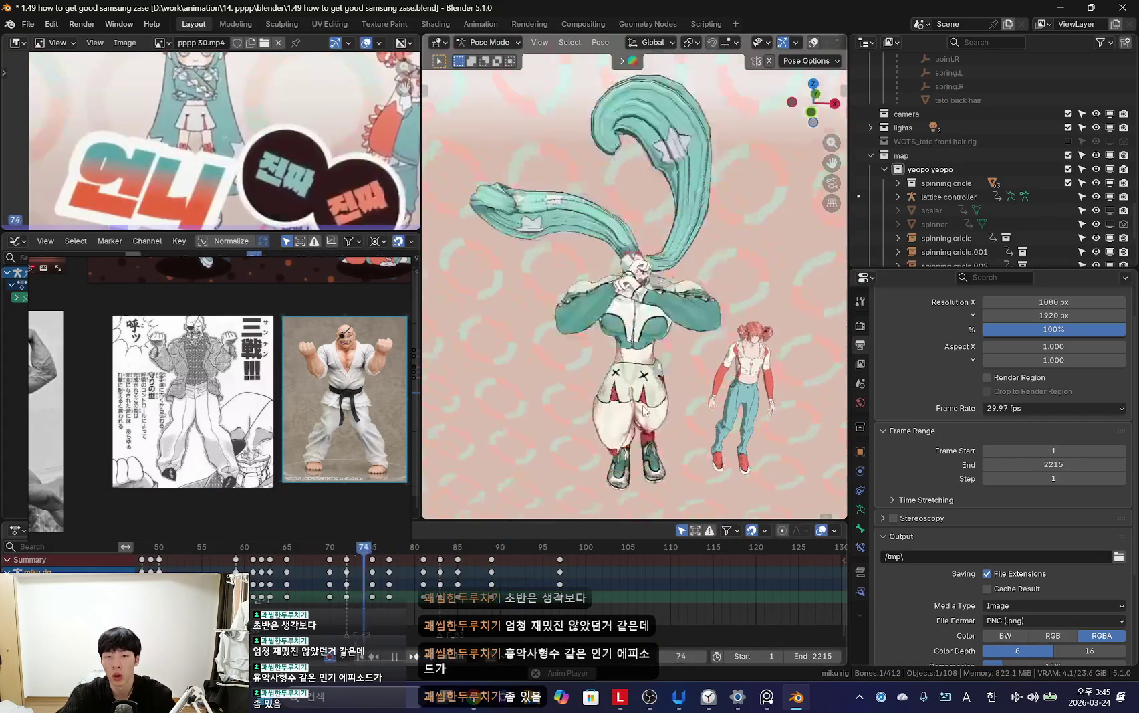
pyautogui.scroll(-3, 382, 588)
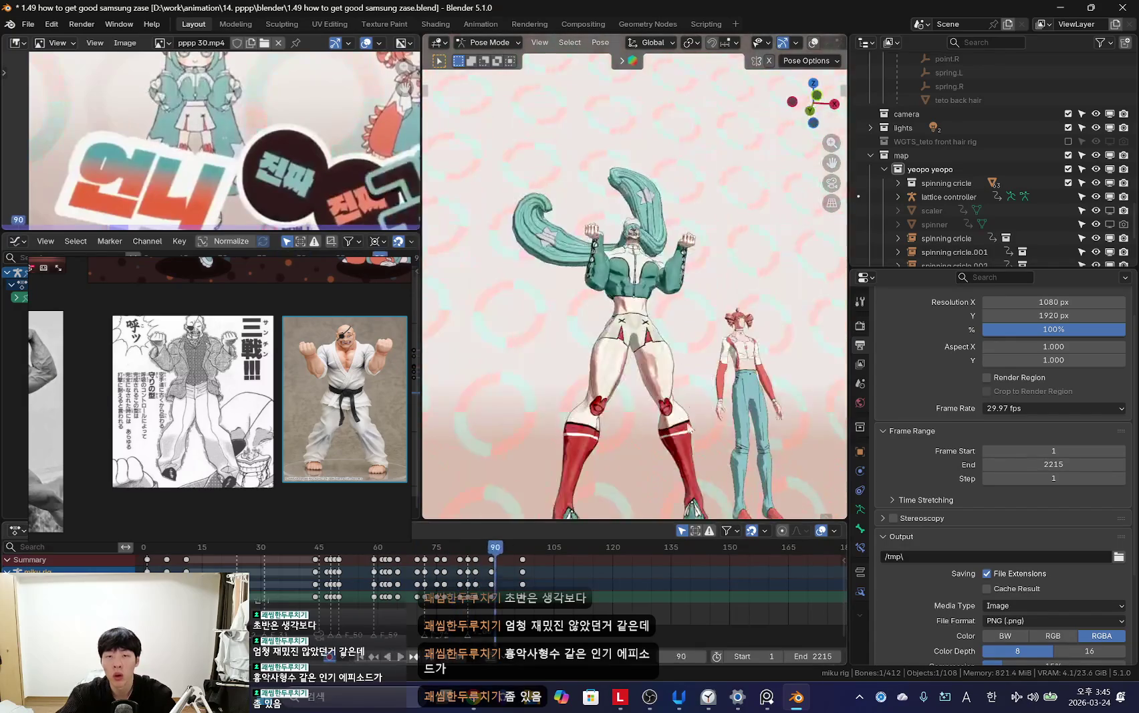
pyautogui.press('space')
# Step: With bones shown, trackball-rotate the arm bone into the crossed-arm pose at frame 85
pyautogui.moveTo(709, 307); pyautogui.dragTo(725, 314, button='middle')
pyautogui.hotkey('shift', 'alt', 'z')
pyautogui.hotkey('shift', 'alt', 'z')
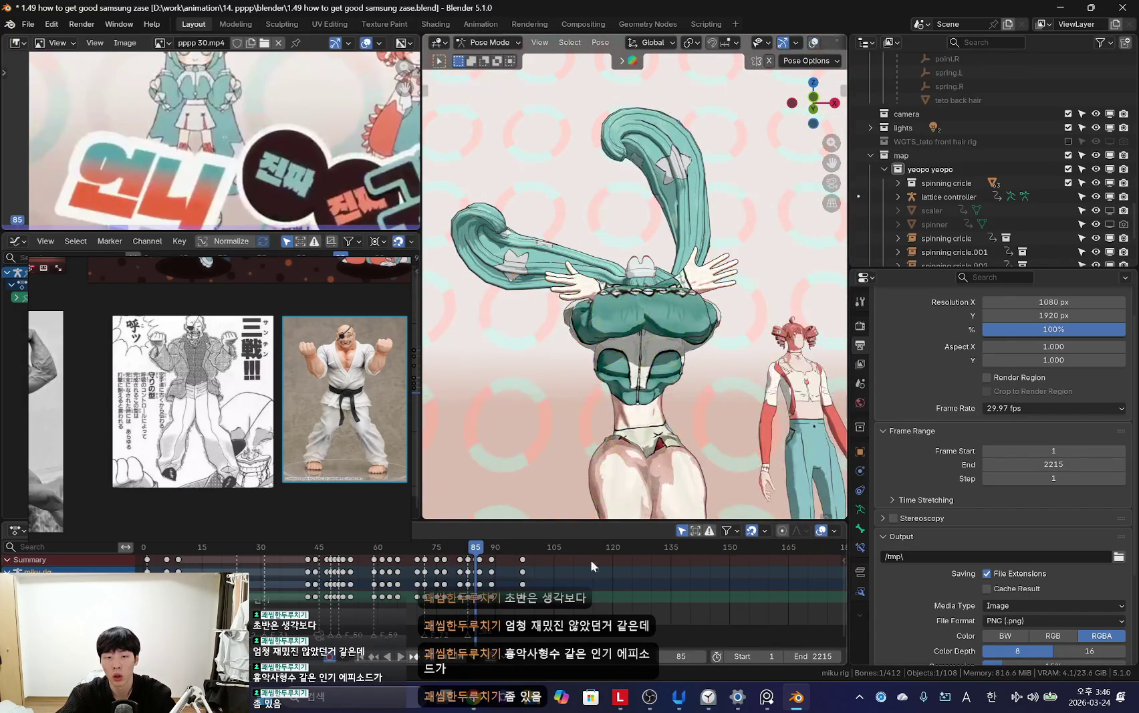
pyautogui.scroll(3, 405, 588)
pyautogui.press('r')
pyautogui.press('r')
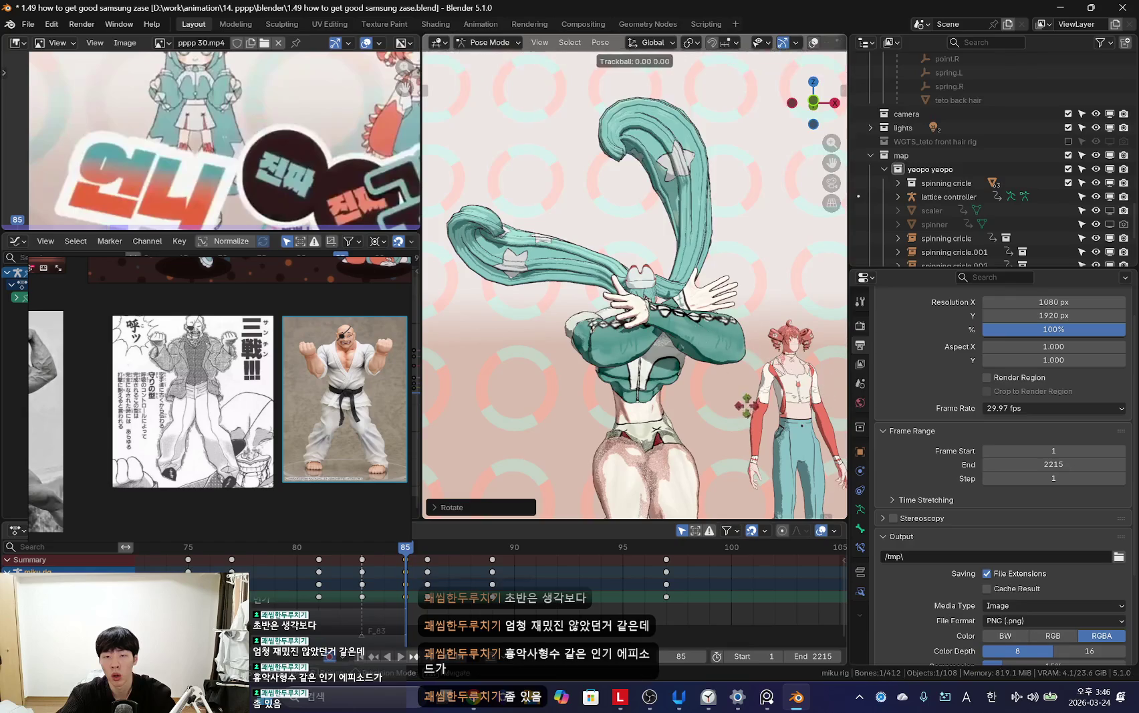
pyautogui.click(740, 409)
pyautogui.press('Right')
pyautogui.press('Left')
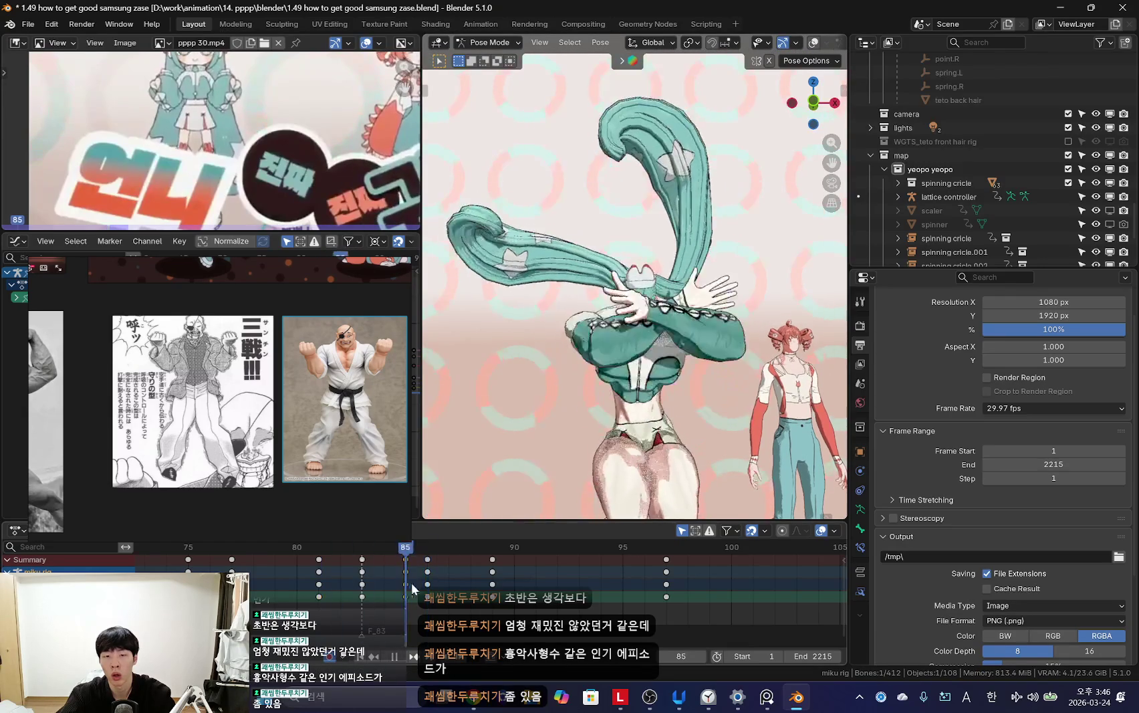
# Step: Scrub around frames 85–86 and play in reverse to review the pose change
pyautogui.moveTo(486, 591); pyautogui.dragTo(426, 599)
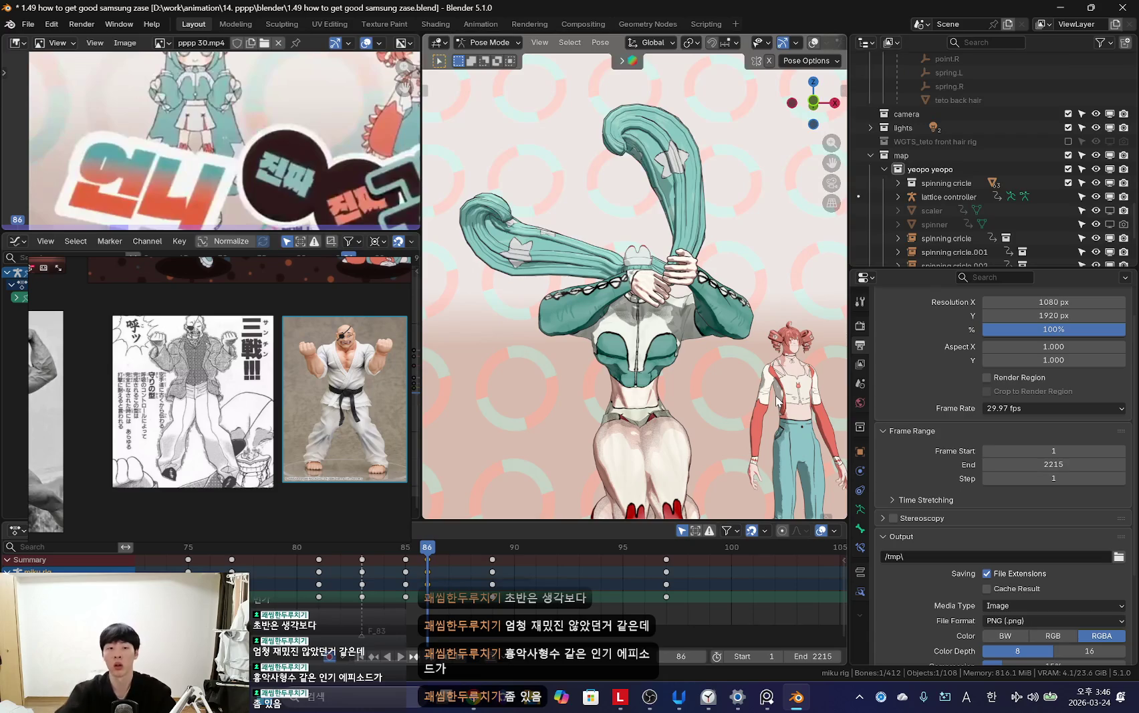
pyautogui.click(413, 606)
pyautogui.hotkey('ctrl', 'shift', 'space')
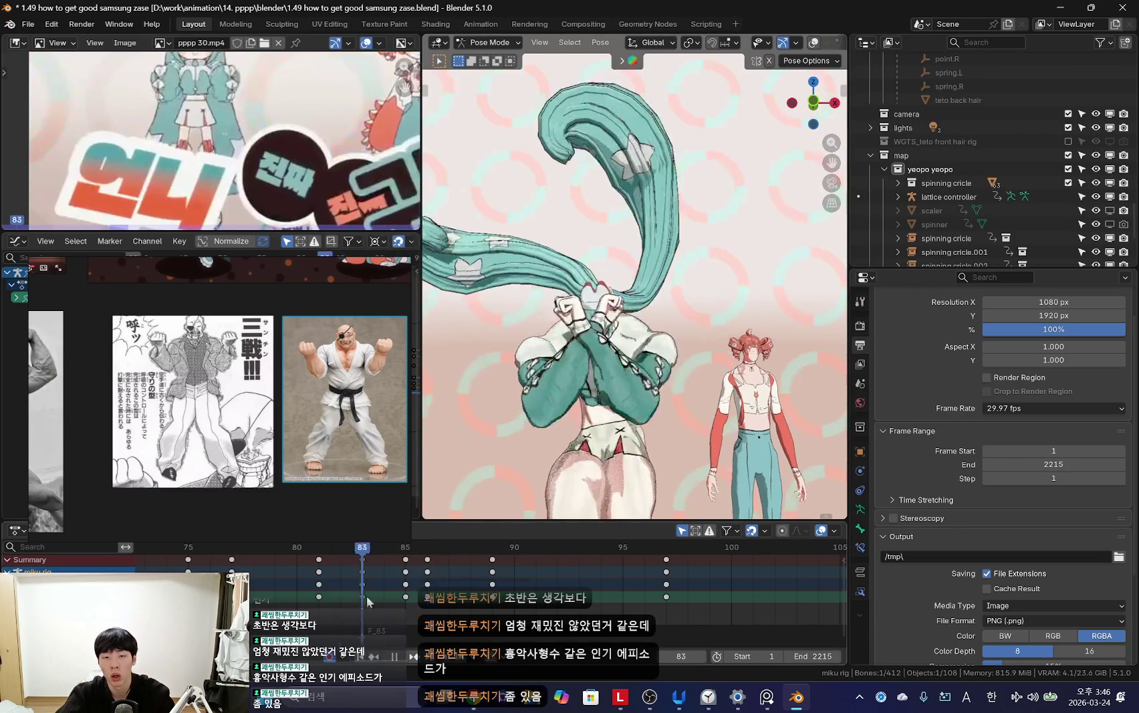
pyautogui.press('space')
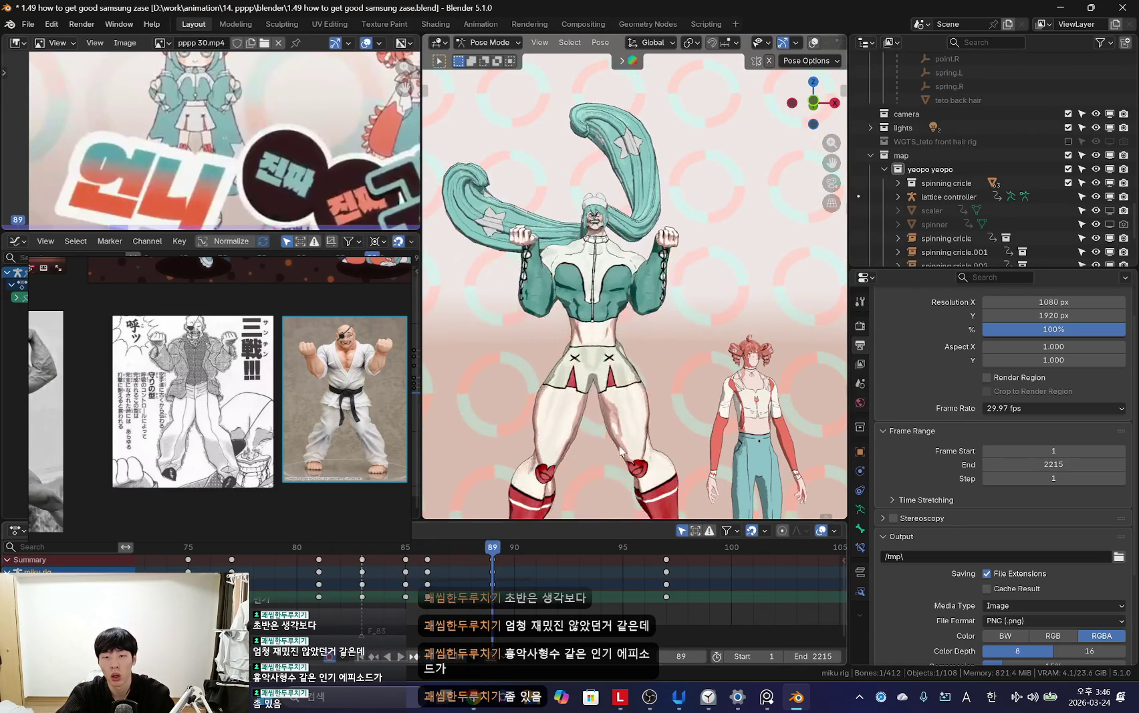
pyautogui.moveTo(550, 438); pyautogui.dragTo(468, 515, button='middle')
pyautogui.hotkey('shift', 'alt', 'z')
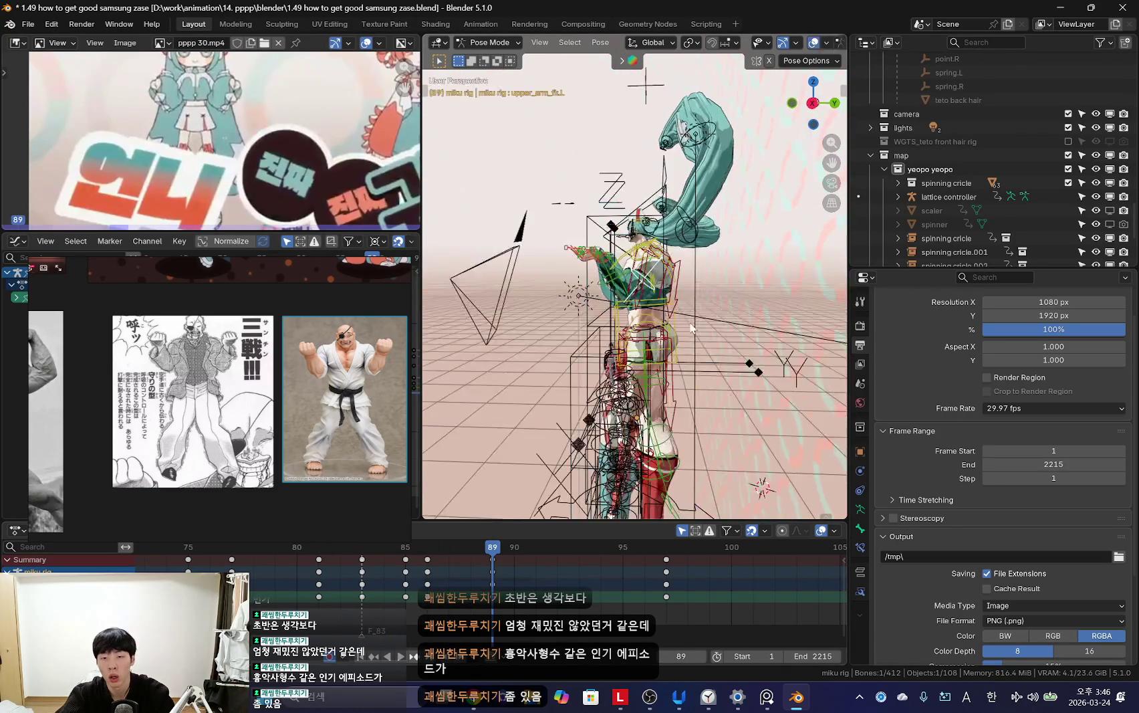
pyautogui.press('space')
pyautogui.hotkey('shift', 'alt', 'z')
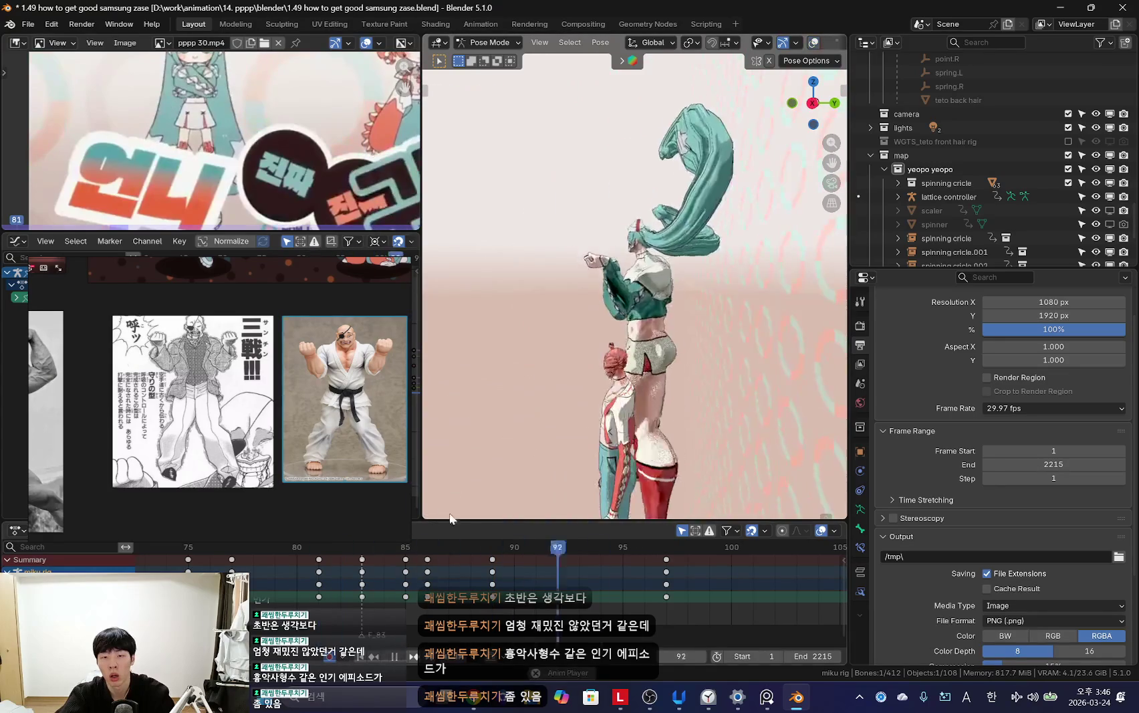
pyautogui.moveTo(731, 395); pyautogui.dragTo(635, 394, button='middle')
pyautogui.click(299, 580)
pyautogui.moveTo(299, 580); pyautogui.dragTo(477, 610)
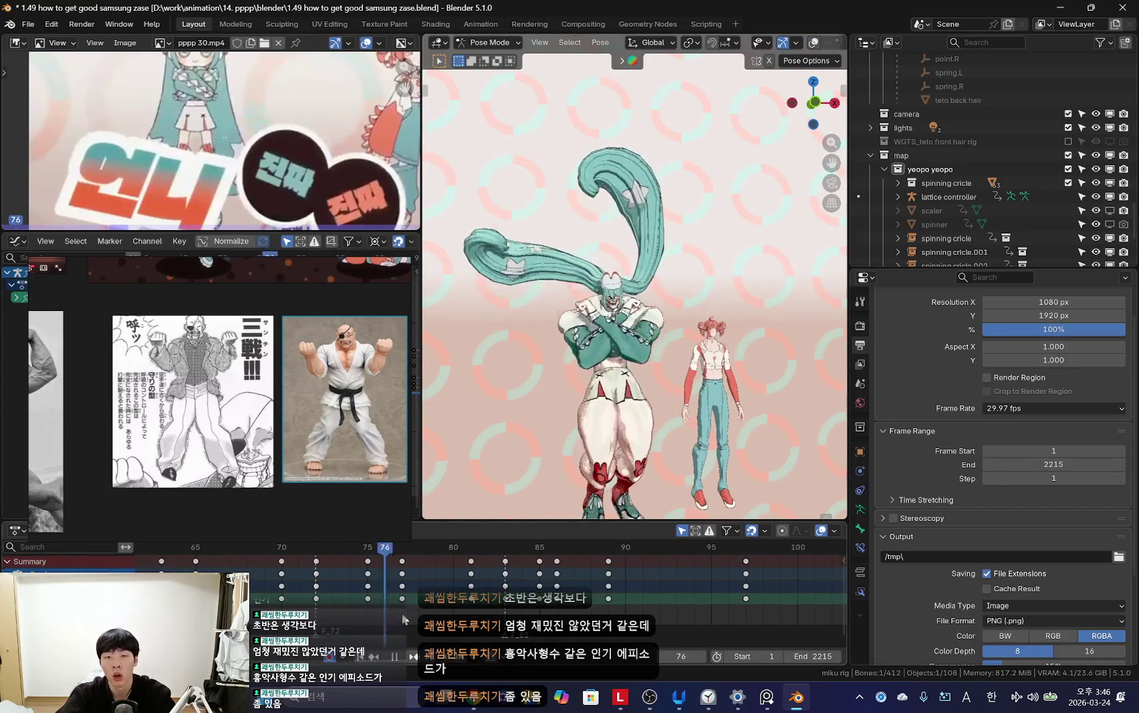
pyautogui.moveTo(477, 610); pyautogui.dragTo(547, 610)
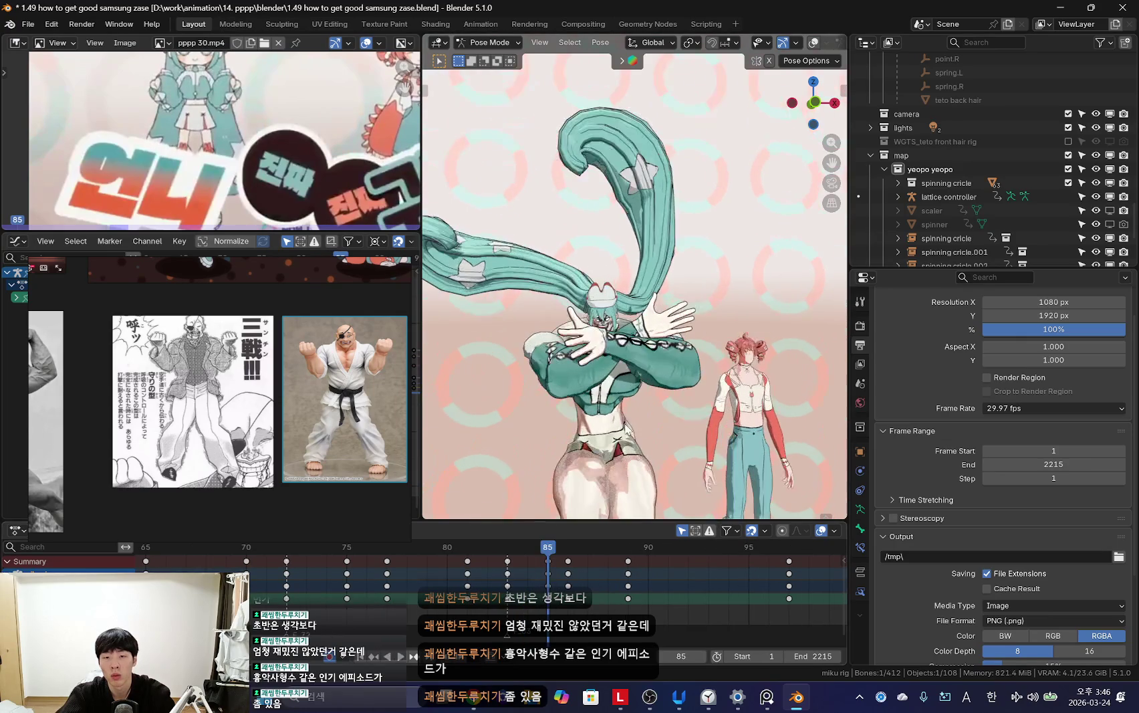
pyautogui.click(609, 399)
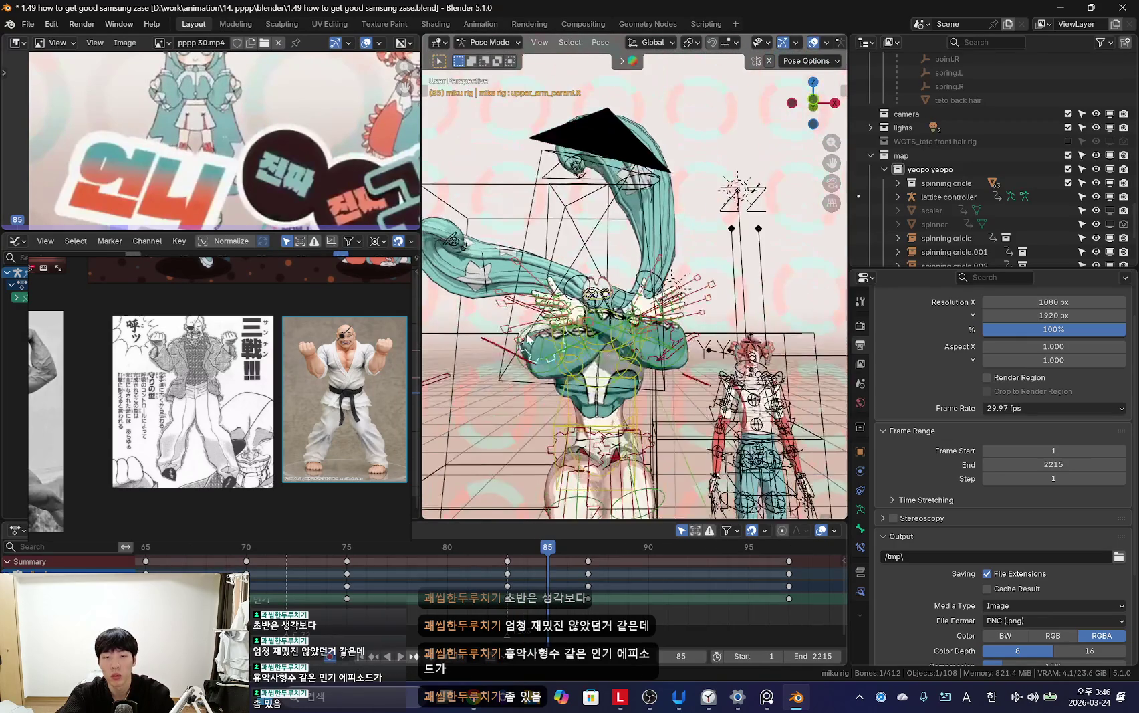
pyautogui.hotkey('shift', 'alt', 'z')
pyautogui.press('space')
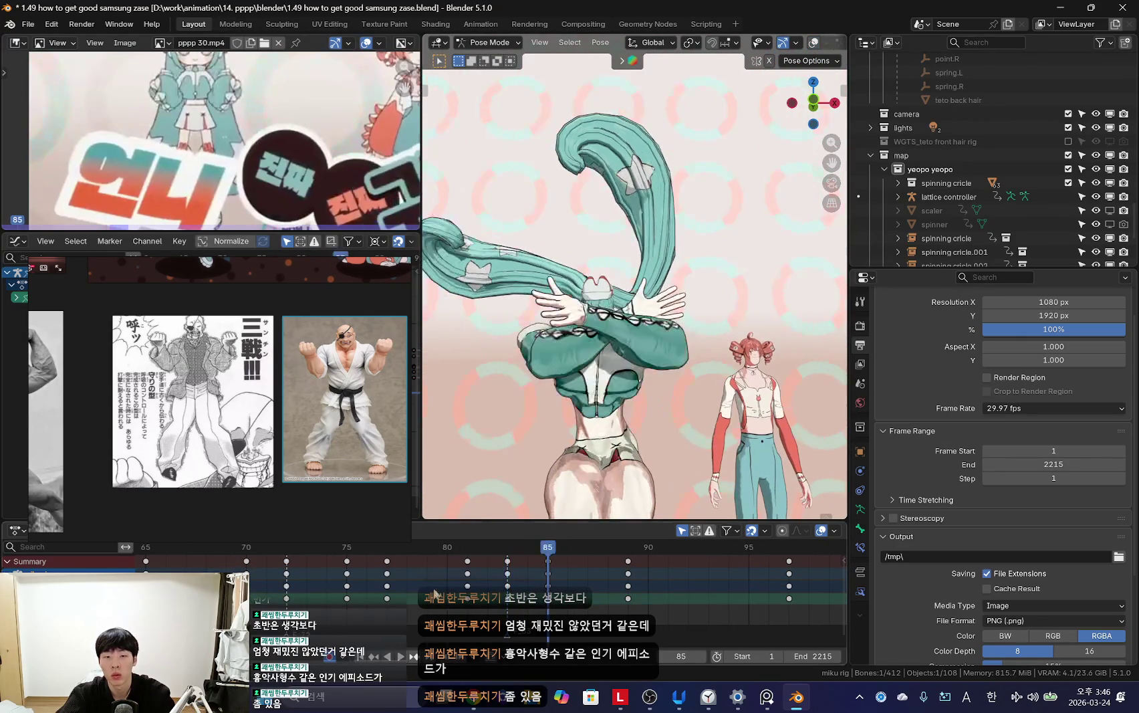
pyautogui.press('r')
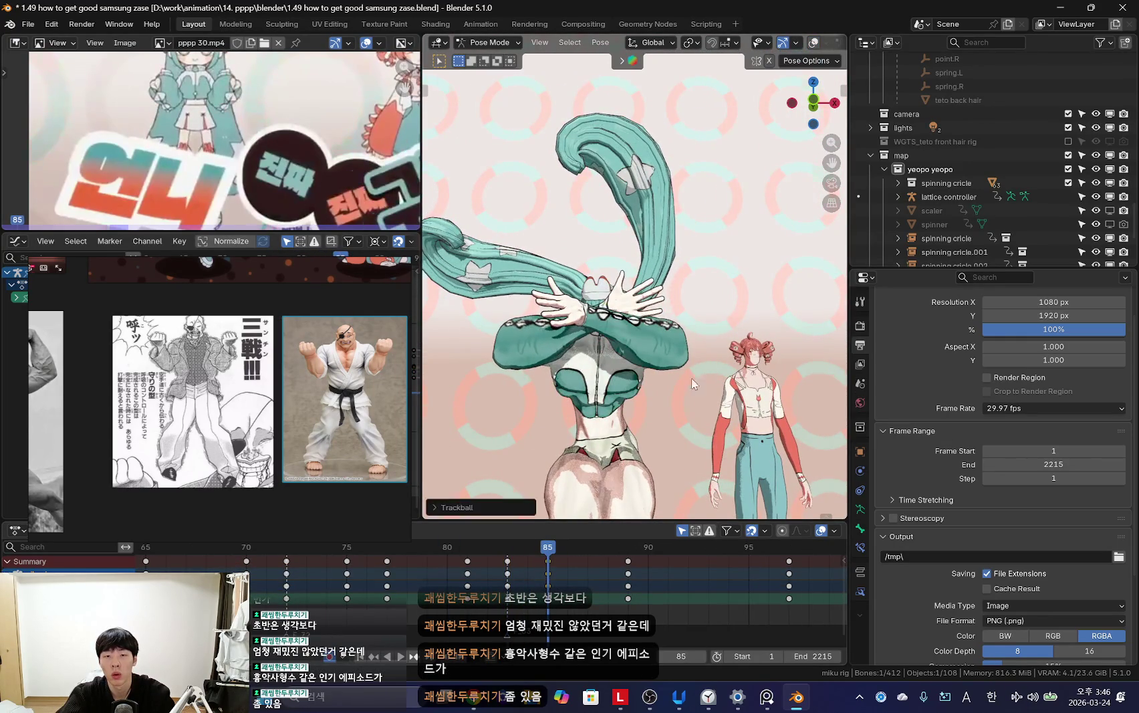
pyautogui.press('space')
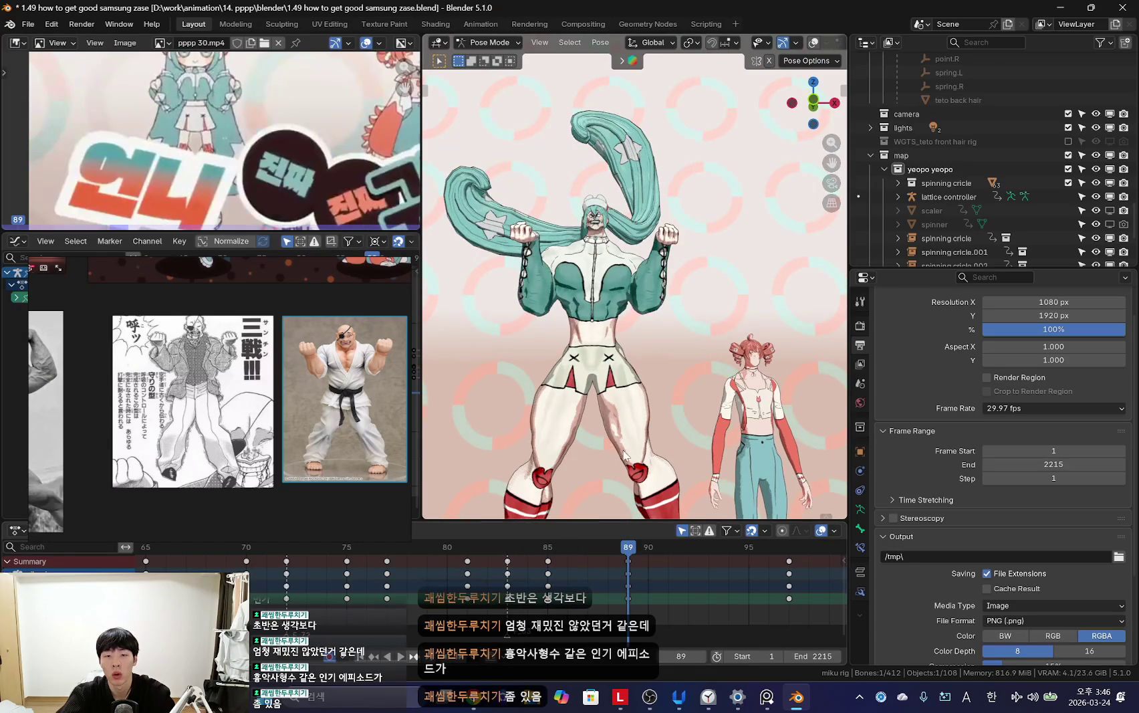
pyautogui.press('Escape')
pyautogui.press('space')
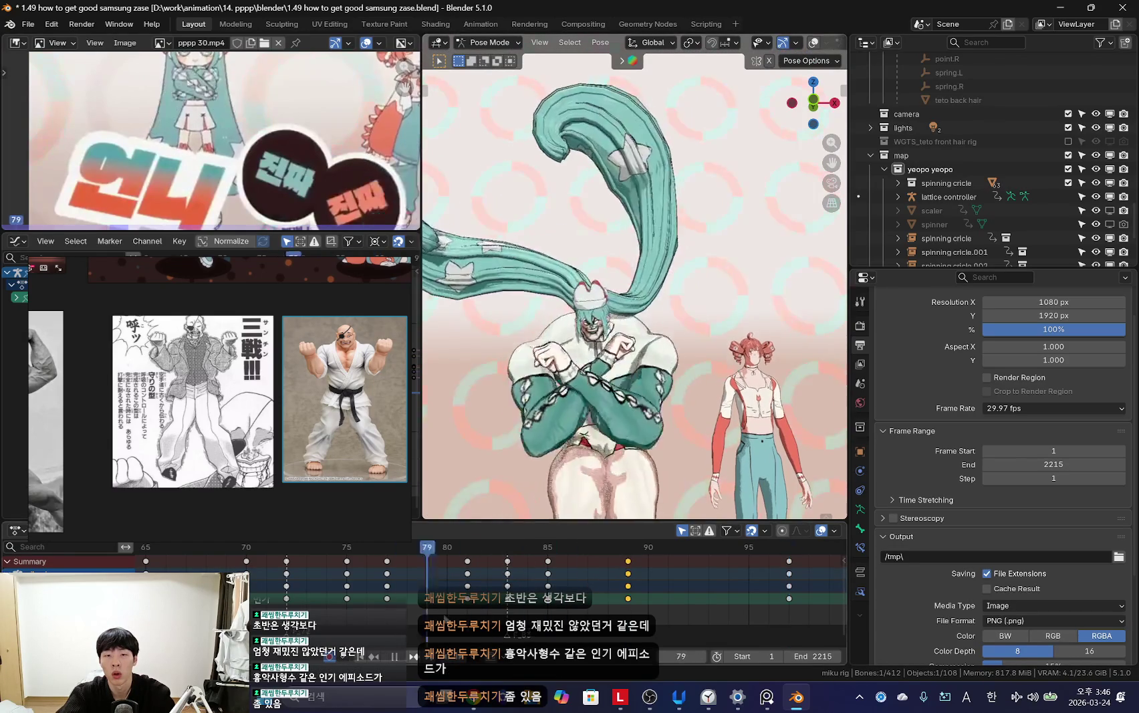
pyautogui.scroll(-3, 703, 565)
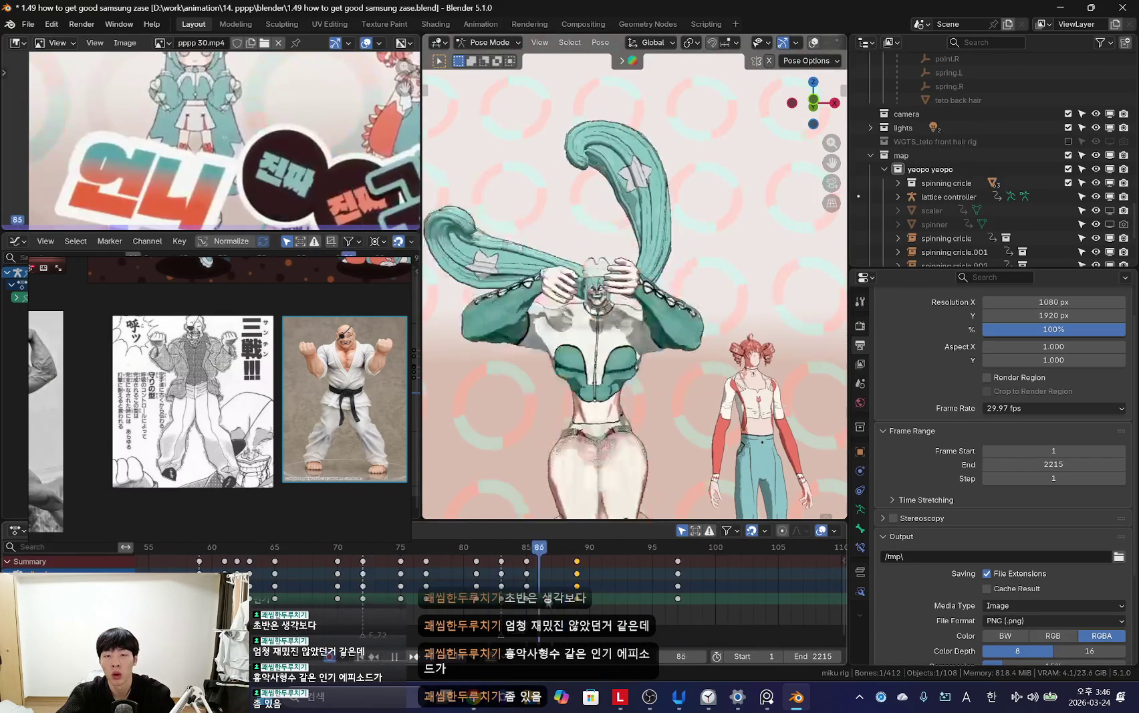
pyautogui.press('Escape')
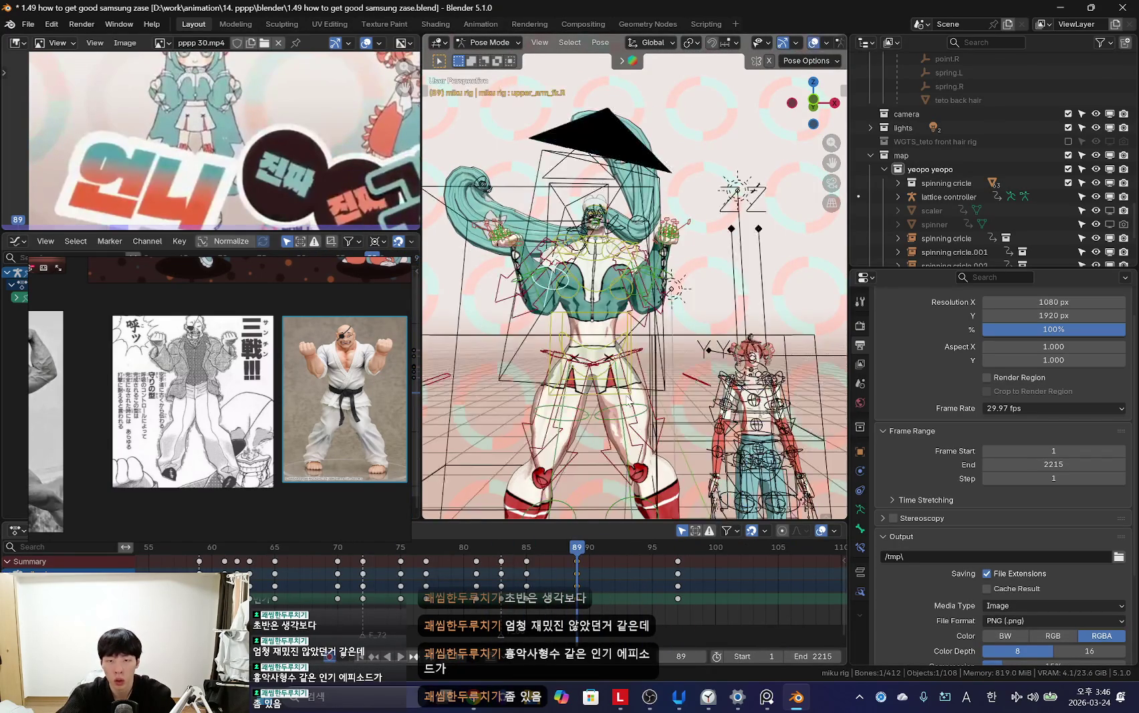
pyautogui.scroll(3, 650, 301)
pyautogui.press('space')
pyautogui.scroll(-3, 651, 300)
pyautogui.press('r')
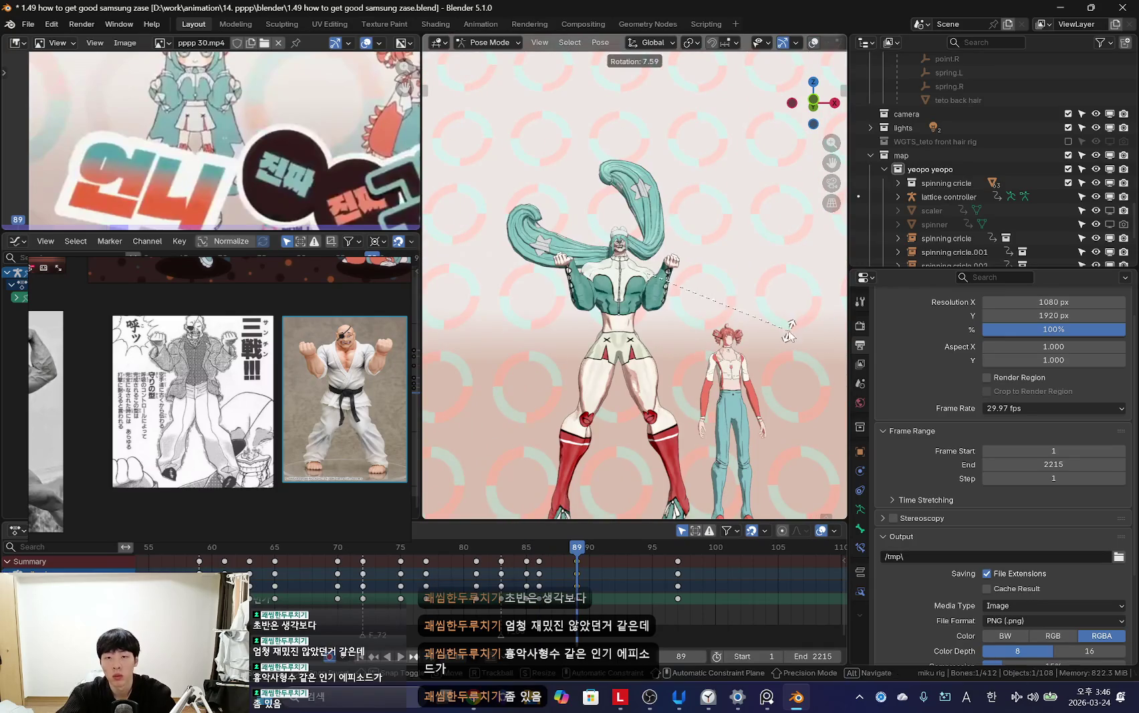
pyautogui.click(786, 314)
pyautogui.press('space')
pyautogui.moveTo(542, 567); pyautogui.dragTo(441, 567)
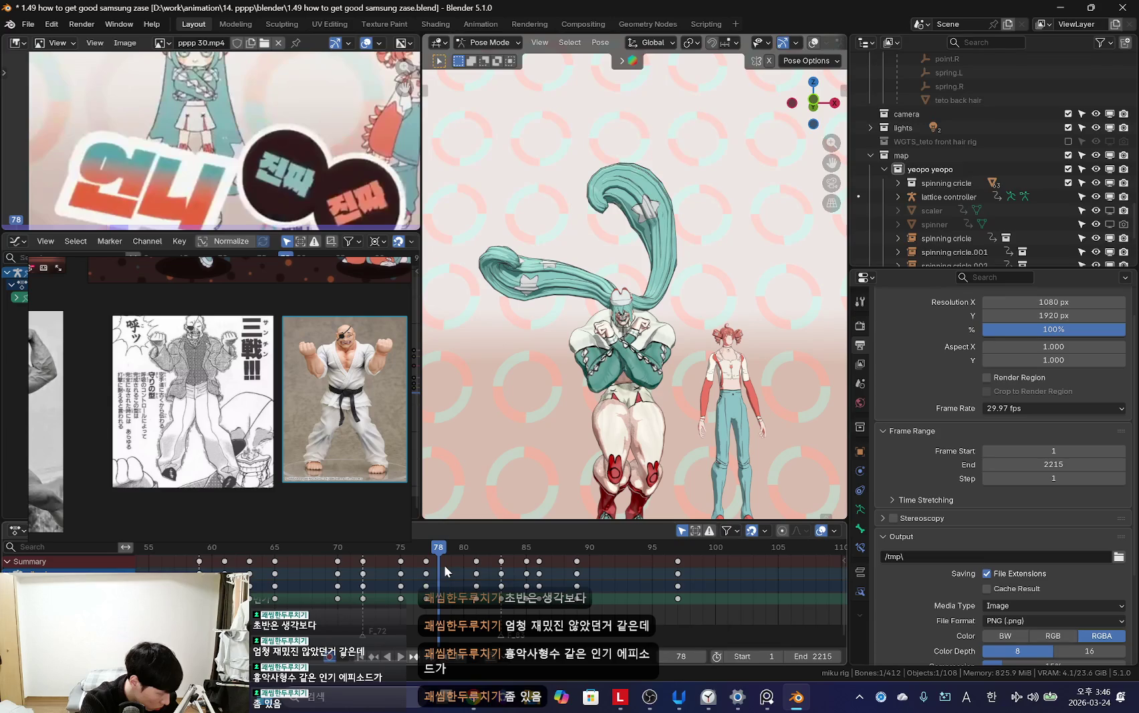
pyautogui.press('Left')
pyautogui.press('Left')
pyautogui.press('Left')
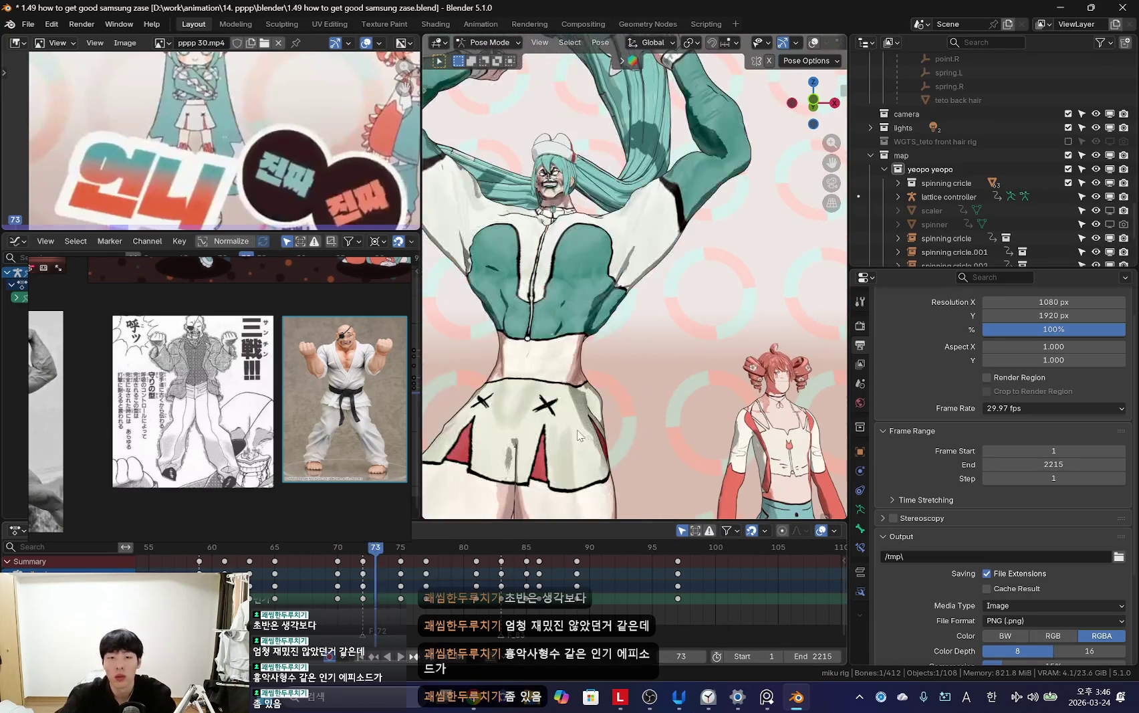
pyautogui.press('Left')
pyautogui.press('Left')
pyautogui.press('space')
pyautogui.click(374, 546)
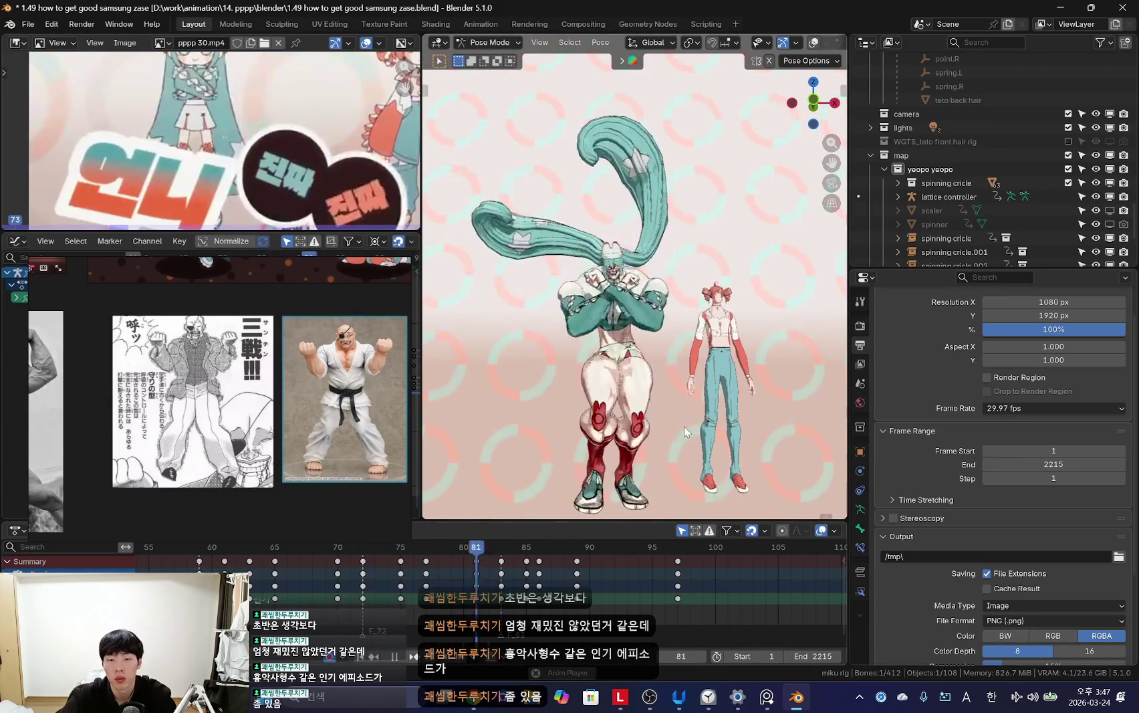
pyautogui.press('Escape')
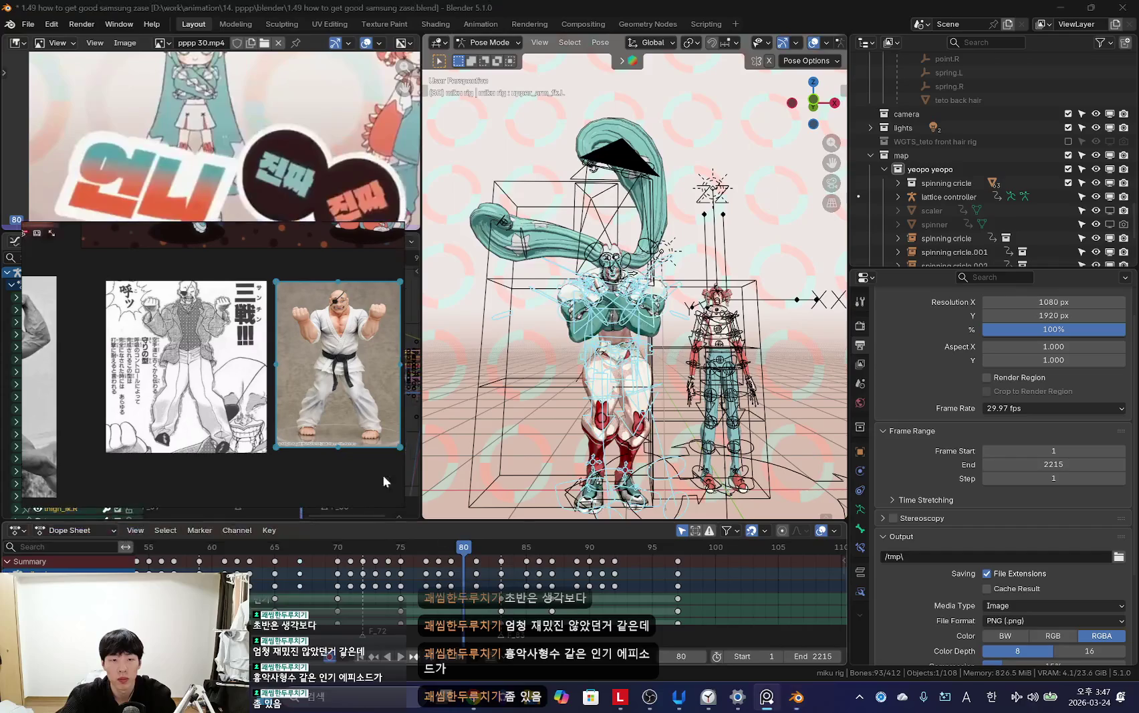
# Step: Play the camera view, briefly check the browser's streaming studio page, and return
pyautogui.press('space')
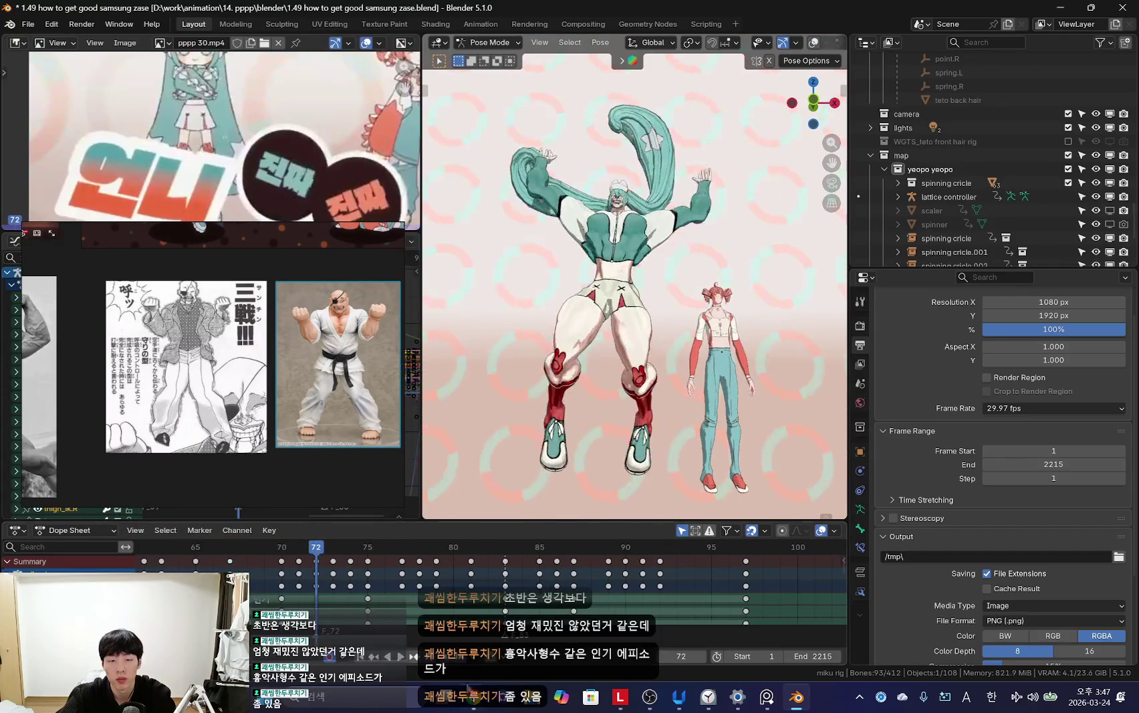
pyautogui.click(477, 705)
pyautogui.click(87, 13)
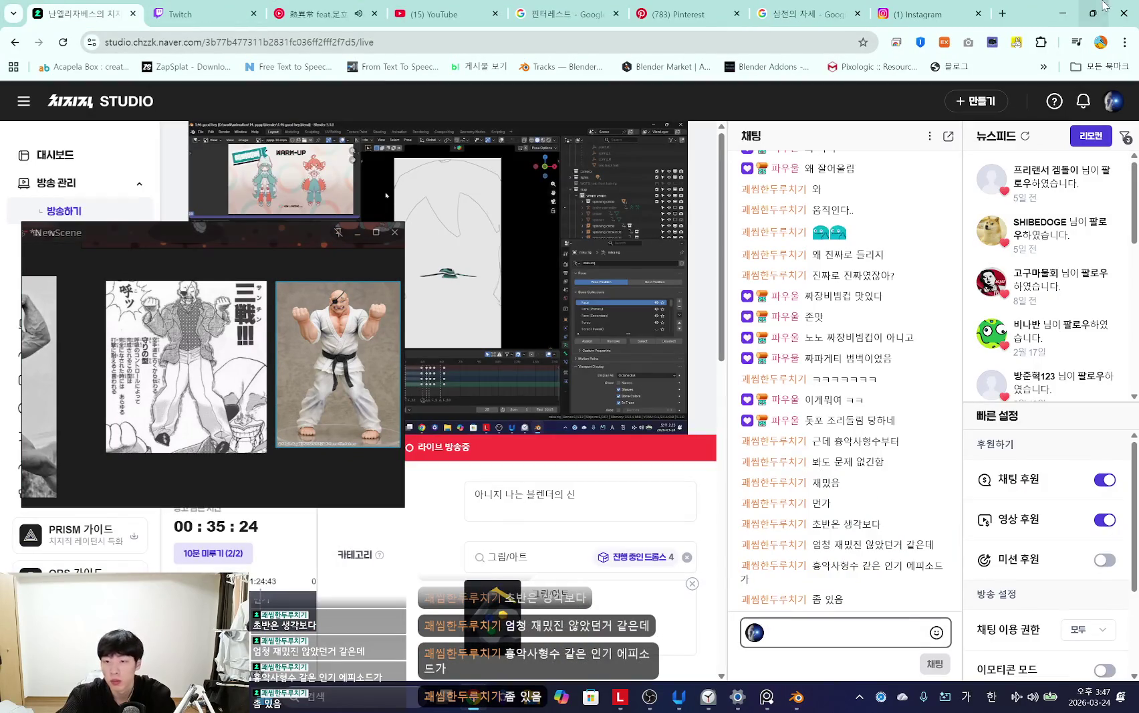
pyautogui.click(1073, 13)
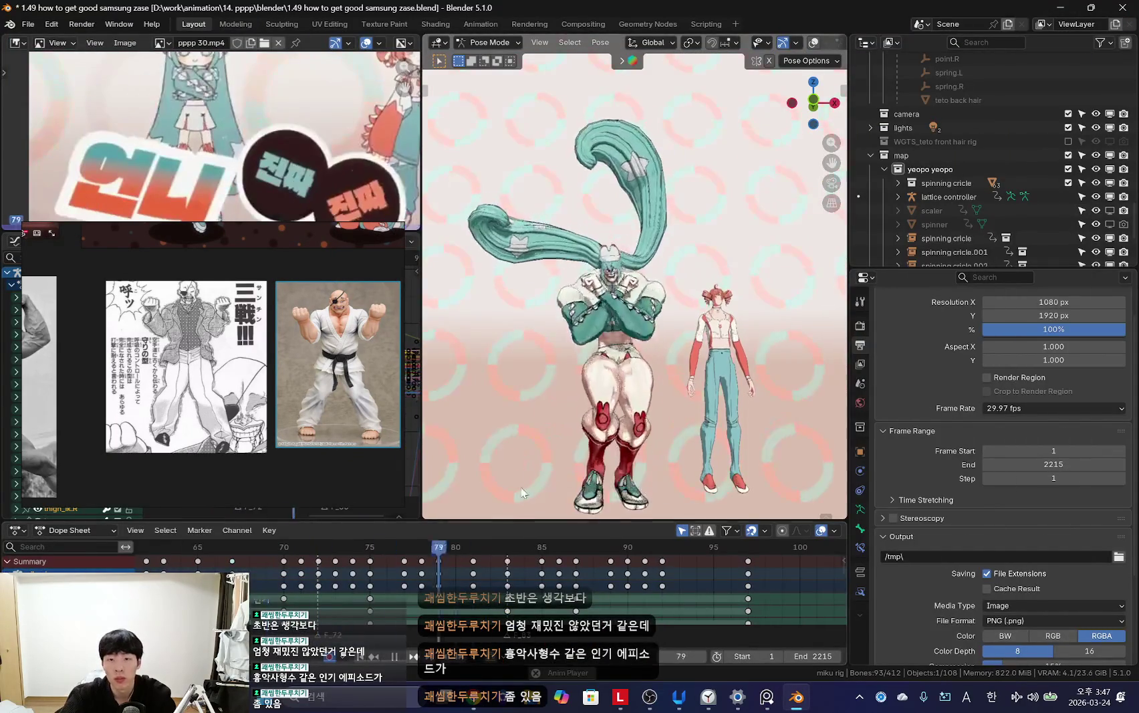
# Step: Review the crossed-arm frames 81–84, toggling rig overlays and playing briefly
pyautogui.click(470, 609)
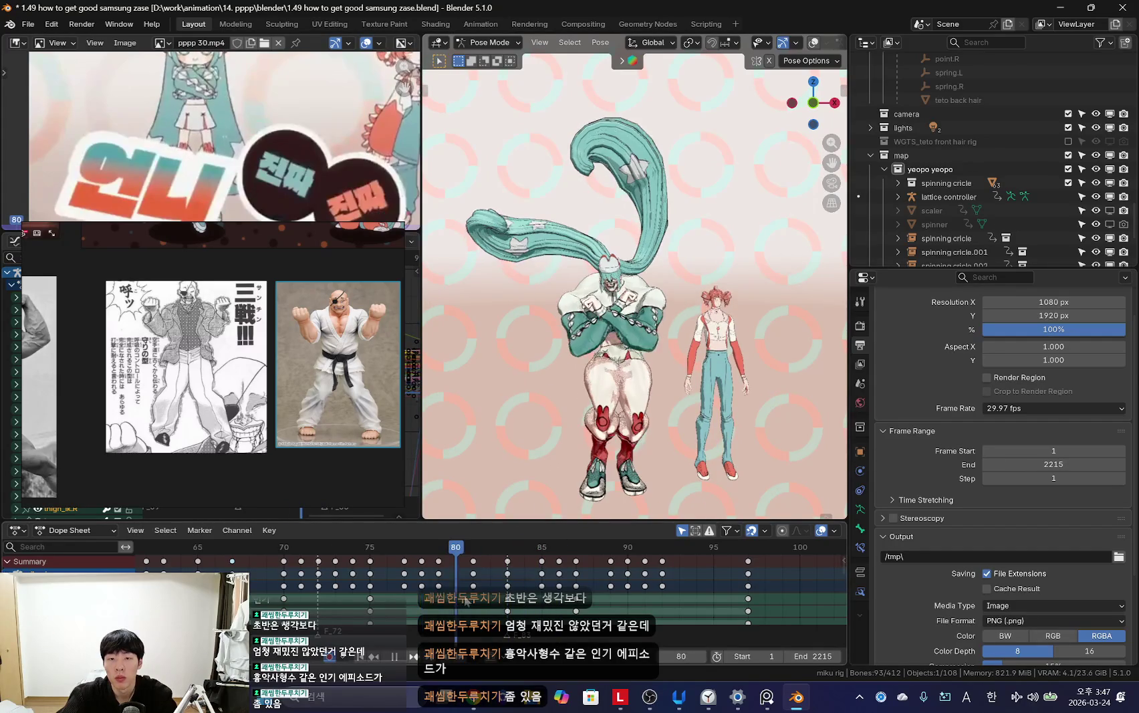
pyautogui.moveTo(471, 608); pyautogui.dragTo(500, 607)
pyautogui.hotkey('shift', 'alt', 'z')
pyautogui.scroll(2, 502, 601)
pyautogui.click(475, 581)
pyautogui.hotkey('shift', 'alt', 'z')
pyautogui.press('space')
# Step: Scrub and reverse-play frames 78–85 to check the arm cross motion
pyautogui.click(381, 593)
pyautogui.click(517, 588)
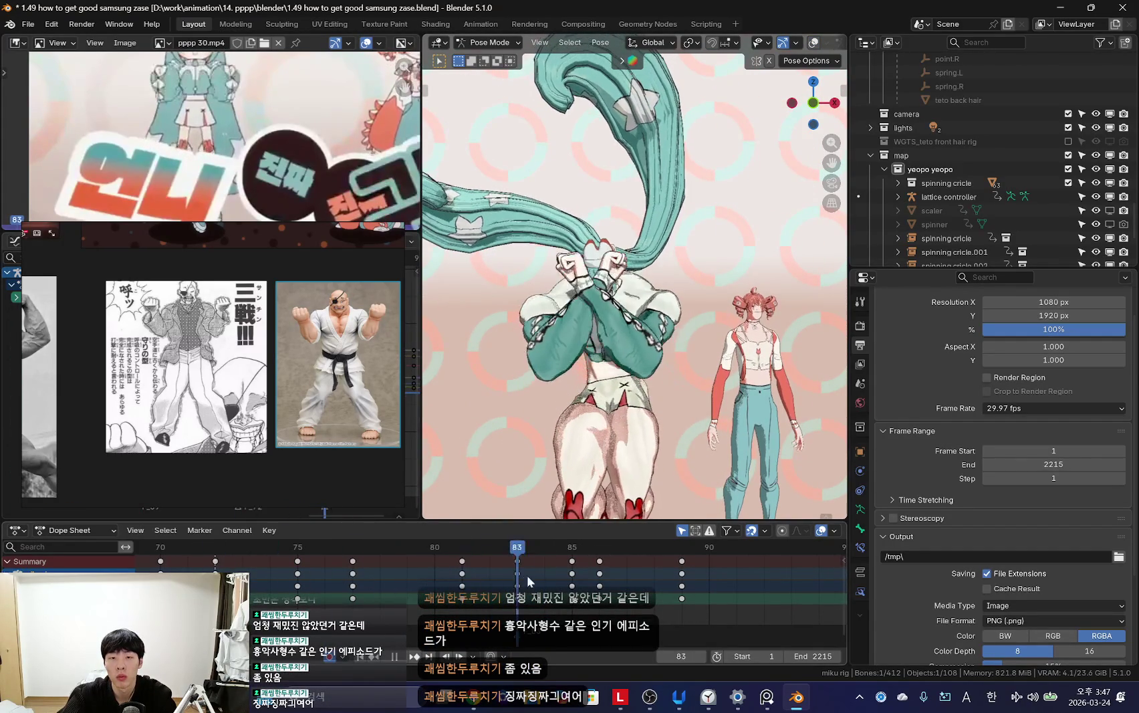
pyautogui.hotkey('shift', 'ctrl', 'space')
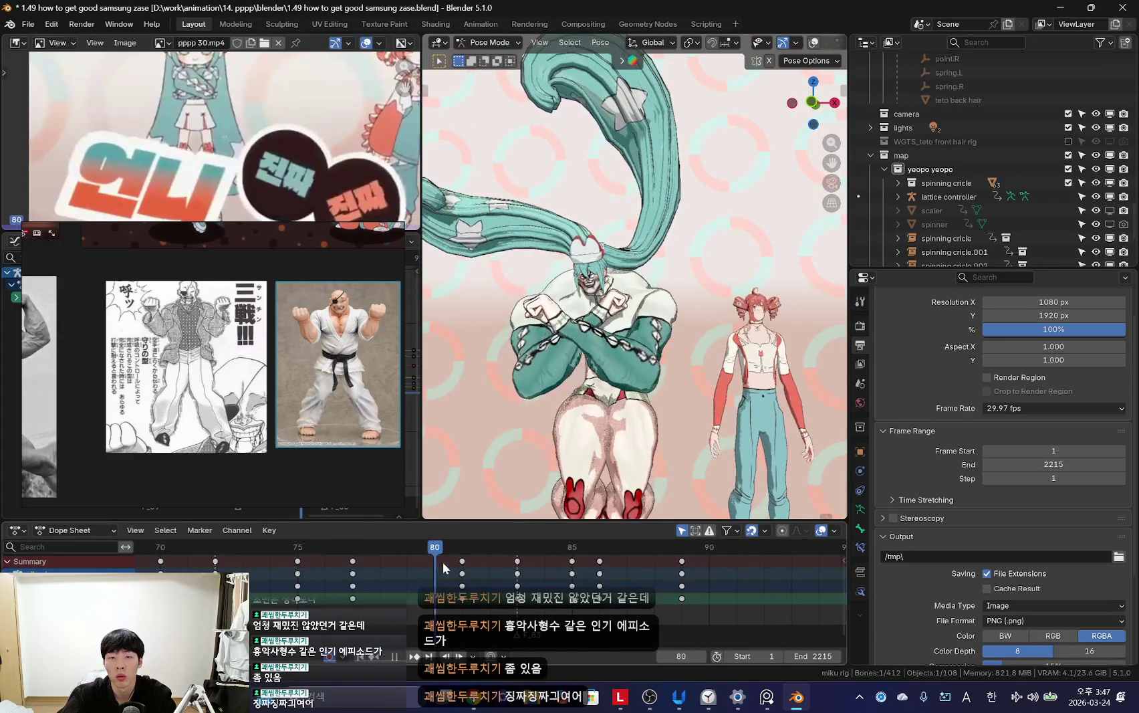
pyautogui.moveTo(489, 573); pyautogui.dragTo(570, 579)
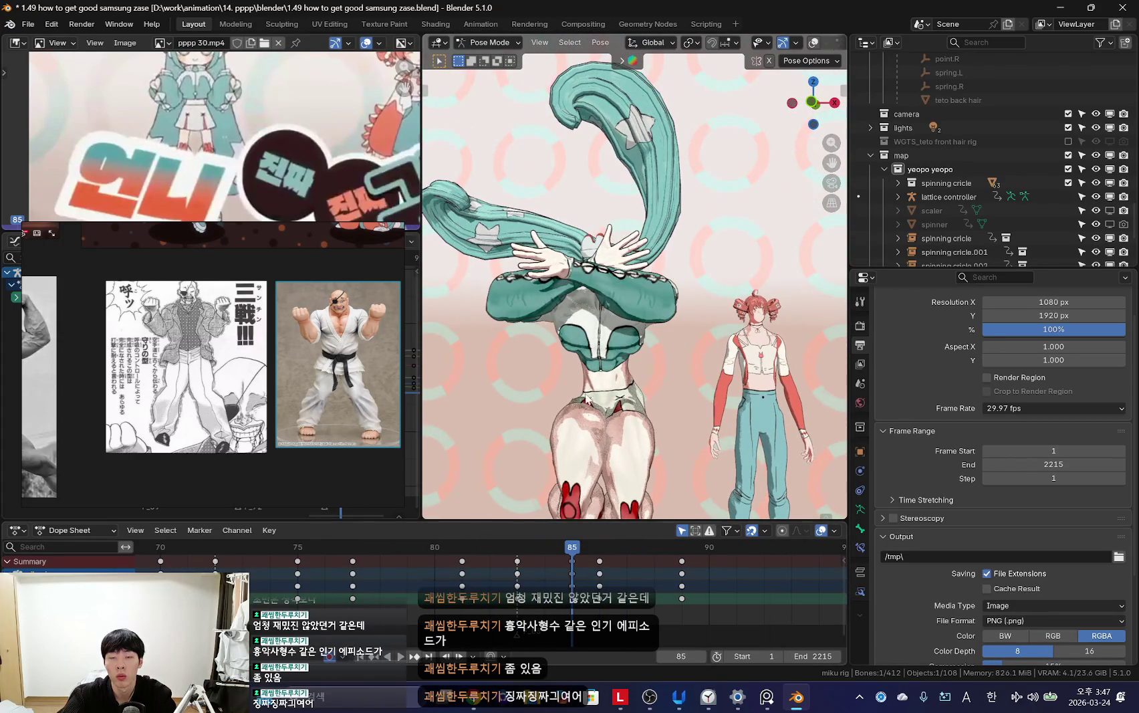
pyautogui.hotkey('ctrl', 'shift', 'space')
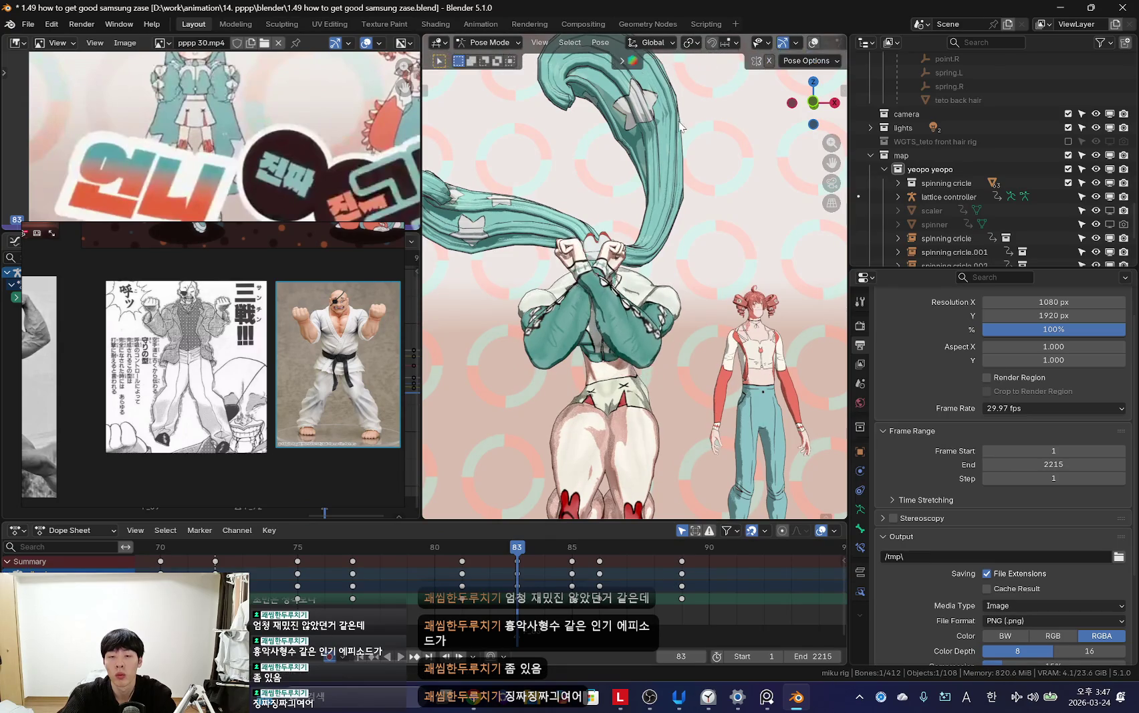
pyautogui.moveTo(520, 588); pyautogui.dragTo(572, 588)
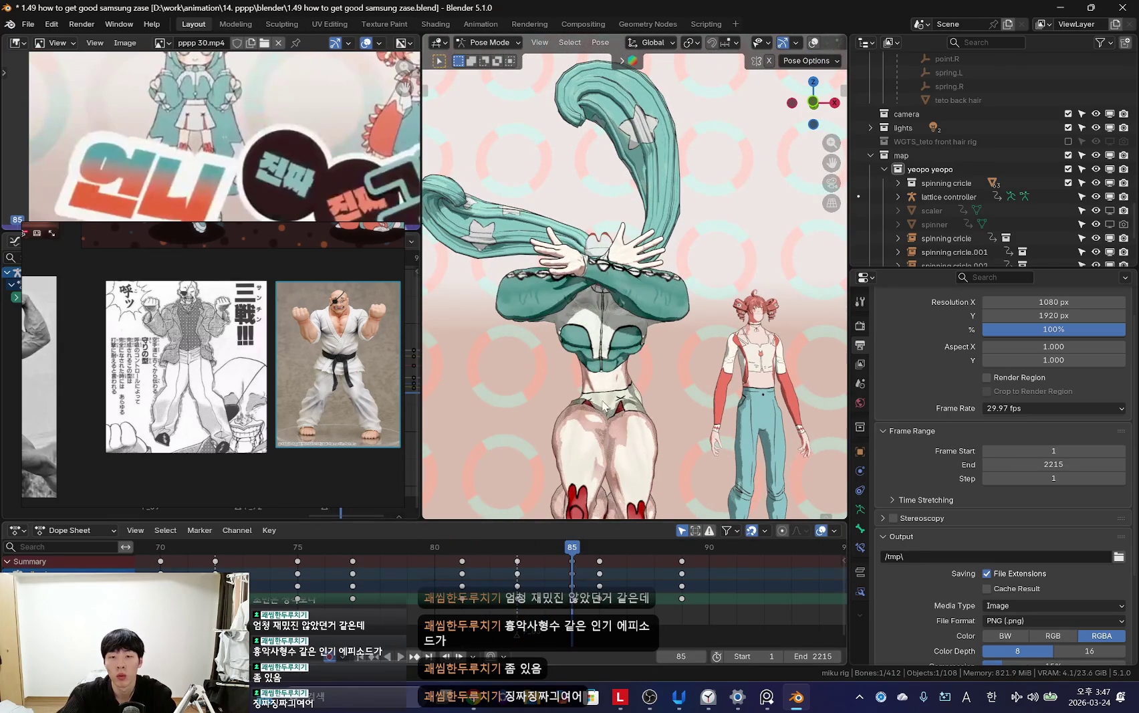
# Step: Orbit to a lower, level view facing the characters
pyautogui.hotkey('shift', 'alt', 'z')
pyautogui.hotkey('shift', 'alt', 'z')
pyautogui.hotkey('shift', 'alt', 'z')
pyautogui.moveTo(556, 266); pyautogui.dragTo(567, 314, button='middle')
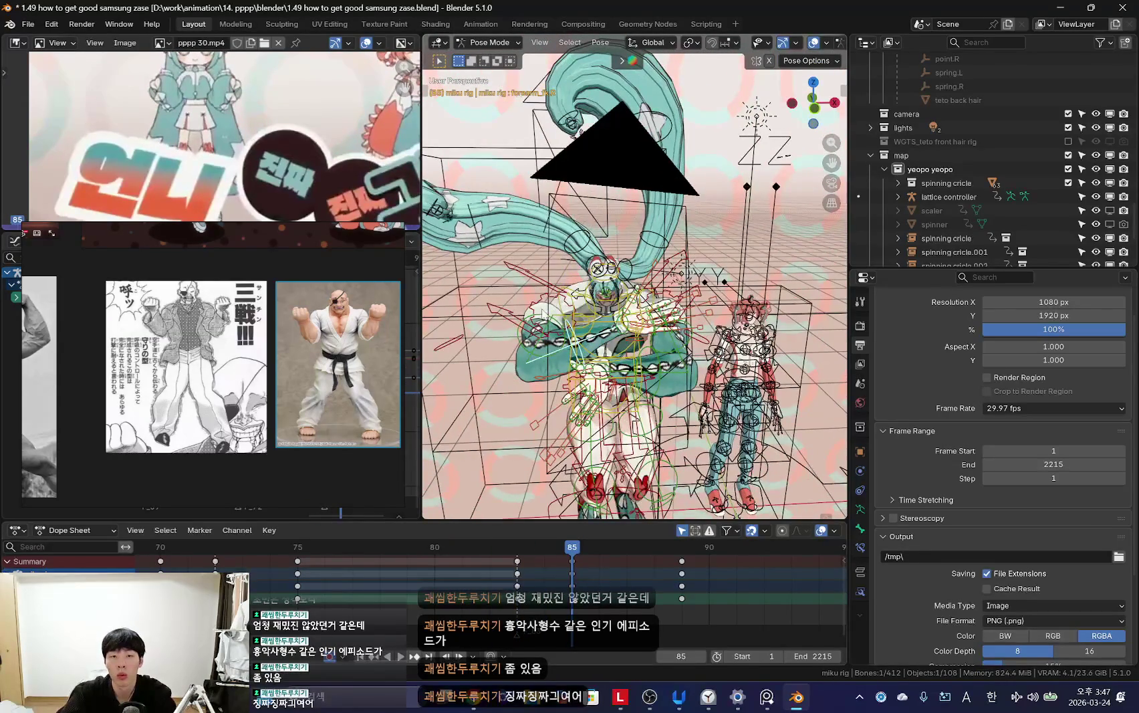
pyautogui.hotkey('shift', 'alt', 'z')
pyautogui.moveTo(613, 376); pyautogui.dragTo(586, 345, button='middle')
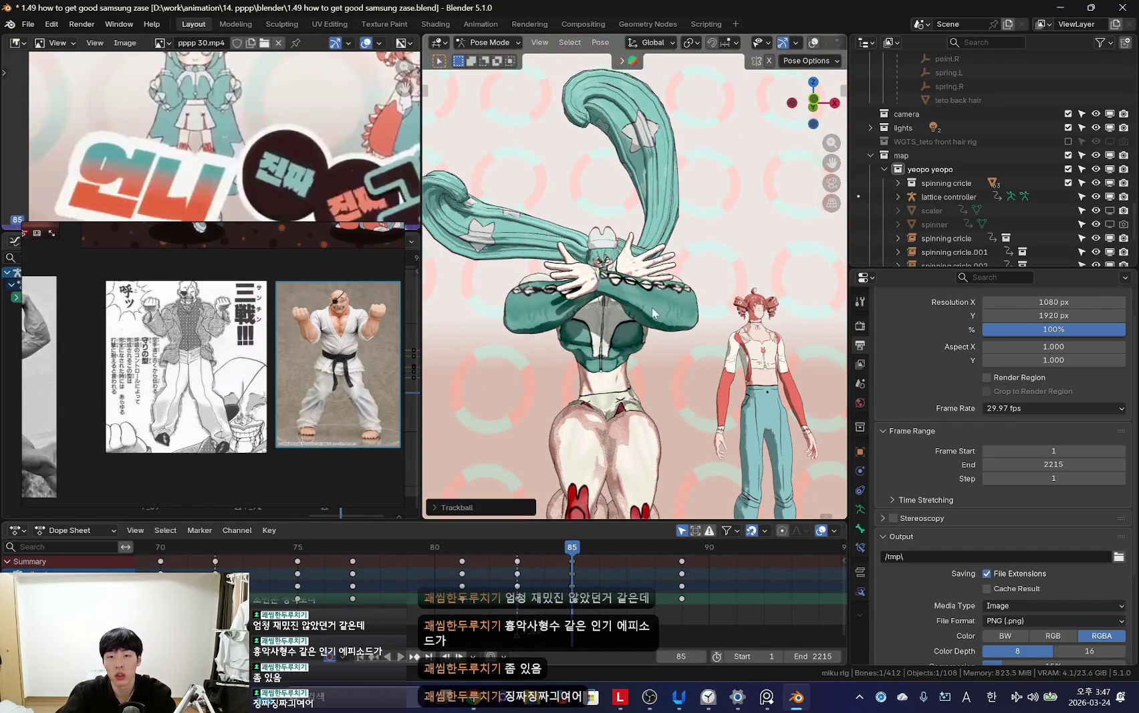
pyautogui.moveTo(618, 286); pyautogui.dragTo(647, 446, button='middle')
# Step: At frame 86, orbit to a frontal view while toggling rig overlays
pyautogui.press('Right')
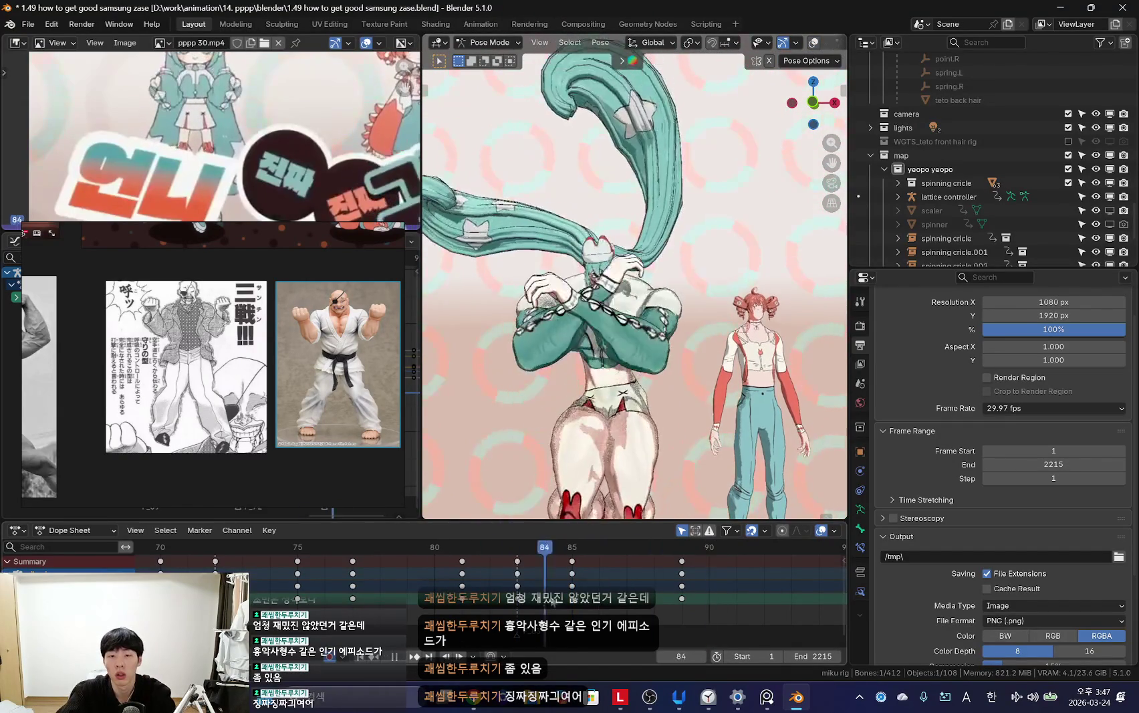
pyautogui.hotkey('shift', 'alt', 'z')
pyautogui.moveTo(735, 347); pyautogui.dragTo(767, 330, button='middle')
pyautogui.hotkey('shift', 'alt', 'z')
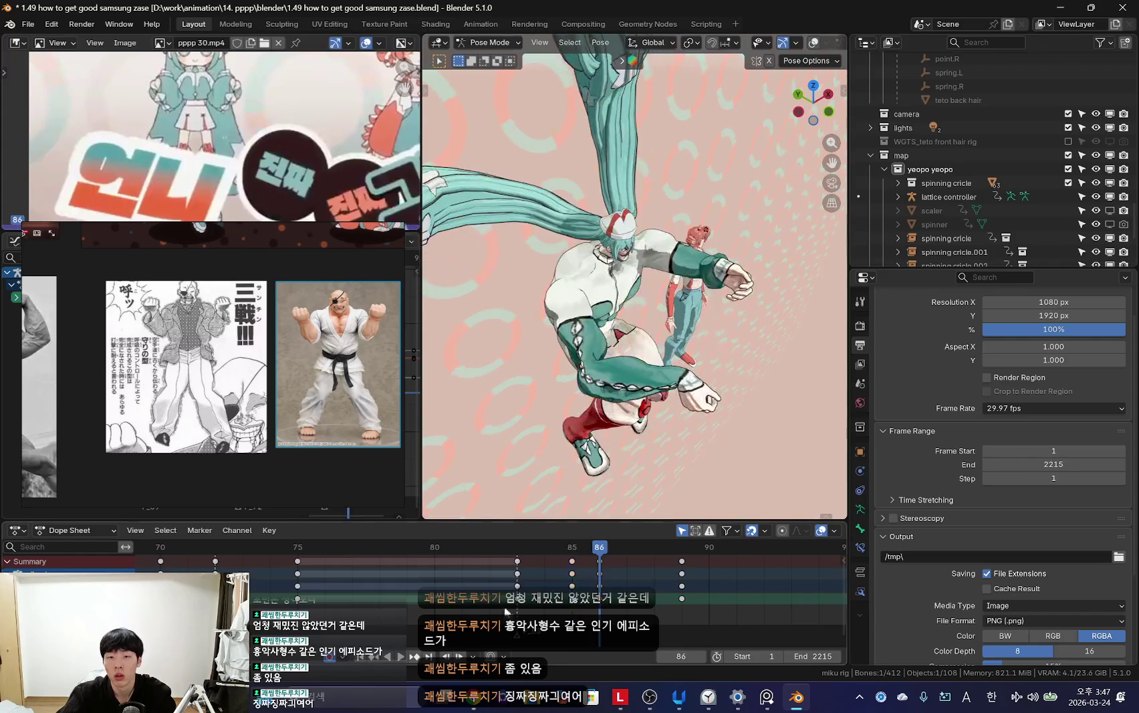
pyautogui.moveTo(468, 274); pyautogui.dragTo(567, 267, button='middle')
pyautogui.hotkey('shift', 'alt', 'z')
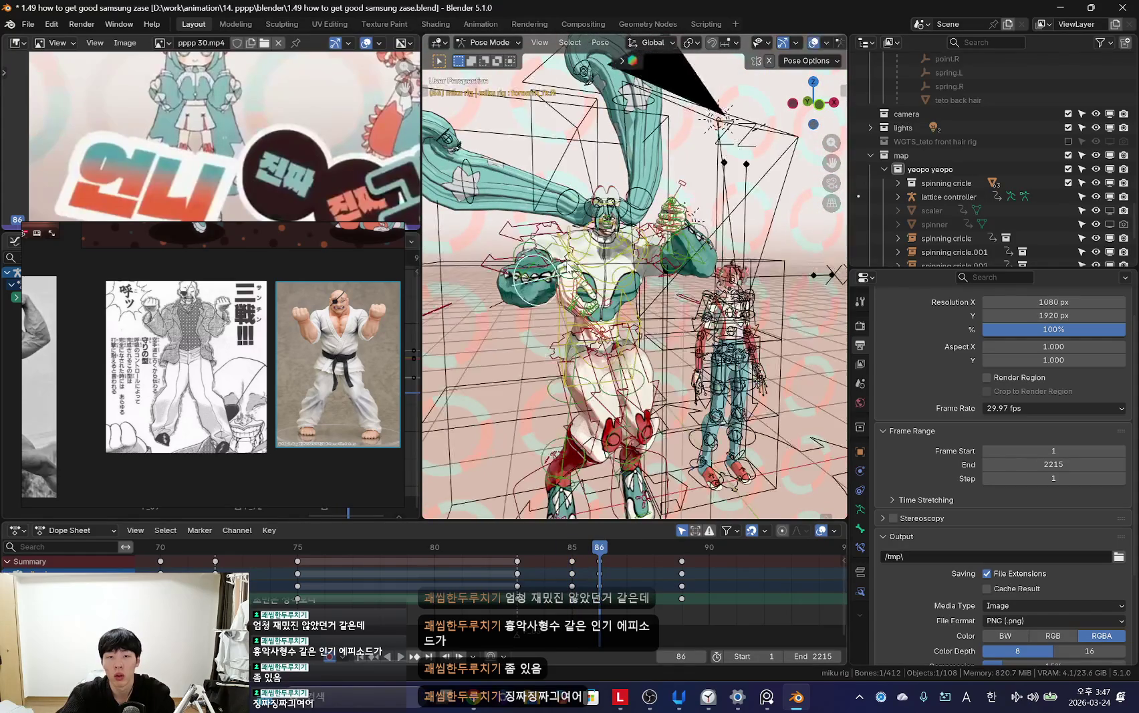
pyautogui.hotkey('shift', 'alt', 'z')
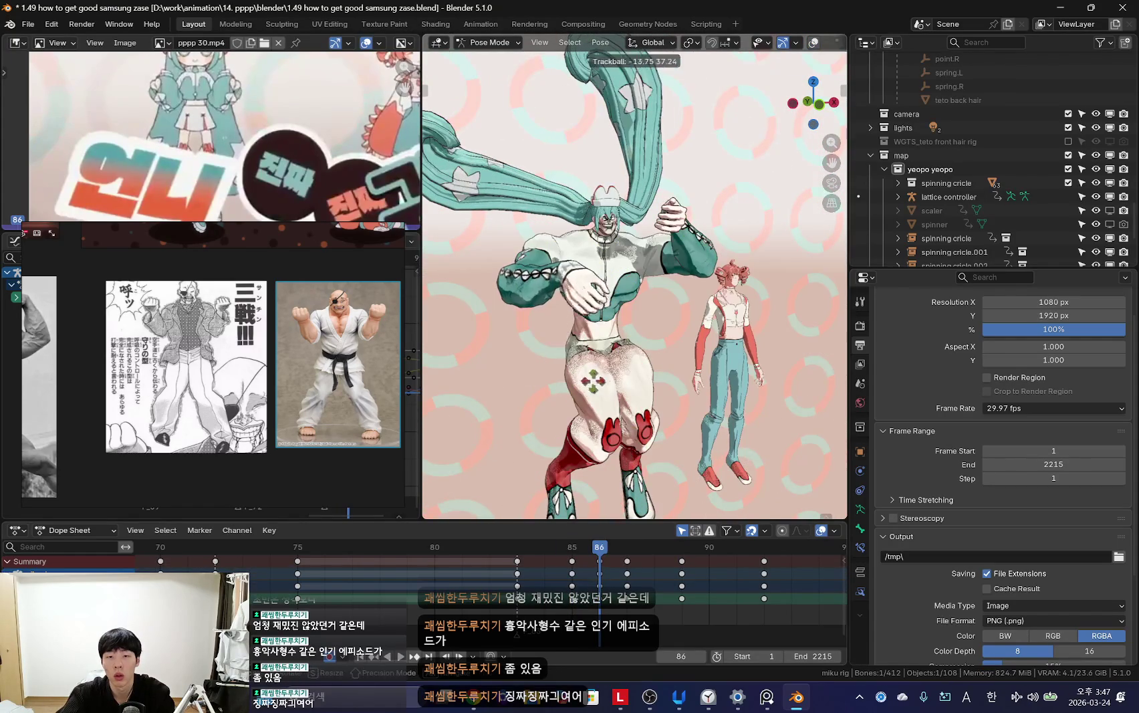
pyautogui.moveTo(602, 301); pyautogui.dragTo(575, 294, button='middle')
# Step: Preview frames 87–88, dismissing the delete menu, and set the frame to 87
pyautogui.press('Right')
pyautogui.press('space')
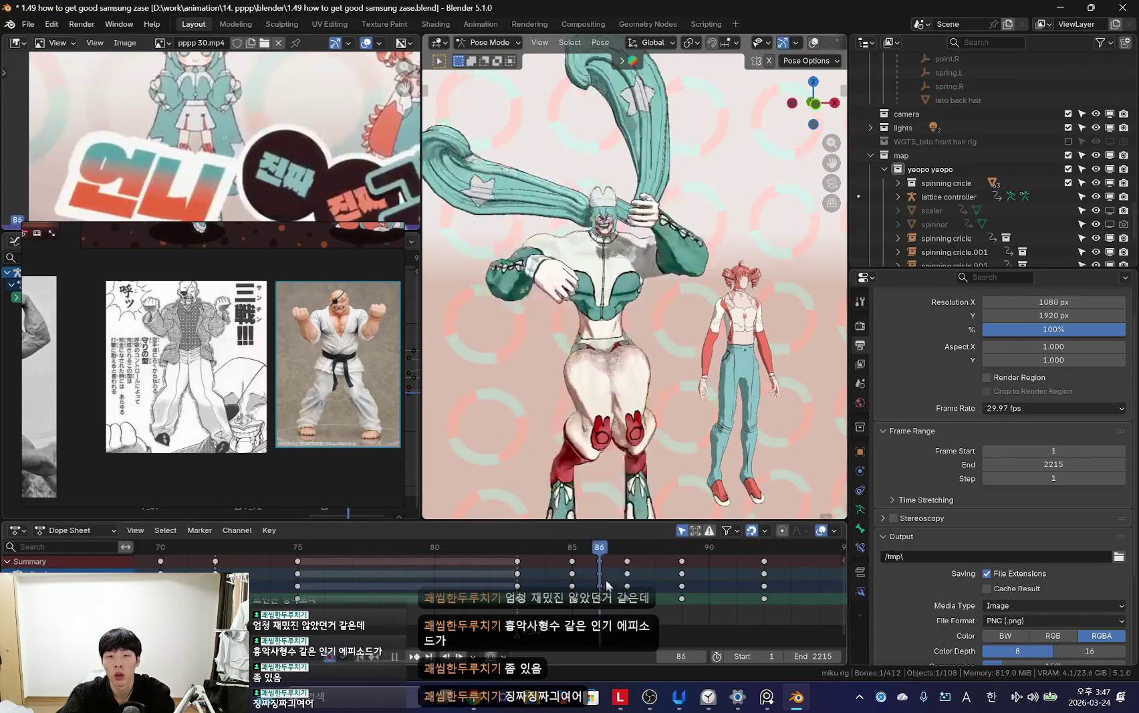
pyautogui.click(629, 586)
pyautogui.click(628, 586)
pyautogui.press('space')
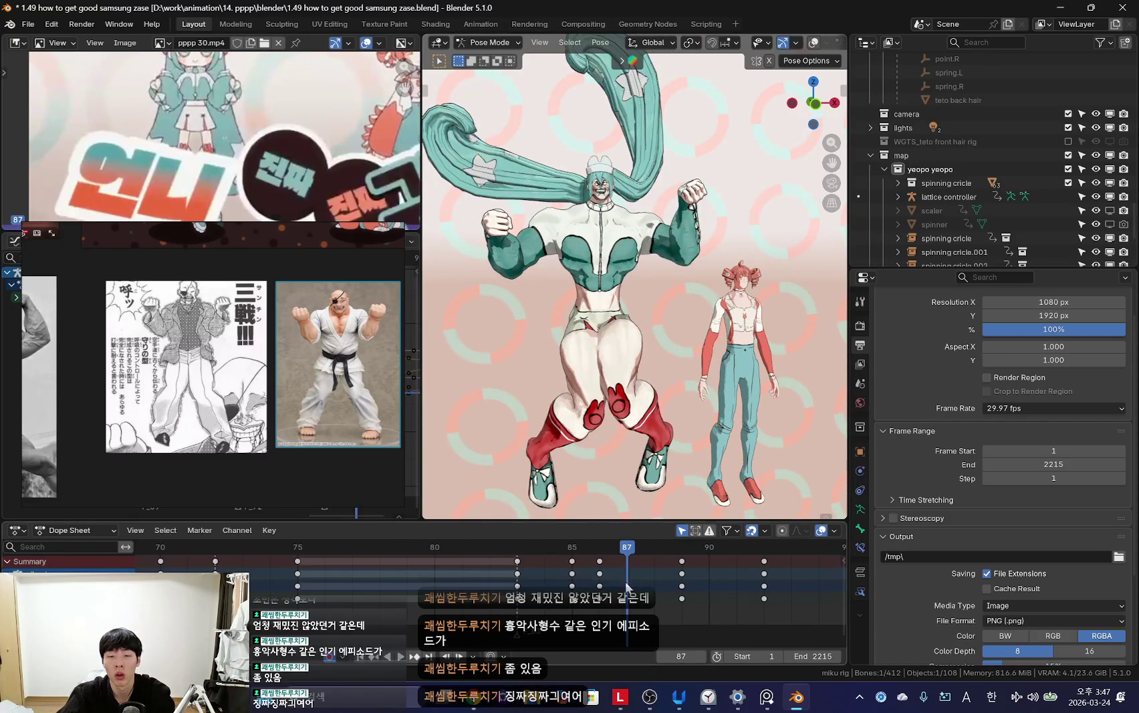
pyautogui.press('space')
pyautogui.press('space')
pyautogui.click(623, 613)
# Step: Zoom onto the right hand to inspect the fist, then replay from the camera view
pyautogui.press('KP_Decimal')
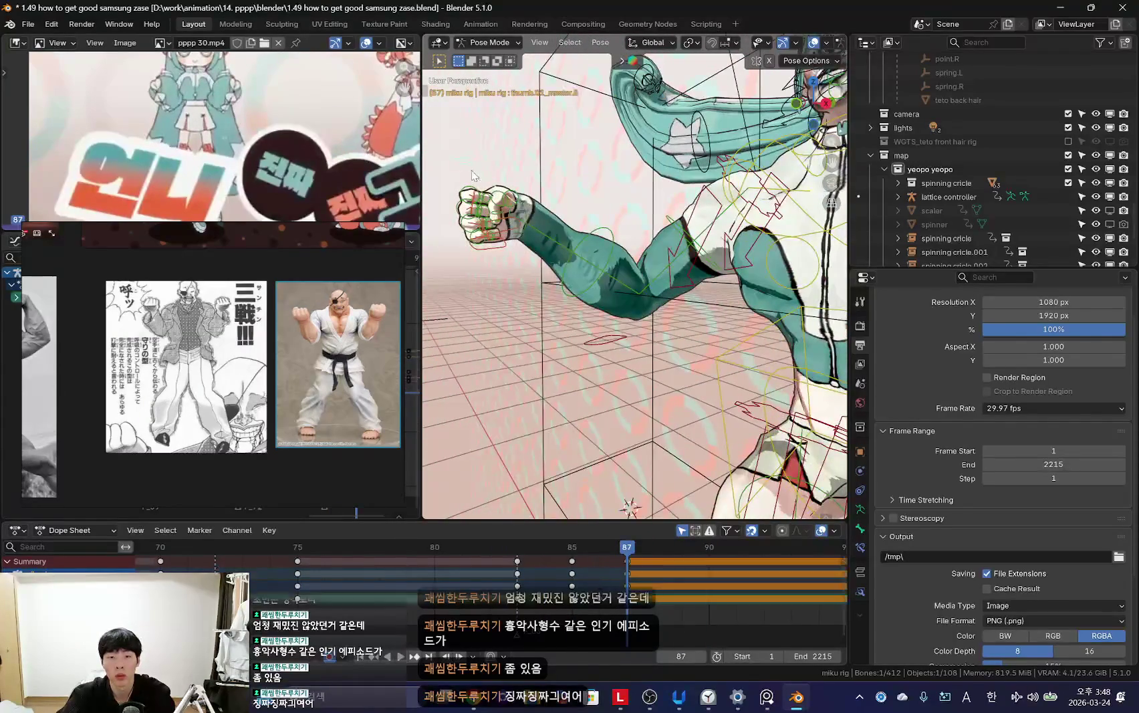
pyautogui.moveTo(472, 173); pyautogui.dragTo(492, 207, button='middle')
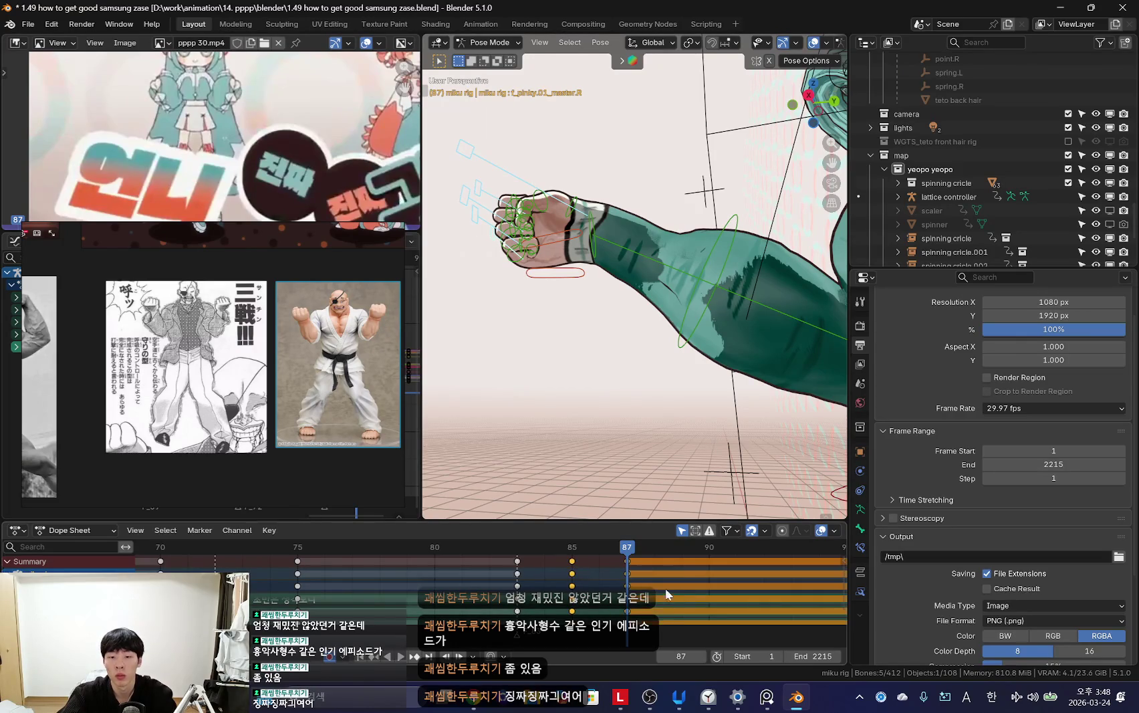
pyautogui.press('KP_0')
pyautogui.press('Right')
pyautogui.press('Right')
pyautogui.press('Right')
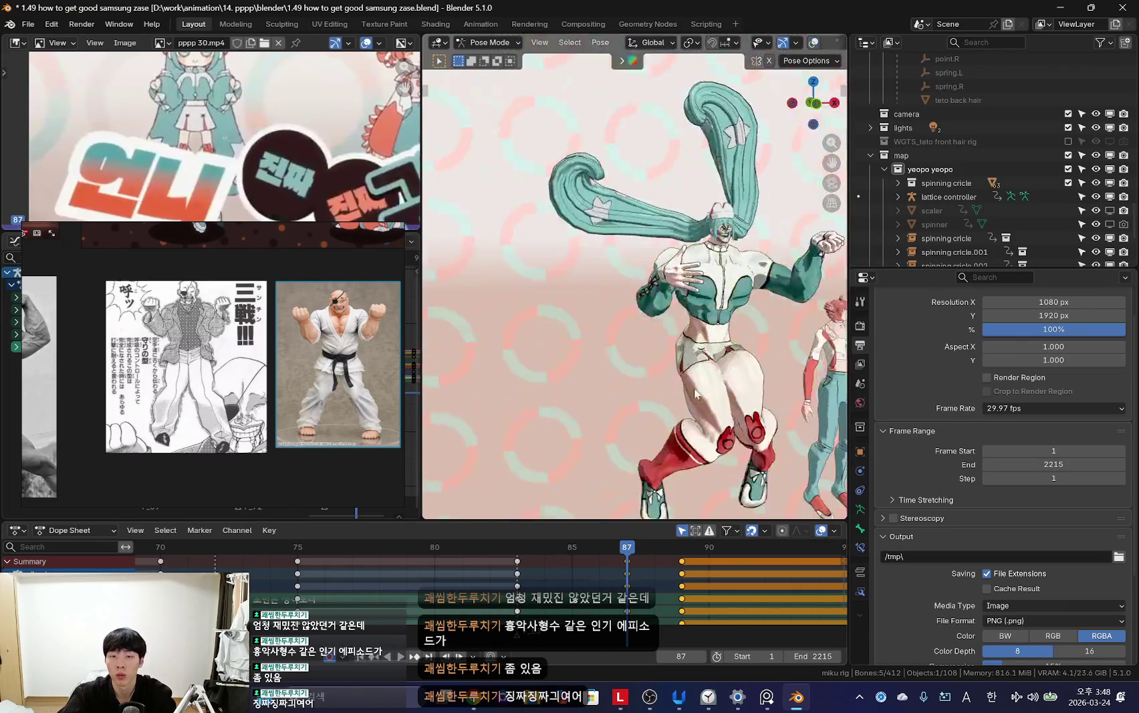
pyautogui.press('space')
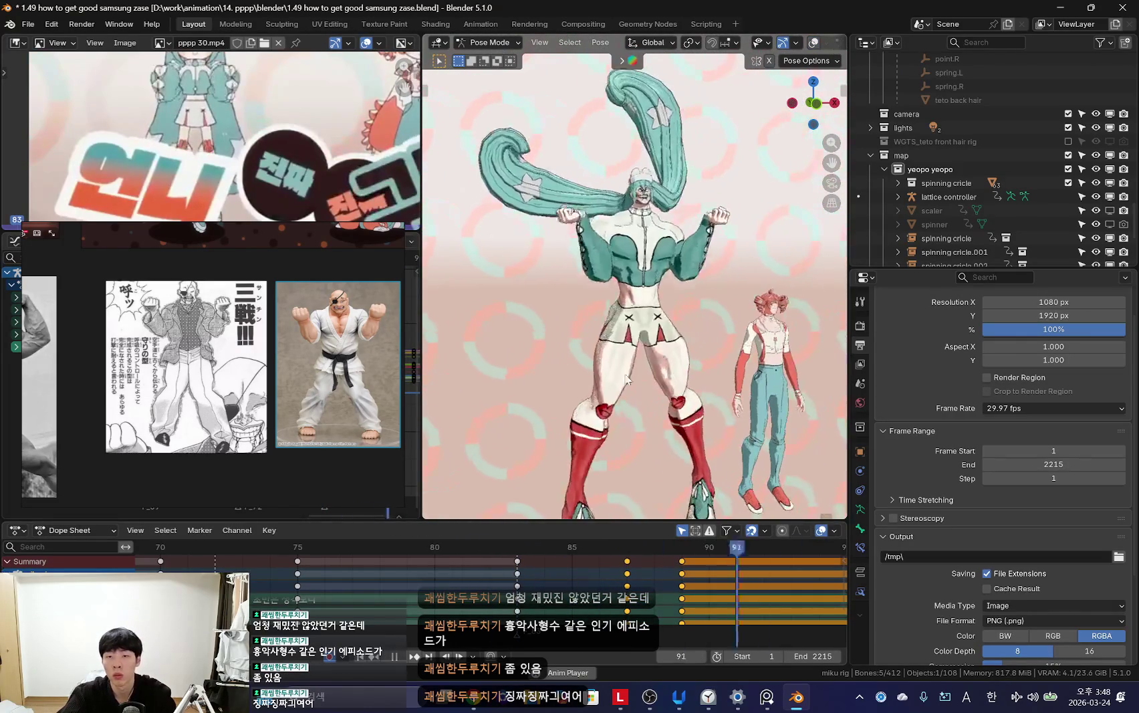
pyautogui.press('Escape')
pyautogui.press('Right')
# Step: Shift the hand keyframes to frame 89 and play the retimed animation in camera view
pyautogui.press('g')
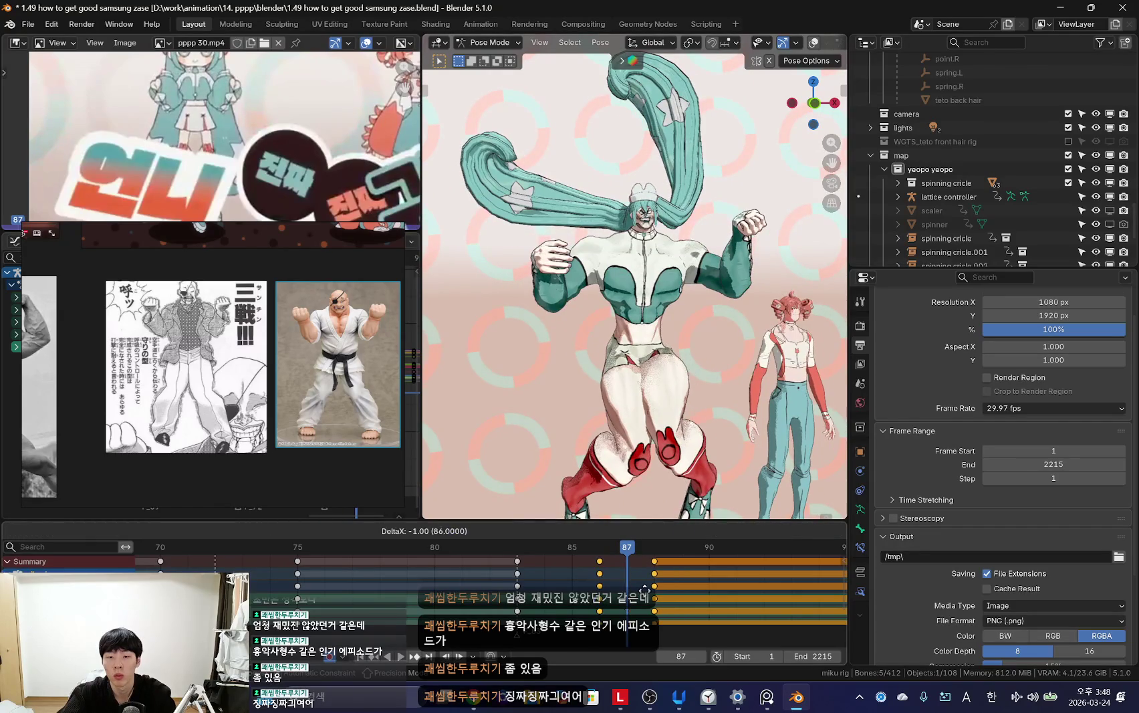
pyautogui.press('Right')
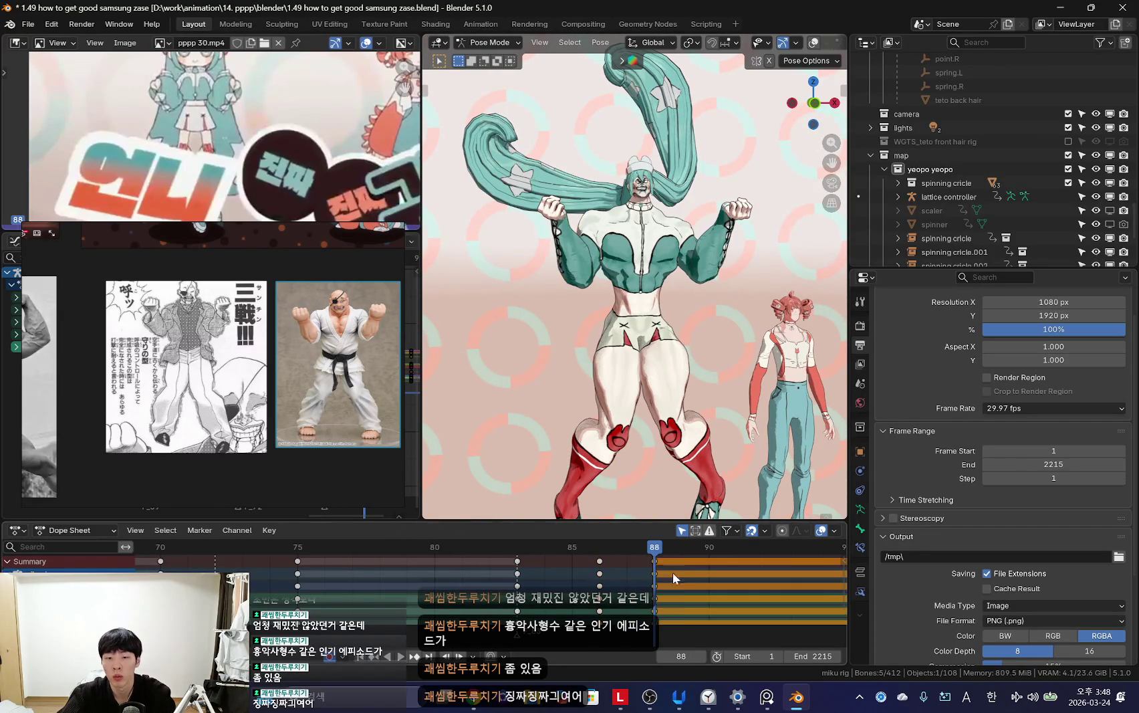
pyautogui.click(670, 570)
pyautogui.press('Right')
pyautogui.hotkey('shift', 'alt', 'z')
pyautogui.press('KP_0')
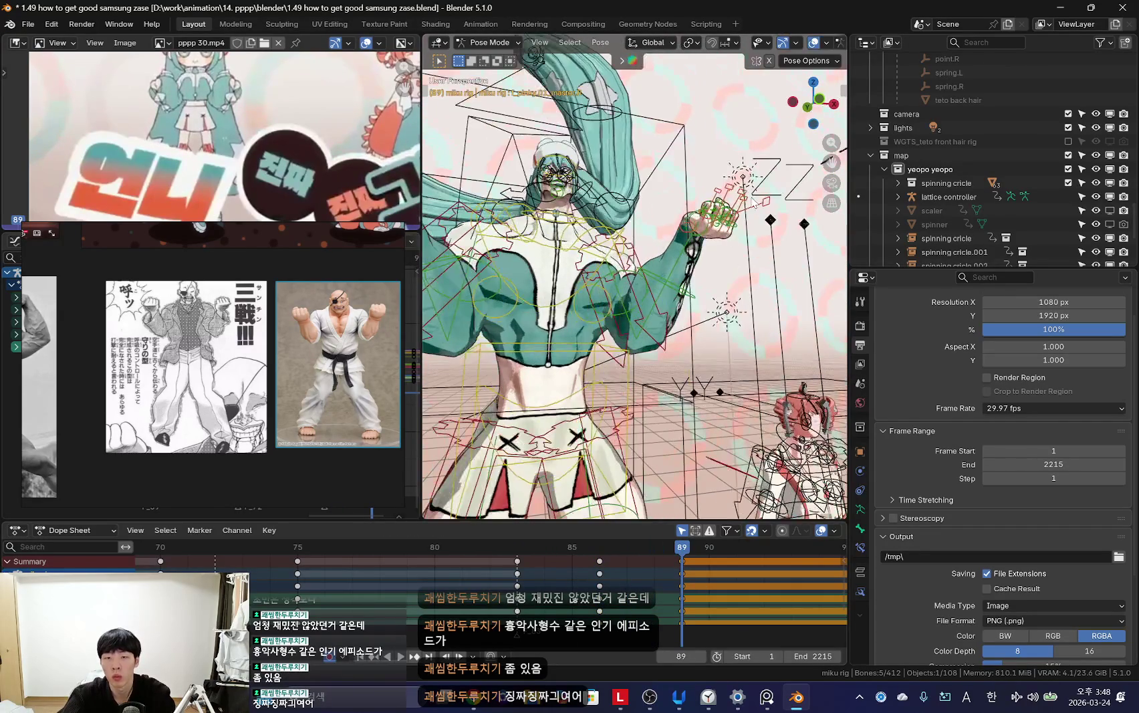
pyautogui.click(762, 210)
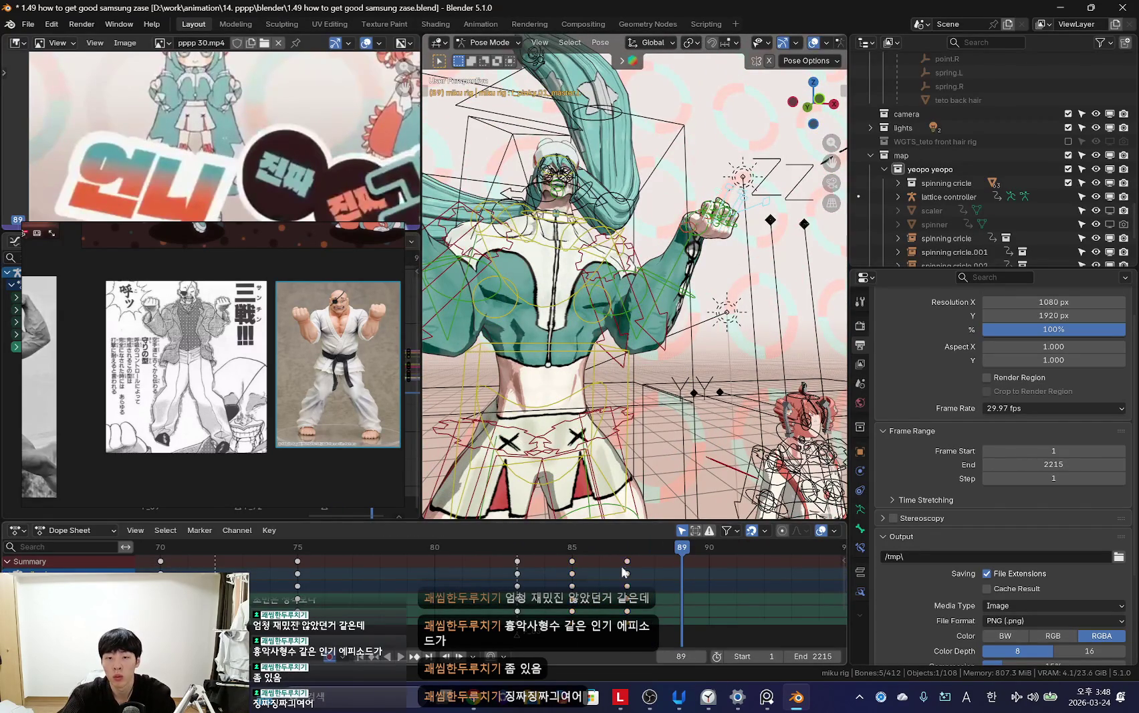
pyautogui.click(700, 600)
pyautogui.hotkey('shift', 'alt', 'z')
pyautogui.press('KP_0')
pyautogui.press('space')
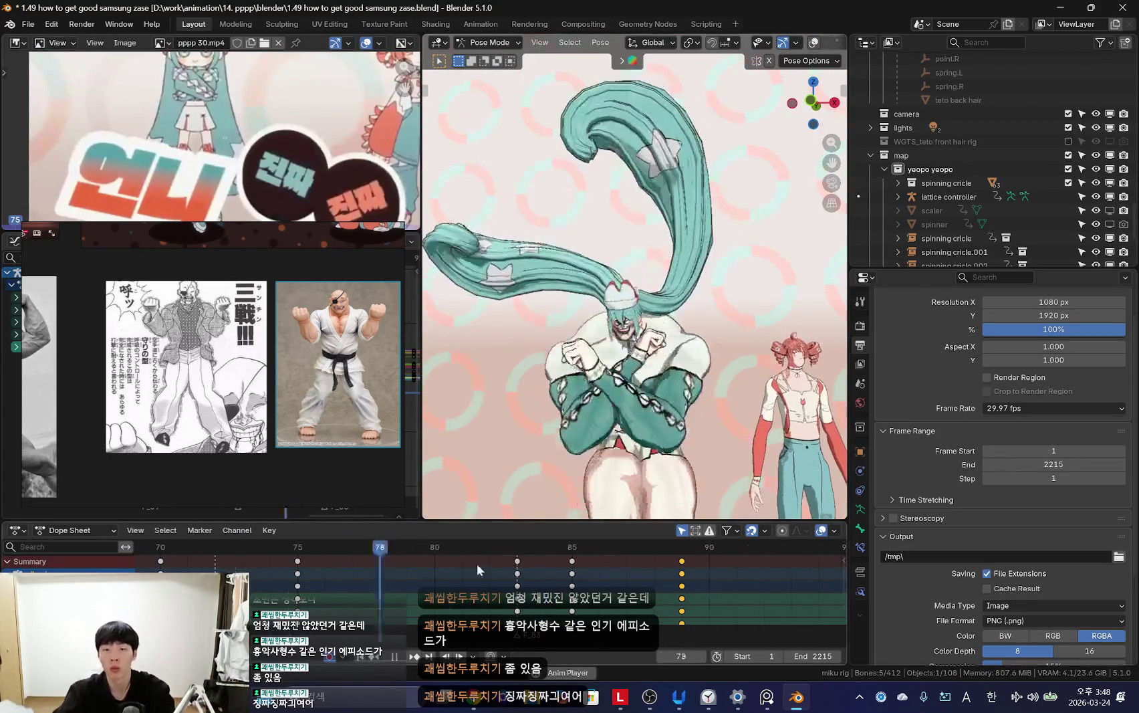
pyautogui.scroll(-6, 289, 577)
# Step: Stop playback at frame 67 and return to camera view with overlays hidden
pyautogui.moveTo(289, 577); pyautogui.dragTo(554, 565, button='middle')
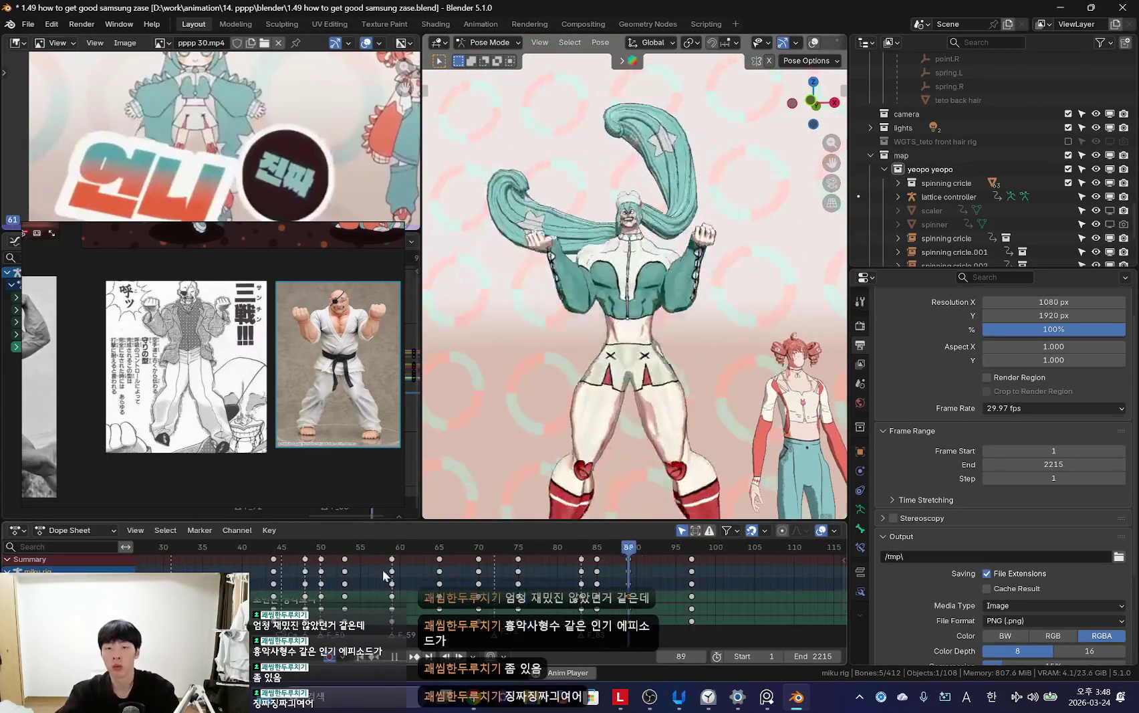
pyautogui.press('Escape')
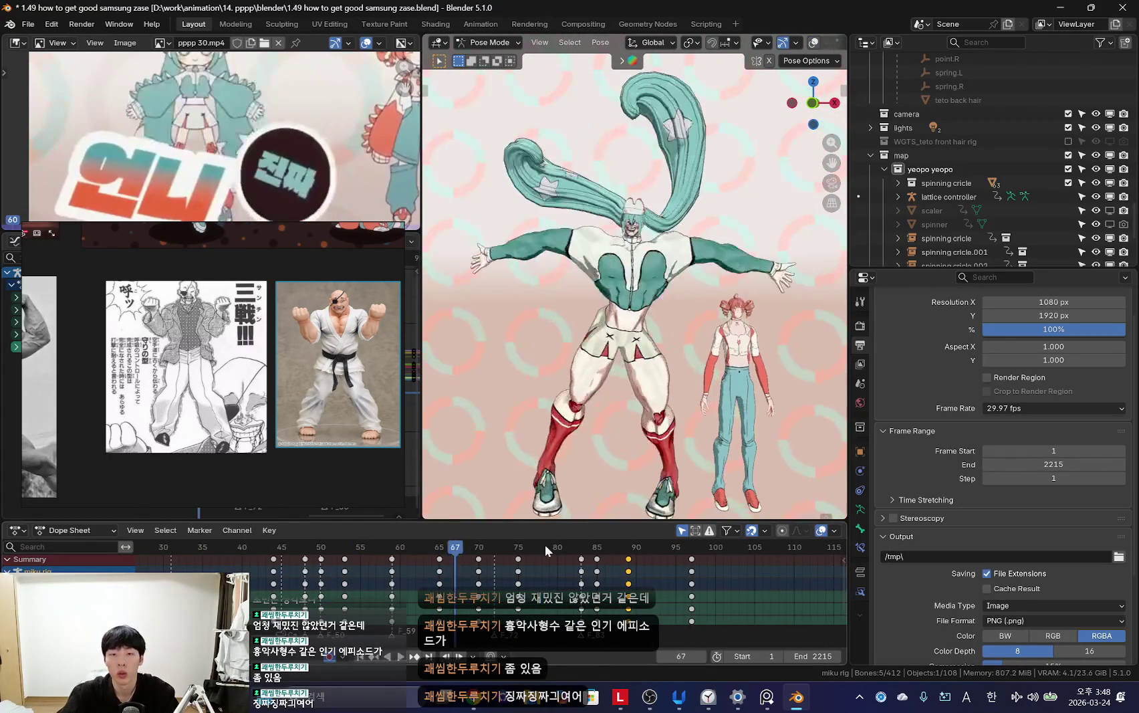
pyautogui.hotkey('shift', 'alt', 'z')
pyautogui.press('KP_0')
pyautogui.press('KP_0')
pyautogui.hotkey('shift', 'alt', 'z')
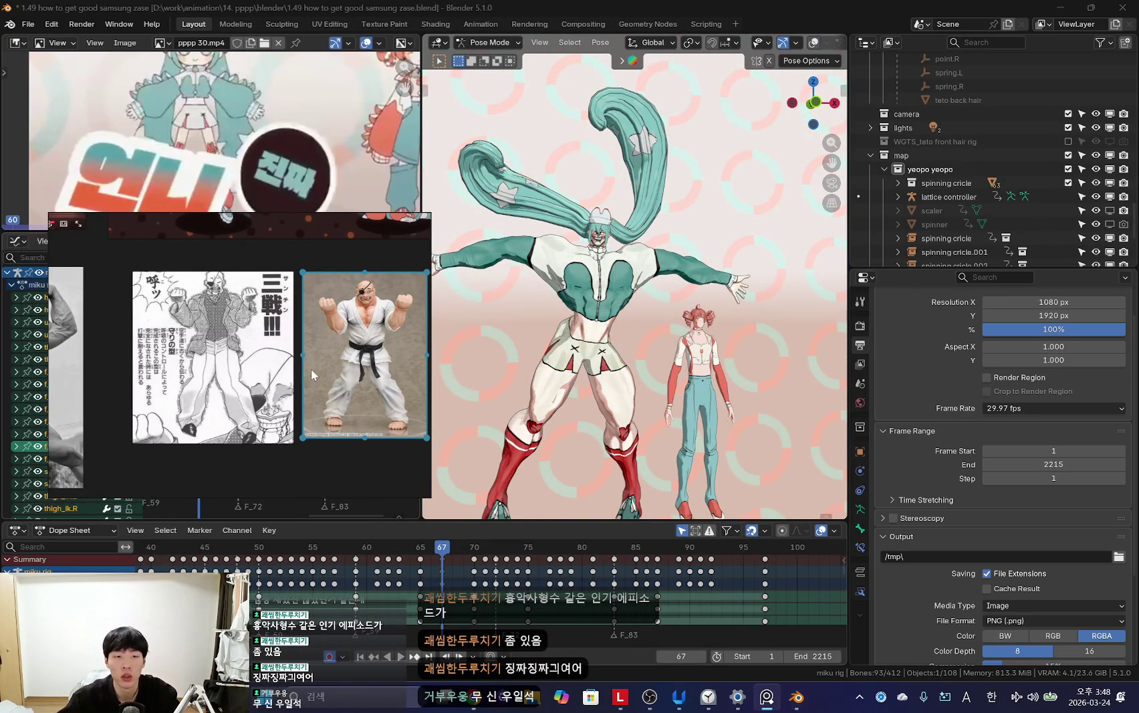
# Step: Nudge the floating reference images slightly and toggle the overlays
pyautogui.moveTo(322, 380); pyautogui.dragTo(312, 394)
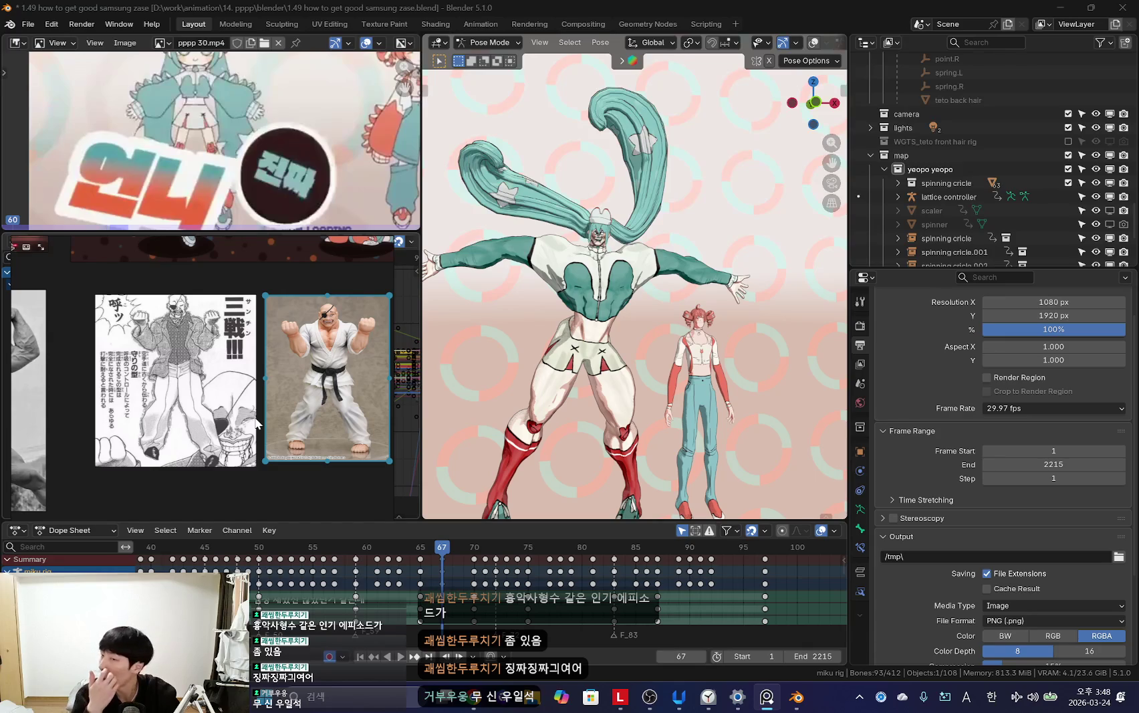
pyautogui.scroll(3, 383, 424)
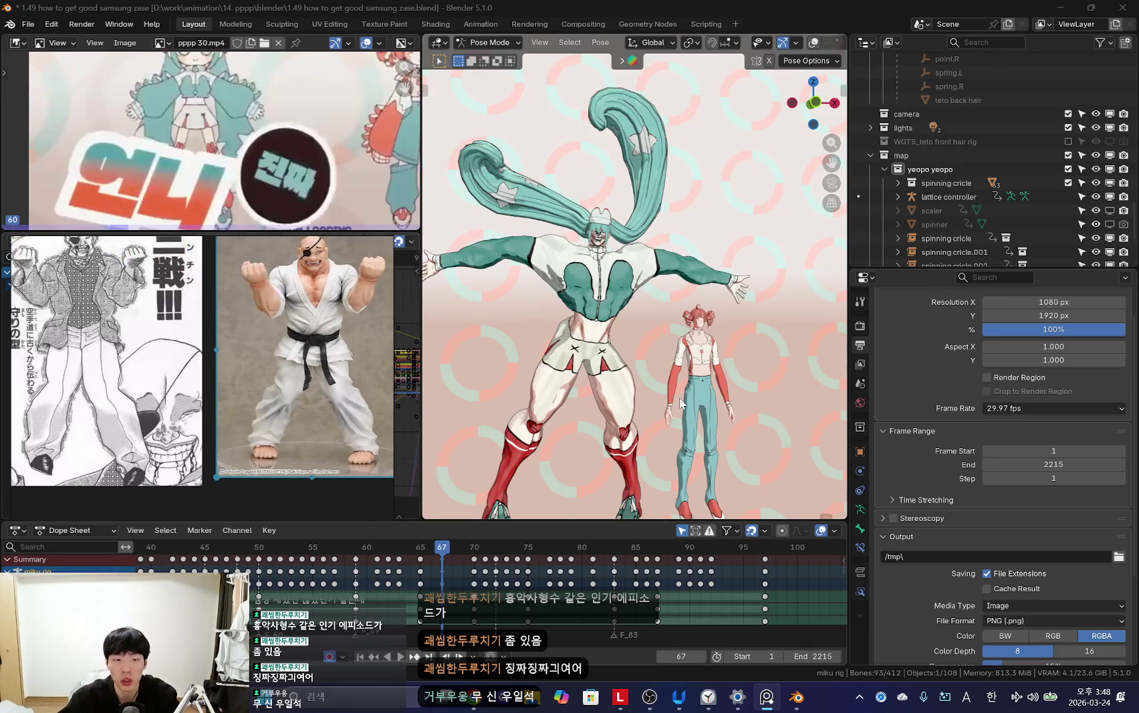
pyautogui.hotkey('shift', 'alt', 'z')
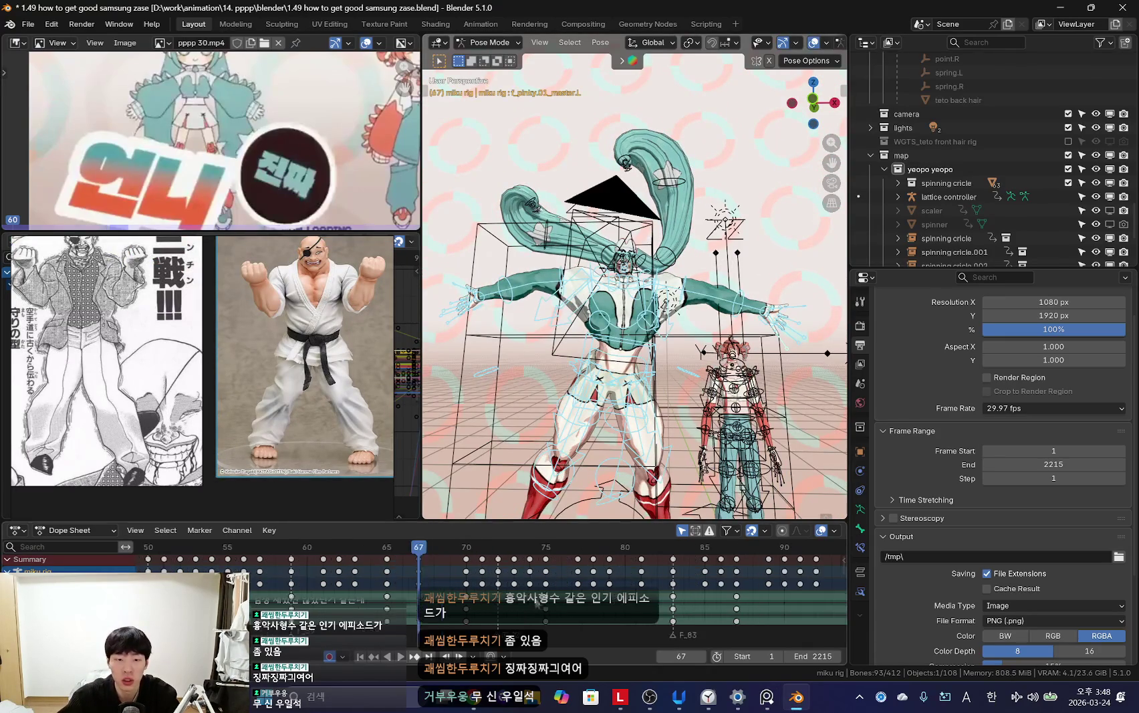
pyautogui.scroll(2, 554, 605)
pyautogui.hotkey('shift', 'alt', 'z')
pyautogui.hotkey('shift', 'alt', 'z')
# Step: Play from frame 67 and scrub frames 63–79 through to frame 86
pyautogui.hotkey('shift', 'alt', 'z')
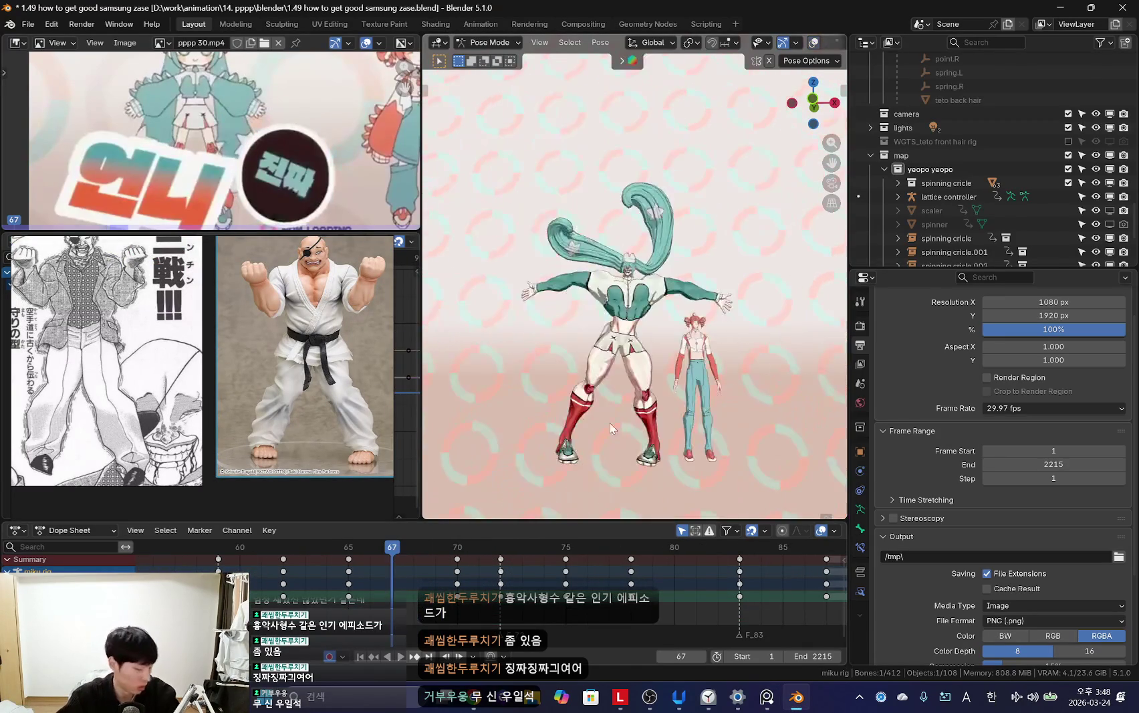
pyautogui.press('space')
pyautogui.moveTo(478, 594)
pyautogui.mouseDown()
pyautogui.moveTo(662, 611)
pyautogui.moveTo(736, 604)
pyautogui.mouseUp()
pyautogui.moveTo(590, 608); pyautogui.dragTo(608, 608)
# Step: Rotate the upper arm freely at frame 85, then play and stop at frame 84
pyautogui.hotkey('shift', 'alt', 'z')
pyautogui.press('KP_0')
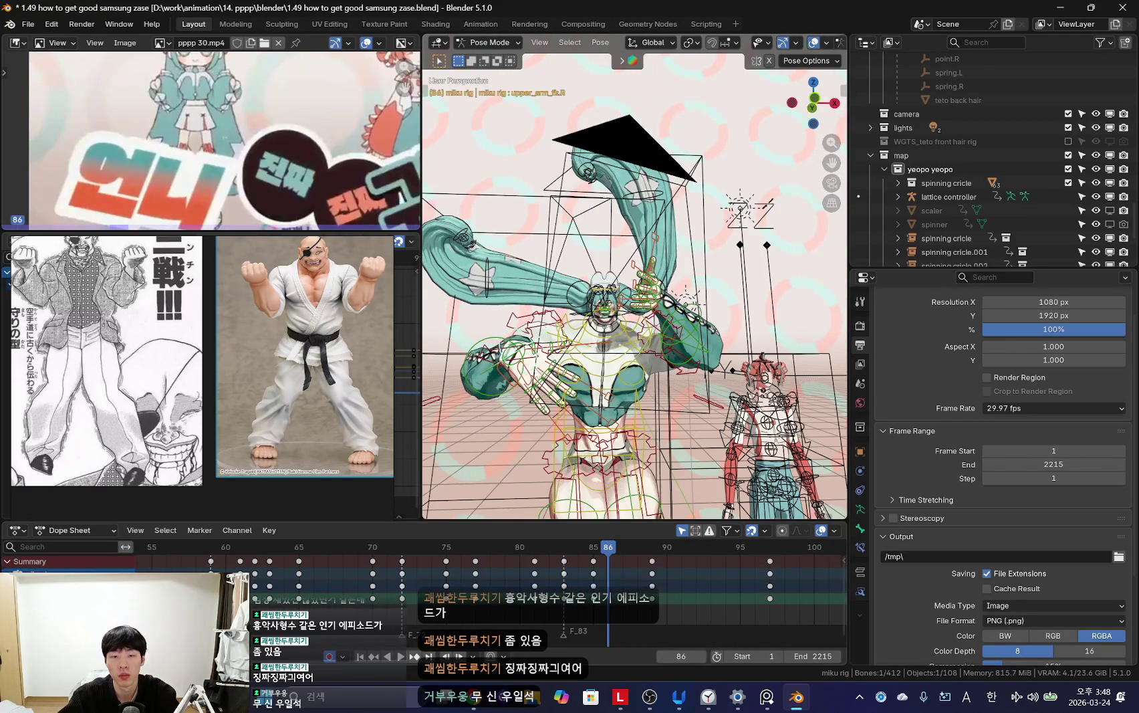
pyautogui.hotkey('shift', 'alt', 'z')
pyautogui.press('Left')
pyautogui.hotkey('shift', 'alt', 'z')
pyautogui.press('r')
pyautogui.press('r')
pyautogui.click(680, 365)
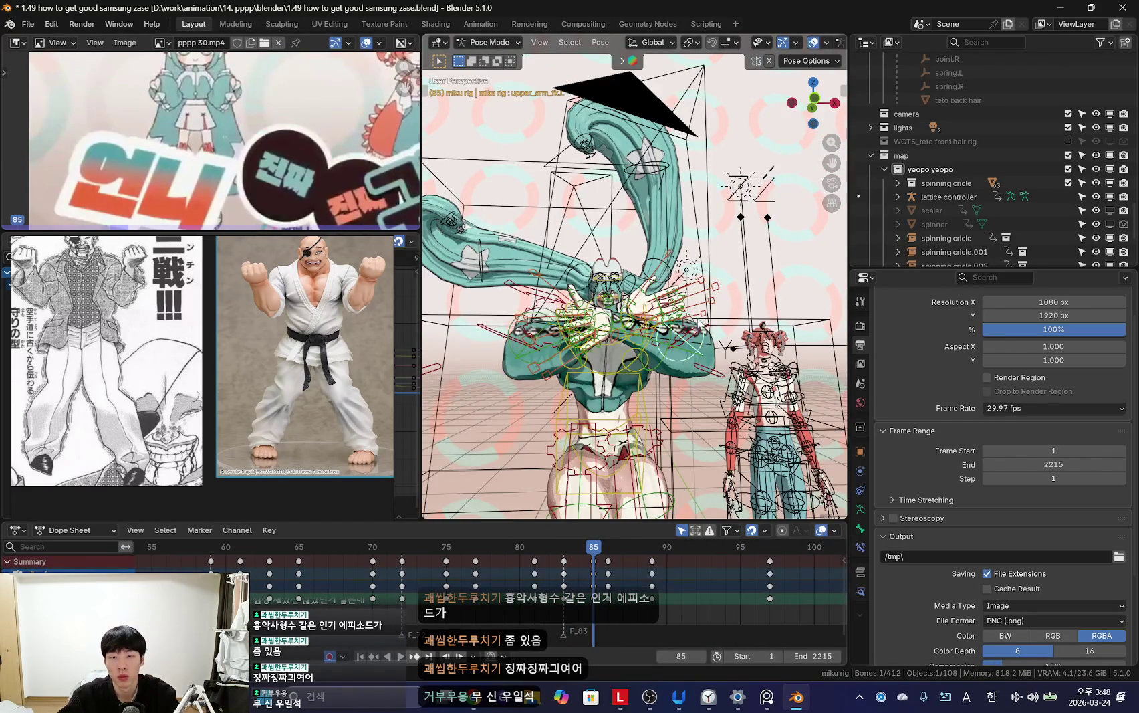
pyautogui.hotkey('shift', 'alt', 'z')
pyautogui.press('space')
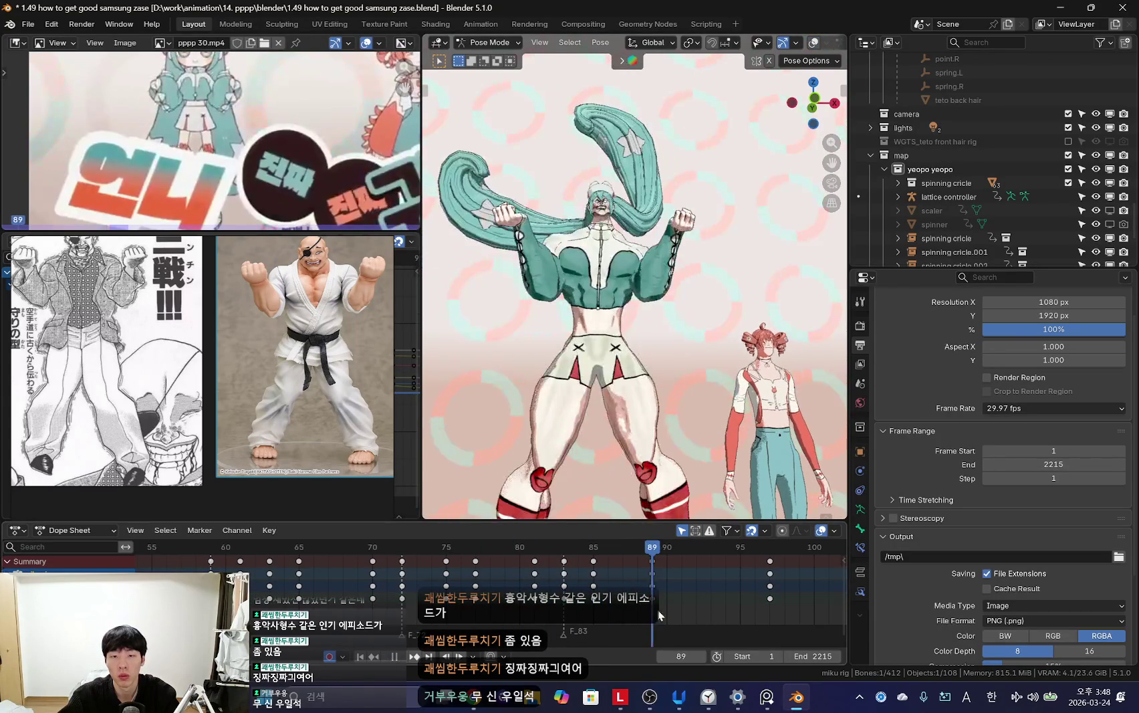
pyautogui.press('Escape')
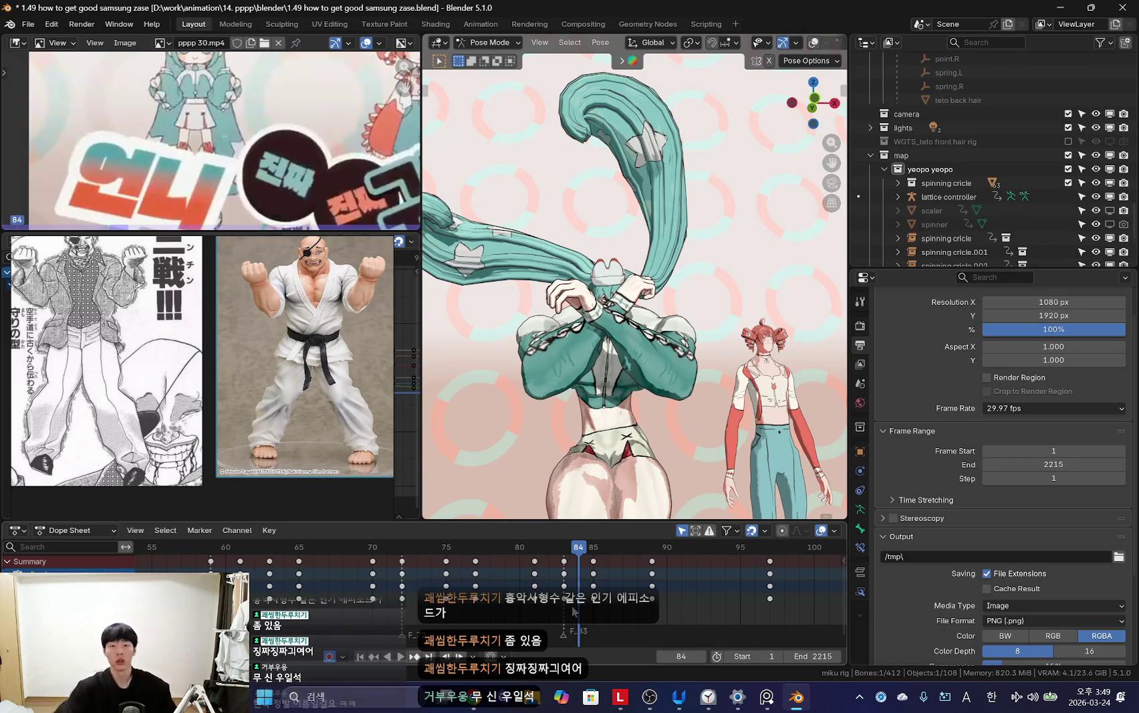
# Step: Review the crossed-arm pose through the camera, replaying from frame 84 and stopping at frame 86
pyautogui.moveTo(763, 313)
pyautogui.mouseDown(button='middle')
pyautogui.moveTo(676, 377)
pyautogui.moveTo(611, 449)
pyautogui.mouseUp(button='middle')
pyautogui.scroll(2, 560, 597)
pyautogui.press('space')
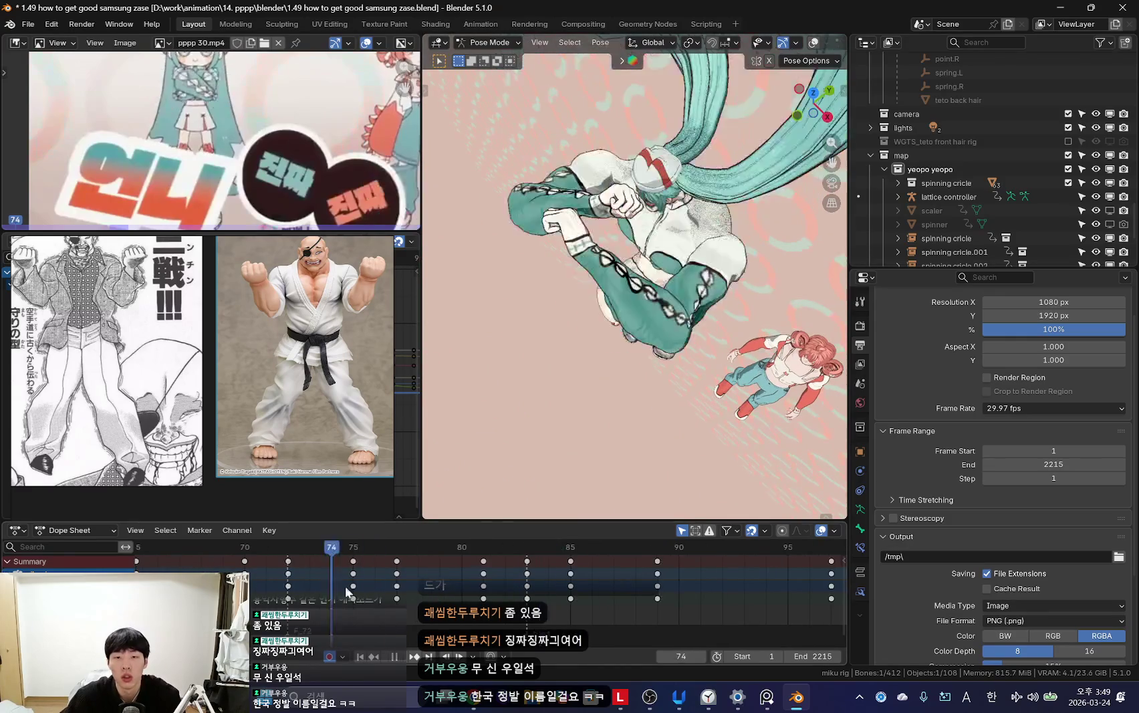
pyautogui.press('space')
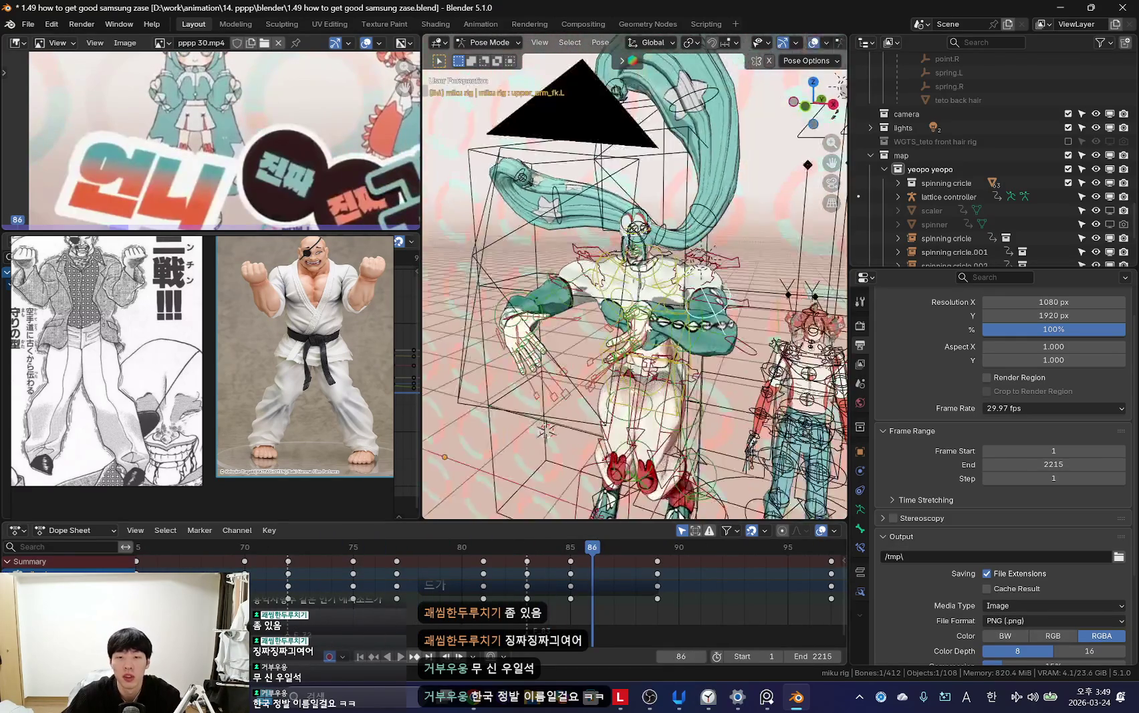
pyautogui.press('KP_0')
pyautogui.hotkey('shift', 'alt', 'z')
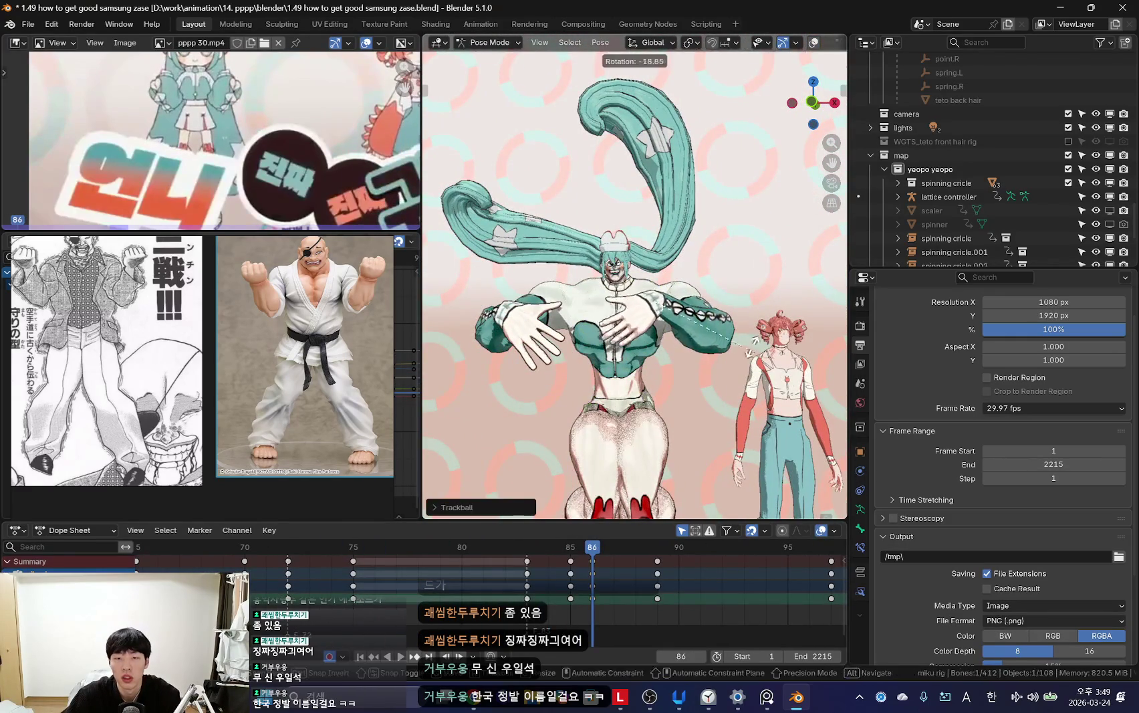
pyautogui.press('Escape')
pyautogui.press('space')
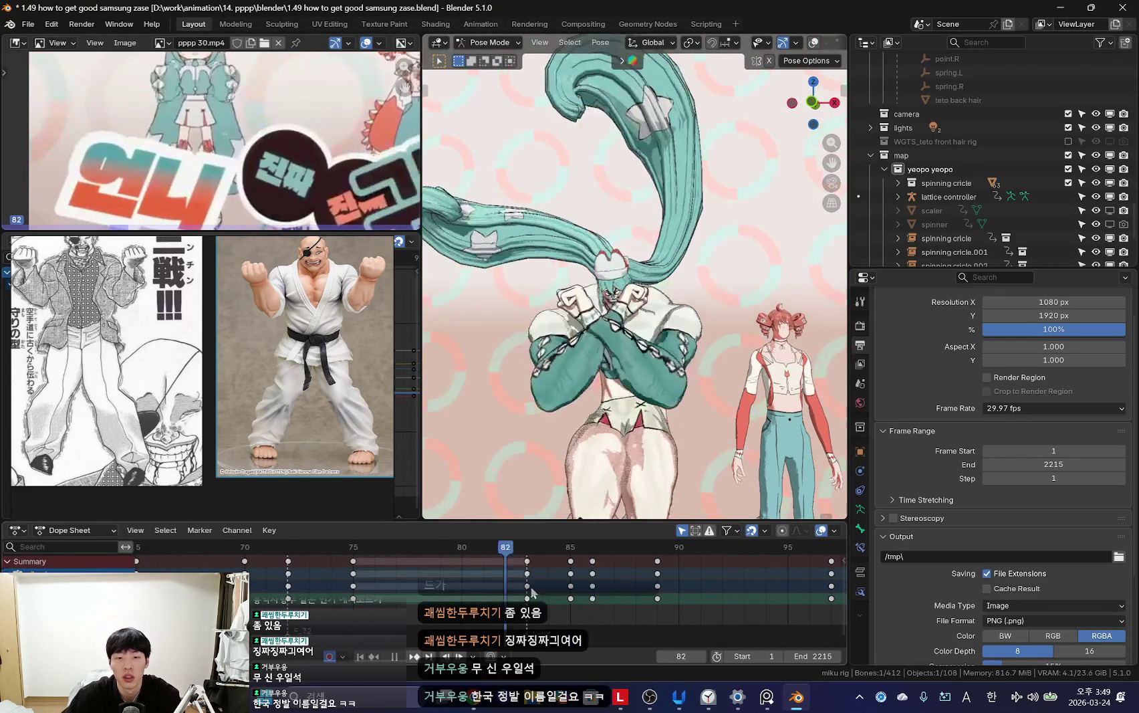
pyautogui.click(540, 577)
pyautogui.press('space')
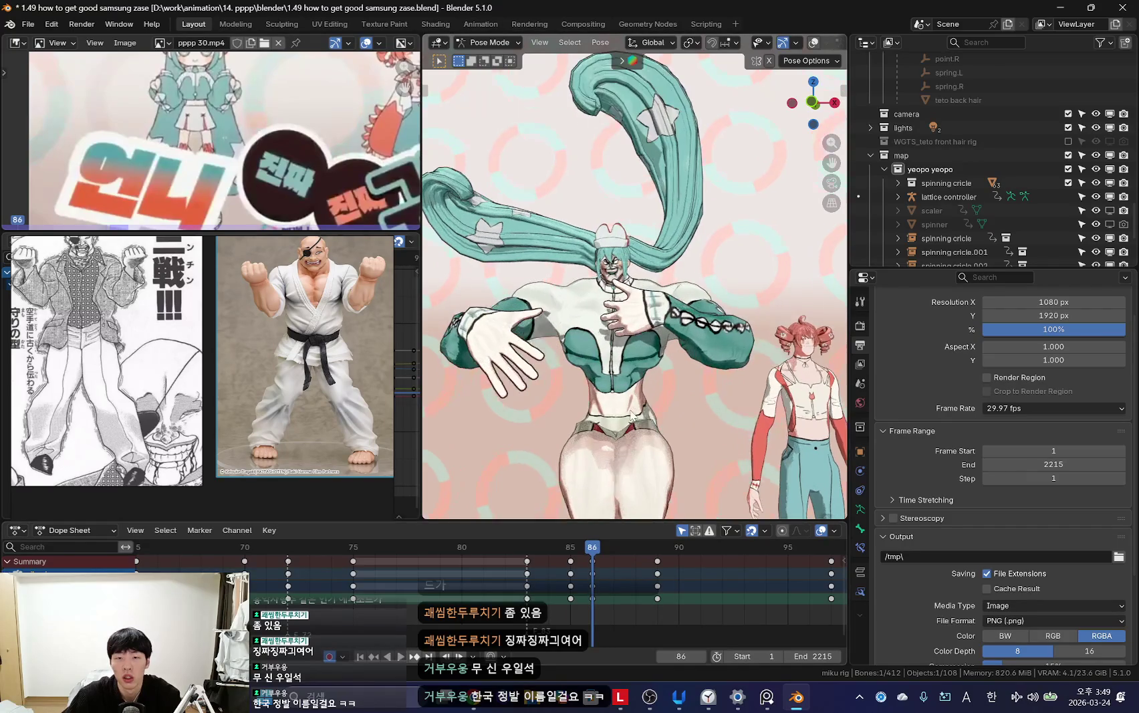
# Step: Rotate the selected hand bone, toggling overlays and camera view to check it
pyautogui.moveTo(646, 401); pyautogui.dragTo(760, 359, button='middle')
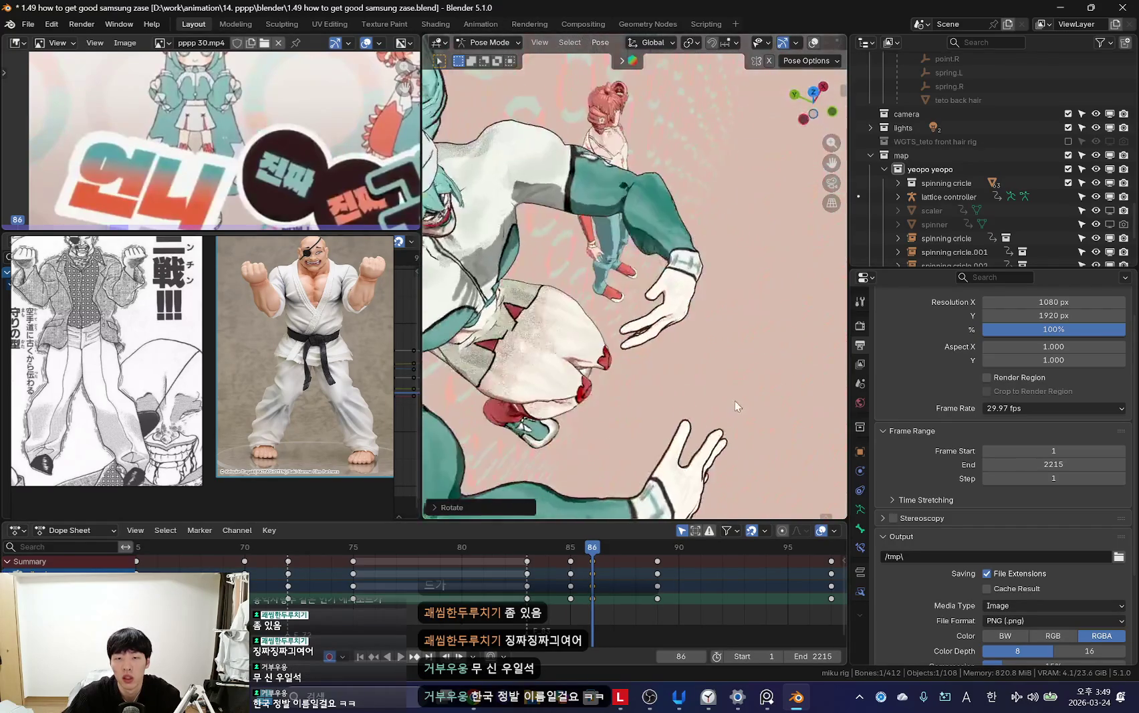
pyautogui.hotkey('shift', 'alt', 'z')
pyautogui.hotkey('shift', 'alt', 'z')
pyautogui.press('KP_0')
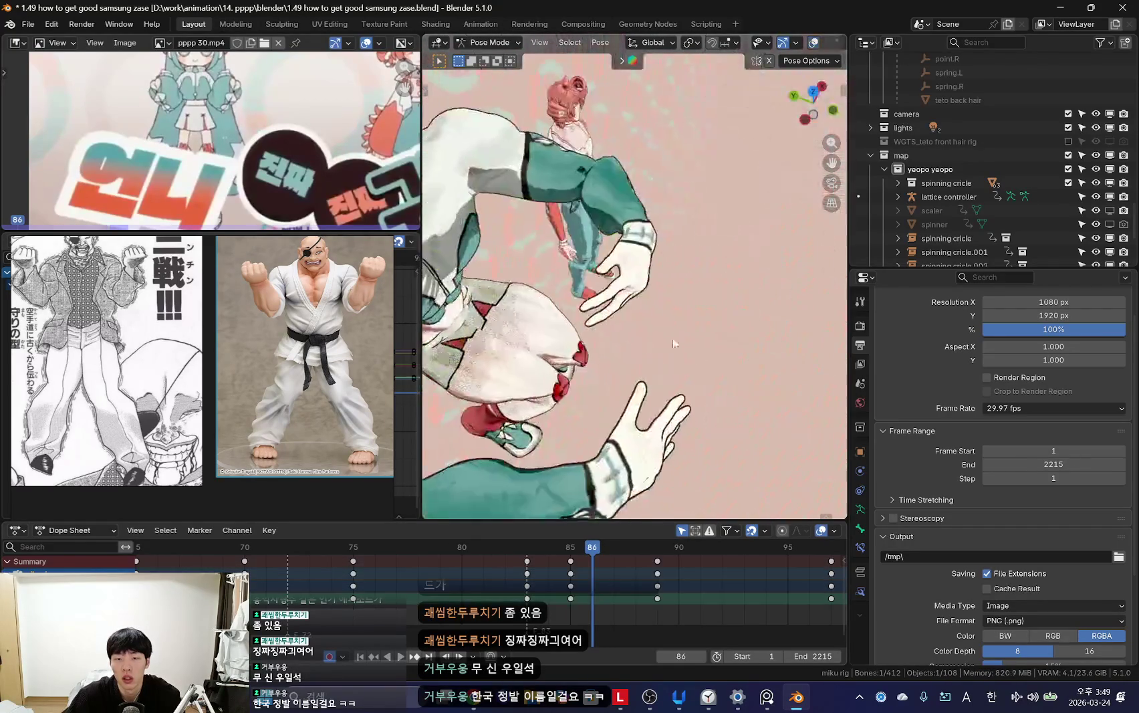
pyautogui.press('r')
pyautogui.press('KP_0')
pyautogui.hotkey('shift', 'alt', 'z')
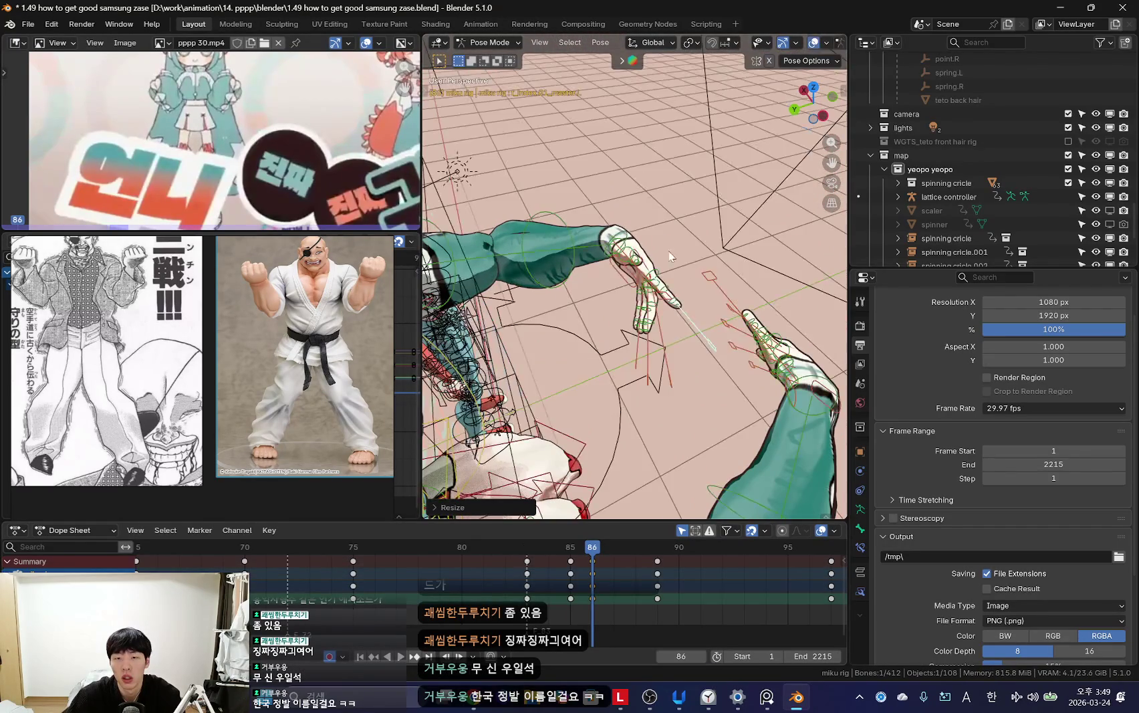
pyautogui.hotkey('shift', 'alt', 'z')
pyautogui.press('KP_0')
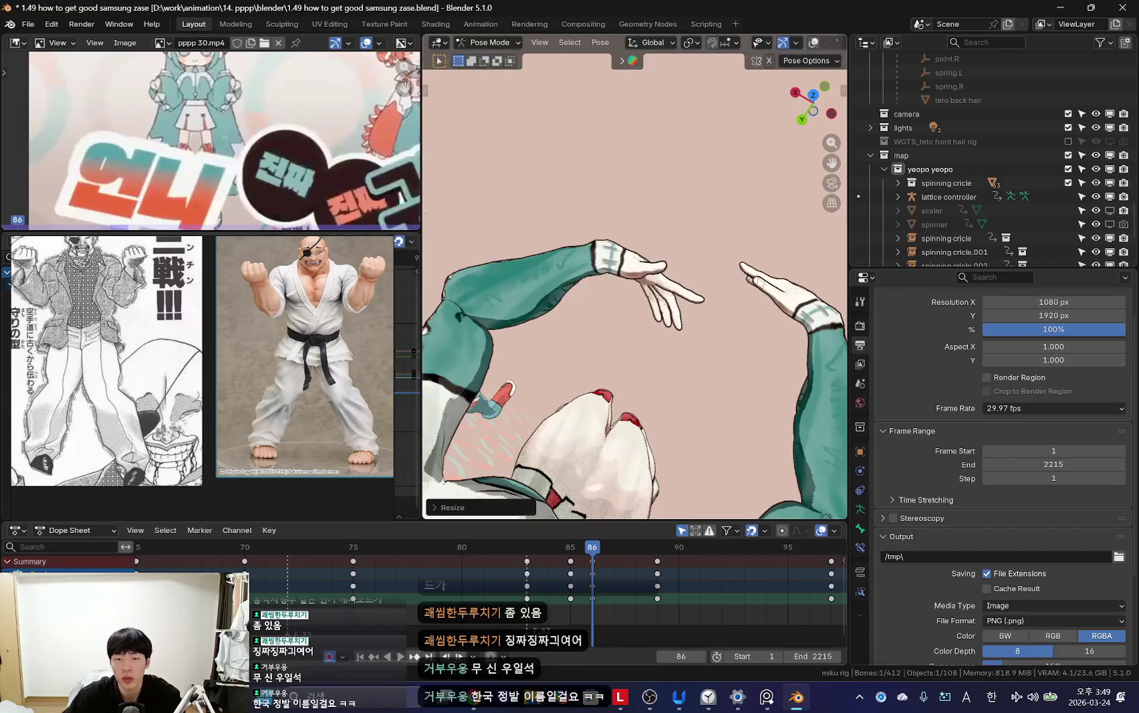
pyautogui.press('KP_0')
pyautogui.press('KP_0')
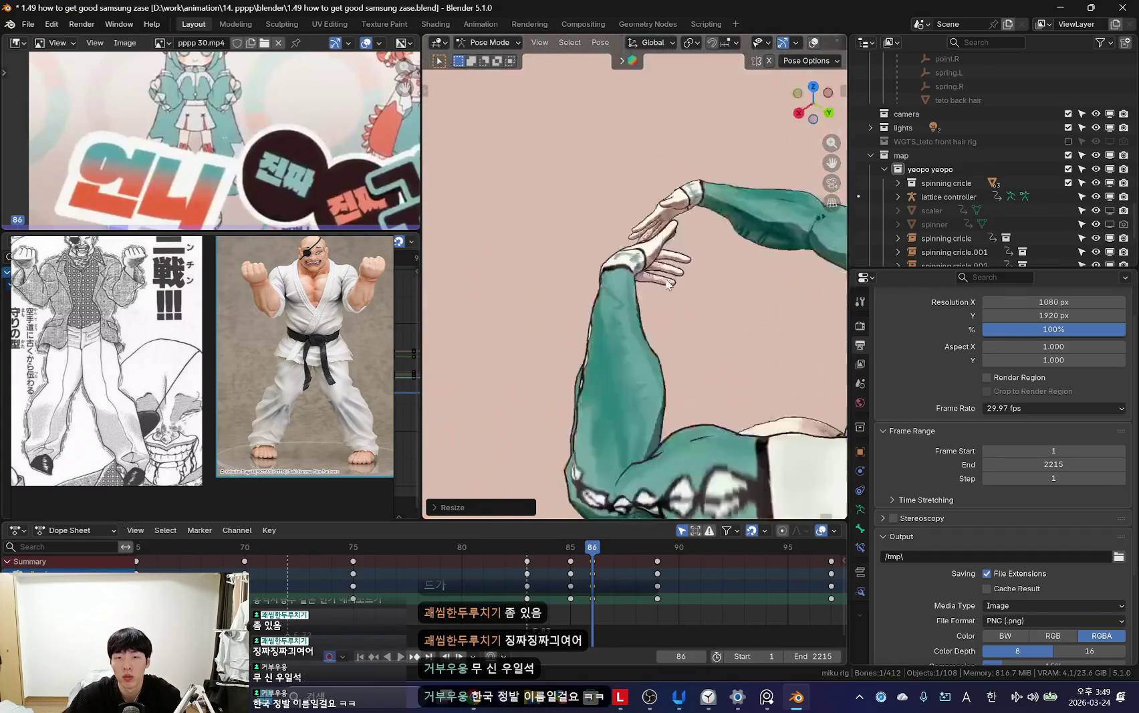
pyautogui.hotkey('shift', 'alt', 'z')
pyautogui.hotkey('shift', 'alt', 'z')
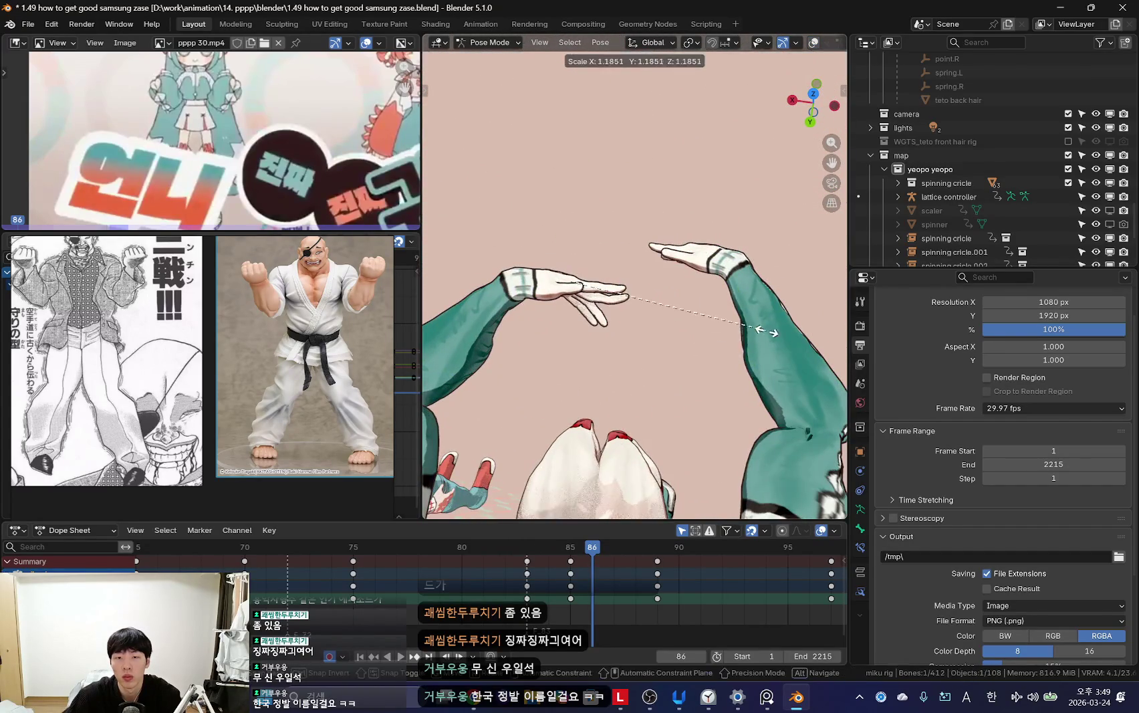
# Step: Scale and rotate the hands, cancelling and undoing an unwanted hand scale
pyautogui.click(733, 312)
pyautogui.press('s')
pyautogui.click(704, 324)
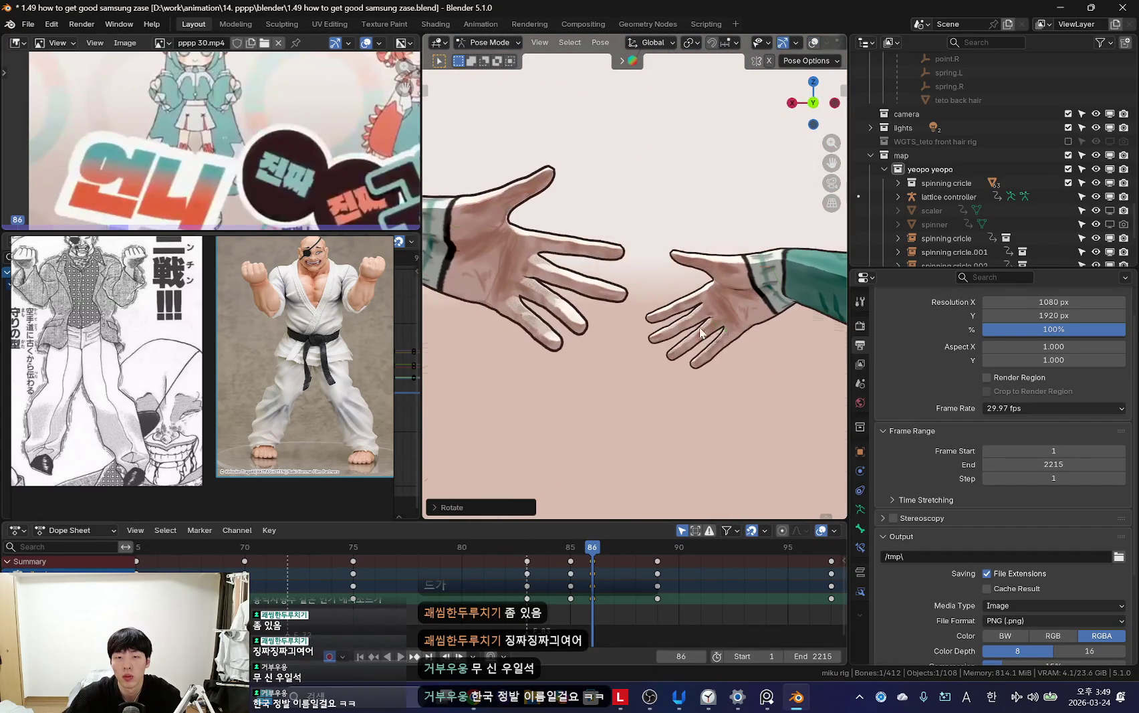
pyautogui.press('KP_0')
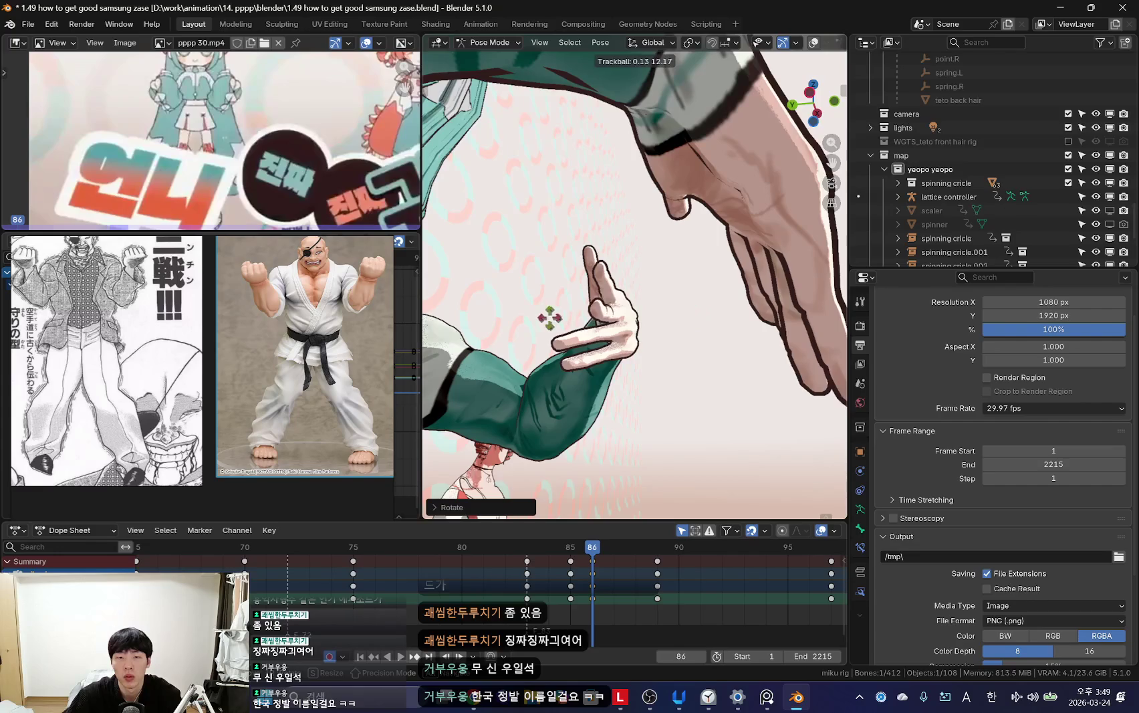
pyautogui.click(550, 319)
pyautogui.press('s')
pyautogui.click(736, 311)
pyautogui.rightClick(736, 308)
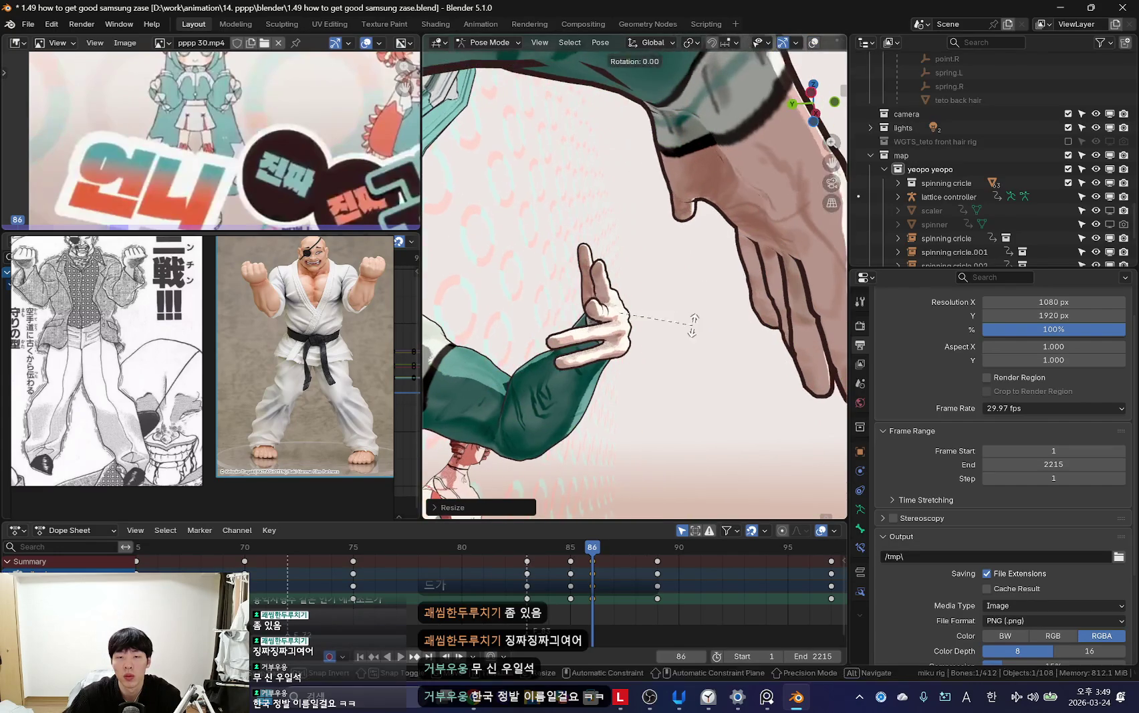
pyautogui.hotkey('ctrl', 'z')
# Step: Rescale the hand slightly and rotate it to a new angle, then inspect from another view
pyautogui.click(669, 417)
pyautogui.press('s')
pyautogui.press('r')
pyautogui.click(711, 337)
pyautogui.click(605, 311)
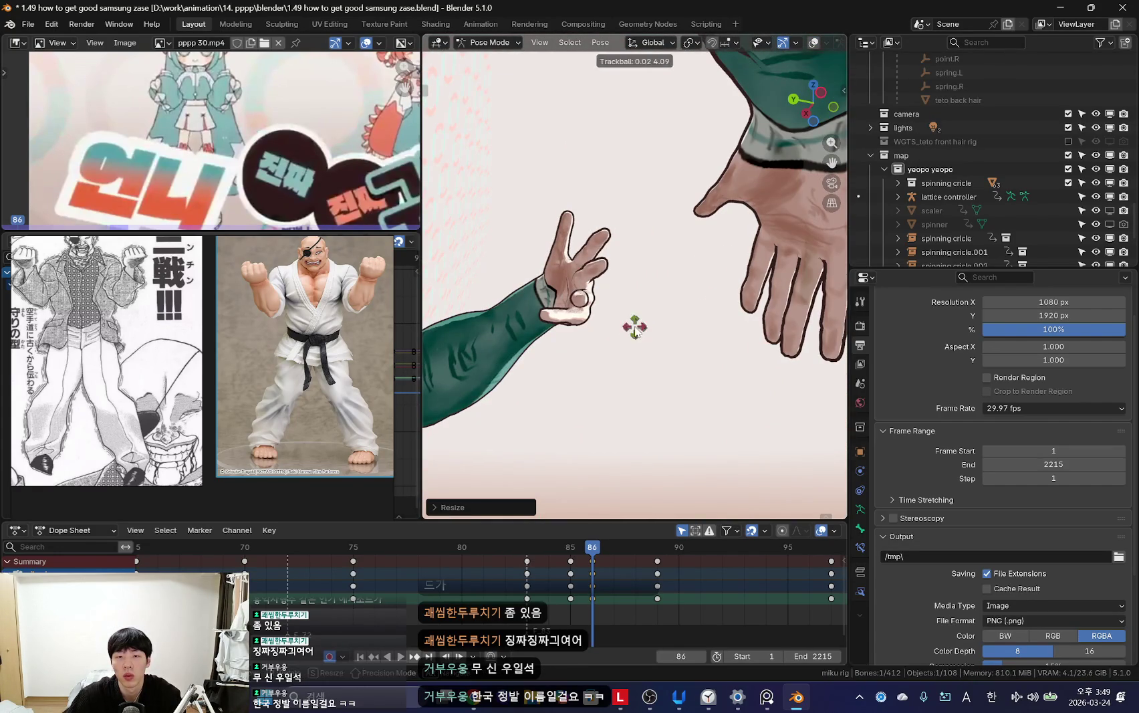
pyautogui.moveTo(719, 319); pyautogui.dragTo(577, 340, button='middle')
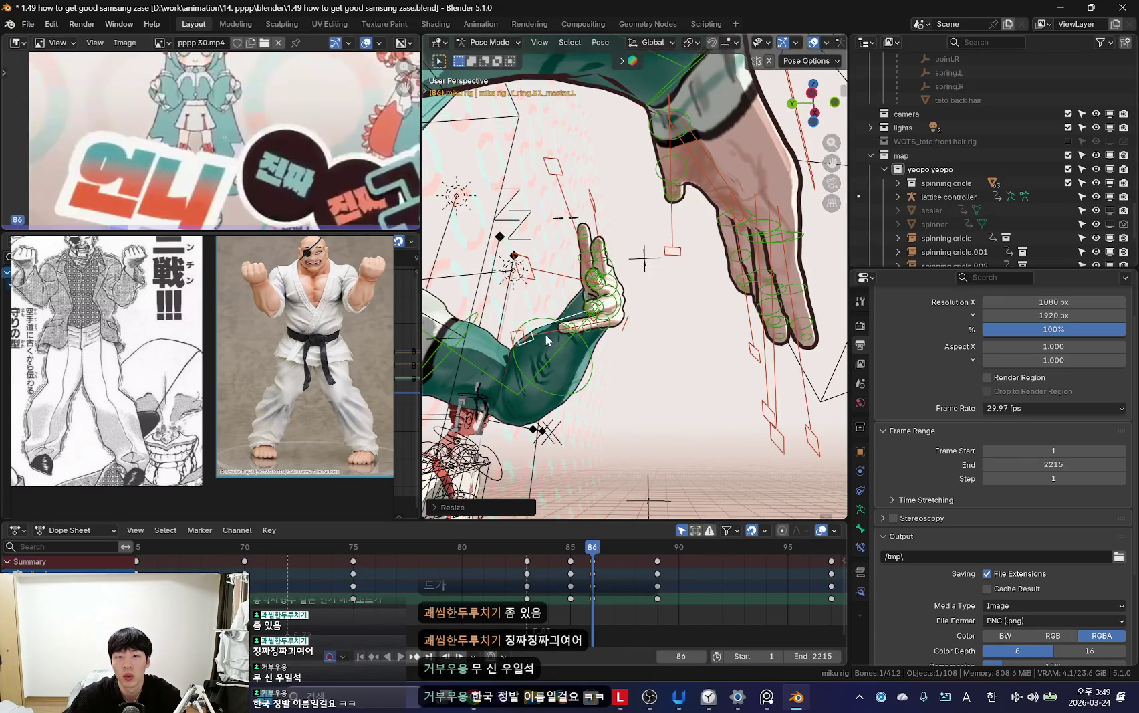
pyautogui.moveTo(645, 339); pyautogui.dragTo(721, 365, button='middle')
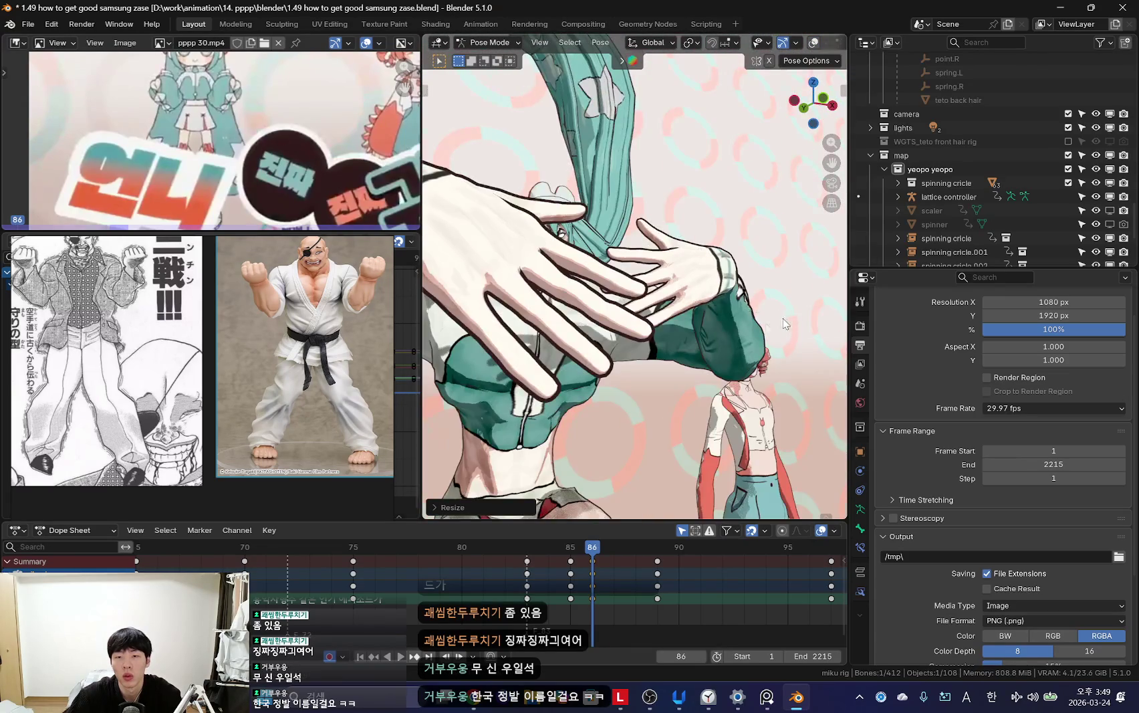
# Step: Rotate the arm bone and the hand freely, then play back the crossed arms
pyautogui.press('r')
pyautogui.moveTo(695, 368); pyautogui.dragTo(750, 329, button='middle')
pyautogui.moveTo(634, 409)
pyautogui.mouseDown(button='middle')
pyautogui.moveTo(621, 304)
pyautogui.moveTo(762, 318)
pyautogui.mouseUp(button='middle')
pyautogui.press('r')
pyautogui.click(762, 294)
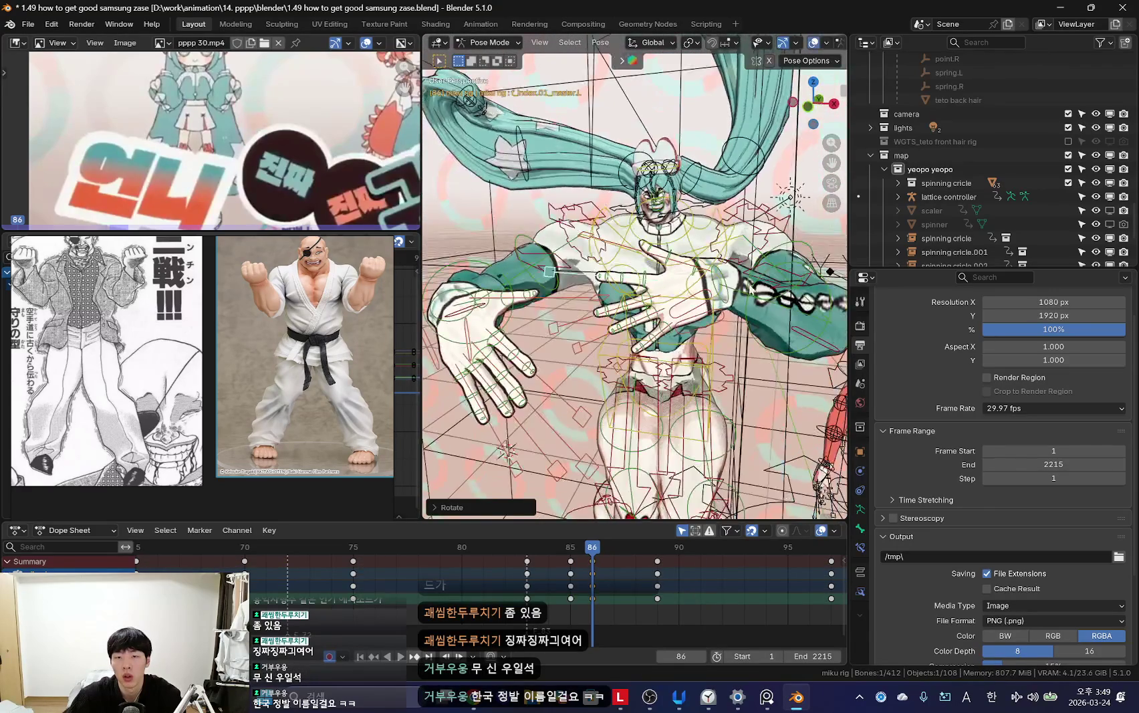
pyautogui.hotkey('shift', 'alt', 'z')
pyautogui.press('r')
pyautogui.press('r')
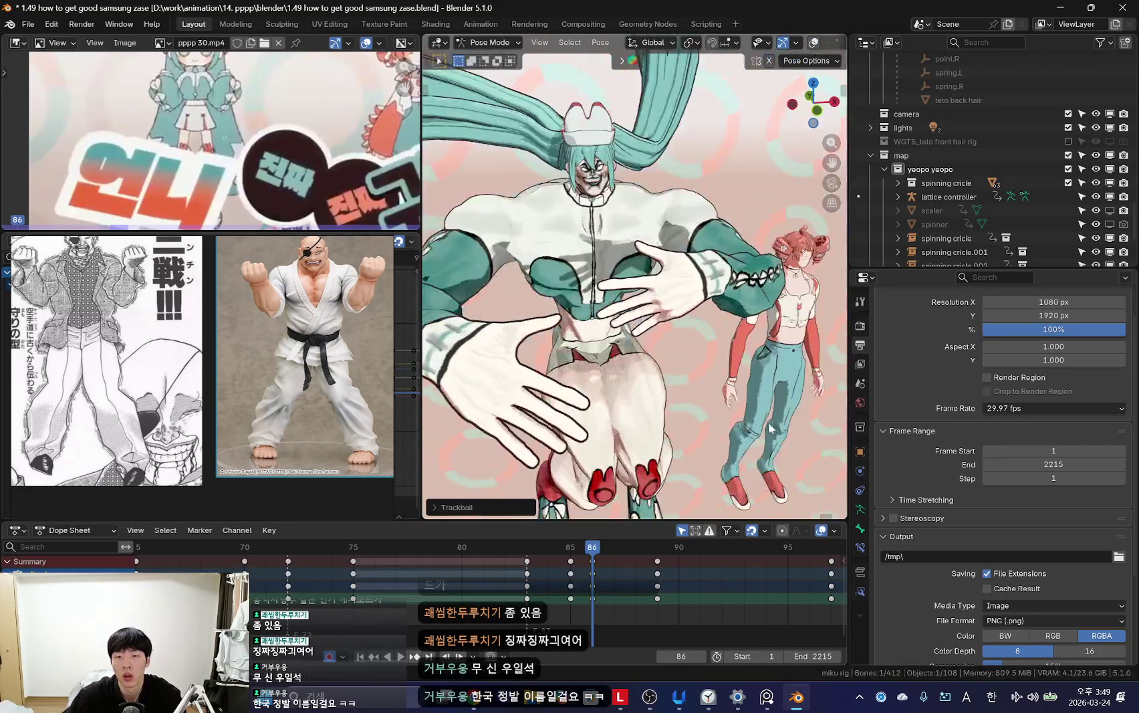
pyautogui.click(784, 408)
pyautogui.press('space')
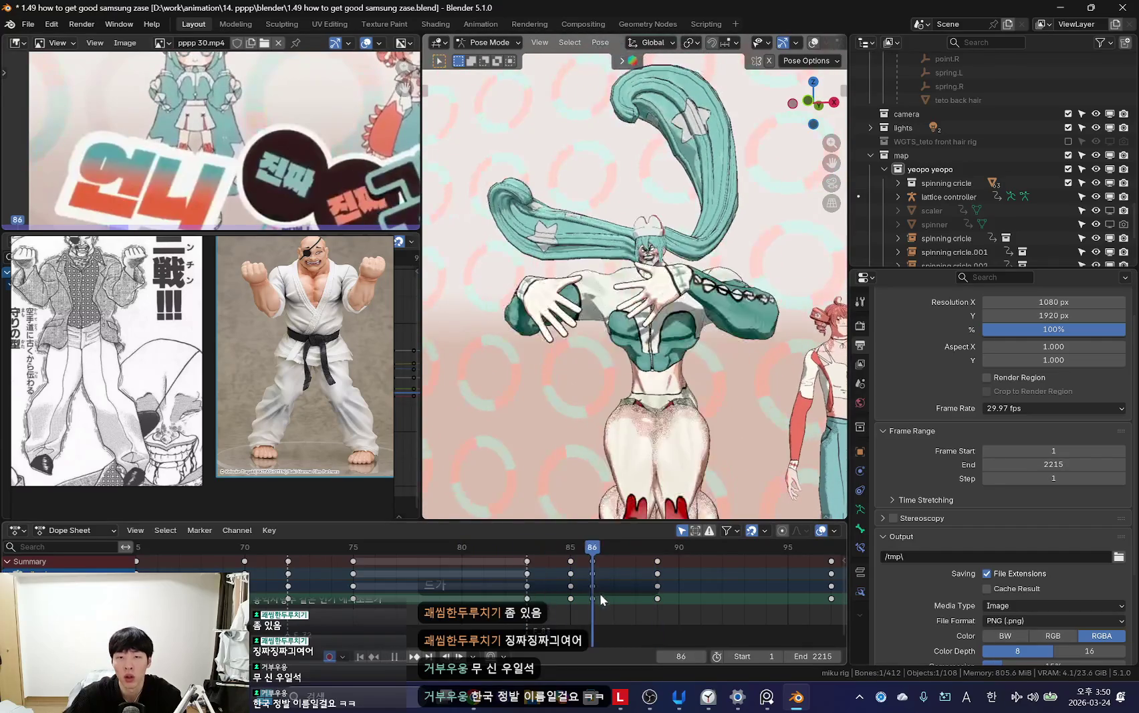
# Step: At frame 86, rotate the hand bone flatter, toggling overlays to check it
pyautogui.press('space')
pyautogui.hotkey('shift', 'alt', 'z')
pyautogui.press('r')
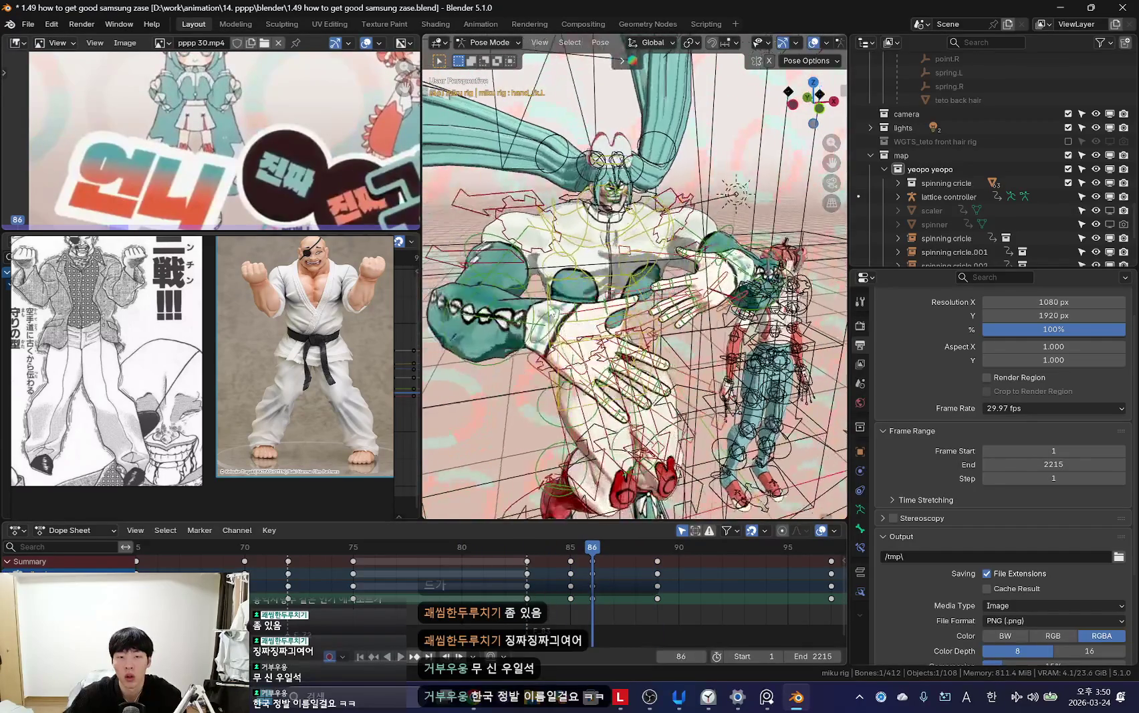
pyautogui.hotkey('shift', 'alt', 'z')
pyautogui.click(604, 433)
pyautogui.moveTo(605, 433)
pyautogui.mouseDown(button='middle')
pyautogui.moveTo(554, 421)
pyautogui.moveTo(642, 419)
pyautogui.moveTo(678, 318)
pyautogui.mouseUp(button='middle')
pyautogui.hotkey('shift', 'alt', 'z')
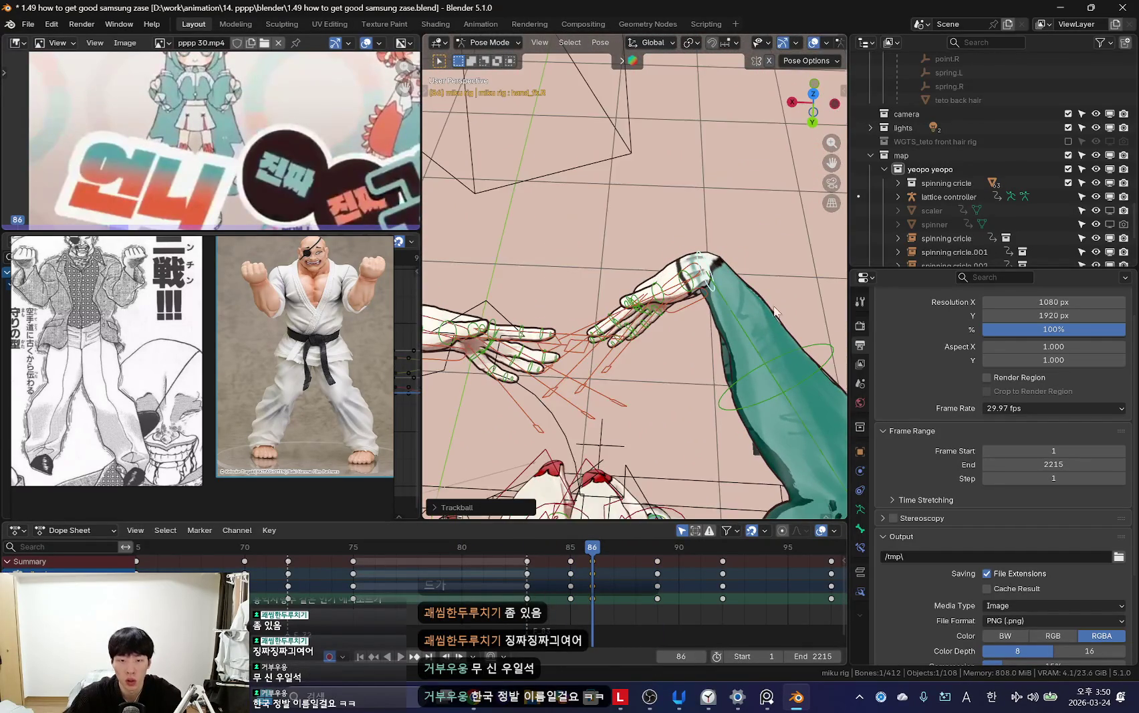
pyautogui.hotkey('shift', 'alt', 'z')
pyautogui.press('r')
pyautogui.click(780, 328)
# Step: Scale the selected finger bone on the open hand
pyautogui.moveTo(635, 355)
pyautogui.mouseDown(button='middle')
pyautogui.moveTo(669, 351)
pyautogui.moveTo(701, 301)
pyautogui.moveTo(709, 377)
pyautogui.moveTo(749, 314)
pyautogui.moveTo(643, 380)
pyautogui.moveTo(644, 249)
pyautogui.mouseUp(button='middle')
pyautogui.hotkey('shift', 'alt', 'z')
pyautogui.hotkey('shift', 'alt', 'z')
# Step: Rotate the pinky finger bone and play the animation to review it
pyautogui.hotkey('shift', 'alt', 'z')
pyautogui.hotkey('shift', 'alt', 'z')
pyautogui.hotkey('shift', 'alt', 'z')
pyautogui.hotkey('shift', 'alt', 'z')
pyautogui.hotkey('shift', 'alt', 'z')
pyautogui.press('s')
pyautogui.click(664, 365)
pyautogui.hotkey('shift', 'alt', 'z')
pyautogui.hotkey('shift', 'alt', 'z')
pyautogui.click(642, 380)
pyautogui.hotkey('shift', 'alt', 'z')
pyautogui.hotkey('shift', 'alt', 'z')
pyautogui.press('r')
pyautogui.click(644, 249)
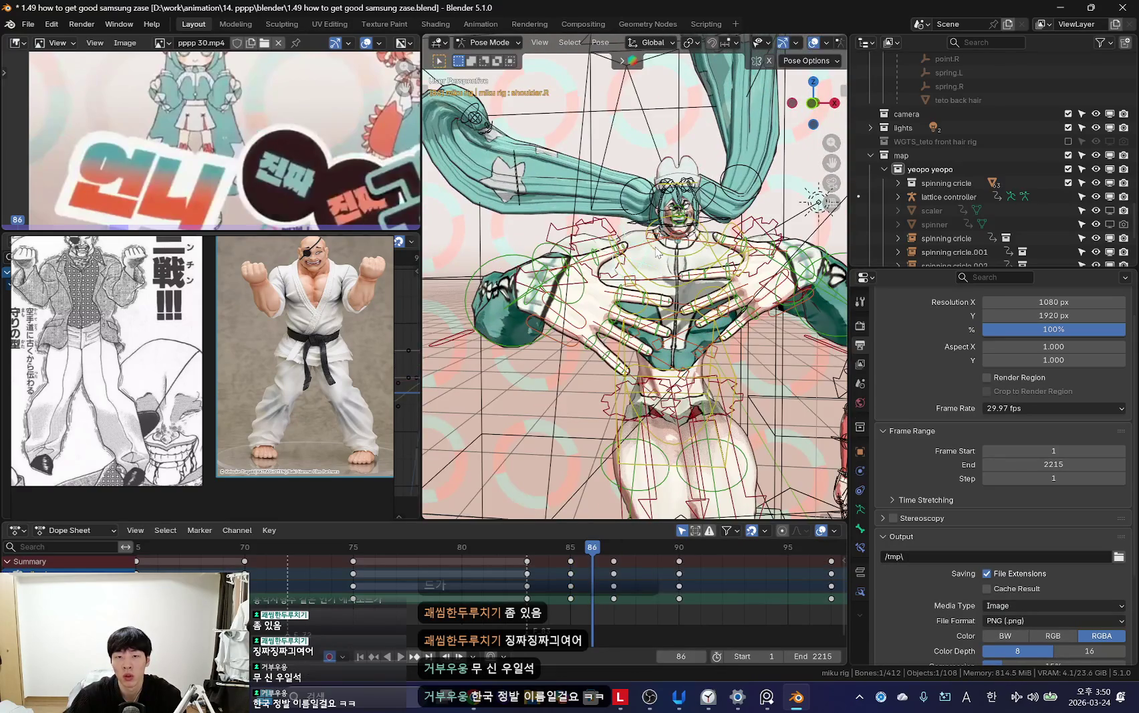
pyautogui.hotkey('shift', 'alt', 'z')
pyautogui.scroll(-4, 651, 249)
pyautogui.press('space')
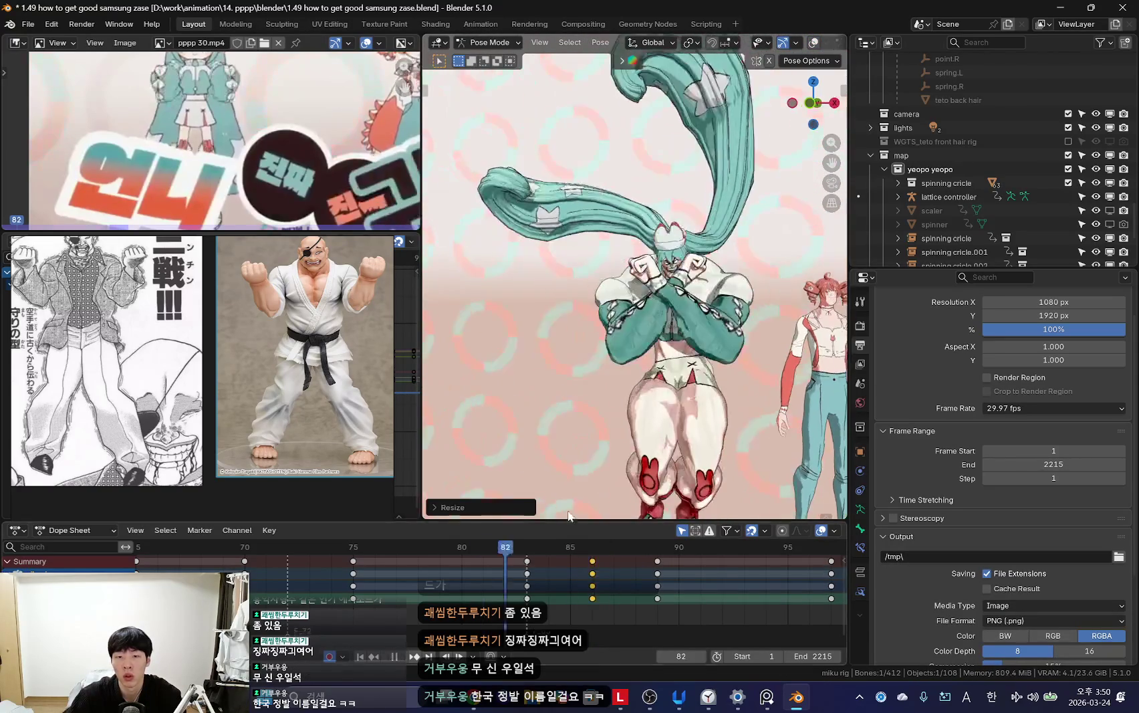
# Step: Scrub the timeline from frame 82 through 94, settling on frame 89
pyautogui.moveTo(441, 584)
pyautogui.mouseDown()
pyautogui.moveTo(636, 585)
pyautogui.moveTo(625, 606)
pyautogui.moveTo(588, 583)
pyautogui.moveTo(626, 593)
pyautogui.moveTo(569, 592)
pyautogui.moveTo(597, 601)
pyautogui.moveTo(621, 575)
pyautogui.mouseUp()
pyautogui.hotkey('shift', 'alt', 'z')
pyautogui.hotkey('shift', 'alt', 'z')
pyautogui.scroll(-2, 625, 606)
pyautogui.scroll(2, 663, 438)
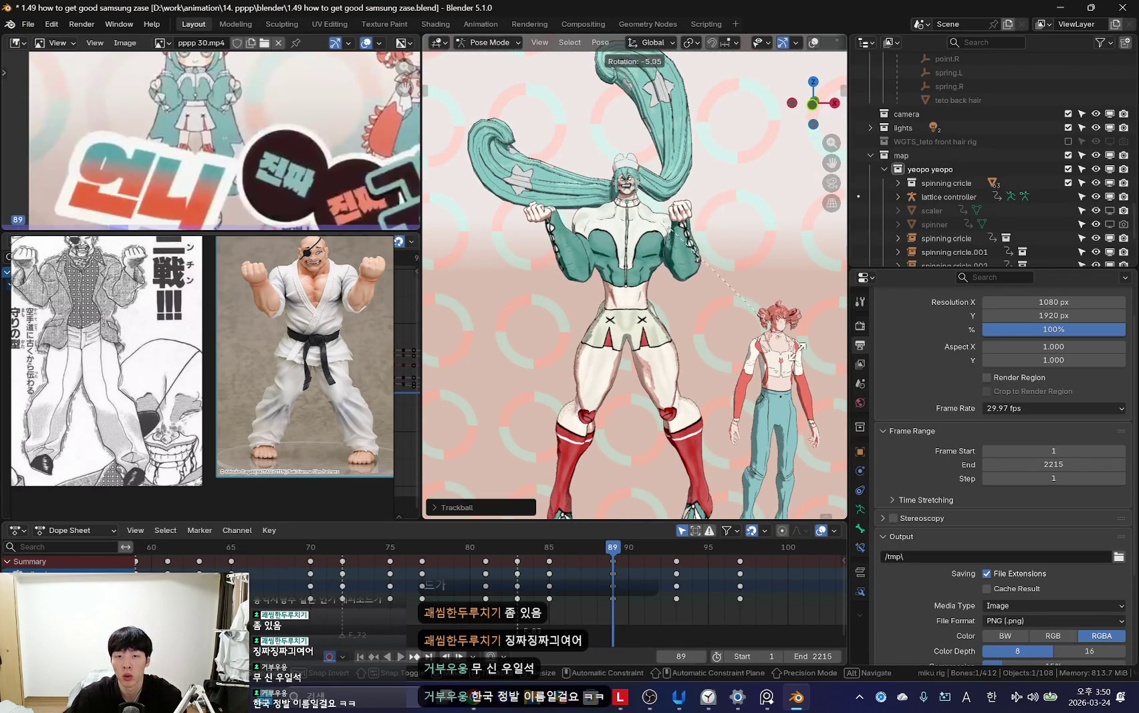
pyautogui.moveTo(601, 591)
pyautogui.mouseDown()
pyautogui.moveTo(563, 591)
pyautogui.moveTo(657, 581)
pyautogui.moveTo(552, 586)
pyautogui.moveTo(619, 599)
pyautogui.mouseUp()
pyautogui.moveTo(655, 599); pyautogui.dragTo(582, 602)
pyautogui.moveTo(682, 608)
pyautogui.mouseDown()
pyautogui.moveTo(501, 615)
pyautogui.moveTo(688, 611)
pyautogui.moveTo(660, 602)
pyautogui.mouseUp()
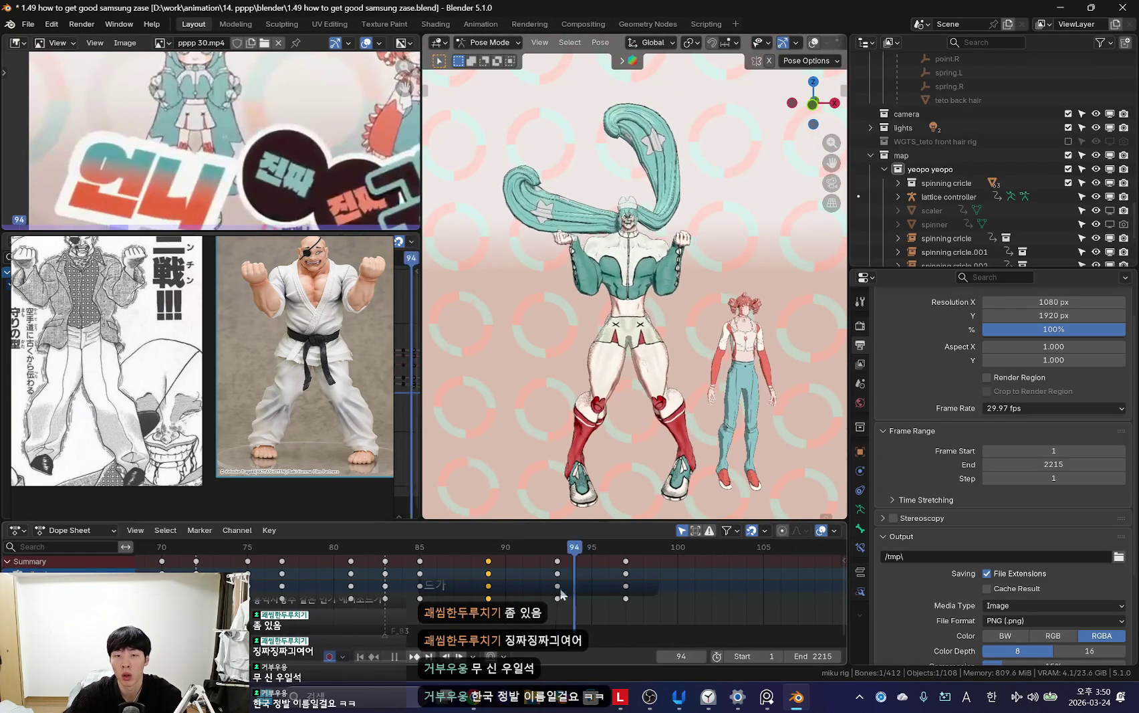
# Step: Play the transition backward and forward, jumping to the frame 97 keyframe and stopping at 89
pyautogui.press('Left')
pyautogui.hotkey('shift', 'ctrl', 'space')
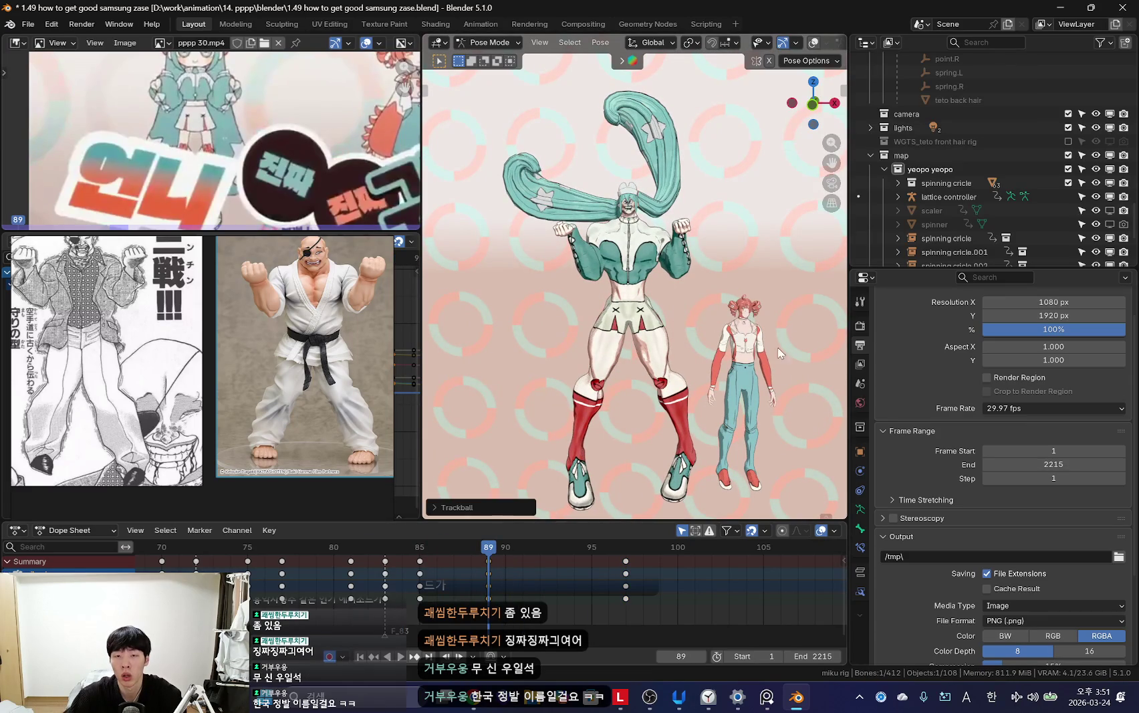
pyautogui.hotkey('shift', 'ctrl', 'space')
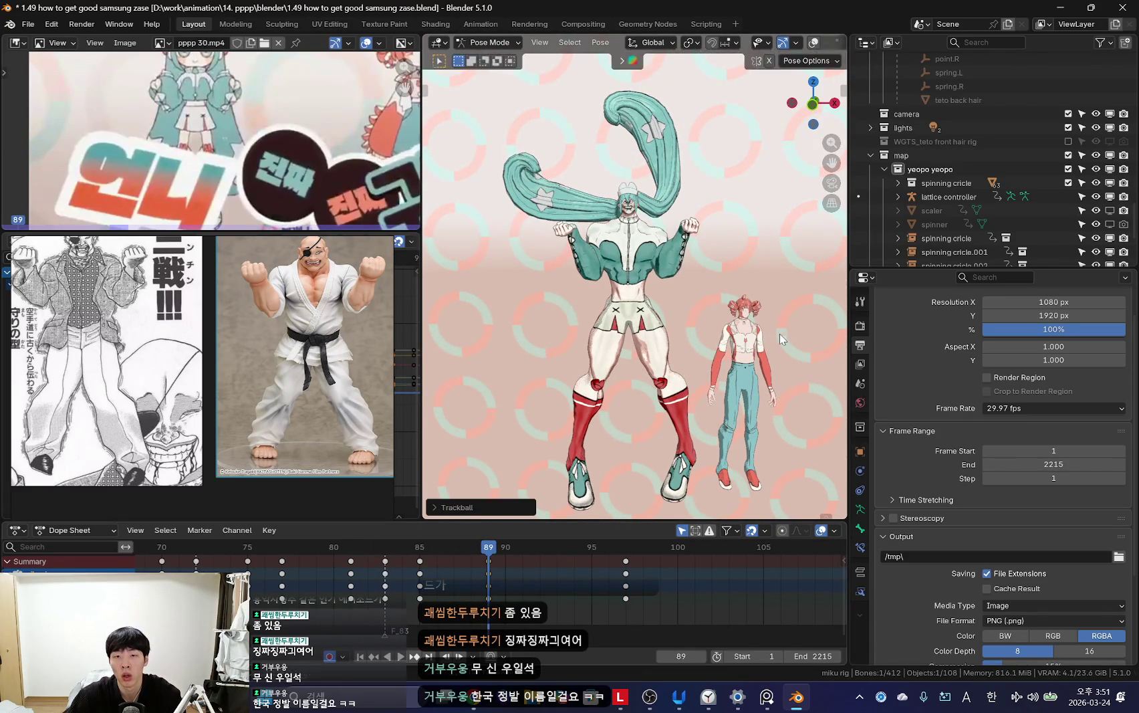
pyautogui.press('space')
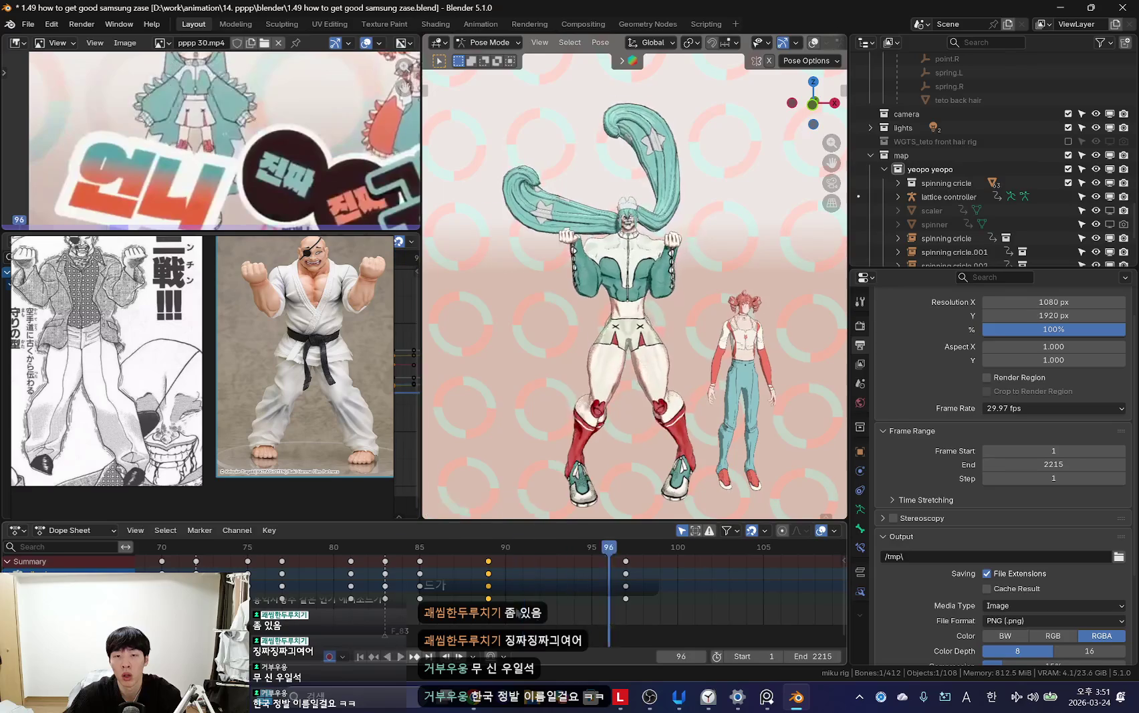
pyautogui.press('space')
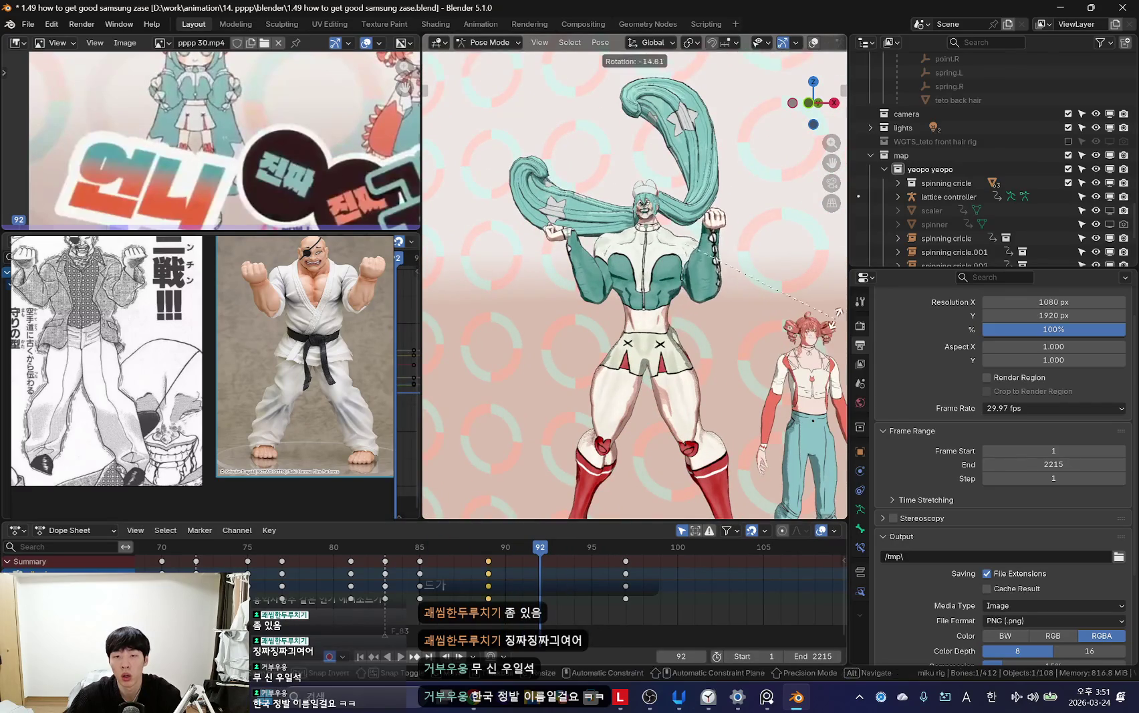
pyautogui.press('Up')
pyautogui.press('space')
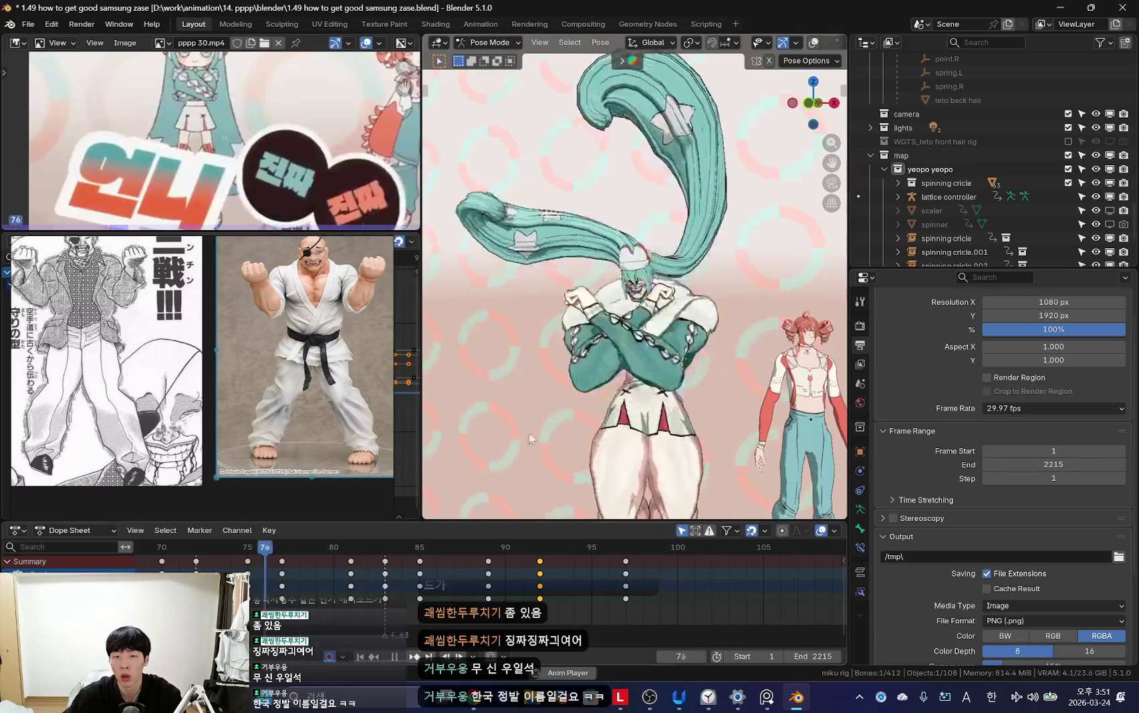
pyautogui.press('space')
# Step: Check the flex pose at frame 92 with rig overlays toggled off and on
pyautogui.hotkey('shift', 'alt', 'z')
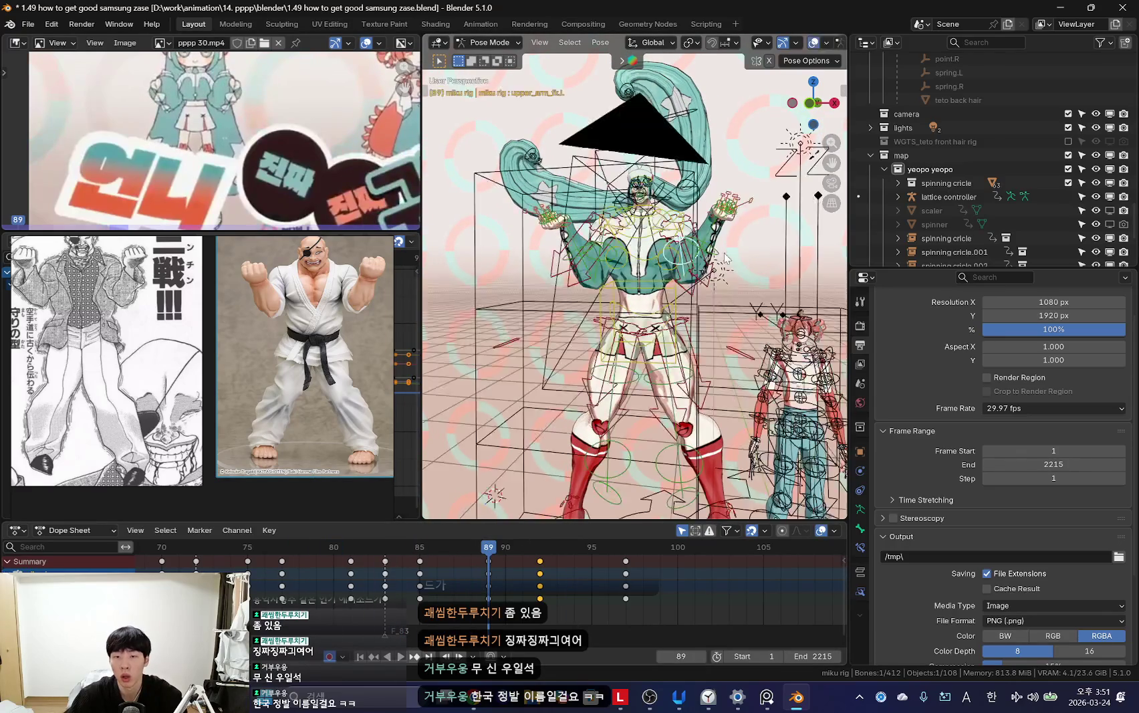
pyautogui.hotkey('shift', 'alt', 'z')
pyautogui.hotkey('shift', 'alt', 'z')
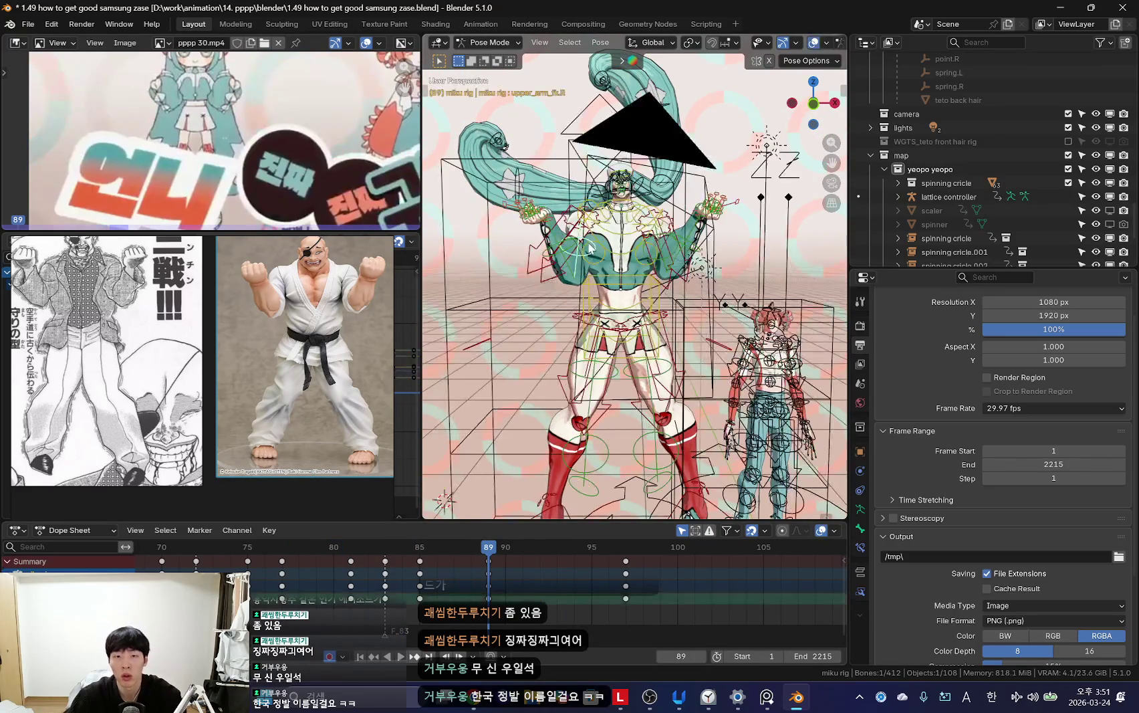
pyautogui.hotkey('shift', 'alt', 'z')
pyautogui.moveTo(601, 547); pyautogui.dragTo(538, 526)
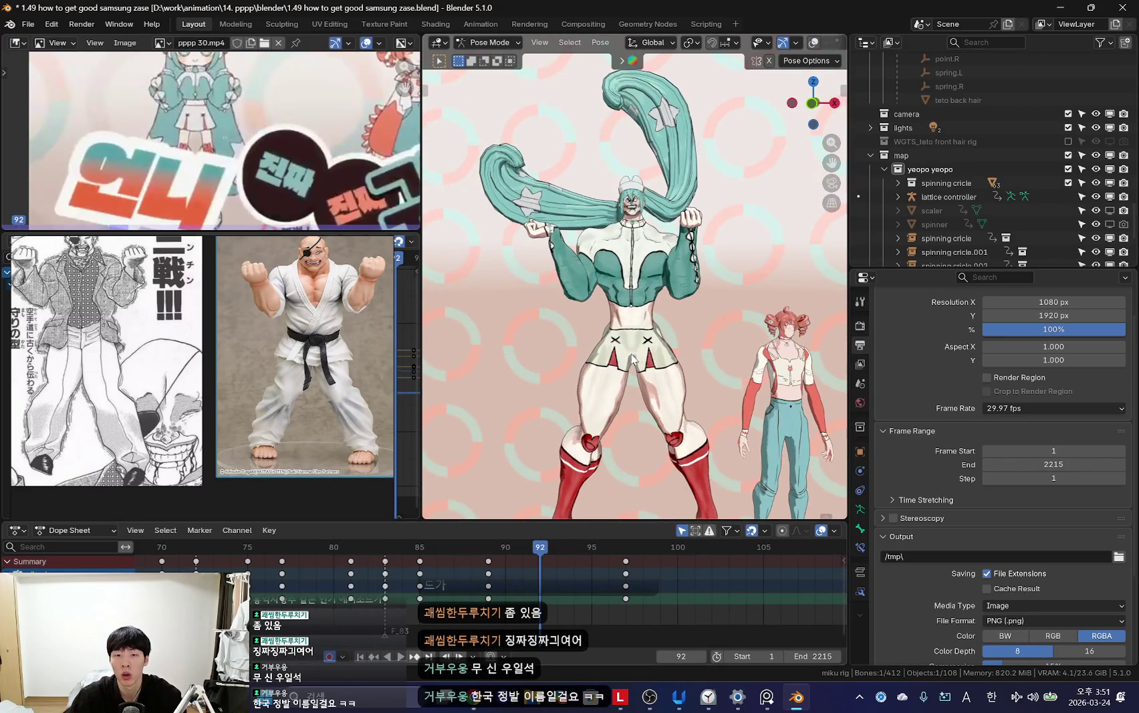
pyautogui.hotkey('shift', 'alt', 'z')
pyautogui.hotkey('shift', 'alt', 'z')
pyautogui.hotkey('shift', 'alt', 'z')
pyautogui.hotkey('alt', 'Tab')
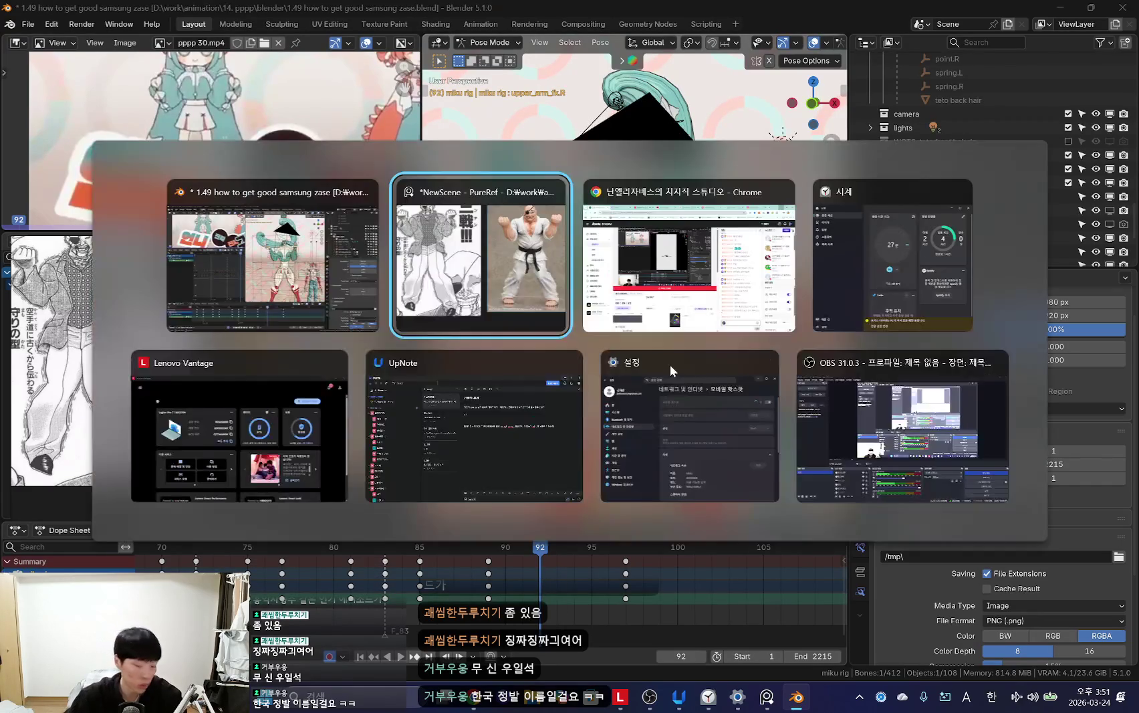
# Step: Switch to the YouTube Music tab, return to its home page and move the reference window aside
pyautogui.hotkey('ctrl', 'Tab')
pyautogui.hotkey('ctrl', 'Tab')
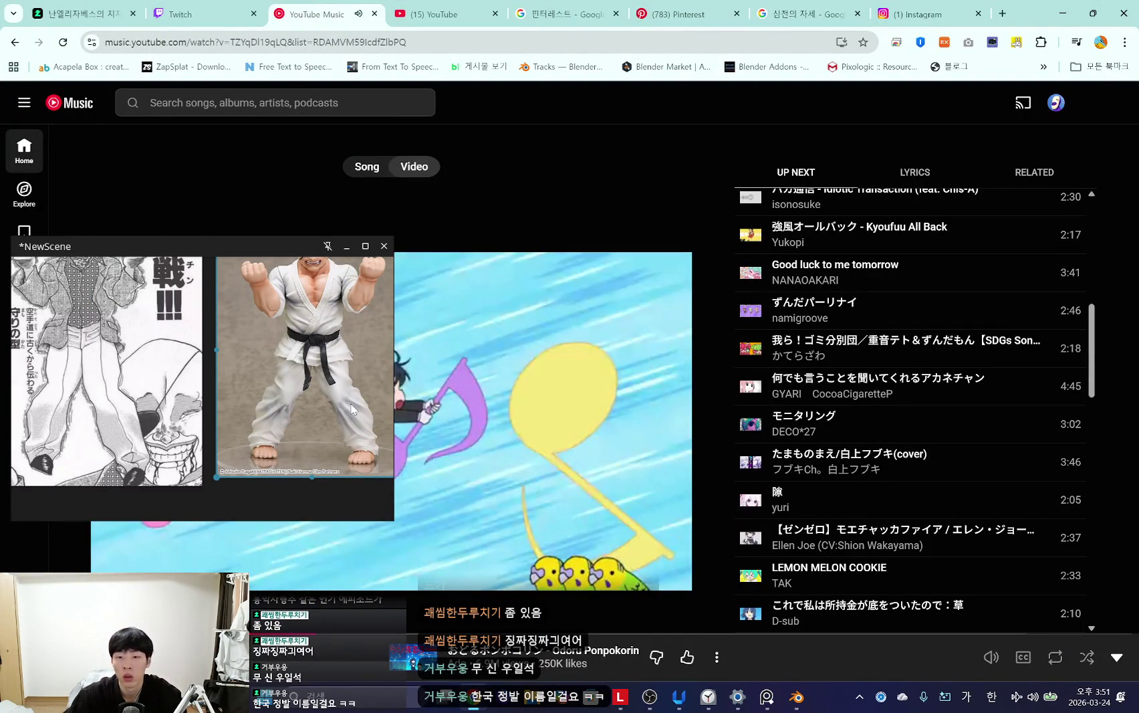
pyautogui.hotkey('alt', 'Left')
pyautogui.moveTo(339, 515); pyautogui.dragTo(1111, 542)
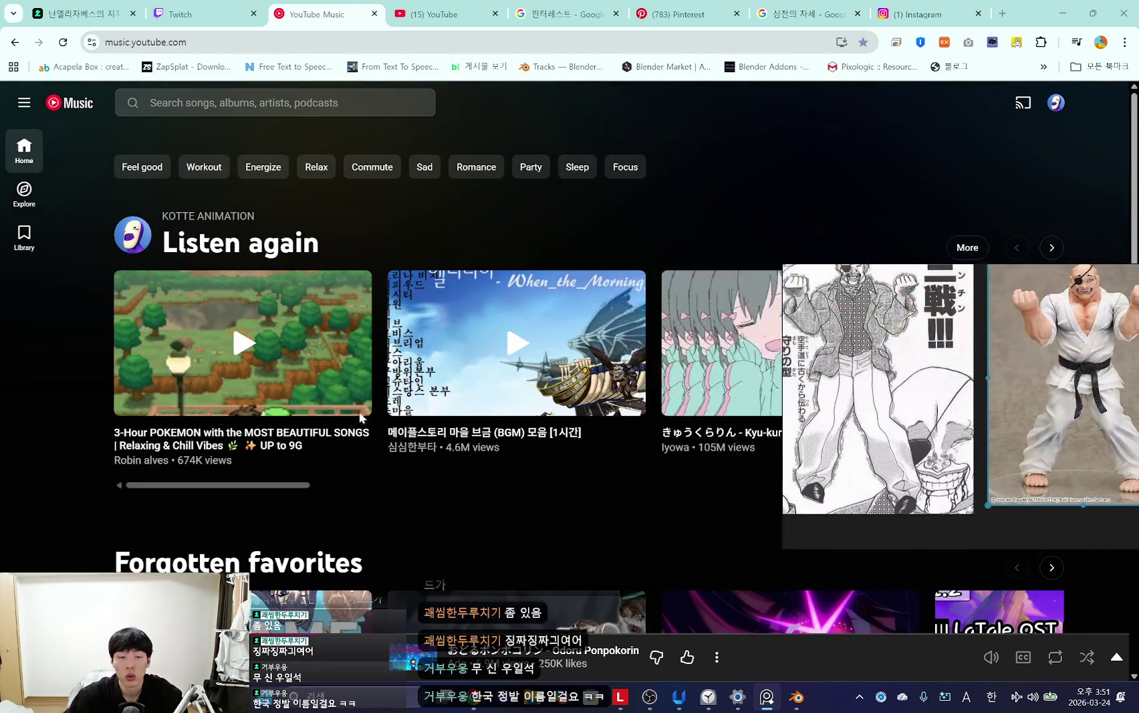
pyautogui.scroll(-4, 477, 424)
pyautogui.moveTo(941, 401)
pyautogui.mouseDown()
pyautogui.moveTo(463, 242)
pyautogui.moveTo(374, 159)
pyautogui.mouseUp()
pyautogui.scroll(-2, 676, 390)
pyautogui.scroll(-5, 652, 401)
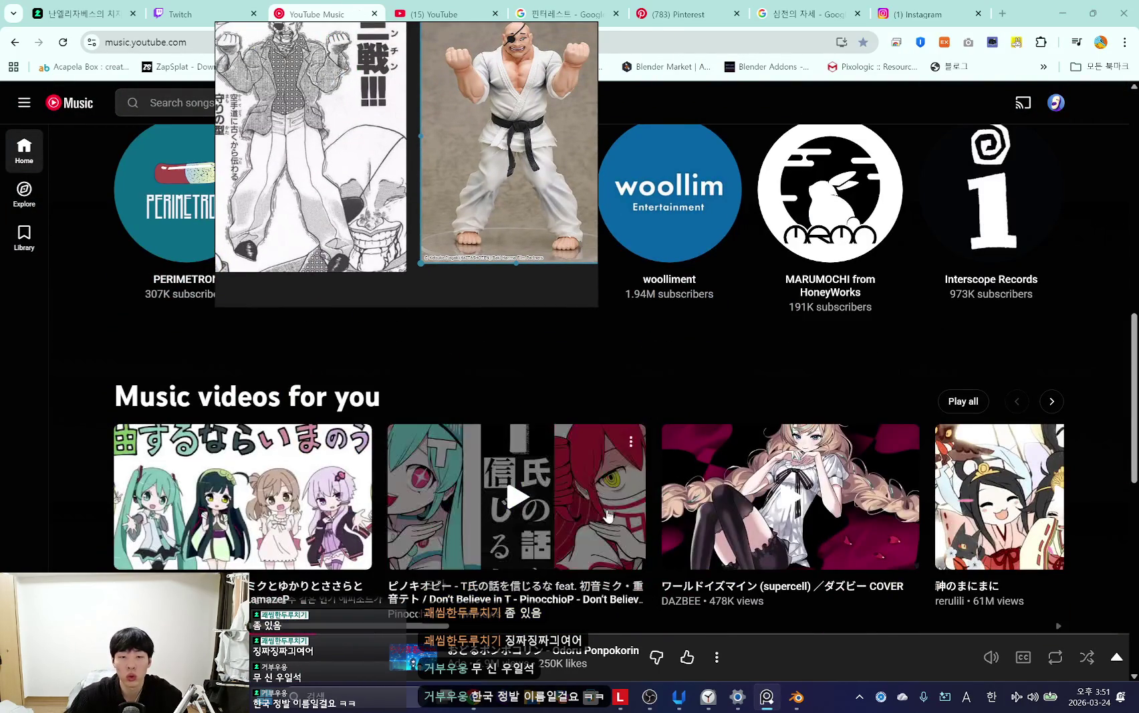
pyautogui.scroll(-5, 607, 515)
pyautogui.scroll(3, 681, 544)
pyautogui.scroll(-1, 681, 544)
pyautogui.scroll(-5, 636, 554)
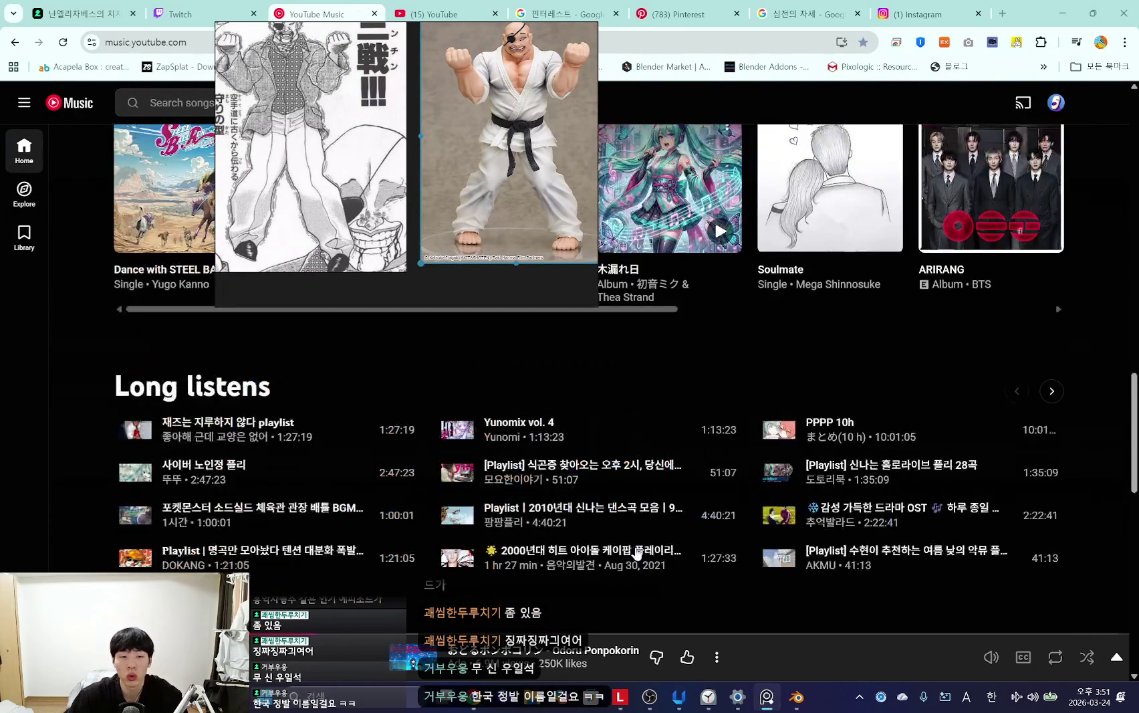
pyautogui.scroll(2, 636, 553)
# Step: Browse the YouTube Music home page recommendations
pyautogui.moveTo(430, 215)
pyautogui.mouseDown()
pyautogui.moveTo(573, 171)
pyautogui.moveTo(532, 170)
pyautogui.mouseUp()
pyautogui.scroll(-2, 623, 473)
pyautogui.scroll(-3, 464, 395)
pyautogui.scroll(-4, 327, 474)
pyautogui.scroll(10, 325, 472)
pyautogui.scroll(10, 302, 520)
pyautogui.scroll(-1, 302, 520)
pyautogui.scroll(-1, 341, 525)
pyautogui.scroll(-2, 374, 528)
pyautogui.moveTo(428, 480)
pyautogui.mouseDown()
pyautogui.moveTo(911, 476)
pyautogui.moveTo(397, 503)
pyautogui.mouseUp()
pyautogui.scroll(4, 473, 564)
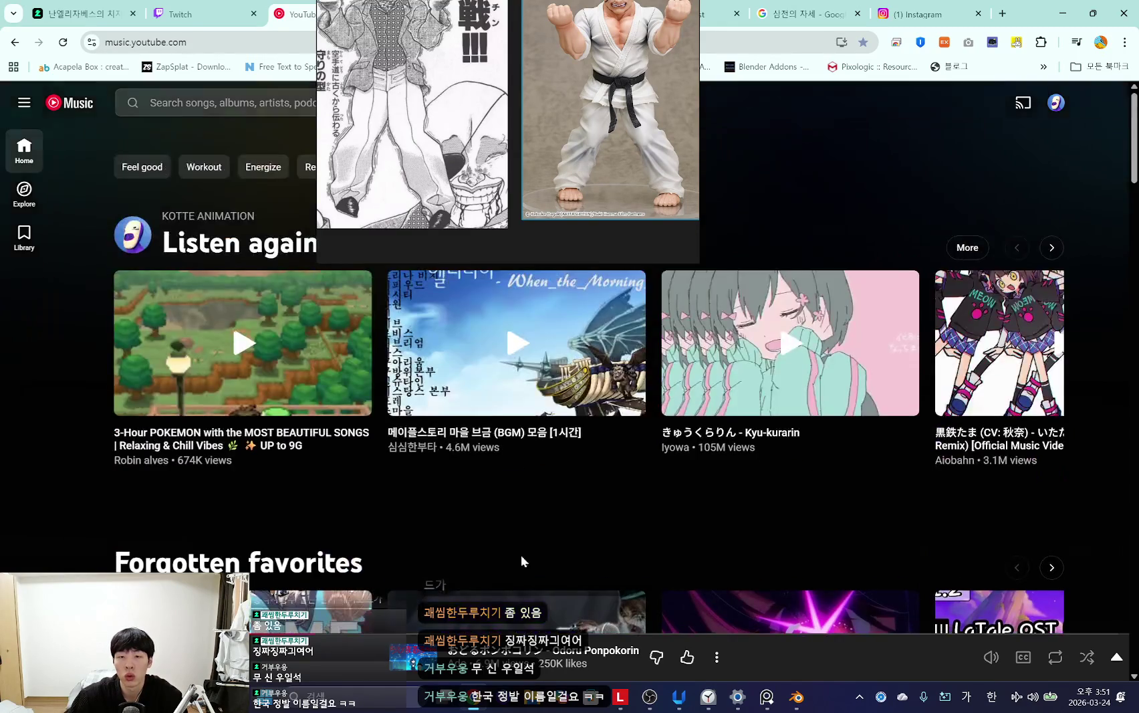
pyautogui.moveTo(253, 486)
pyautogui.mouseDown()
pyautogui.moveTo(760, 508)
pyautogui.moveTo(758, 476)
pyautogui.mouseUp()
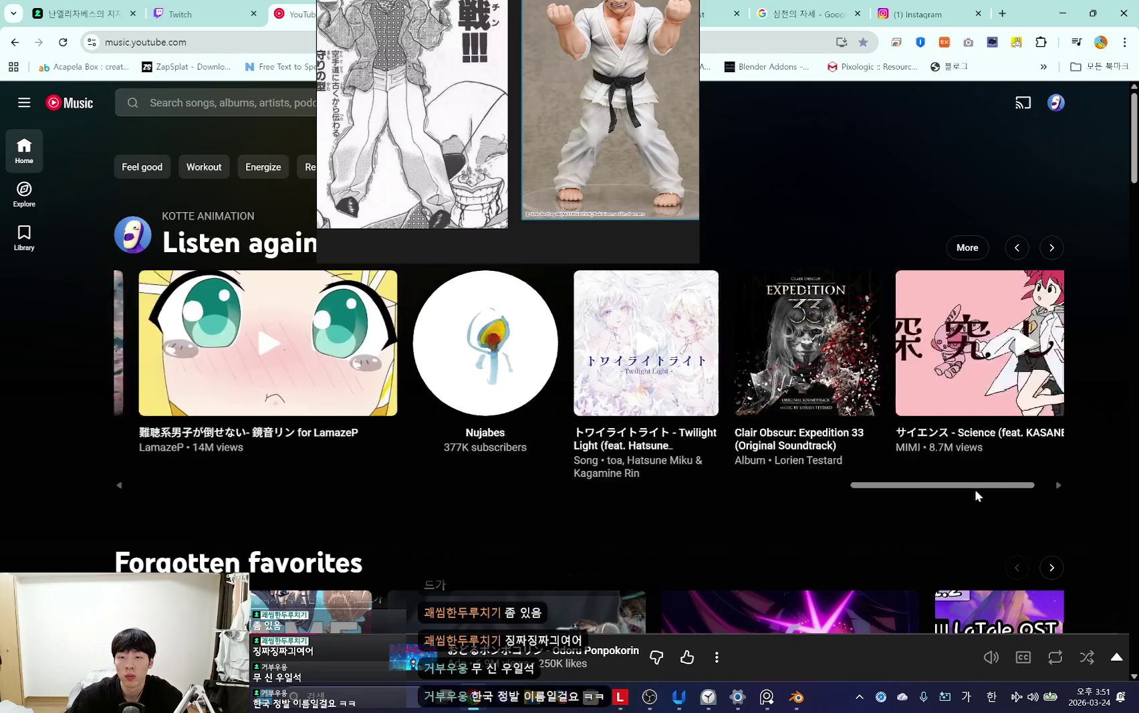
# Step: Play the Hatsune Miku song メルト and minimize the browser to return to Blender
pyautogui.click(632, 353)
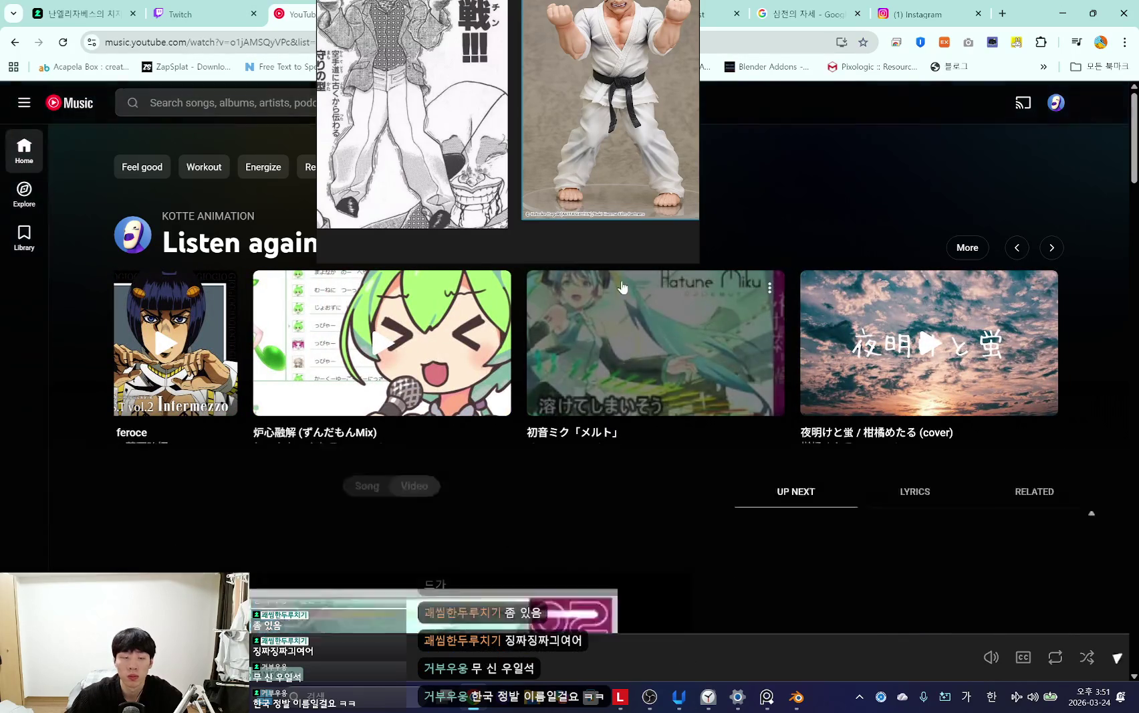
pyautogui.moveTo(615, 137)
pyautogui.mouseDown()
pyautogui.moveTo(330, 436)
pyautogui.moveTo(364, 397)
pyautogui.mouseUp()
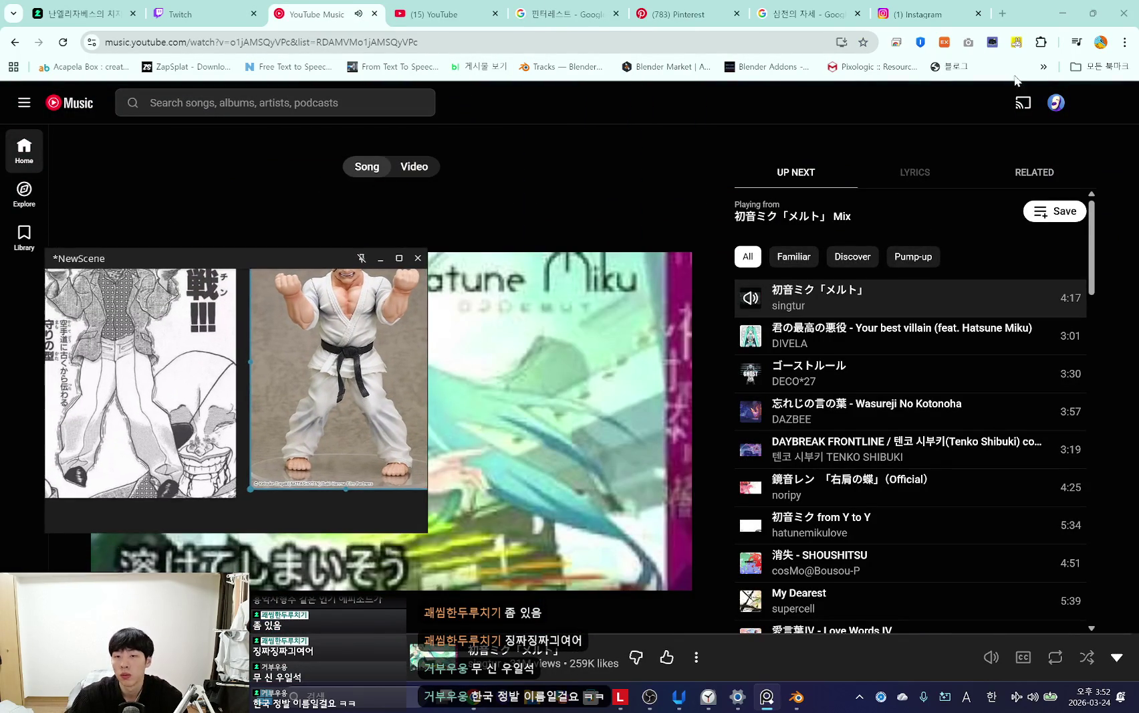
pyautogui.click(1061, 10)
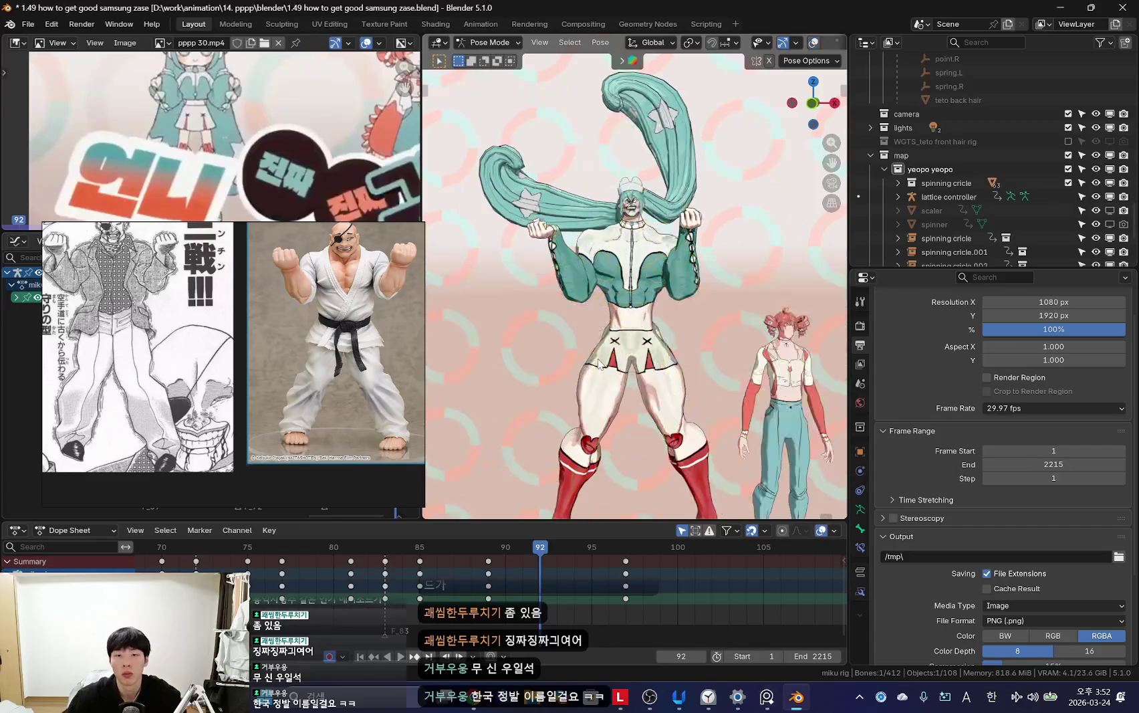
# Step: Move the reference window up and left, then play the animation to review the motion
pyautogui.keyDown('alt'); pyautogui.scroll(3, 480, 601); pyautogui.keyUp('alt')
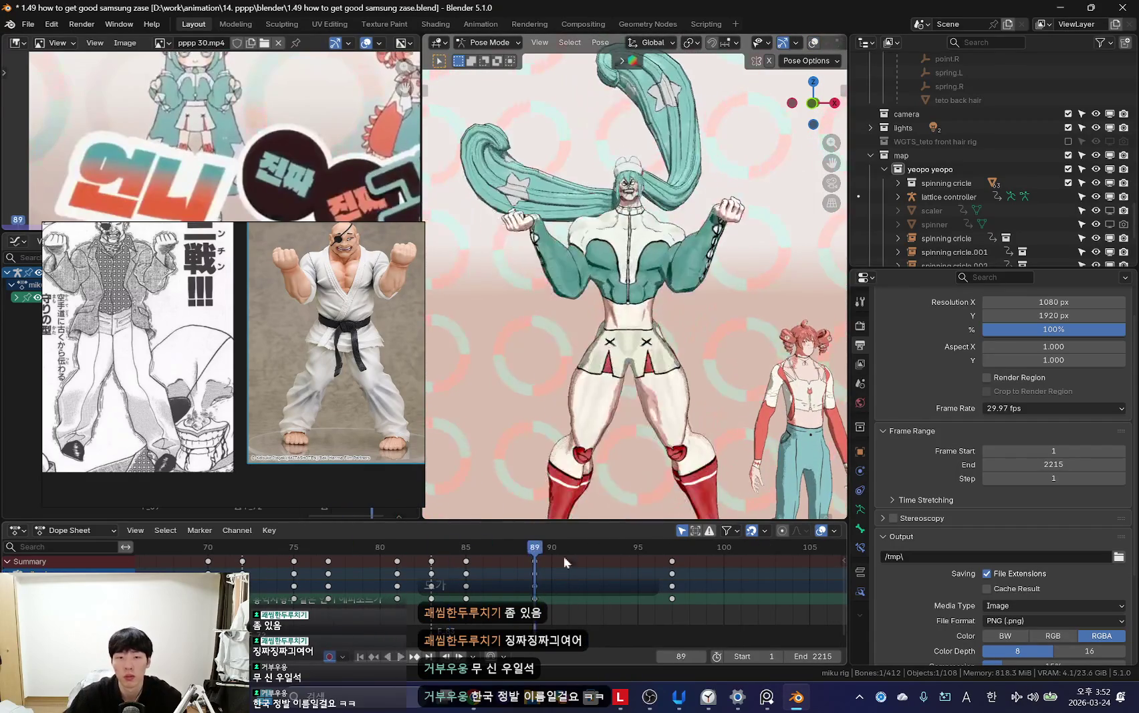
pyautogui.keyDown('alt'); pyautogui.scroll(2, 330, 581); pyautogui.keyUp('alt')
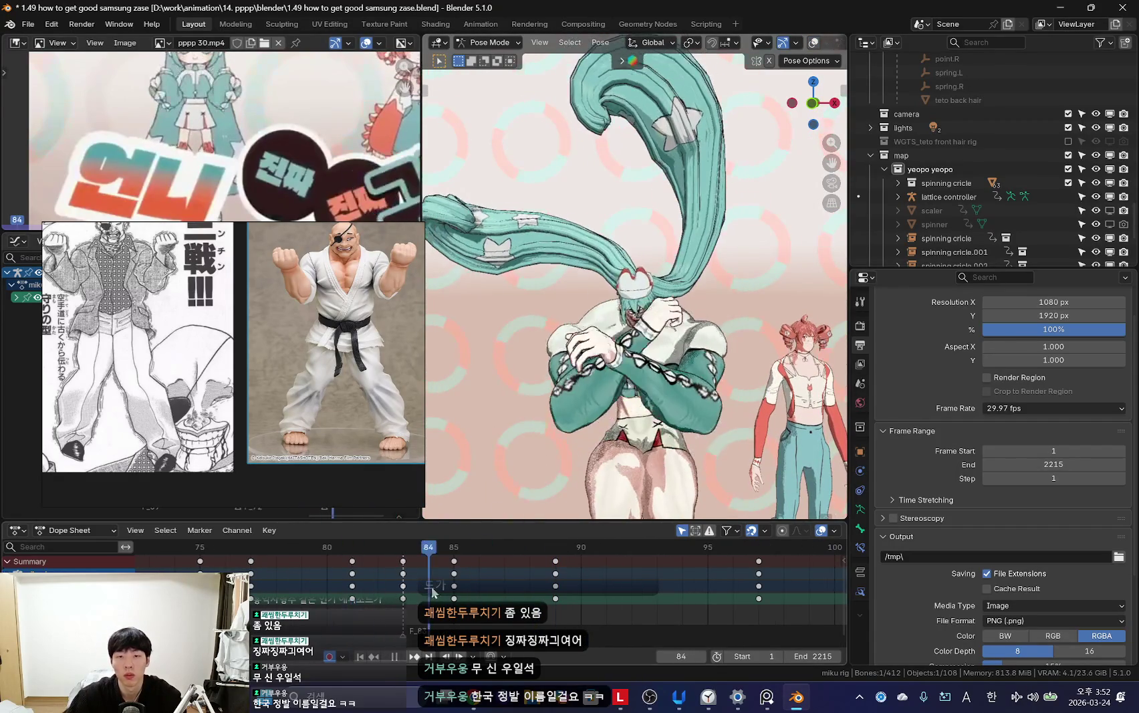
pyautogui.keyDown('alt'); pyautogui.scroll(2, 331, 580); pyautogui.keyUp('alt')
pyautogui.moveTo(297, 394); pyautogui.dragTo(284, 386)
pyautogui.keyDown('alt'); pyautogui.scroll(-2, 376, 596); pyautogui.keyUp('alt')
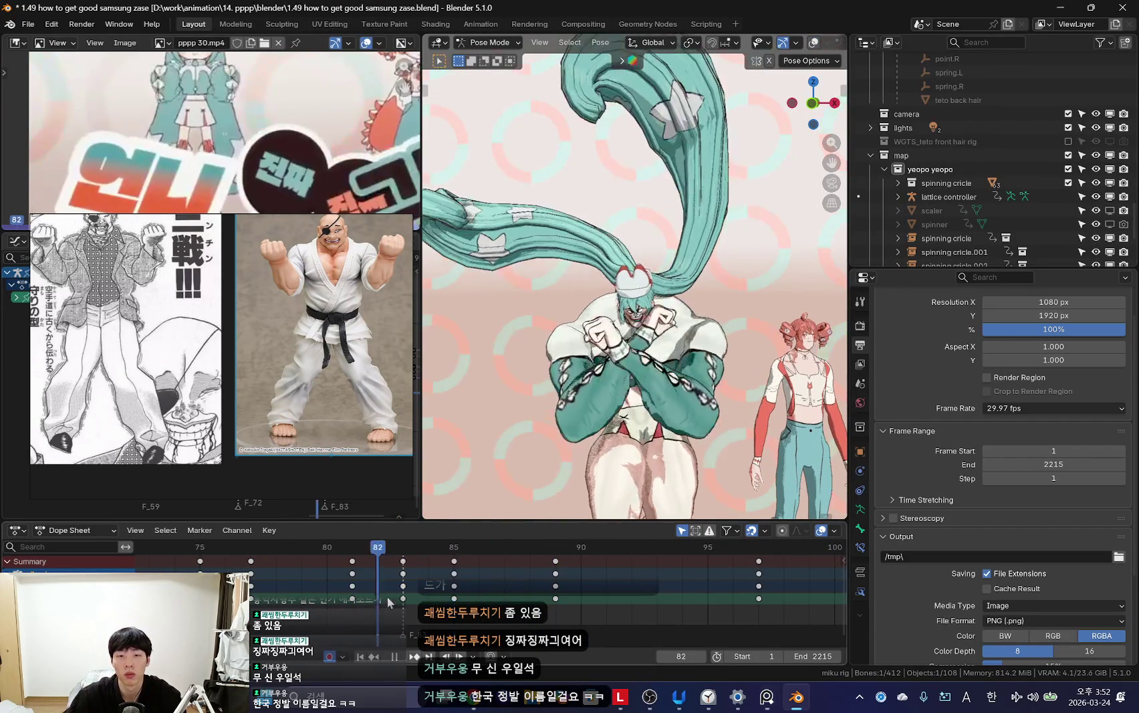
pyautogui.keyDown('alt'); pyautogui.scroll(-2, 584, 484); pyautogui.keyUp('alt')
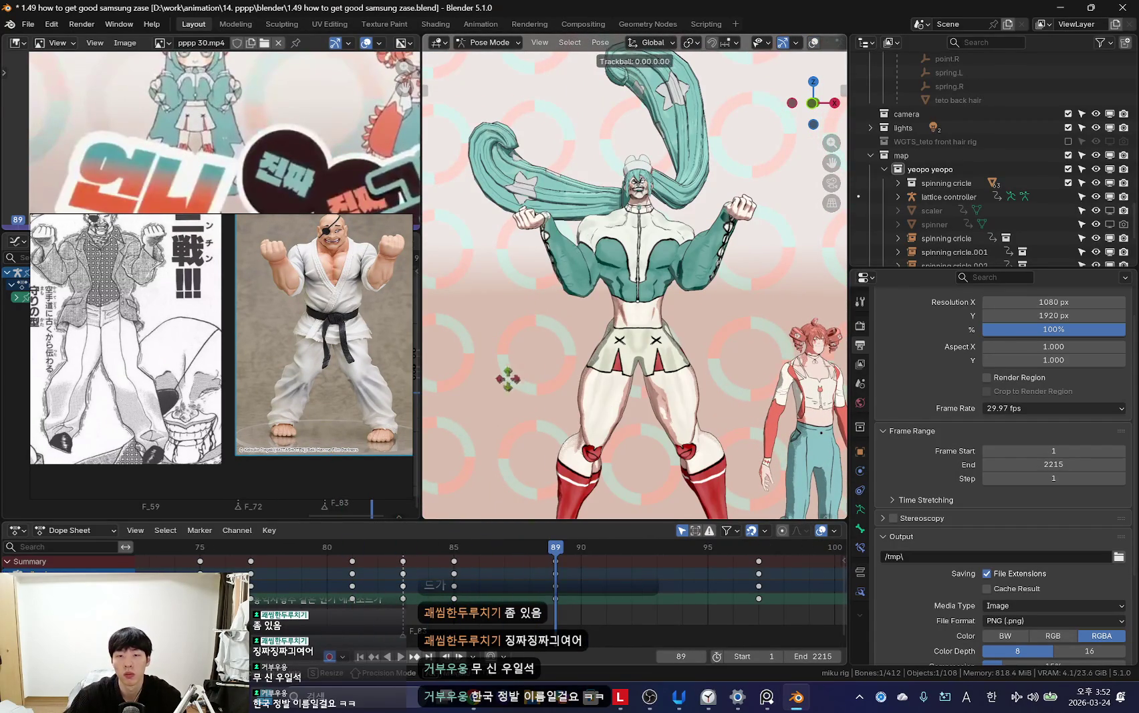
pyautogui.keyDown('alt'); pyautogui.scroll(-4, 695, 324); pyautogui.keyUp('alt')
pyautogui.hotkey('shift', 'ctrl', 'space')
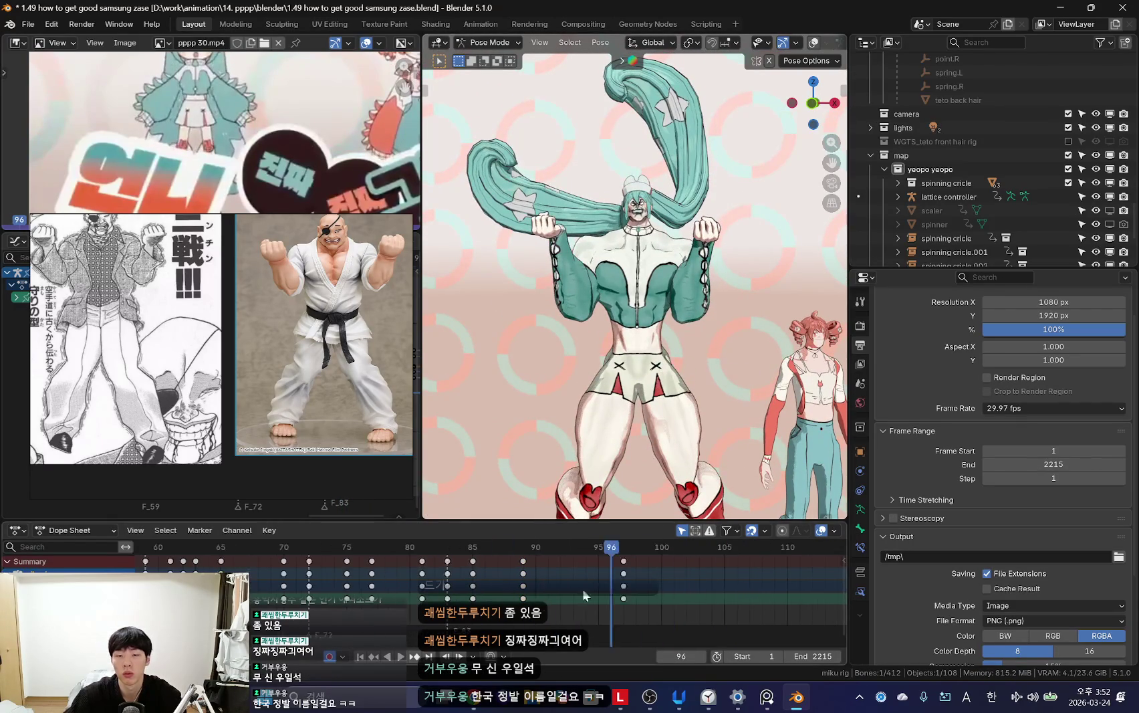
# Step: Key the current pose near frame 97 and replay from frame 85 to check it
pyautogui.keyDown('alt'); pyautogui.scroll(7, 594, 583); pyautogui.keyUp('alt')
pyautogui.press('space')
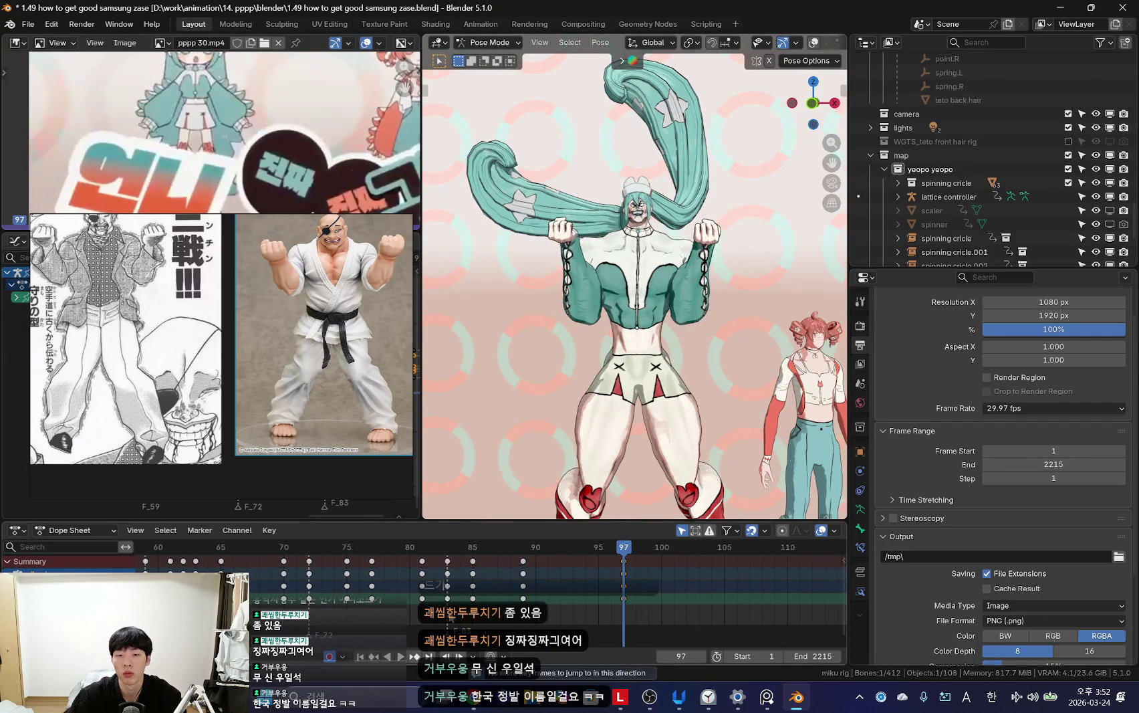
pyautogui.press('i')
pyautogui.press('space')
pyautogui.moveTo(533, 585); pyautogui.dragTo(528, 588)
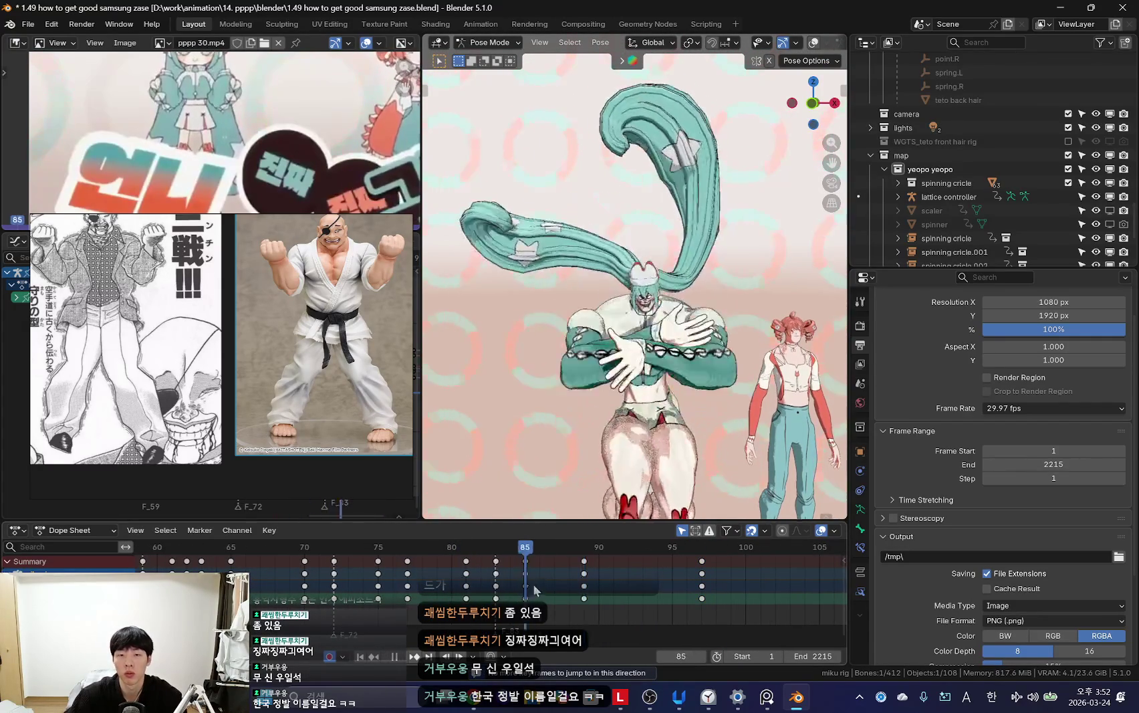
pyautogui.press('Escape')
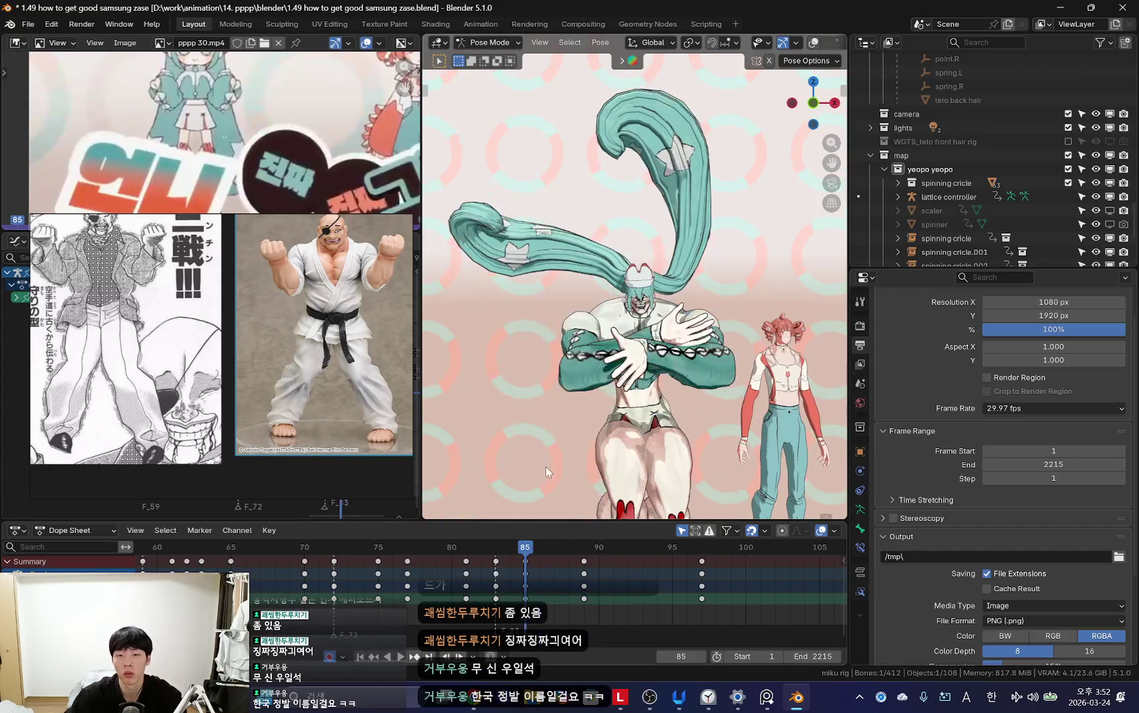
pyautogui.press('space')
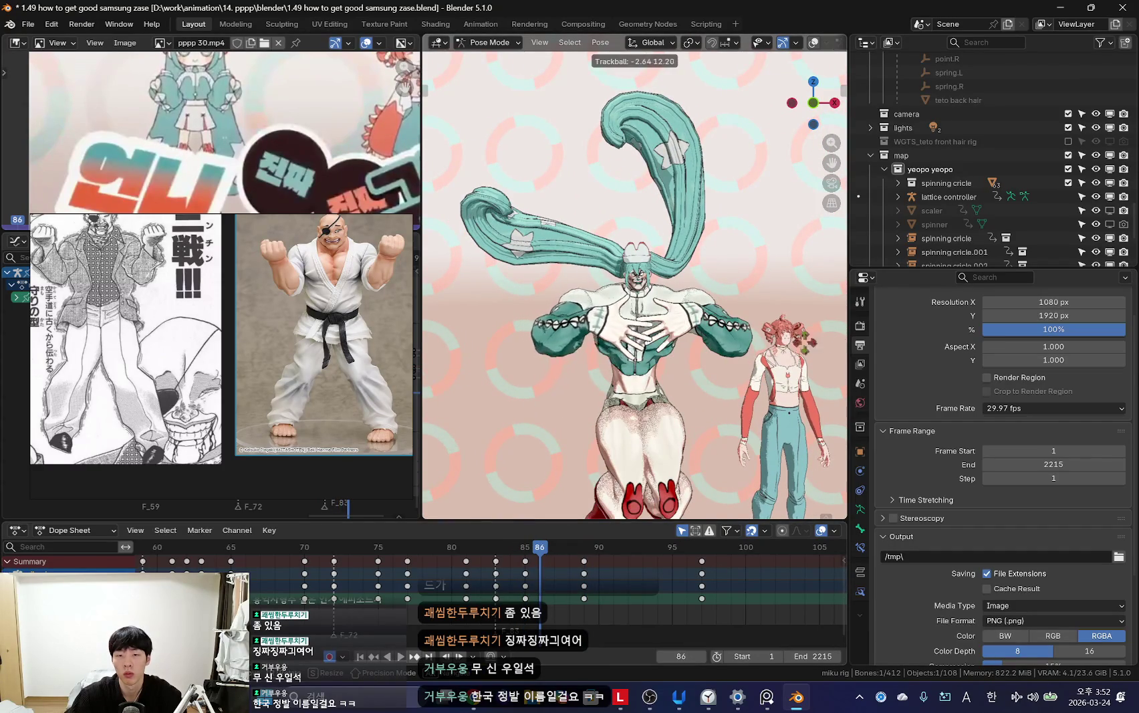
# Step: Key the rotated arm pose at frame 86 and the adjusted flex pose at frame 93
pyautogui.click(735, 377)
pyautogui.press('Down')
pyautogui.press('space')
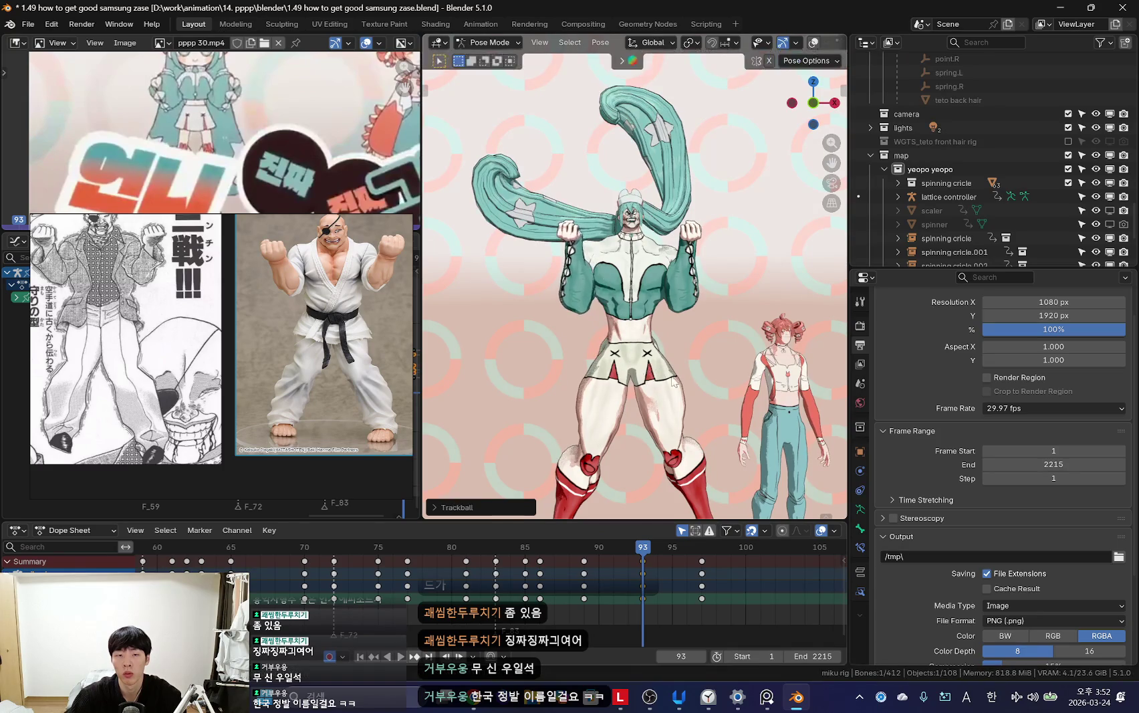
pyautogui.press('i')
pyautogui.scroll(1, 613, 378)
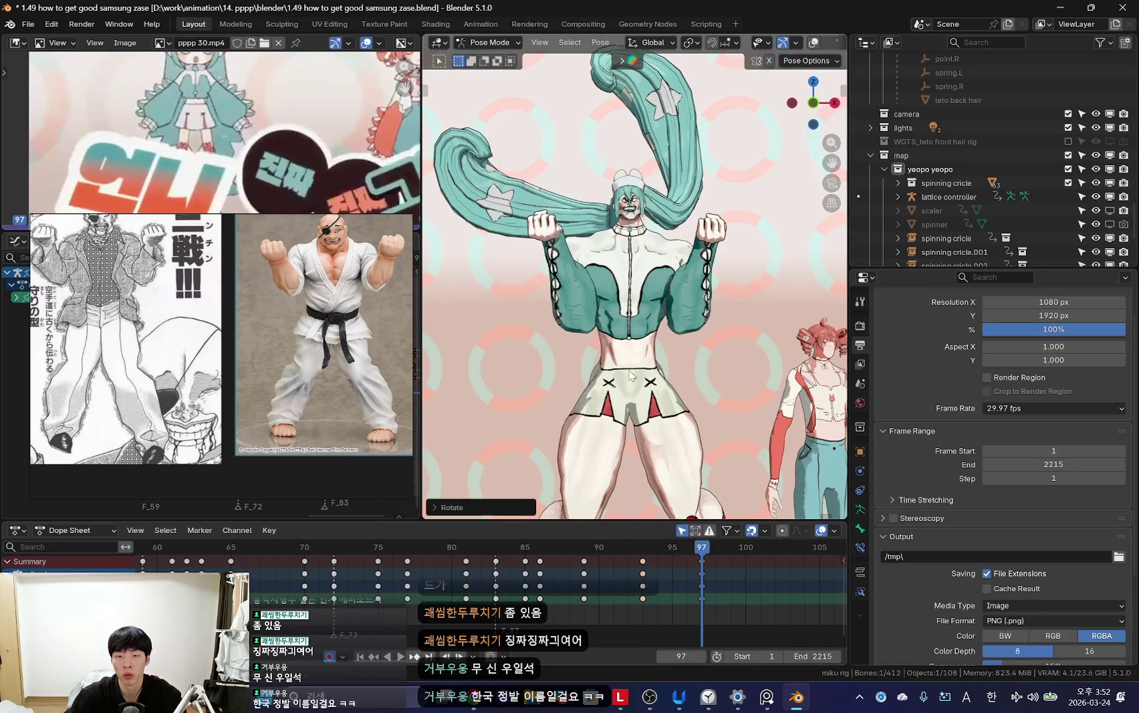
# Step: Orbit to a side view of the character and toggle the rig overlays to inspect the pose
pyautogui.moveTo(708, 349); pyautogui.dragTo(878, 330, button='middle')
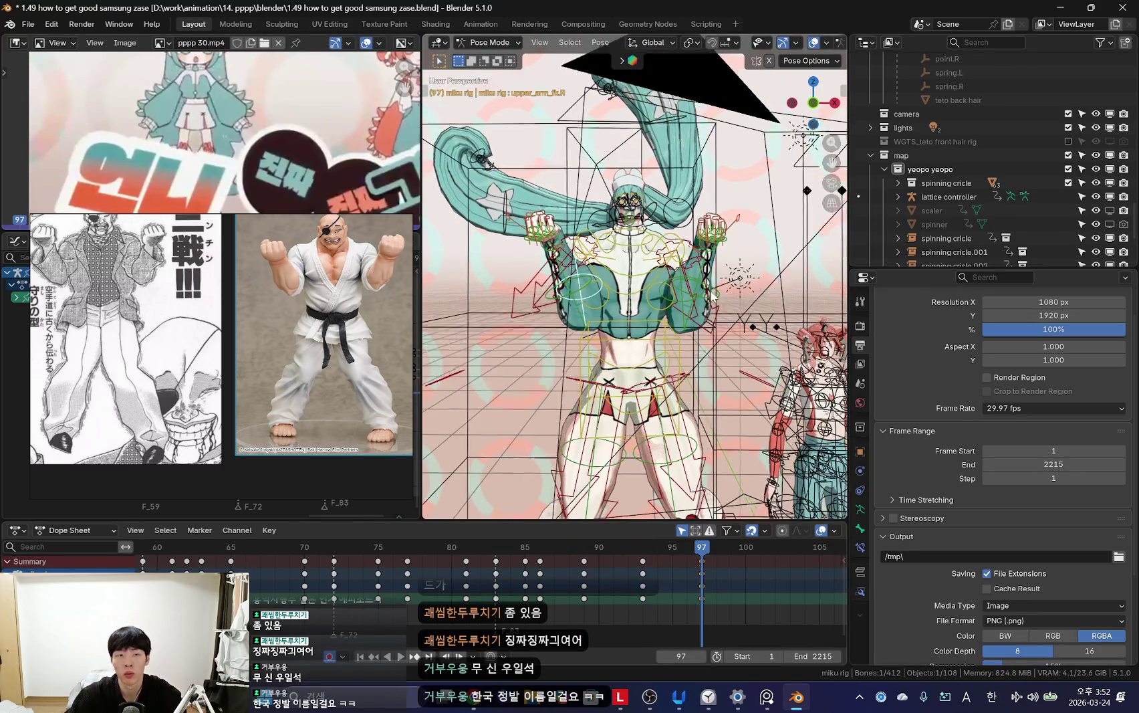
pyautogui.hotkey('shift', 'alt', 'z')
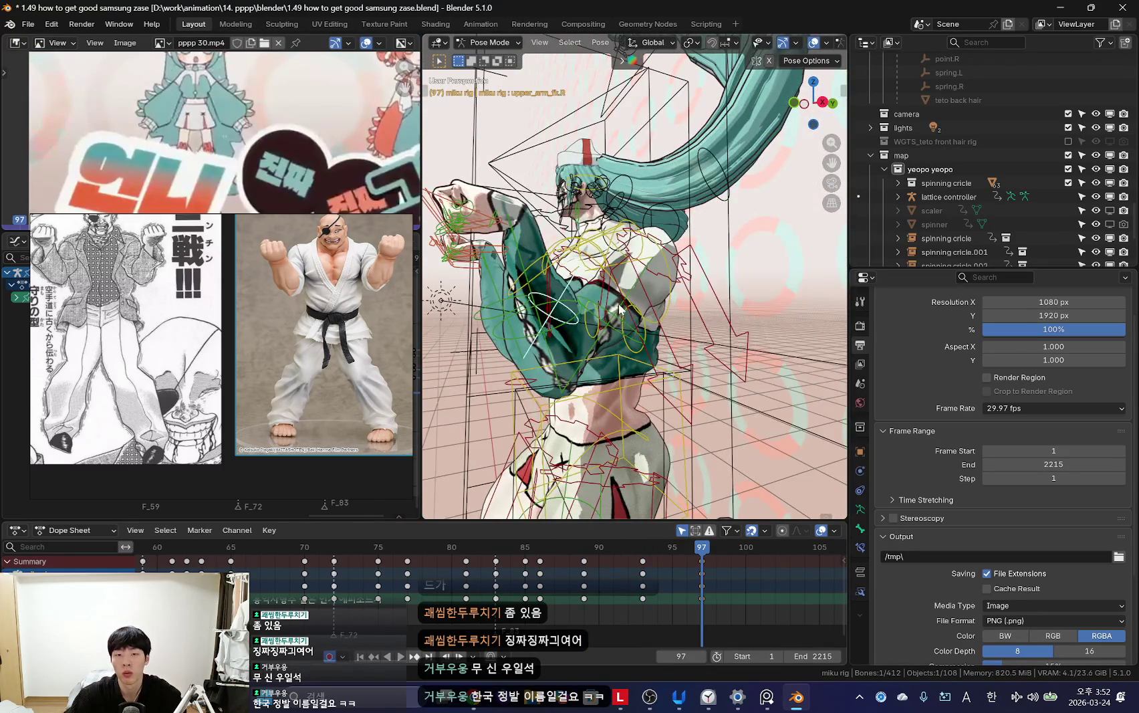
pyautogui.hotkey('shift', 'alt', 'z')
pyautogui.hotkey('ctrl', 'z')
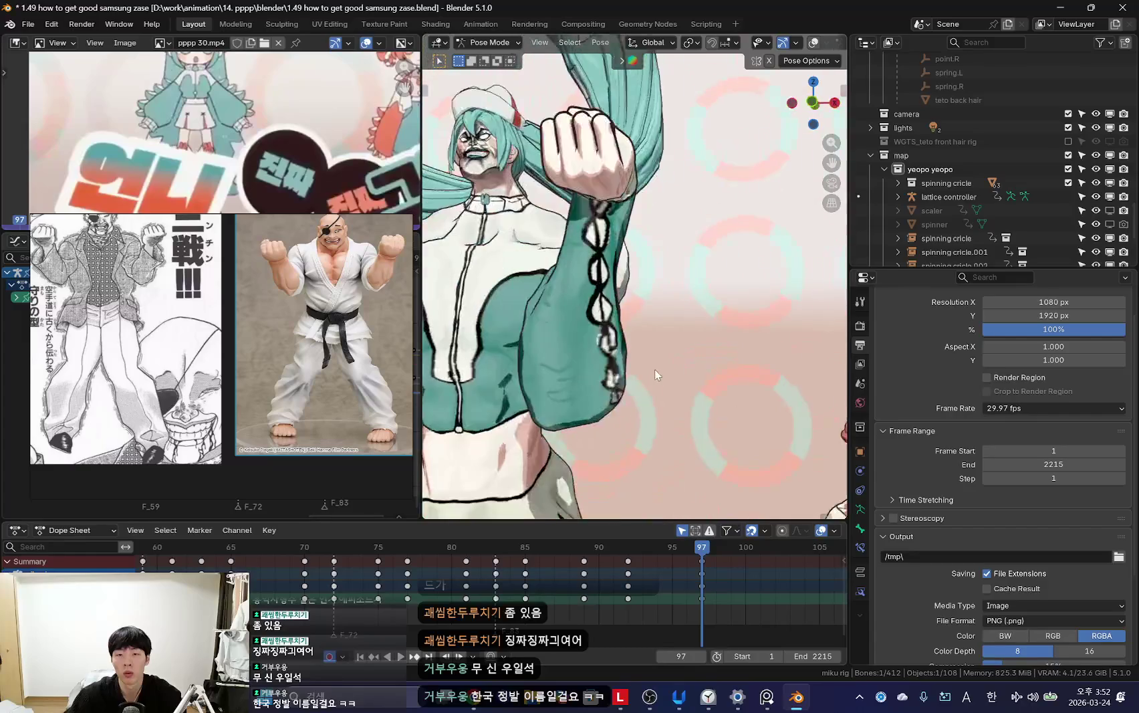
pyautogui.scroll(-5, 712, 398)
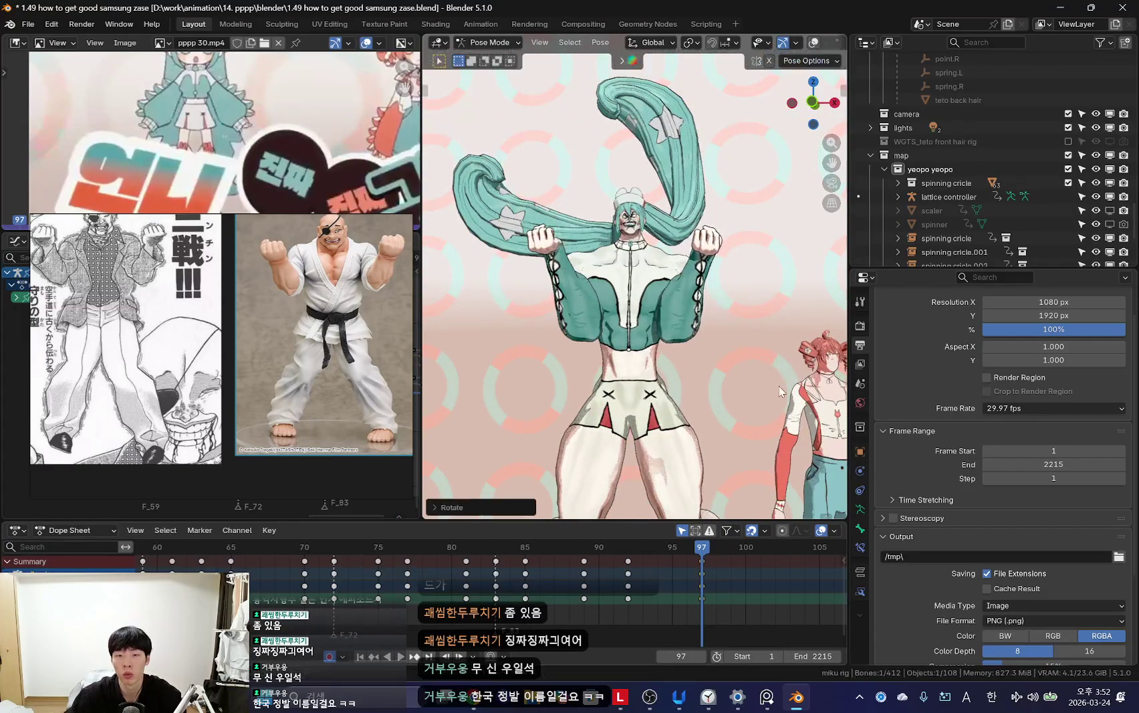
# Step: Replay and scrub to frame 92 with rig overlays shown, viewing the character from above
pyautogui.hotkey('shift', 'alt', 'z')
pyautogui.hotkey('shift', 'alt', 'z')
pyautogui.hotkey('shift', 'ctrl', 'space')
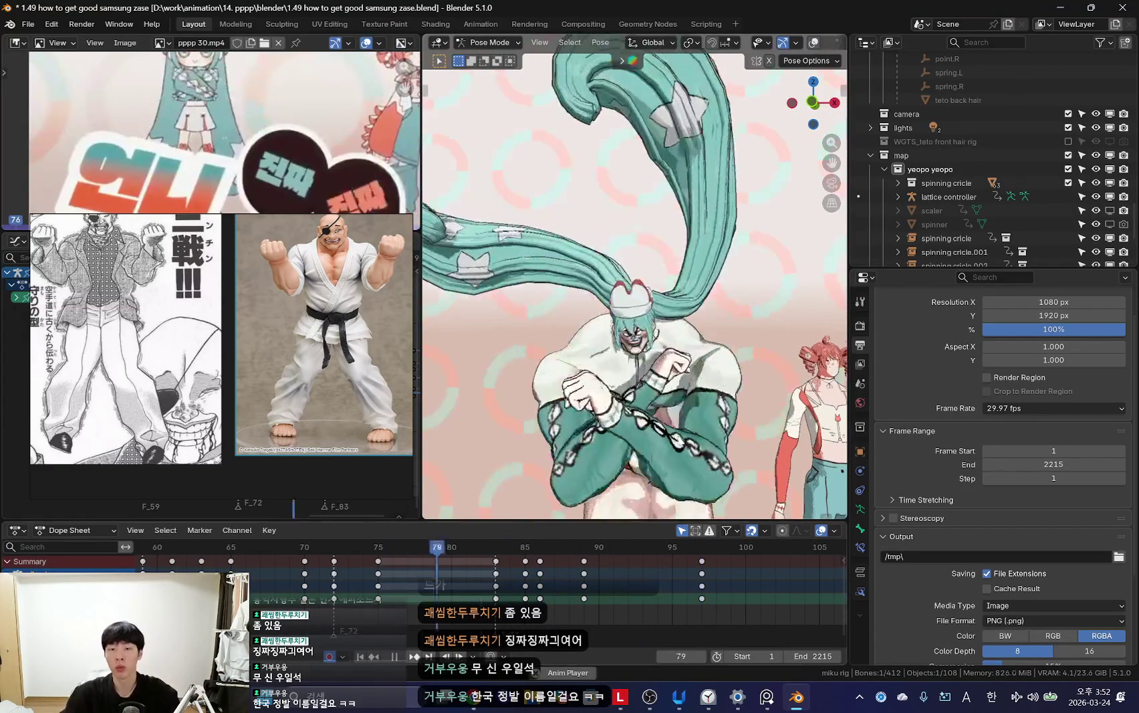
pyautogui.moveTo(569, 577); pyautogui.dragTo(626, 576)
pyautogui.hotkey('shift', 'alt', 'z')
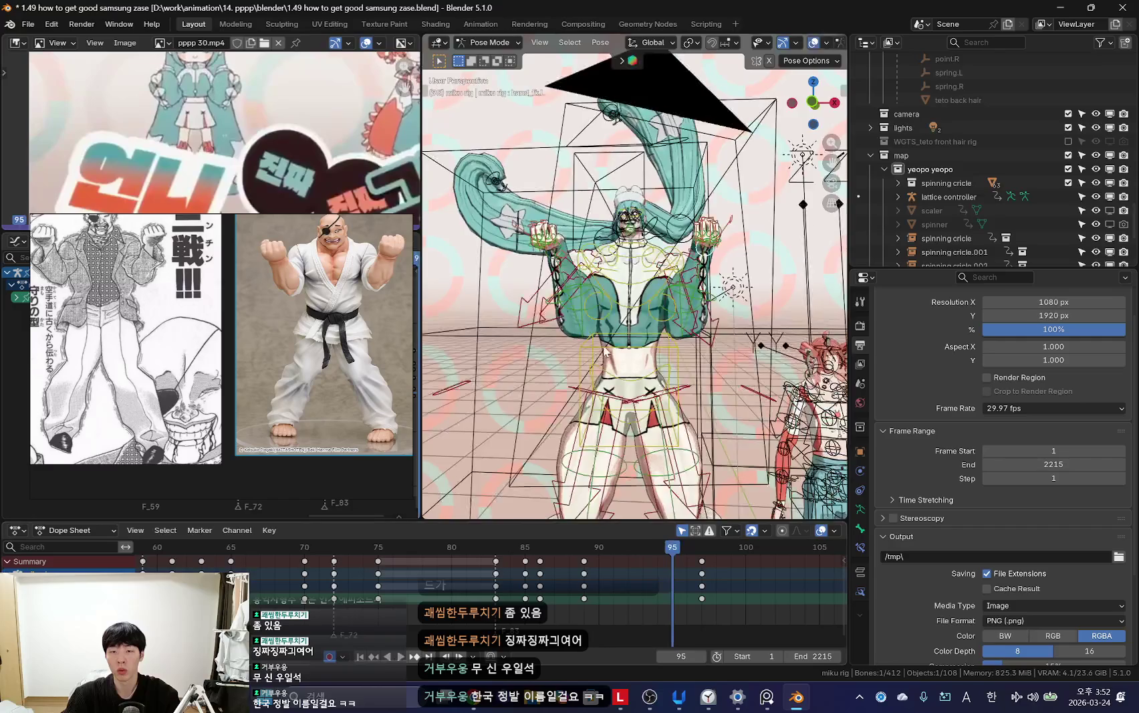
pyautogui.press('space')
pyautogui.moveTo(600, 297); pyautogui.dragTo(603, 303, button='middle')
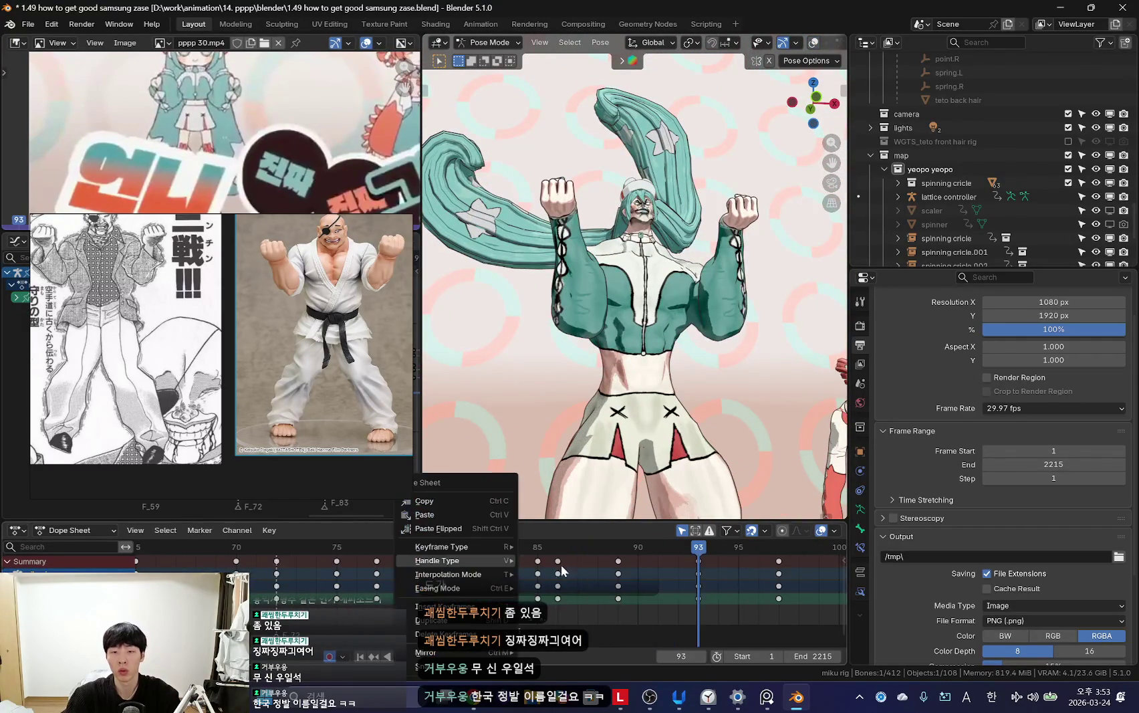
# Step: Shift the flex keys two frames earlier and play back to review the new timing
pyautogui.moveTo(694, 585)
pyautogui.mouseDown()
pyautogui.moveTo(569, 582)
pyautogui.moveTo(682, 588)
pyautogui.mouseUp()
pyautogui.press('Down')
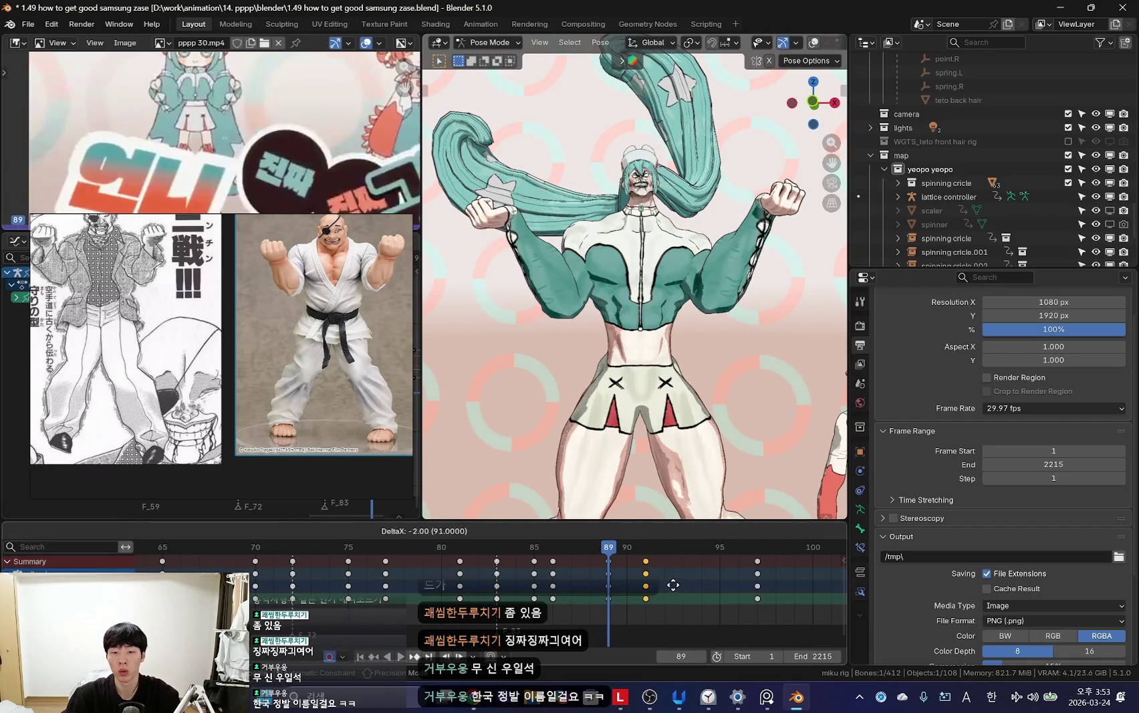
pyautogui.click(677, 585)
pyautogui.press('Up')
pyautogui.press('Up')
pyautogui.press('r')
pyautogui.press('space')
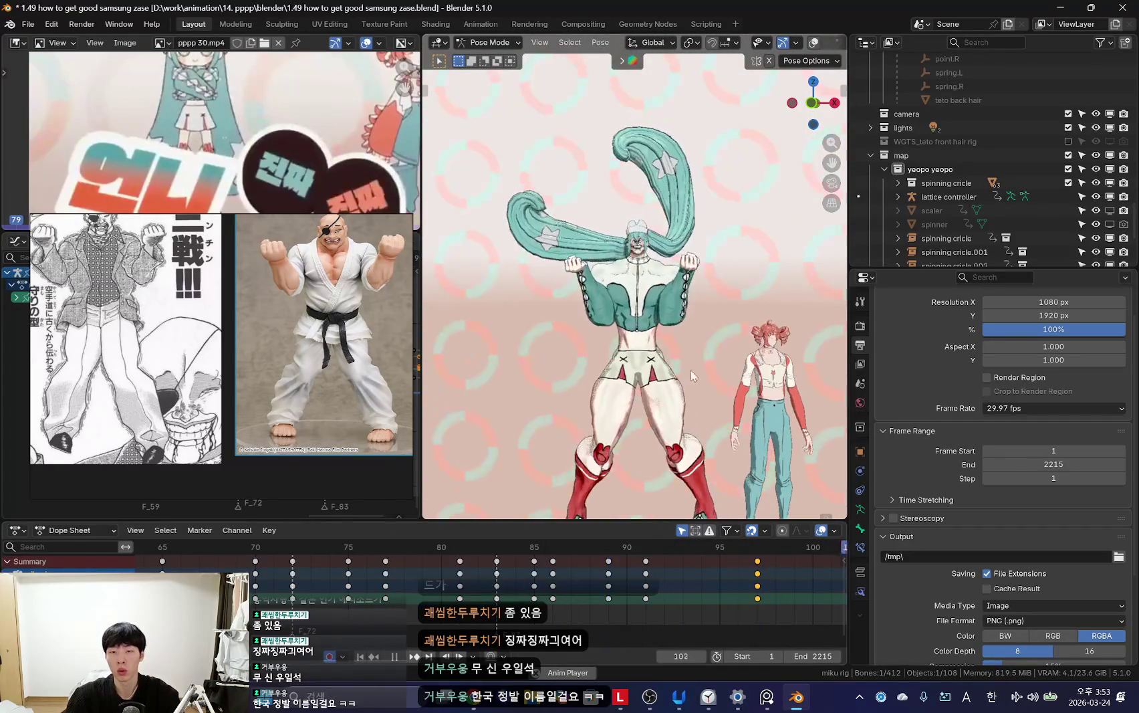
# Step: Review the flex through frames 94-97, toggling the rig overlays during playback
pyautogui.scroll(-3, 285, 588)
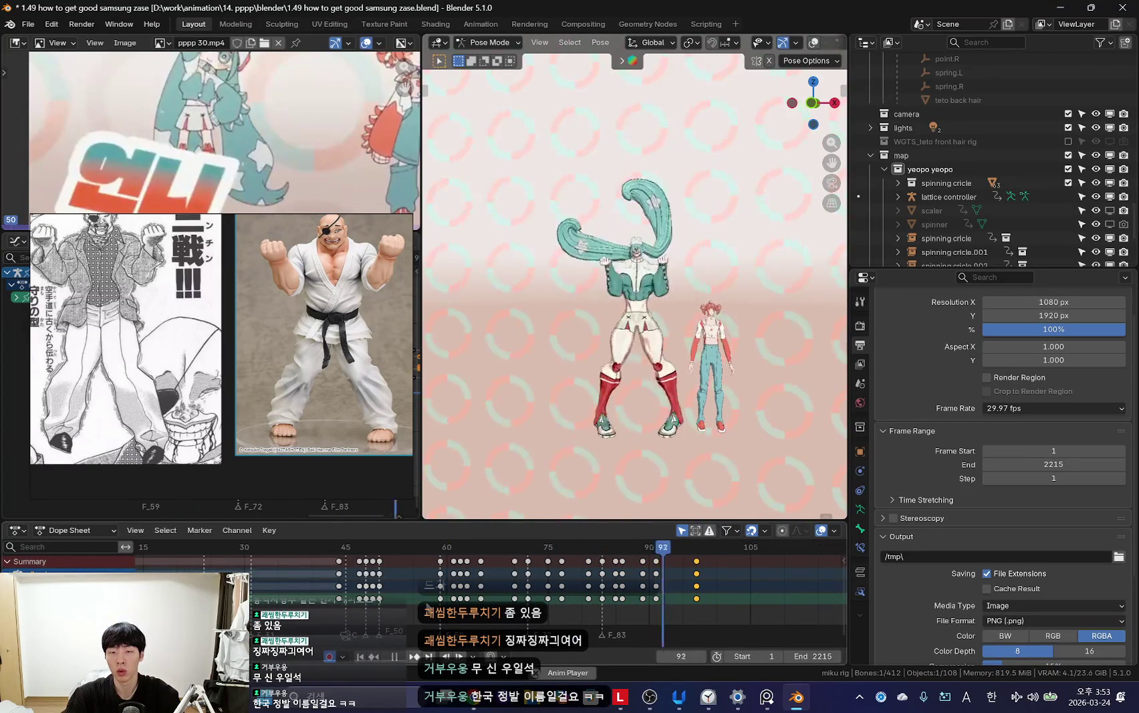
pyautogui.scroll(2, 642, 592)
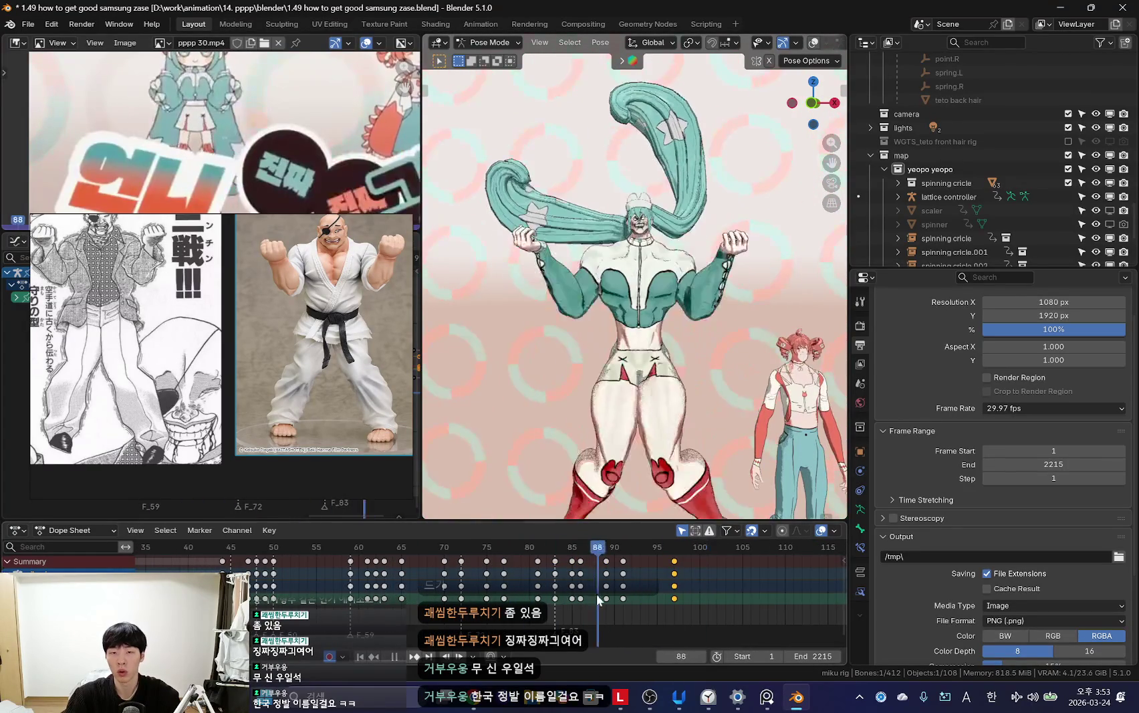
pyautogui.hotkey('shift', 'alt', 'z')
pyautogui.press('space')
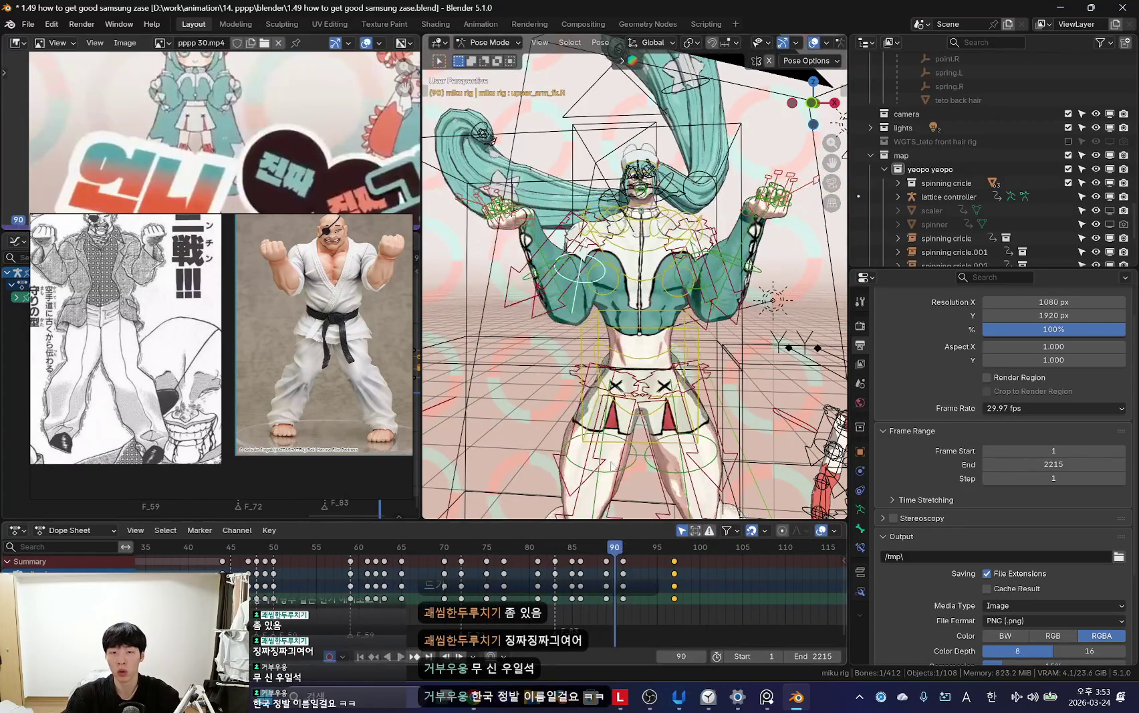
pyautogui.press('space')
pyautogui.hotkey('shift', 'alt', 'z')
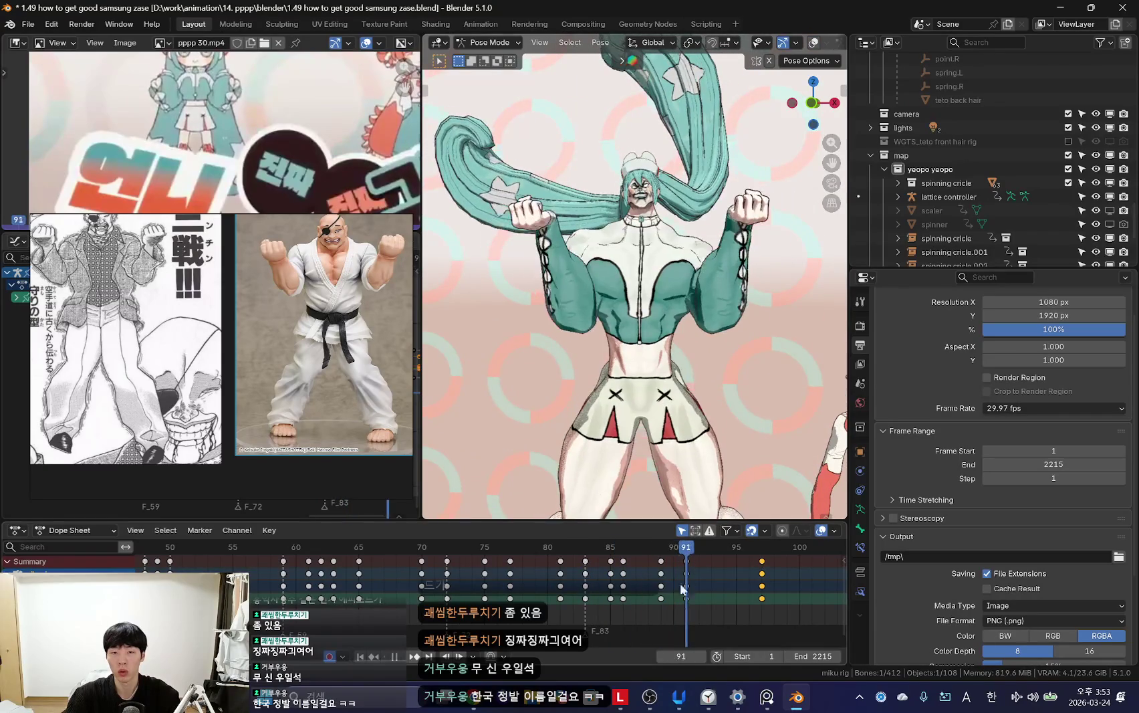
pyautogui.moveTo(684, 596); pyautogui.dragTo(723, 588)
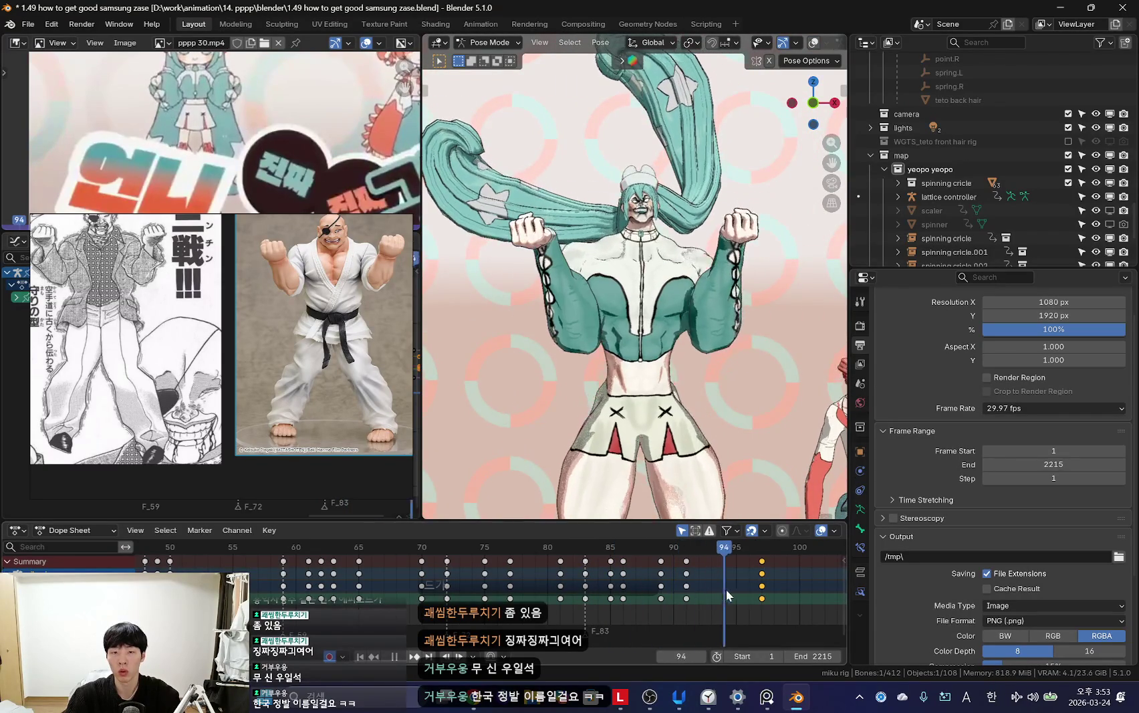
pyautogui.press('space')
pyautogui.press('Escape')
pyautogui.press('space')
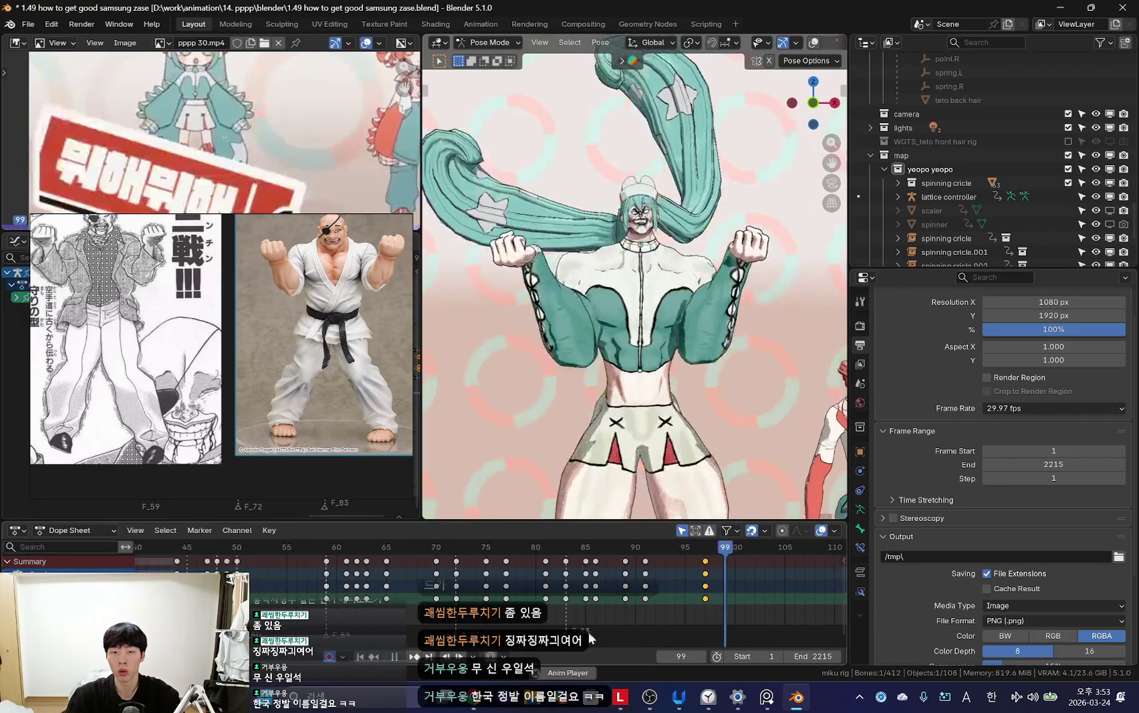
# Step: Trackball-rotate the raised arm bone into the flex position around frames 87-90
pyautogui.moveTo(567, 598); pyautogui.dragTo(519, 576)
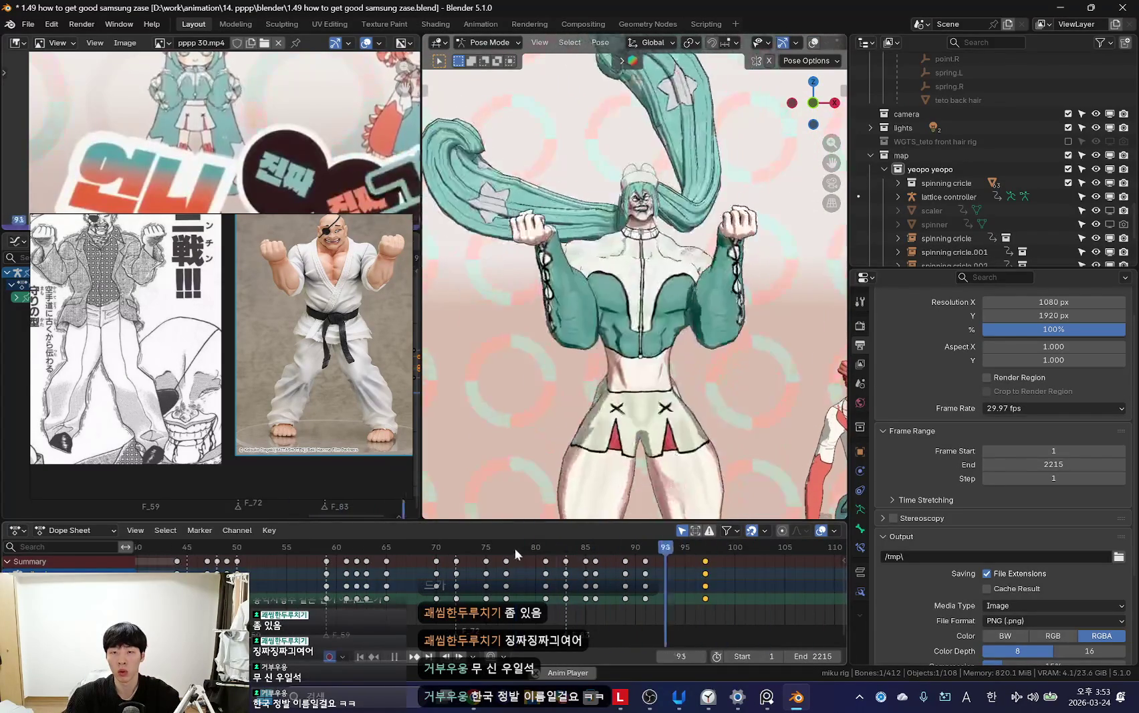
pyautogui.press('space')
pyautogui.moveTo(581, 553); pyautogui.dragTo(605, 554)
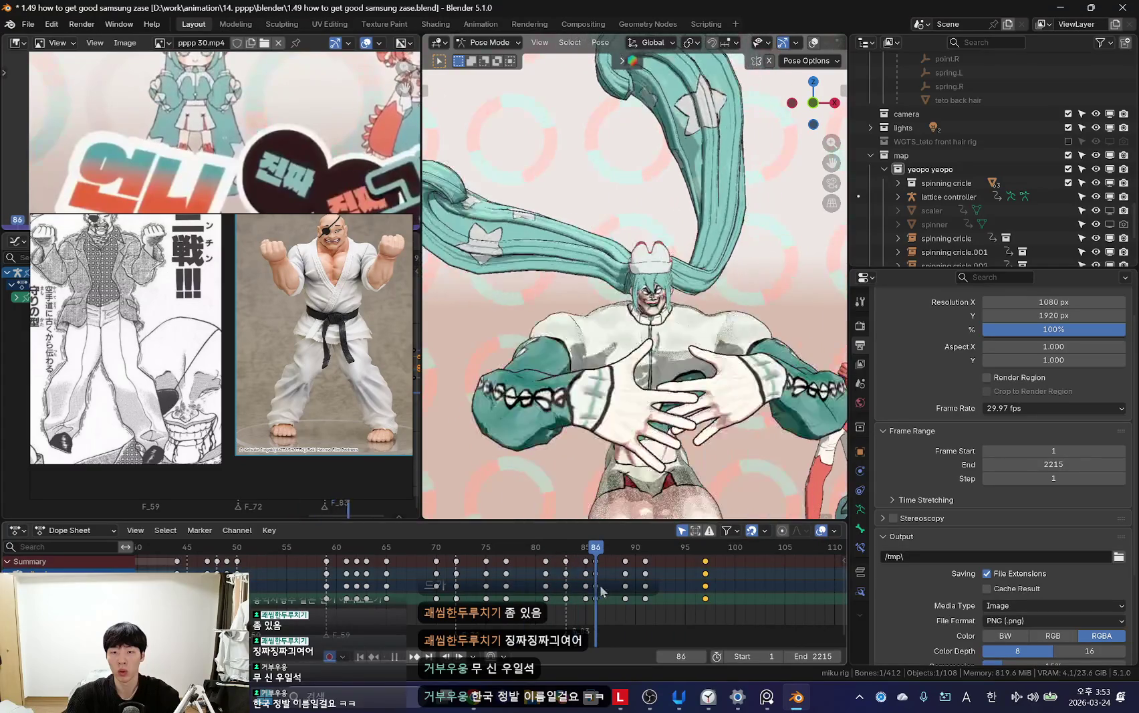
pyautogui.hotkey('shift', 'alt', 'z')
pyautogui.hotkey('shift', 'alt', 'z')
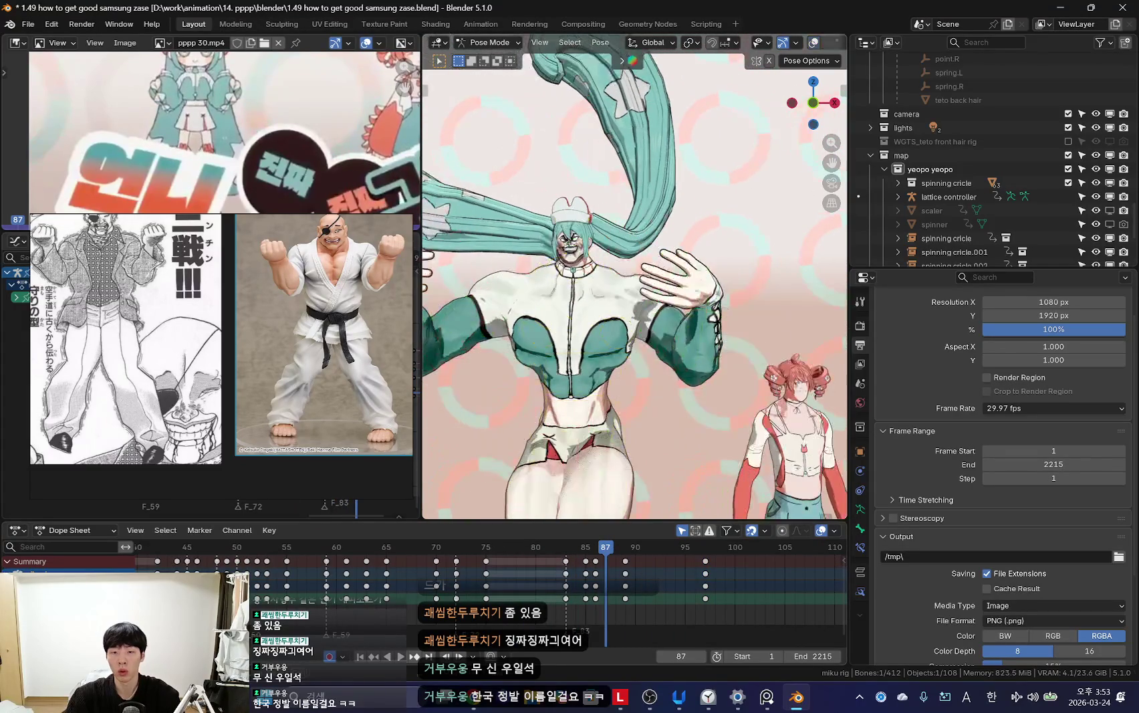
pyautogui.click(789, 364)
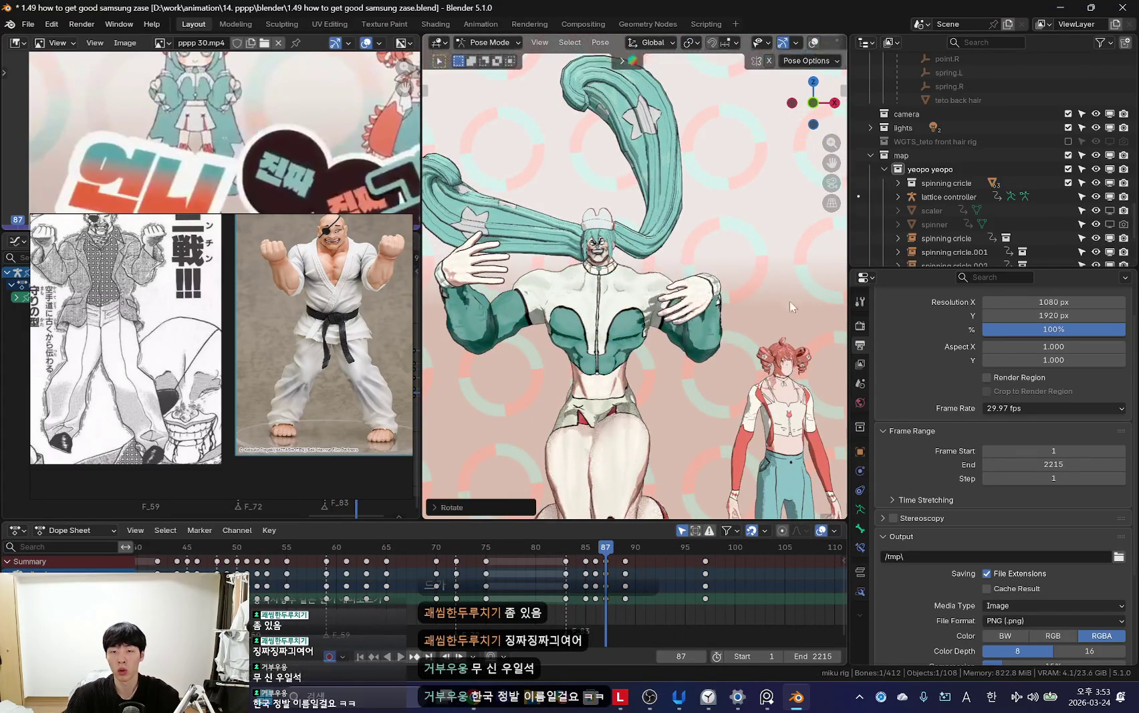
pyautogui.moveTo(605, 547); pyautogui.dragTo(635, 547)
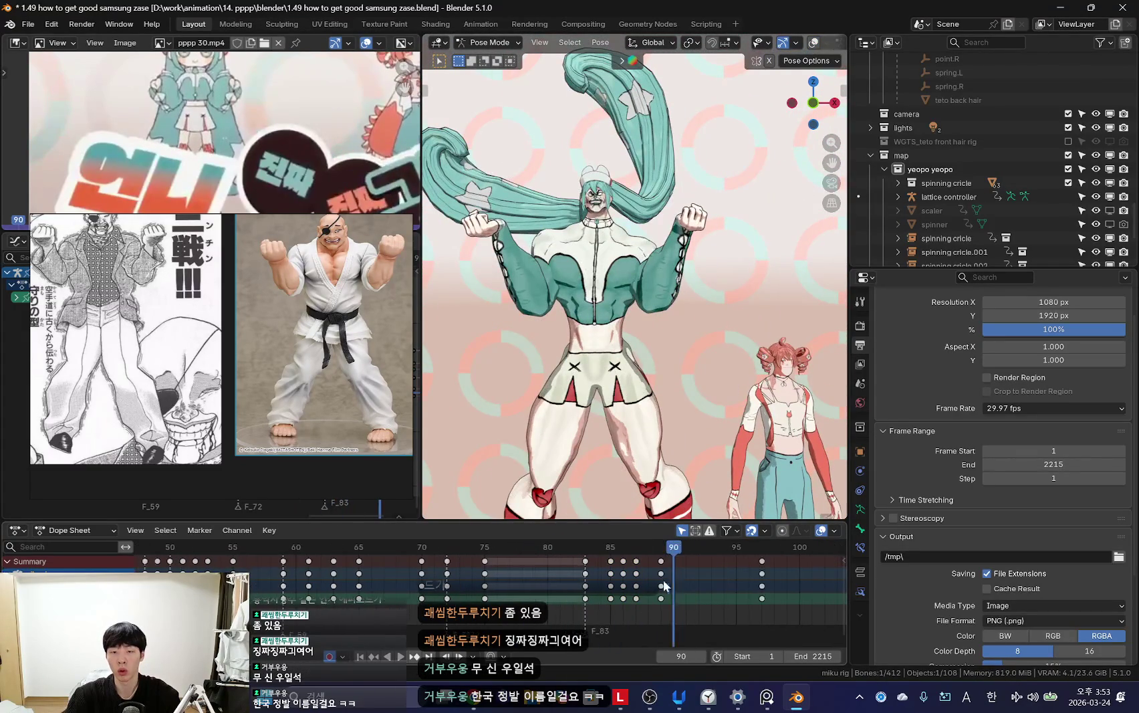
pyautogui.click(650, 326)
# Step: Key the adjusted flex pose at frame 94 and play back to review it
pyautogui.press('Right')
pyautogui.press('Right')
pyautogui.press('Right')
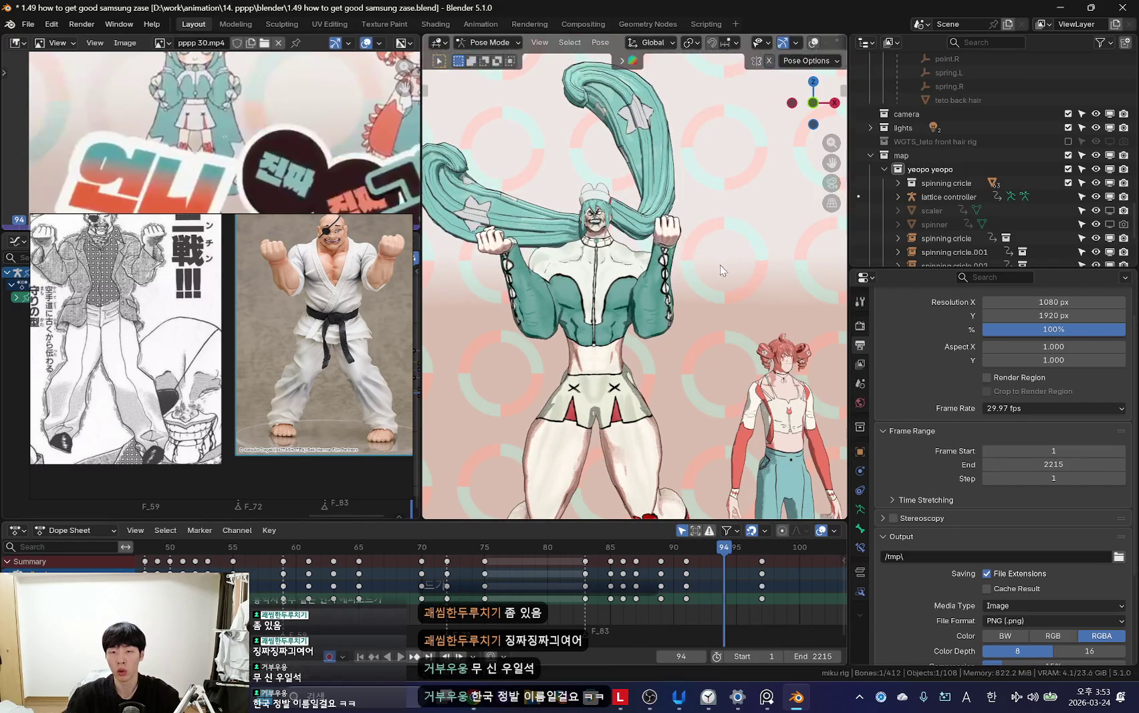
pyautogui.press('i')
pyautogui.press('Right')
pyautogui.press('Right')
pyautogui.press('Right')
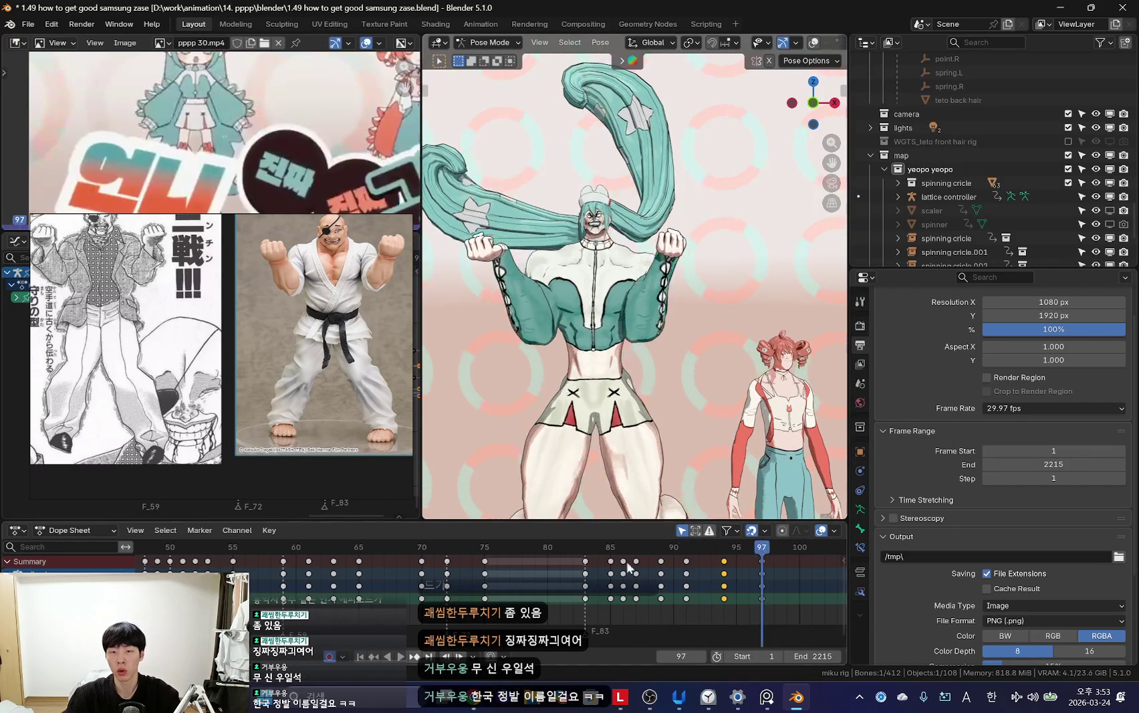
pyautogui.click(675, 309)
pyautogui.press('space')
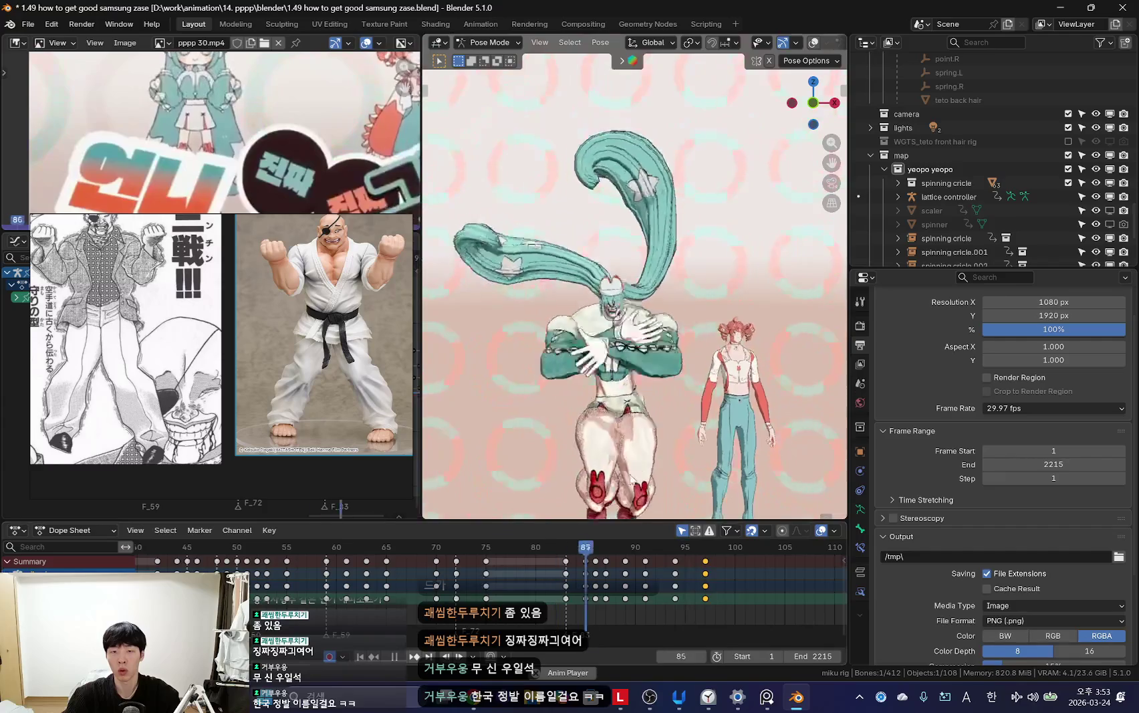
pyautogui.press('space')
# Step: Inspect the raised arm up close, return to the camera view, and rotate the flex bones
pyautogui.moveTo(661, 404); pyautogui.dragTo(663, 296, button='middle')
pyautogui.scroll(2, 664, 296)
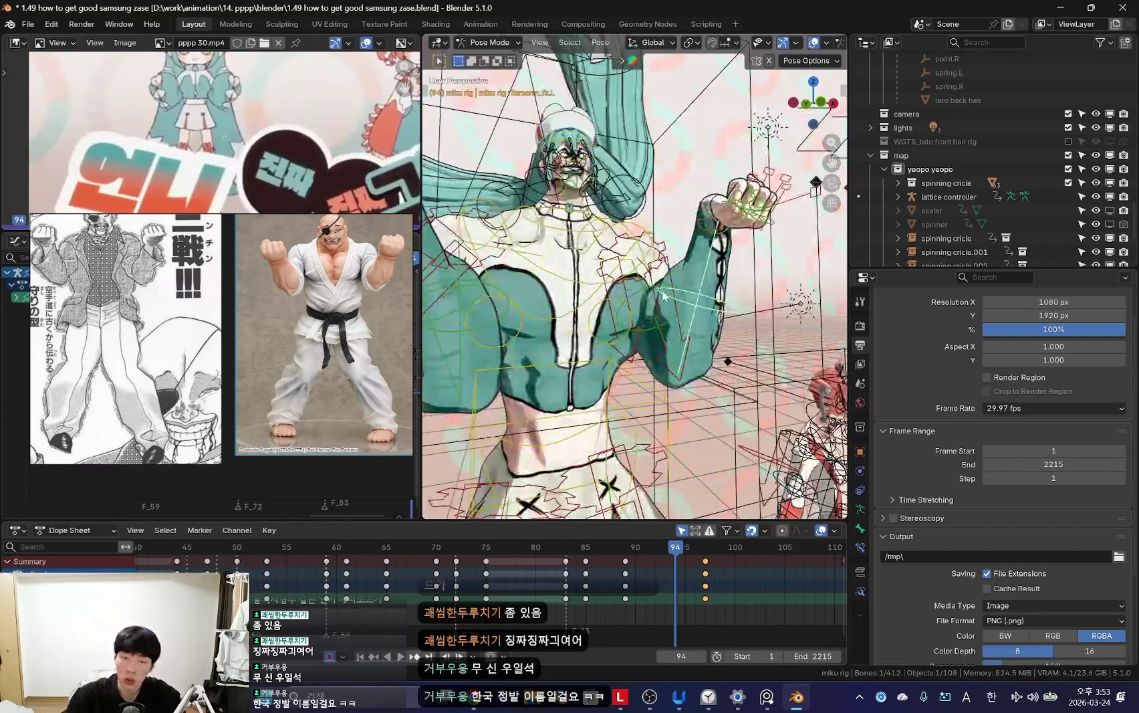
pyautogui.press('KP_0')
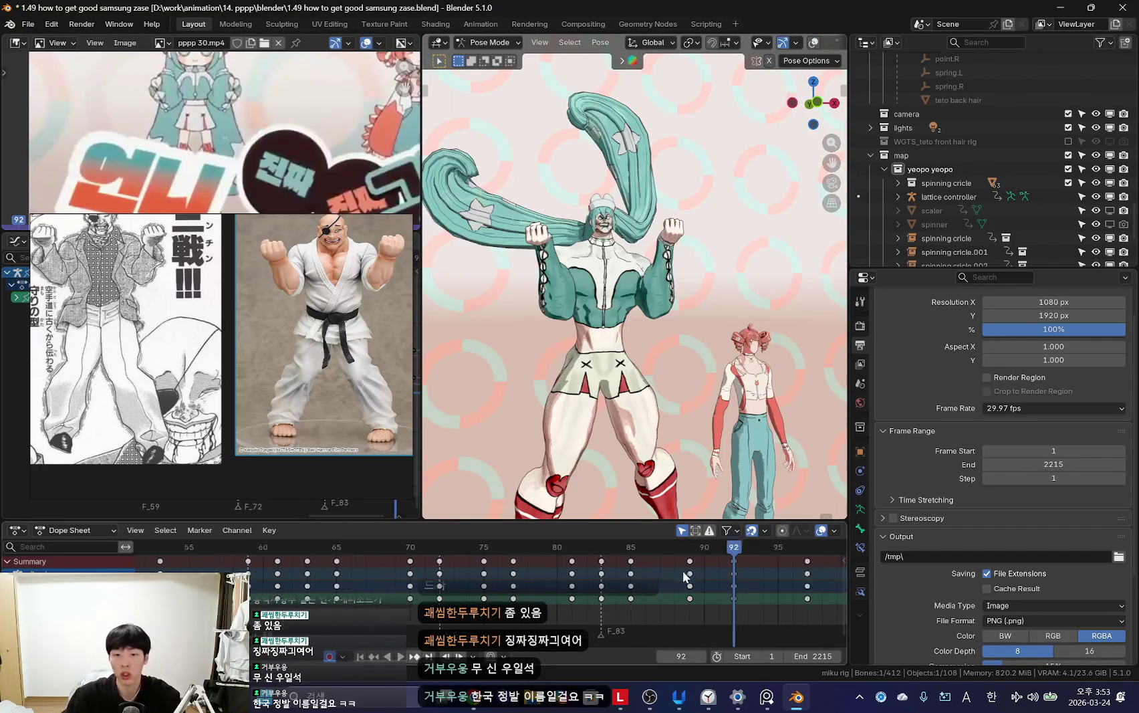
pyautogui.press('space')
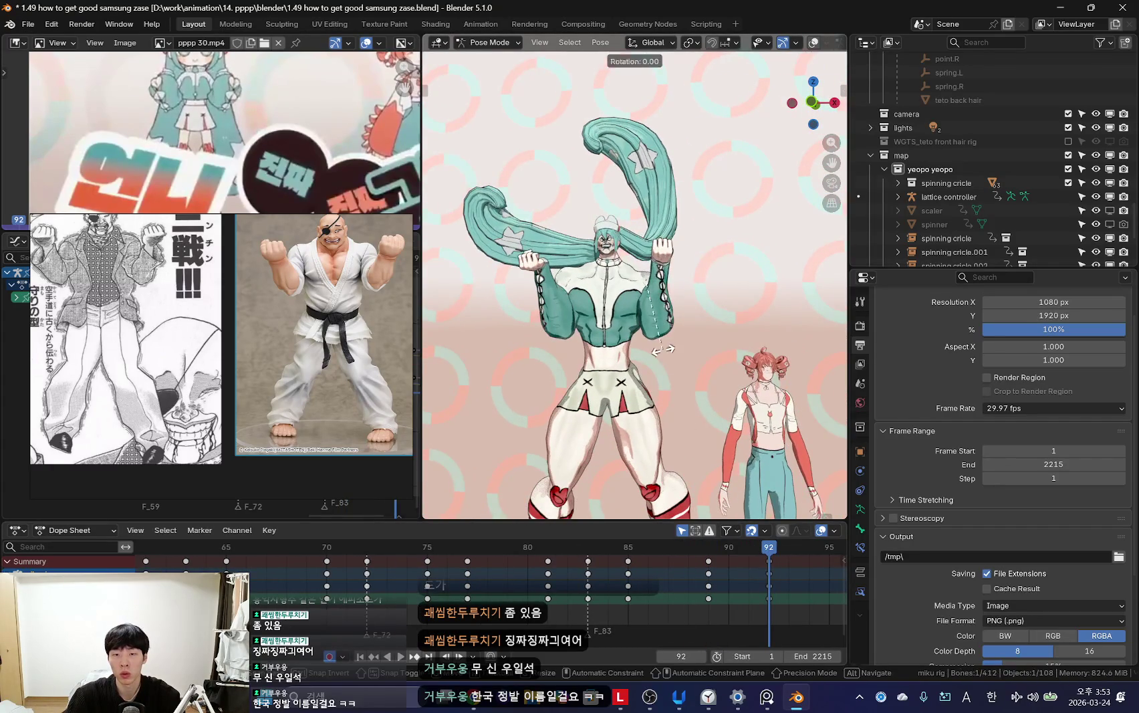
pyautogui.press('r')
pyautogui.press('Return')
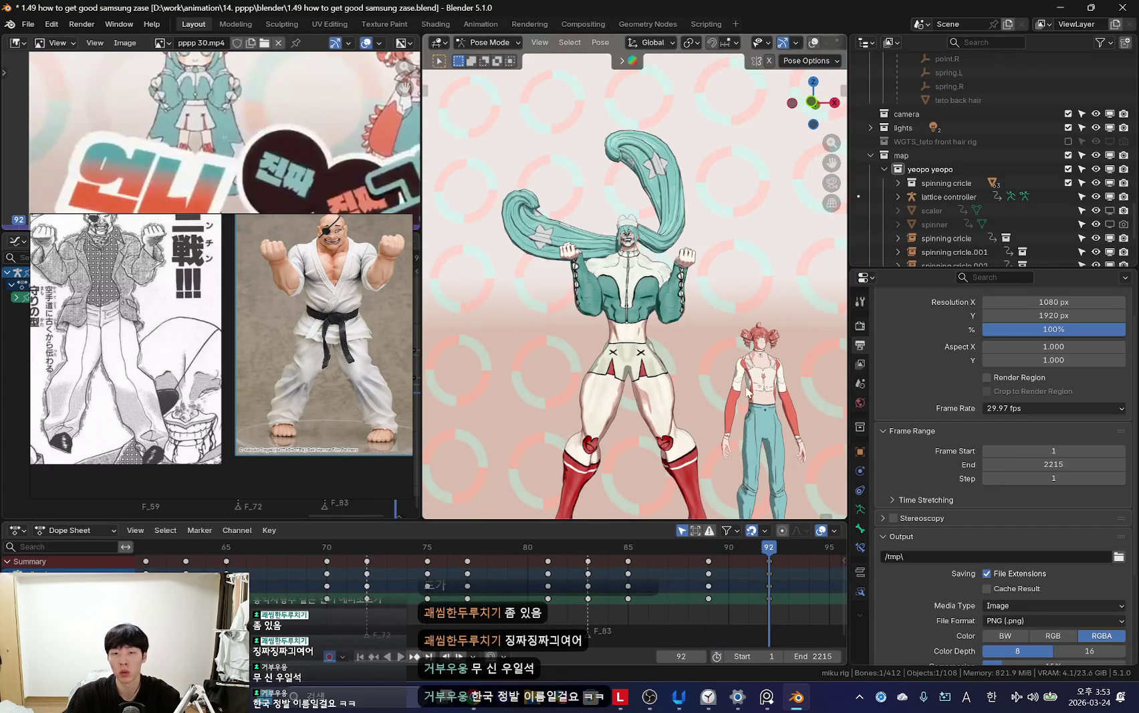
pyautogui.press('space')
# Step: Delete the extra keyframe column near frame 96 and replay the motion
pyautogui.scroll(-2, 521, 594)
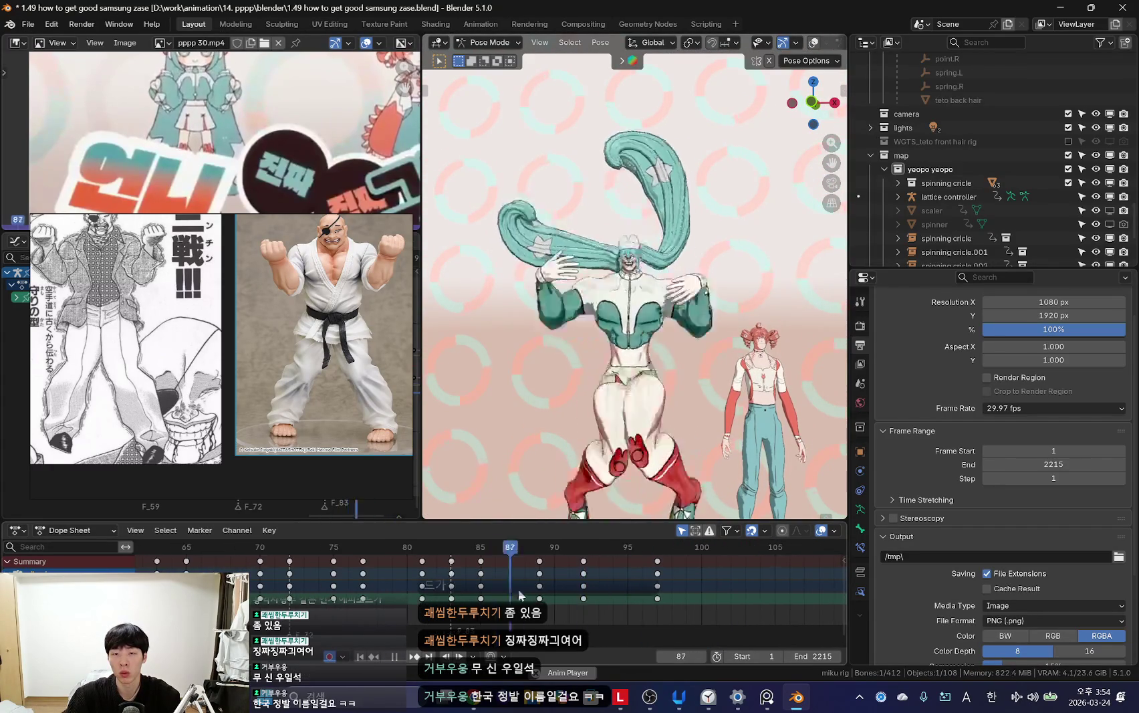
pyautogui.keyDown('alt'); pyautogui.click(659, 593); pyautogui.keyUp('alt')
pyautogui.press('x')
pyautogui.click(659, 579)
pyautogui.press('Escape')
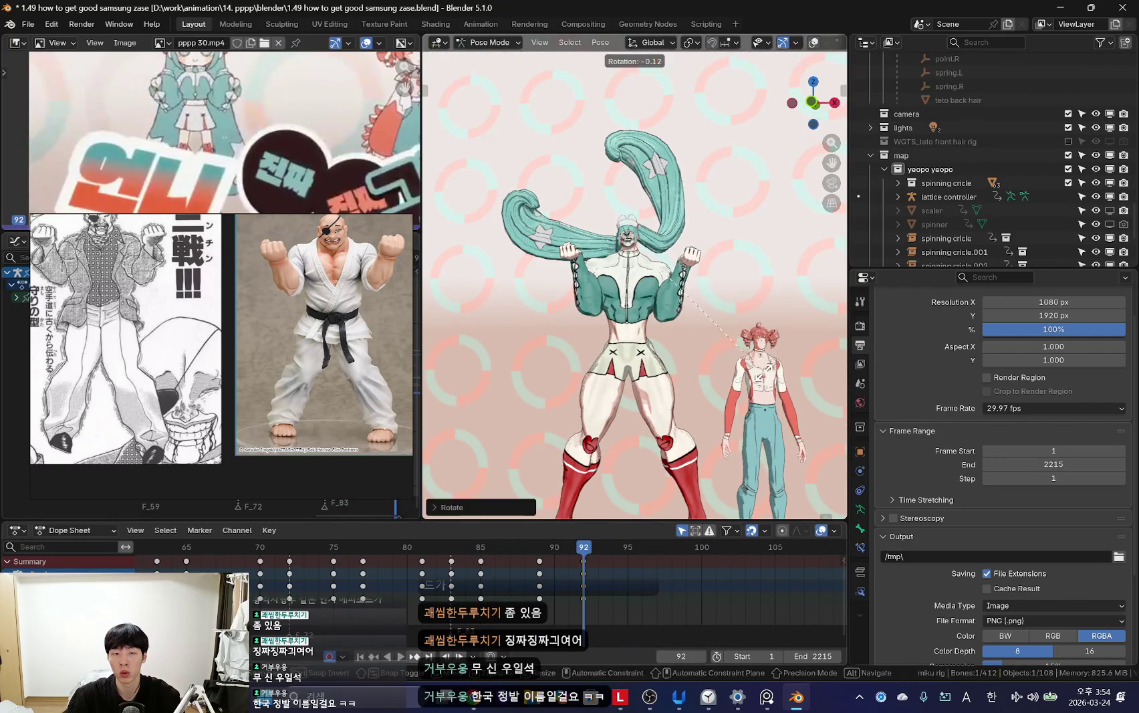
pyautogui.press('space')
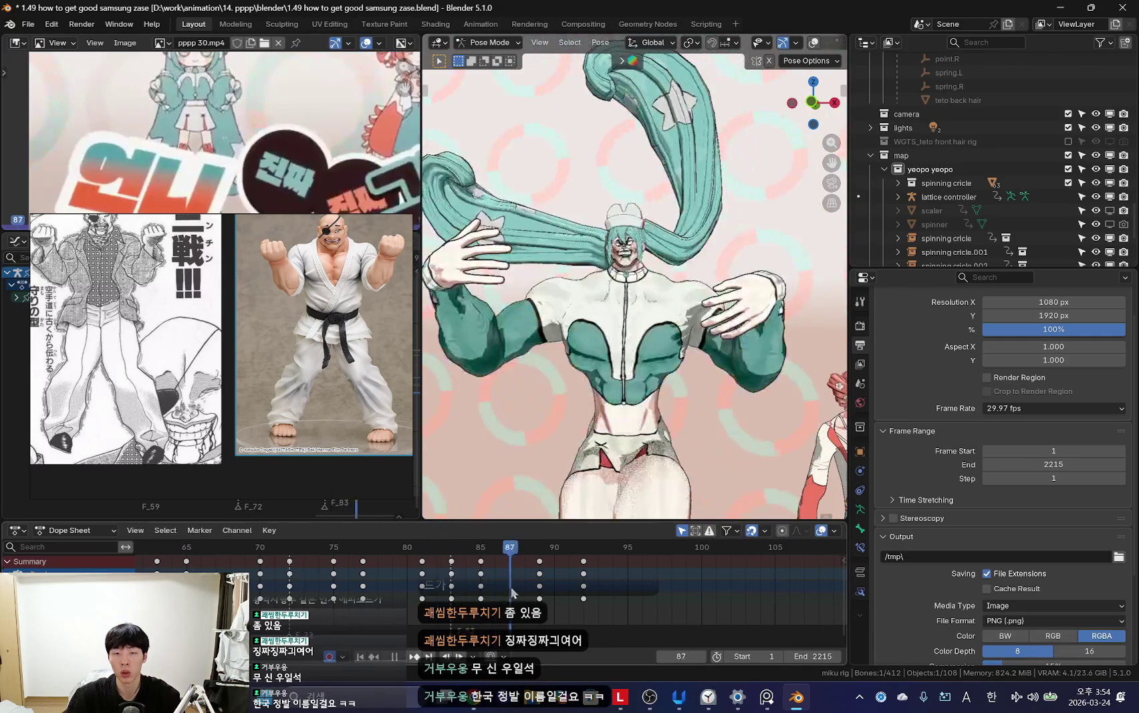
# Step: Rotate the pose bones at frame 92 and near frame 99, then replay from frame 88
pyautogui.moveTo(548, 588); pyautogui.dragTo(583, 592)
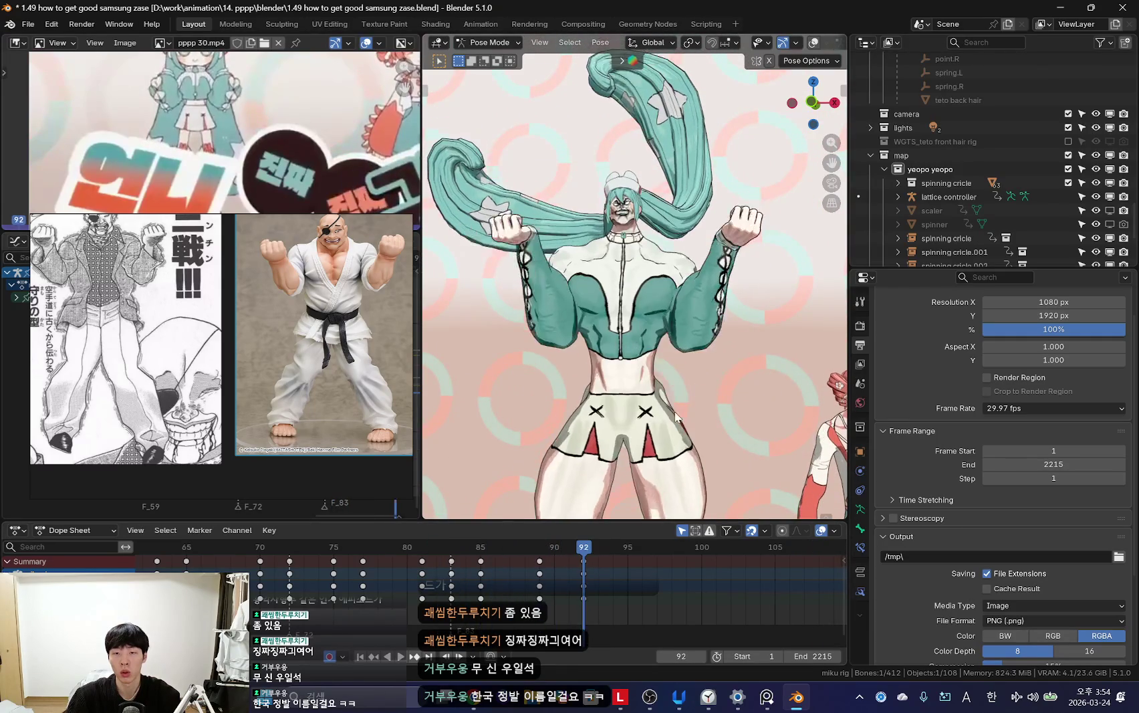
pyautogui.press('r')
pyautogui.click(753, 420)
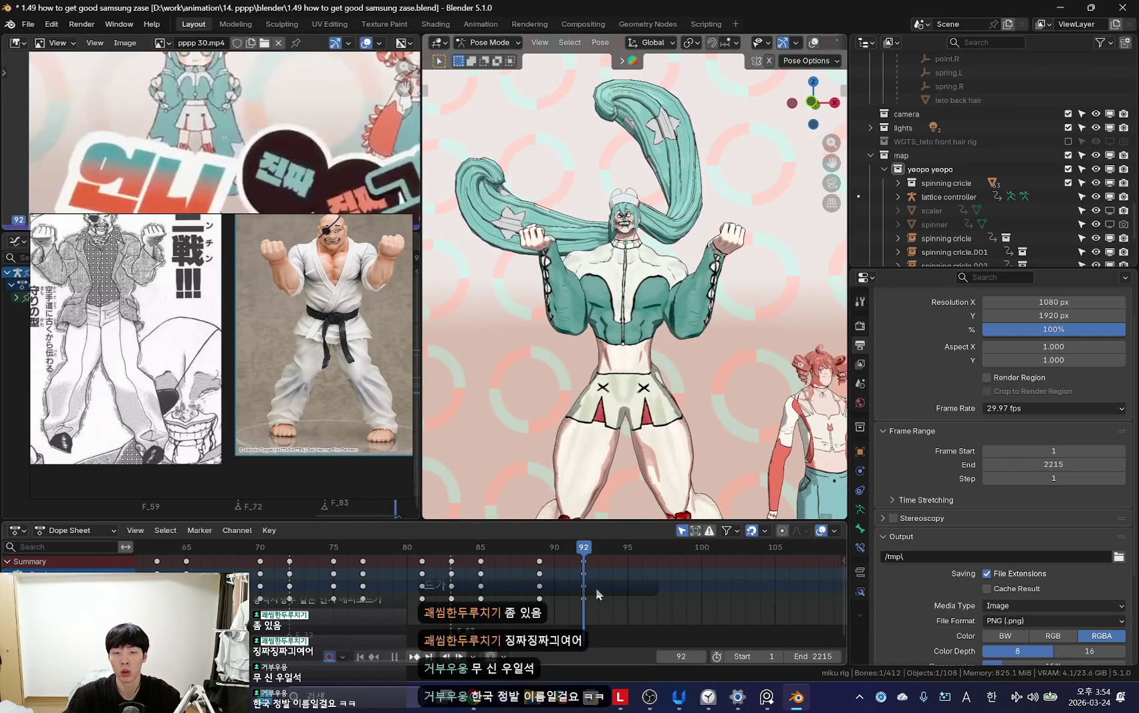
pyautogui.moveTo(590, 594); pyautogui.dragTo(686, 593)
pyautogui.click(752, 365)
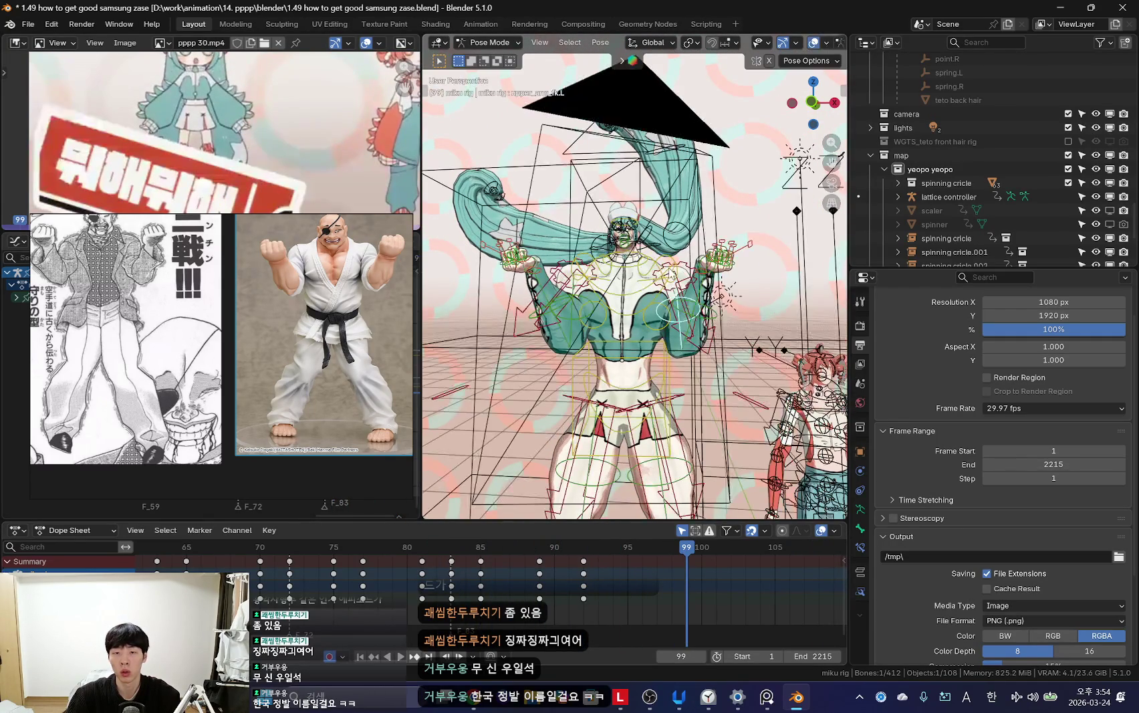
pyautogui.moveTo(658, 587); pyautogui.dragTo(538, 597)
pyautogui.press('space')
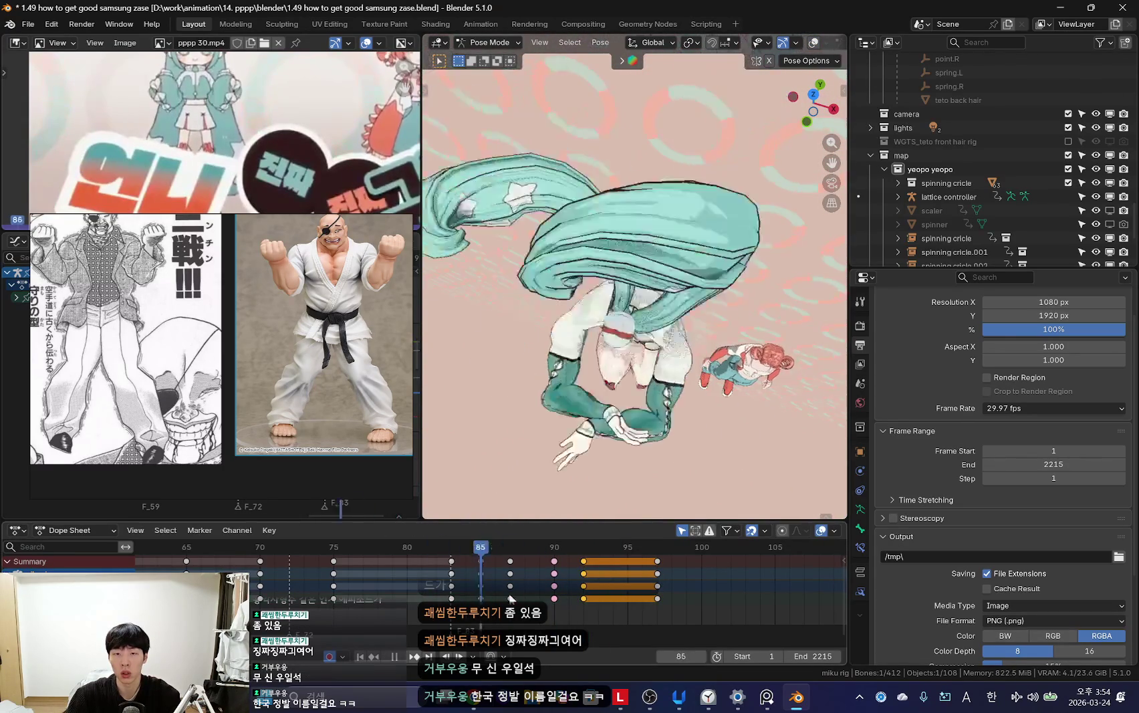
# Step: Go to frame 93 and select the shoulder.R bone from a frontal view
pyautogui.press('Escape')
pyautogui.moveTo(449, 597); pyautogui.dragTo(598, 597)
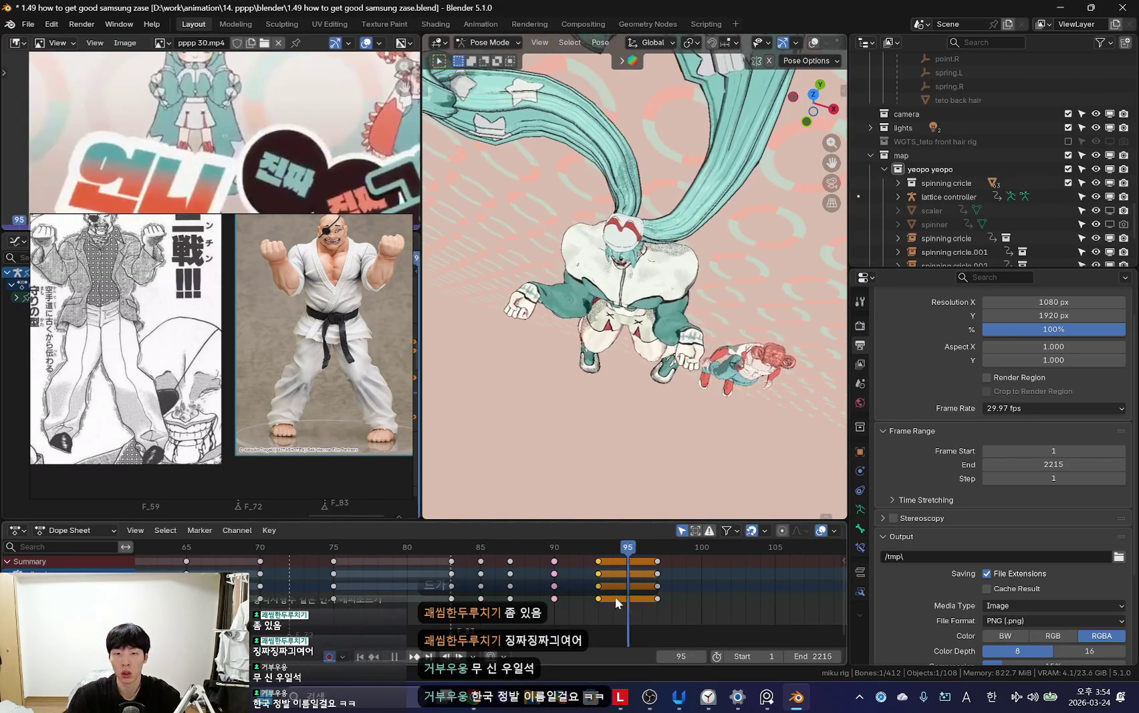
pyautogui.moveTo(635, 280)
pyautogui.mouseDown(button='middle')
pyautogui.moveTo(635, 254)
pyautogui.moveTo(561, 280)
pyautogui.moveTo(602, 347)
pyautogui.mouseUp(button='middle')
pyautogui.click(561, 280)
pyautogui.click(658, 578)
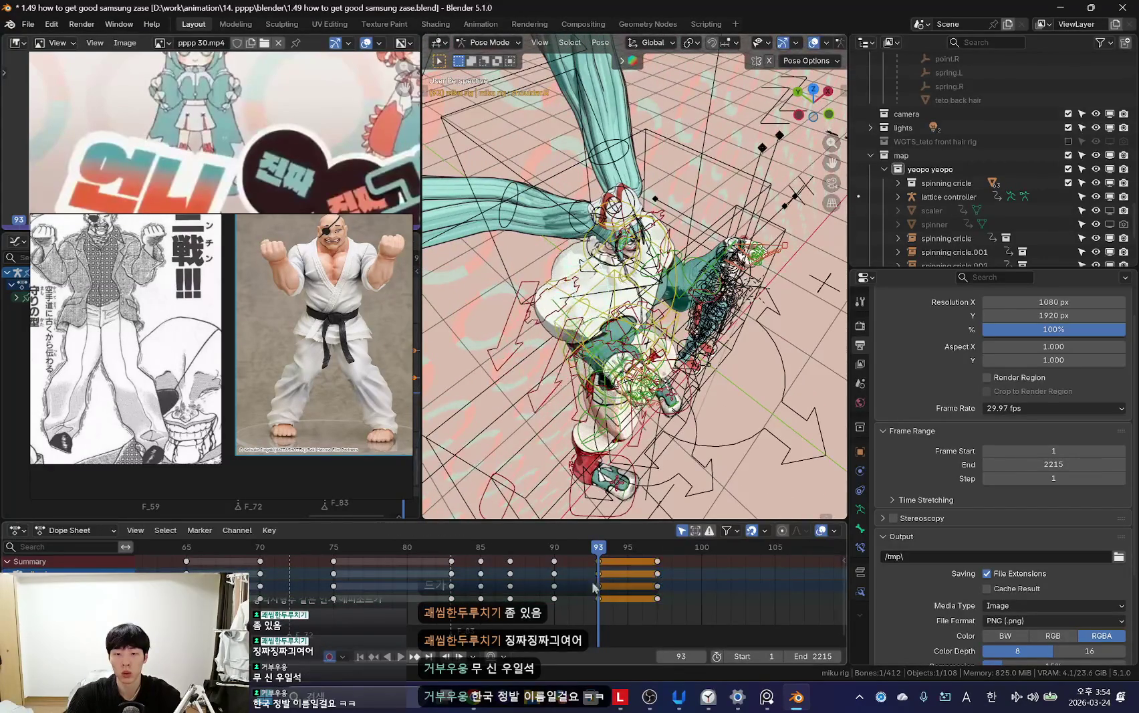
# Step: Play the animation through the scene camera, toggling rig overlays to inspect the pose
pyautogui.press('KP_0')
pyautogui.hotkey('shift', 'alt', 'z')
pyautogui.press('space')
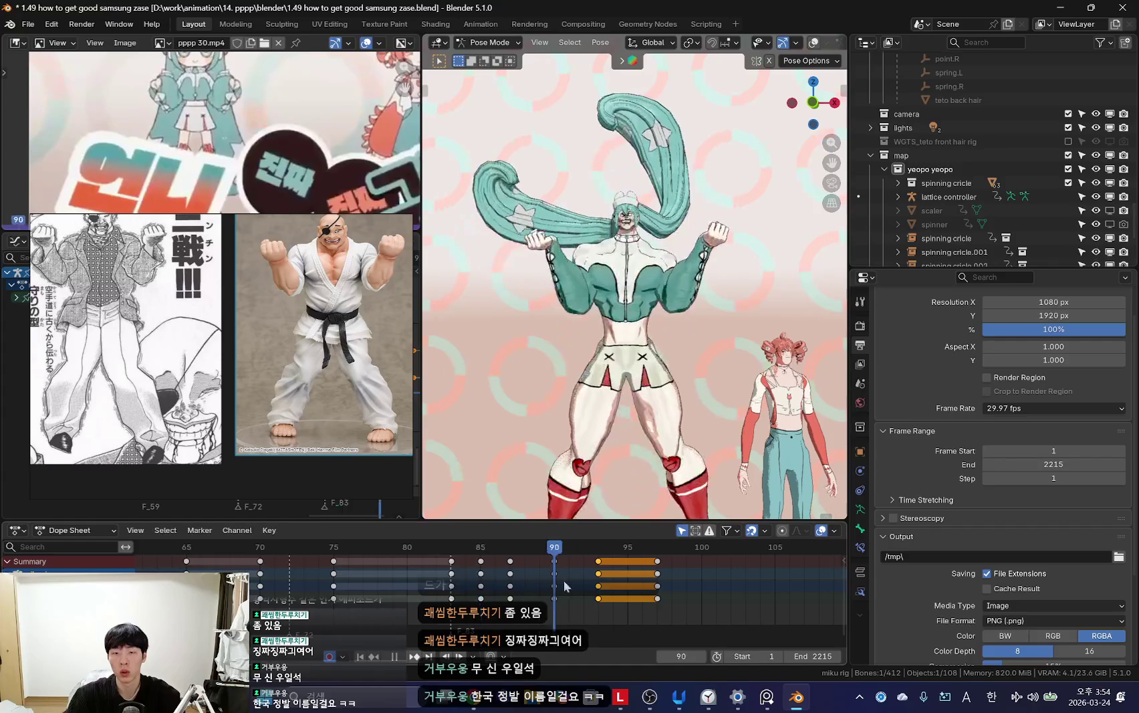
pyautogui.press('space')
pyautogui.moveTo(568, 415); pyautogui.dragTo(658, 219, button='middle')
pyautogui.hotkey('shift', 'alt', 'z')
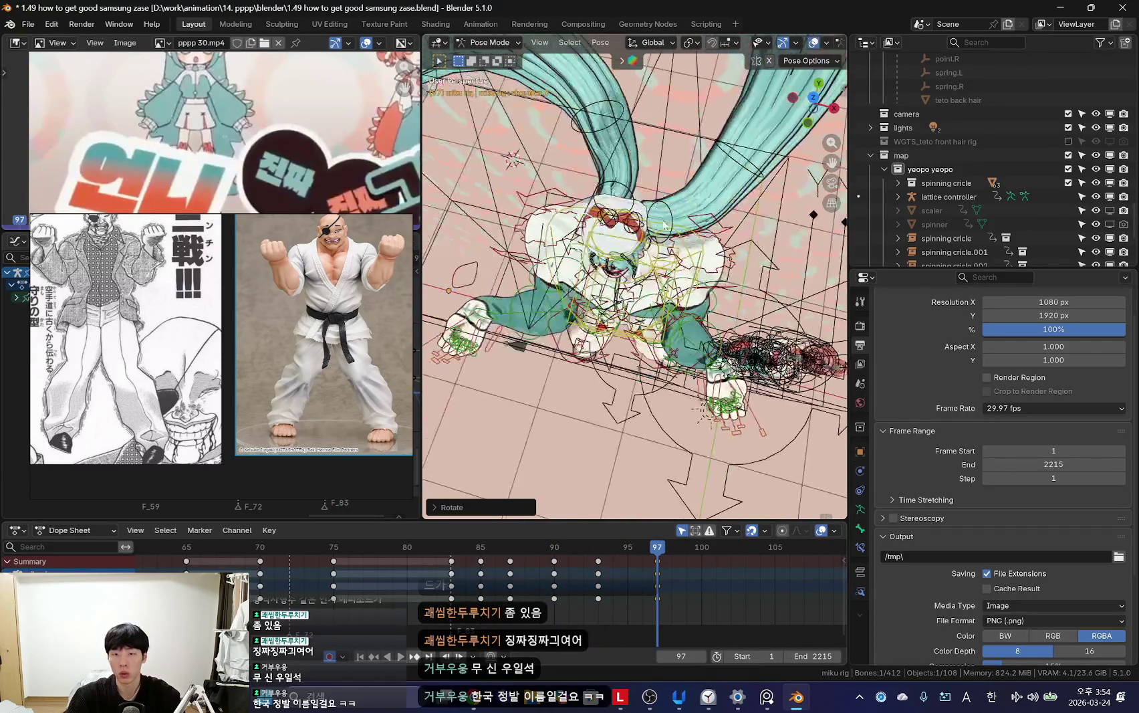
pyautogui.hotkey('shift', 'alt', 'z')
pyautogui.press('KP_0')
pyautogui.hotkey('shift', 'alt', 'z')
pyautogui.click(565, 307)
pyautogui.hotkey('shift', 'alt', 'z')
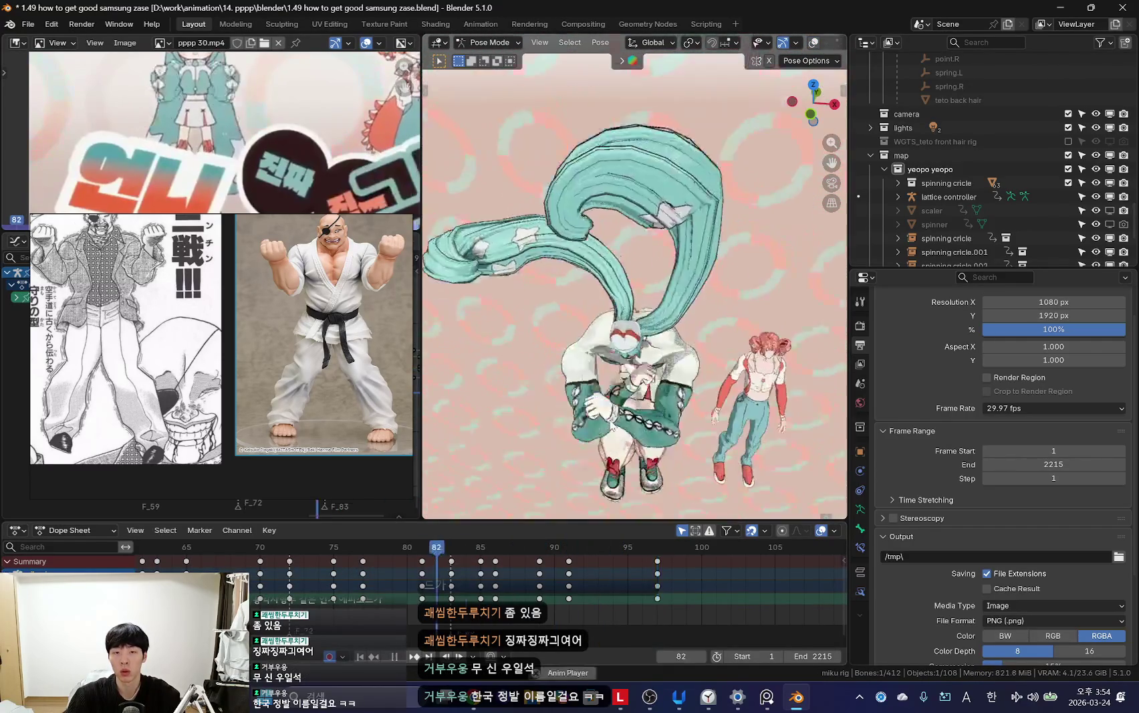
# Step: Key the shoulder.R rotation at frame 91
pyautogui.press('Escape')
pyautogui.rightClick(468, 574)
pyautogui.press('Escape')
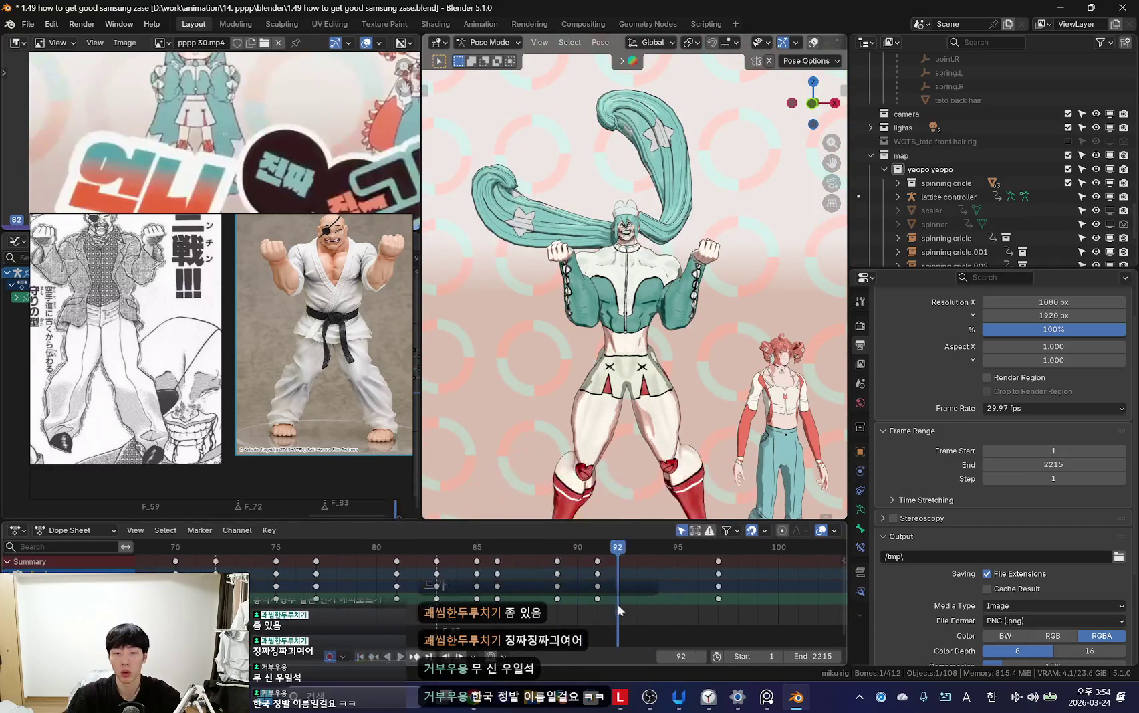
pyautogui.press('Left')
pyautogui.press('Left')
pyautogui.press('Right')
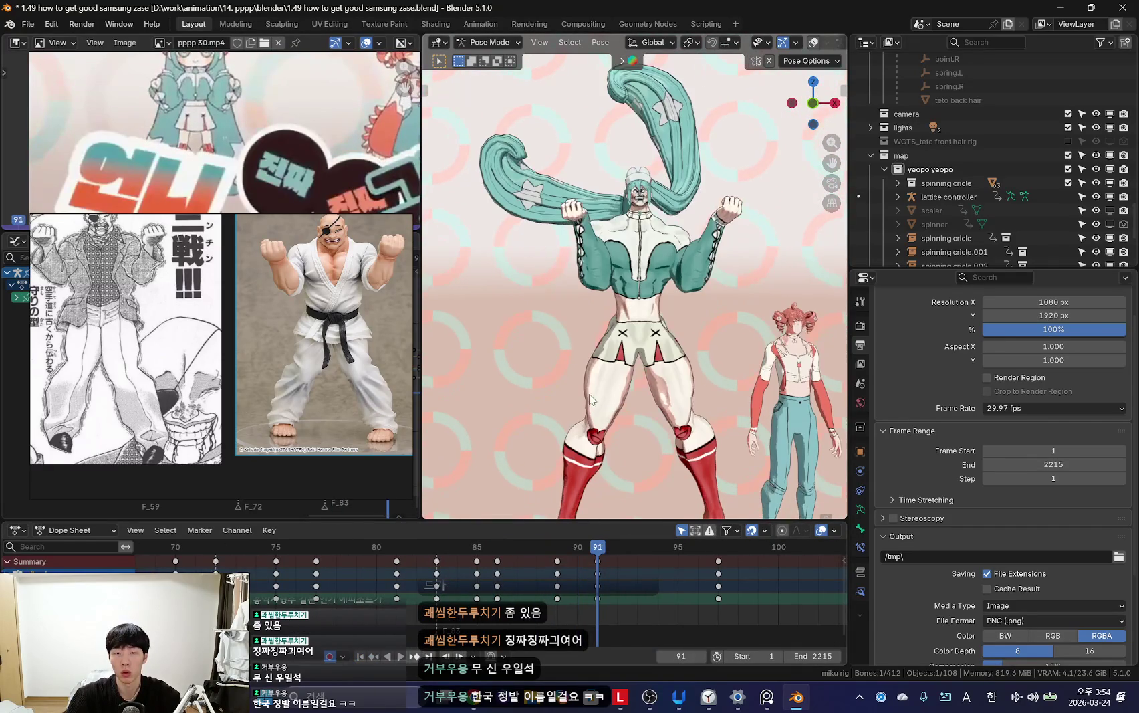
pyautogui.click(729, 420)
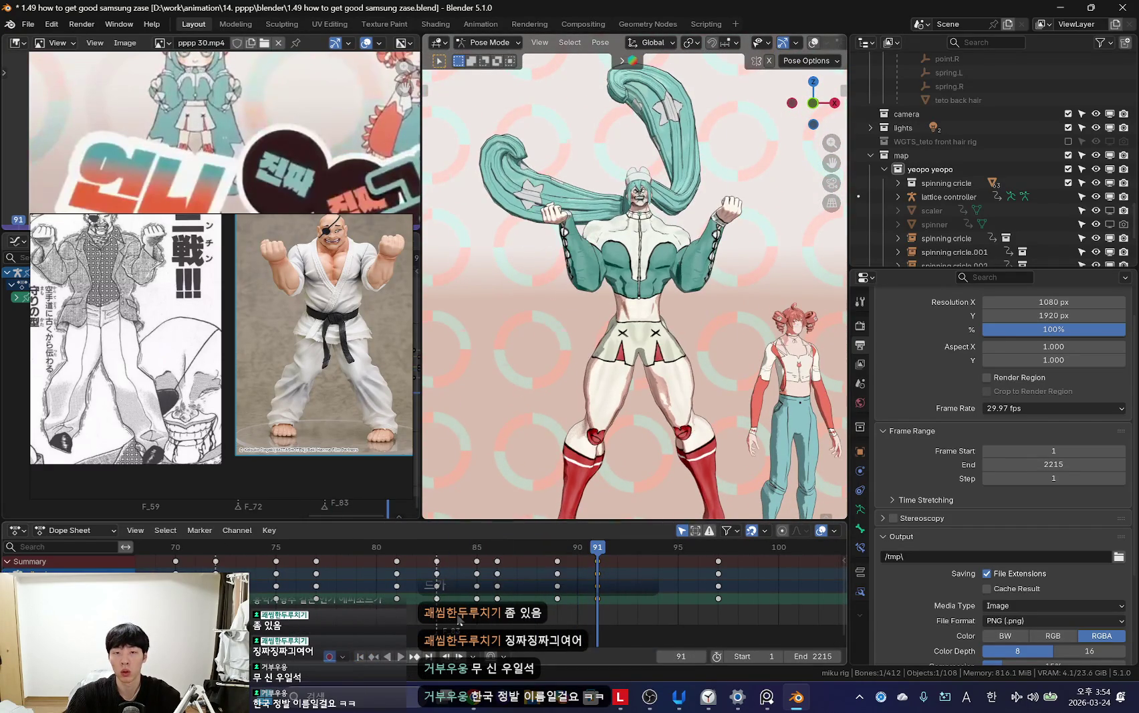
pyautogui.press('Up')
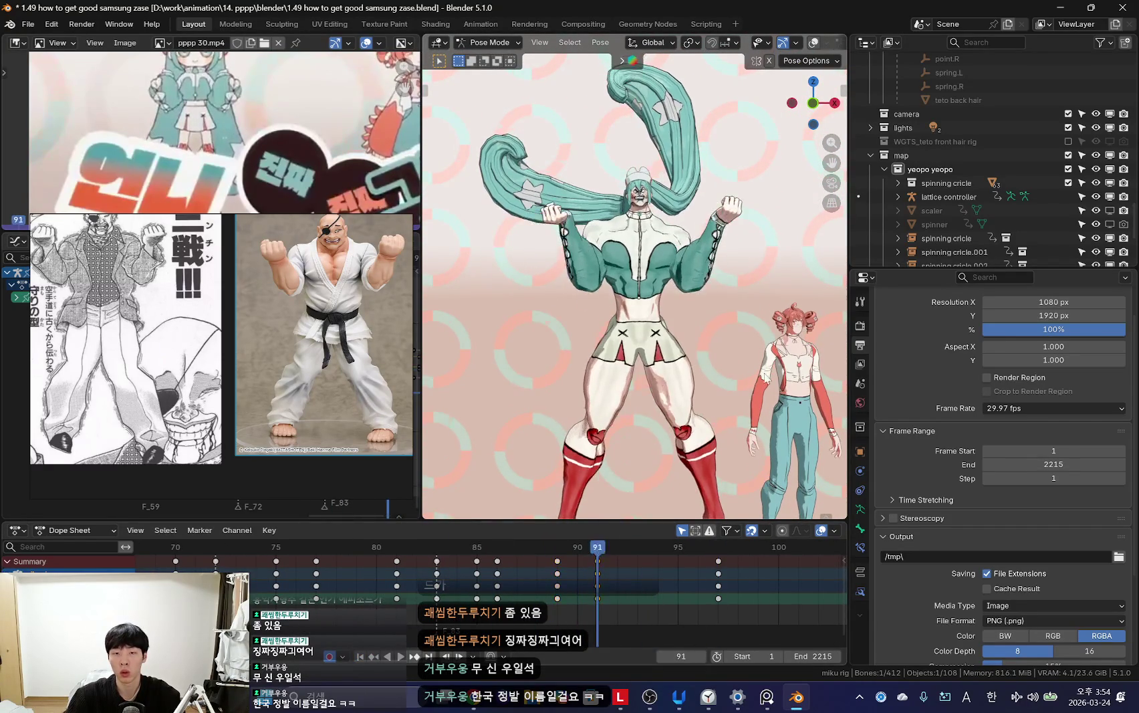
# Step: Trackball-rotate the selected bones to adjust the pose, then replay and stop at frame 93
pyautogui.press('r')
pyautogui.moveTo(674, 352); pyautogui.dragTo(600, 376, button='middle')
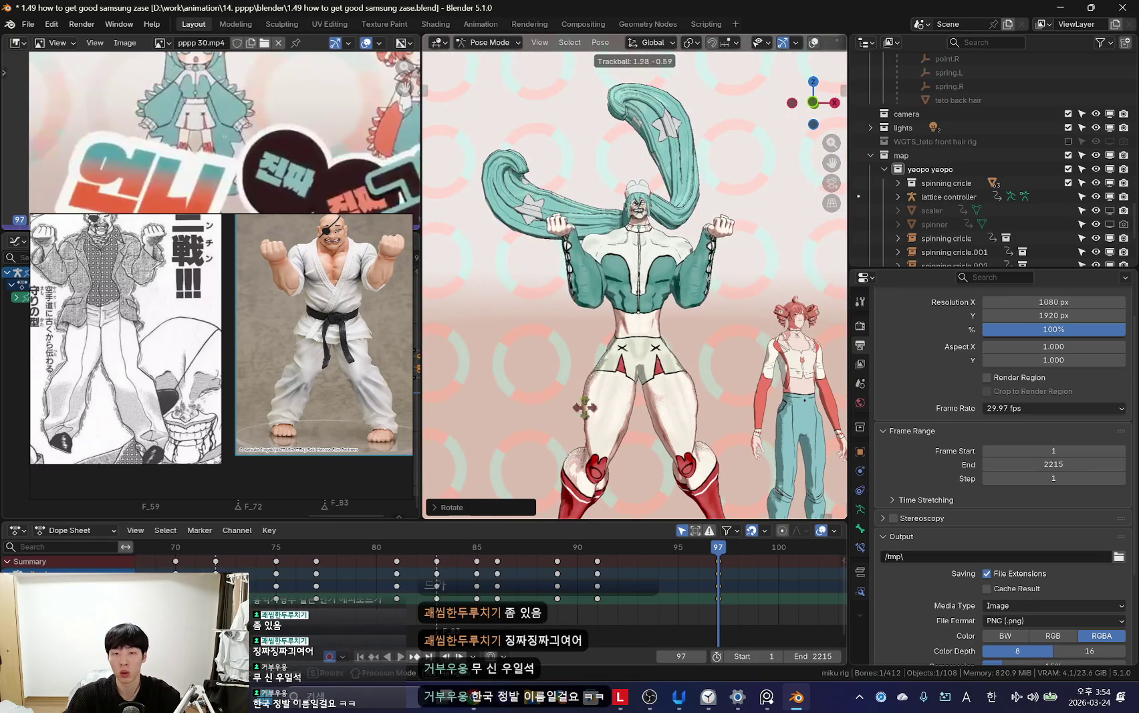
pyautogui.press('Left')
pyautogui.press('Left')
pyautogui.press('Left')
pyautogui.press('Left')
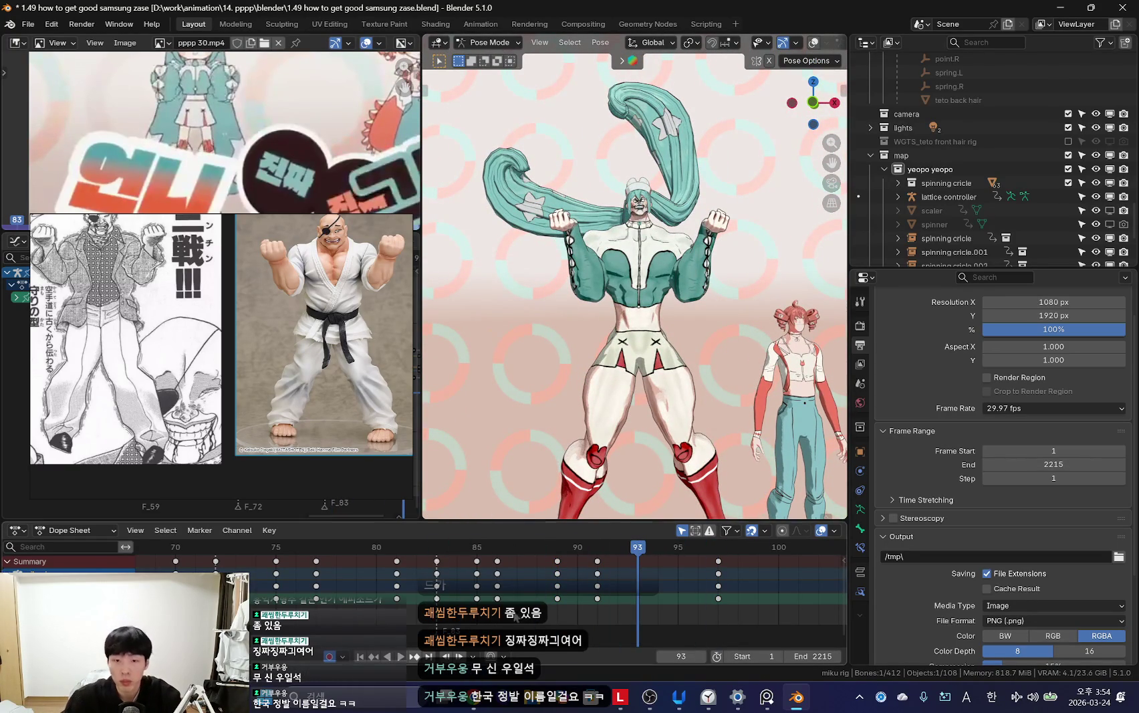
pyautogui.press('space')
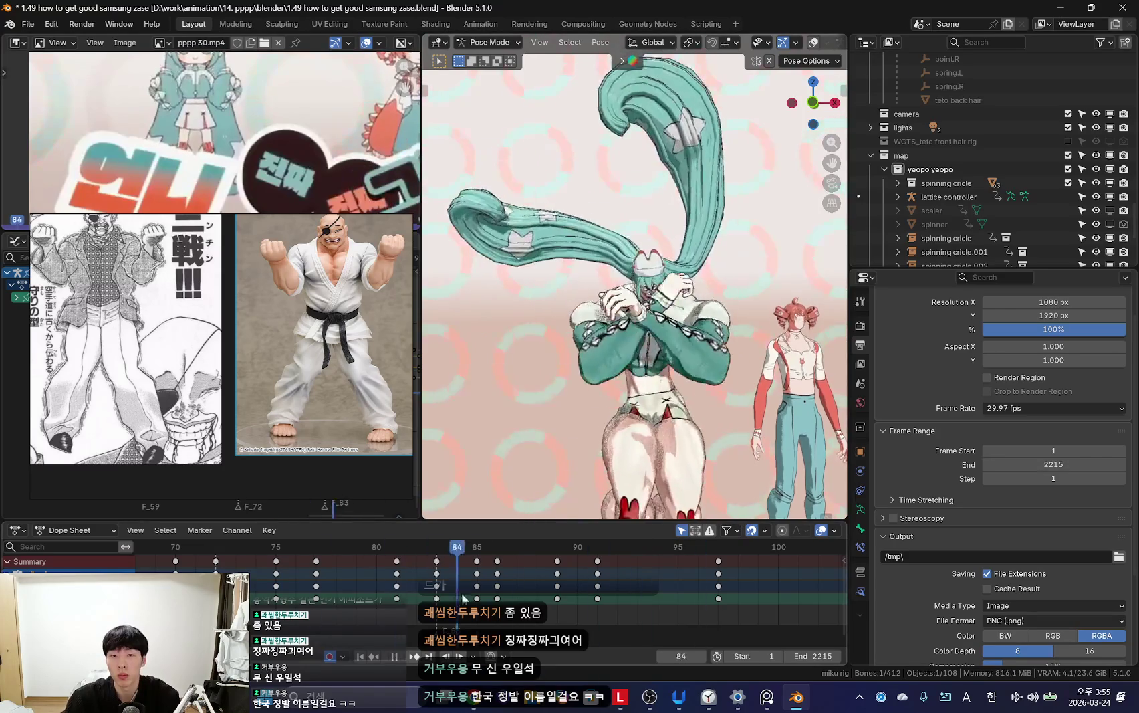
pyautogui.press('Escape')
# Step: Zoom in and replay the flex transition from frame 89 with overlays hidden
pyautogui.scroll(2, 702, 281)
pyautogui.scroll(2, 715, 283)
pyautogui.scroll(1, 729, 286)
pyautogui.press('space')
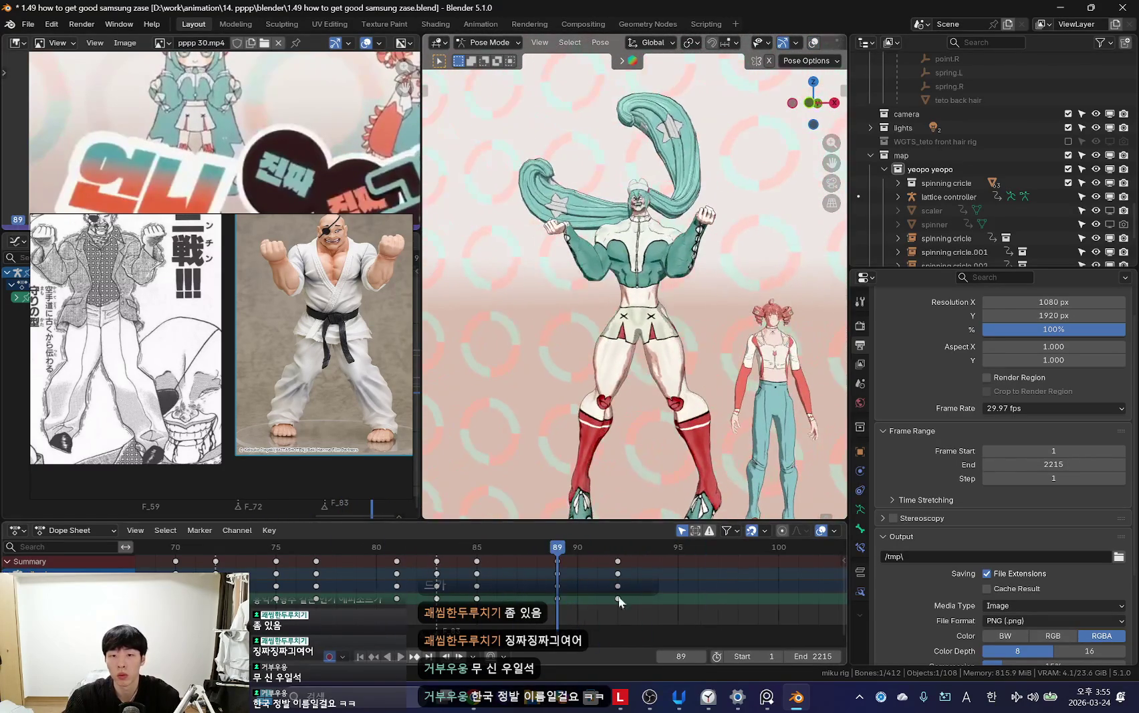
pyautogui.press('space')
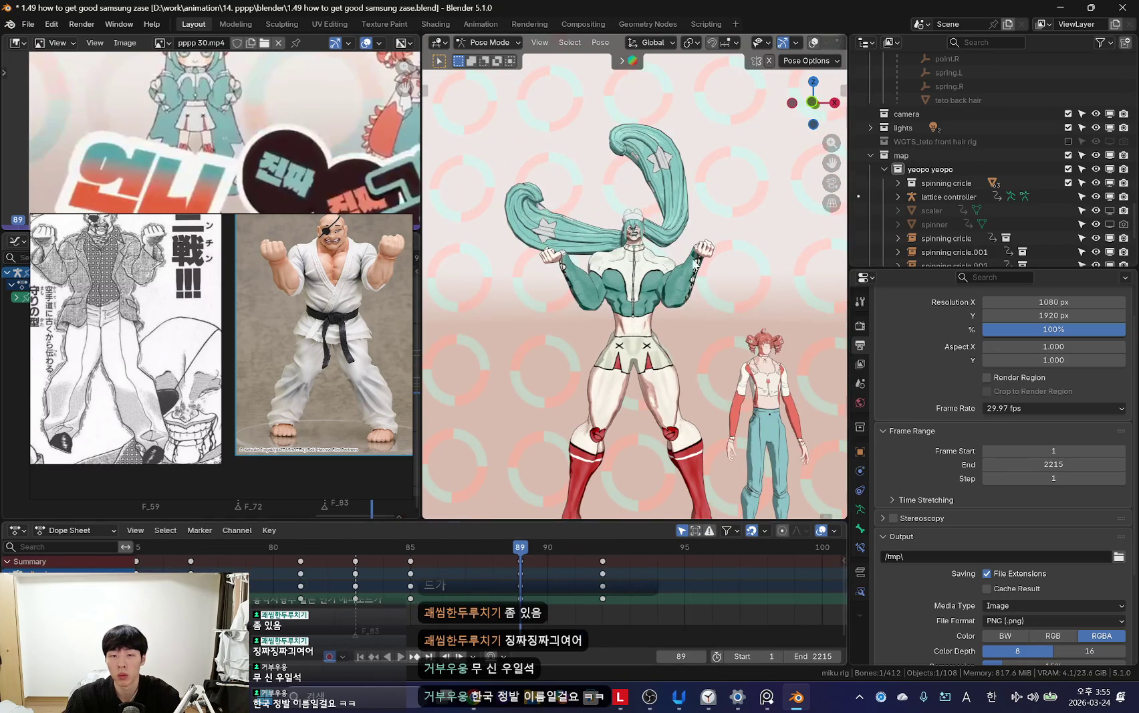
pyautogui.press('space')
pyautogui.press('space')
# Step: Deselect all bones, hide the rig overlays and play the animation, stopping at frame 99
pyautogui.rightClick(586, 582)
pyautogui.scroll(4, 742, 354)
pyautogui.hotkey('alt', 'a')
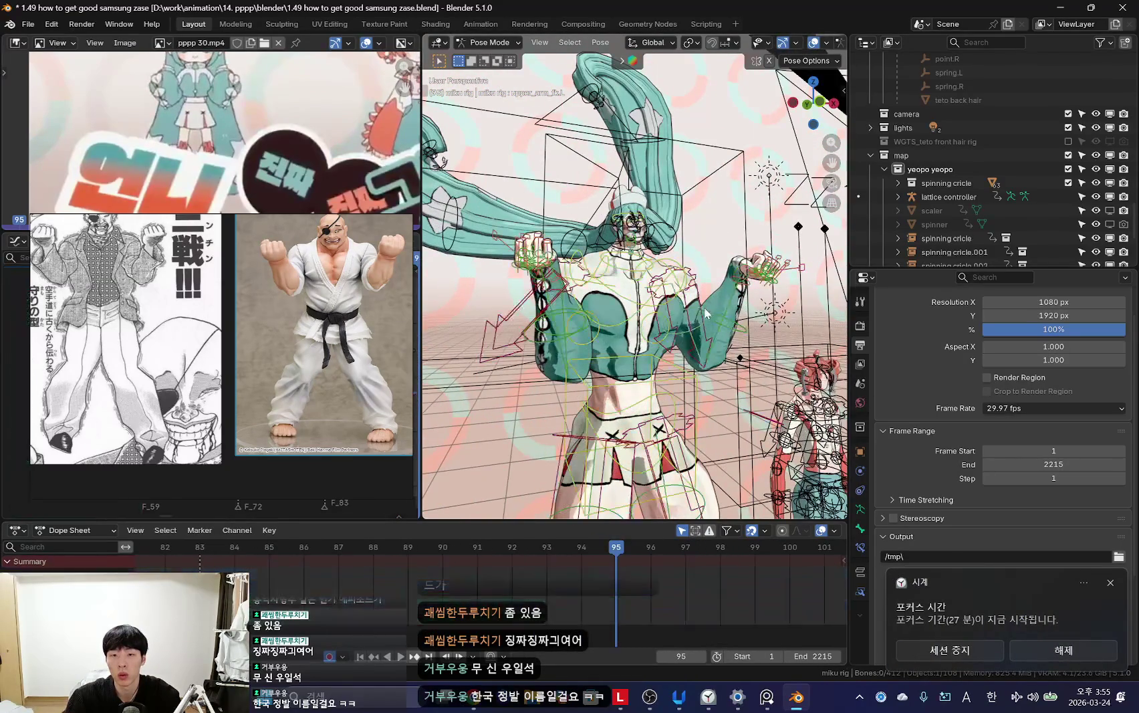
pyautogui.hotkey('shift', 'alt', 'z')
pyautogui.press('space')
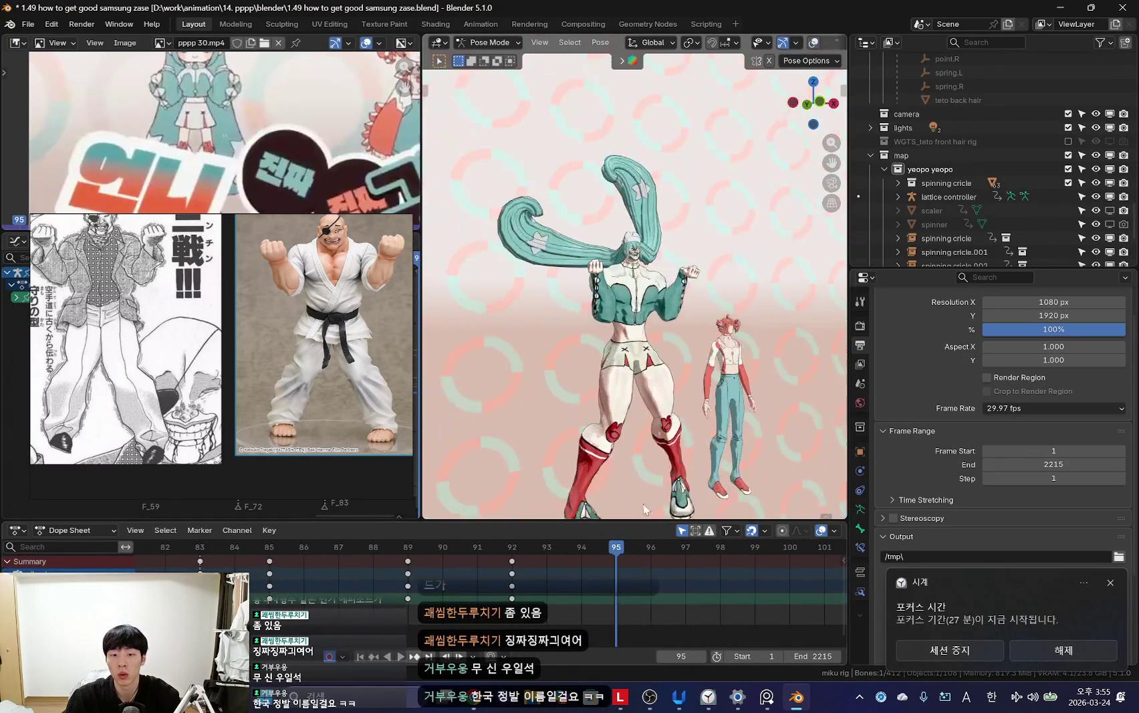
pyautogui.click(366, 615)
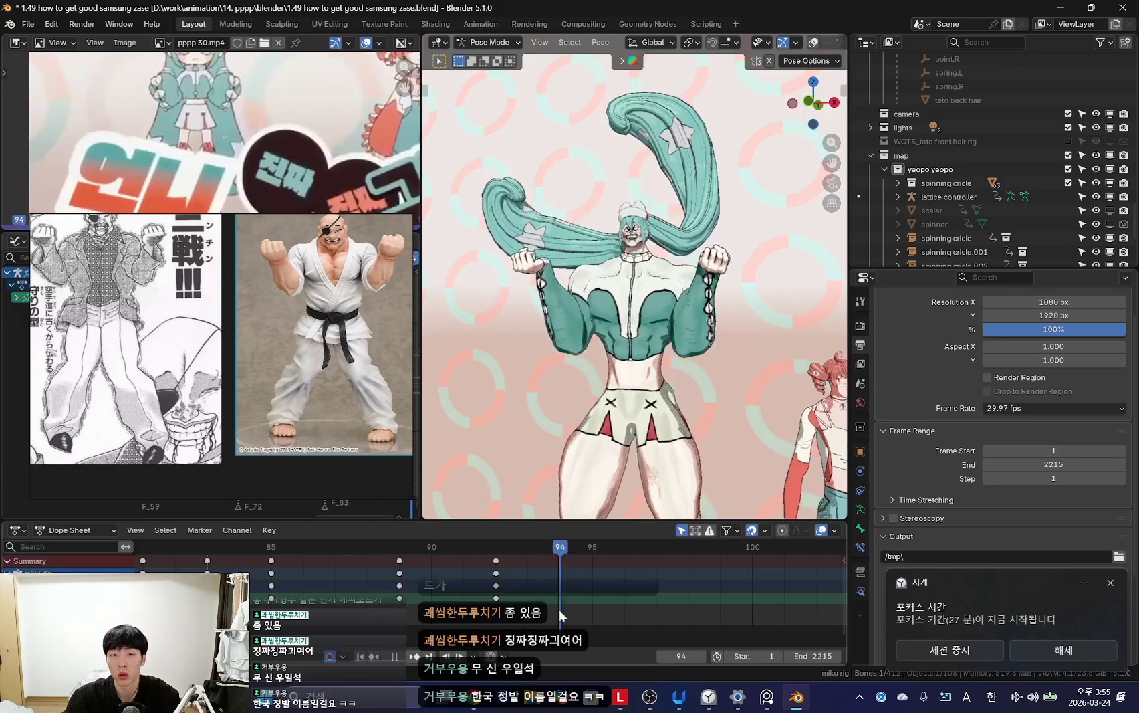
pyautogui.moveTo(366, 616); pyautogui.dragTo(720, 570)
pyautogui.press('space')
pyautogui.scroll(-2, 723, 567)
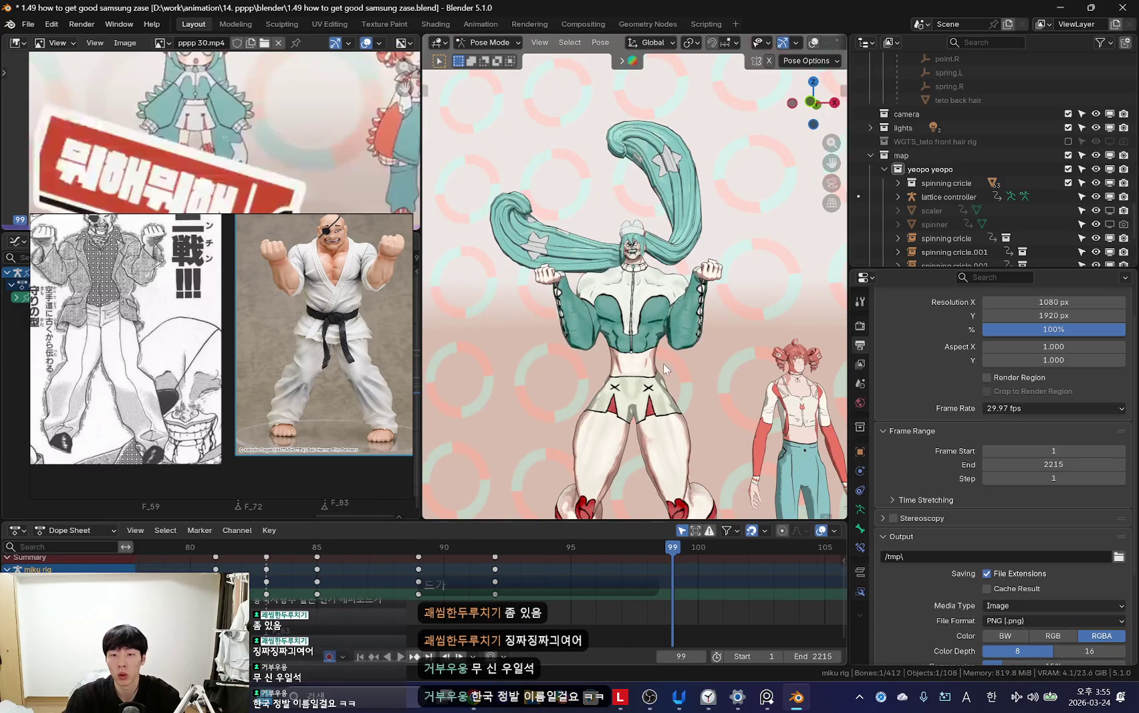
# Step: Rotate the arms upward at frame 99 with a second trackball rotation, then replay to review
pyautogui.press('r')
pyautogui.click(737, 367)
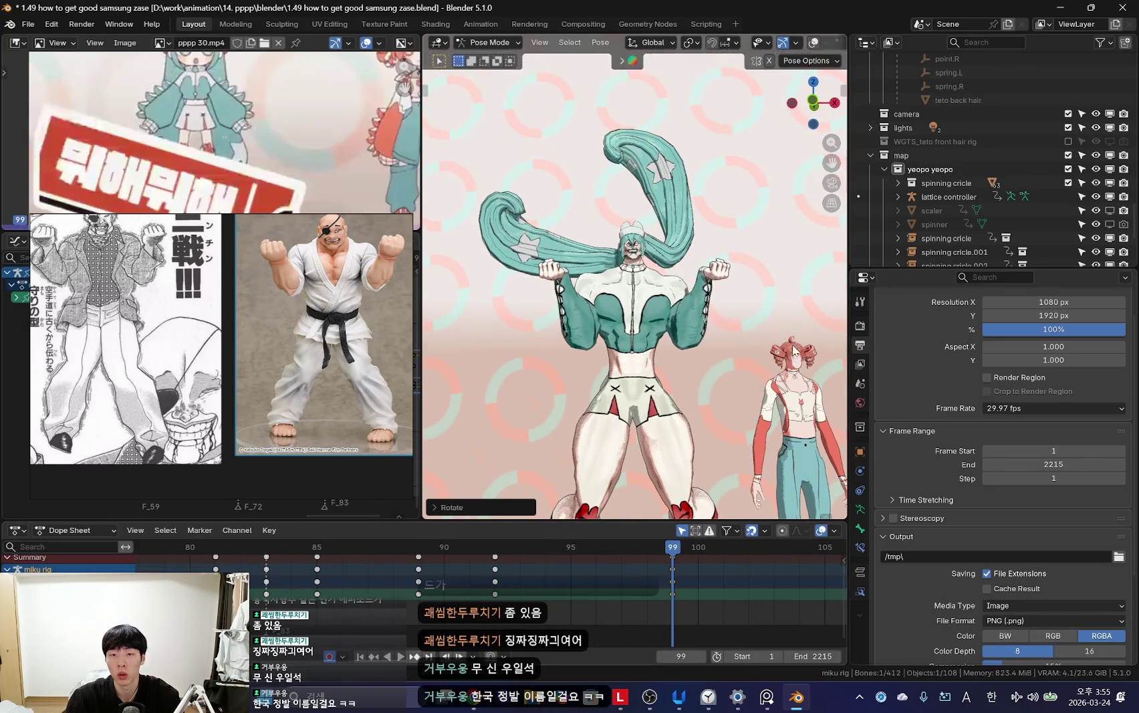
pyautogui.press('r')
pyautogui.press('r')
pyautogui.click(747, 383)
pyautogui.press('space')
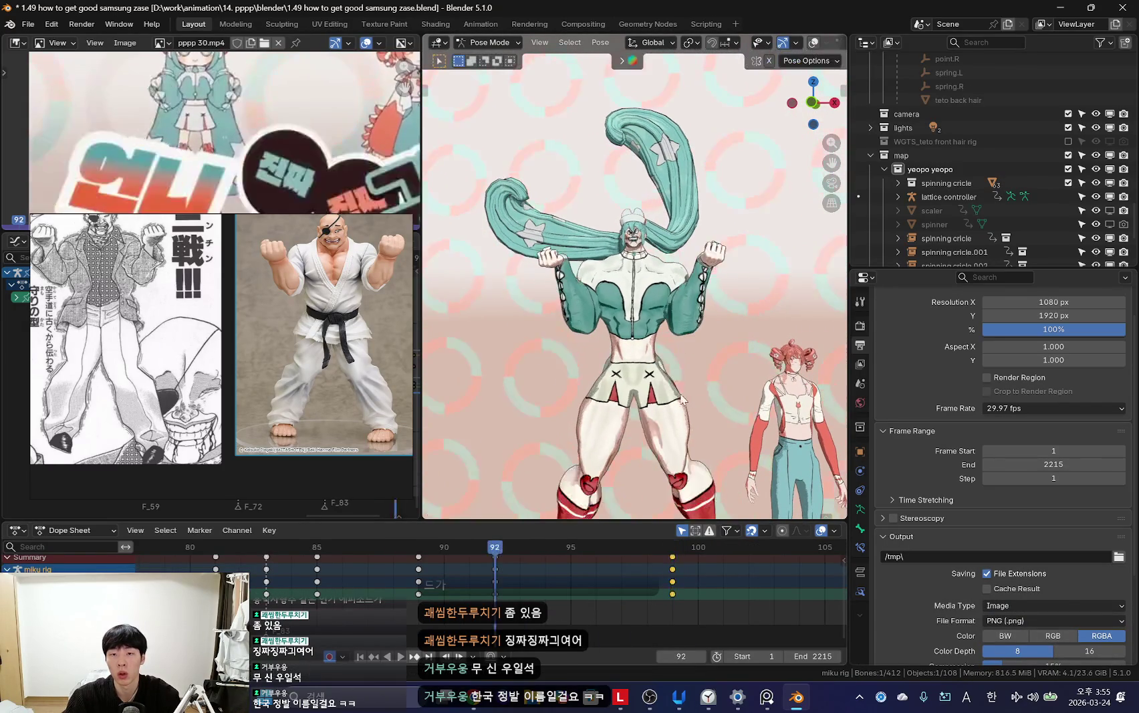
pyautogui.scroll(-4, 462, 574)
pyautogui.scroll(-1, 490, 600)
pyautogui.press('space')
# Step: Step back to frame 88, tilt the posed character, and replay, stopping at frame 94
pyautogui.hotkey('shift', 'alt', 'z')
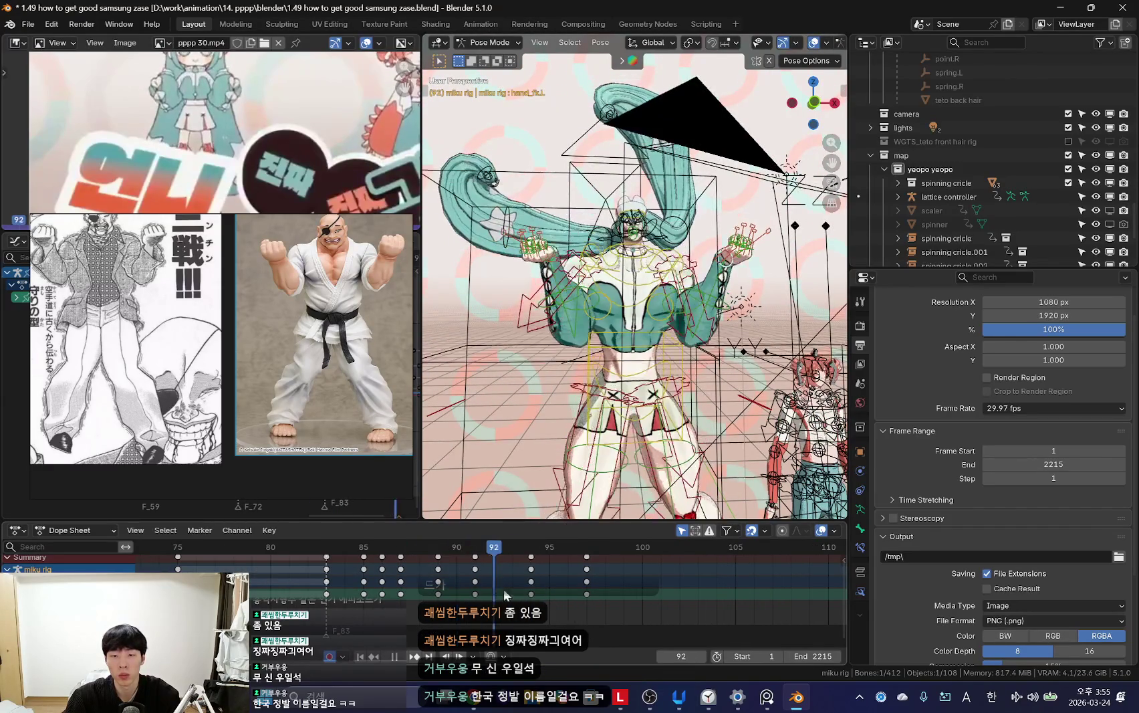
pyautogui.hotkey('shift', 'alt', 'z')
pyautogui.press('Left')
pyautogui.press('Left')
pyautogui.press('Left')
pyautogui.scroll(1, 382, 592)
pyautogui.press('space')
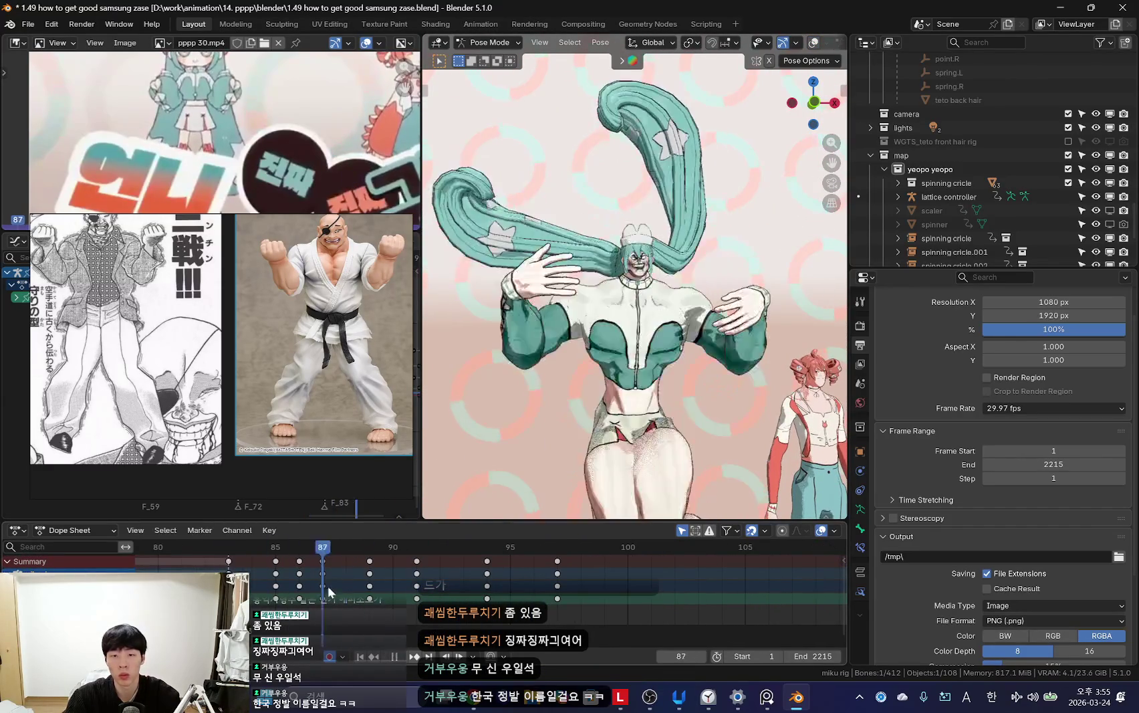
pyautogui.press('r')
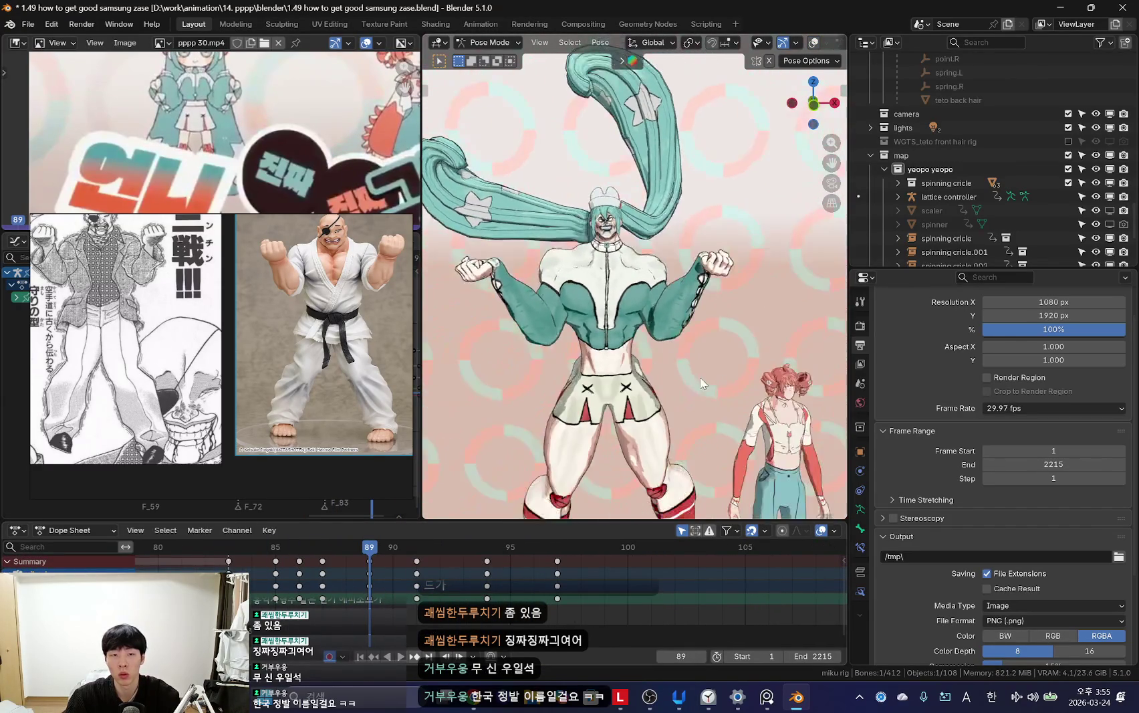
pyautogui.press('space')
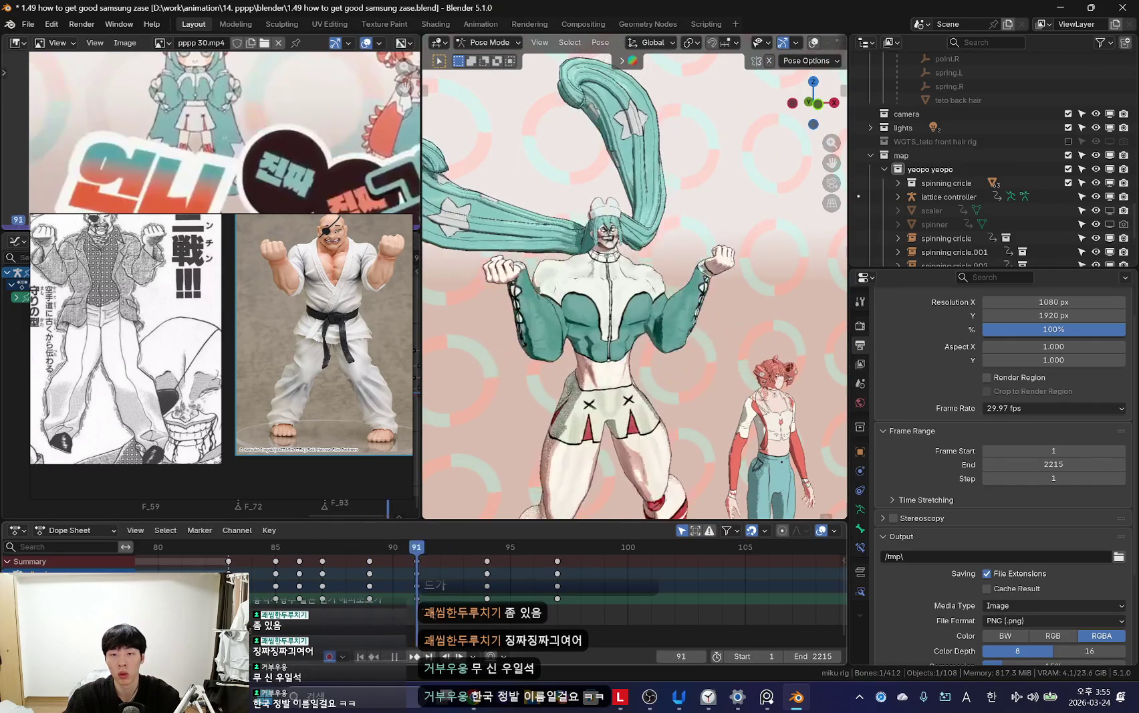
pyautogui.press('space')
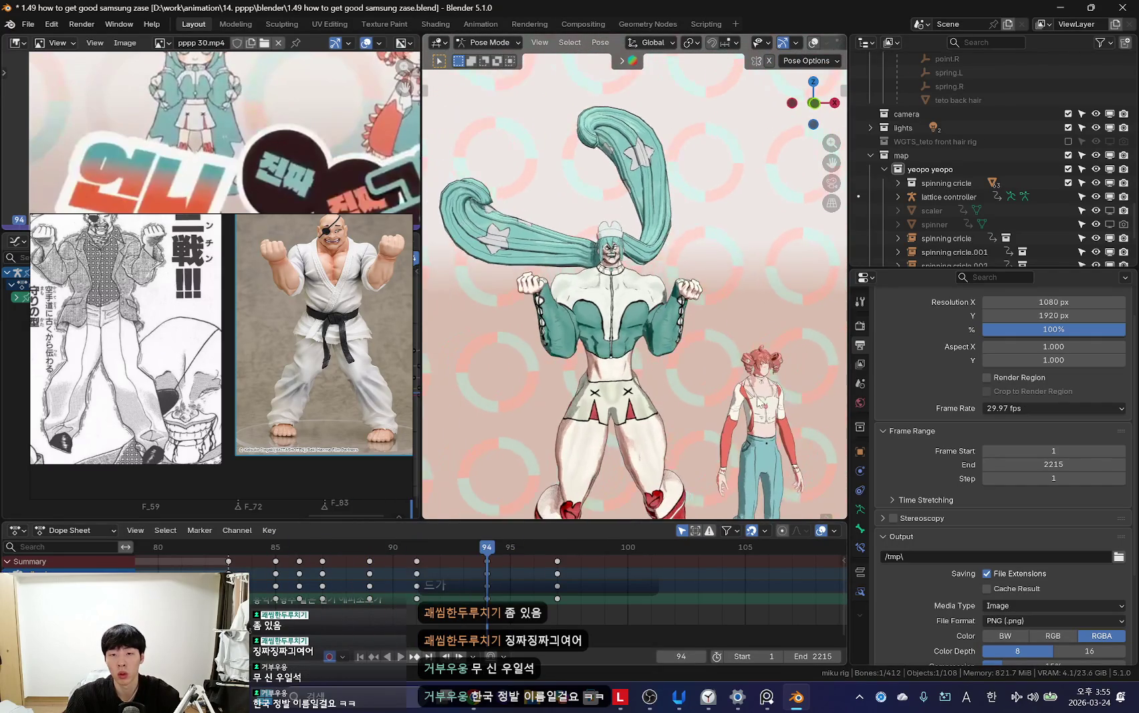
# Step: Rotate the character's pose again at frame 94 and keyframe the tilted pose
pyautogui.press('r')
pyautogui.press('i')
pyautogui.press('Right')
pyautogui.press('Right')
pyautogui.press('Right')
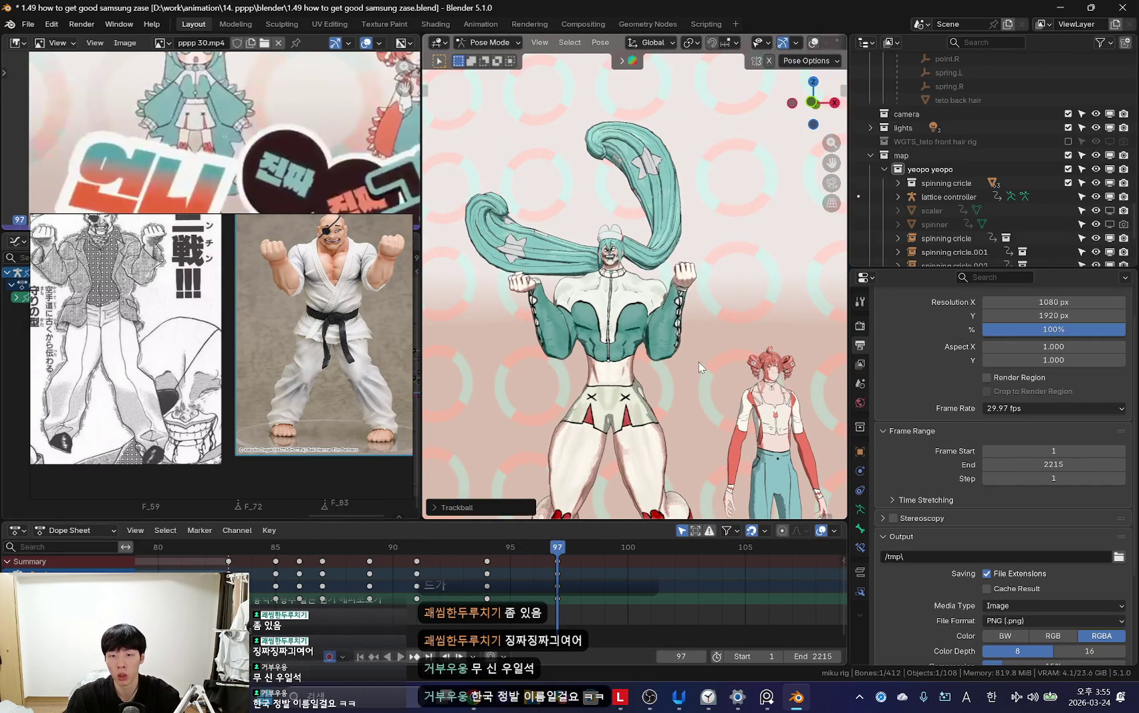
pyautogui.press('i')
# Step: Play back the animation around the new key to review the flex motion
pyautogui.press('space')
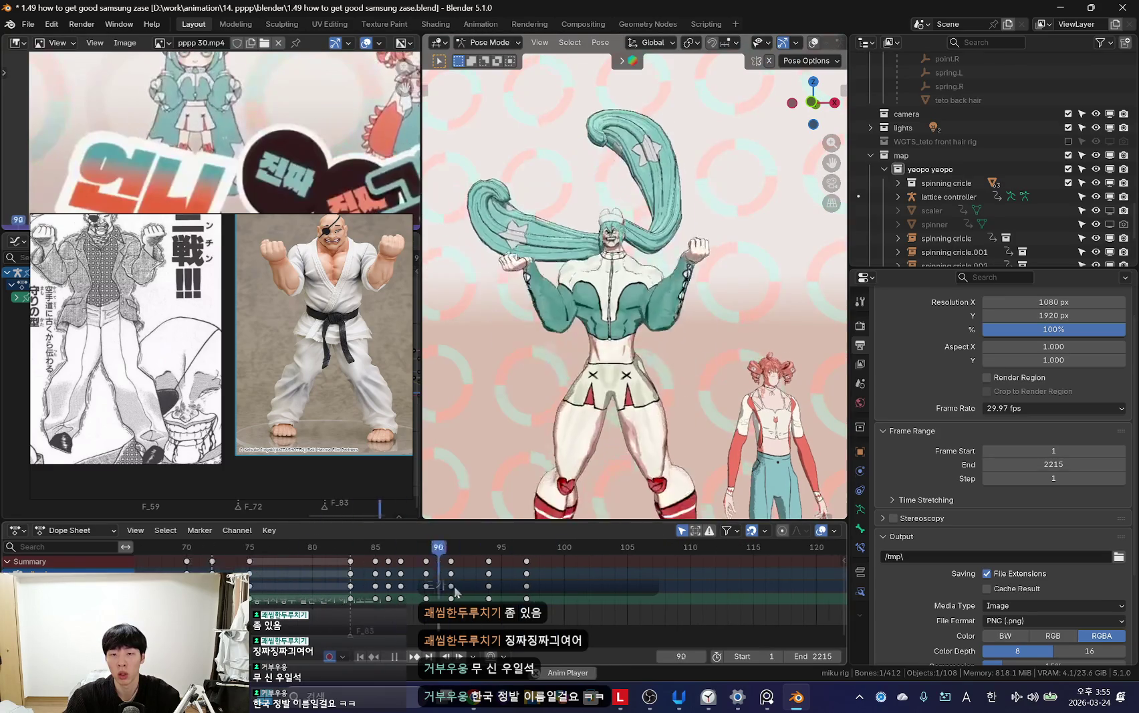
pyautogui.scroll(-3, 474, 600)
pyautogui.press('space')
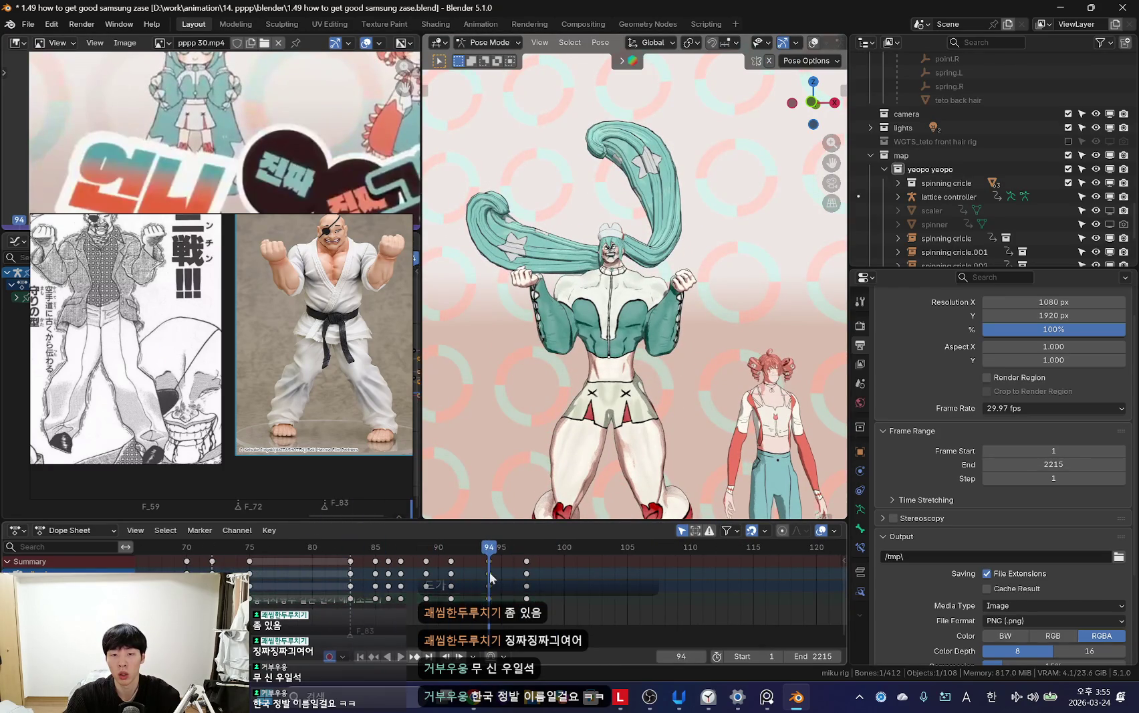
pyautogui.scroll(-2, 492, 577)
pyautogui.press('space')
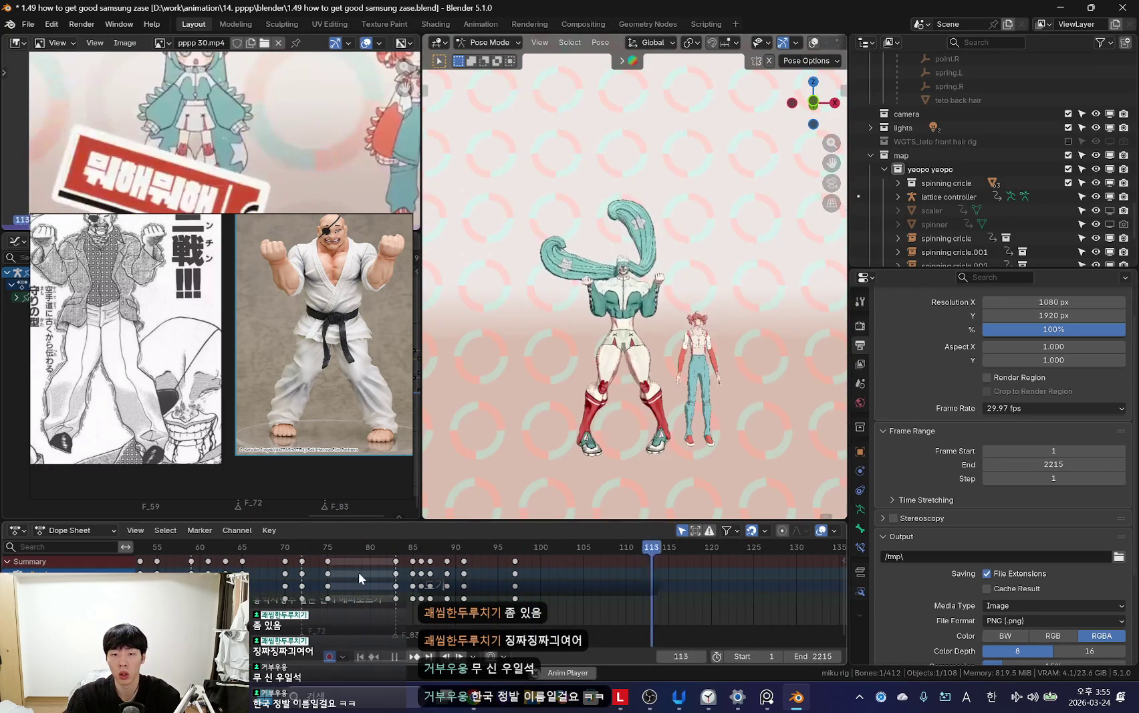
pyautogui.press('space')
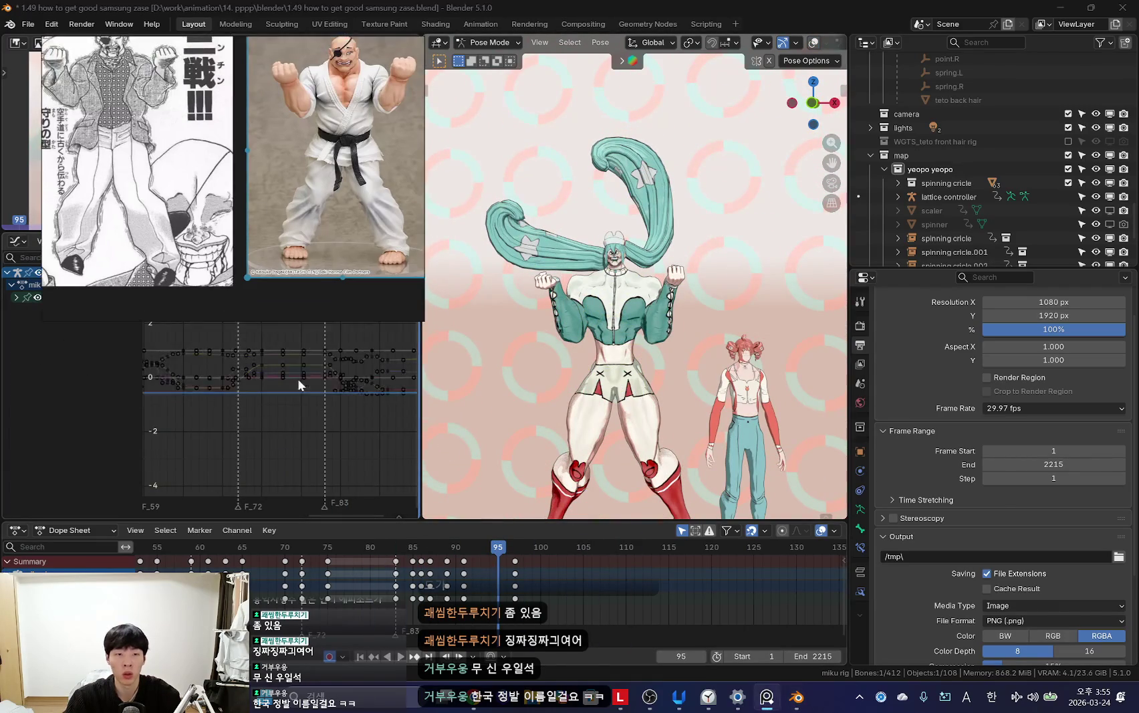
# Step: Leave camera view, select the lattice controller and enlarge its curves in the Graph Editor
pyautogui.hotkey('ctrl', 'Tab')
pyautogui.moveTo(675, 326)
pyautogui.mouseDown(button='middle')
pyautogui.moveTo(648, 366)
pyautogui.moveTo(570, 409)
pyautogui.mouseUp(button='middle')
pyautogui.click(563, 413)
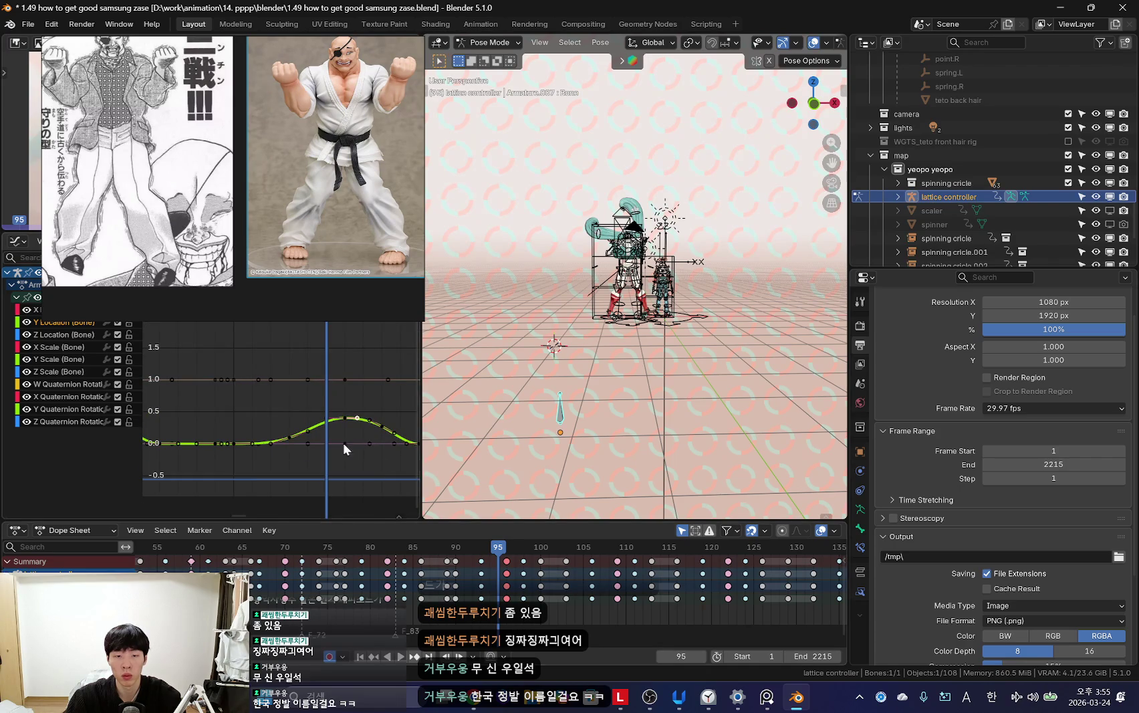
pyautogui.keyDown('ctrl'); pyautogui.moveTo(323, 434); pyautogui.dragTo(342, 422, button='middle'); pyautogui.keyUp('ctrl')
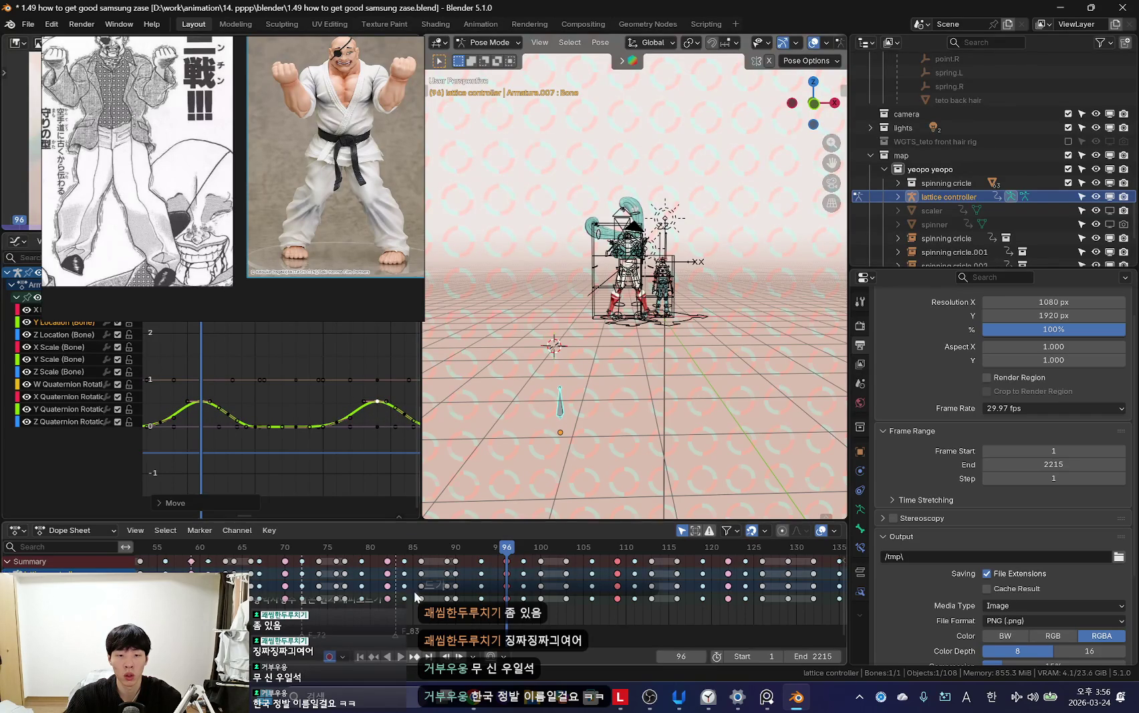
# Step: Hide the viewport overlays and play the animation in the scene view
pyautogui.hotkey('shift', 'alt', 'z')
pyautogui.press('space')
pyautogui.scroll(5, 568, 441)
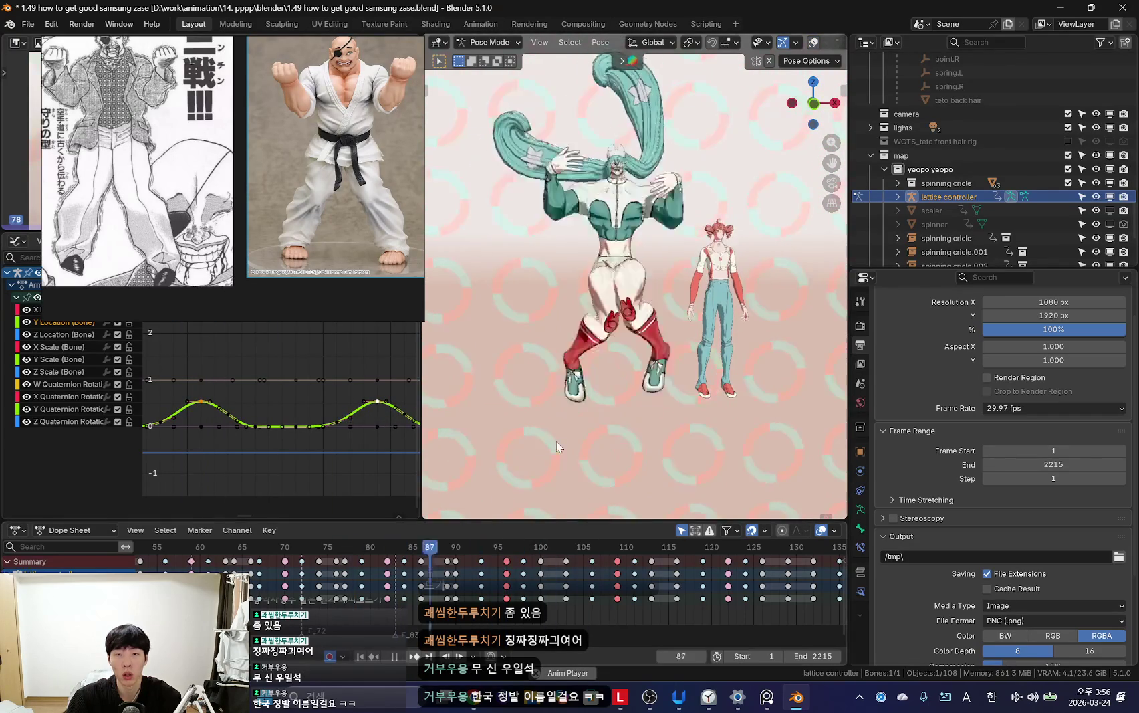
pyautogui.scroll(-2, 306, 442)
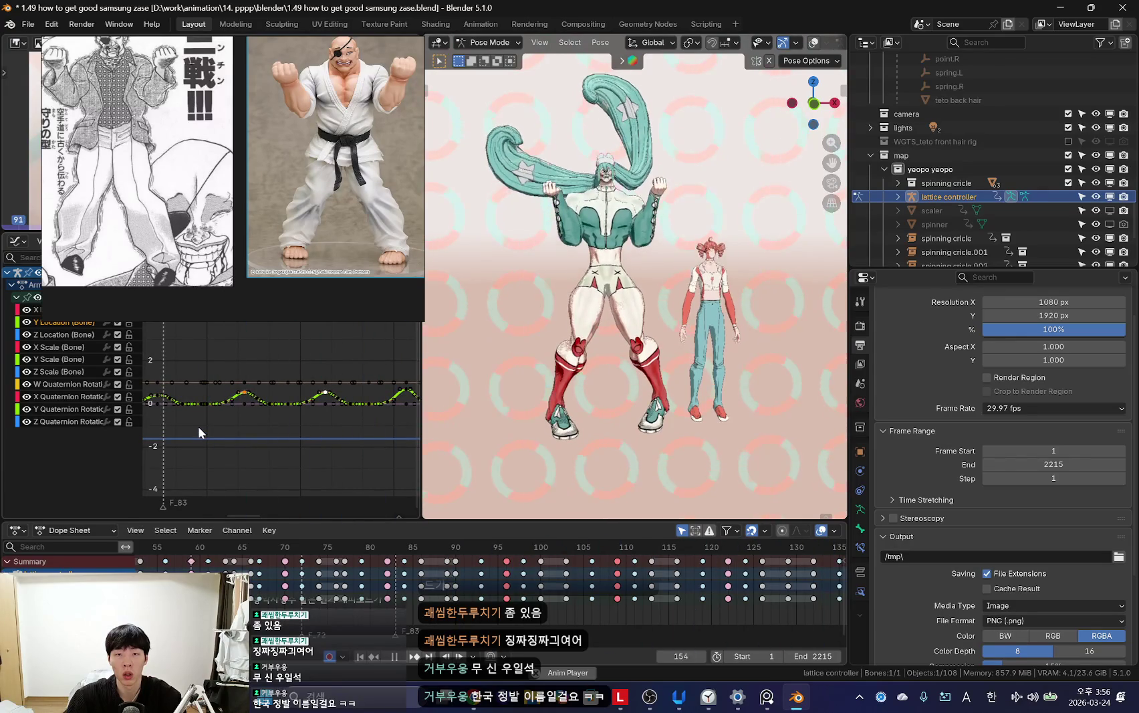
pyautogui.scroll(-2, 315, 446)
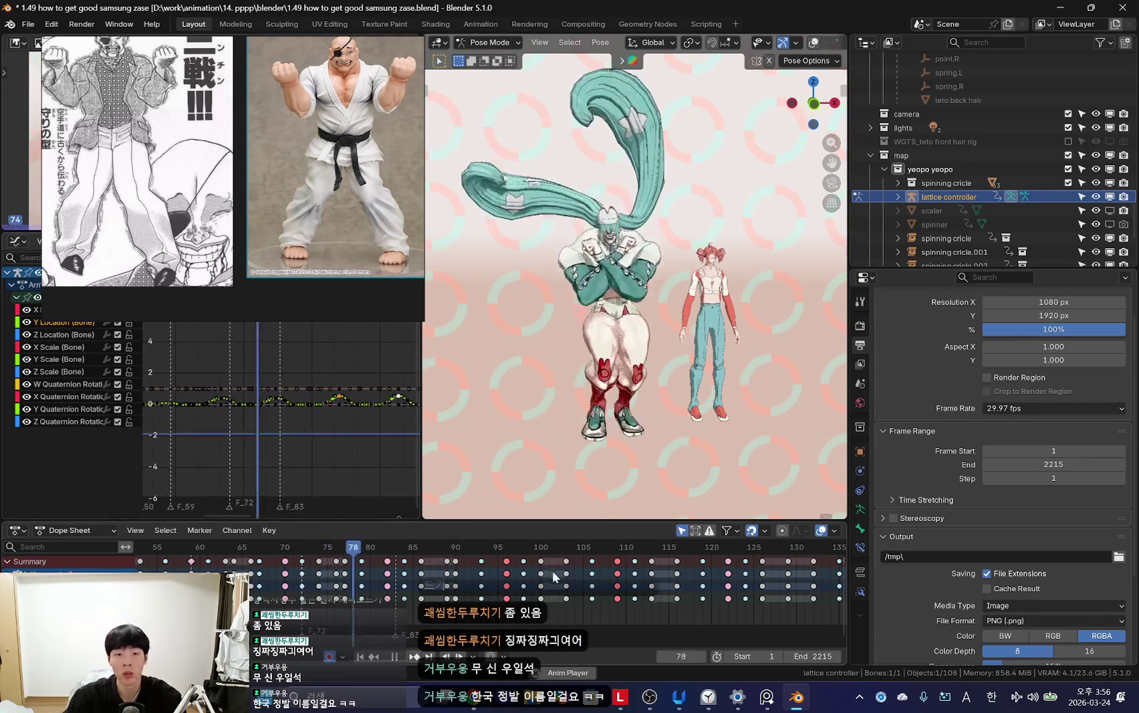
pyautogui.scroll(-2, 531, 572)
pyautogui.press('Escape')
# Step: Play the shot through the scene camera, stop at frame 72, and select the camera object
pyautogui.press('KP_0')
pyautogui.press('space')
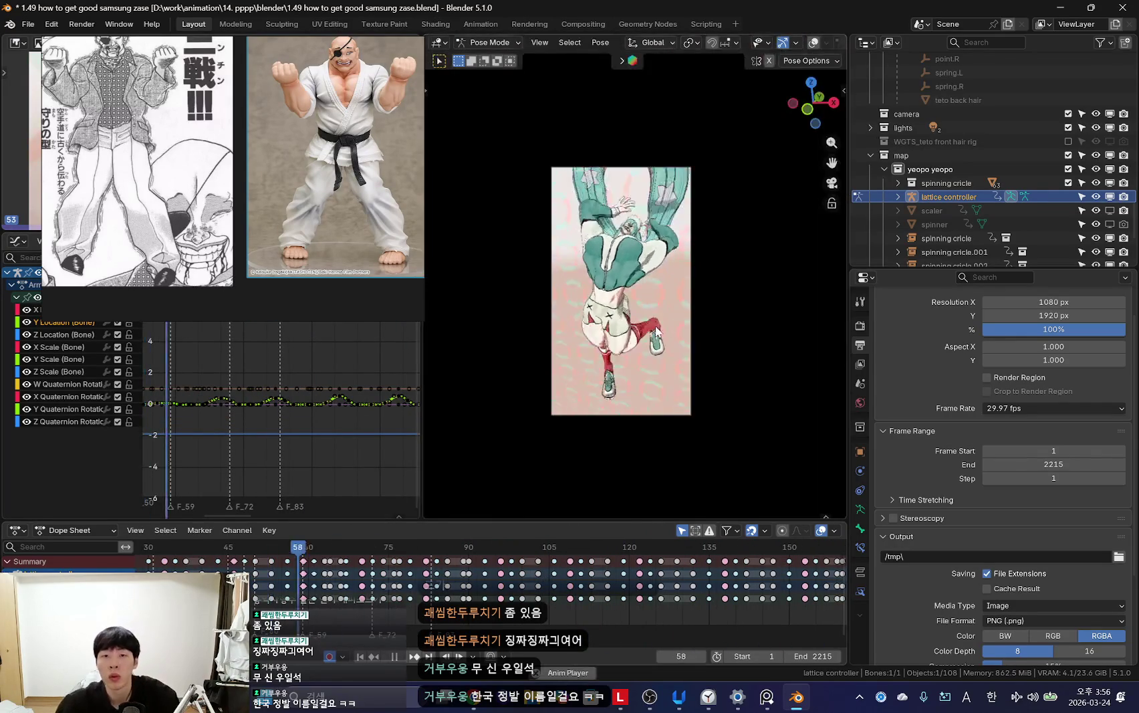
pyautogui.scroll(-2, 327, 621)
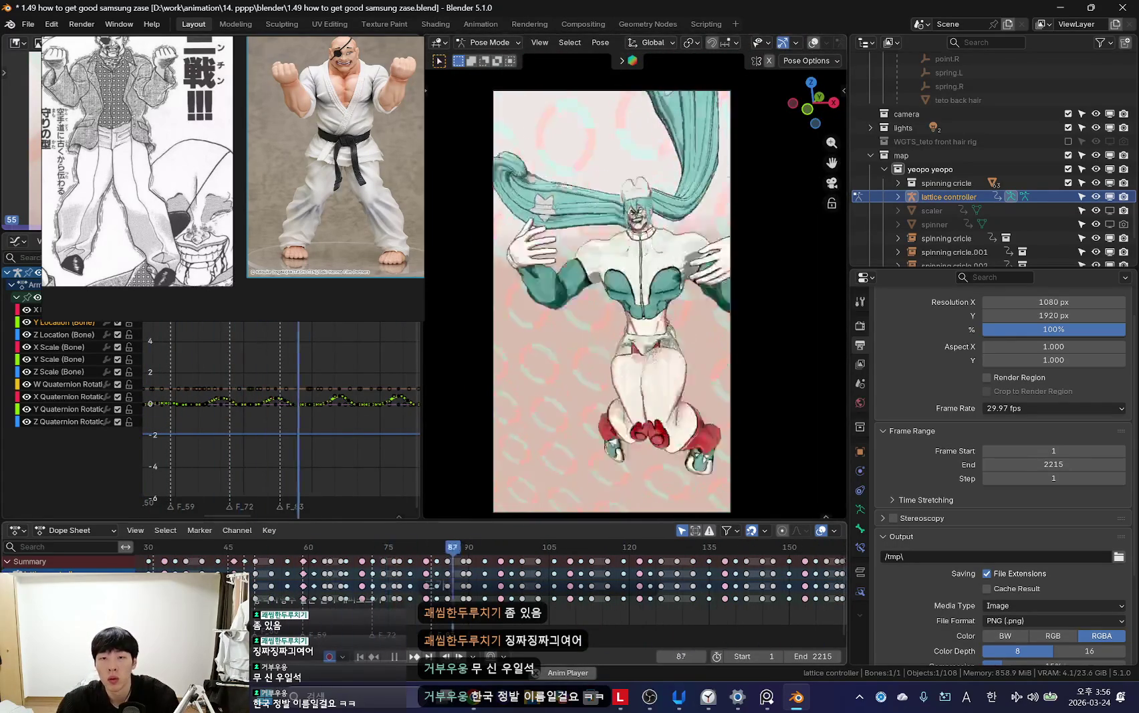
pyautogui.scroll(-2, 328, 621)
pyautogui.hotkey('shift', 'Left')
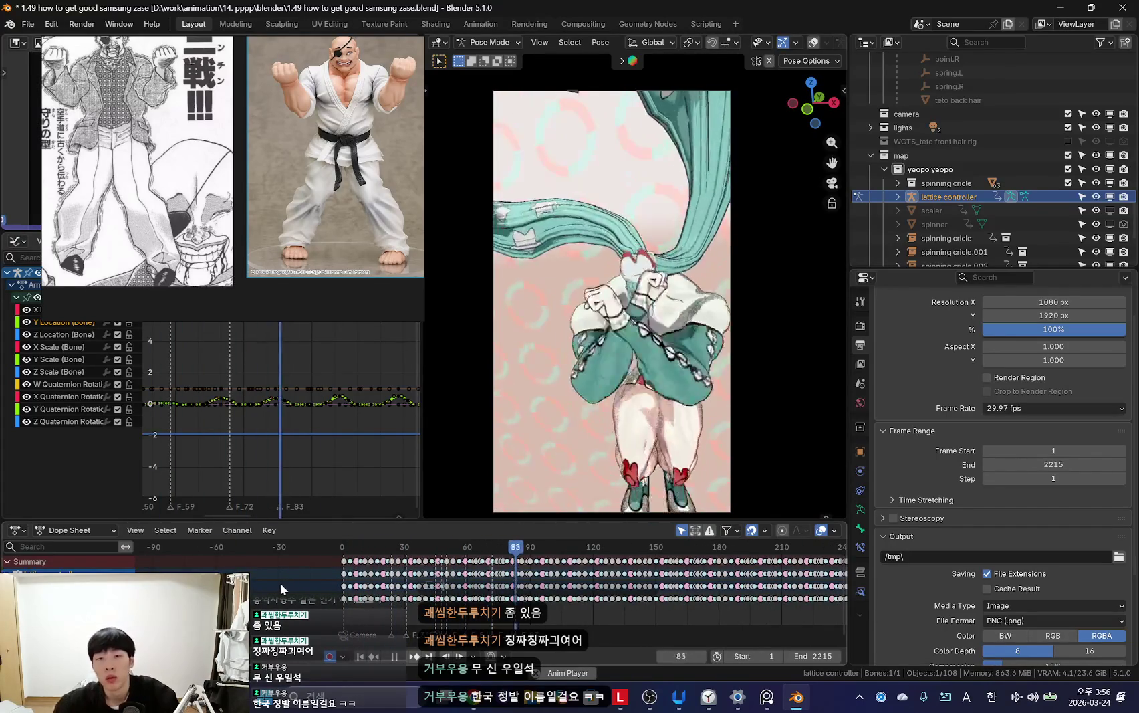
pyautogui.press('KP_0')
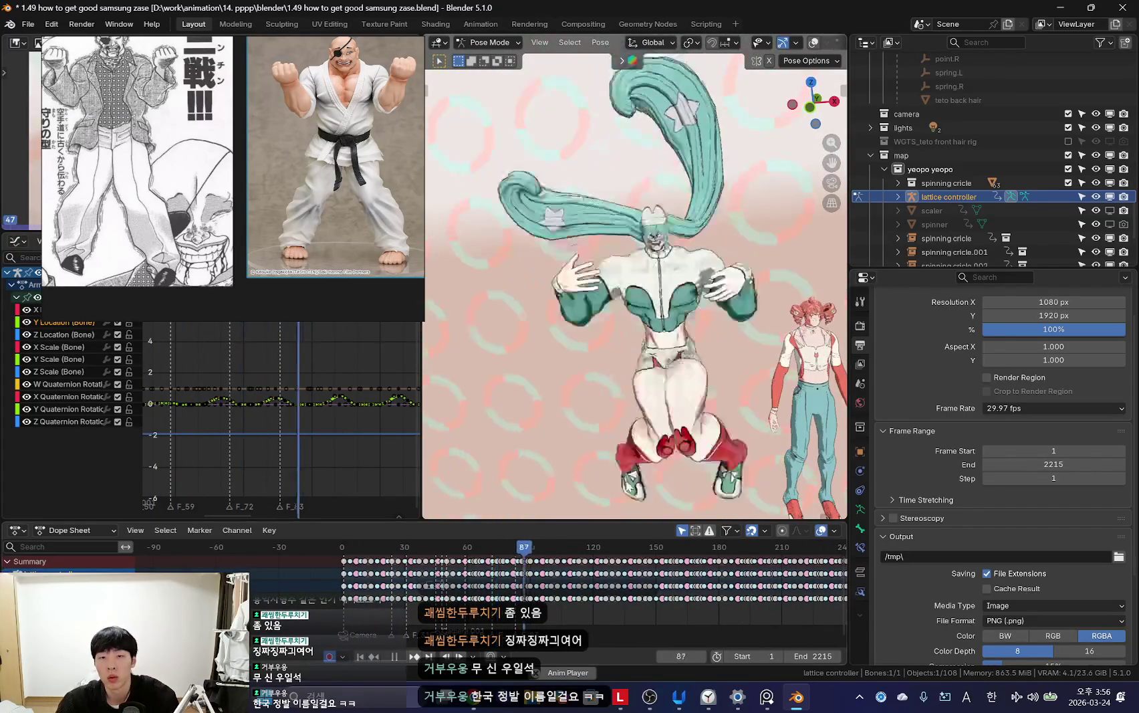
pyautogui.press('space')
pyautogui.hotkey('shift', 'alt', 'z')
pyautogui.hotkey('ctrl', 'Tab')
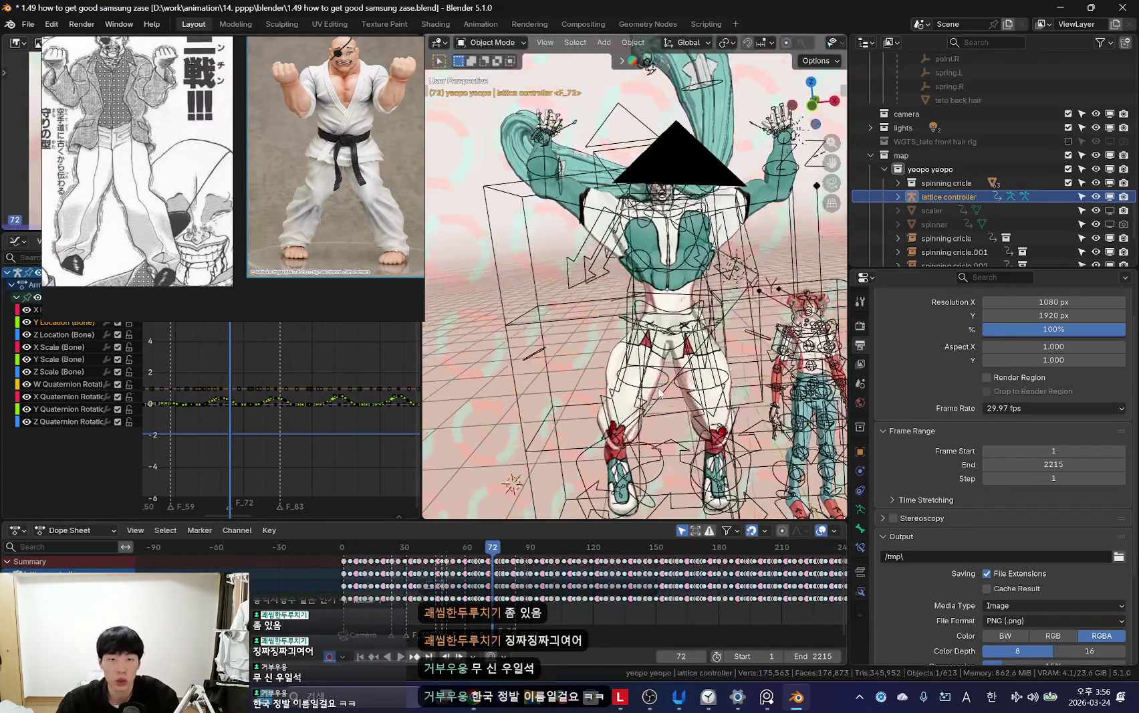
pyautogui.click(686, 158)
# Step: Look through the camera with overlays hidden and scrub the timeline to frame 61
pyautogui.press('KP_0')
pyautogui.hotkey('shift', 'alt', 'z')
pyautogui.scroll(1, 561, 593)
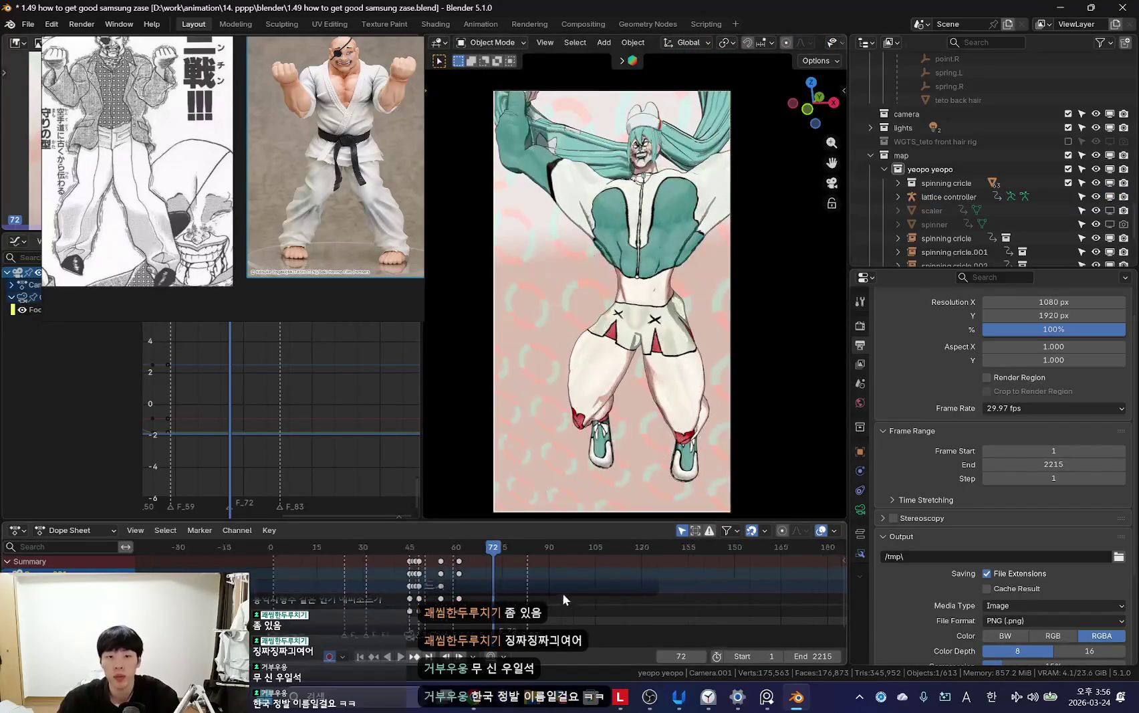
pyautogui.moveTo(337, 588); pyautogui.dragTo(382, 596)
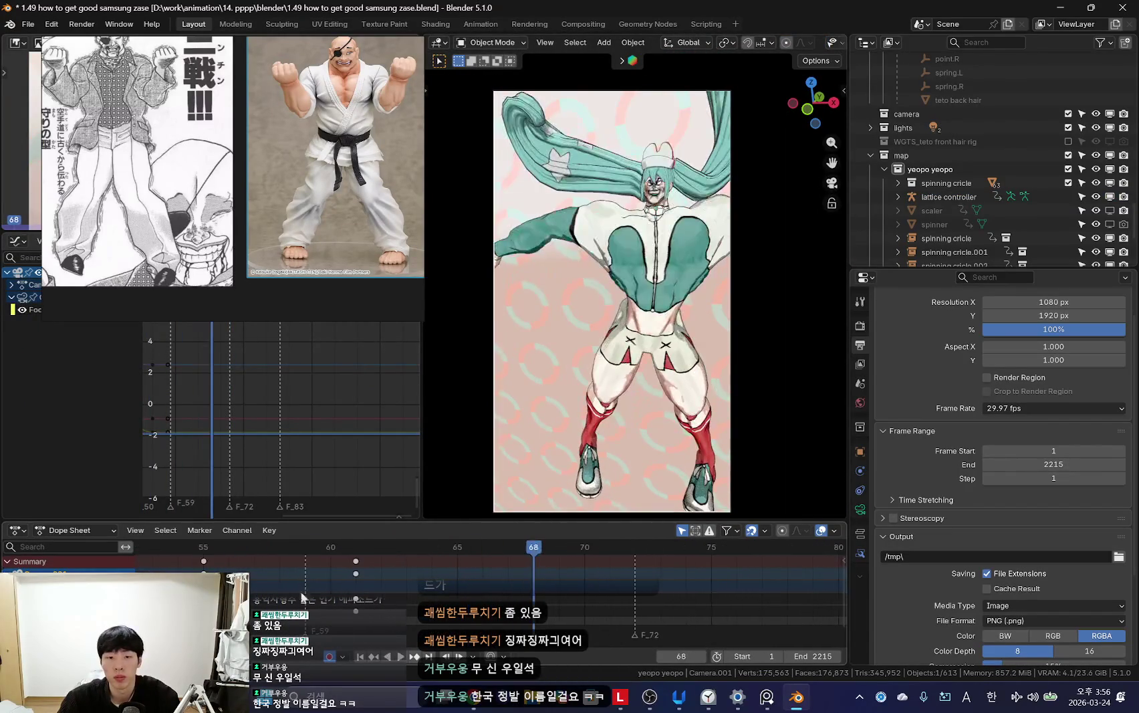
pyautogui.scroll(5, 595, 609)
pyautogui.moveTo(595, 608)
pyautogui.mouseDown()
pyautogui.moveTo(348, 585)
pyautogui.moveTo(411, 585)
pyautogui.mouseUp()
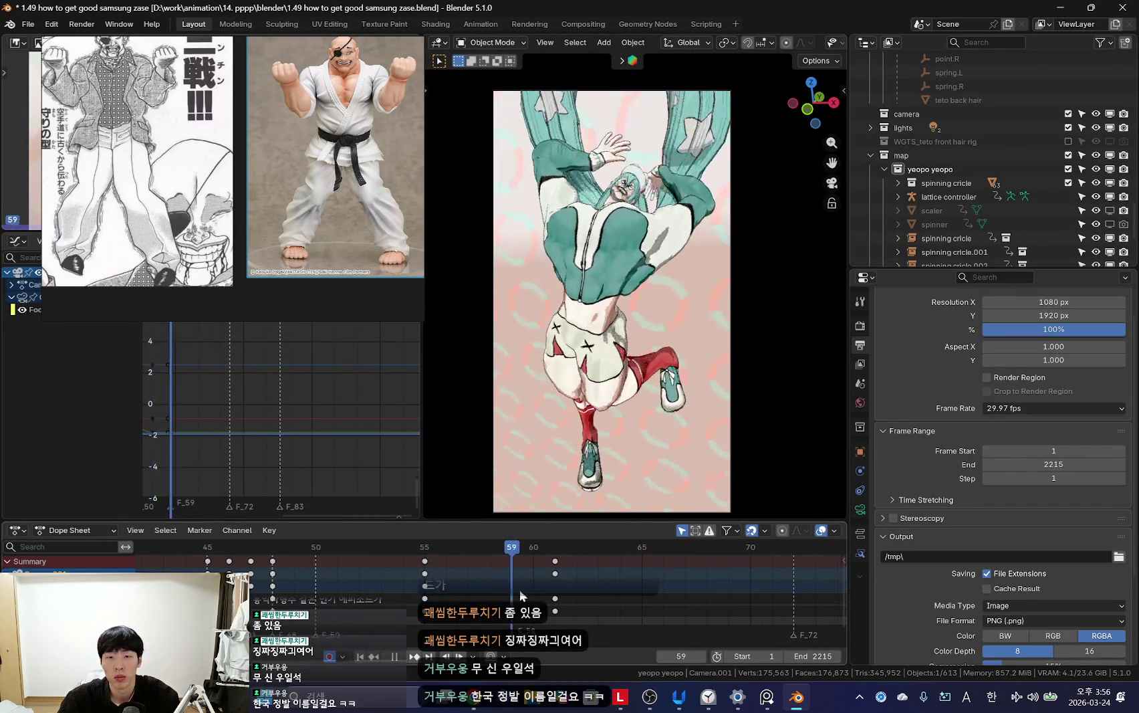
pyautogui.click(546, 596)
# Step: Set the camera's lens to 19.12 mm focal length and keyframe it at frame 60
pyautogui.click(860, 508)
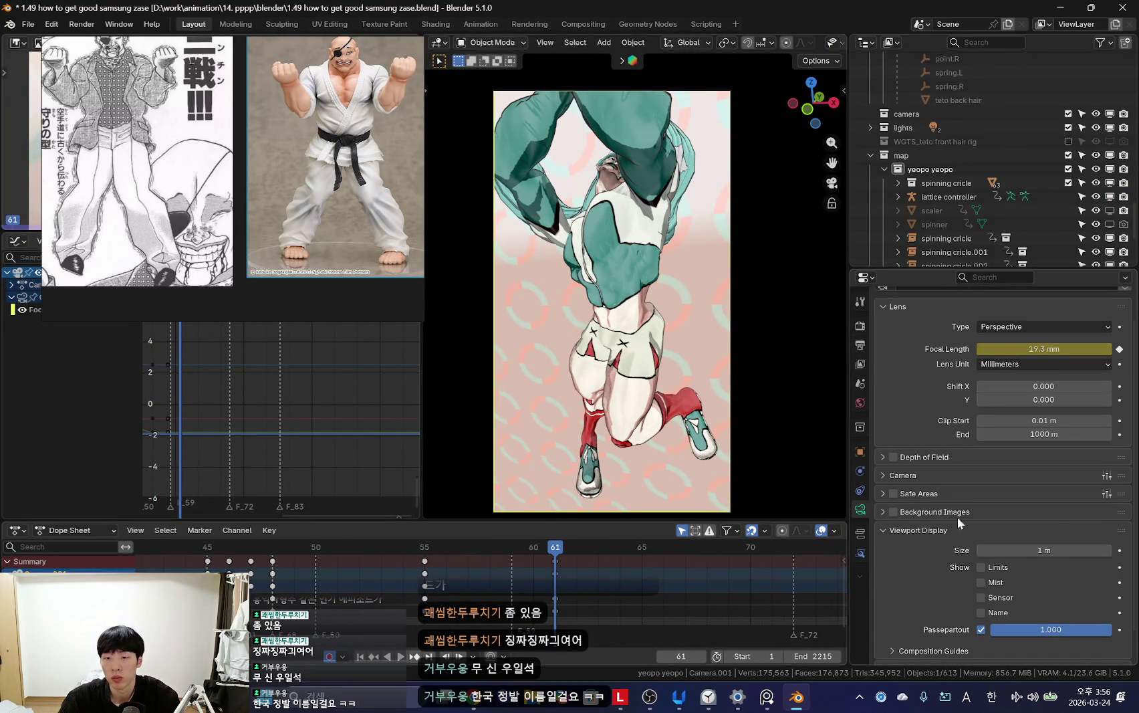
pyautogui.click(394, 595)
pyautogui.press('space')
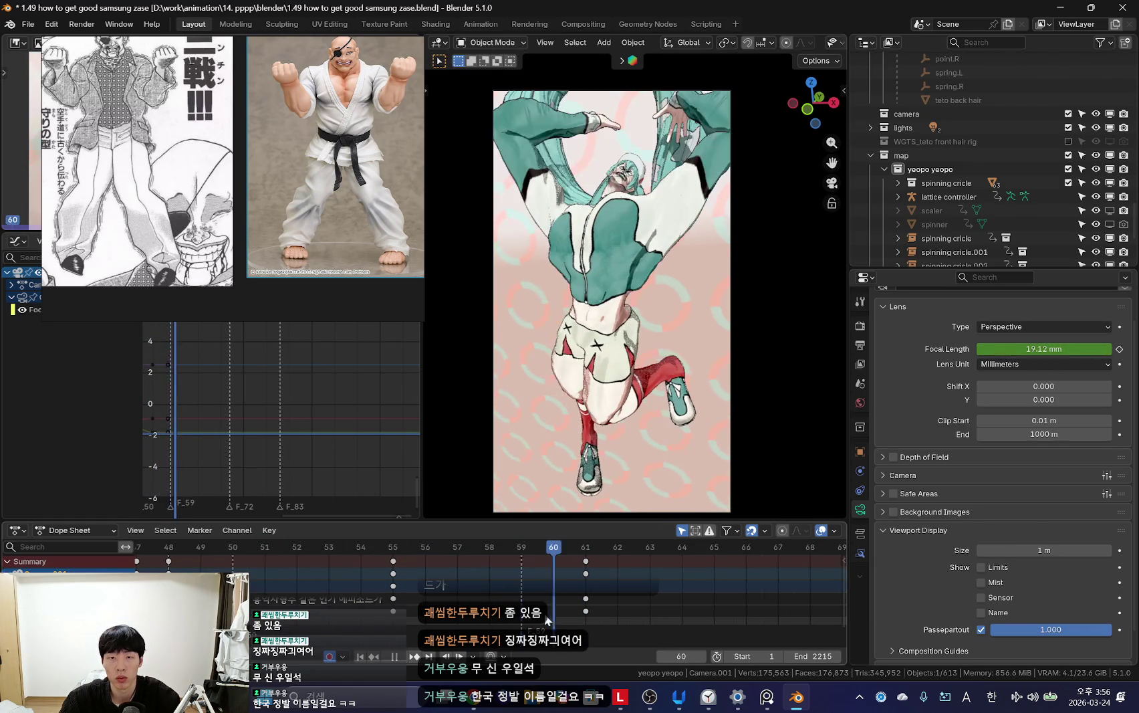
pyautogui.press('i')
pyautogui.click(764, 330)
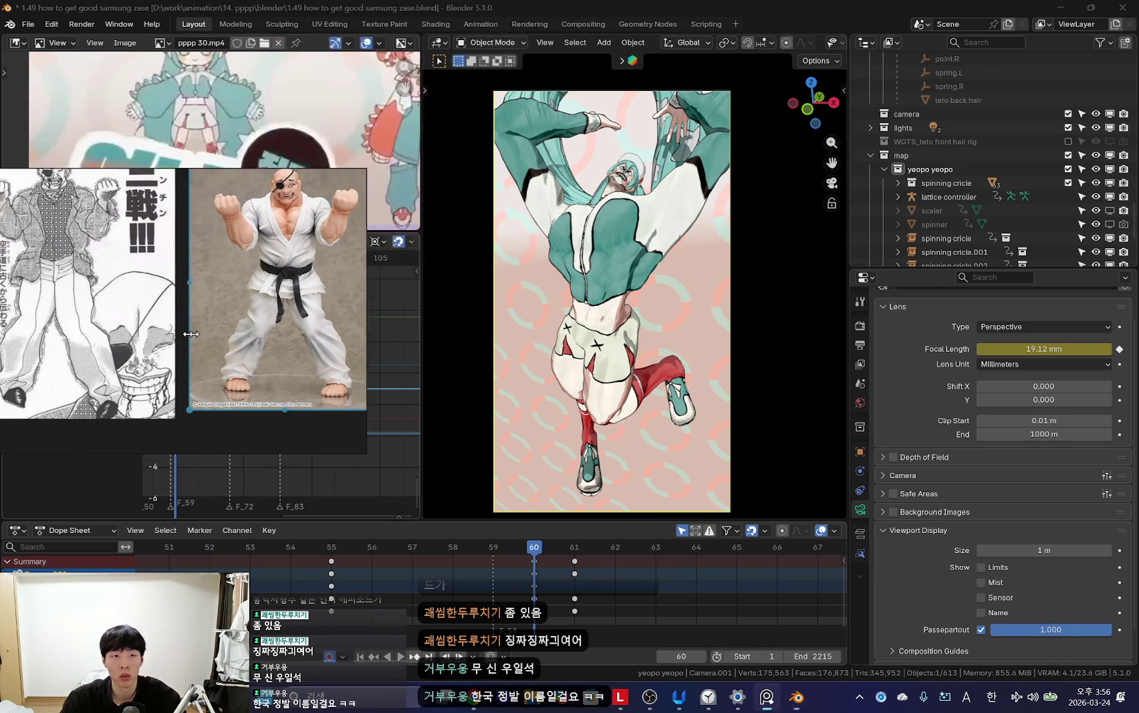
# Step: Walk the camera forward toward the character around frame 68 and replay the shot
pyautogui.press('space')
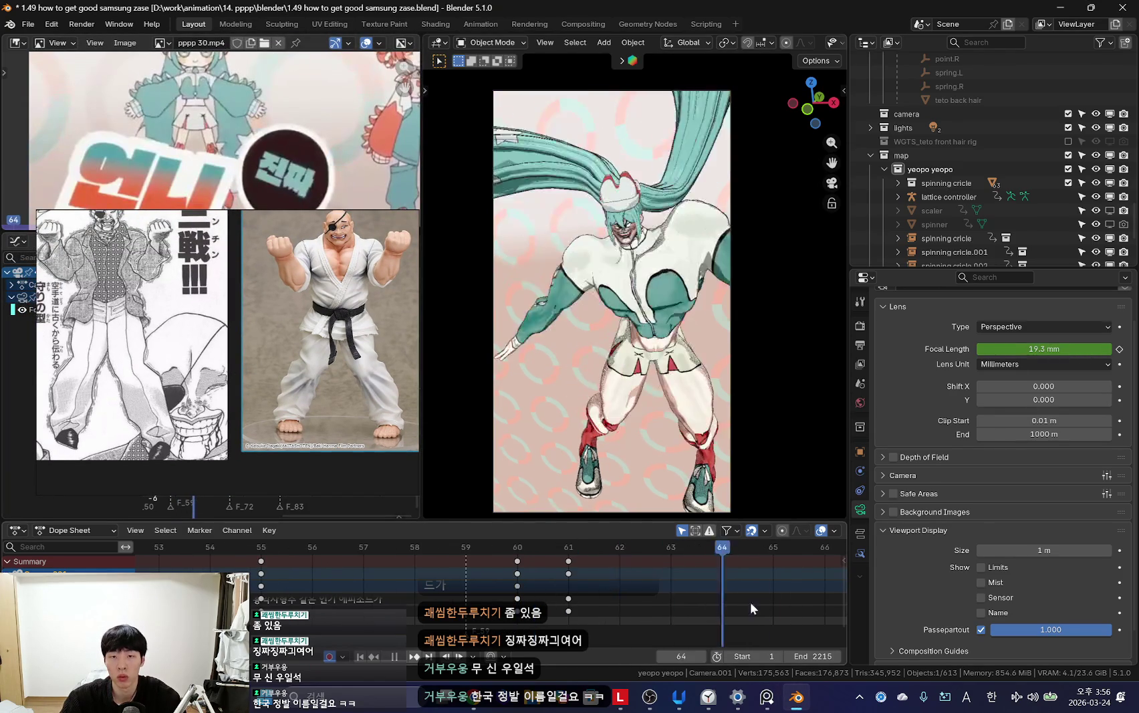
pyautogui.press('space')
pyautogui.hotkey('shift', '`')
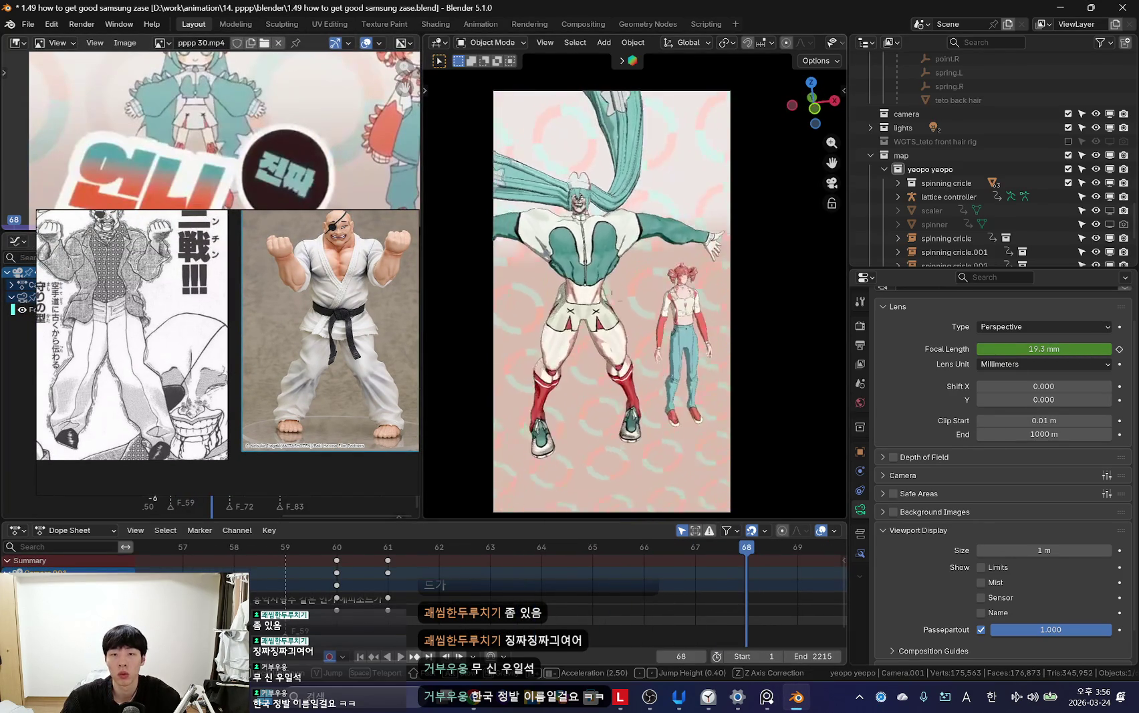
pyautogui.press('w')
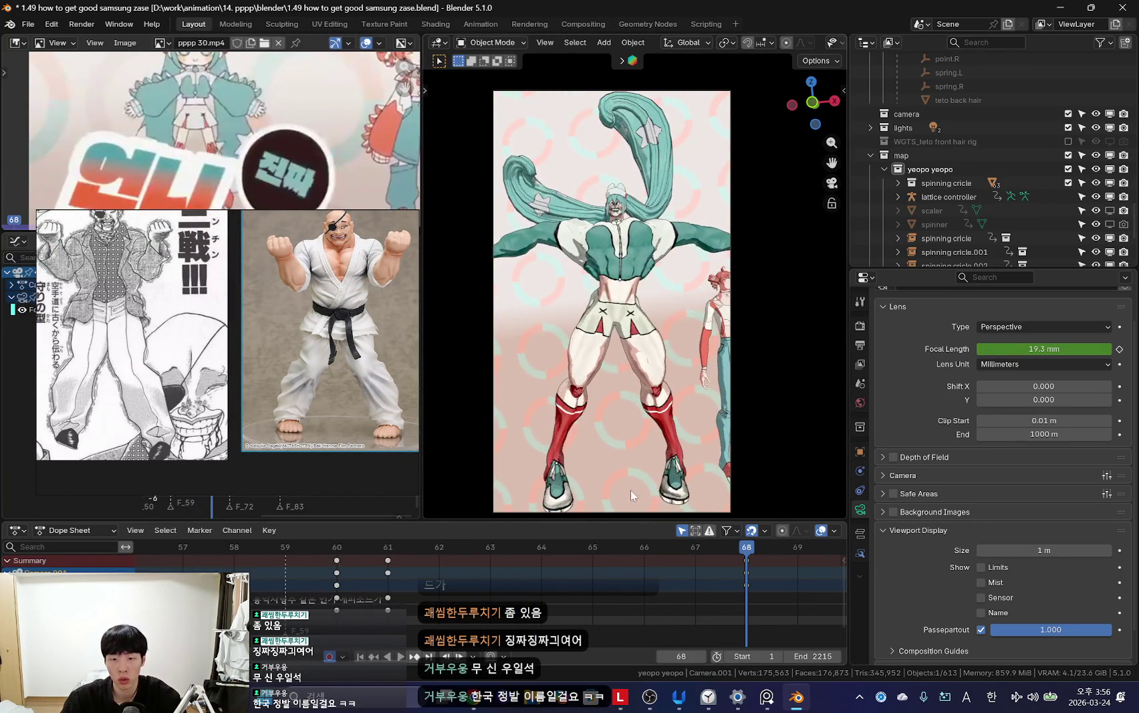
pyautogui.press('space')
pyautogui.scroll(-5, 451, 584)
pyautogui.moveTo(368, 602)
pyautogui.mouseDown()
pyautogui.moveTo(551, 598)
pyautogui.moveTo(530, 591)
pyautogui.mouseUp()
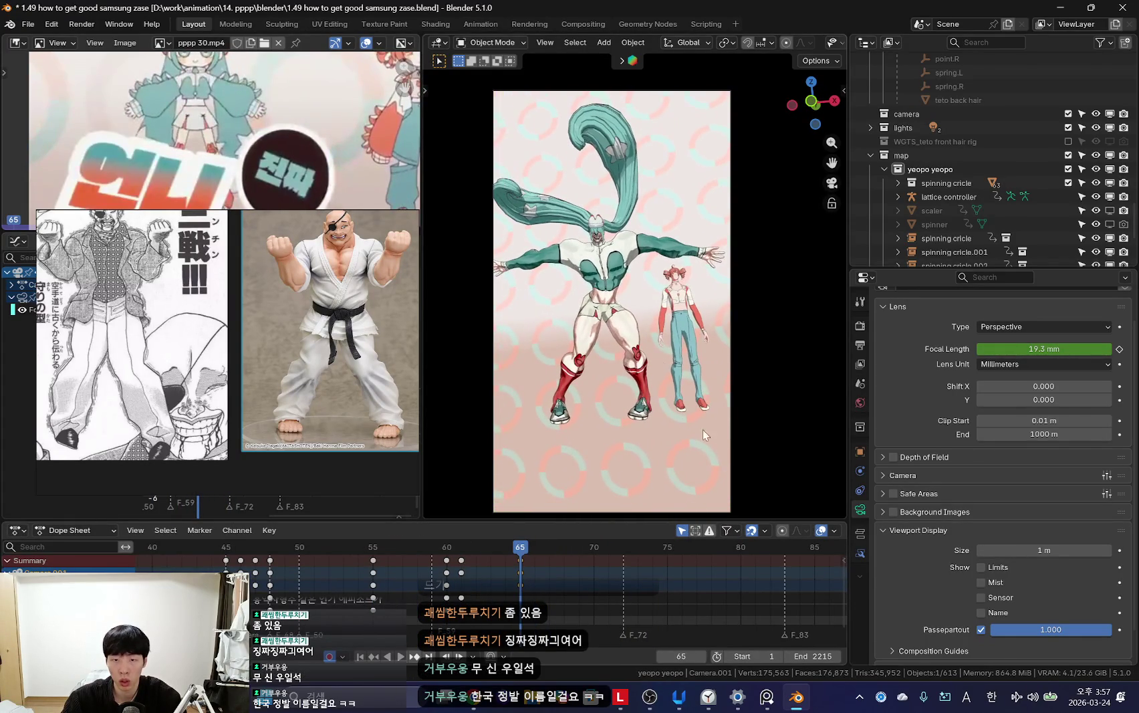
pyautogui.scroll(-4, 524, 609)
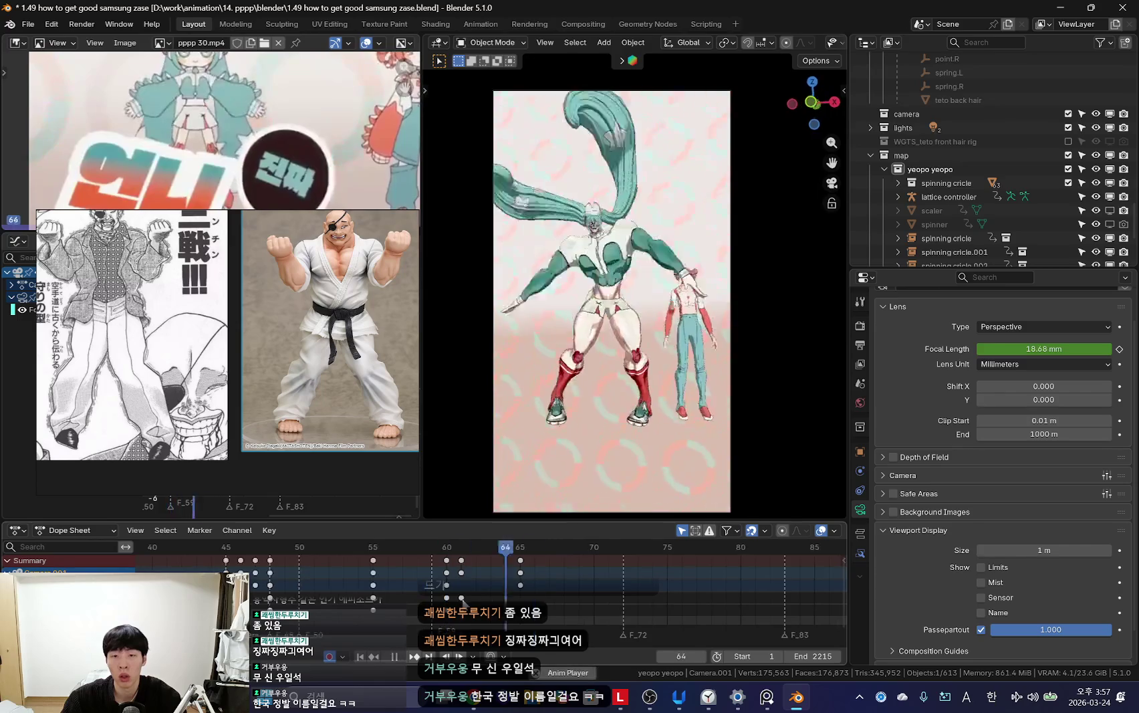
pyautogui.press('space')
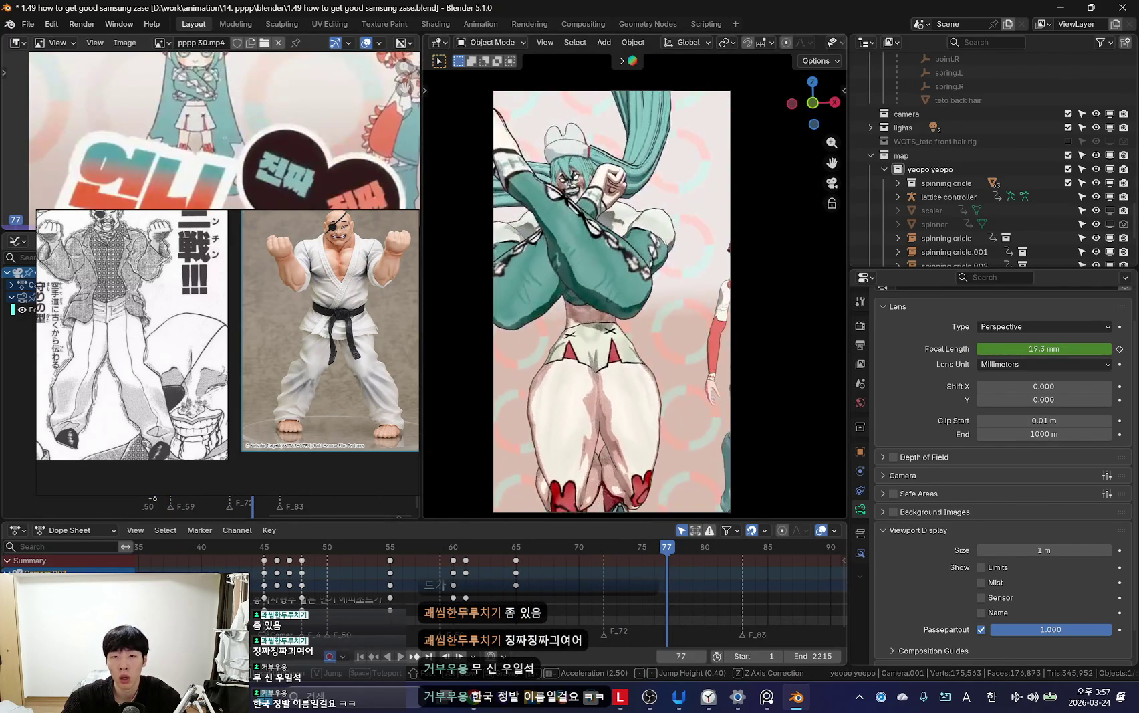
# Step: Key the camera pose and focal length at frame 77, then play it back
pyautogui.press('i')
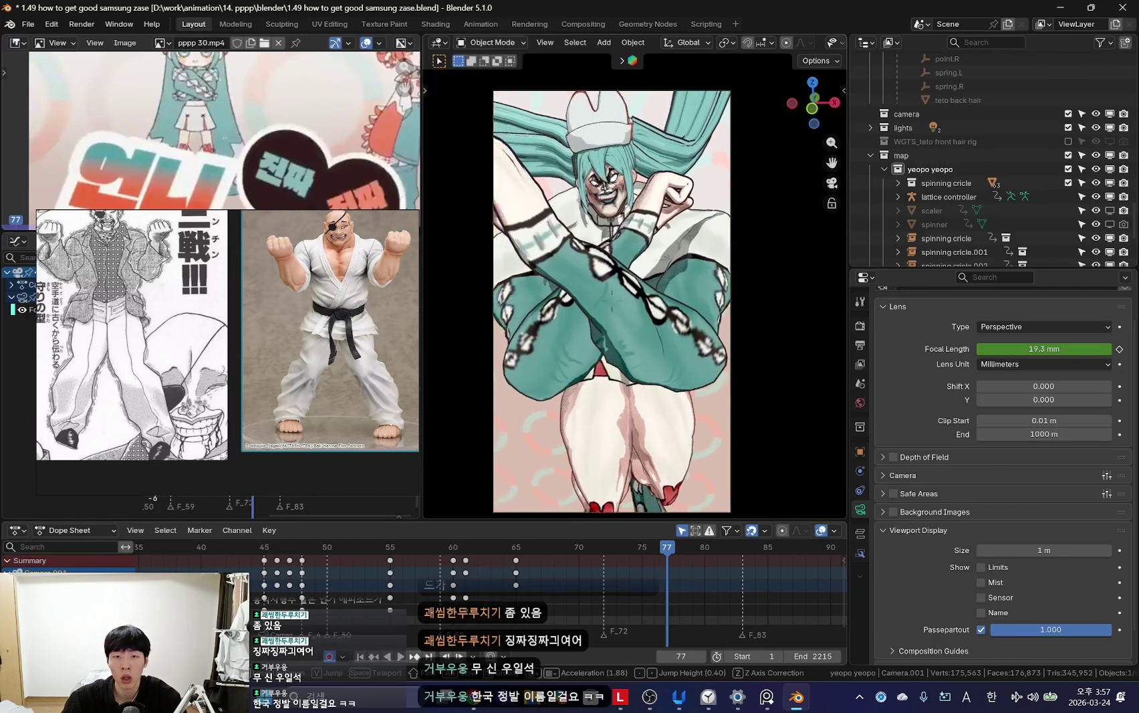
pyautogui.keyDown('alt'); pyautogui.scroll(-19, 459, 566); pyautogui.keyUp('alt')
pyautogui.keyDown('alt'); pyautogui.scroll(16, 459, 567); pyautogui.keyUp('alt')
pyautogui.keyDown('alt'); pyautogui.scroll(5, 459, 567); pyautogui.keyUp('alt')
pyautogui.keyDown('alt'); pyautogui.scroll(-7, 499, 590); pyautogui.keyUp('alt')
pyautogui.keyDown('alt'); pyautogui.scroll(6, 499, 591); pyautogui.keyUp('alt')
pyautogui.scroll(5, 499, 591)
pyautogui.hotkey('shift', 'ctrl', 'space')
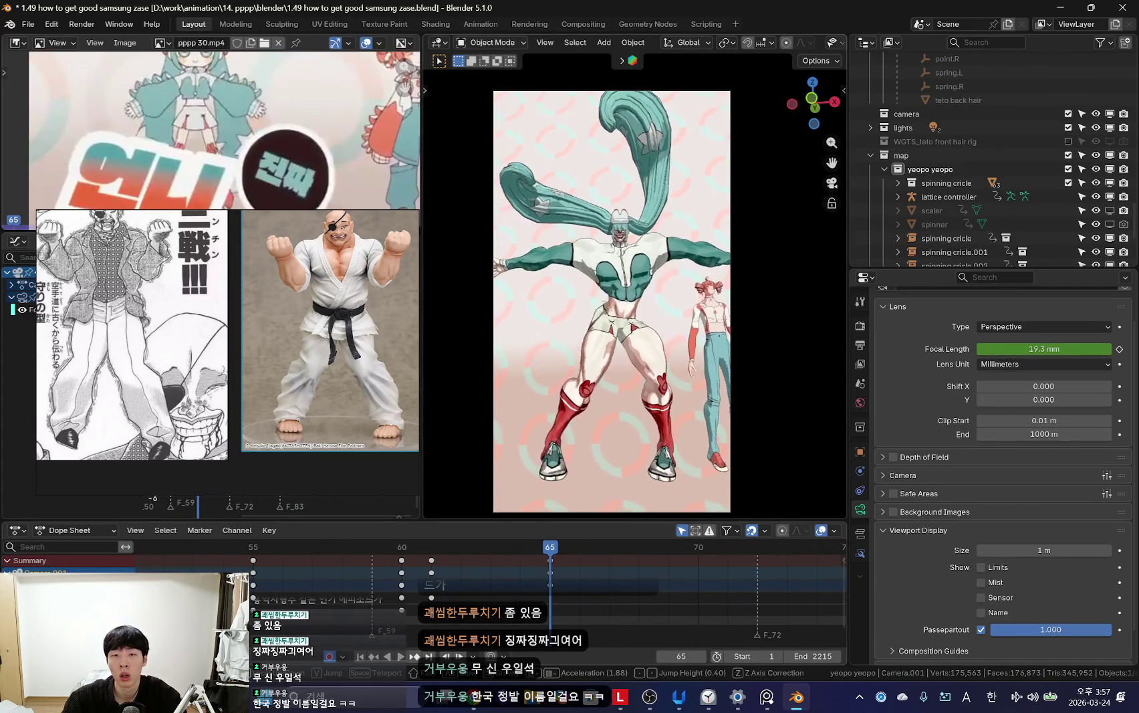
# Step: Scrub and play the camera animation across frames 65 to 82
pyautogui.moveTo(556, 615); pyautogui.dragTo(669, 439)
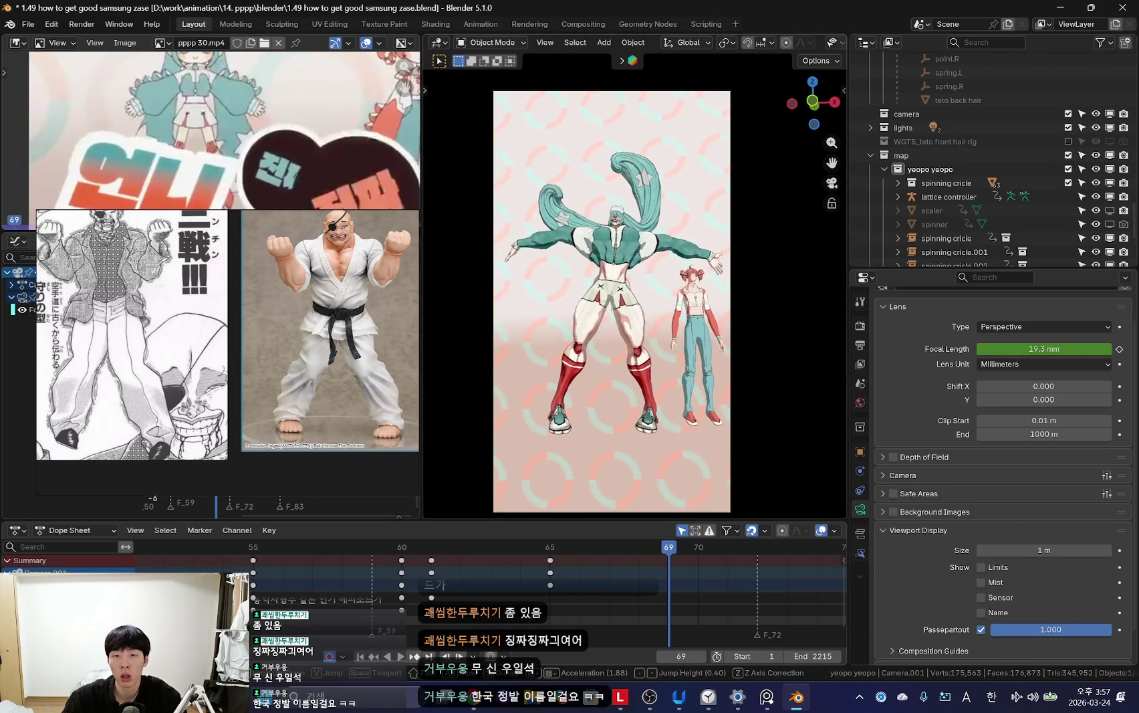
pyautogui.press('space')
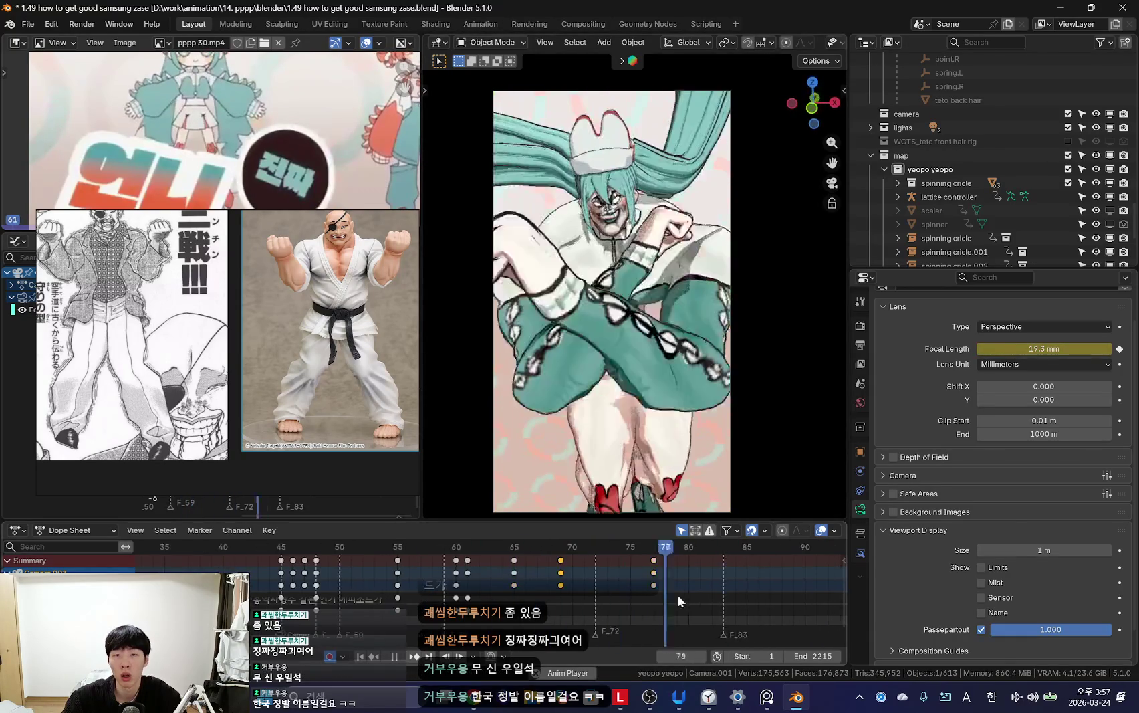
pyautogui.scroll(-4, 678, 594)
pyautogui.press('space')
pyautogui.press('space')
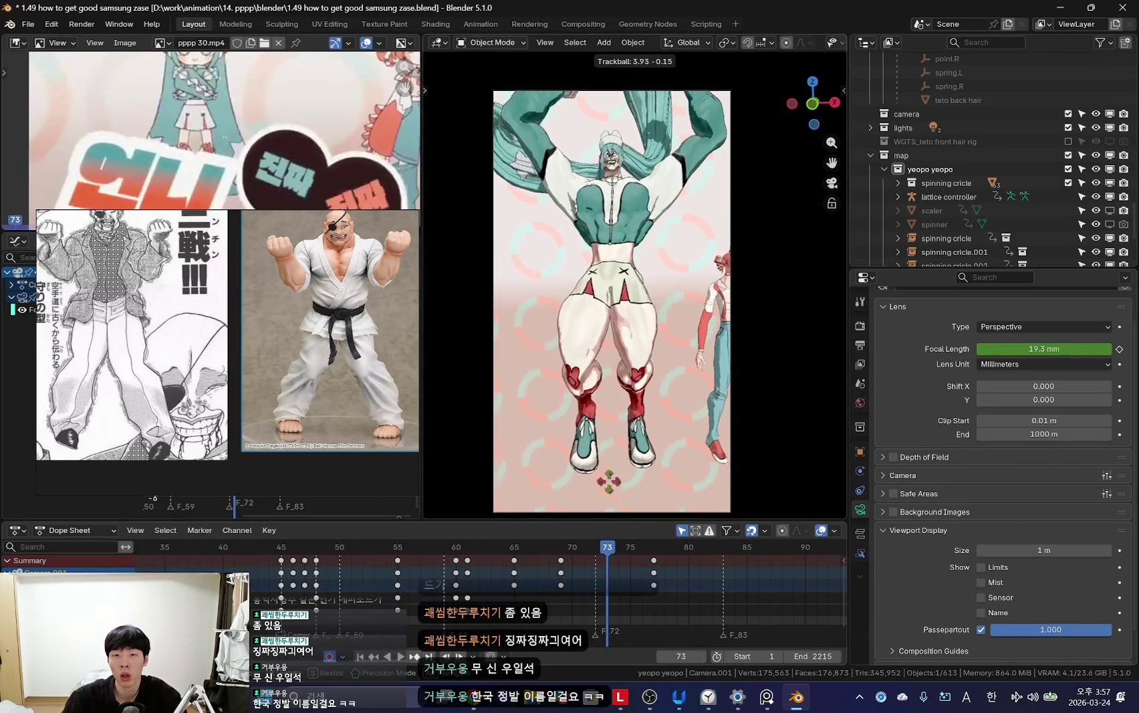
pyautogui.press('space')
pyautogui.moveTo(540, 604); pyautogui.dragTo(695, 586)
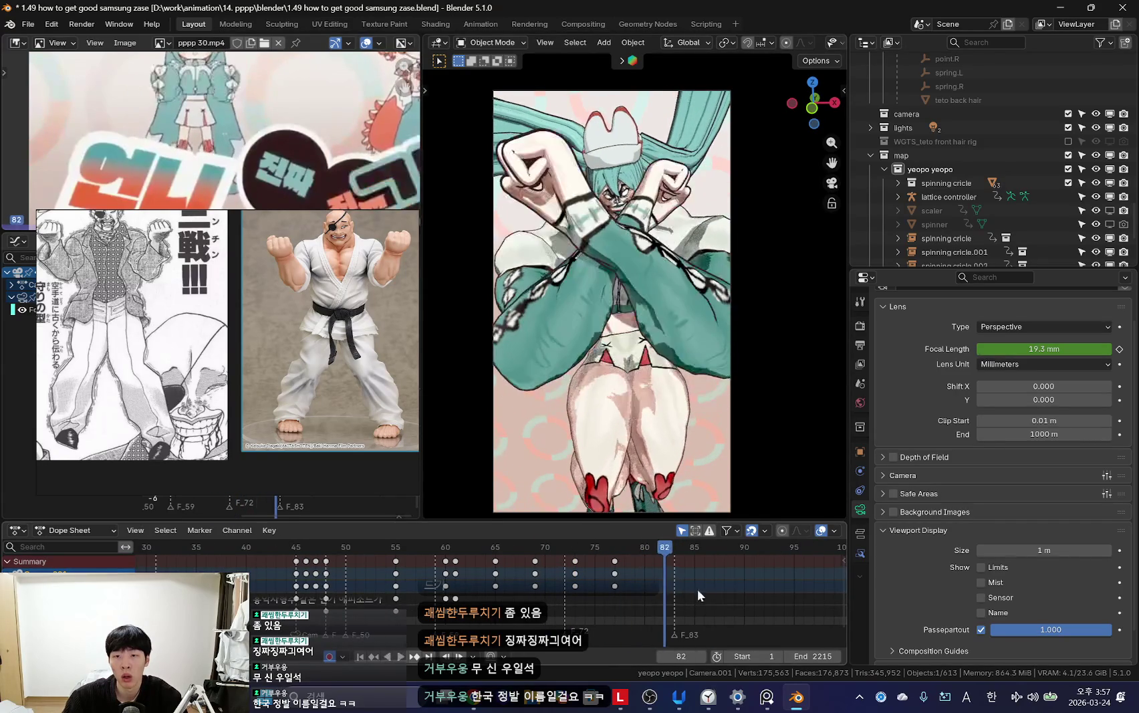
pyautogui.scroll(-5, 522, 575)
# Step: Replay the whole camera sequence, then step back to frame 61 and scrub to frame 69
pyautogui.hotkey('shift', 'Left')
pyautogui.press('space')
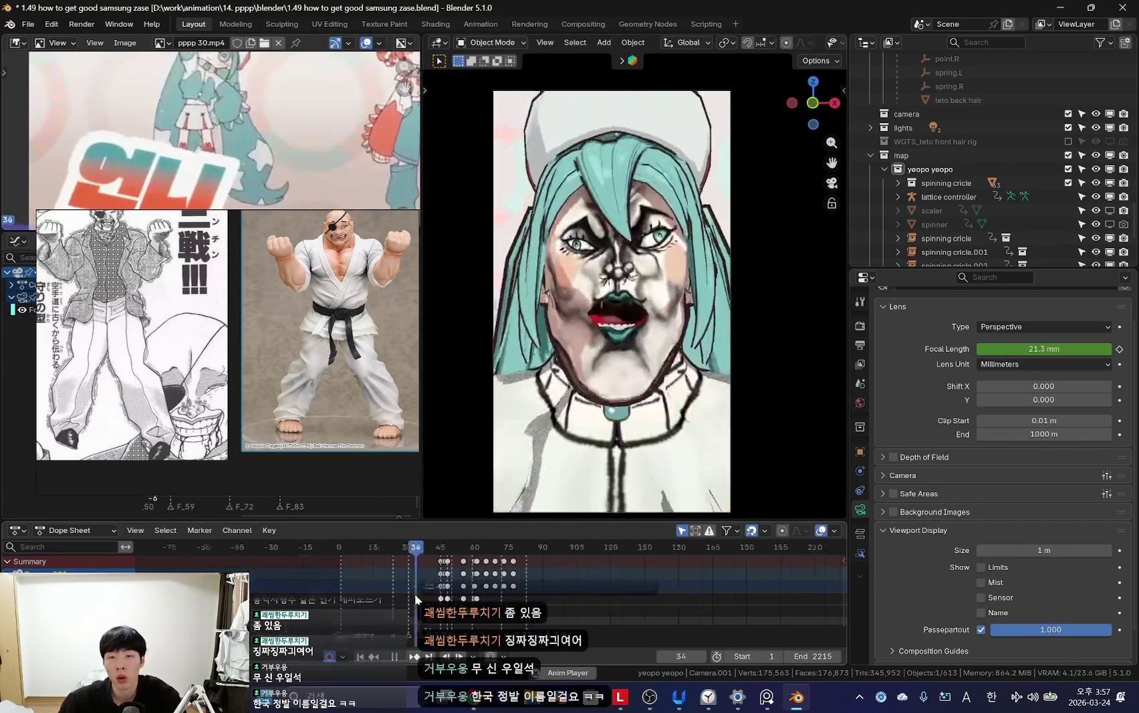
pyautogui.scroll(4, 474, 587)
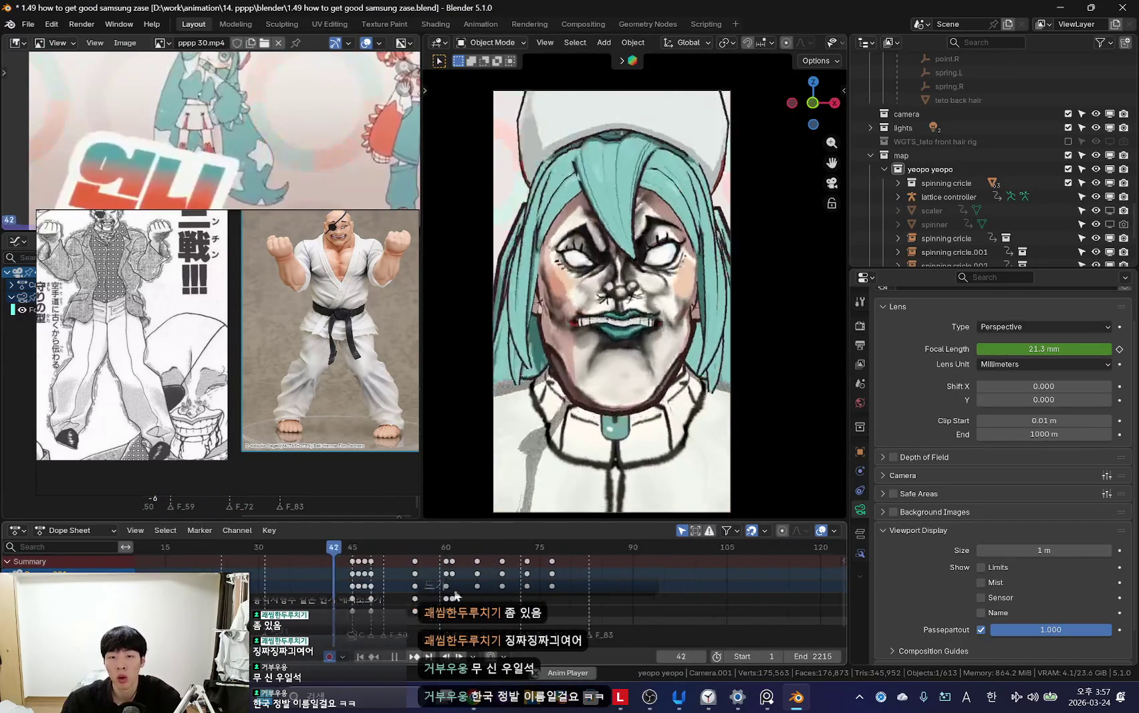
pyautogui.scroll(2, 534, 611)
pyautogui.scroll(1, 525, 602)
pyautogui.press('Left')
pyautogui.press('Left')
pyautogui.press('Left')
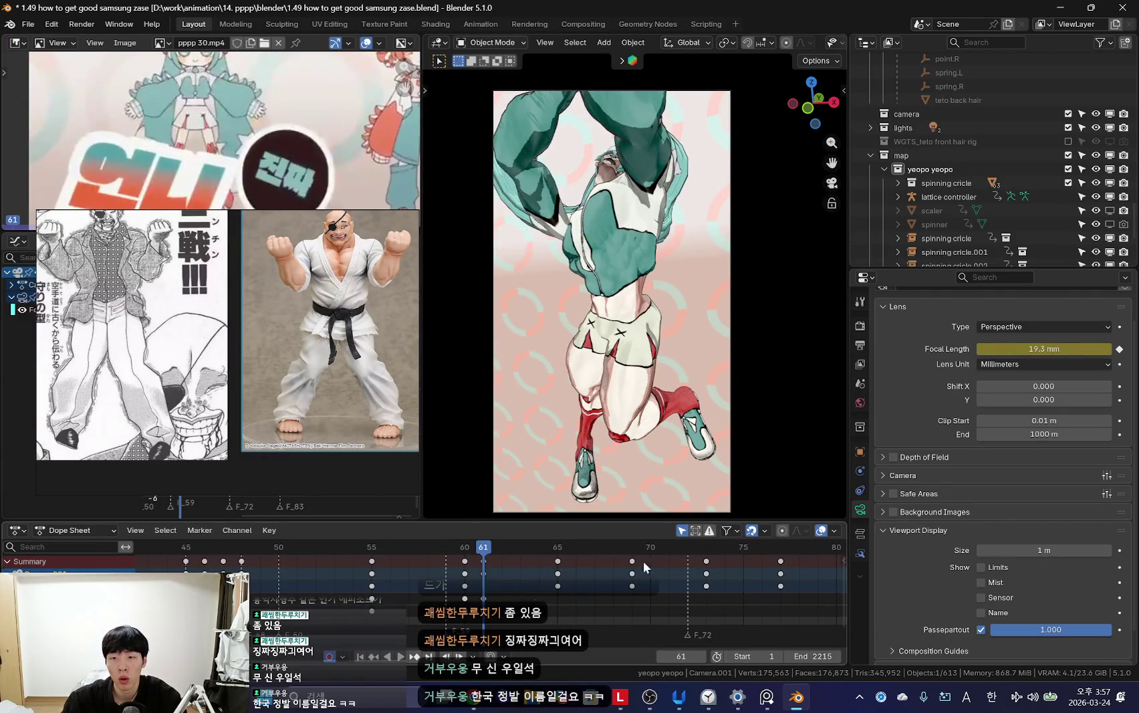
pyautogui.moveTo(494, 616); pyautogui.dragTo(715, 593)
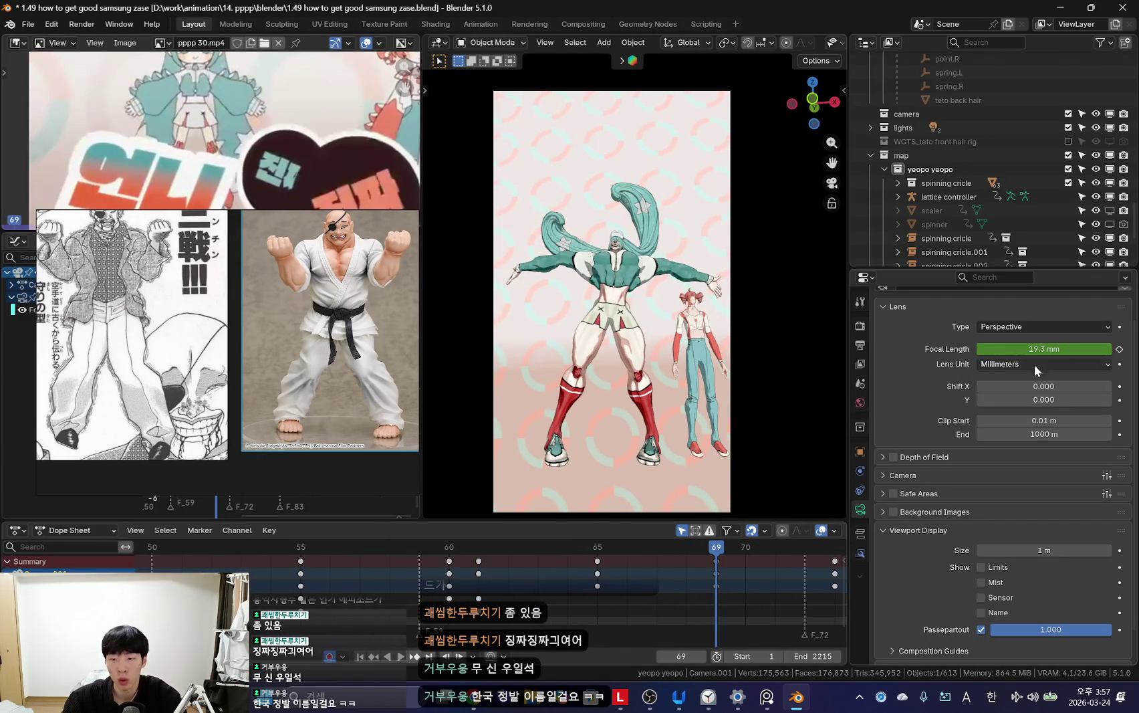
pyautogui.write('40')
# Step: Key a 40 mm focal length and move the camera back to frame both characters
pyautogui.press('Return')
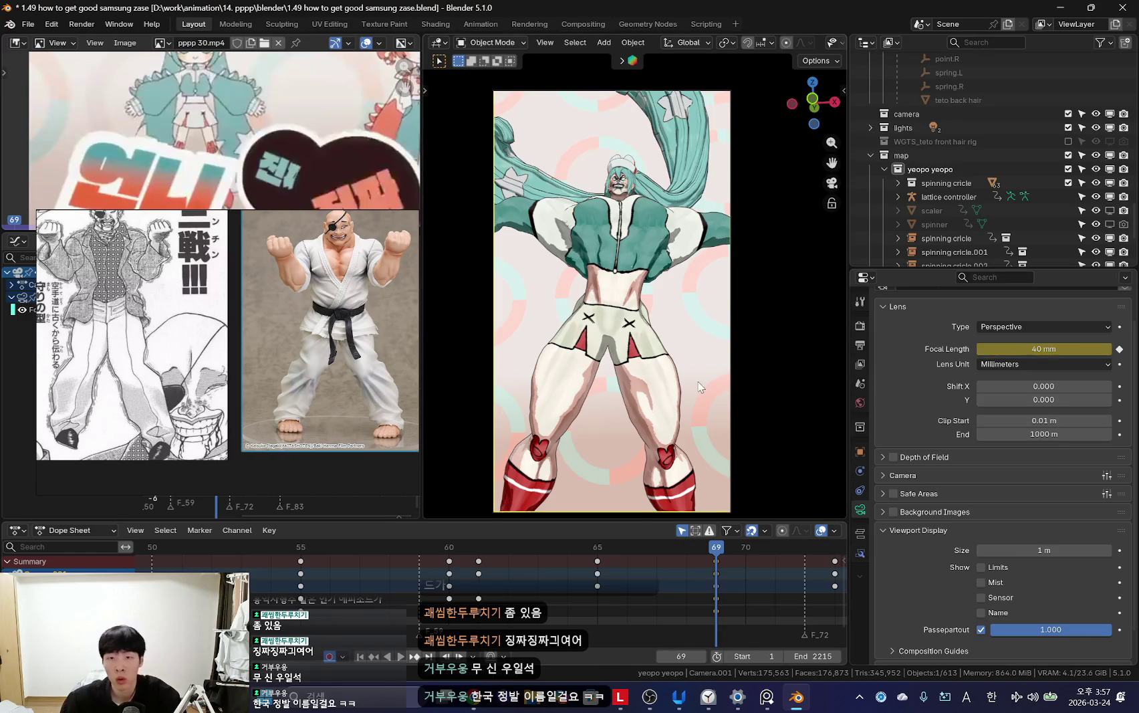
pyautogui.hotkey('shift', '`')
pyautogui.press('s')
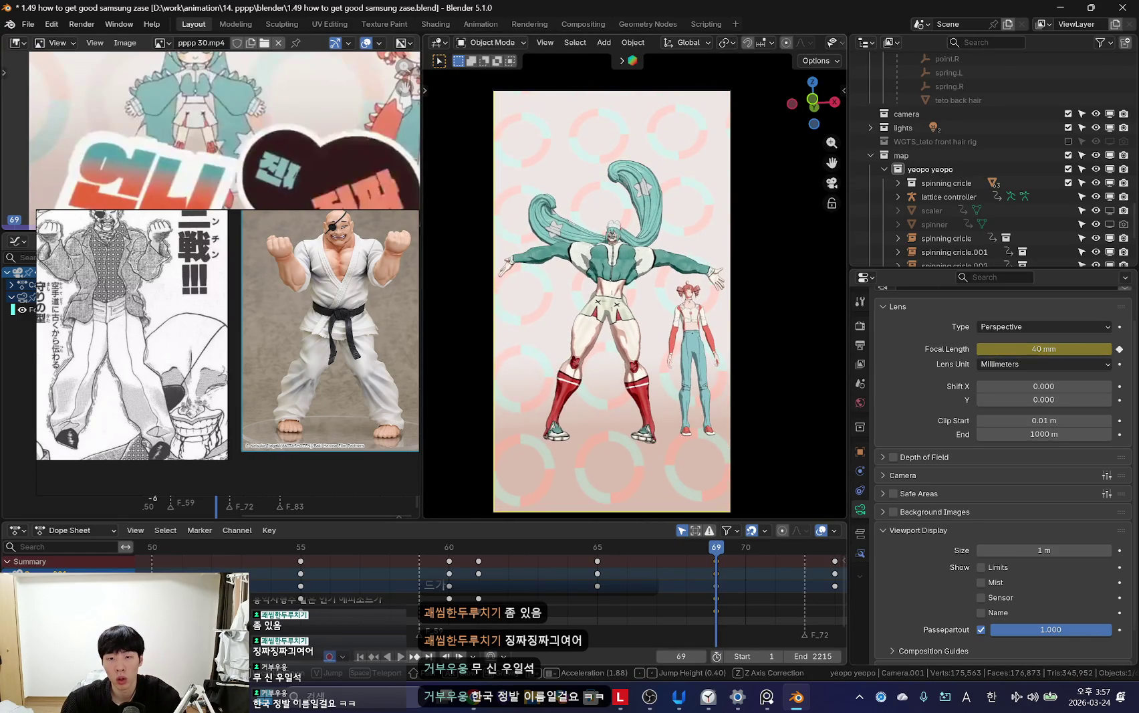
pyautogui.press('g')
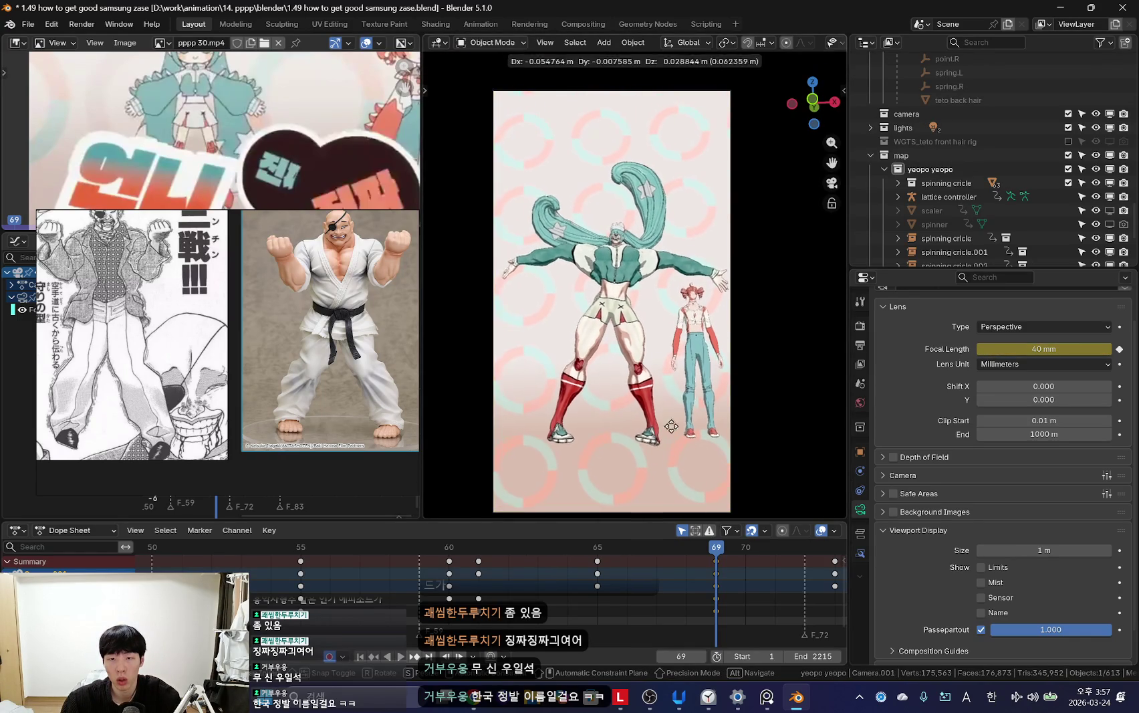
pyautogui.click(669, 486)
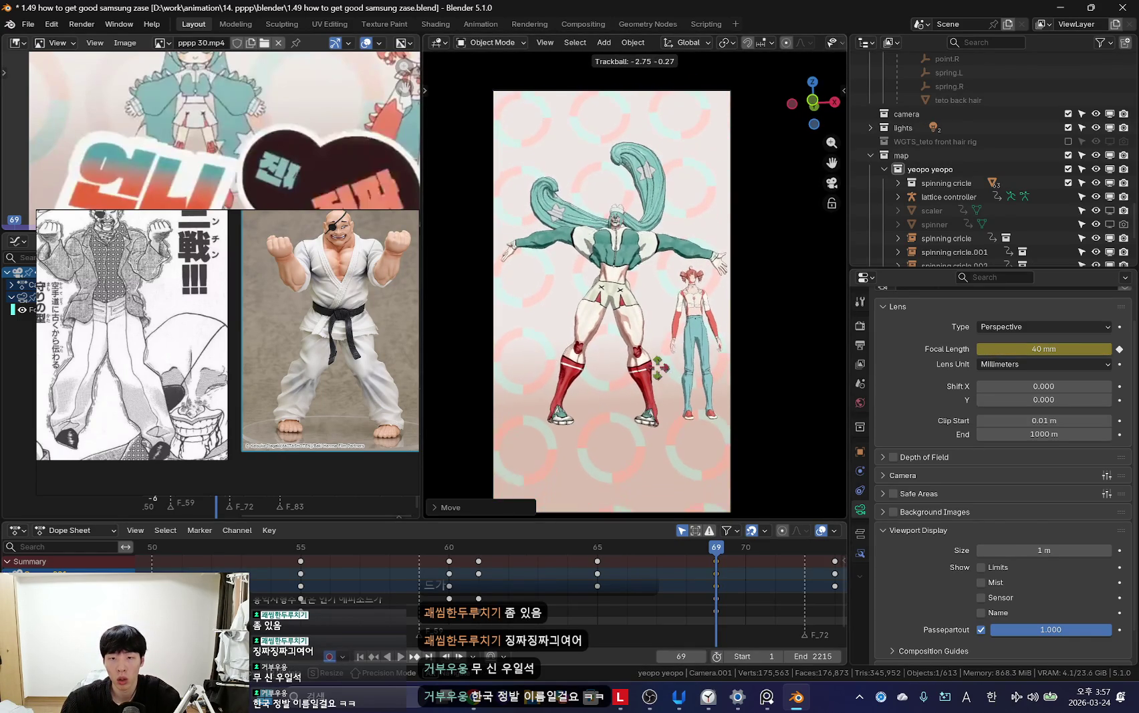
pyautogui.click(658, 364)
# Step: Review the new framing, then step back and key the camera at frame 63
pyautogui.scroll(-2, 697, 611)
pyautogui.press('space')
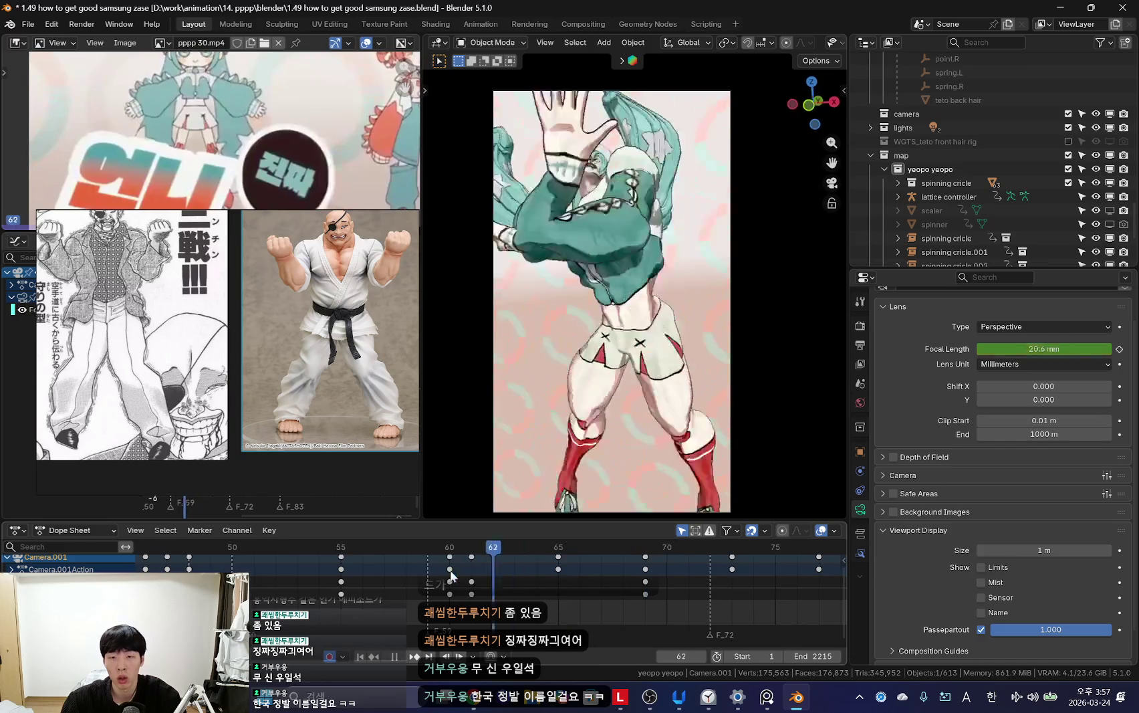
pyautogui.scroll(-2, 514, 571)
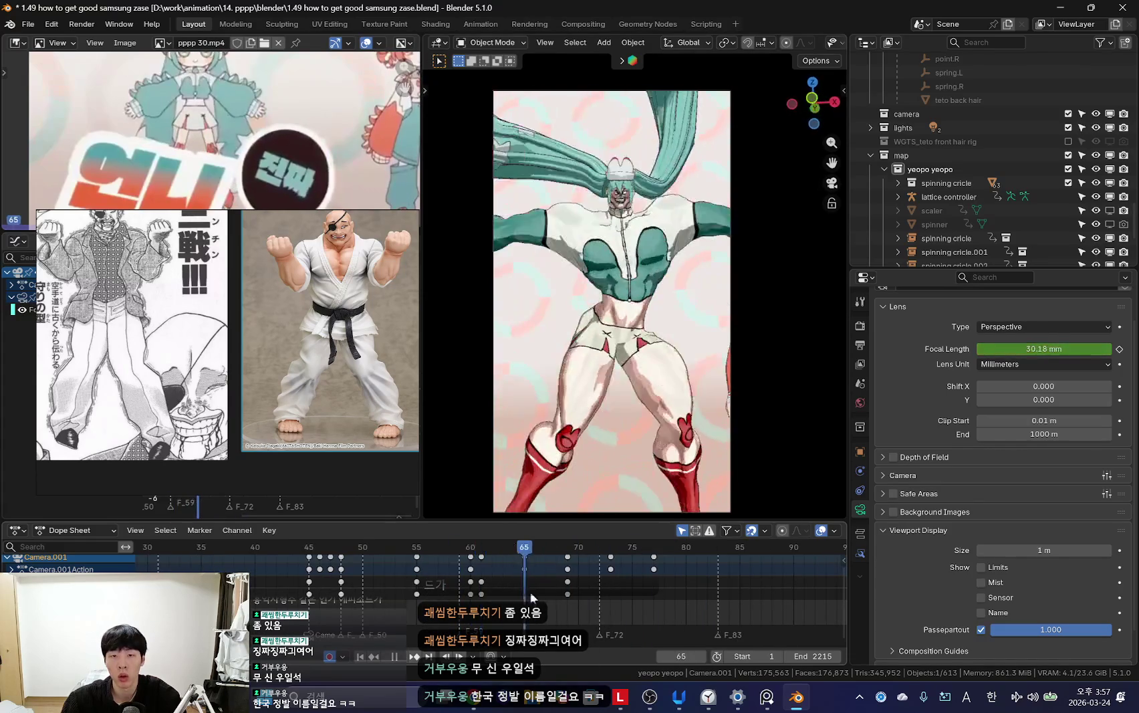
pyautogui.press('Escape')
pyautogui.scroll(2, 483, 583)
pyautogui.press('Left')
pyautogui.press('Left')
pyautogui.press('Left')
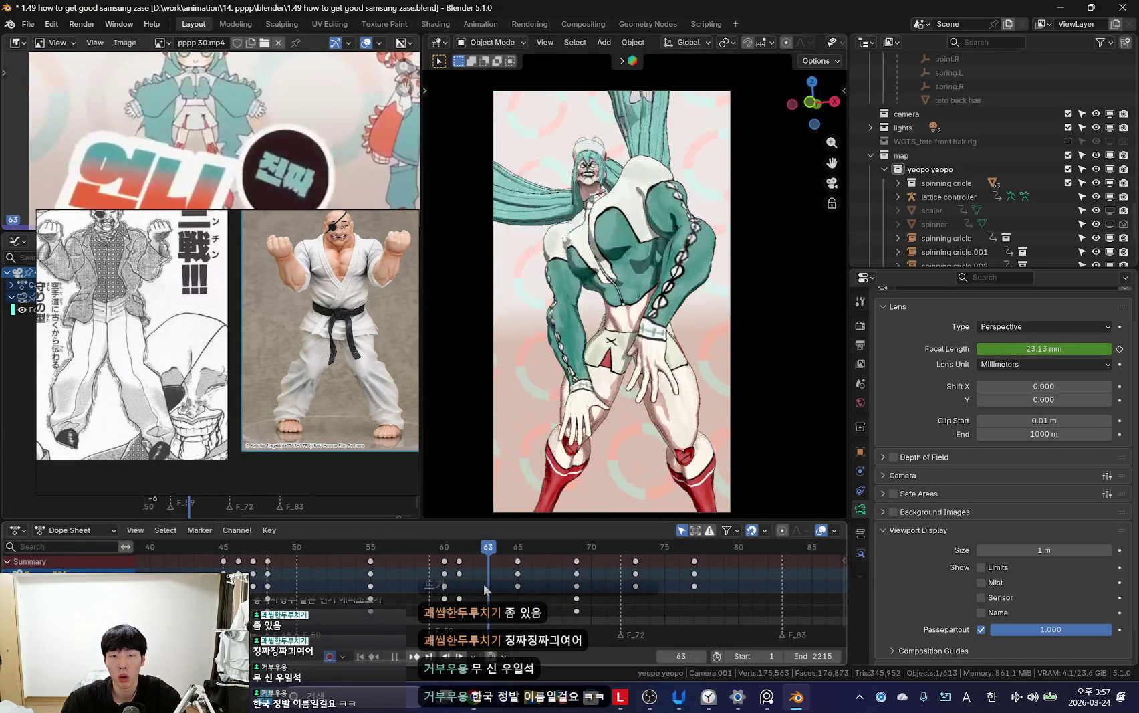
pyautogui.scroll(1, 517, 572)
pyautogui.press('i')
# Step: Replay from frame 63, then fly the camera back to bring the feet into view
pyautogui.press('space')
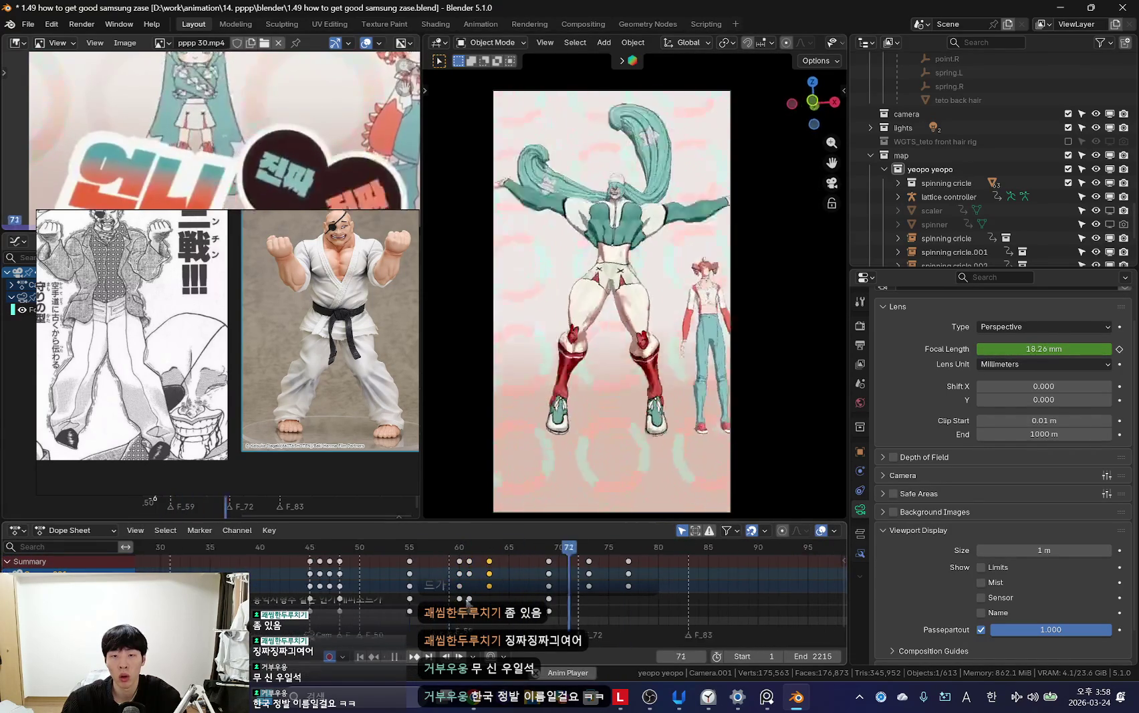
pyautogui.scroll(-1, 460, 587)
pyautogui.press('space')
pyautogui.moveTo(460, 587); pyautogui.dragTo(626, 590)
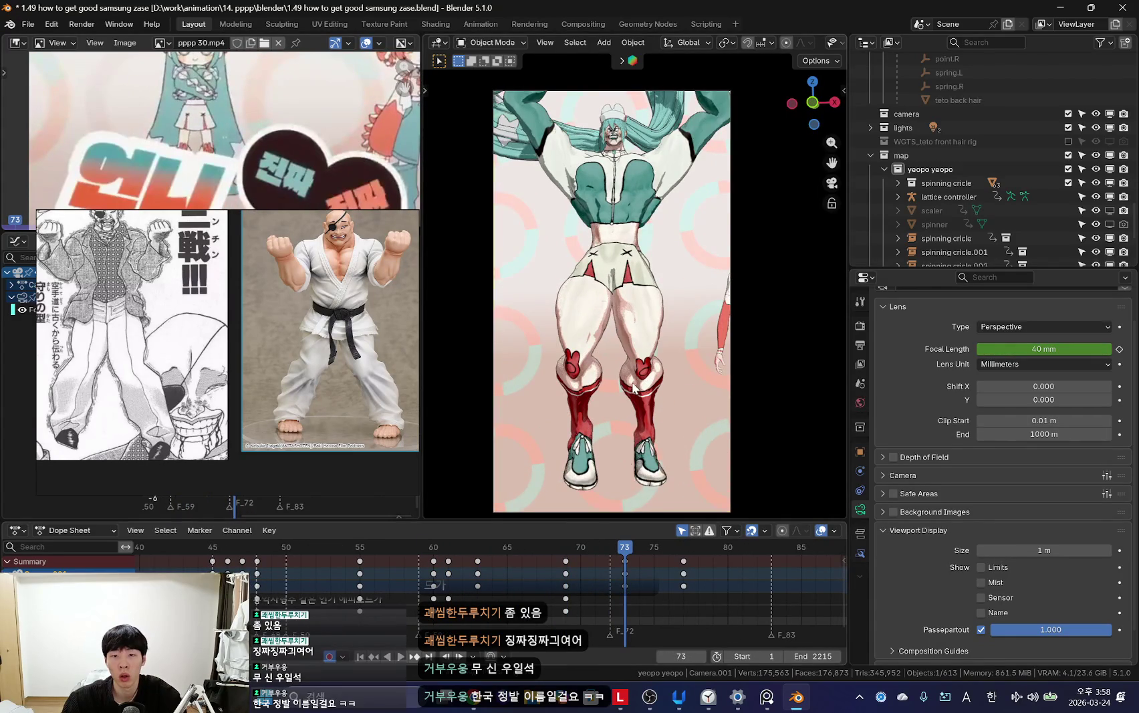
pyautogui.hotkey('shift', '`')
pyautogui.press('s')
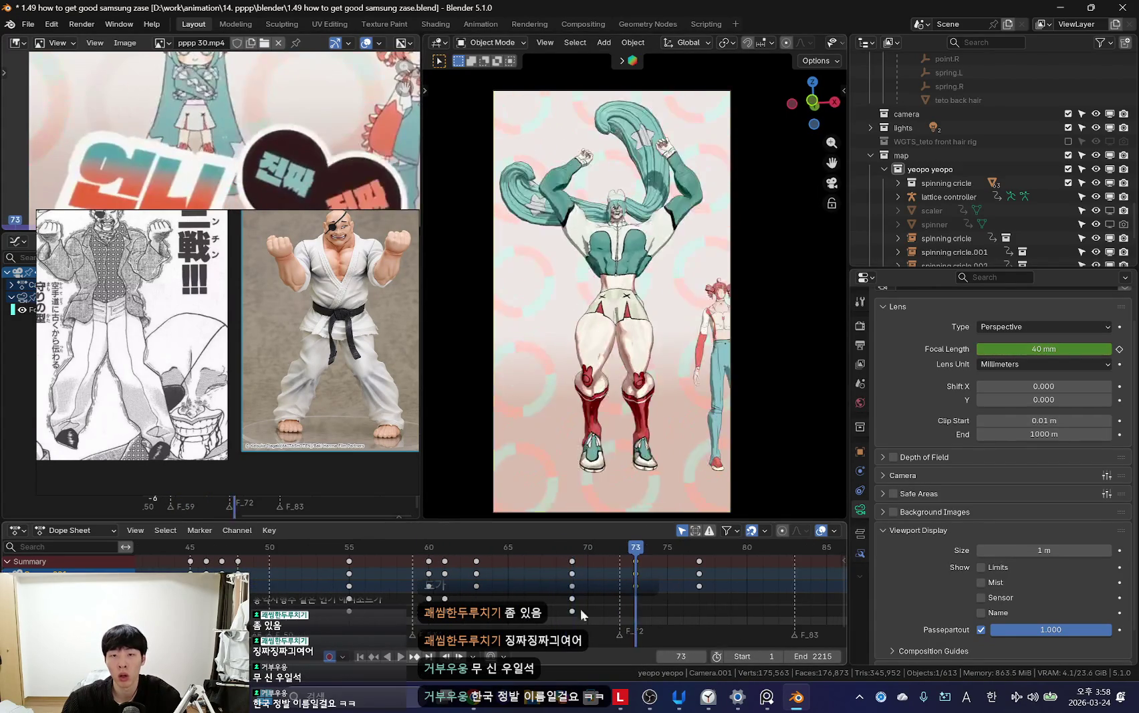
pyautogui.moveTo(599, 611); pyautogui.dragTo(588, 601)
pyautogui.moveTo(667, 601); pyautogui.dragTo(705, 598)
pyautogui.moveTo(705, 599); pyautogui.dragTo(707, 600, button='middle')
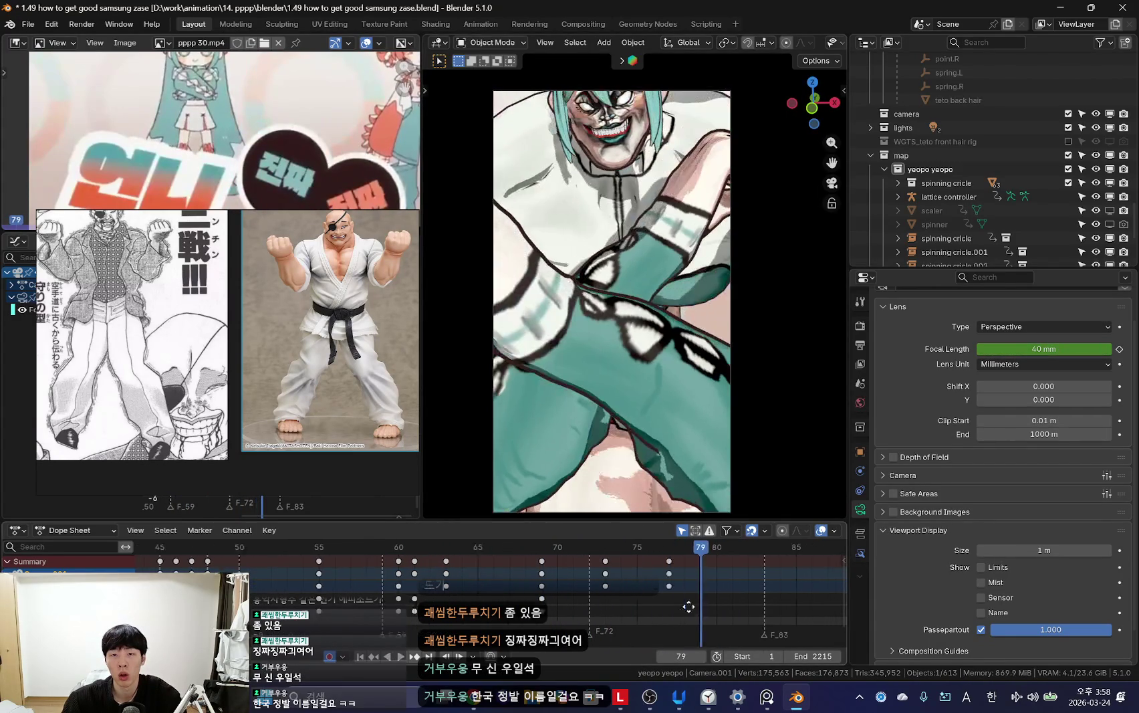
pyautogui.press('space')
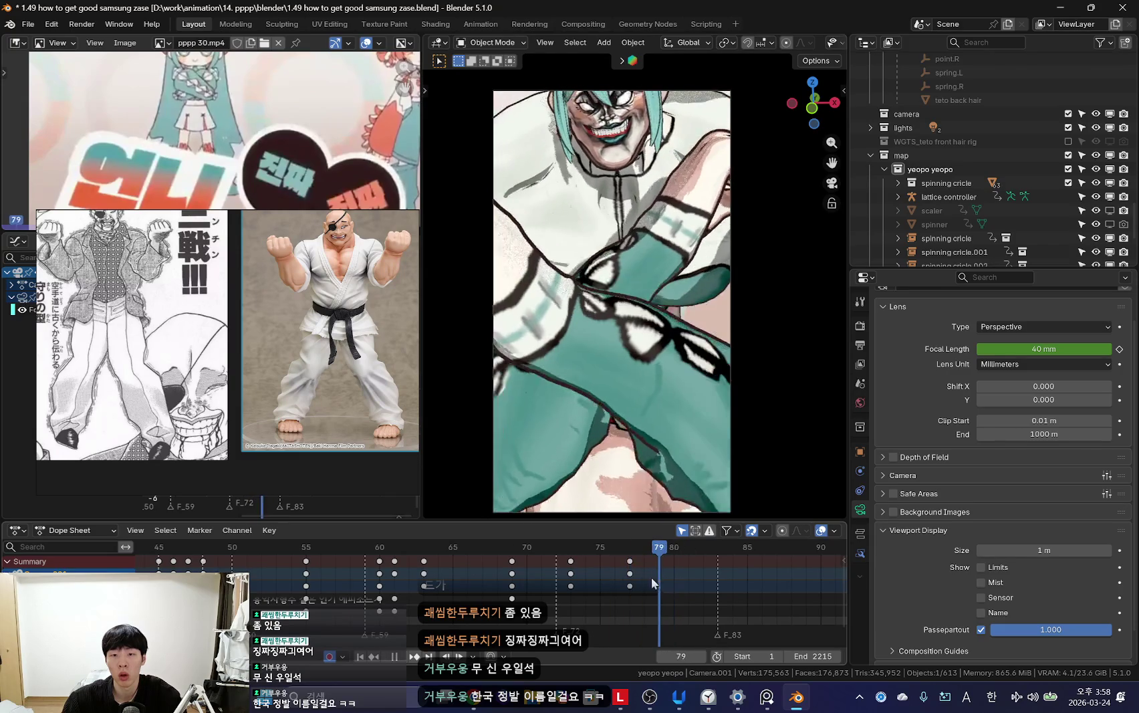
pyautogui.press('space')
# Step: Lower the focal length at frame 77 to widen the close-up, replay, and stop at frame 70
pyautogui.moveTo(1059, 346); pyautogui.dragTo(1016, 347)
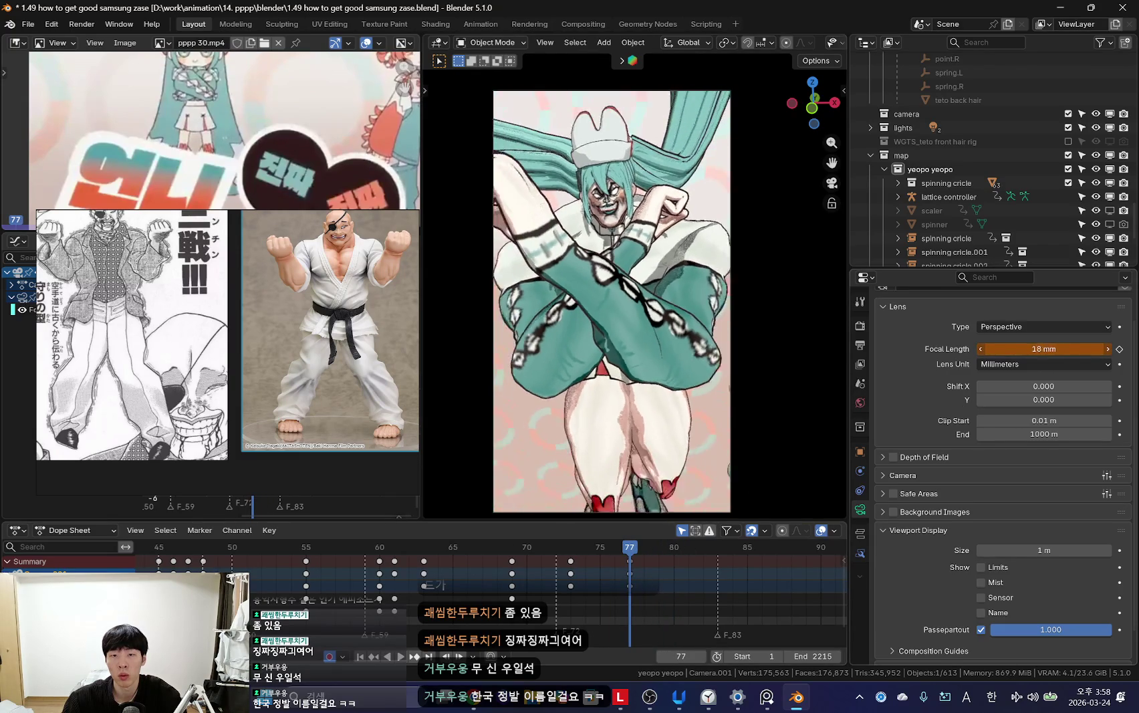
pyautogui.press('space')
pyautogui.scroll(-3, 592, 604)
pyautogui.scroll(-3, 479, 600)
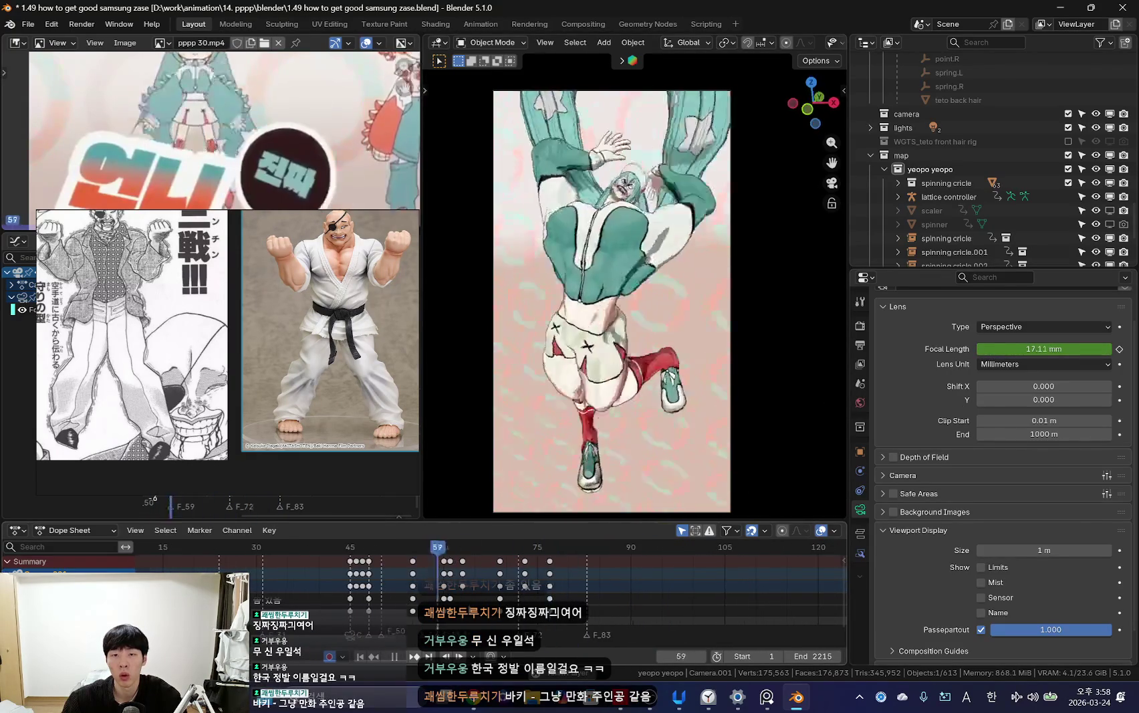
pyautogui.scroll(-3, 457, 616)
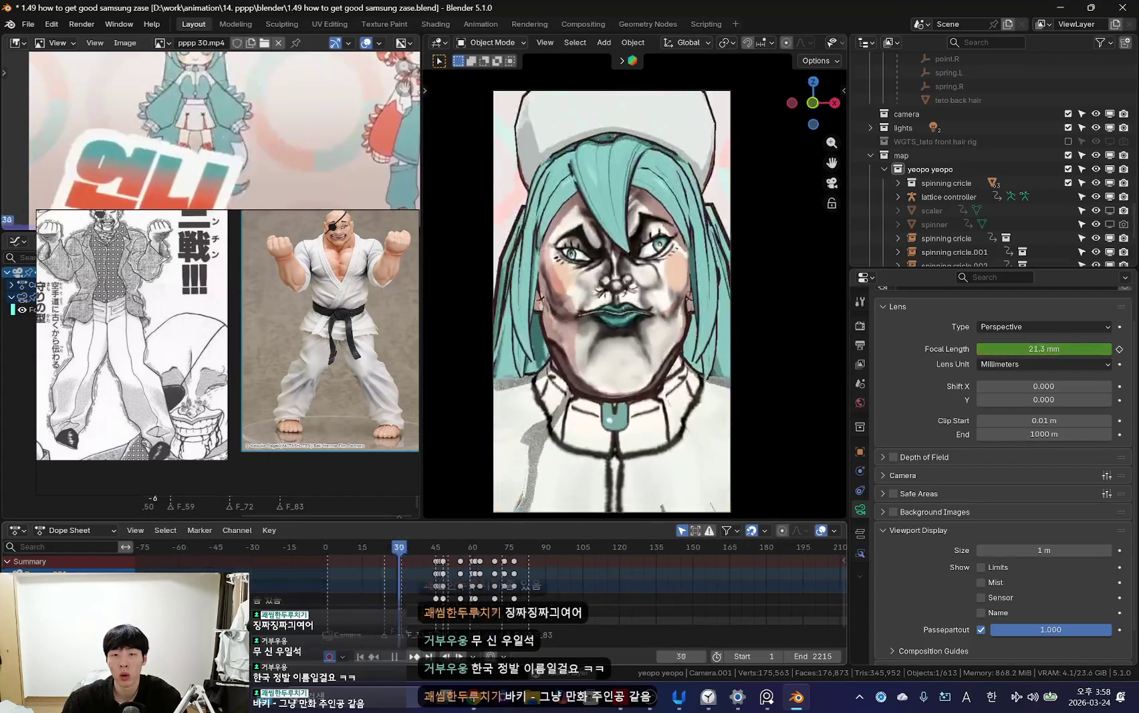
pyautogui.scroll(10, 523, 599)
pyautogui.moveTo(523, 599); pyautogui.dragTo(482, 583, button='middle')
pyautogui.click(482, 583)
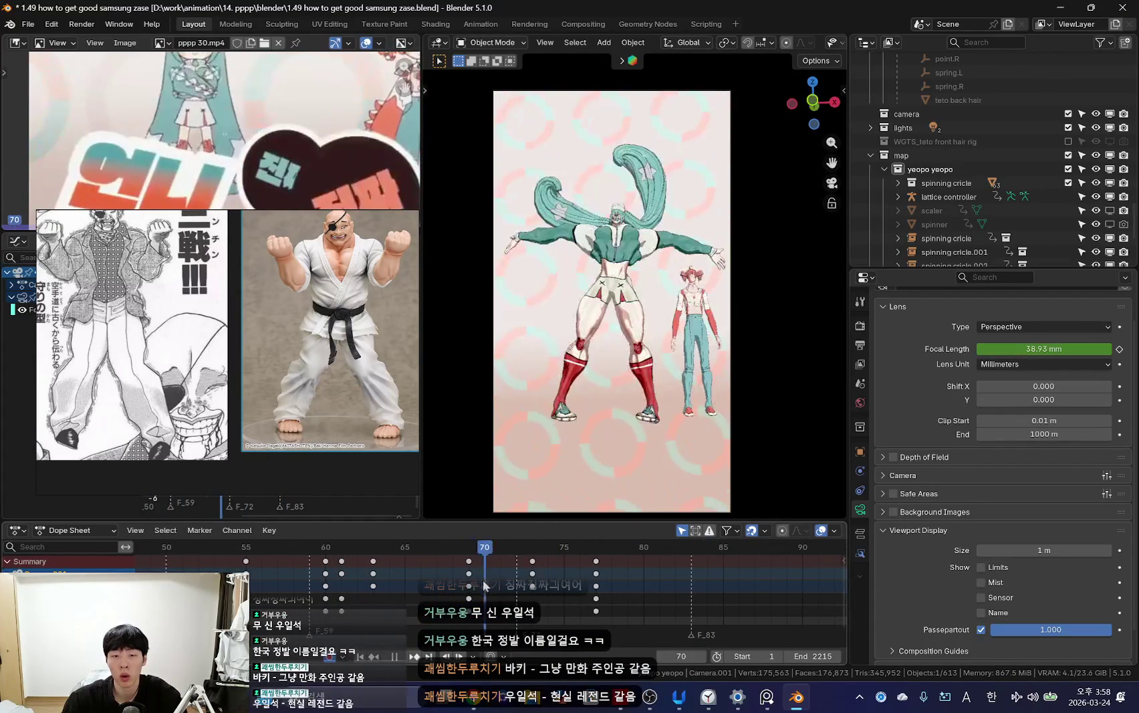
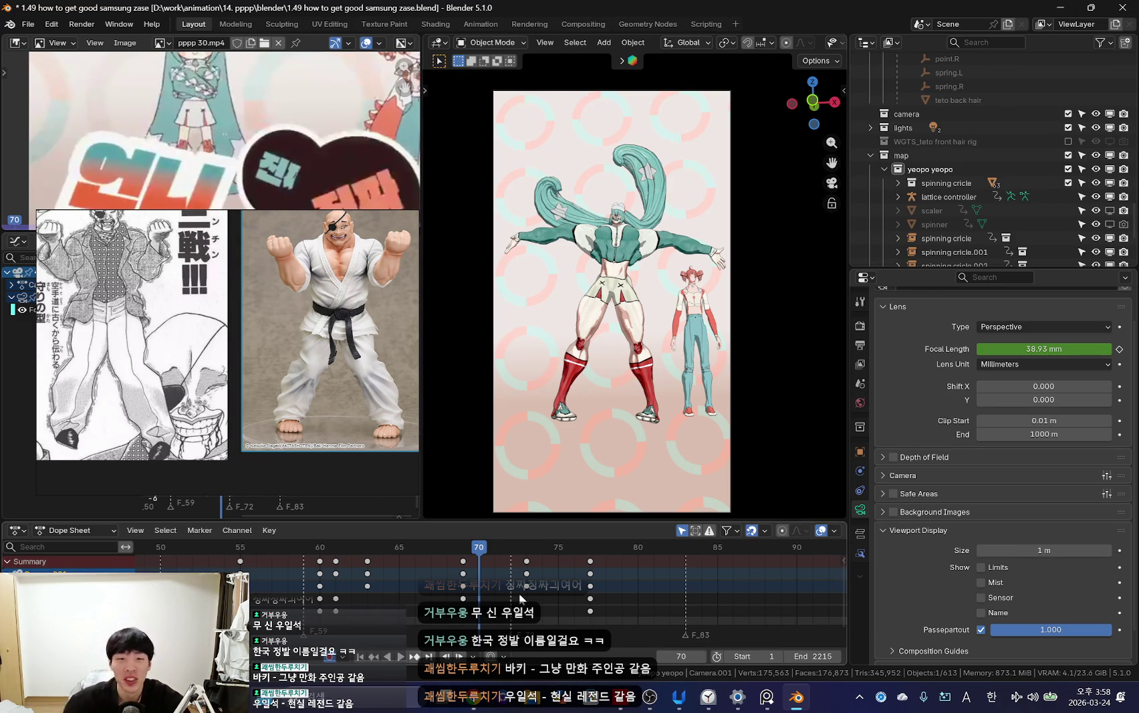
# Step: Check the muscular Miku pose around frame 68 with rig overlays shown and hidden
pyautogui.hotkey('shift', 'alt', 'z')
pyautogui.hotkey('ctrl', 'z')
pyautogui.hotkey('ctrl', 'z')
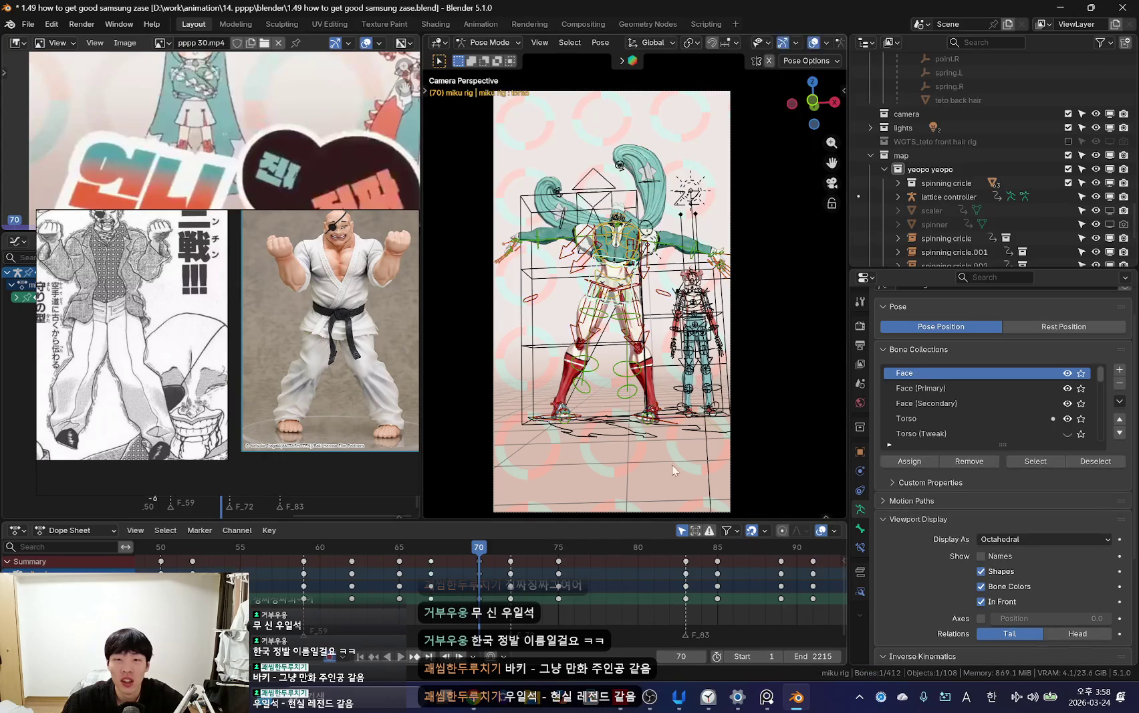
pyautogui.hotkey('shift', 'alt', 'z')
pyautogui.scroll(3, 492, 569)
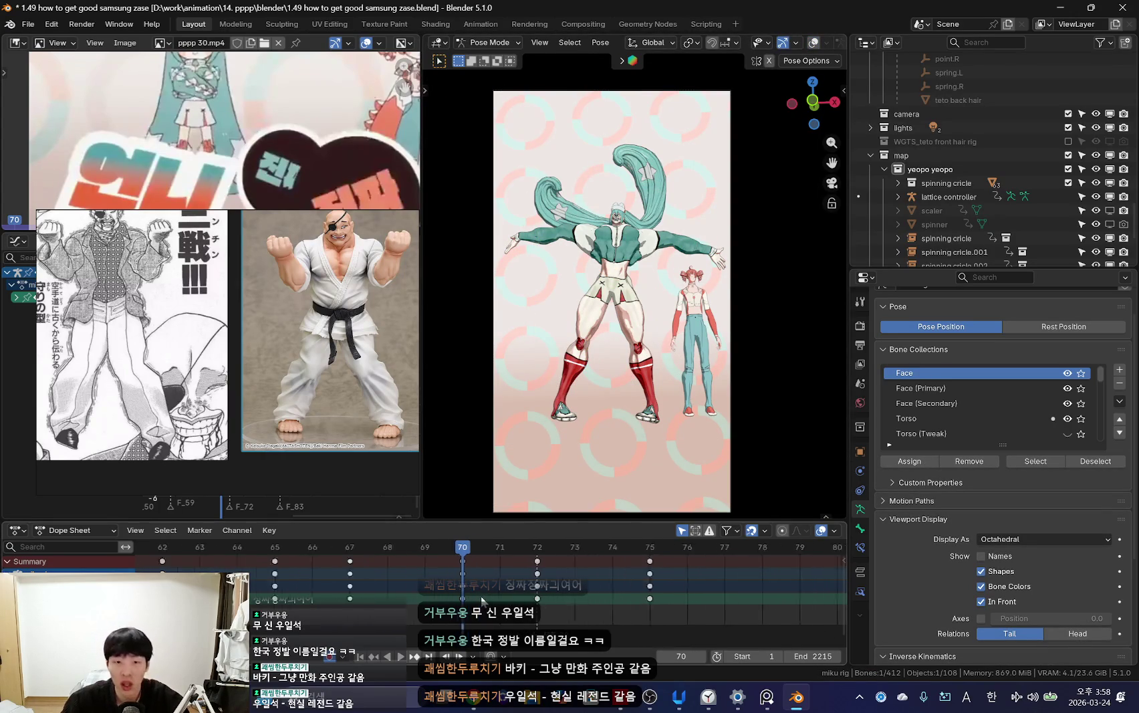
pyautogui.moveTo(518, 546); pyautogui.dragTo(491, 547)
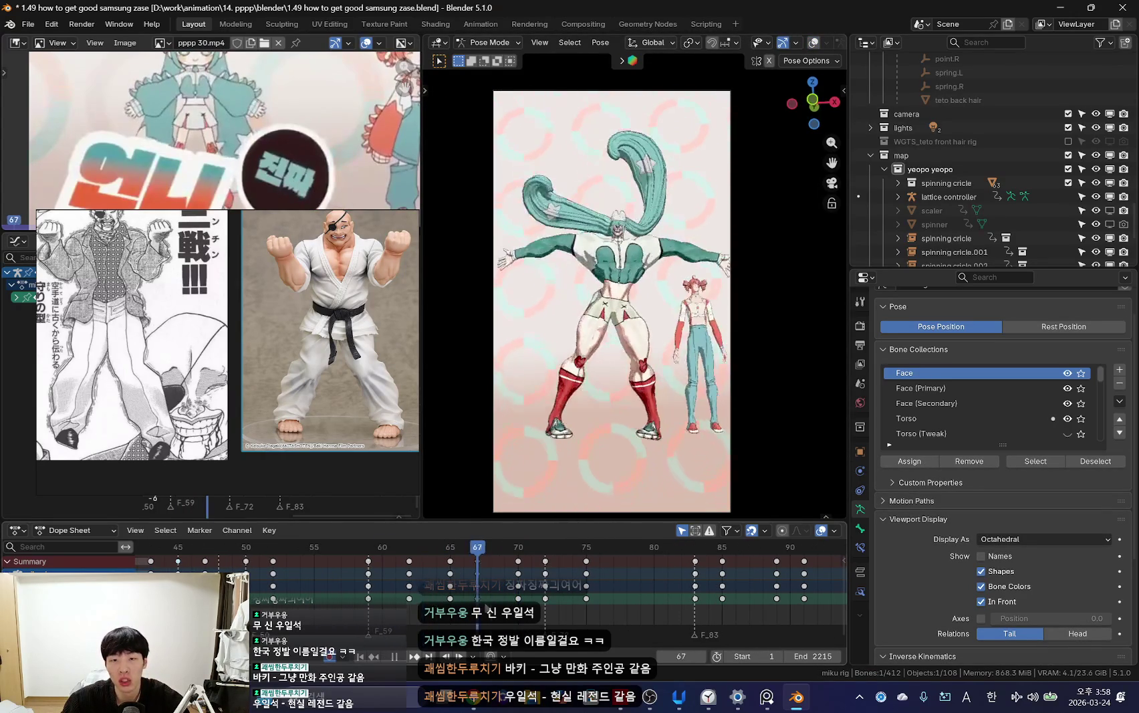
pyautogui.keyDown('shift'); pyautogui.moveTo(689, 407); pyautogui.dragTo(697, 402, button='middle'); pyautogui.keyUp('shift')
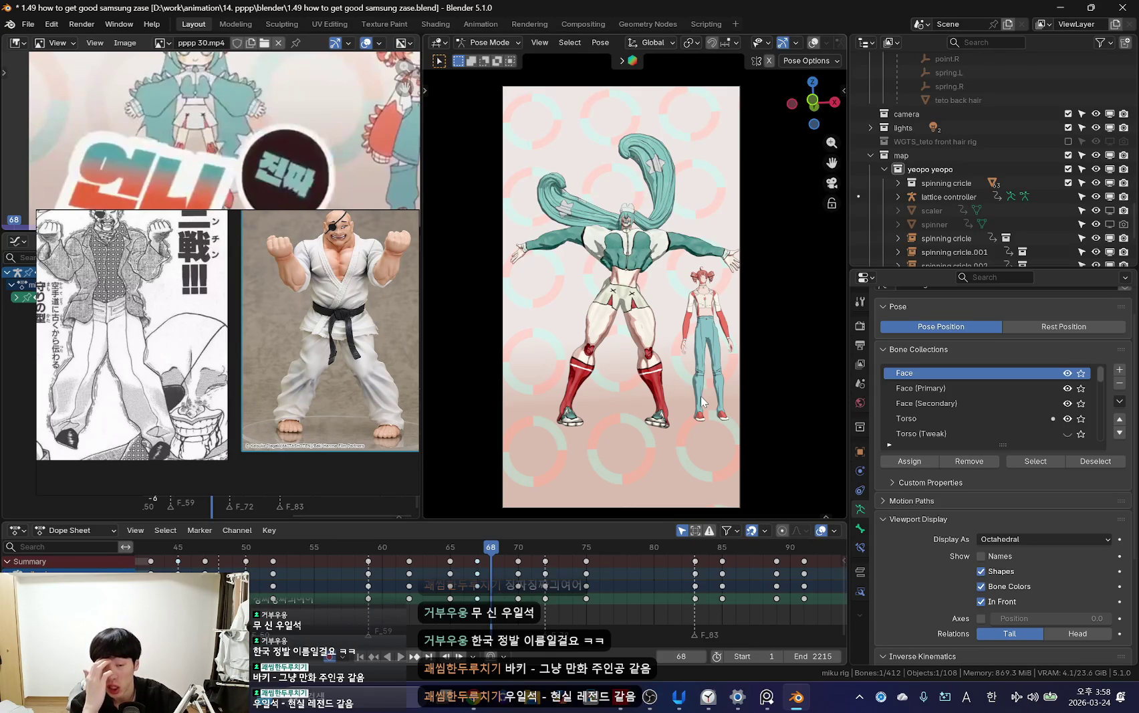
# Step: Back at frame 70, give the chosen bone a slight rotation
pyautogui.hotkey('shift', 'alt', 'z')
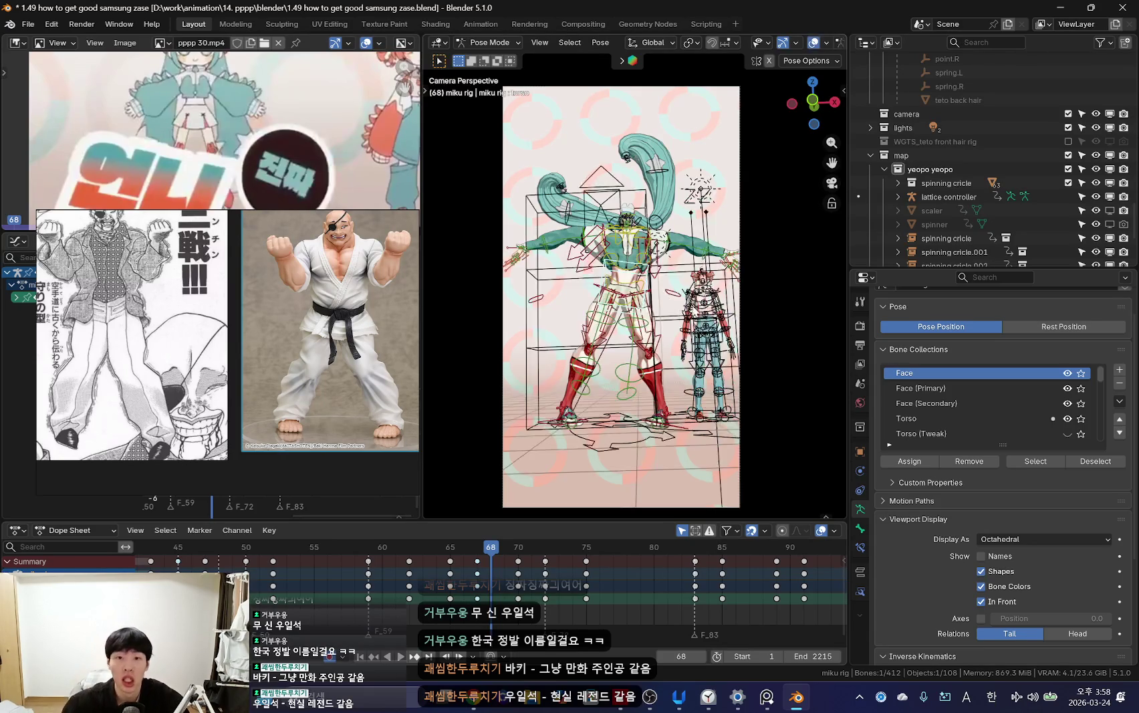
pyautogui.hotkey('shift', 'alt', 'z')
pyautogui.press('Up')
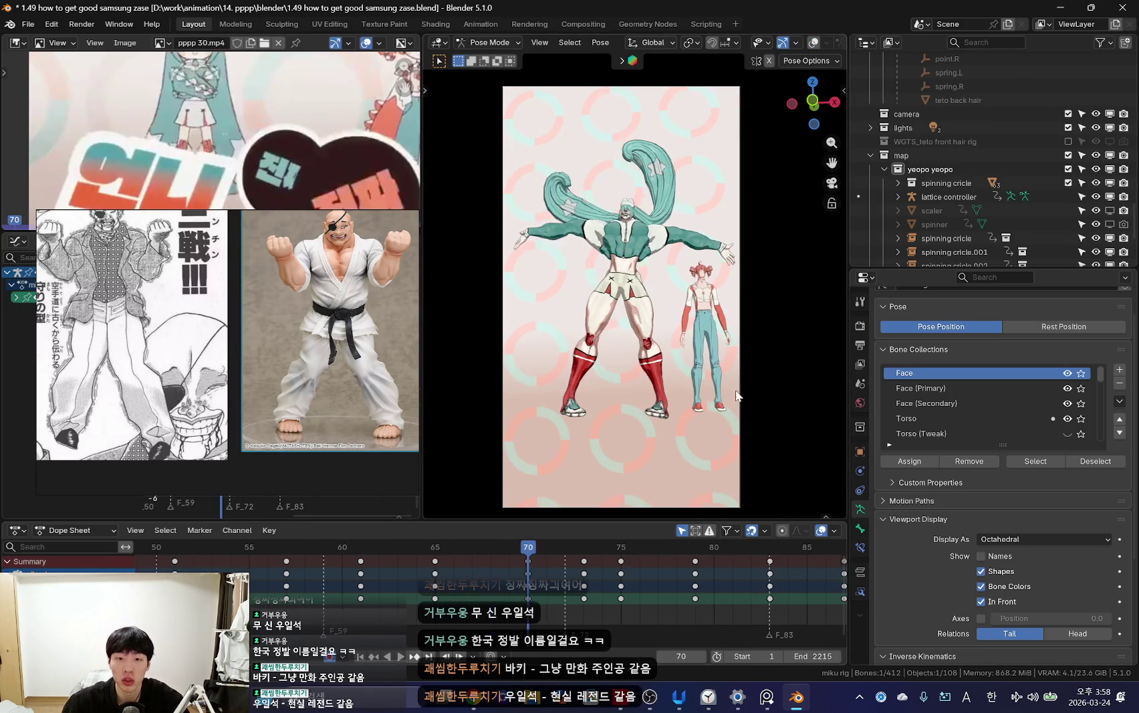
pyautogui.press('r')
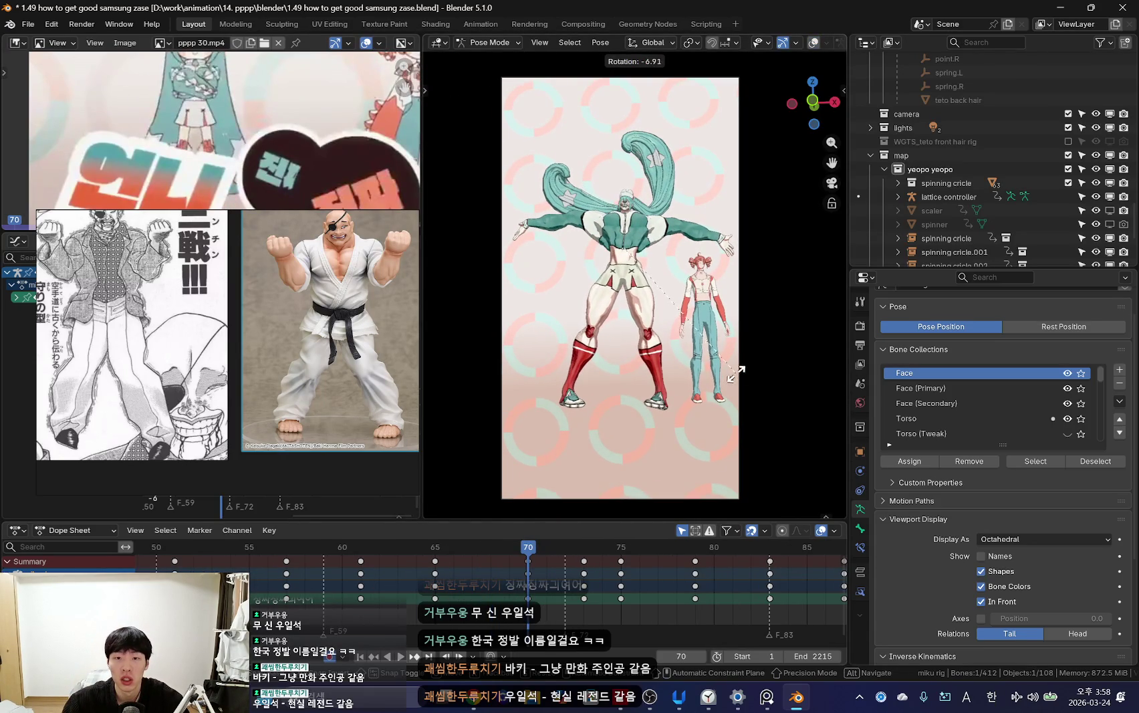
pyautogui.click(736, 373)
pyautogui.click(728, 395)
# Step: Select a different control bone and rotate it slightly
pyautogui.hotkey('shift', 'alt', 'z')
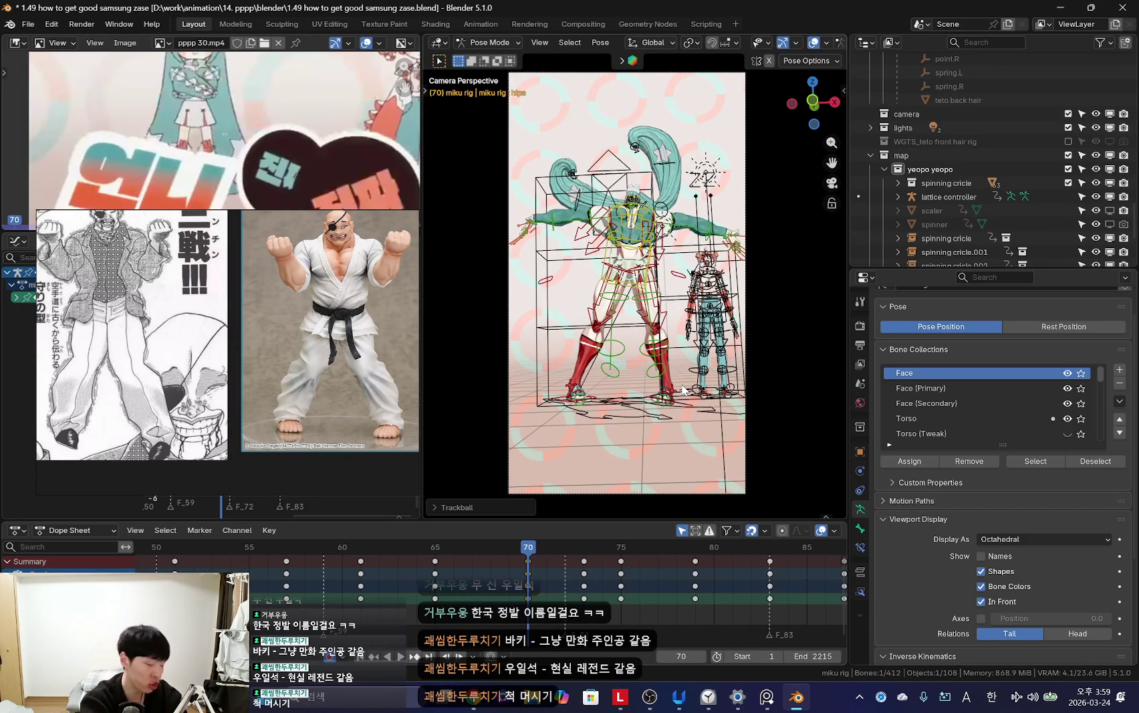
pyautogui.hotkey('shift', 'alt', 'z')
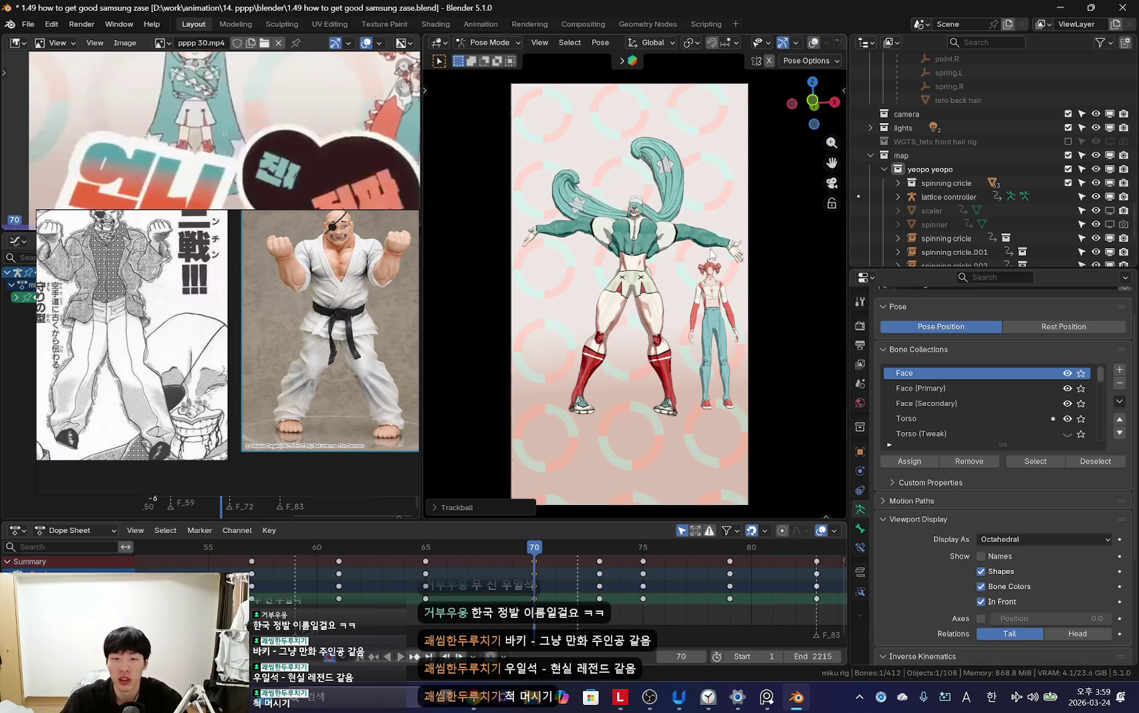
pyautogui.hotkey('shift', 'alt', 'z')
pyautogui.click(628, 227)
pyautogui.hotkey('shift', 'alt', 'z')
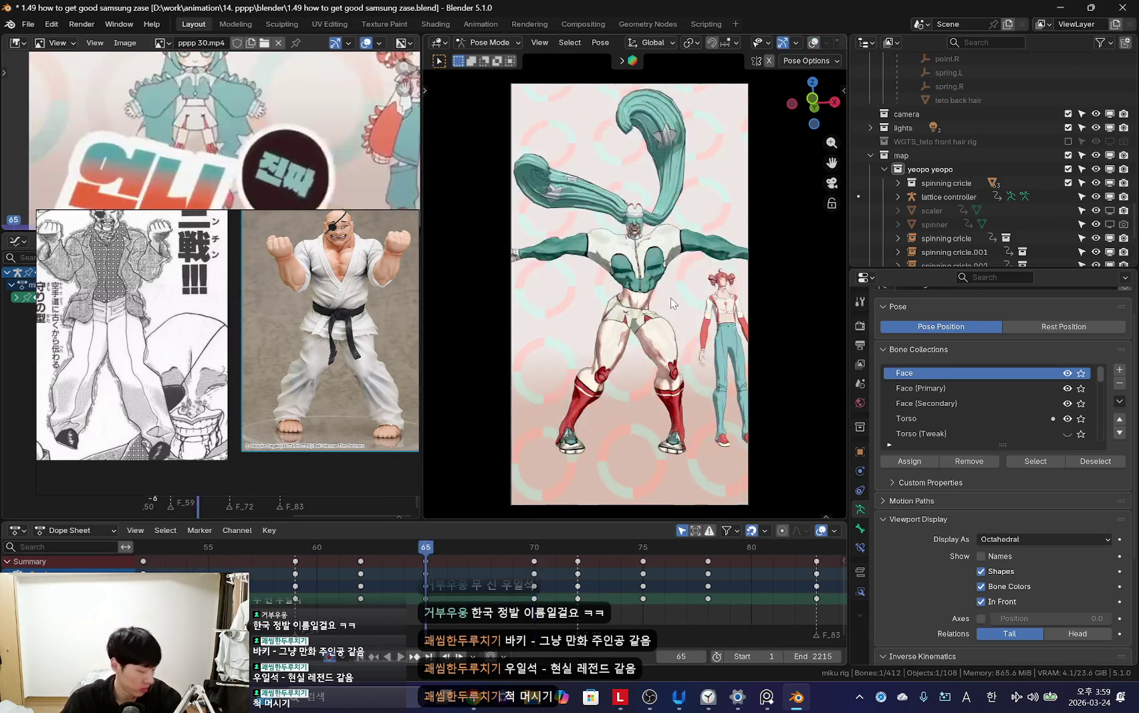
pyautogui.hotkey('shift', 'alt', 'z')
pyautogui.hotkey('shift', 'alt', 'z')
pyautogui.press('r')
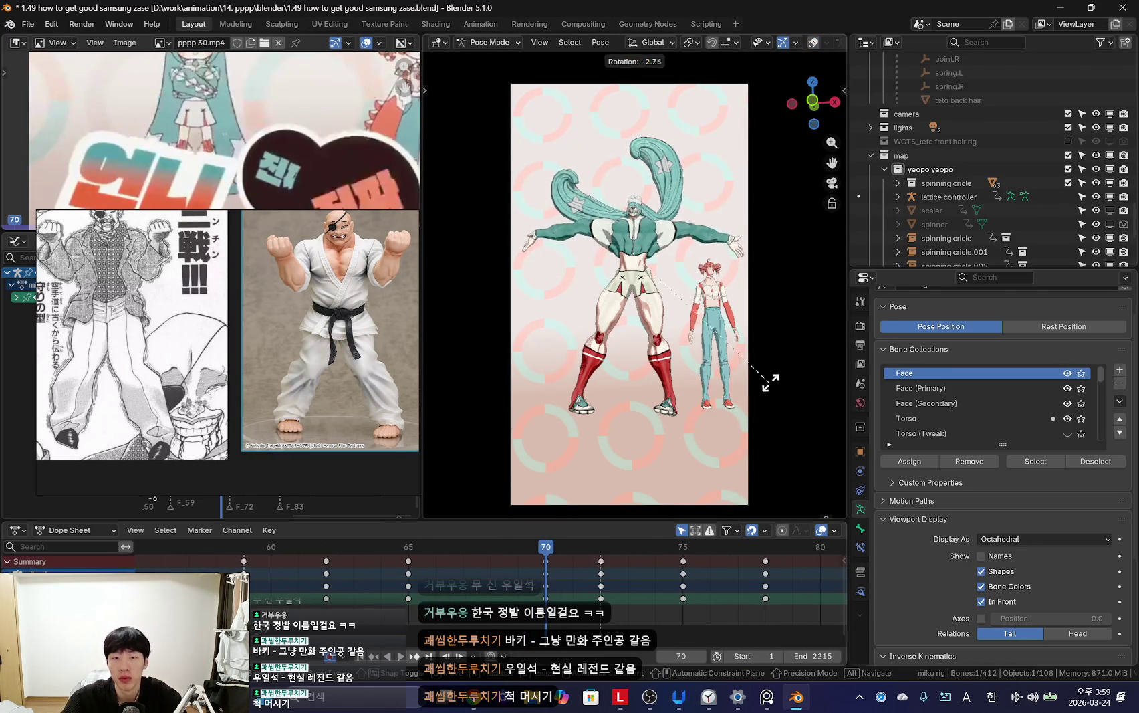
pyautogui.click(773, 379)
# Step: Play the animation to preview the pose, then return to Object Mode and select the camera
pyautogui.scroll(2, 752, 427)
pyautogui.scroll(-3, 376, 604)
pyautogui.press('space')
pyautogui.scroll(-4, 451, 577)
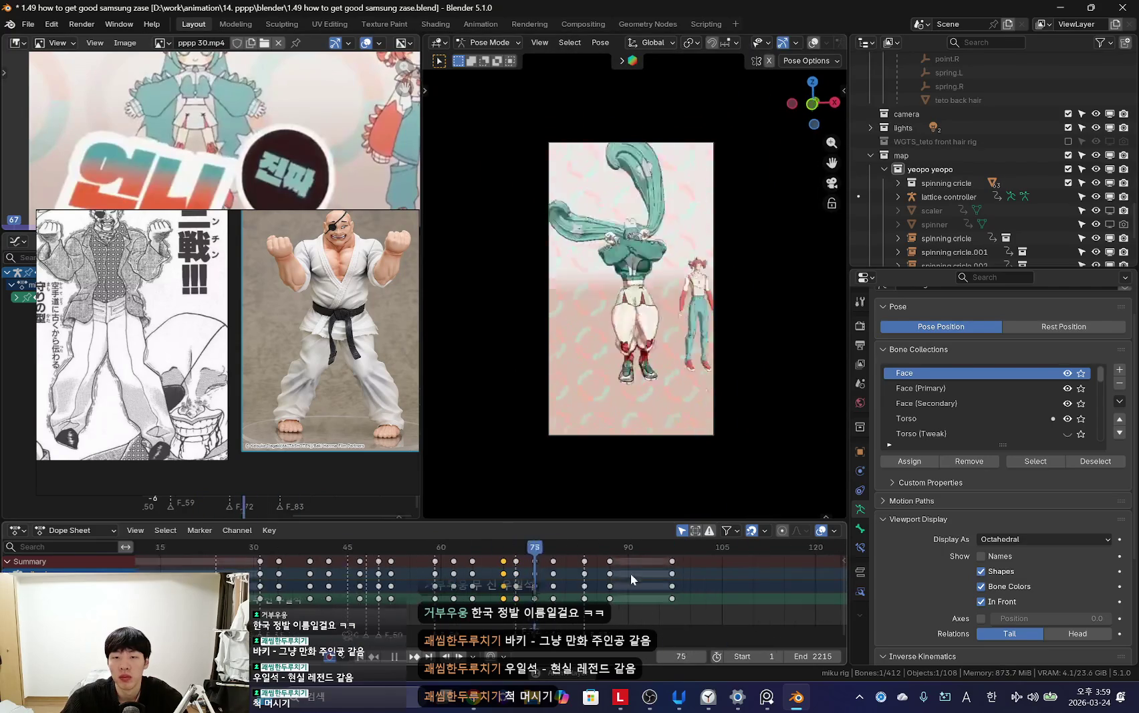
pyautogui.hotkey('shift', 'alt', 'z')
pyautogui.press('space')
pyautogui.hotkey('ctrl', 'Tab')
pyautogui.click(671, 438)
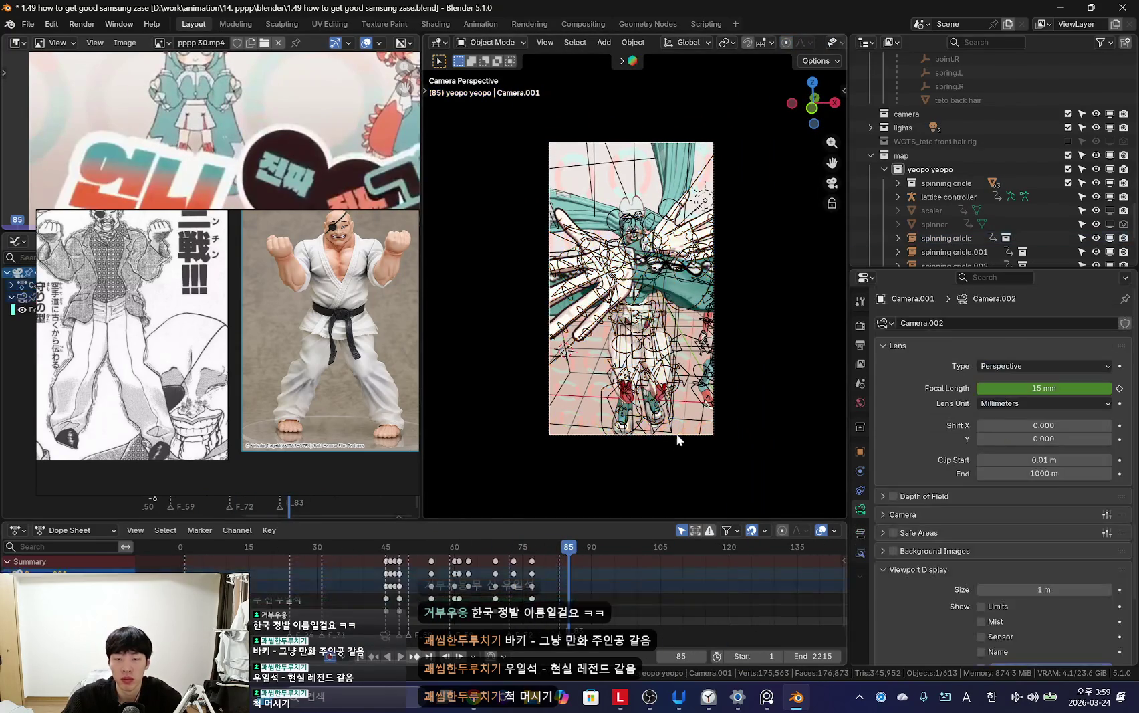
# Step: Play the animation through the camera with overlays hidden
pyautogui.scroll(3, 630, 596)
pyautogui.hotkey('shift', 'alt', 'z')
pyautogui.scroll(2, 640, 443)
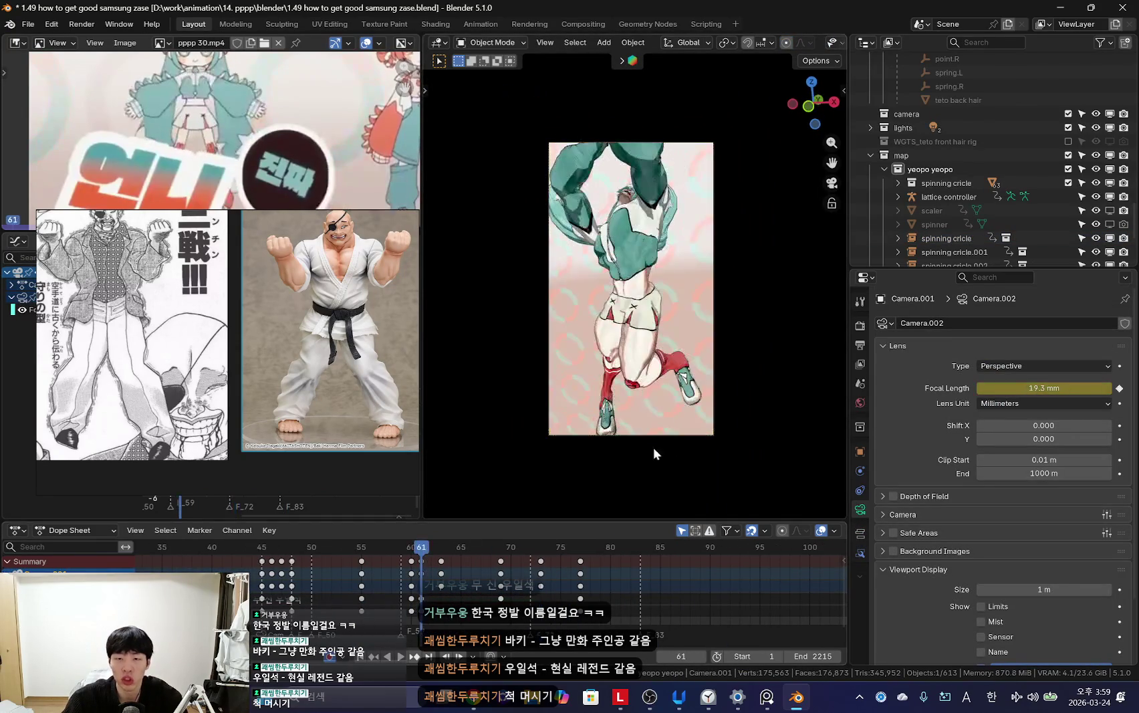
pyautogui.press('space')
pyautogui.scroll(-3, 559, 577)
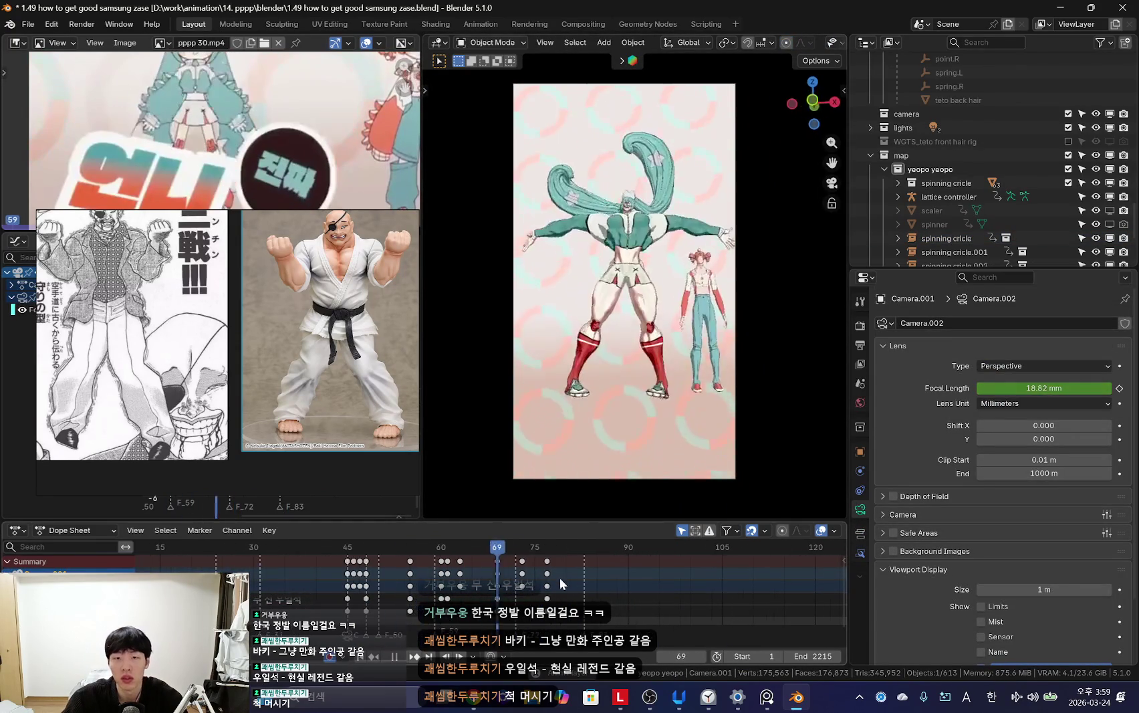
pyautogui.scroll(-2, 560, 577)
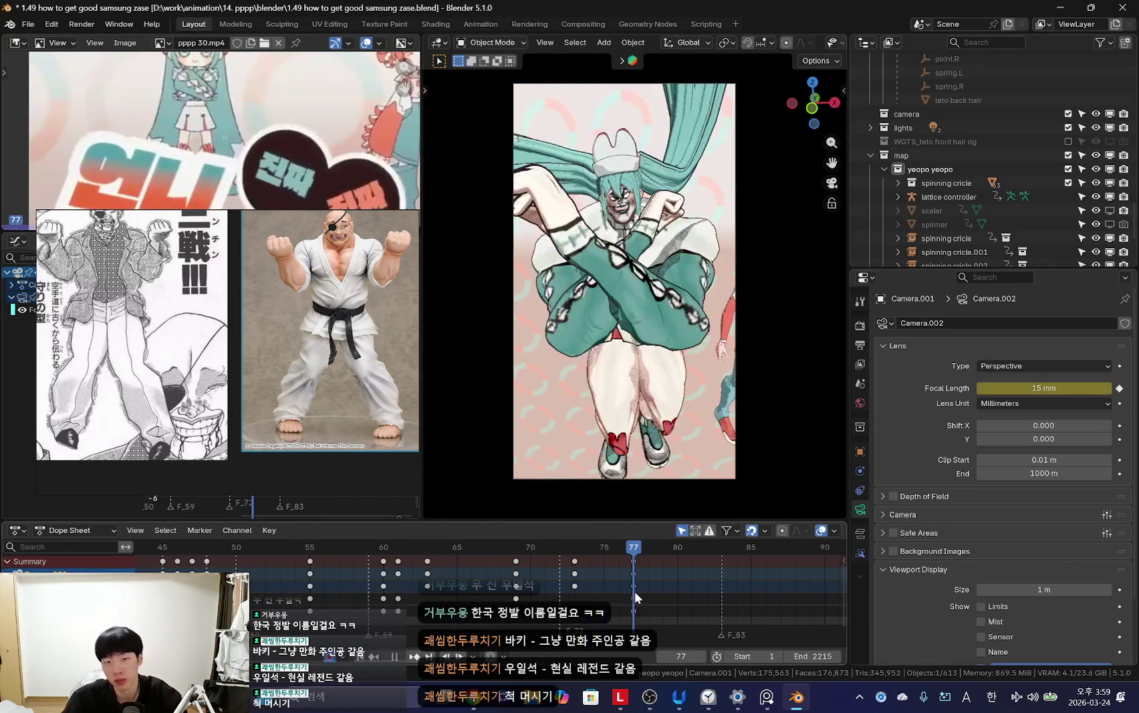
# Step: Put the miku rig in Pose Mode and go to the crossed-arms frame 77
pyautogui.hotkey('shift', 'alt', 'z')
pyautogui.click(677, 278)
pyautogui.hotkey('ctrl', 'Tab')
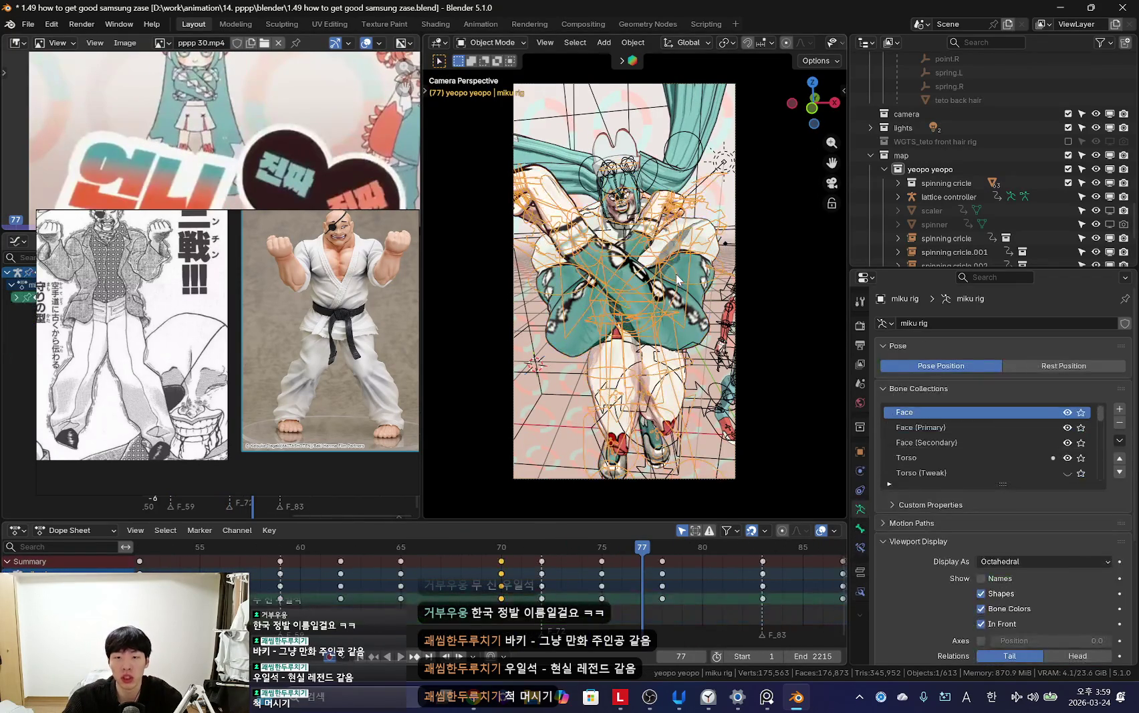
pyautogui.hotkey('shift', 'alt', 'z')
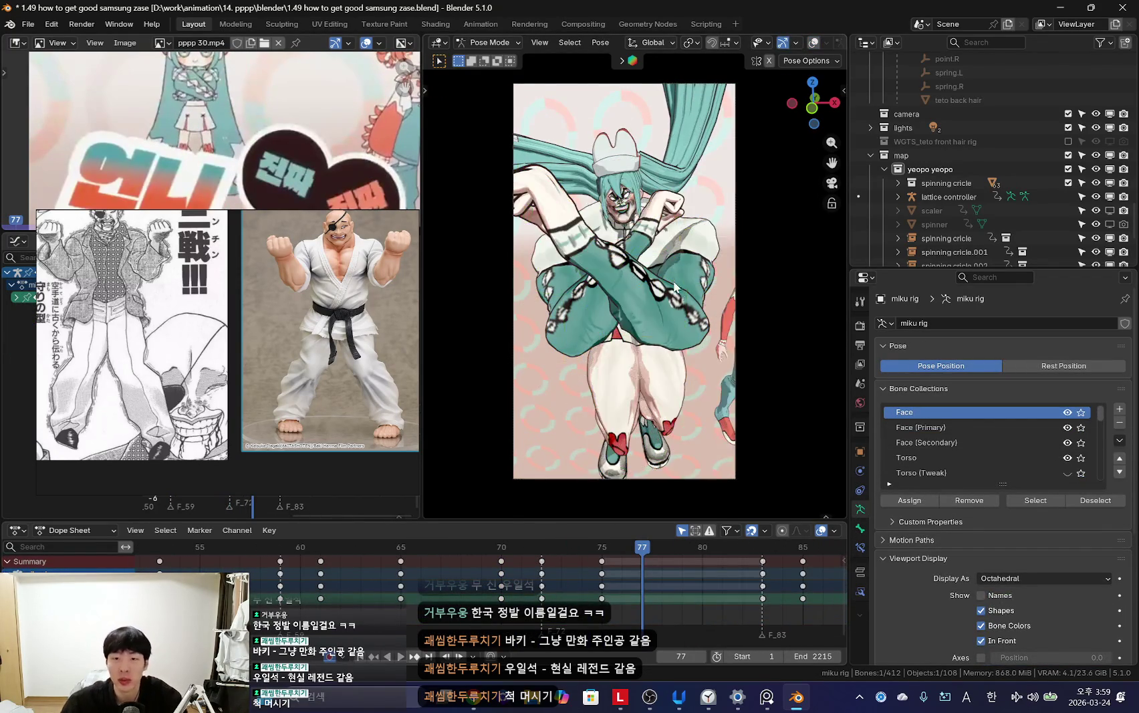
pyautogui.press('KP_0')
pyautogui.press('Left')
pyautogui.press('Left')
pyautogui.press('Up')
pyautogui.moveTo(680, 311); pyautogui.dragTo(623, 355, button='middle')
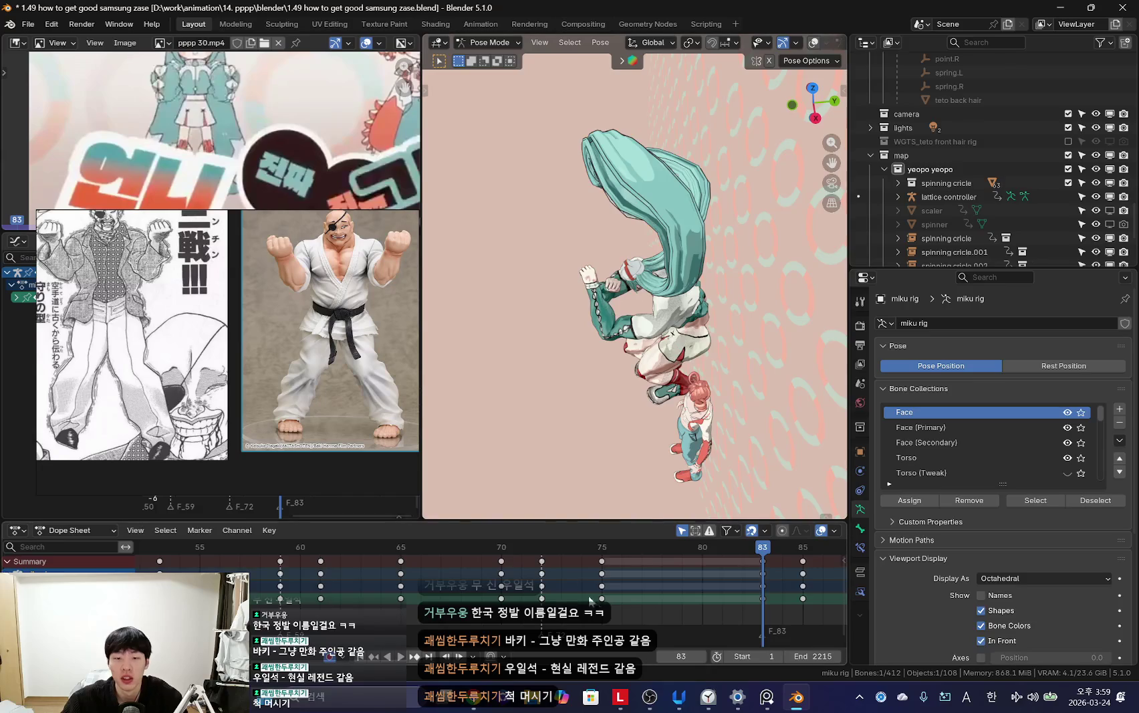
pyautogui.hotkey('shift', 'ctrl', 'space')
# Step: Rotate the selected bone around the X axis at frame 77 to tilt the crossed-arms pose
pyautogui.press('r')
pyautogui.press('x')
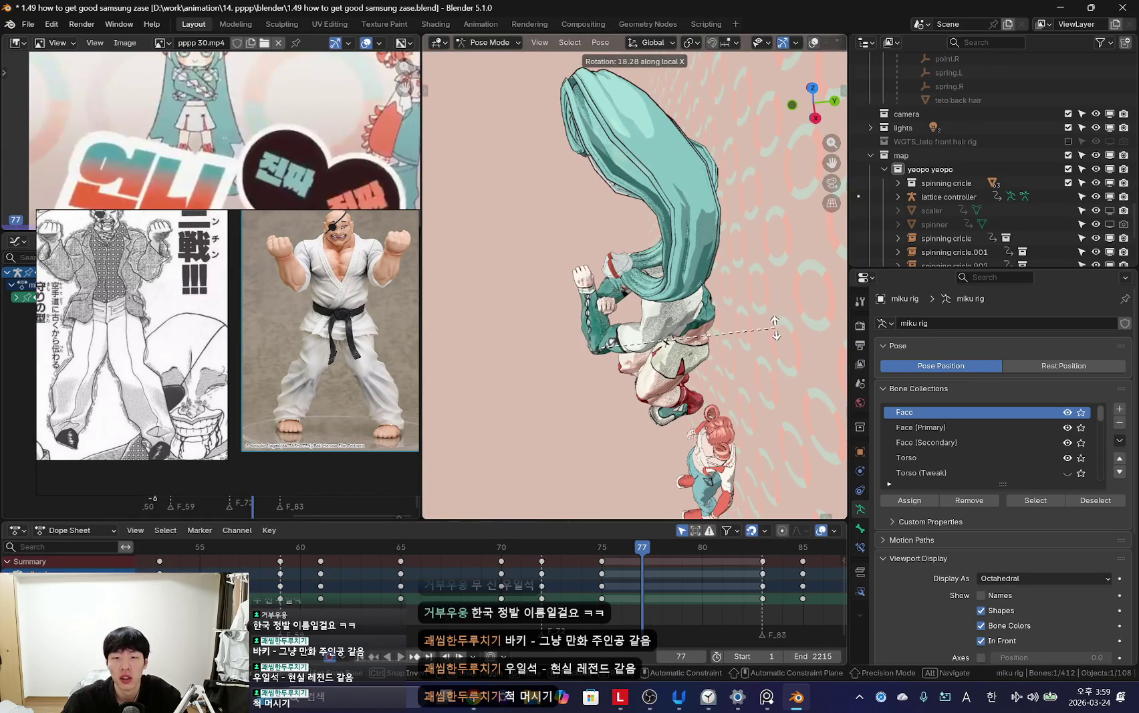
pyautogui.click(776, 328)
pyautogui.press('KP_1')
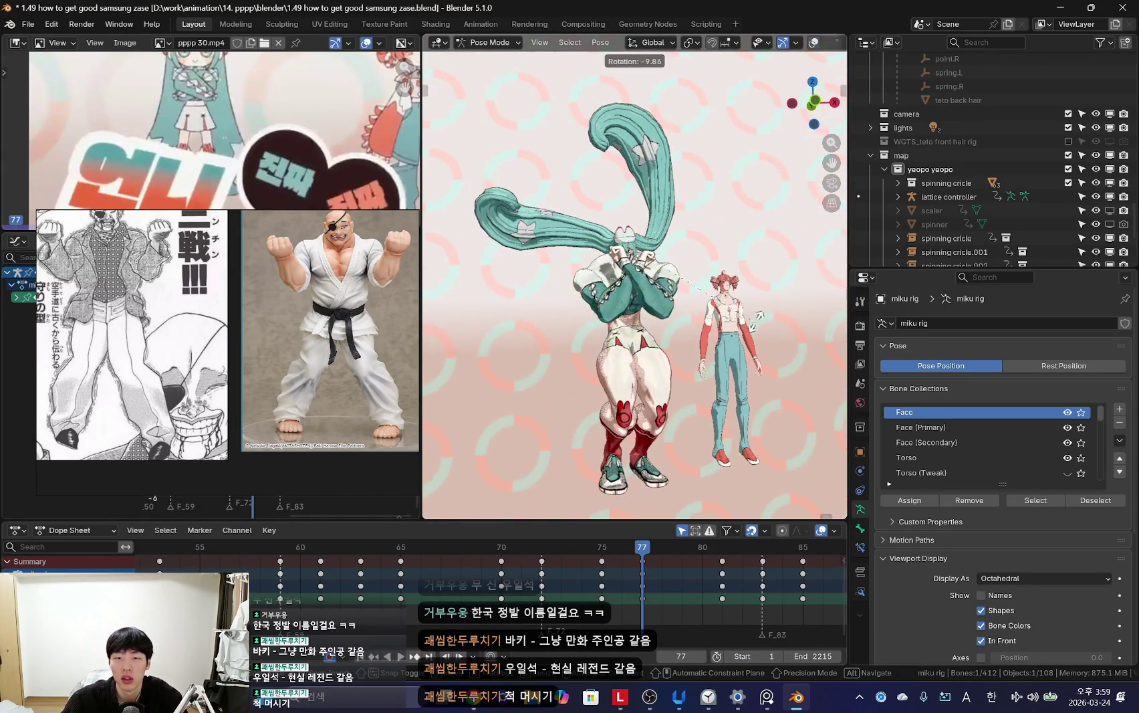
pyautogui.press('r')
pyautogui.press('r')
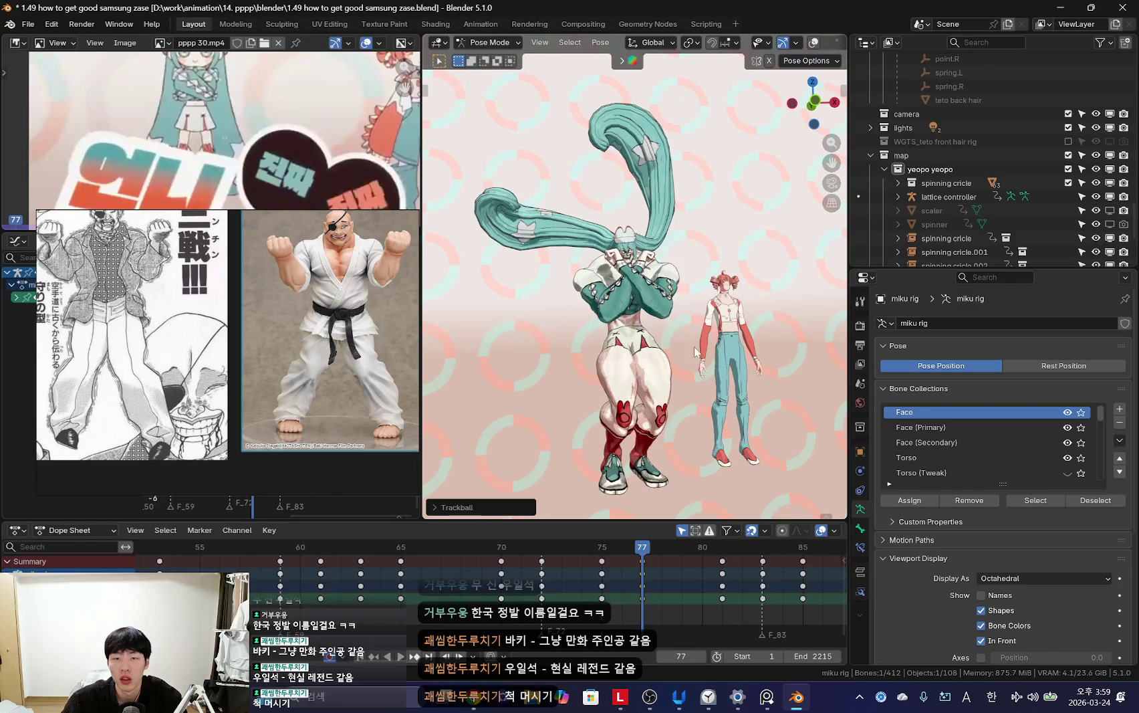
pyautogui.press('Left')
pyautogui.press('Left')
pyautogui.press('Left')
pyautogui.press('Right')
pyautogui.press('Right')
pyautogui.press('Right')
pyautogui.press('Right')
pyautogui.press('Right')
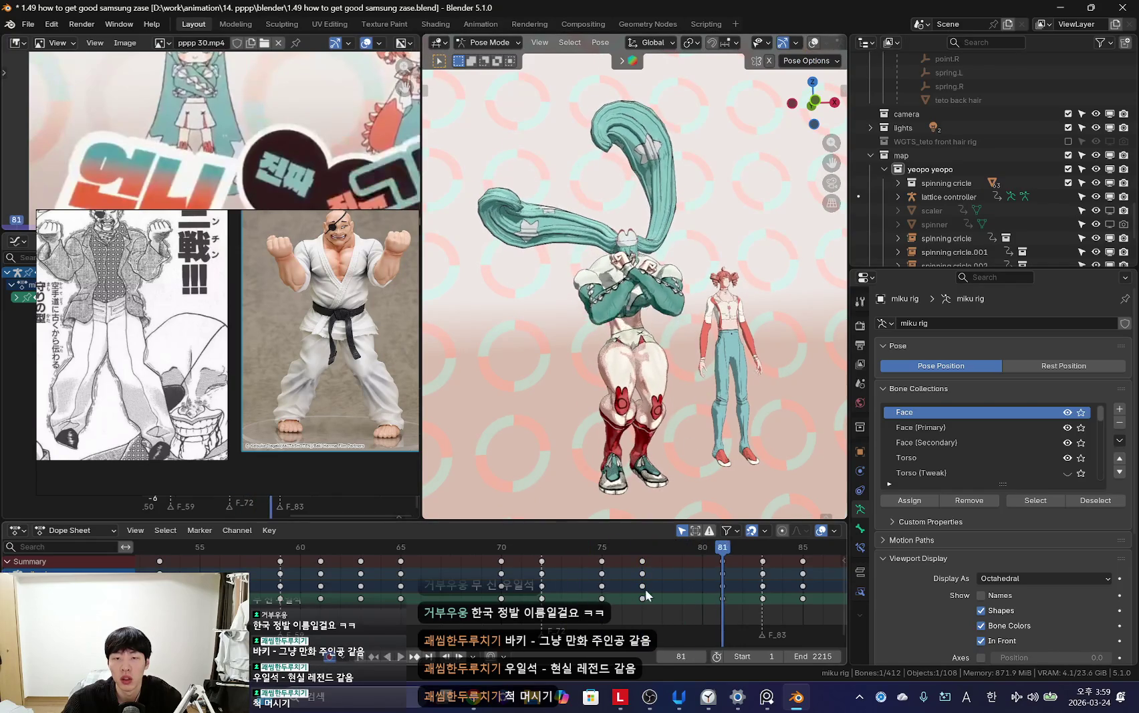
# Step: Play the animation through the scene camera and stop at frame 51
pyautogui.press('KP_0')
pyautogui.press('space')
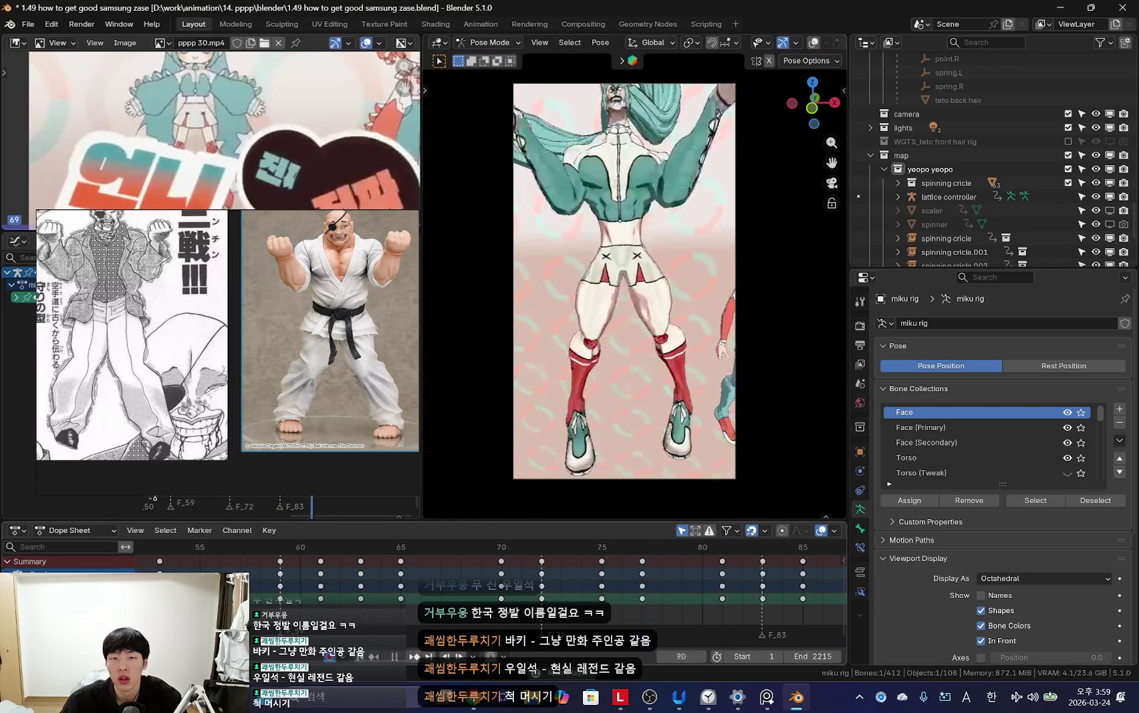
pyautogui.hotkey('shift', 'ctrl', 'space')
pyautogui.scroll(-5, 551, 582)
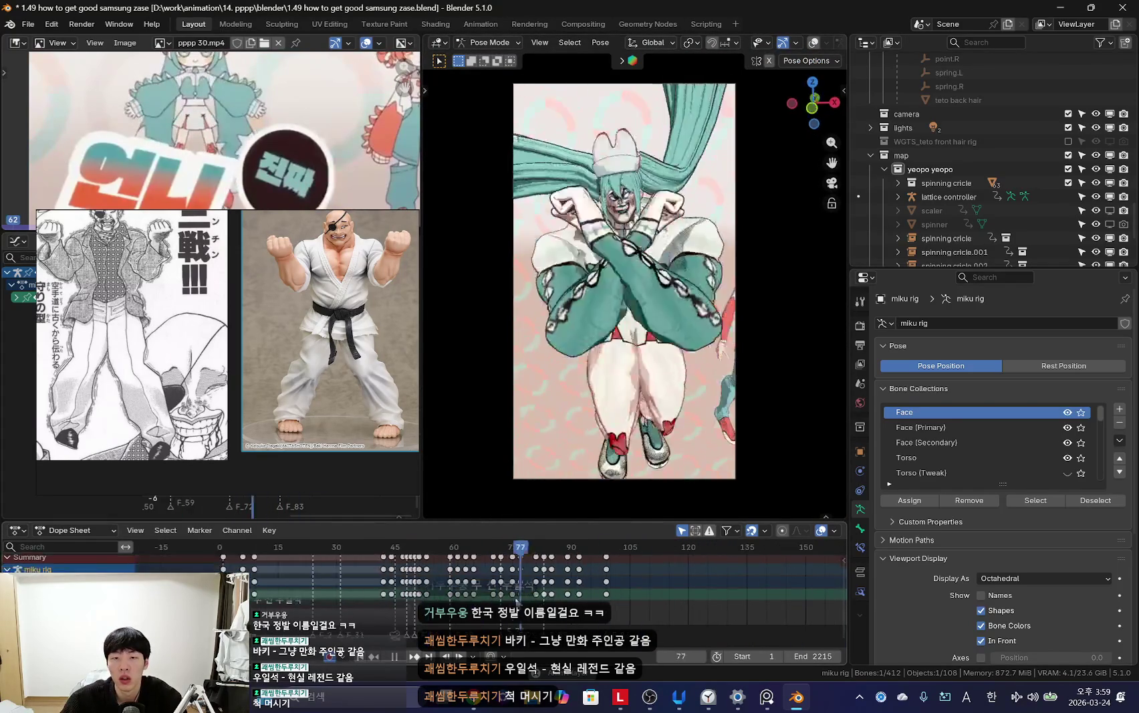
pyautogui.press('Escape')
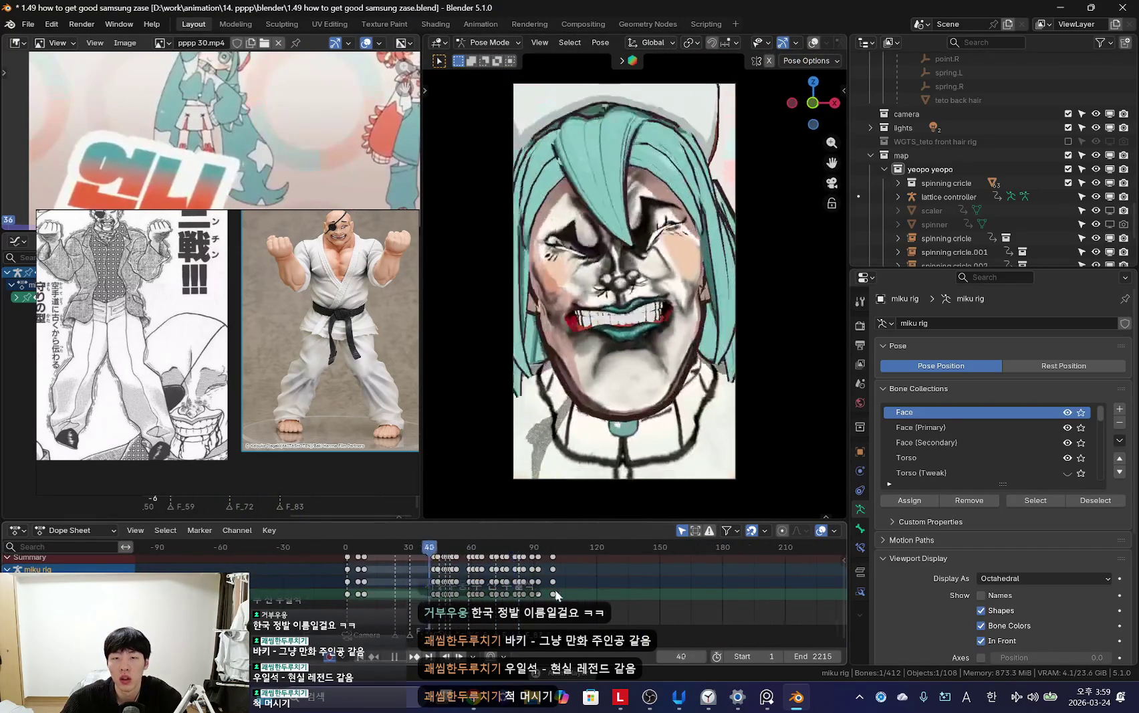
pyautogui.press('Right')
pyautogui.press('Right')
pyautogui.press('Right')
# Step: Return to Object Mode with overlays shown and select the camera
pyautogui.hotkey('shift', 'alt', 'z')
pyautogui.hotkey('ctrl', 'Tab')
pyautogui.hotkey('shift', 'alt', 'z')
pyautogui.hotkey('shift', 'alt', 'z')
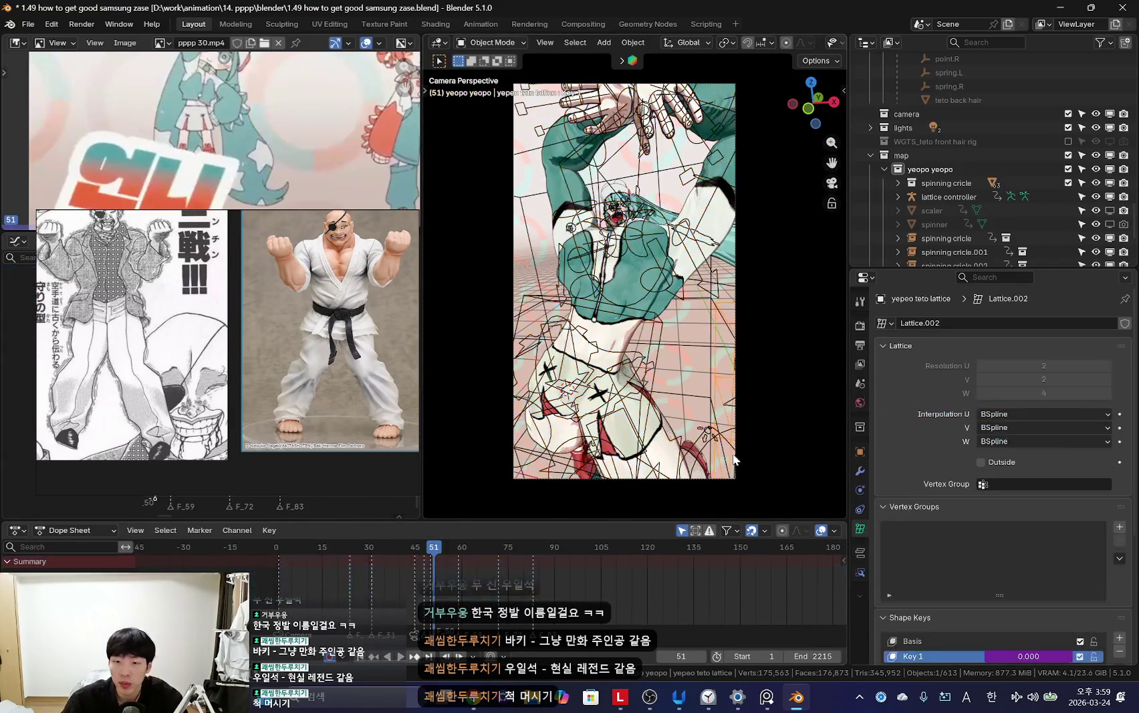
pyautogui.click(514, 132)
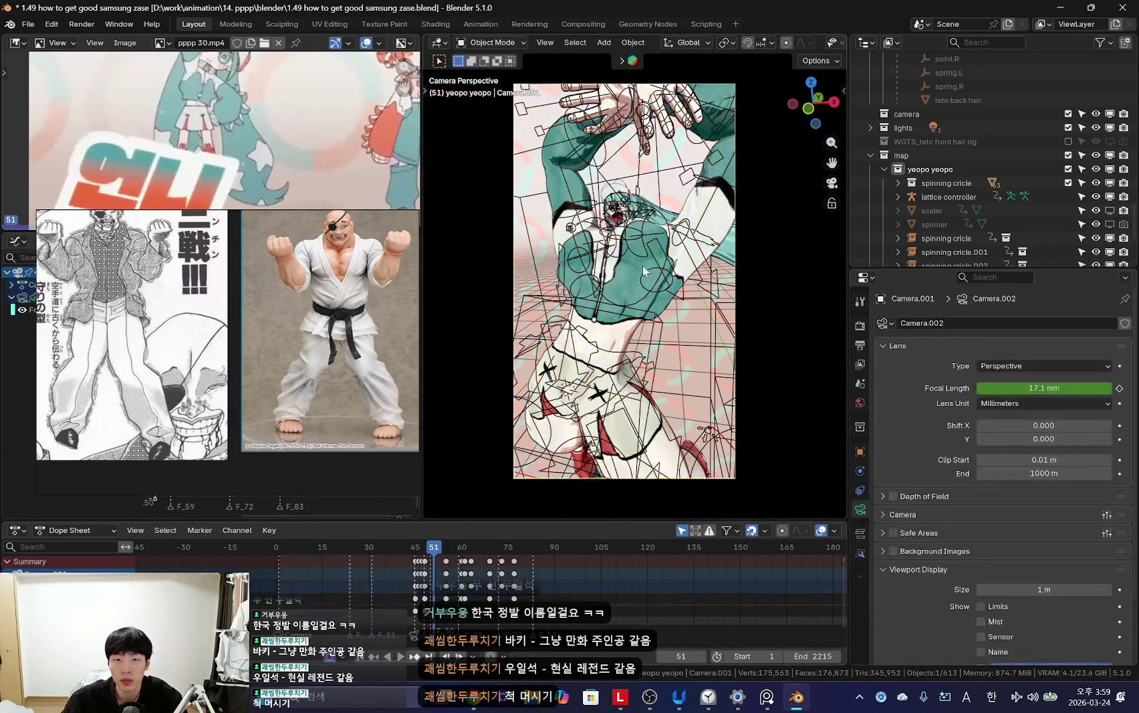
# Step: Play from frame 51 and try flying the camera in toward the torso
pyautogui.hotkey('shift', 'alt', 'z')
pyautogui.scroll(4, 425, 584)
pyautogui.press('space')
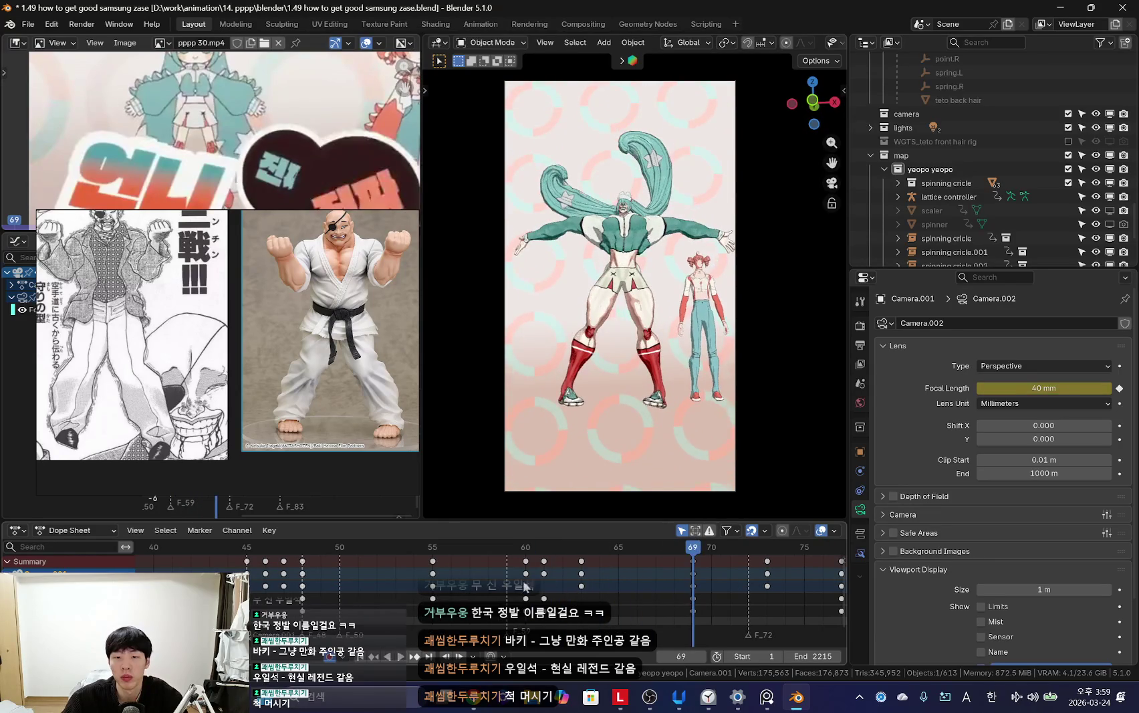
pyautogui.hotkey('shift', '`')
pyautogui.press('w')
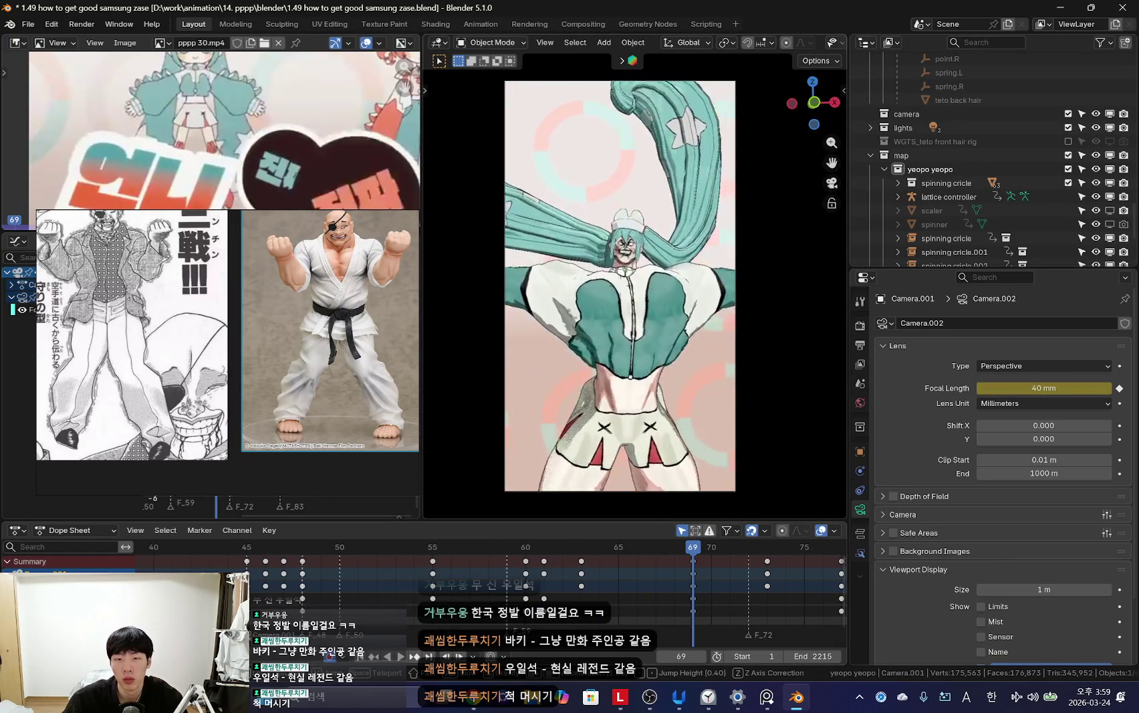
pyautogui.press('Escape')
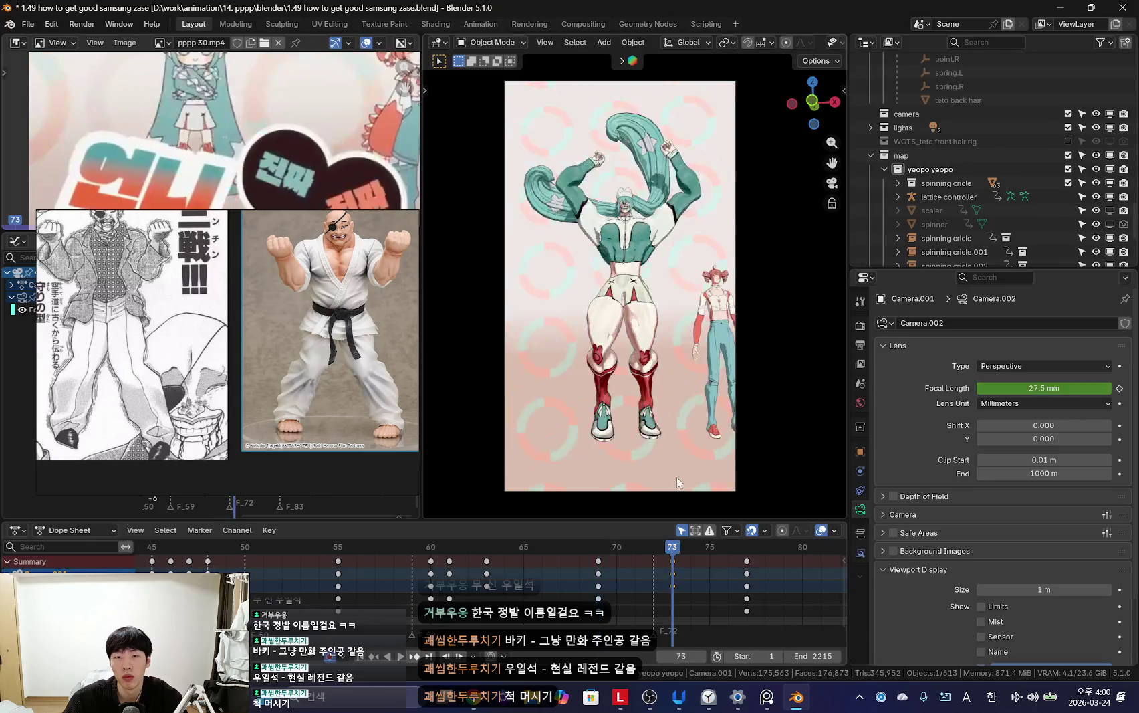
pyautogui.press('space')
pyautogui.scroll(-3, 540, 586)
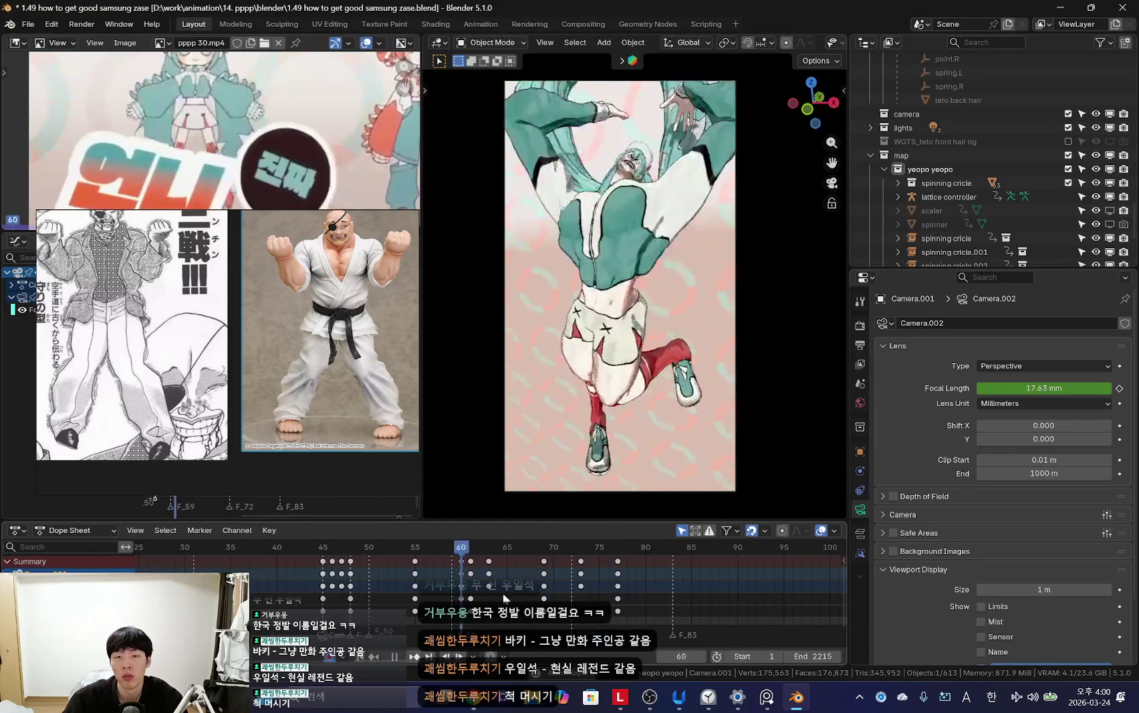
pyautogui.press('Escape')
# Step: Reposition the camera with fly navigation and replay to review the new shot
pyautogui.hotkey('shift', '`')
pyautogui.press('Escape')
pyautogui.press('space')
pyautogui.scroll(-3, 501, 582)
pyautogui.scroll(2, 501, 581)
pyautogui.press('Escape')
pyautogui.hotkey('shift', '`')
pyautogui.press('Escape')
pyautogui.press('space')
pyautogui.scroll(-3, 535, 588)
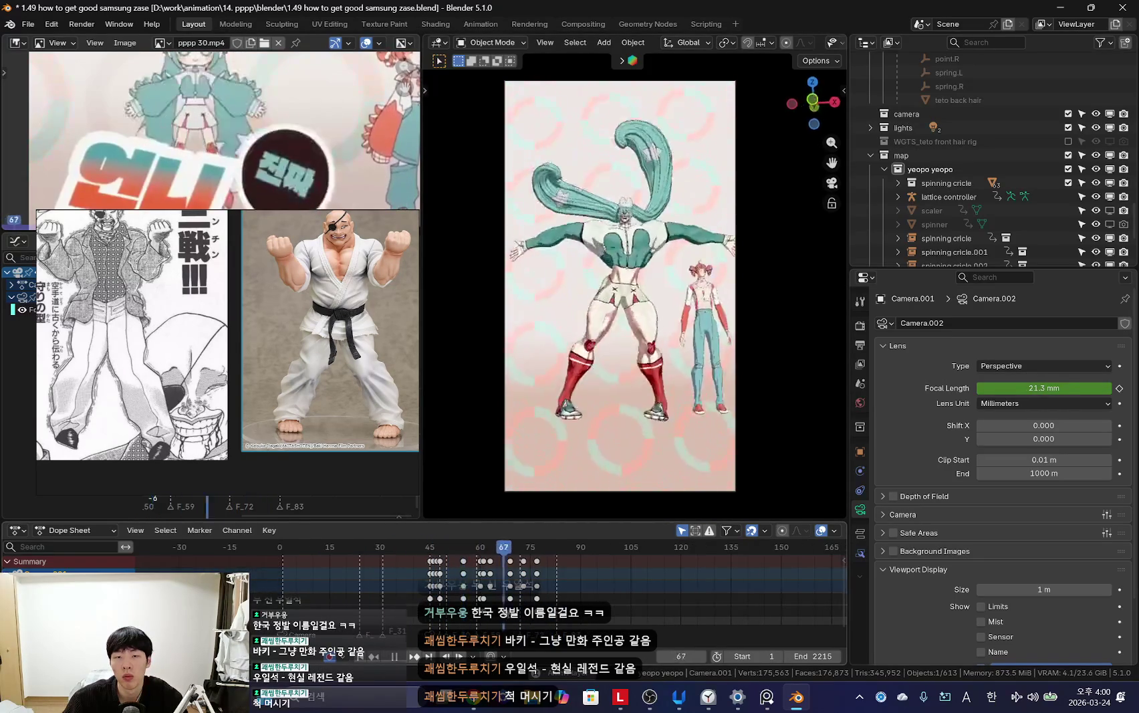
pyautogui.scroll(3, 475, 591)
# Step: At frame 77, key a 44.3 mm focal length and pull the camera back to show her feet
pyautogui.moveTo(475, 591); pyautogui.dragTo(623, 609)
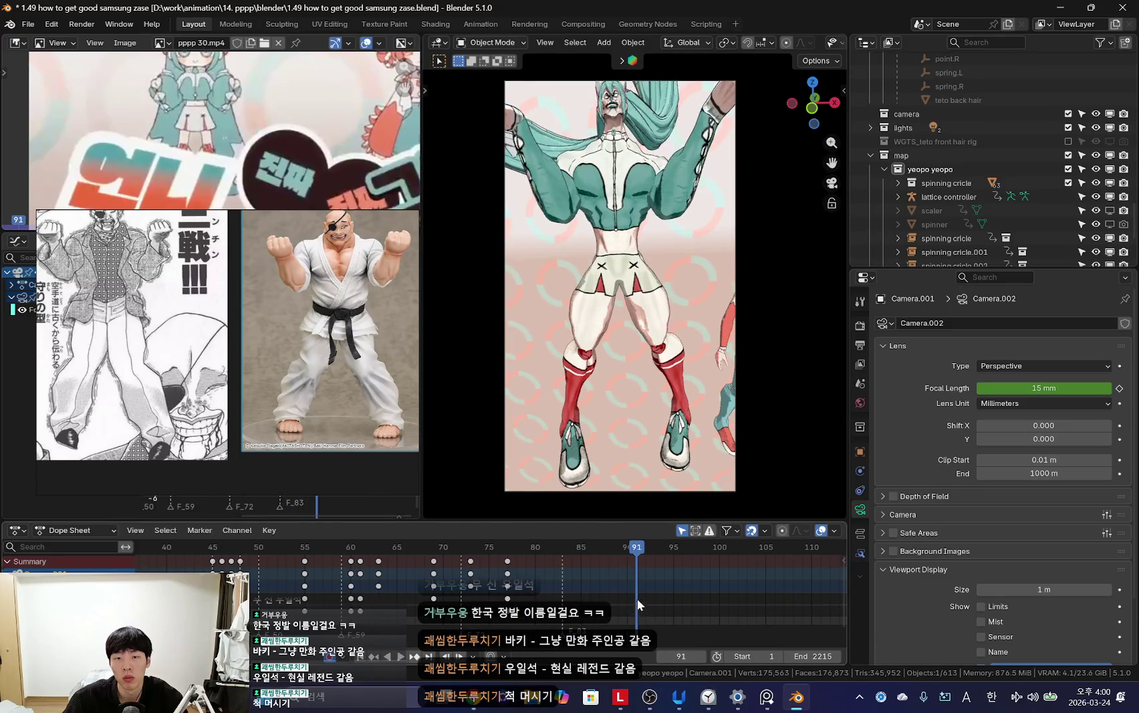
pyautogui.moveTo(1048, 388); pyautogui.dragTo(1096, 388)
pyautogui.press('i')
pyautogui.hotkey('shift', '`')
pyautogui.press('s')
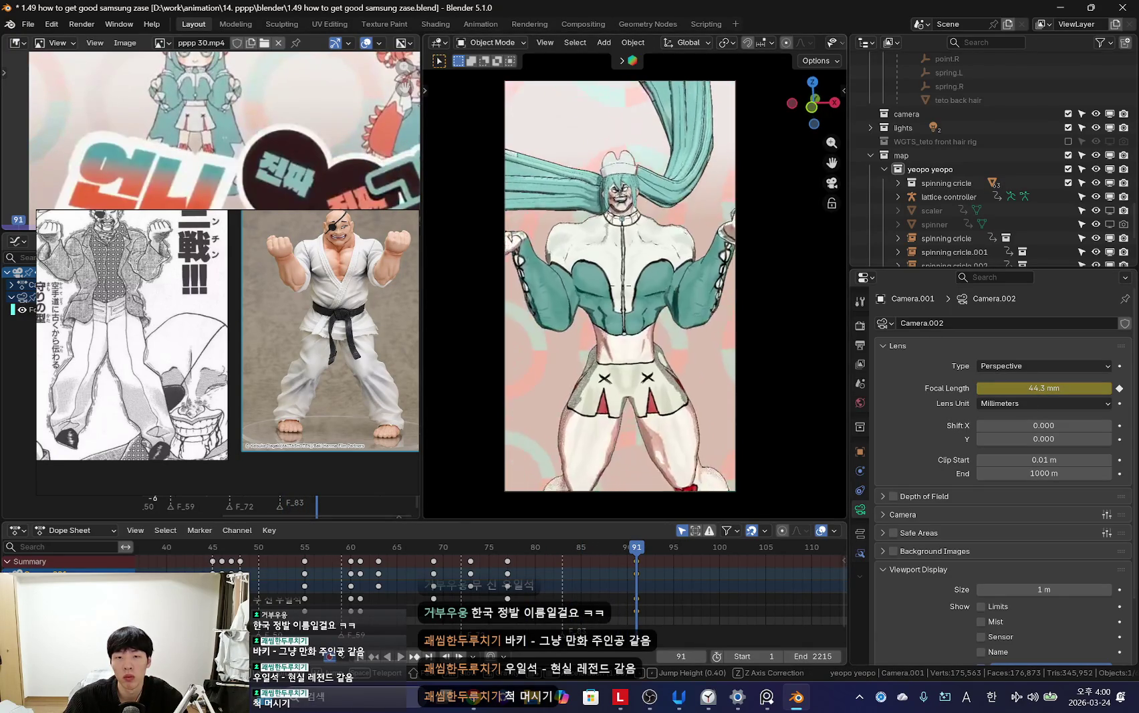
pyautogui.press('s')
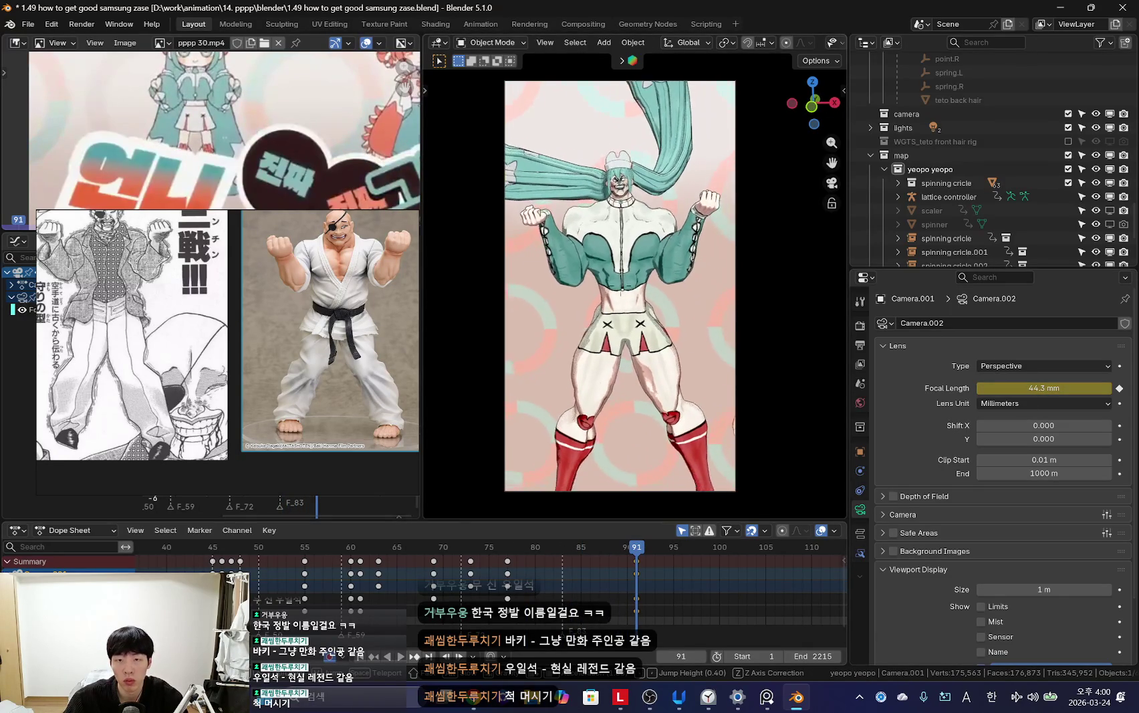
pyautogui.press('s')
pyautogui.press('Return')
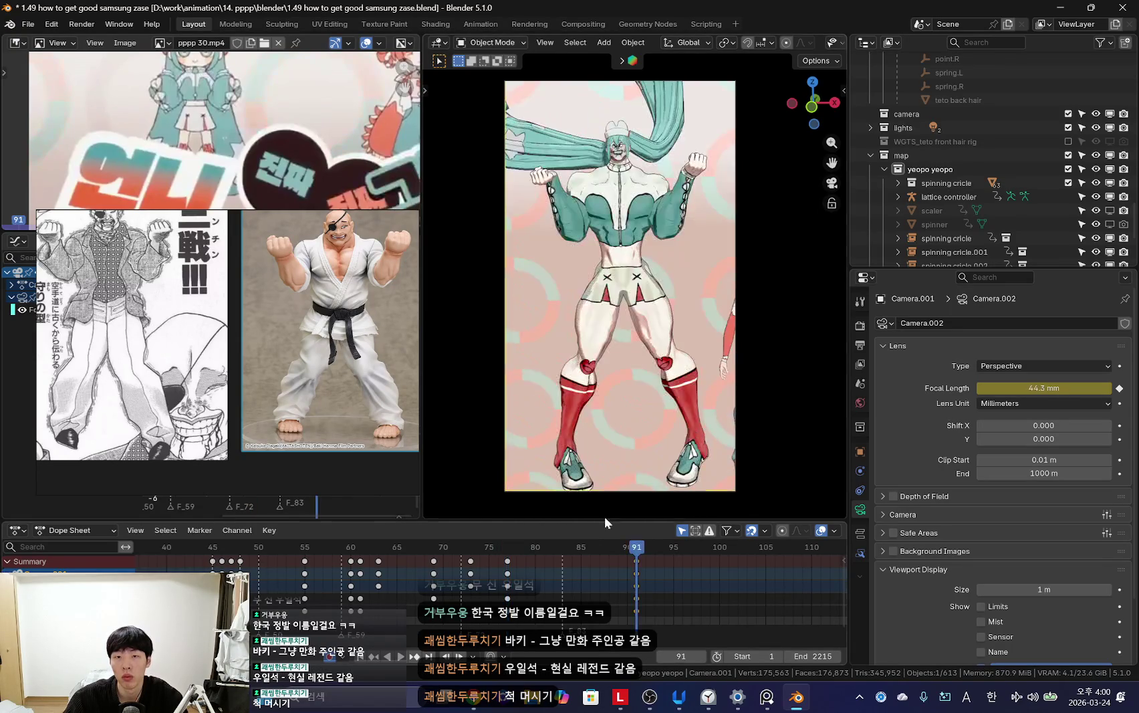
# Step: Preview the shot, then key a 70.3 mm focal length at frame 91
pyautogui.scroll(-2, 518, 564)
pyautogui.hotkey('shift', 'ctrl', 'space')
pyautogui.scroll(1, 525, 562)
pyautogui.press('space')
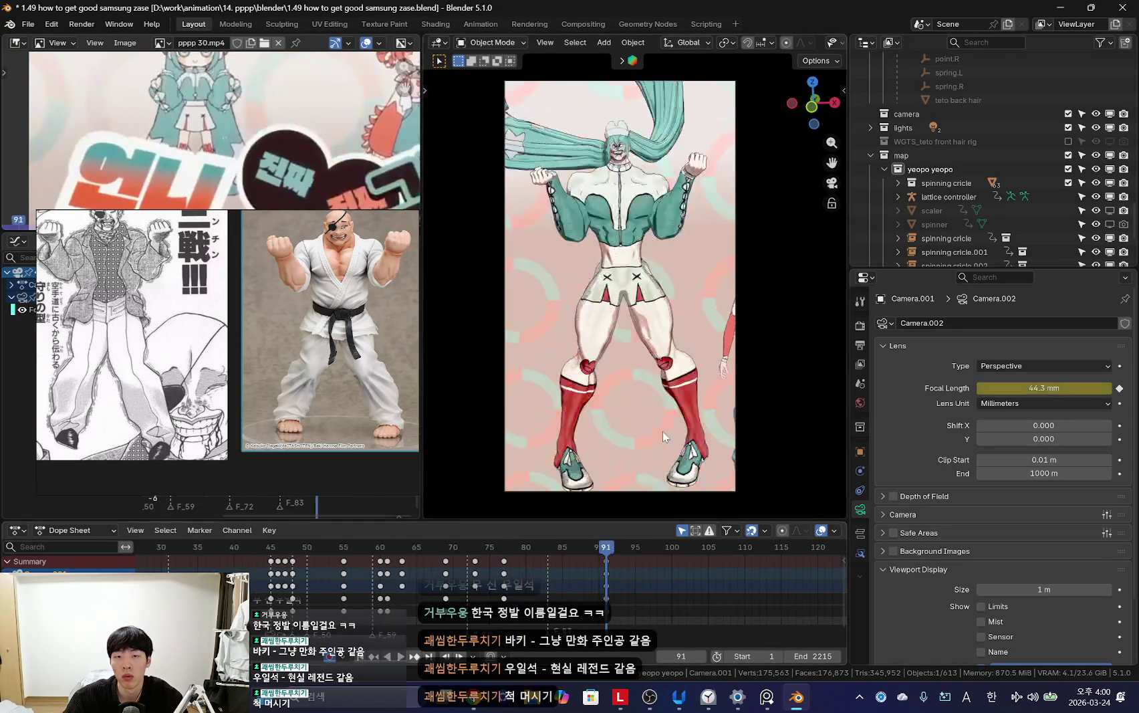
pyautogui.moveTo(1043, 387); pyautogui.dragTo(1083, 388)
pyautogui.hotkey('shift', '`')
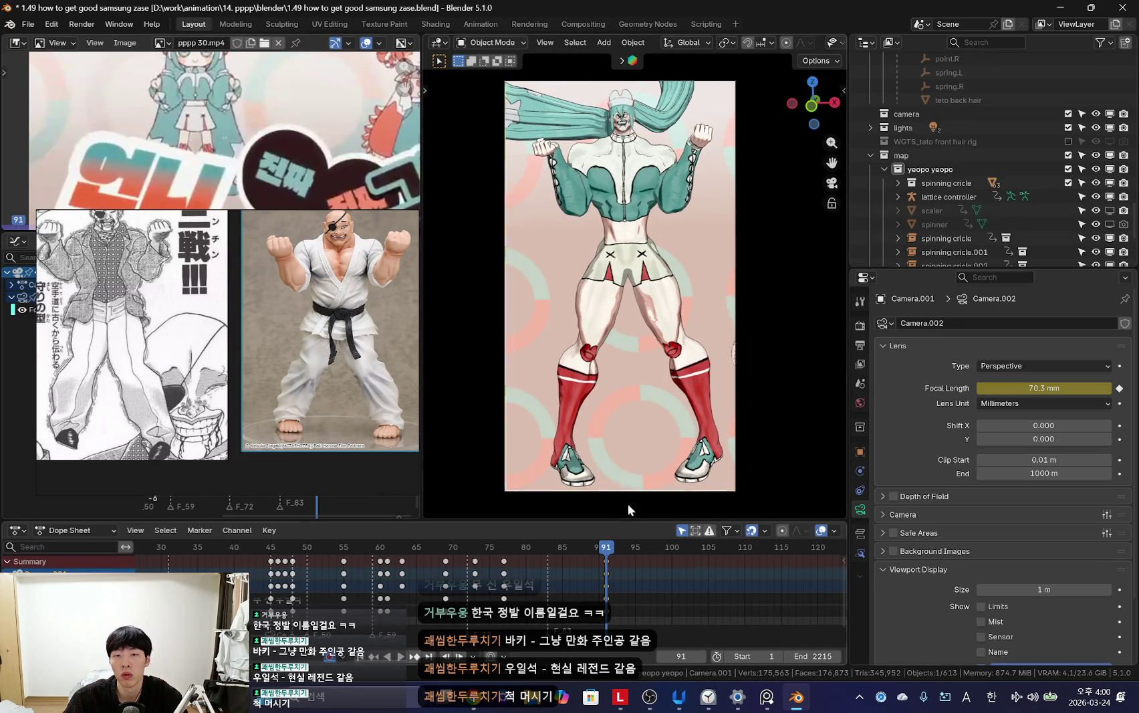
pyautogui.scroll(-5, 524, 568)
pyautogui.press('space')
pyautogui.scroll(6, 512, 579)
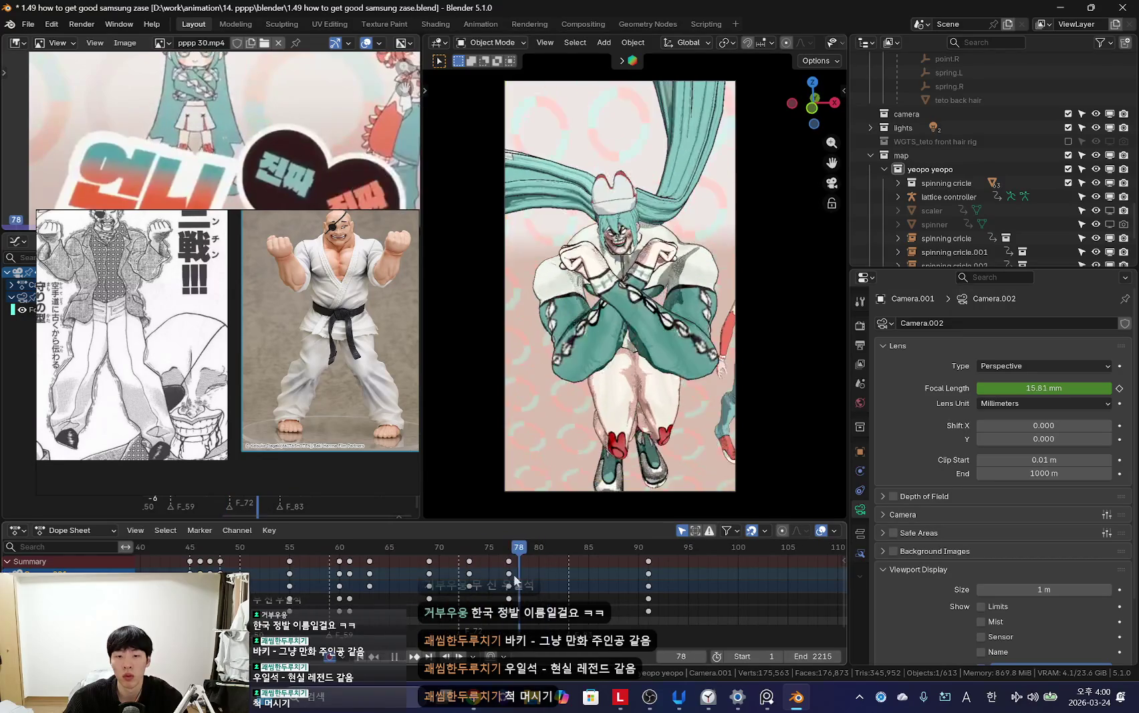
# Step: Widen the lens to 20.97 mm at frame 82, then set 24 mm at frame 77
pyautogui.moveTo(513, 574); pyautogui.dragTo(560, 582)
pyautogui.moveTo(1063, 387); pyautogui.dragTo(1003, 388)
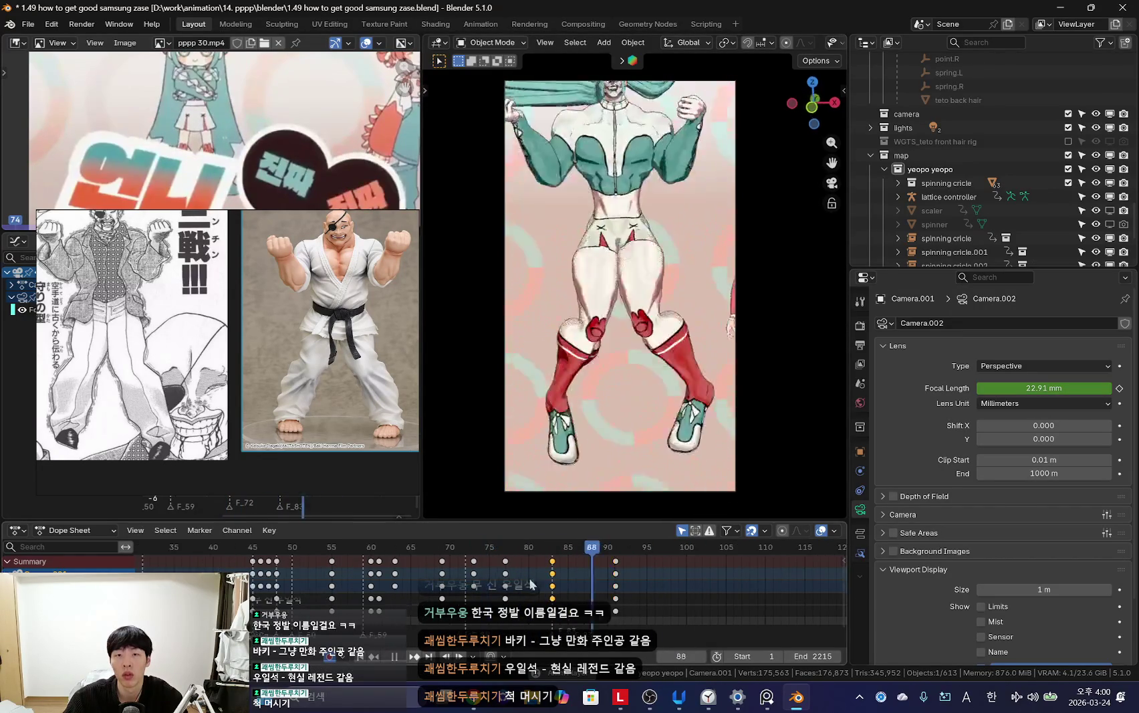
pyautogui.scroll(-2, 580, 583)
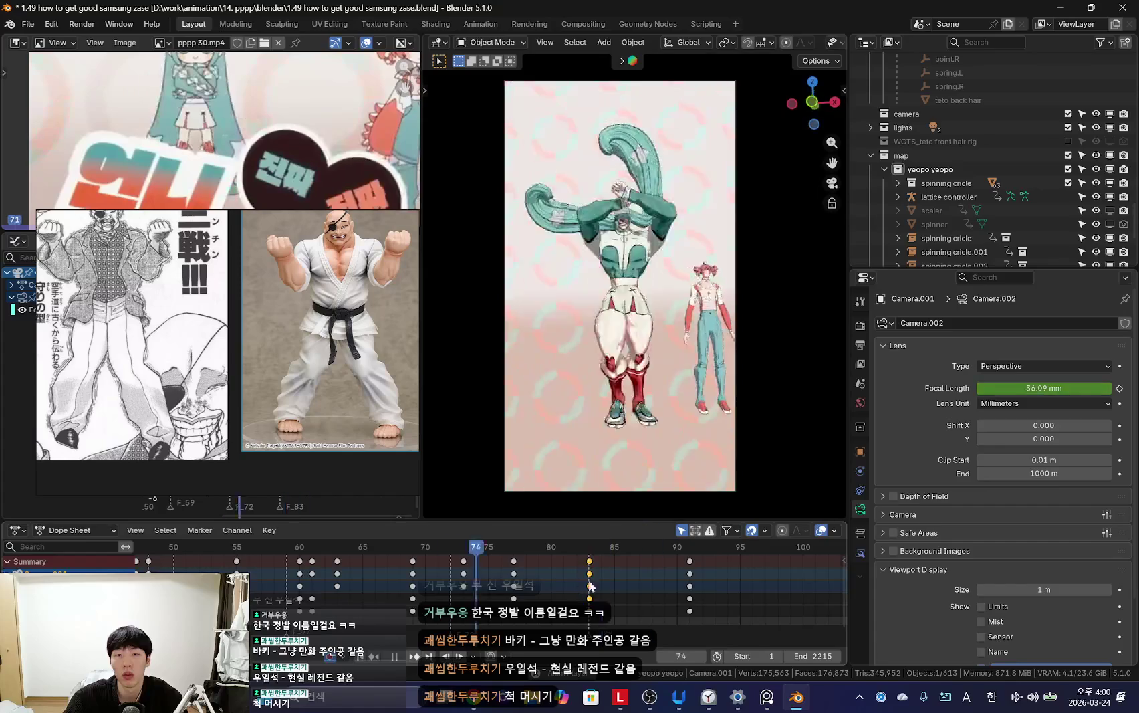
pyautogui.scroll(-3, 476, 584)
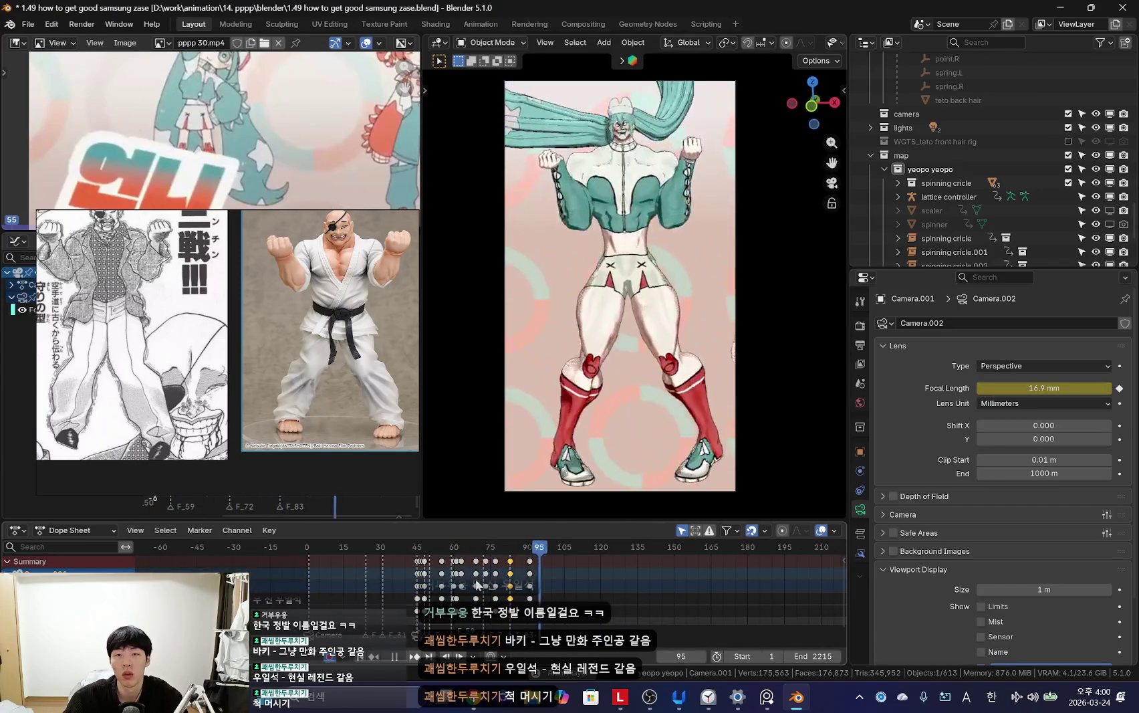
pyautogui.scroll(1, 498, 579)
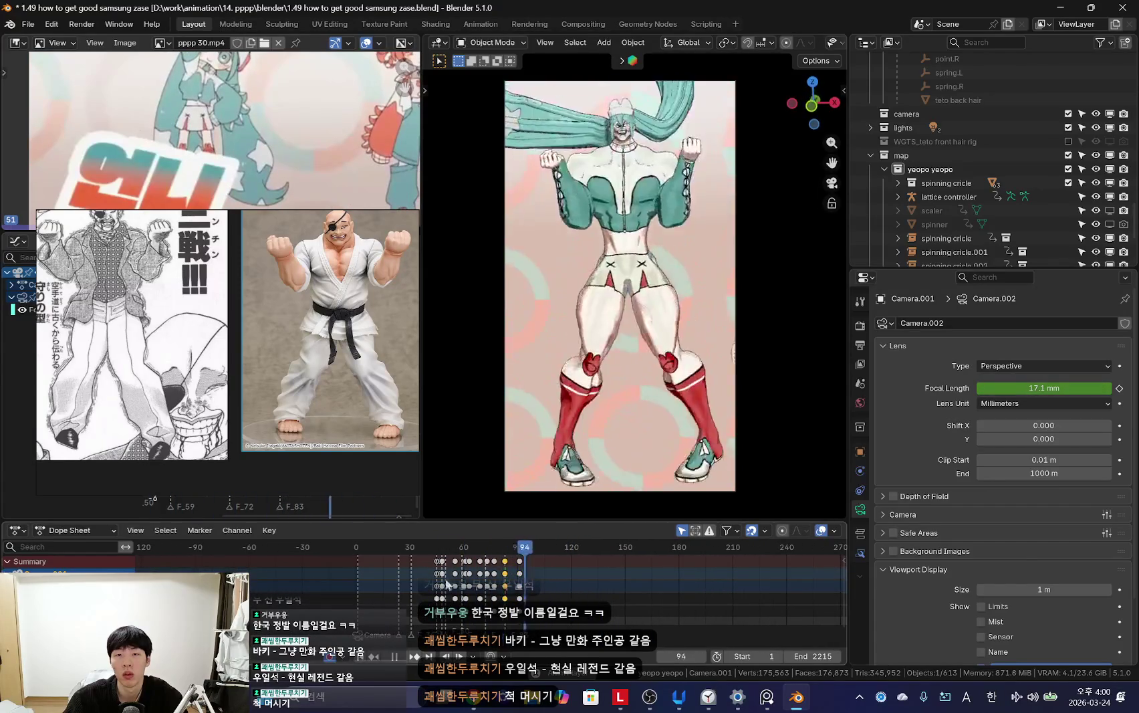
pyautogui.scroll(3, 506, 582)
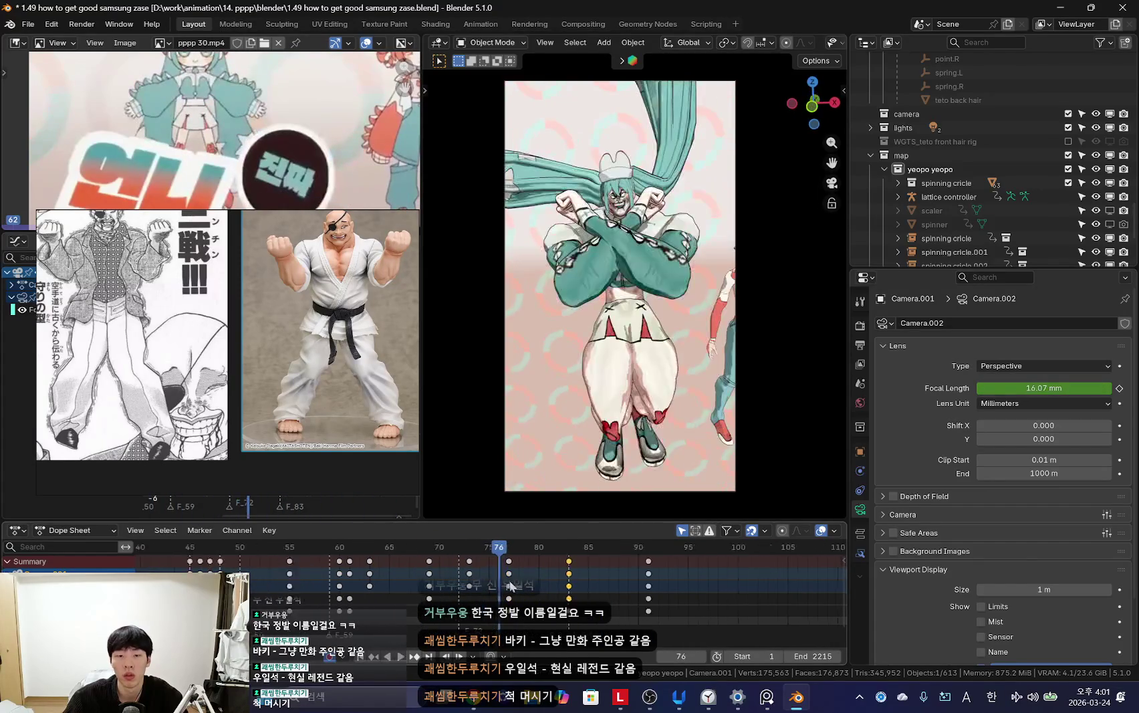
pyautogui.press('space')
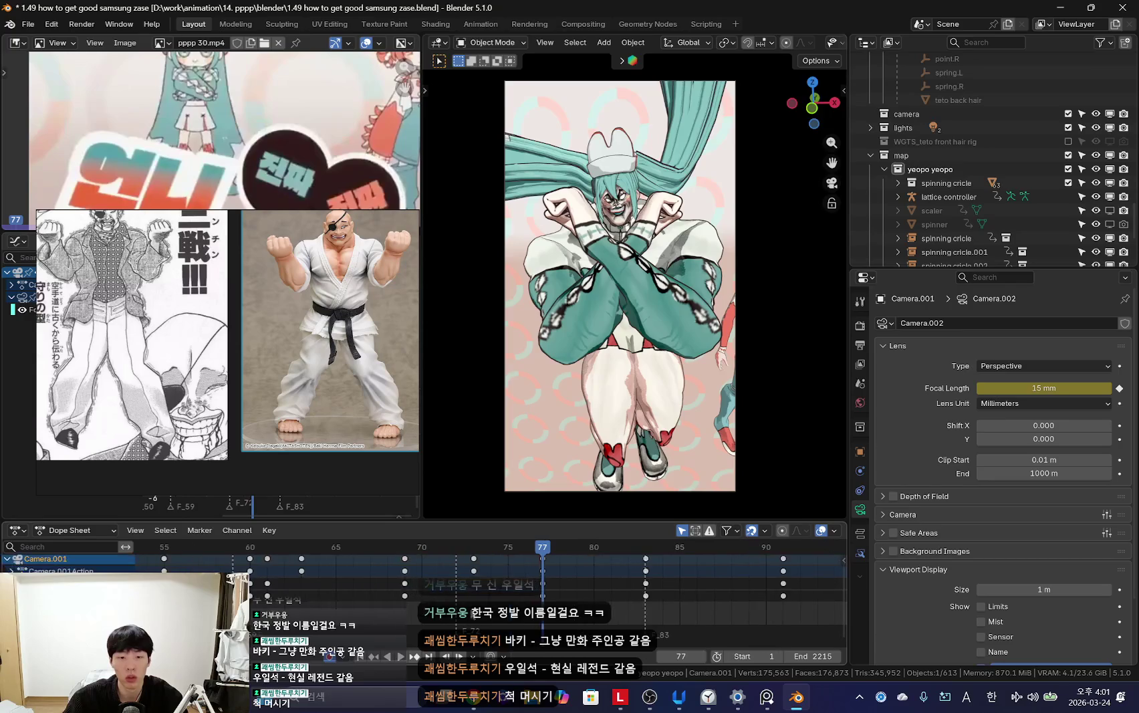
pyautogui.moveTo(406, 593); pyautogui.dragTo(542, 592)
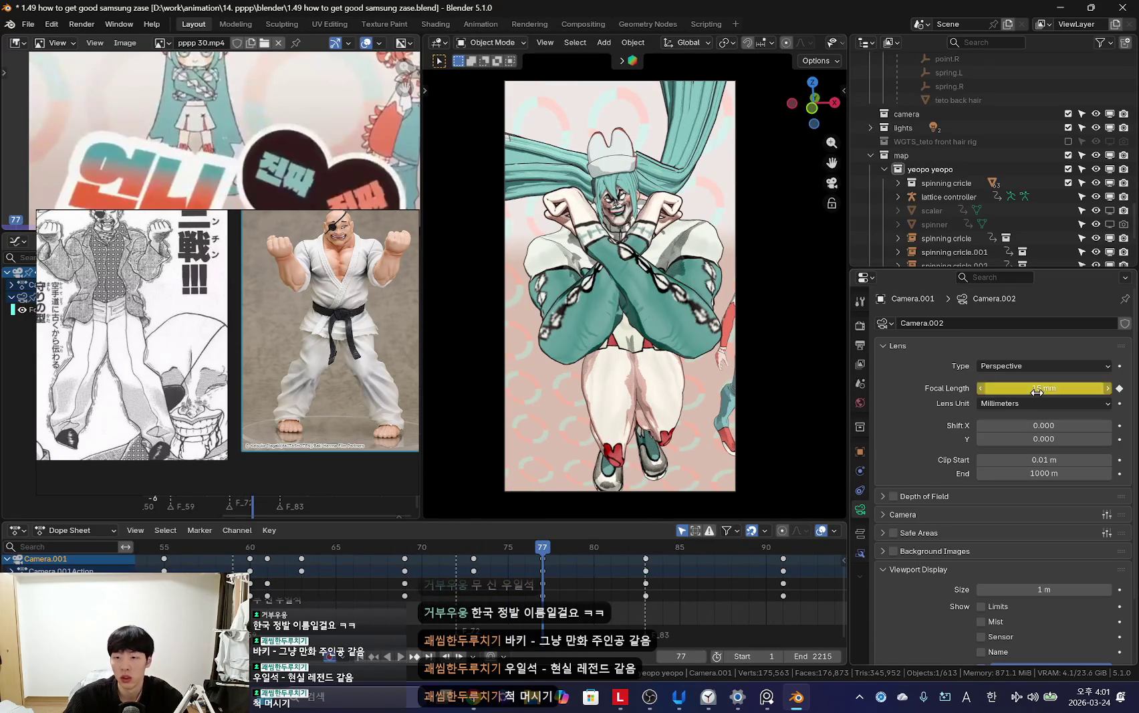
pyautogui.write('24')
pyautogui.press('Return')
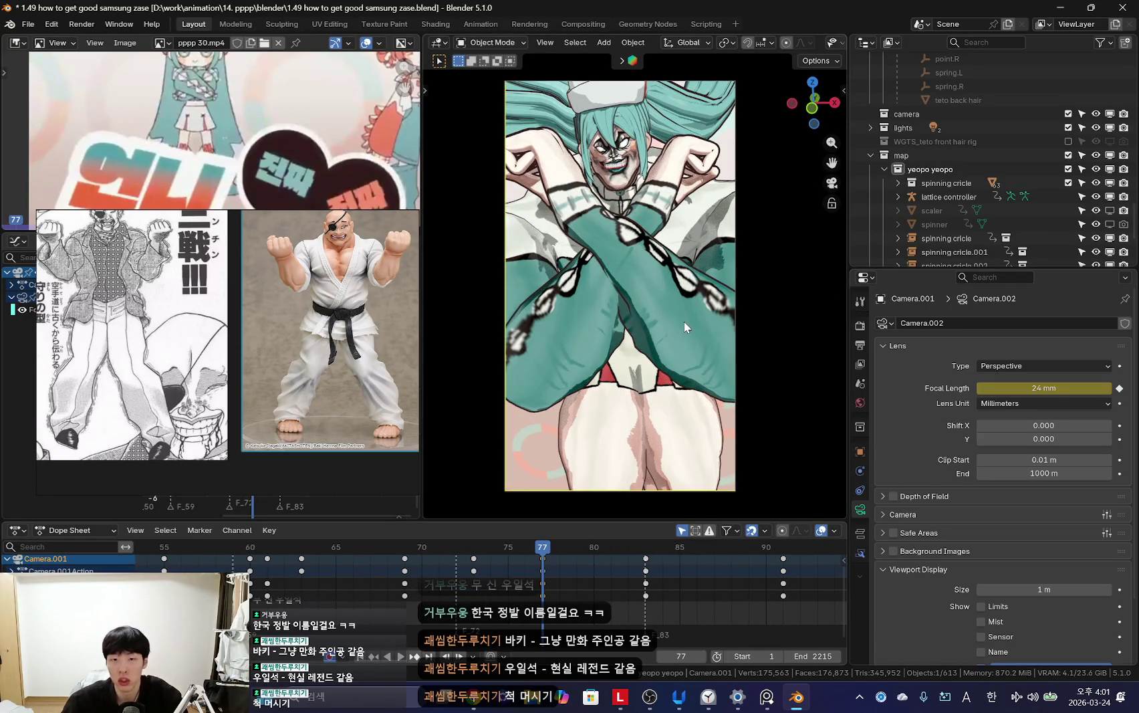
# Step: Preview the camera animation from around frames 63 to 73
pyautogui.press('space')
pyautogui.moveTo(475, 592); pyautogui.dragTo(366, 588)
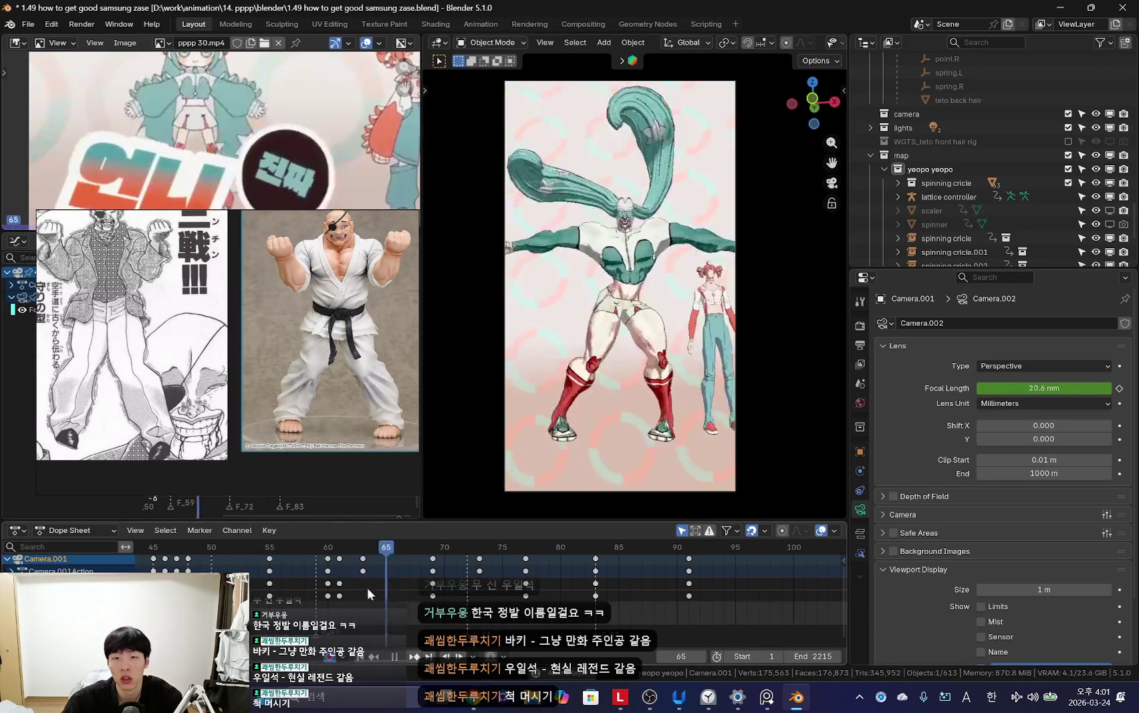
pyautogui.scroll(-5, 376, 587)
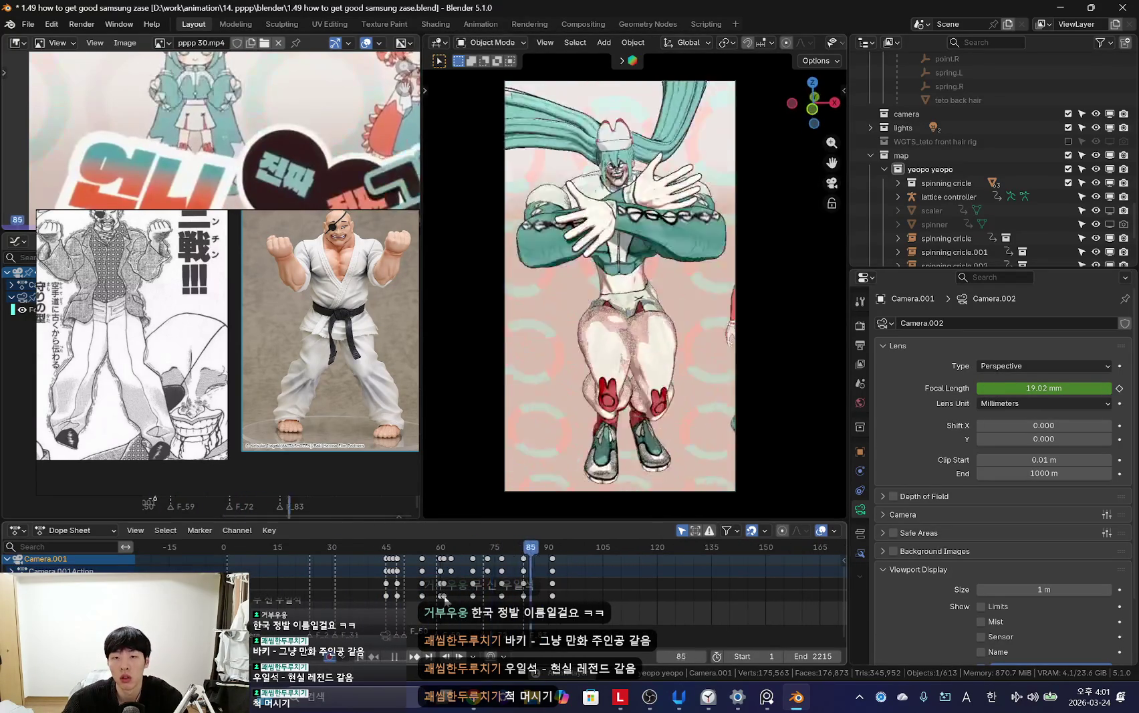
pyautogui.scroll(3, 450, 600)
pyautogui.moveTo(467, 589)
pyautogui.mouseDown()
pyautogui.moveTo(396, 586)
pyautogui.moveTo(450, 580)
pyautogui.moveTo(400, 583)
pyautogui.moveTo(464, 592)
pyautogui.moveTo(432, 588)
pyautogui.mouseUp()
pyautogui.scroll(2, 395, 586)
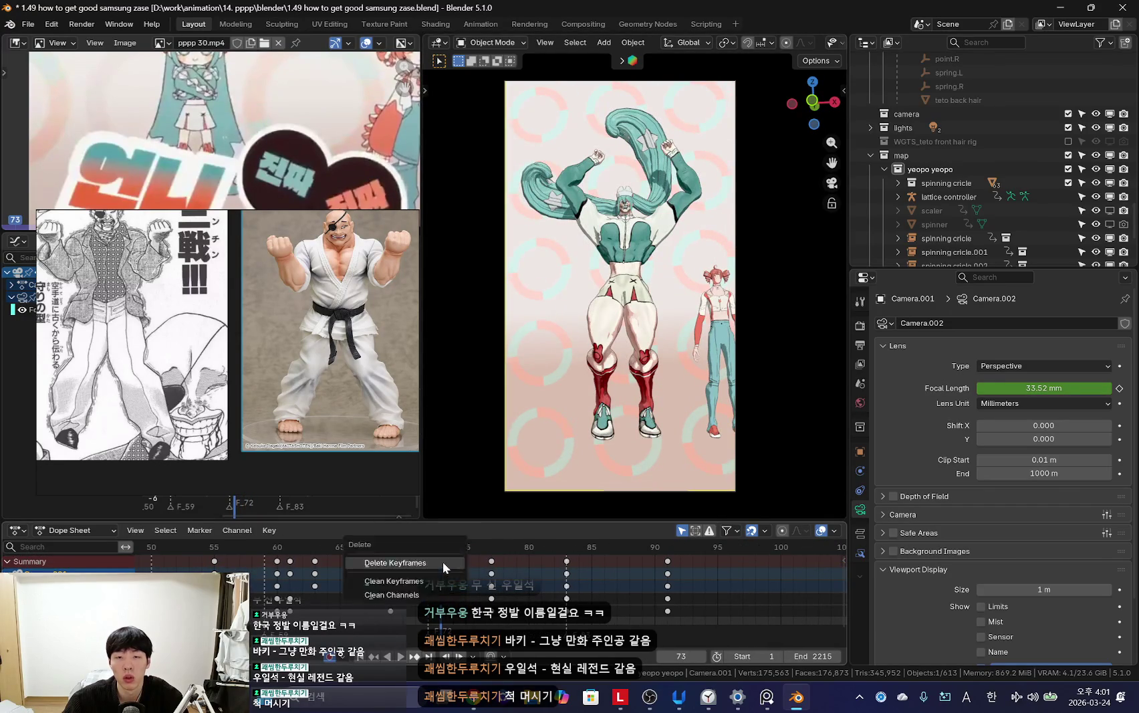
pyautogui.press('space')
pyautogui.scroll(-2, 409, 571)
pyautogui.press('Escape')
pyautogui.scroll(2, 459, 585)
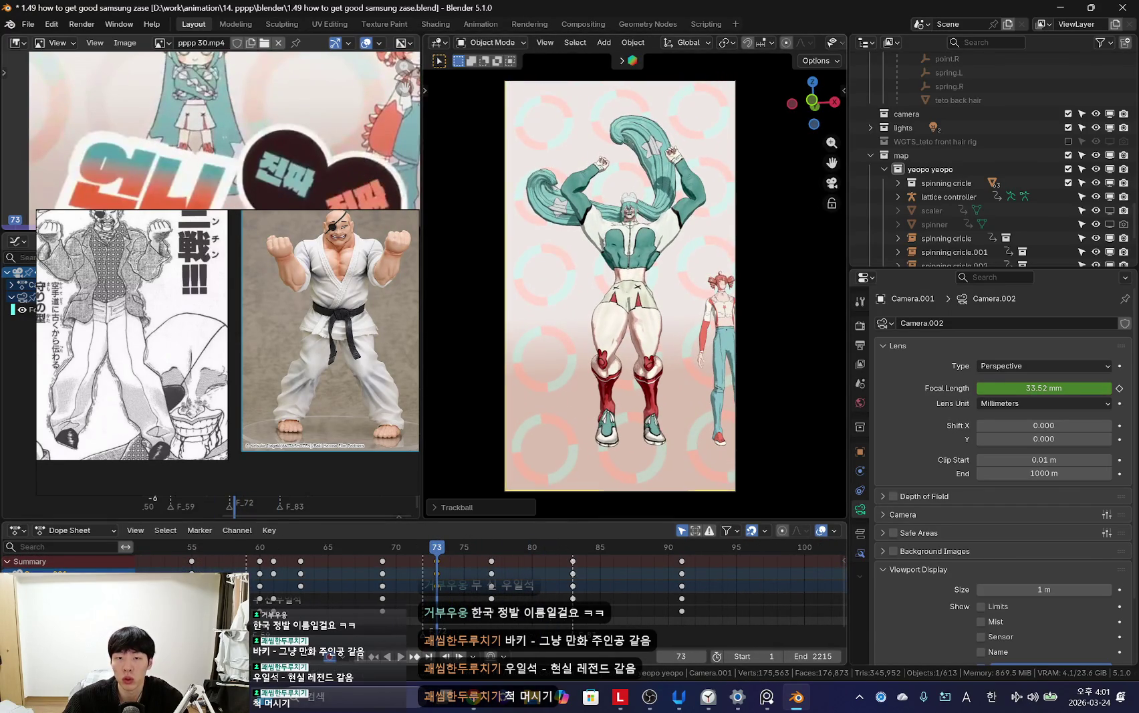
# Step: Replay from frame 73 and cancel an accidental camera rotation
pyautogui.press('space')
pyautogui.press('Escape')
pyautogui.click(284, 599)
pyautogui.press('space')
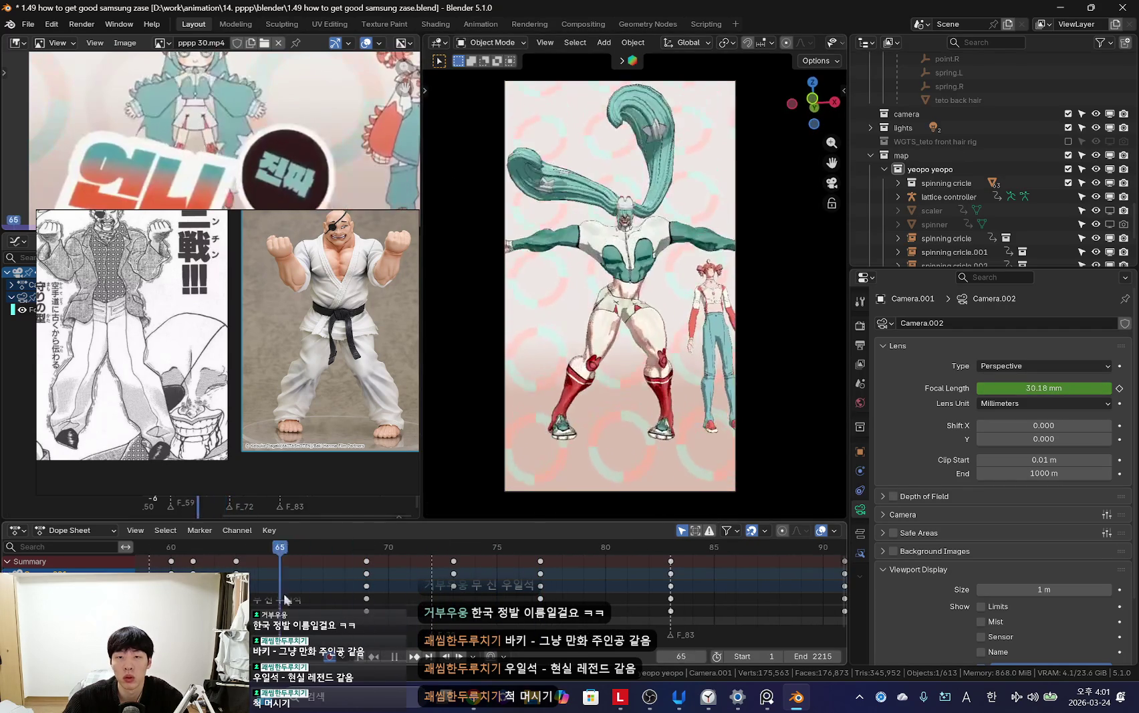
pyautogui.press('space')
pyautogui.press('Escape')
pyautogui.press('space')
pyautogui.press('Escape')
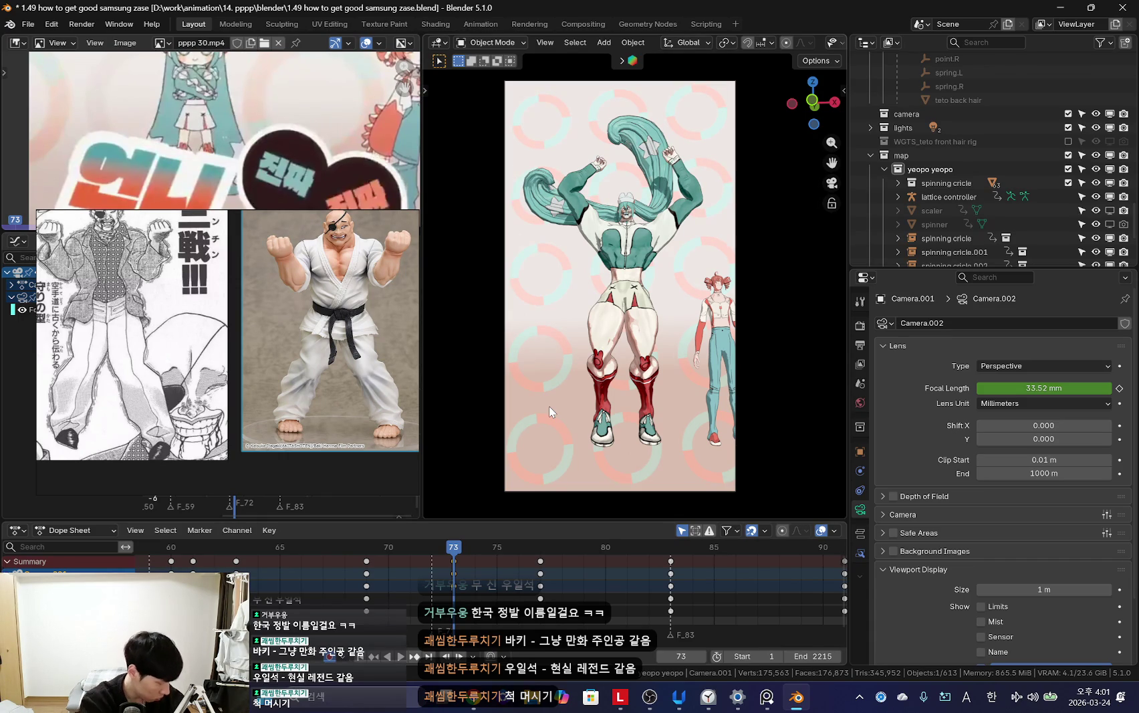
# Step: Roll the camera slightly at frame 77 and check the shot through frames 83 to 86
pyautogui.scroll(3, 517, 564)
pyautogui.press('space')
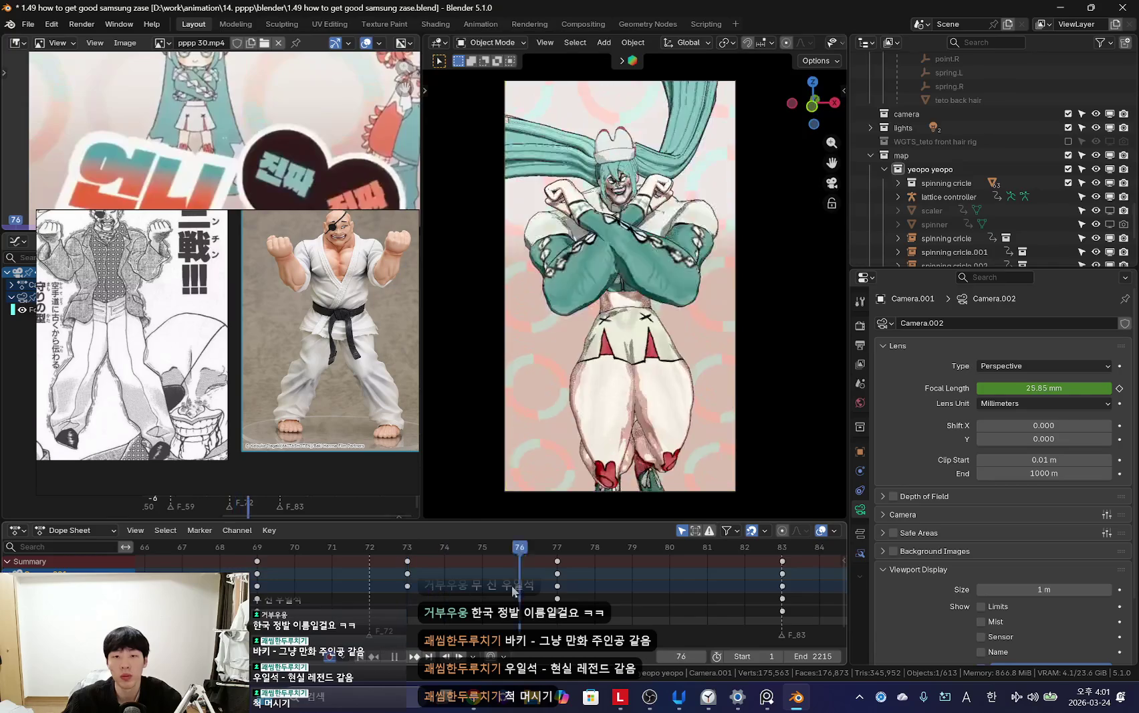
pyautogui.scroll(-3, 570, 561)
pyautogui.press('space')
pyautogui.press('r')
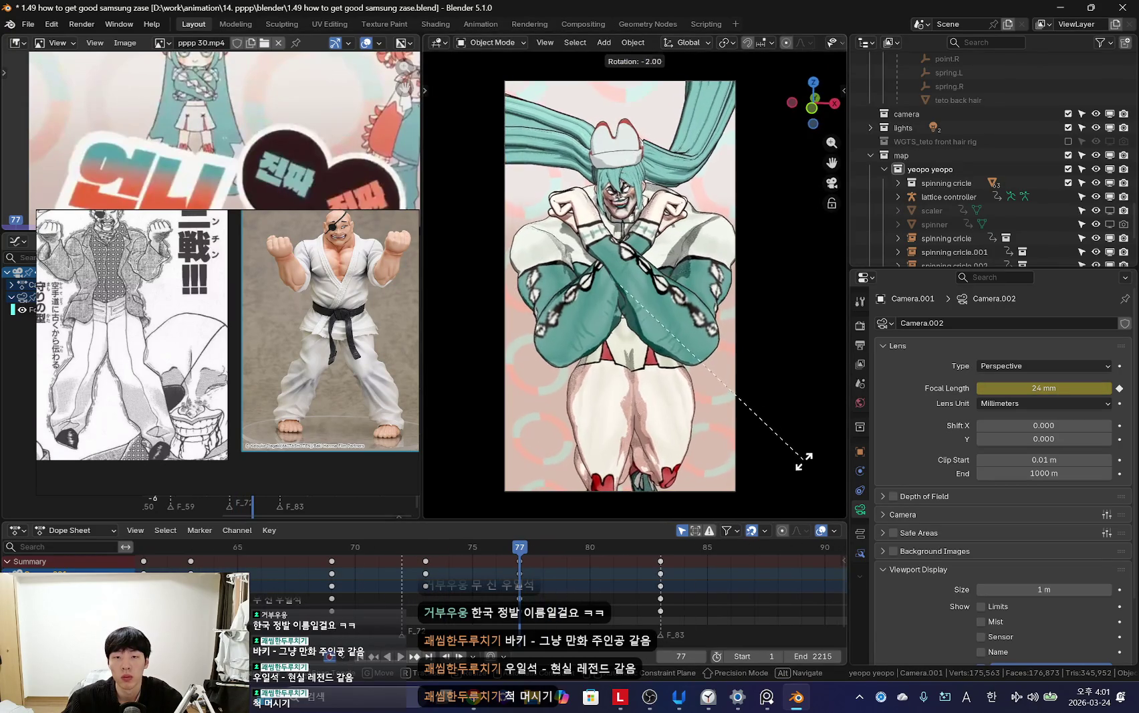
pyautogui.moveTo(588, 600); pyautogui.dragTo(746, 588)
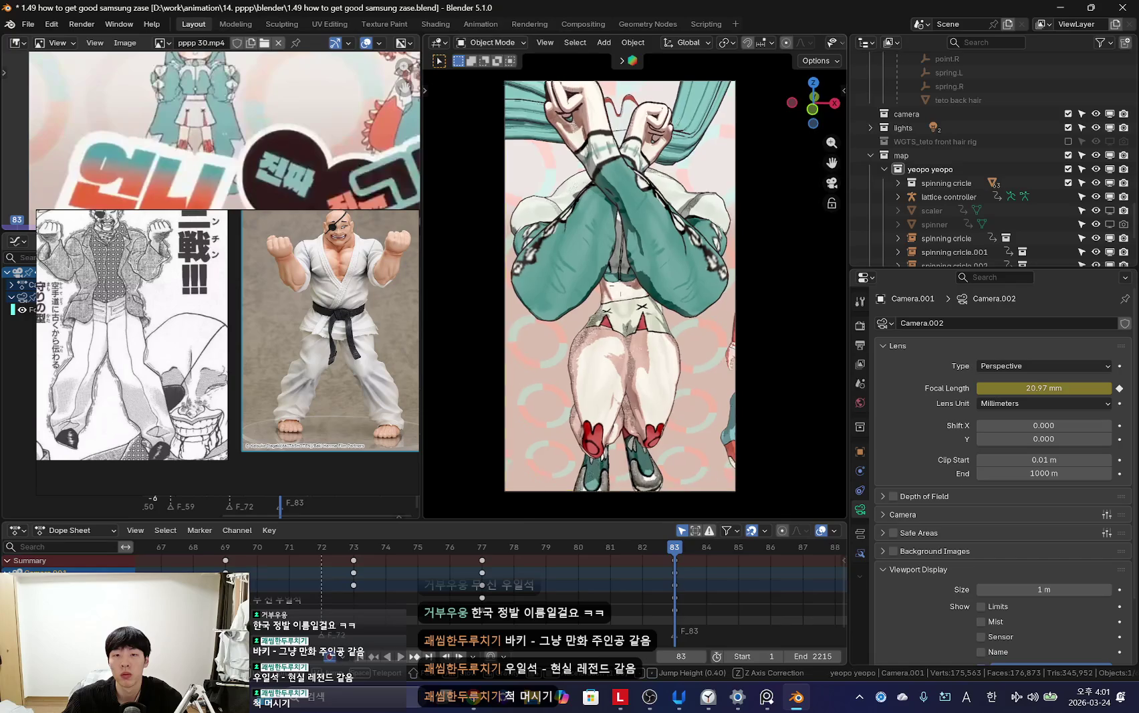
pyautogui.hotkey('shift', 'ctrl', 'space')
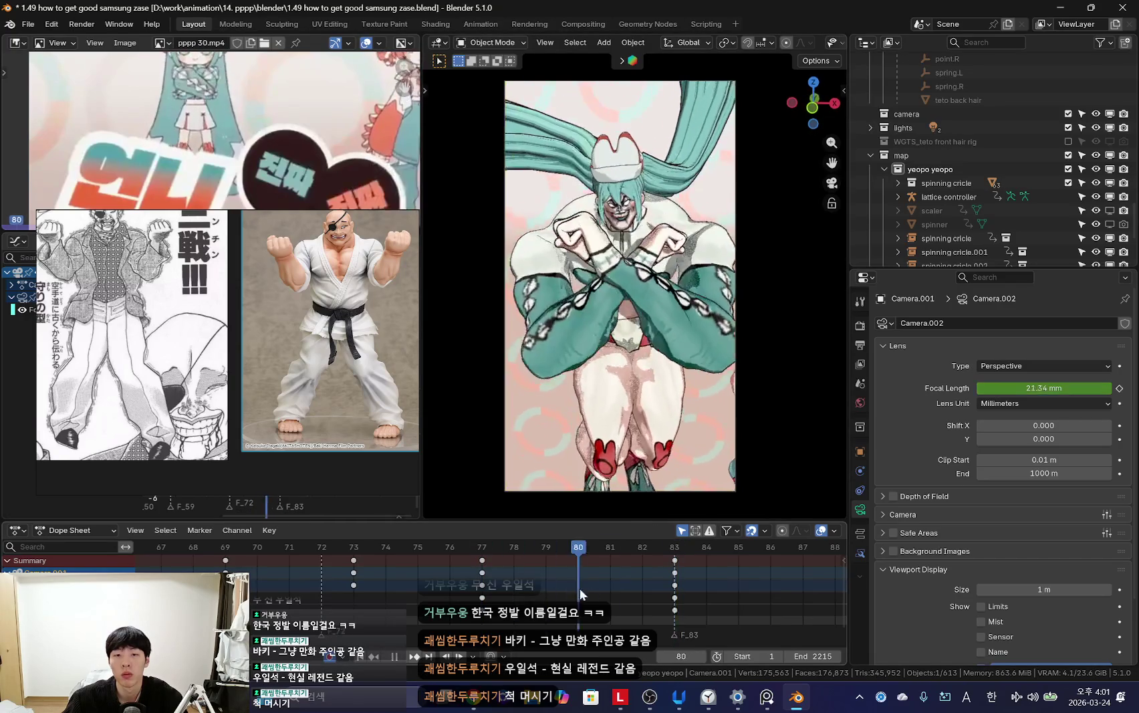
pyautogui.moveTo(569, 588)
pyautogui.mouseDown()
pyautogui.moveTo(804, 595)
pyautogui.moveTo(676, 610)
pyautogui.moveTo(686, 609)
pyautogui.mouseUp()
pyautogui.scroll(-3, 804, 596)
# Step: Put the Miku rig in Pose Mode and preview its pose around frames 86–87 with overlays hidden
pyautogui.click(553, 208)
pyautogui.hotkey('ctrl', 'Tab')
pyautogui.hotkey('shift', 'alt', 'z')
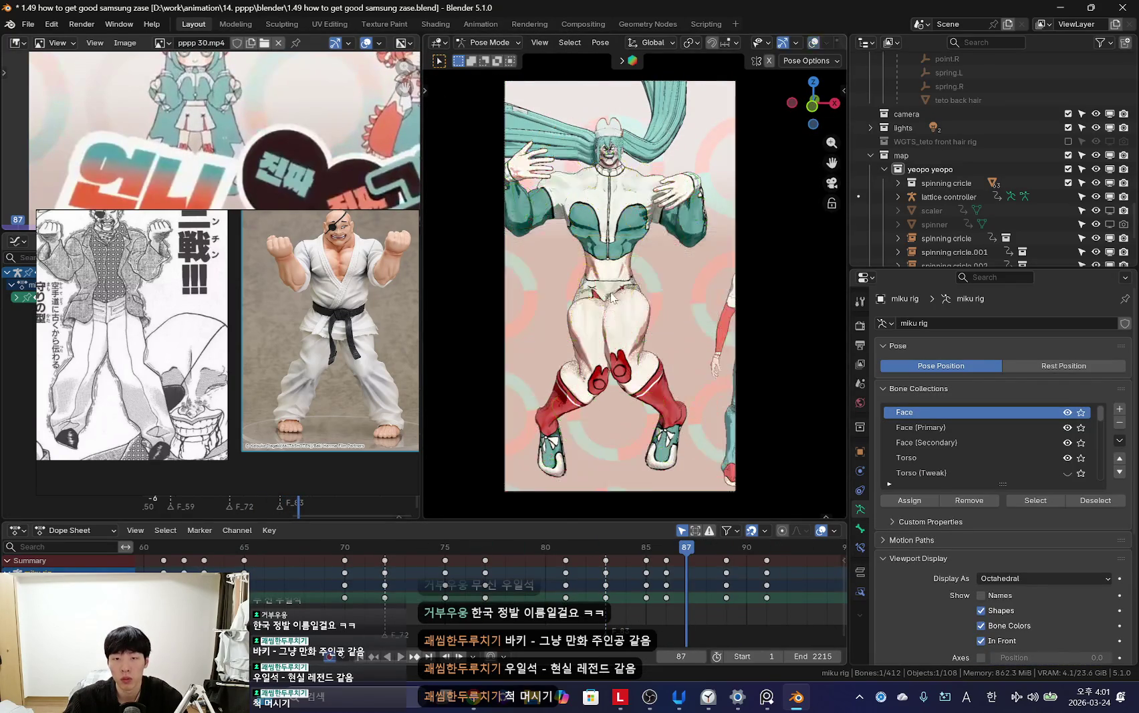
pyautogui.moveTo(633, 579)
pyautogui.mouseDown()
pyautogui.moveTo(756, 598)
pyautogui.moveTo(585, 588)
pyautogui.moveTo(678, 579)
pyautogui.mouseUp()
pyautogui.press('space')
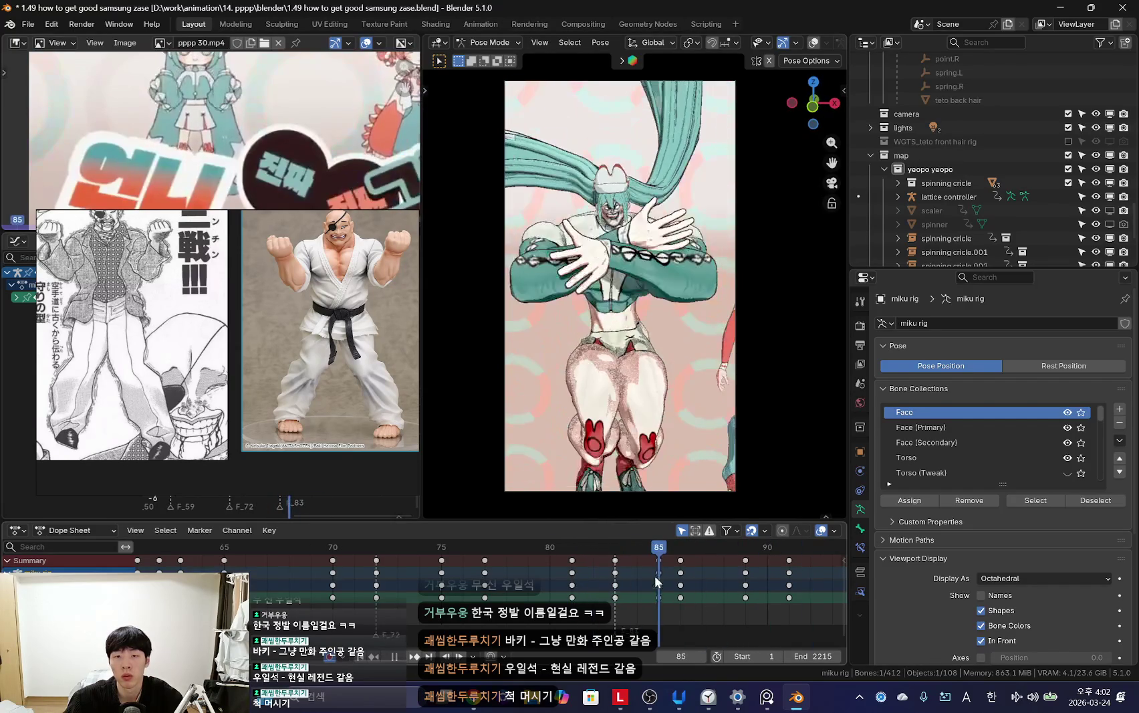
pyautogui.press('Right')
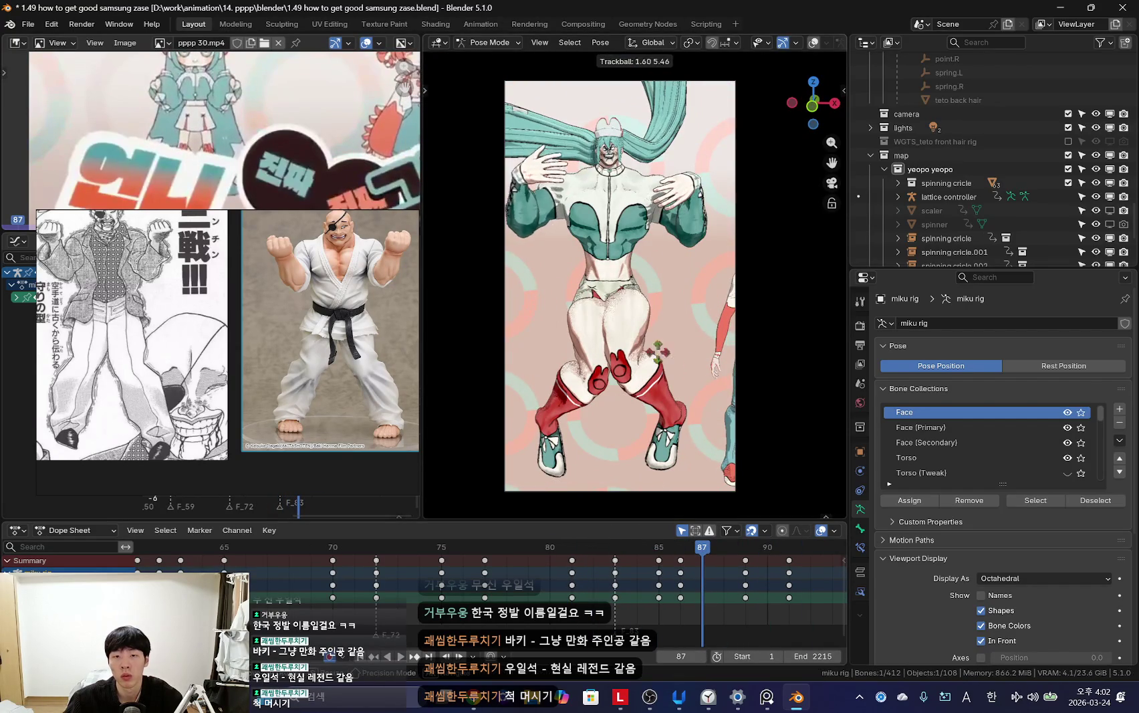
pyautogui.press('space')
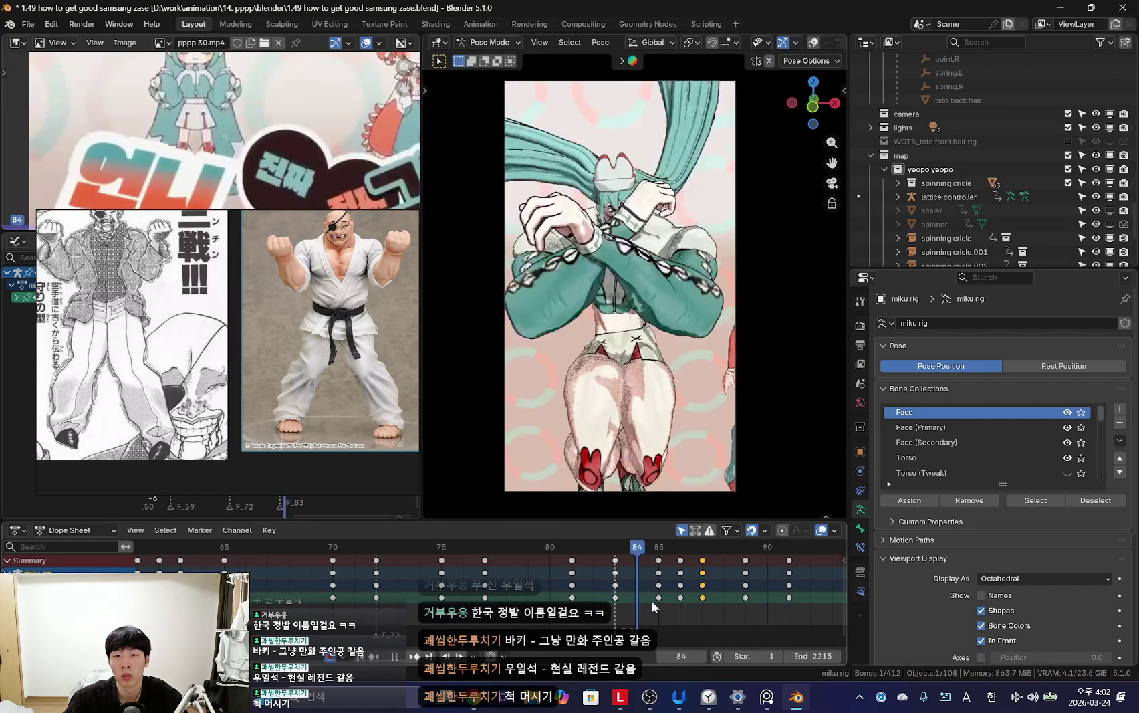
pyautogui.press('Escape')
# Step: Select the upper_arm_fk.L bone and scrub frames 83–89 to check the pose
pyautogui.click(664, 231)
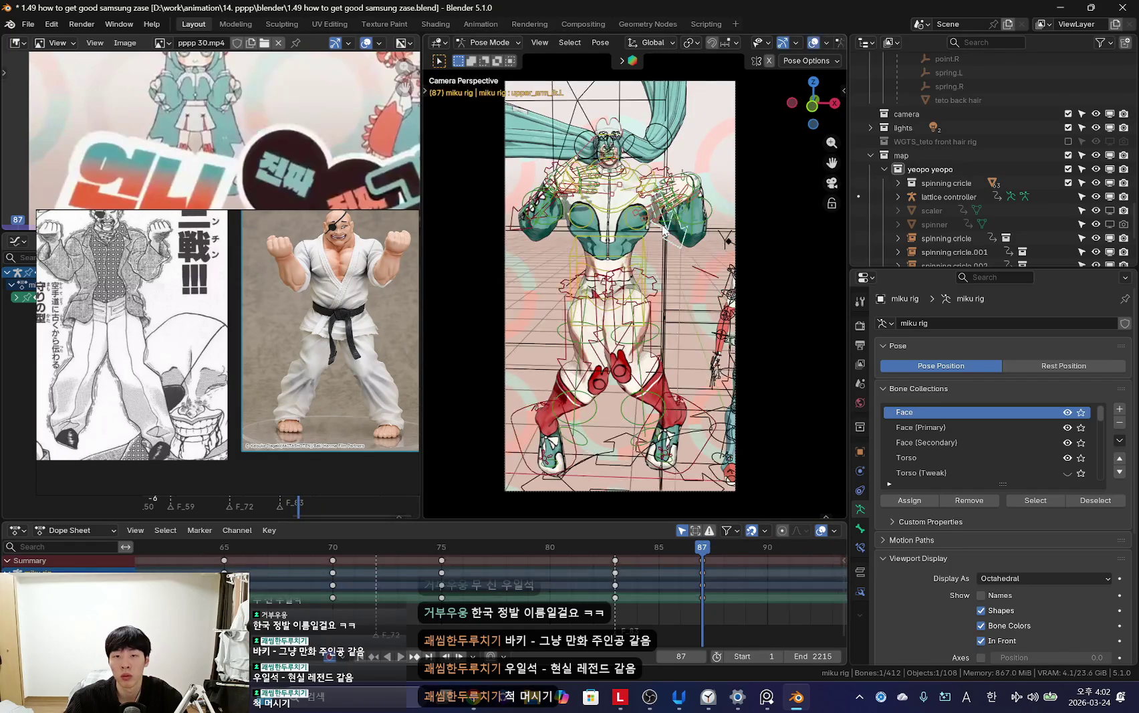
pyautogui.hotkey('shift', 'alt', 'z')
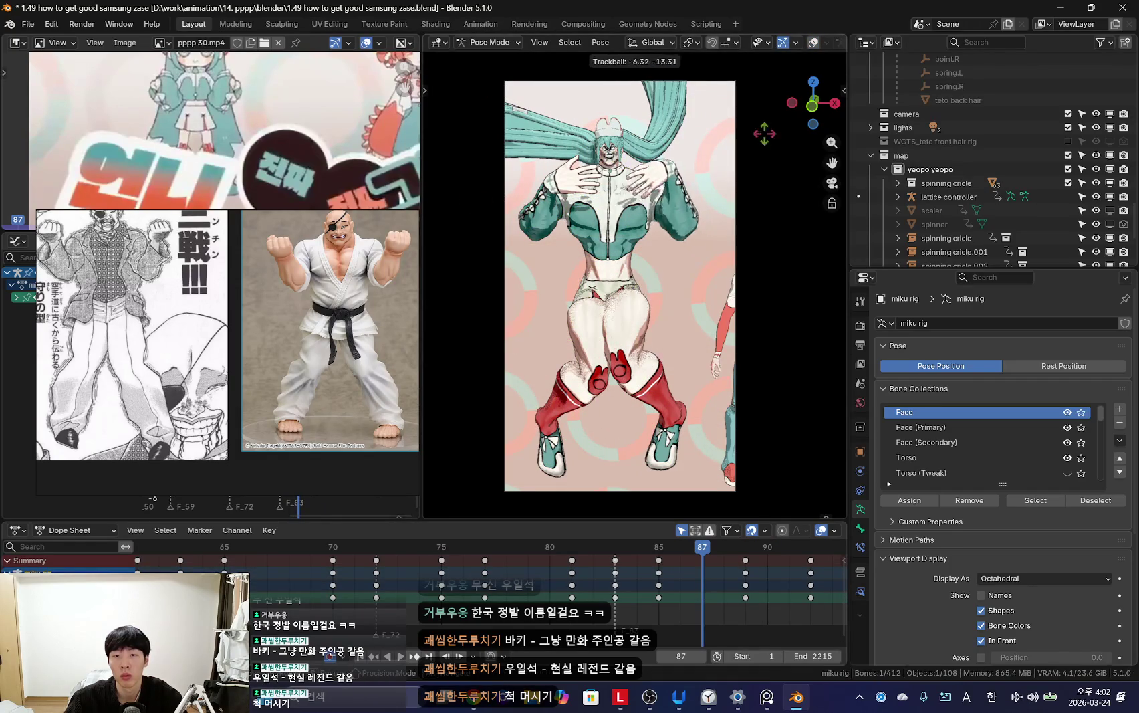
pyautogui.moveTo(651, 606); pyautogui.dragTo(628, 607)
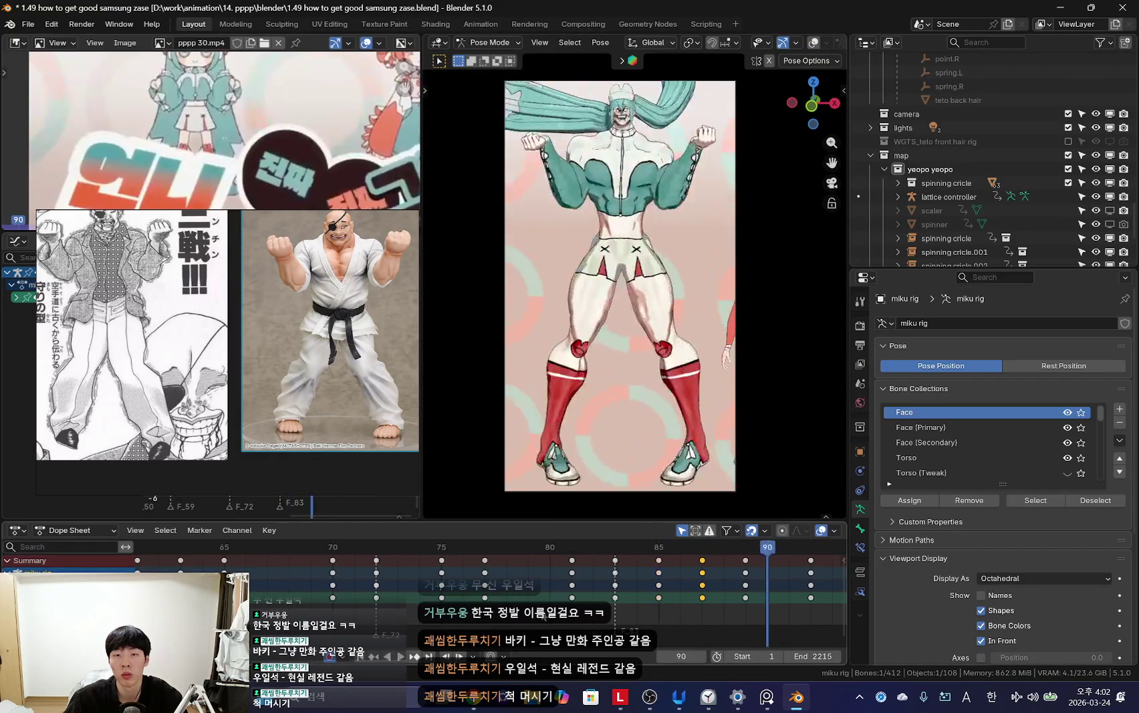
pyautogui.scroll(-3, 605, 585)
pyautogui.click(492, 586)
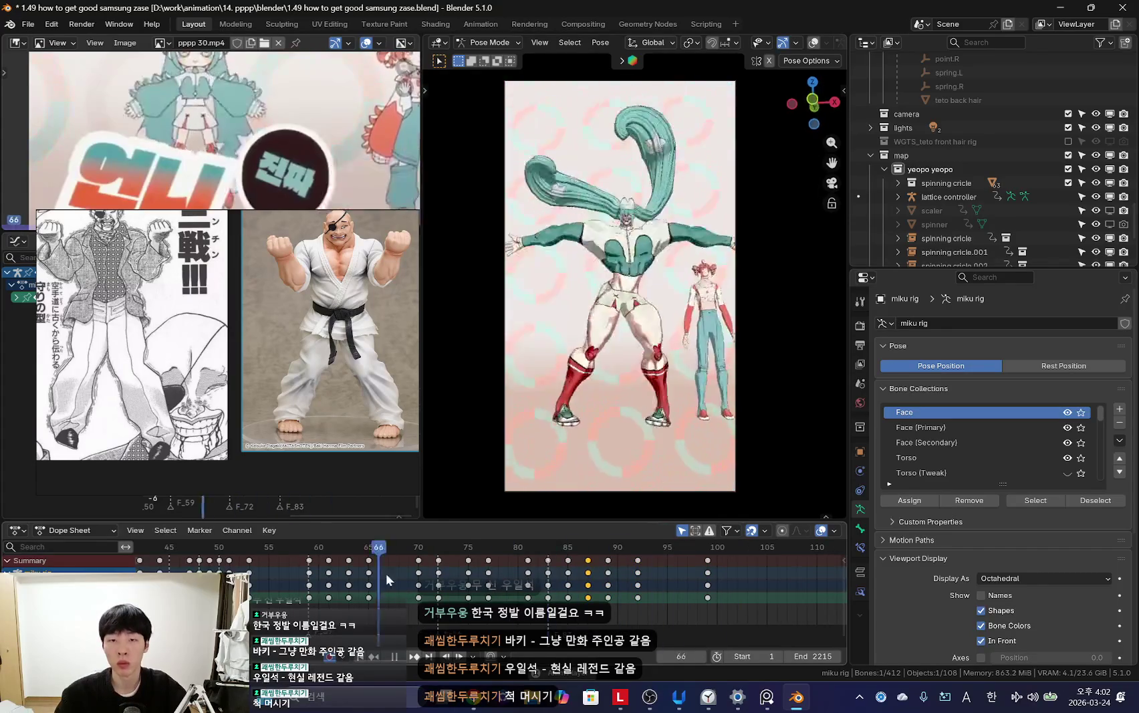
pyautogui.scroll(-2, 405, 605)
pyautogui.scroll(-2, 406, 610)
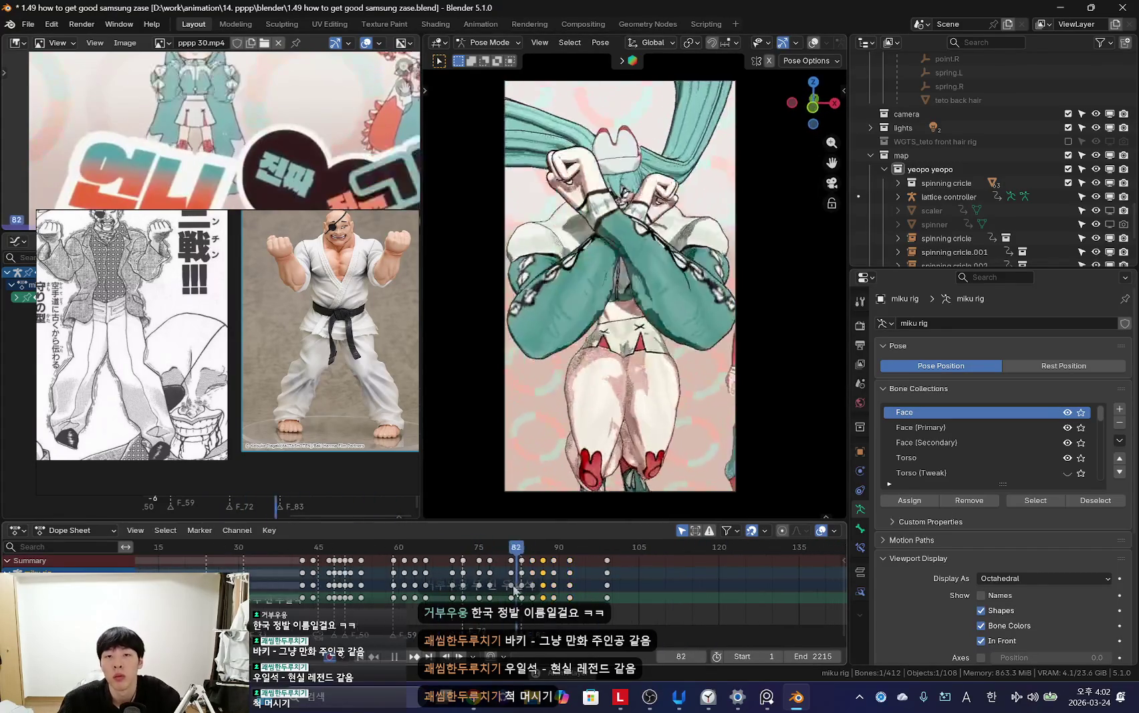
# Step: Return the rig to Object Mode and make Camera.002 the active object
pyautogui.press('Escape')
pyautogui.hotkey('ctrl', 'Tab')
pyautogui.click(735, 253)
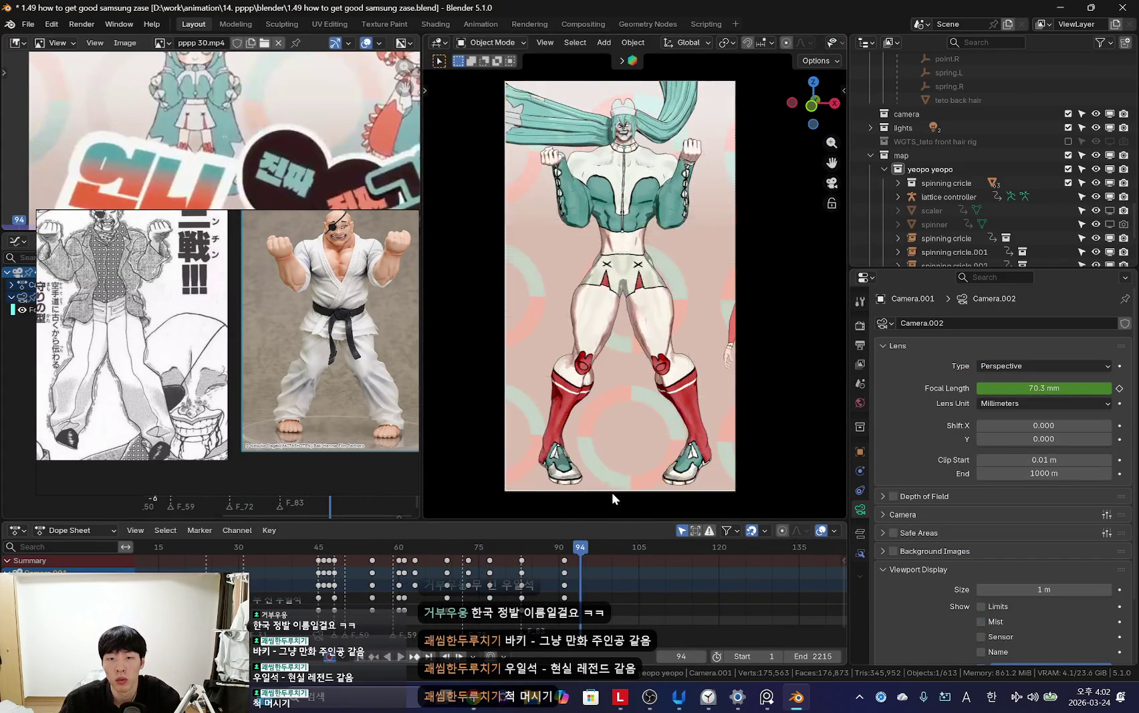
# Step: Play the animation forward and backward in camera view to review the camera move
pyautogui.hotkey('shift', 'alt', 'z')
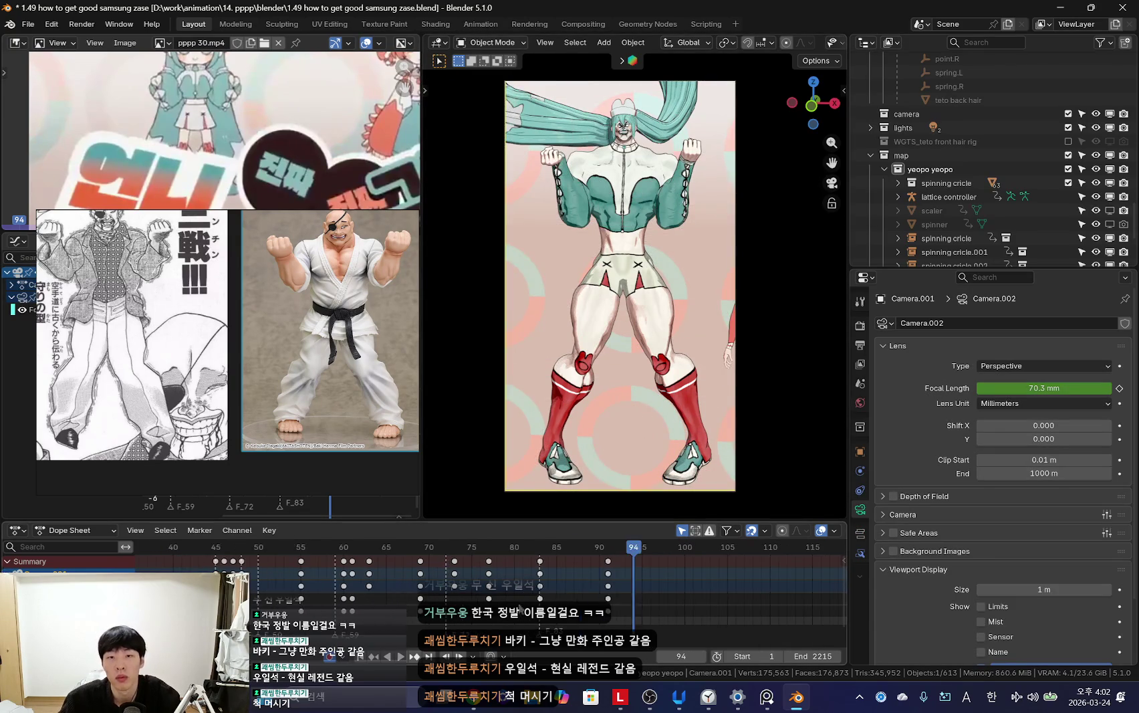
pyautogui.scroll(-3, 406, 591)
pyautogui.hotkey('shift', 'ctrl', 'space')
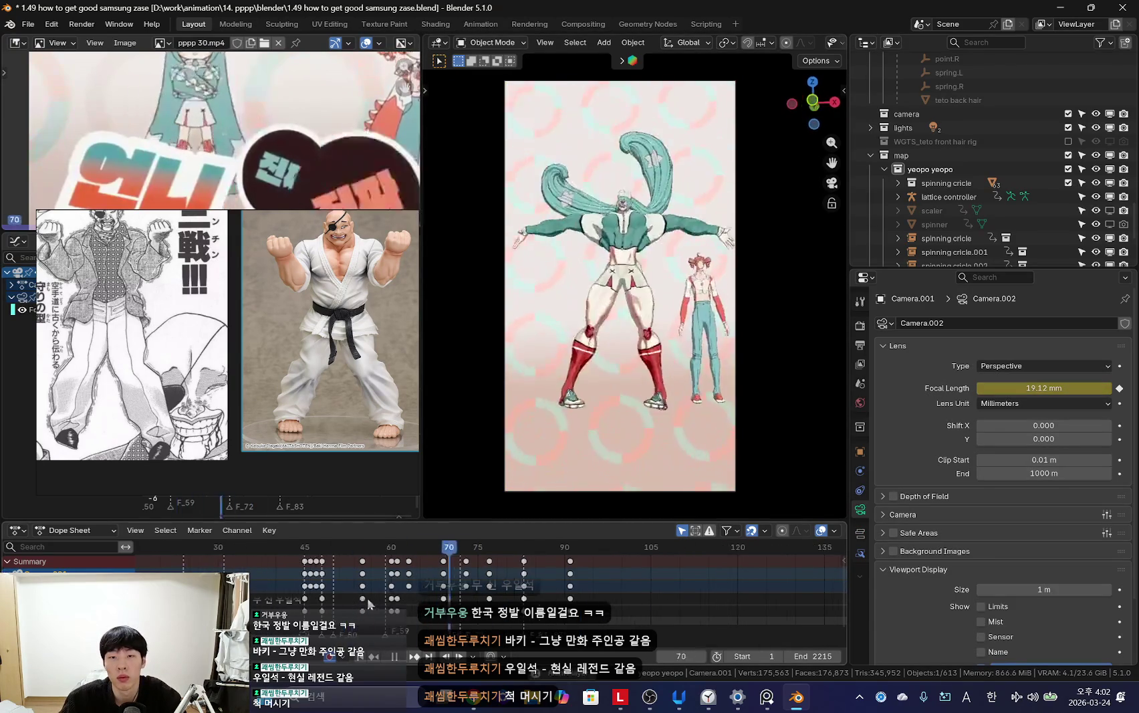
pyautogui.scroll(-5, 374, 599)
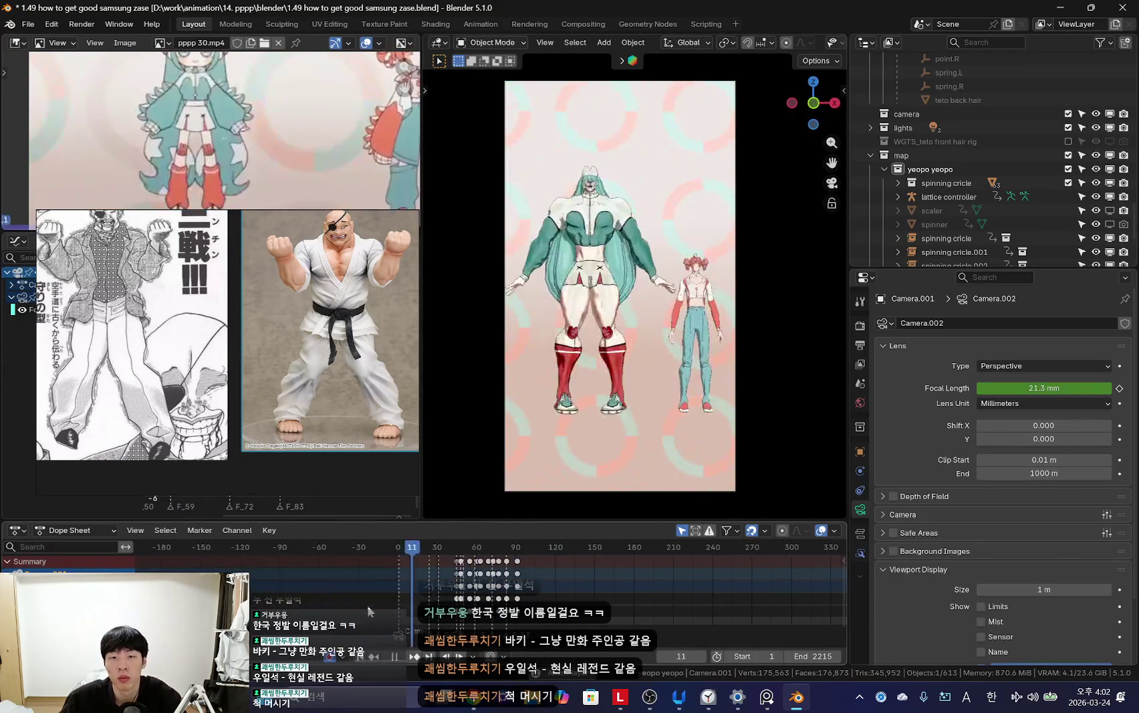
pyautogui.press('space')
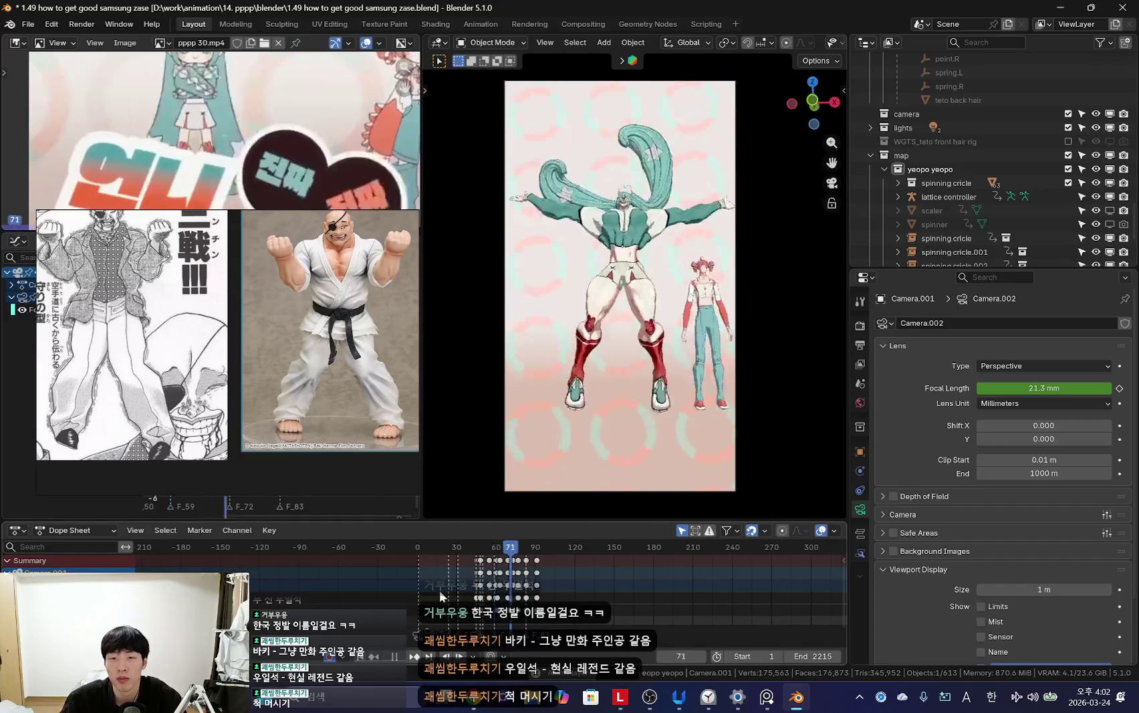
pyautogui.hotkey('shift', 'ctrl', 'space')
pyautogui.scroll(4, 507, 591)
pyautogui.press('space')
pyautogui.scroll(2, 668, 596)
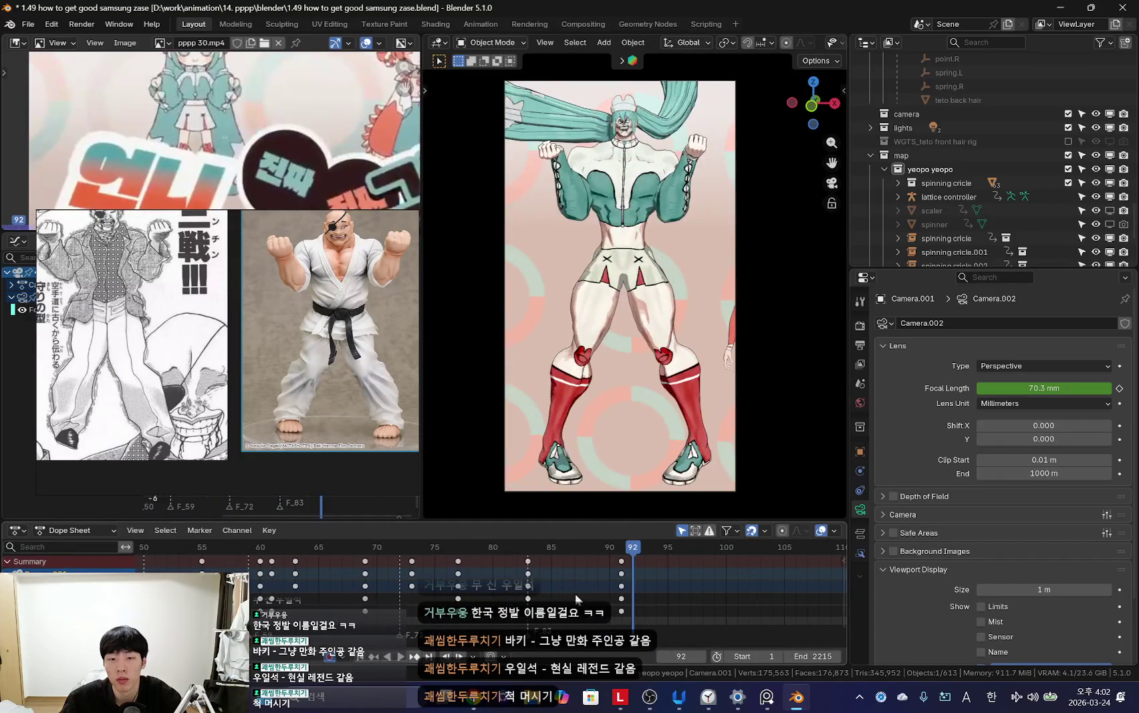
# Step: Widen the focal length, walk the camera closer, tilt it, and keyframe it at frame 88
pyautogui.moveTo(532, 575); pyautogui.dragTo(561, 585)
pyautogui.moveTo(1044, 388); pyautogui.dragTo(1002, 388)
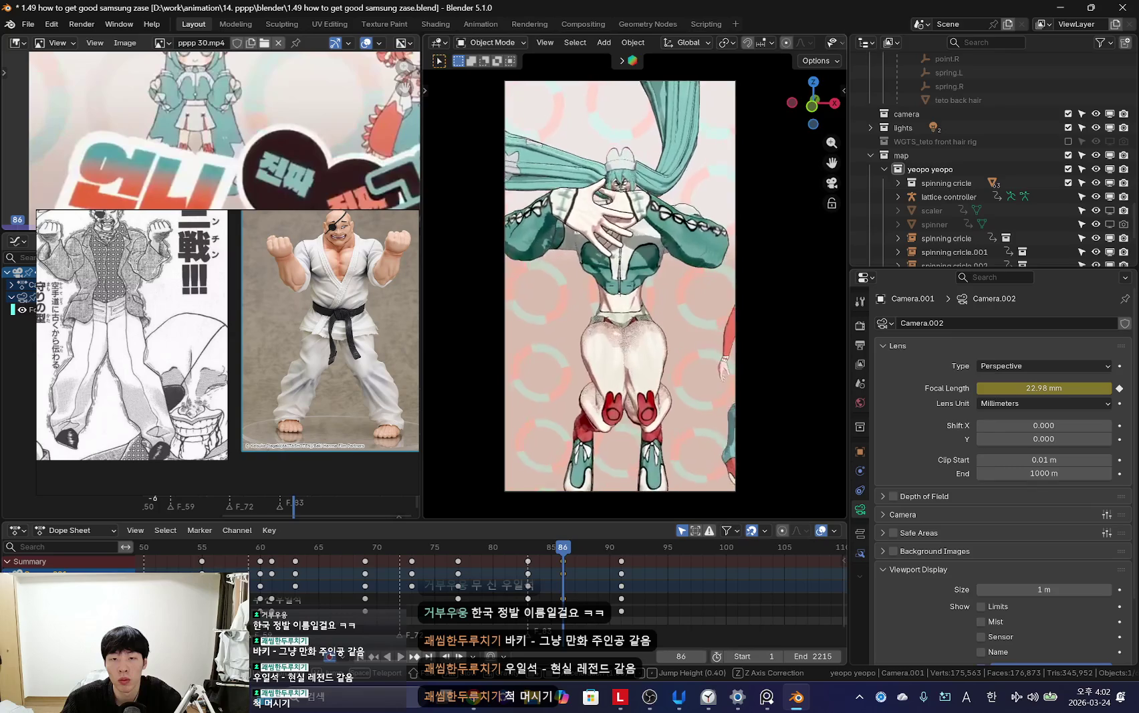
pyautogui.press('w')
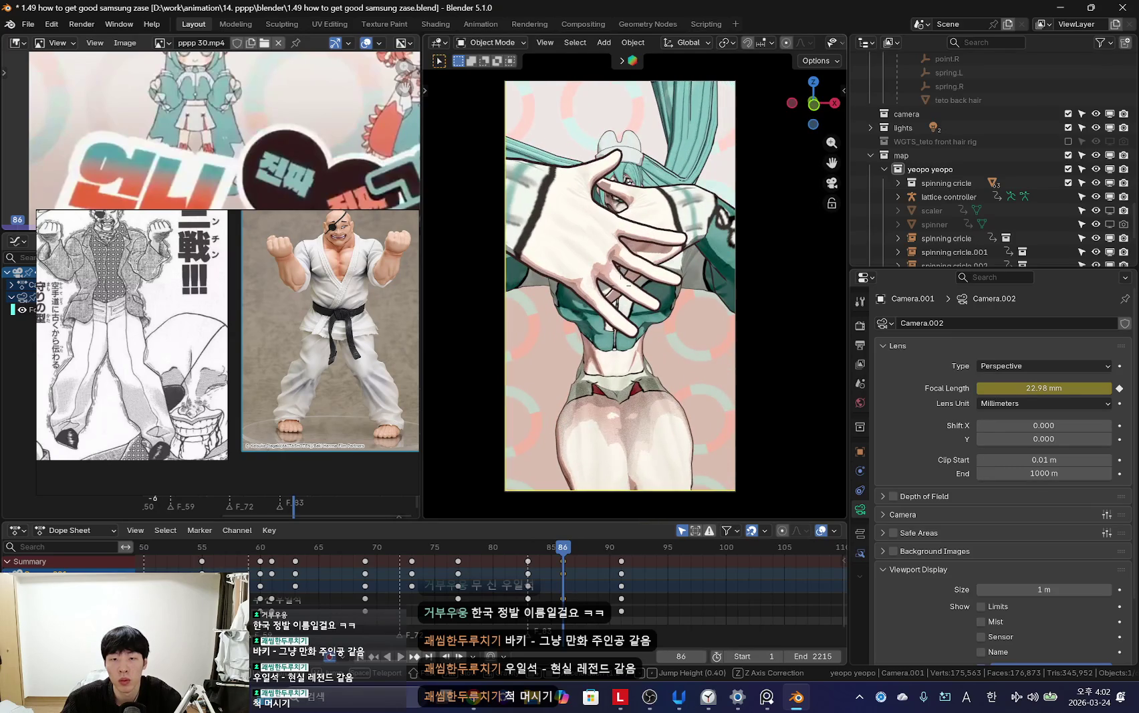
pyautogui.press('Escape')
pyautogui.moveTo(601, 575)
pyautogui.mouseDown()
pyautogui.moveTo(612, 581)
pyautogui.moveTo(529, 585)
pyautogui.moveTo(664, 599)
pyautogui.moveTo(613, 588)
pyautogui.moveTo(637, 591)
pyautogui.mouseUp()
pyautogui.press('r')
pyautogui.press('r')
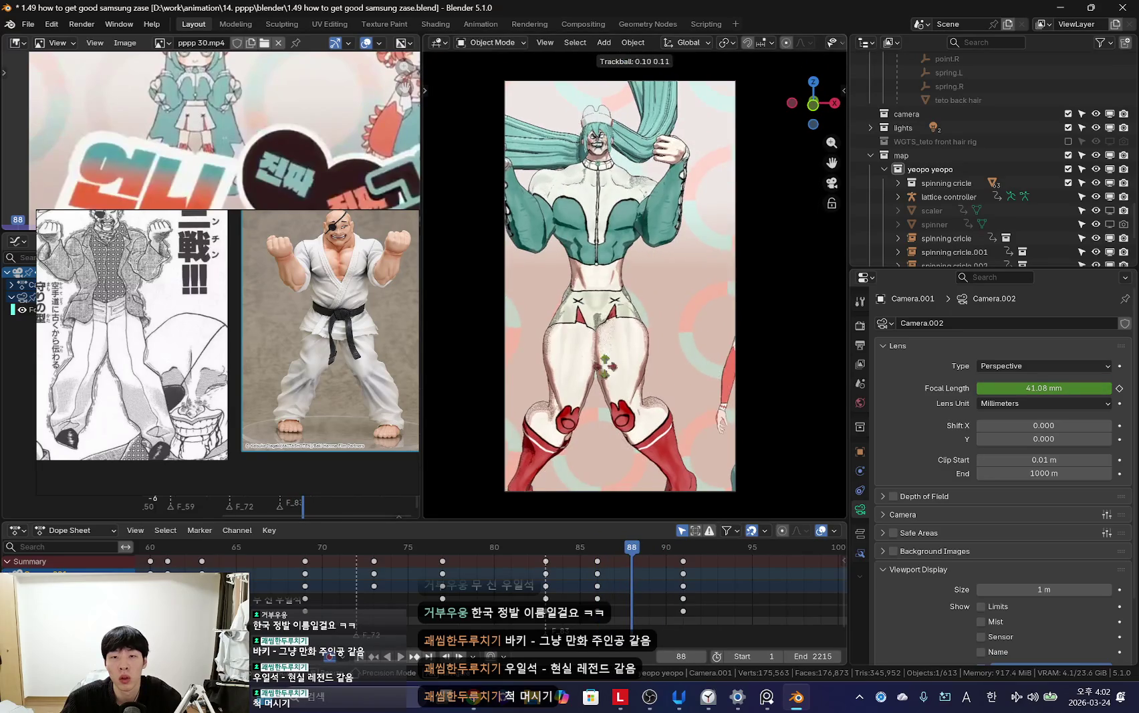
pyautogui.press('i')
pyautogui.press('Up')
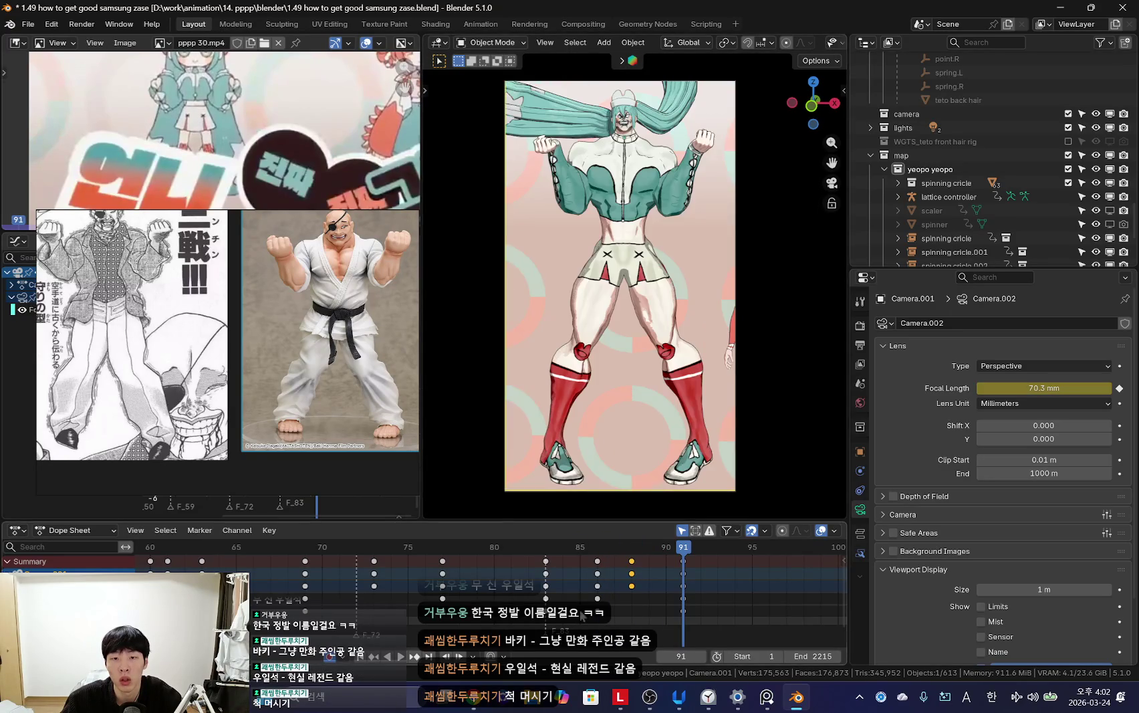
pyautogui.press('r')
pyautogui.click(621, 415)
# Step: Preview the new camera move, then put the Miku rig back into Pose Mode
pyautogui.press('space')
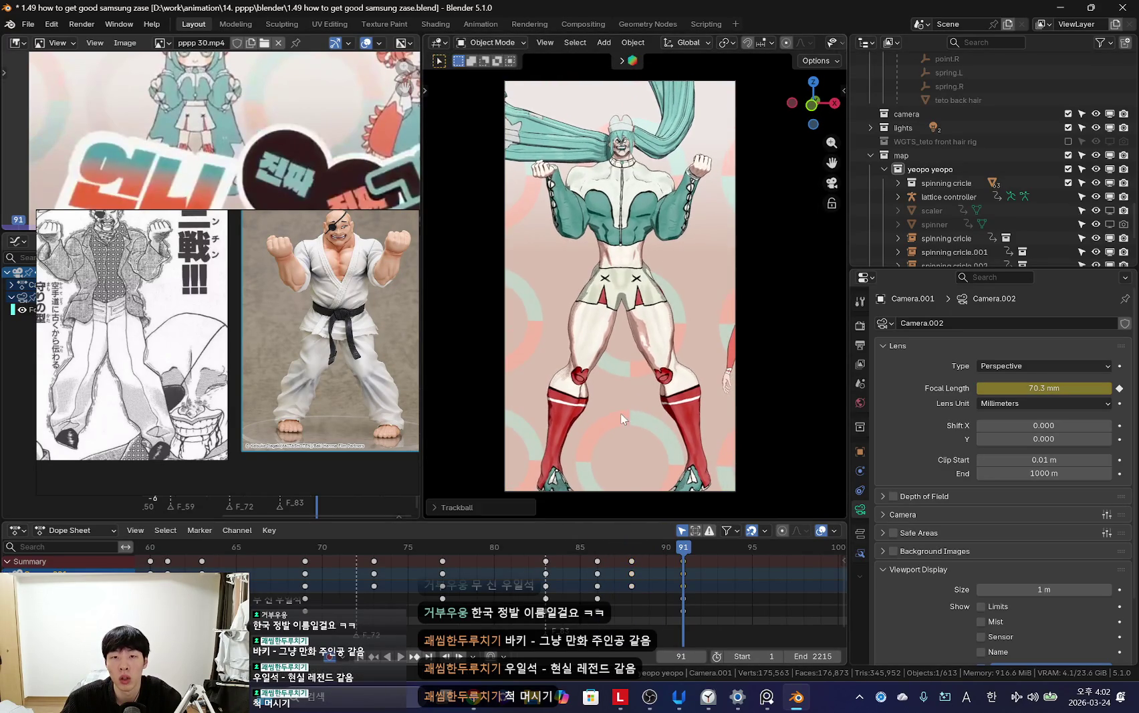
pyautogui.scroll(-4, 717, 601)
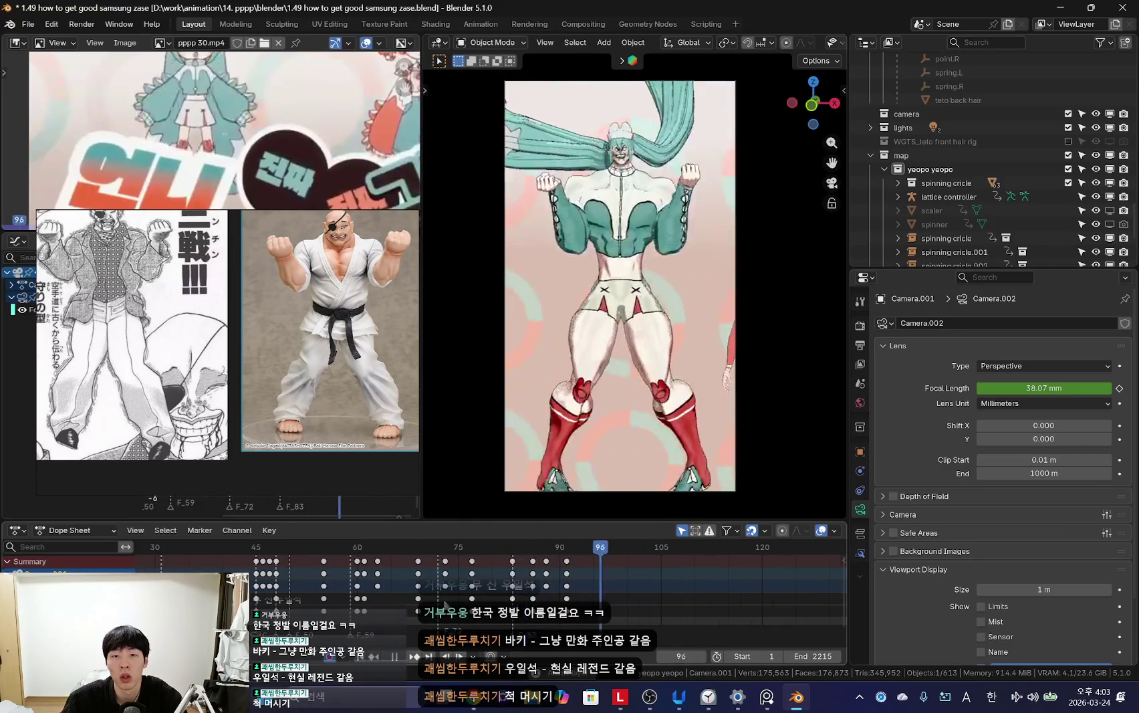
pyautogui.scroll(-1, 522, 595)
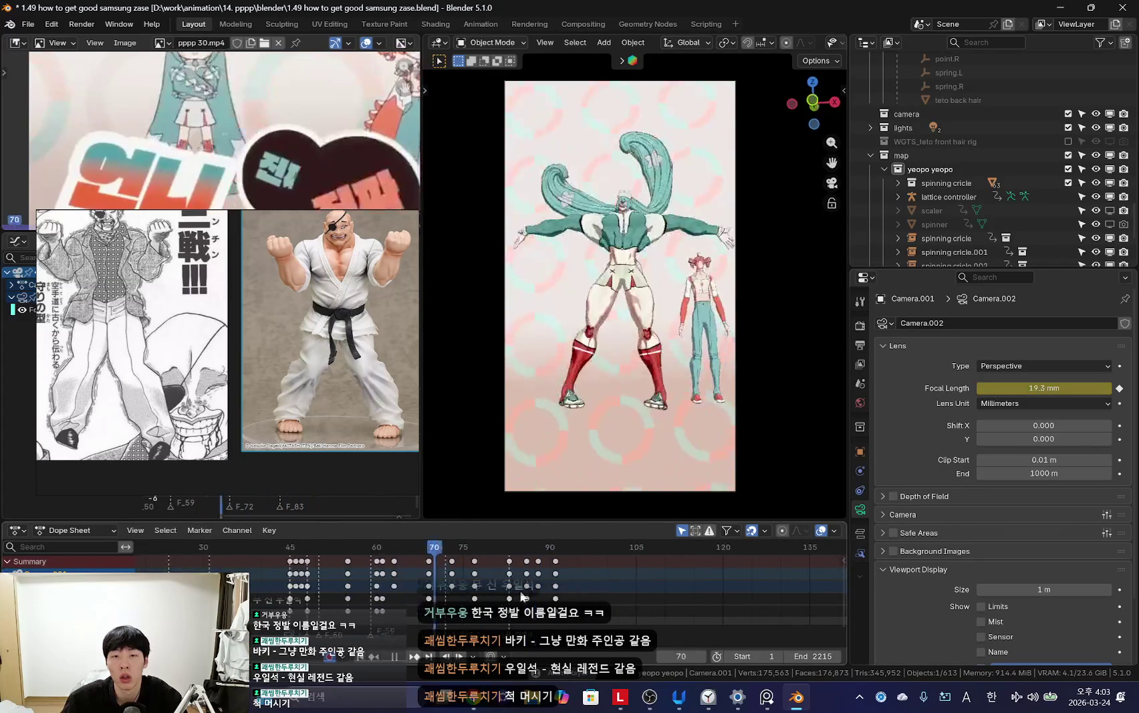
pyautogui.scroll(4, 522, 595)
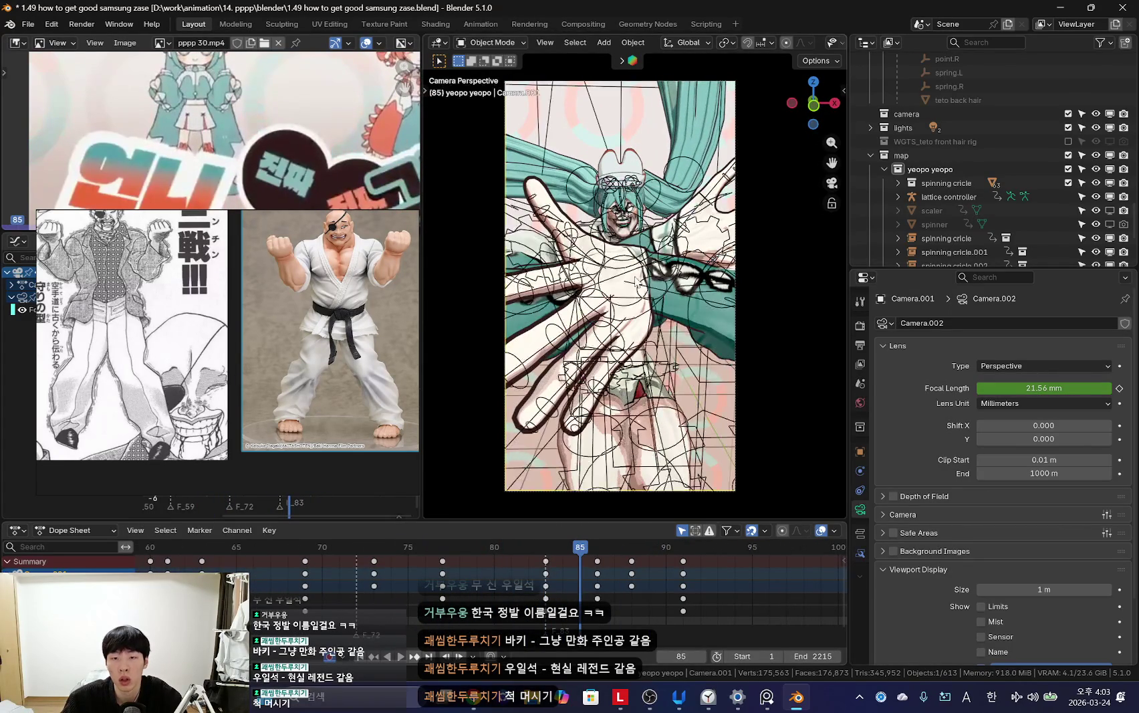
pyautogui.click(636, 290)
pyautogui.hotkey('ctrl', 'Tab')
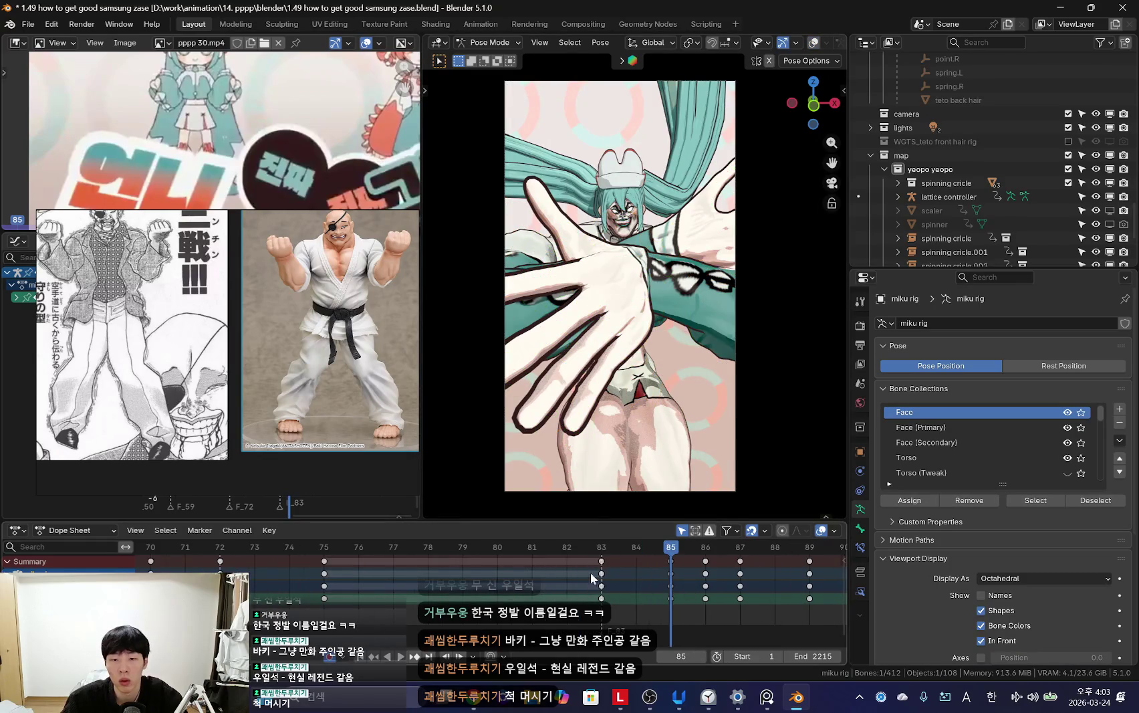
# Step: Rotate the crossed hand bones at frame 86, inspect them up close, then replay through the camera
pyautogui.press('r')
pyautogui.press('Escape')
pyautogui.press('space')
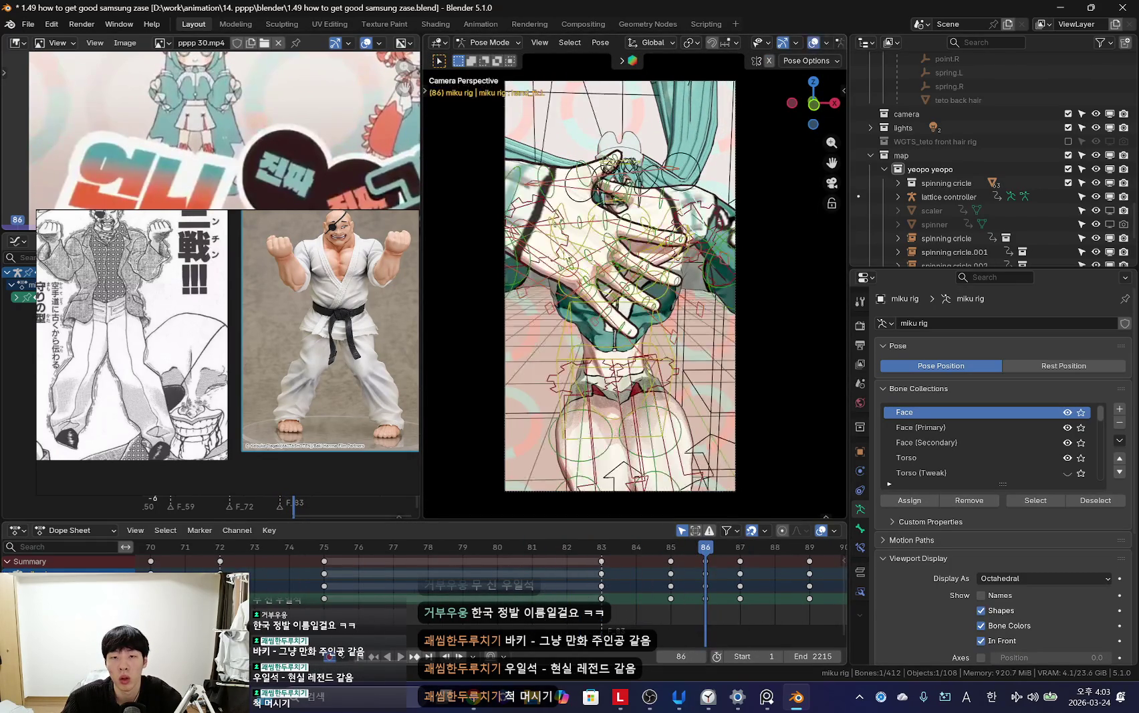
pyautogui.moveTo(635, 288); pyautogui.dragTo(635, 288, button='middle')
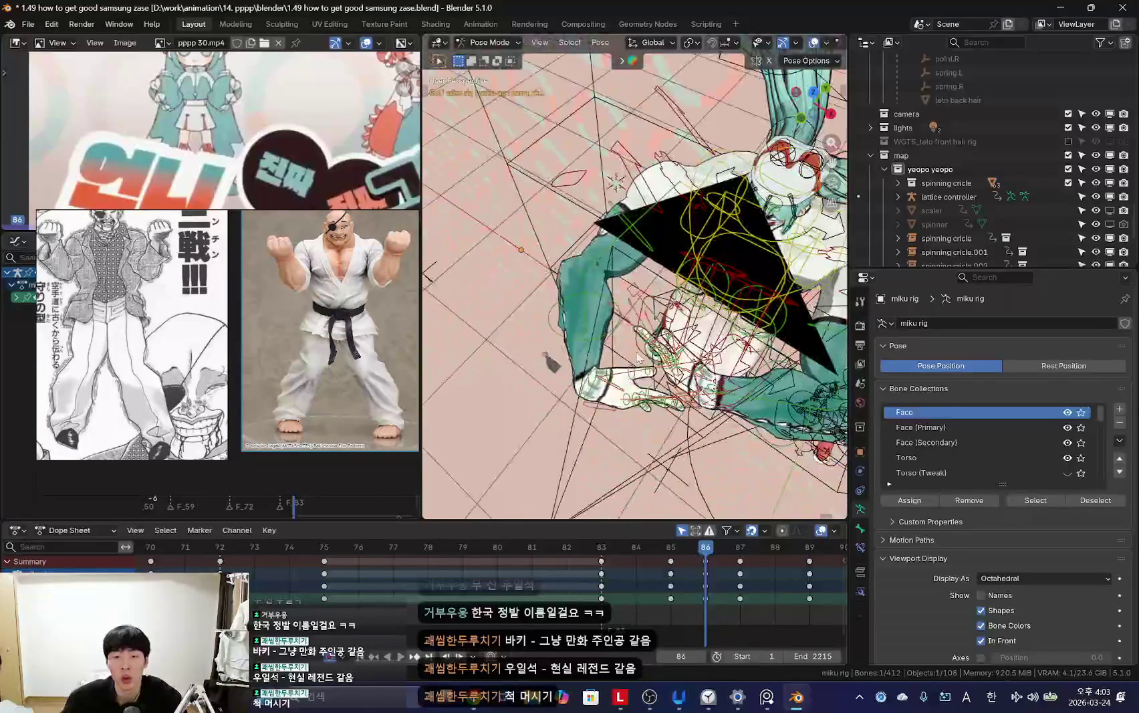
pyautogui.press('r')
pyautogui.press('Escape')
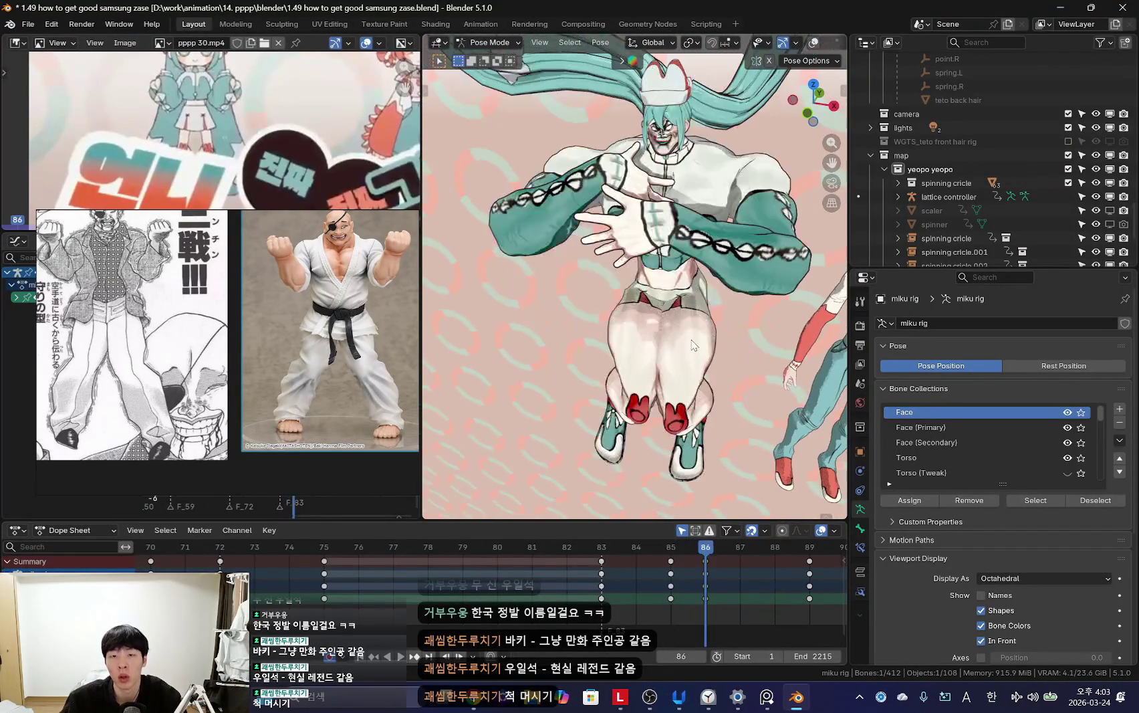
pyautogui.press('KP_0')
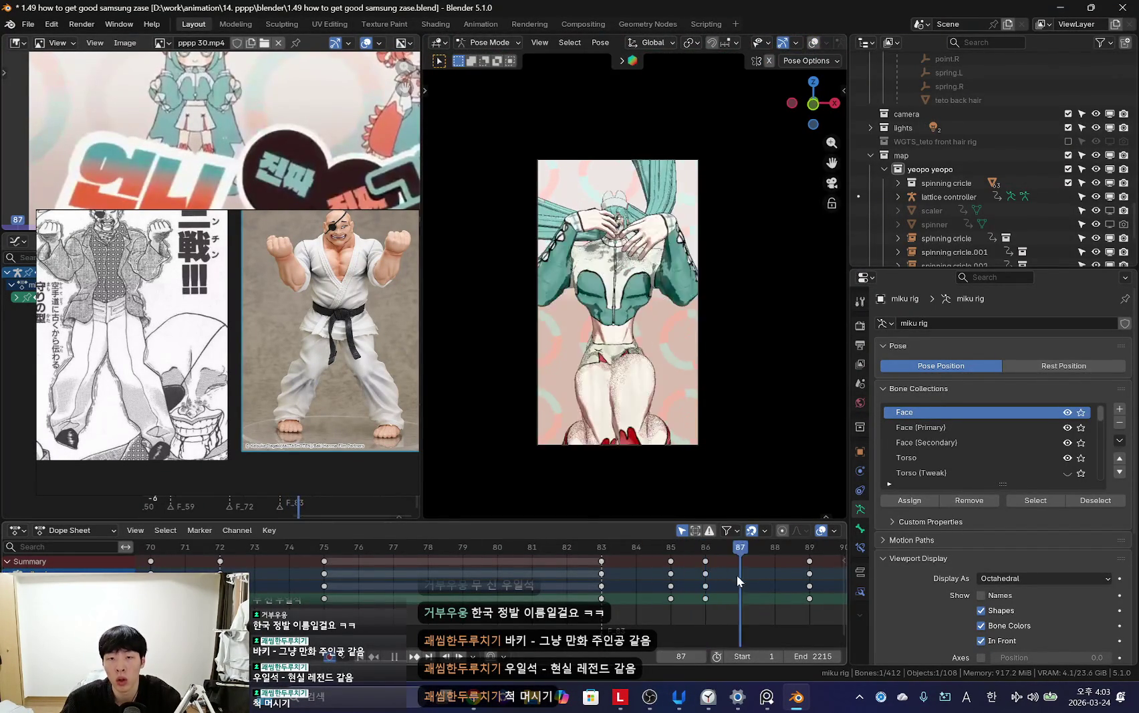
pyautogui.press('space')
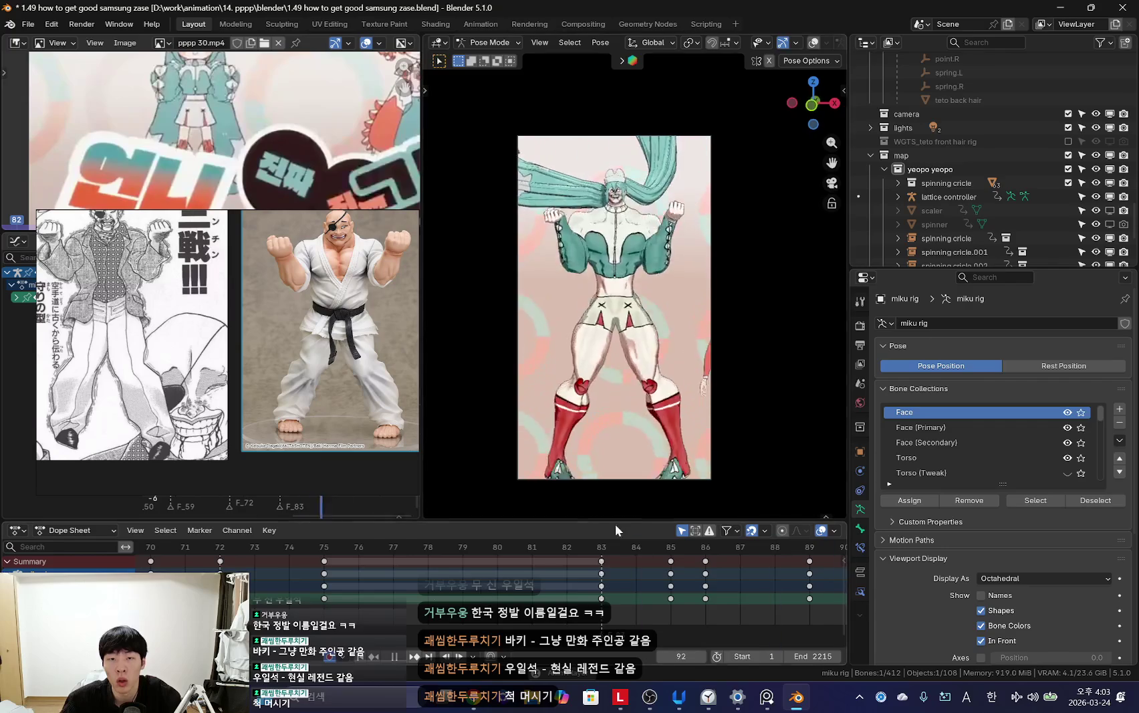
pyautogui.scroll(-3, 392, 515)
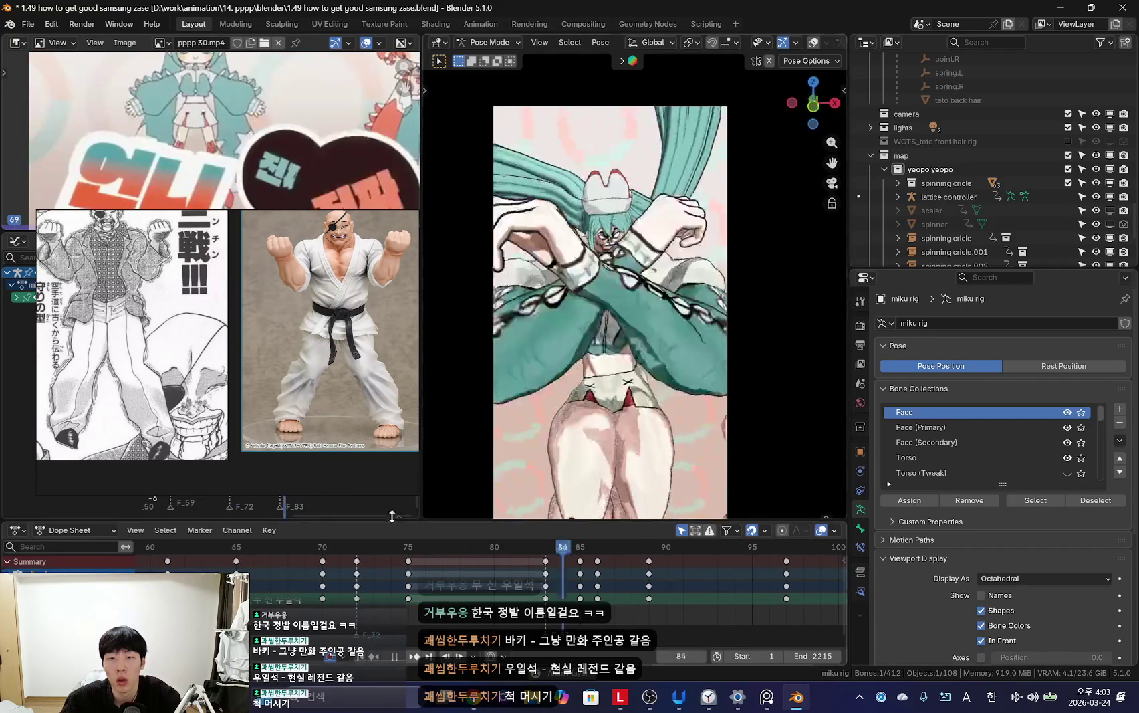
# Step: Stop playback and switch off Motion Blur in the Render Properties
pyautogui.press('Escape')
pyautogui.click(860, 325)
pyautogui.scroll(-5, 964, 497)
pyautogui.scroll(-5, 1007, 516)
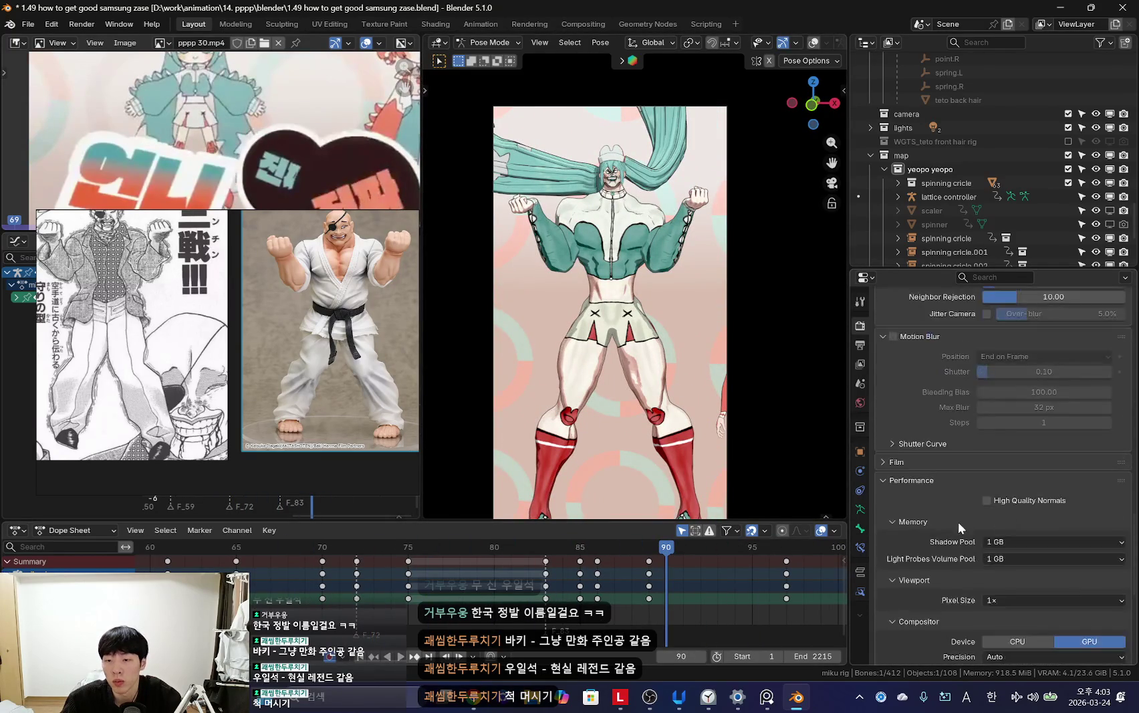
pyautogui.scroll(-8, 1002, 514)
pyautogui.scroll(4, 925, 488)
pyautogui.scroll(4, 916, 441)
pyautogui.scroll(4, 906, 468)
# Step: Replay the animation from the first frame, then switch to the web browser
pyautogui.press('space')
pyautogui.scroll(-5, 353, 599)
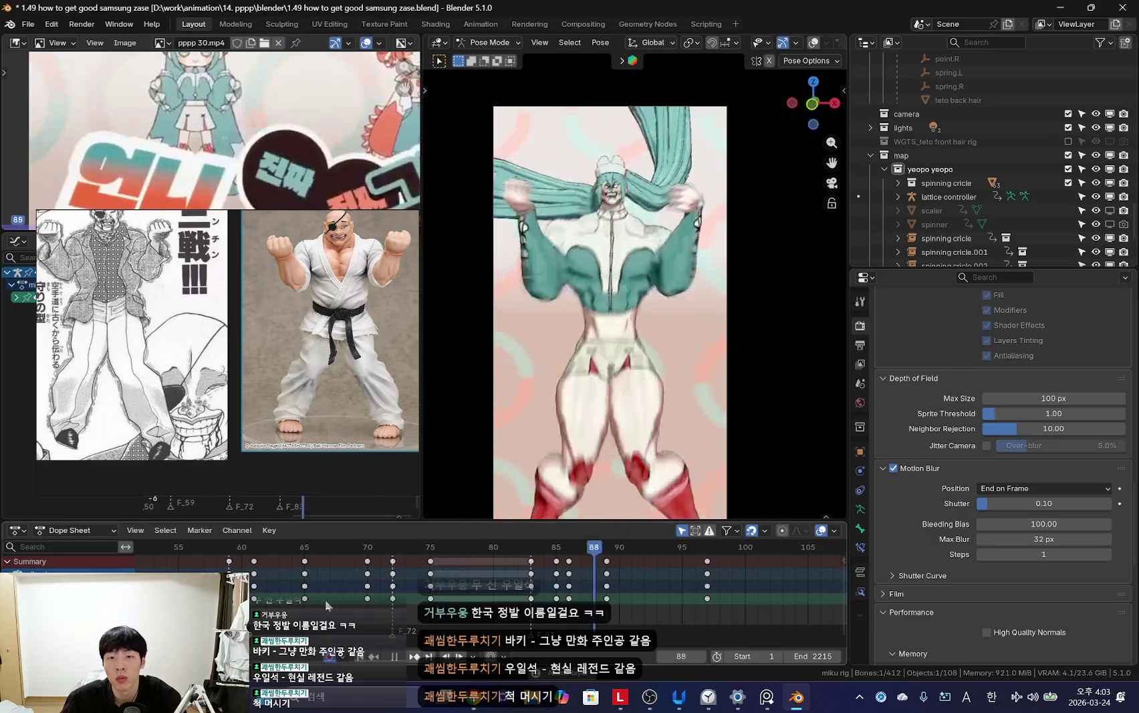
pyautogui.scroll(-4, 302, 592)
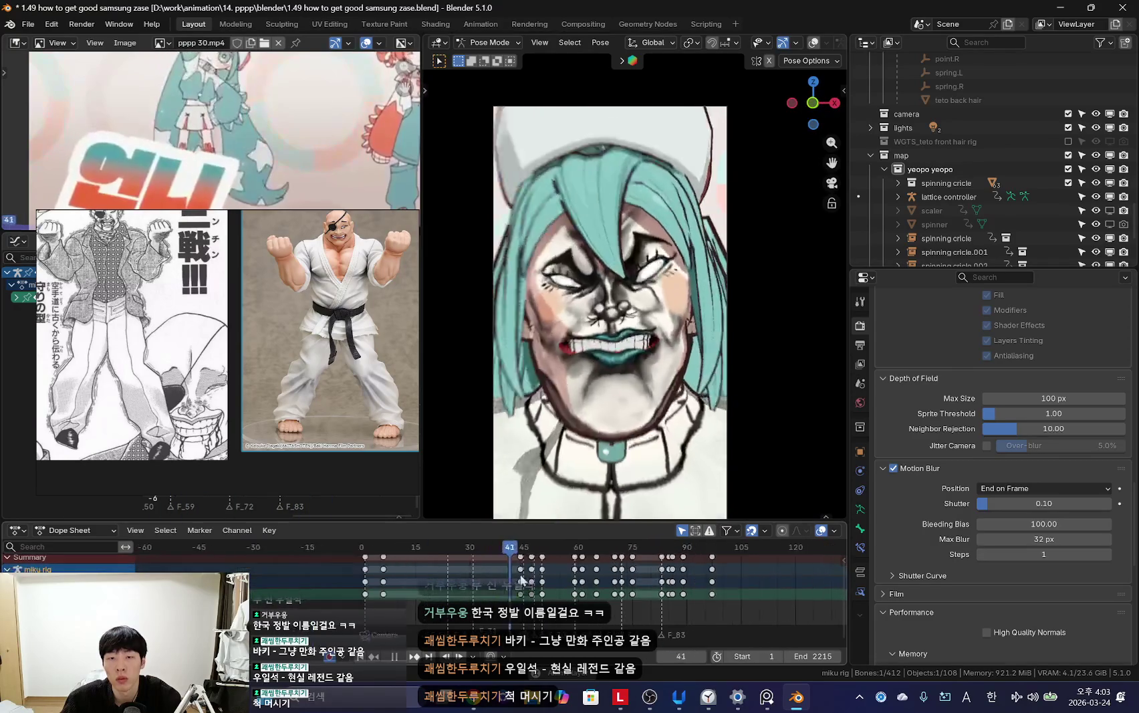
pyautogui.hotkey('shift', 'Left')
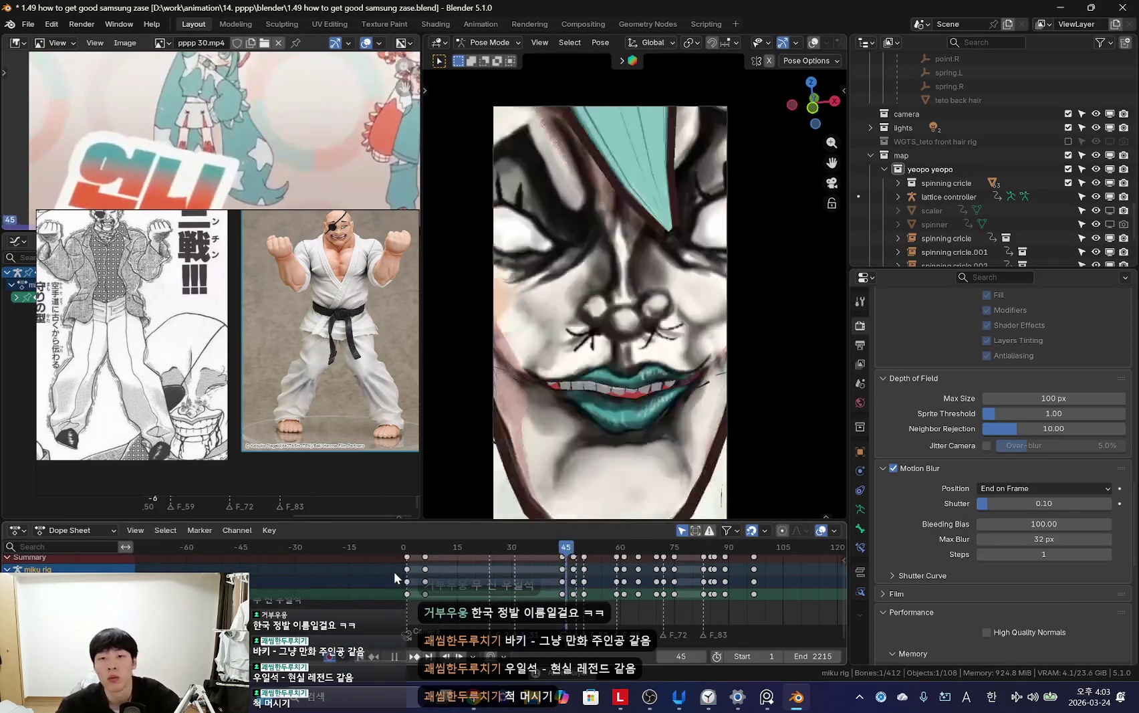
pyautogui.hotkey('shift', 'Left')
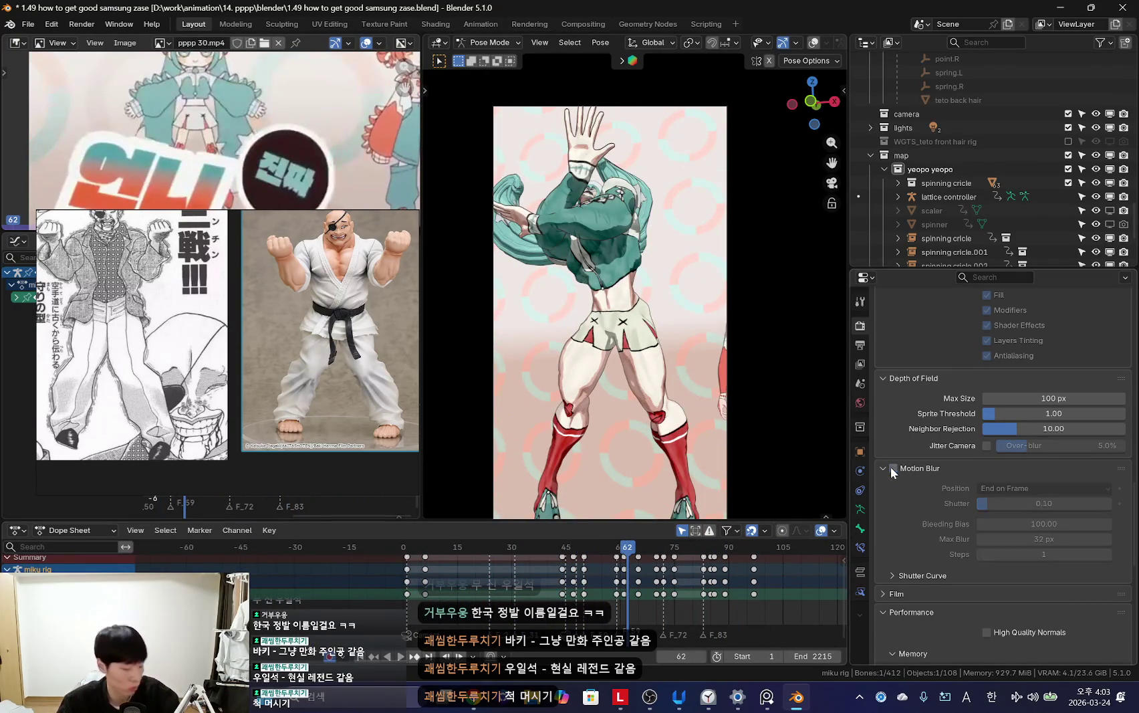
pyautogui.hotkey('alt', 'Tab')
pyautogui.click(14, 7)
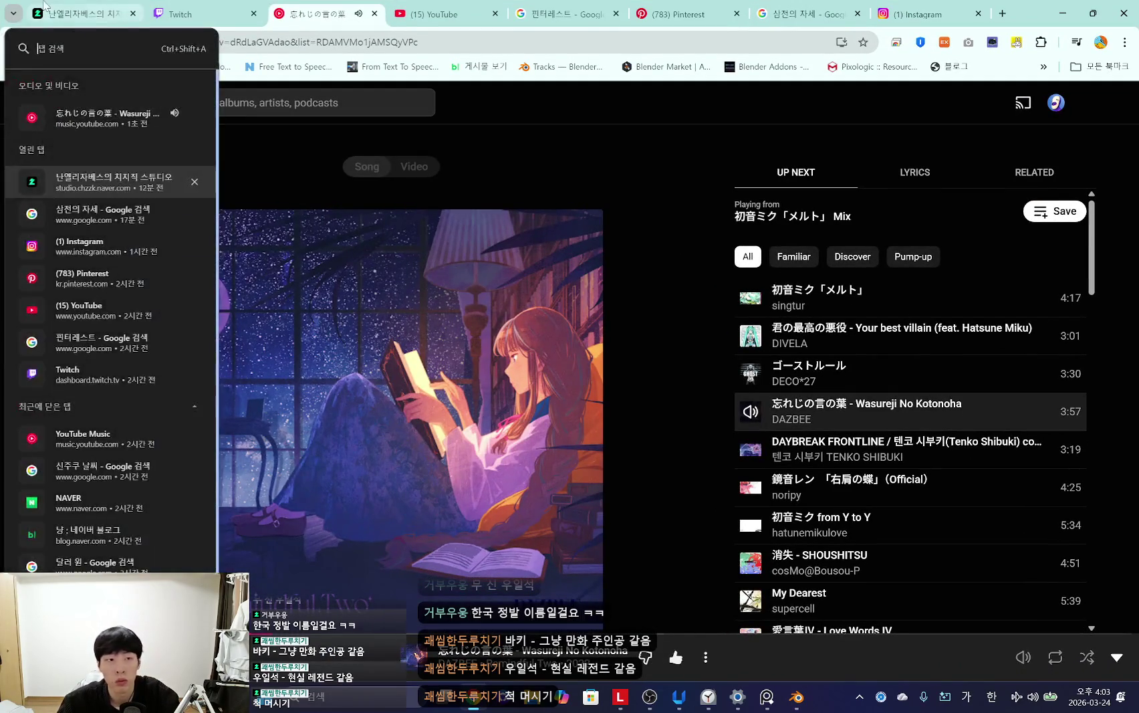
pyautogui.click(98, 24)
pyautogui.click(299, 6)
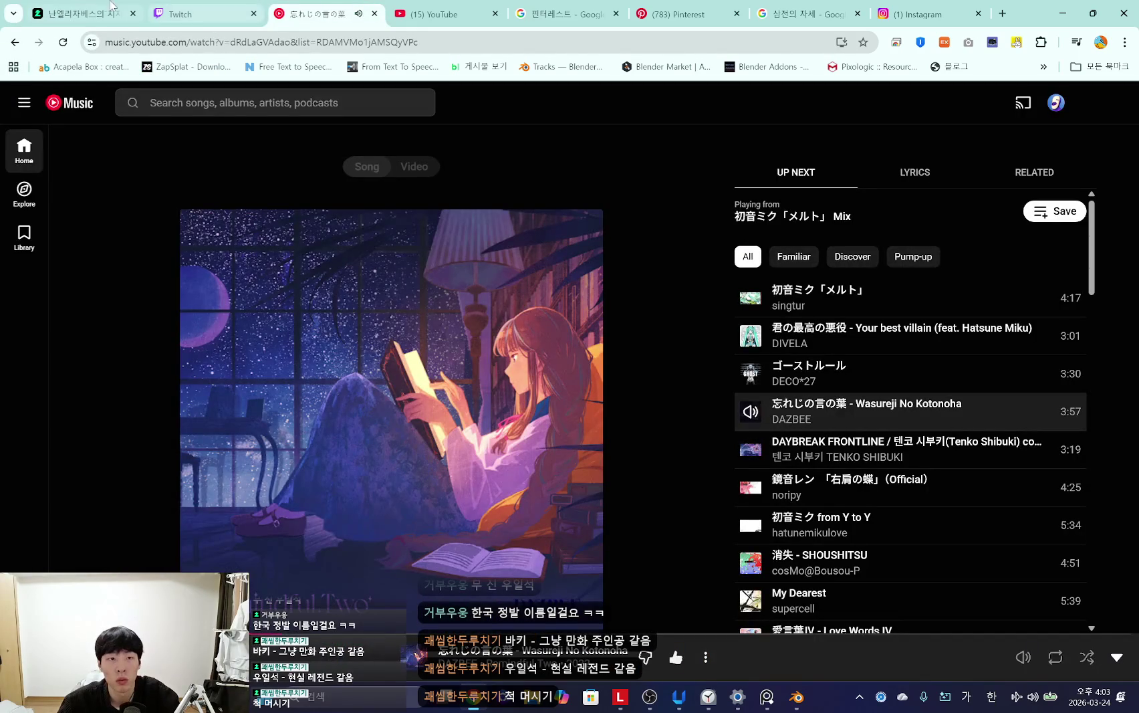
pyautogui.moveTo(84, 13)
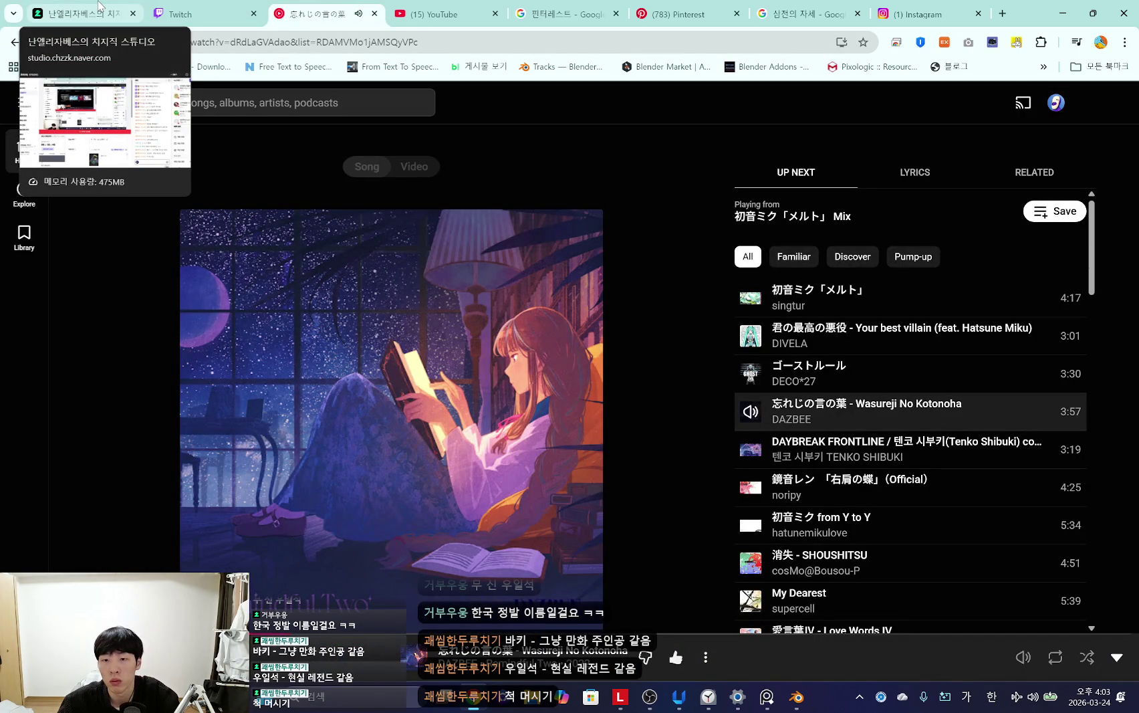
pyautogui.click(71, 8)
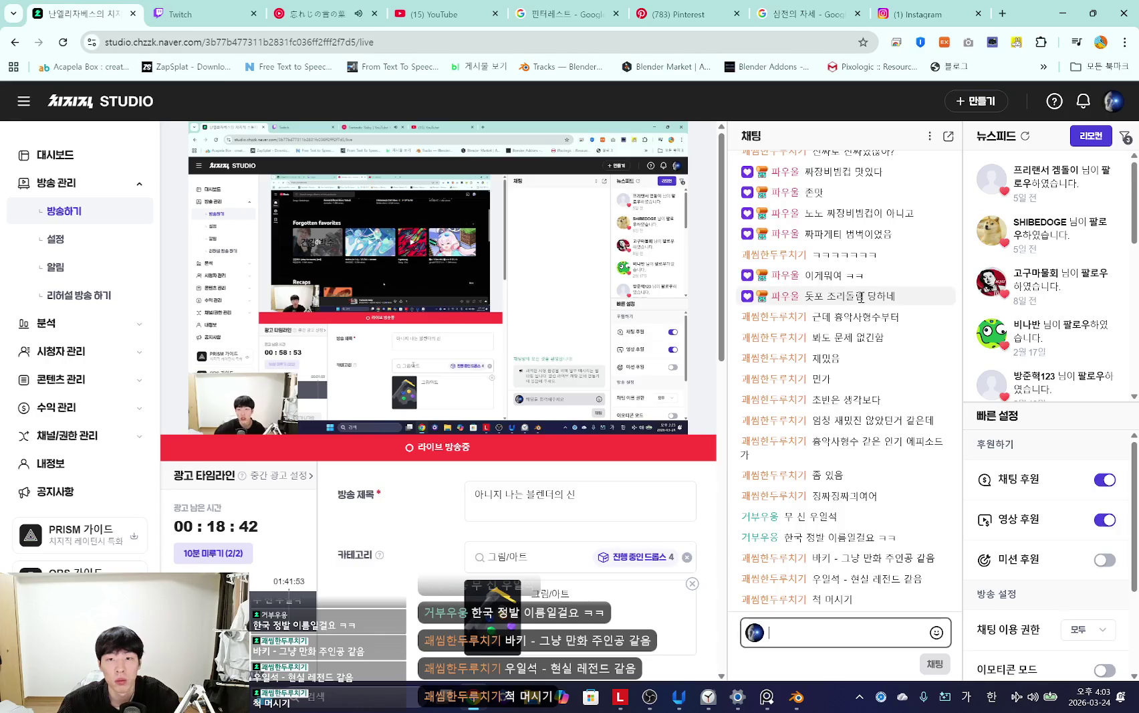
pyautogui.click(1123, 8)
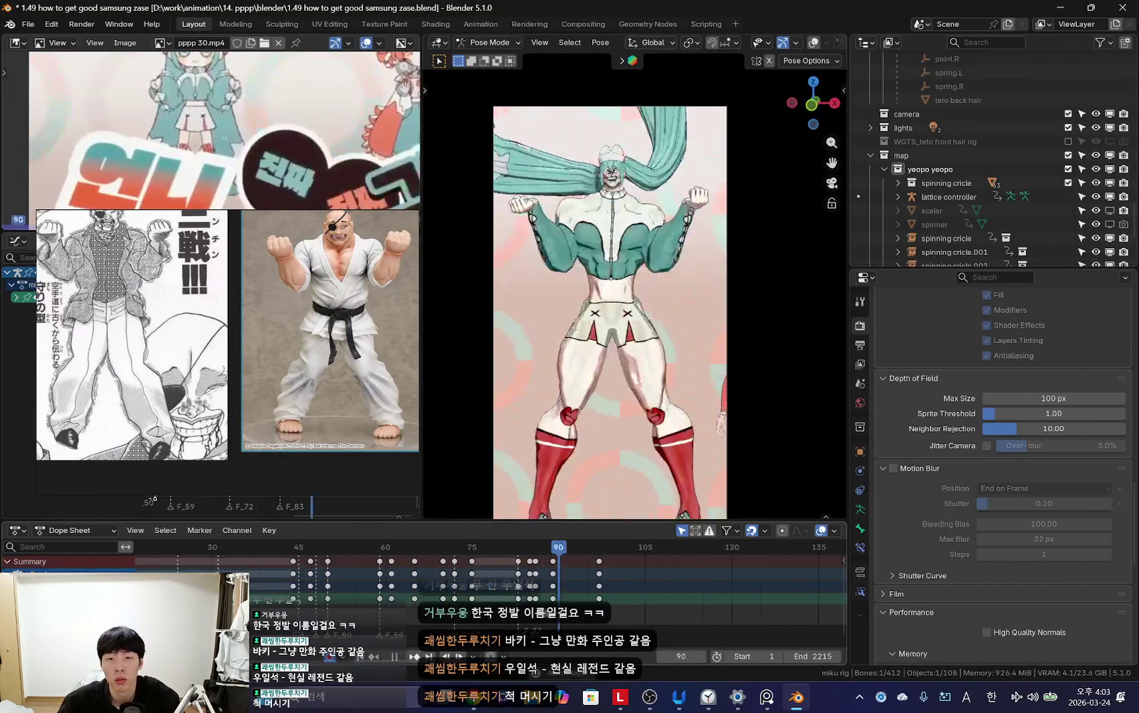
# Step: Make the camera active and play the double-biceps pose with overlays hidden
pyautogui.scroll(-3, 480, 596)
pyautogui.scroll(1, 484, 586)
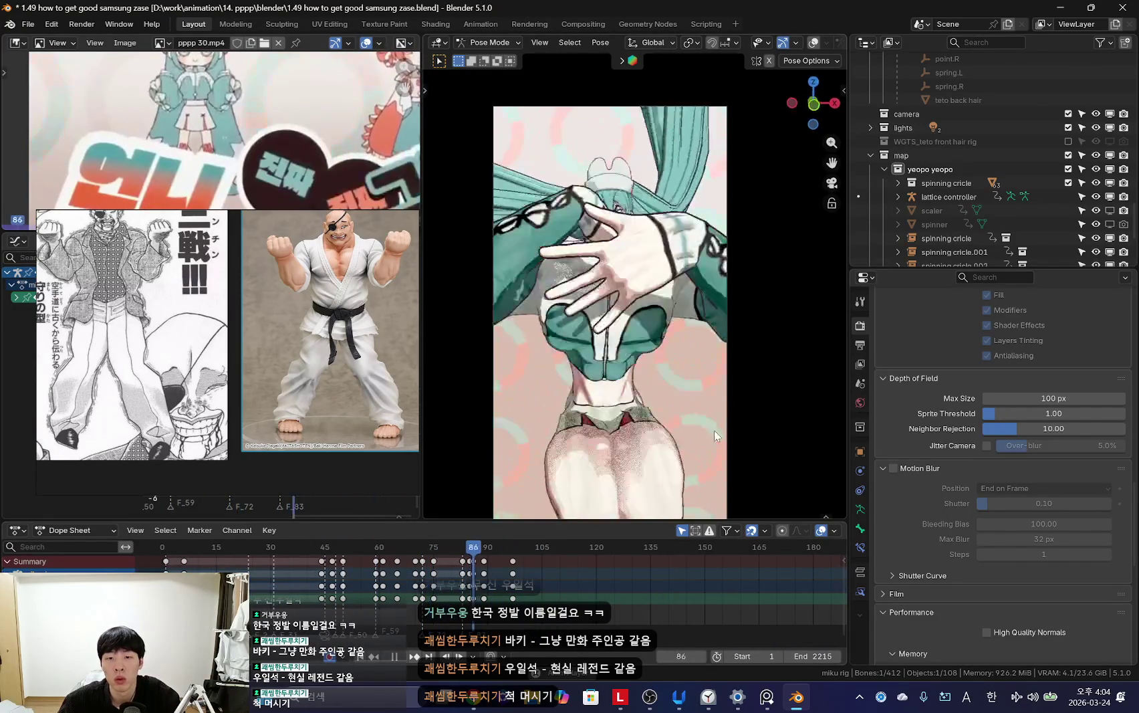
pyautogui.click(728, 392)
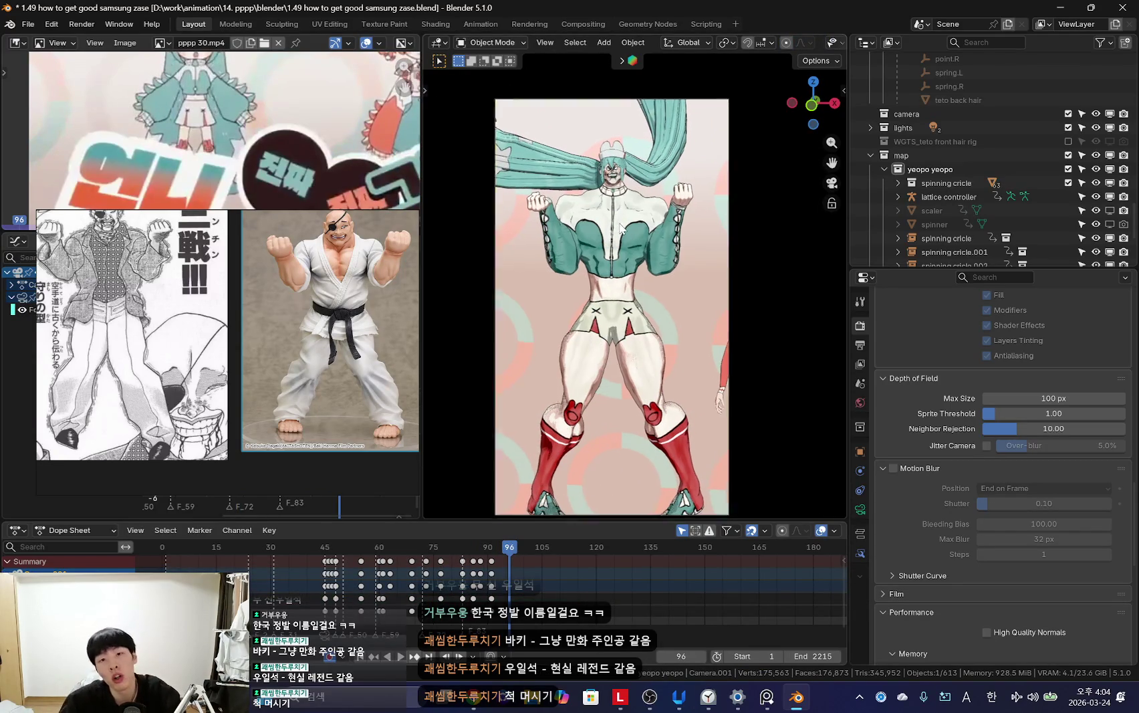
pyautogui.hotkey('shift', 'alt', 'z')
pyautogui.press('Left')
pyautogui.press('Left')
pyautogui.press('Left')
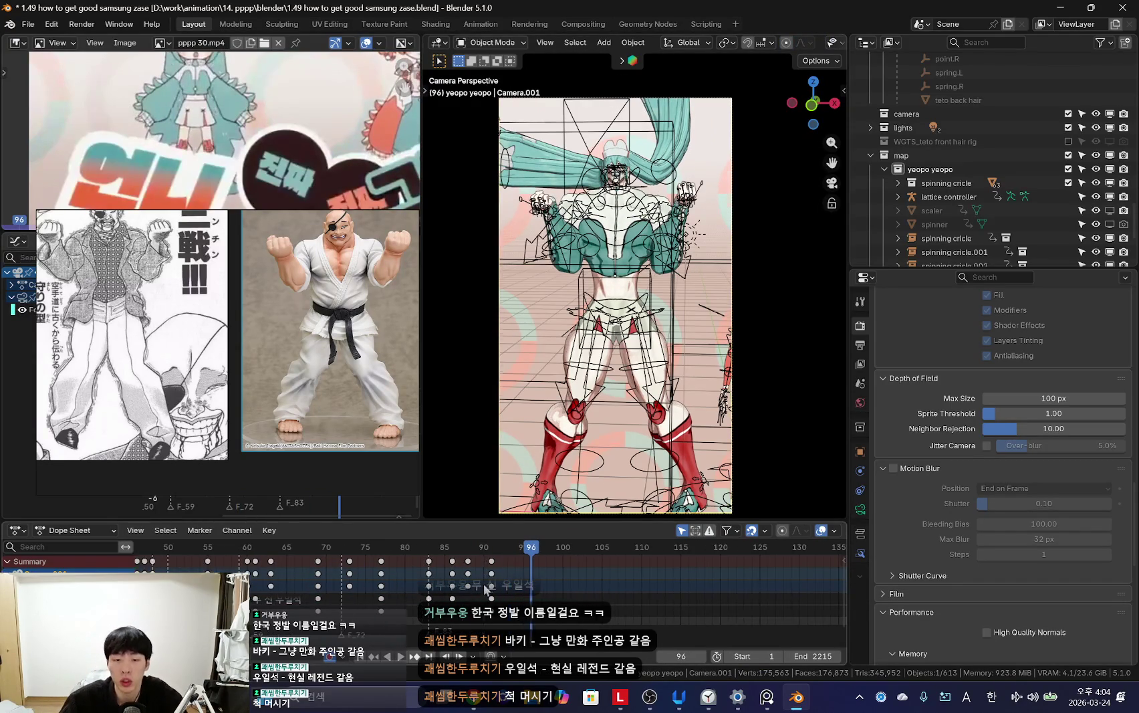
pyautogui.hotkey('shift', 'alt', 'z')
pyautogui.press('space')
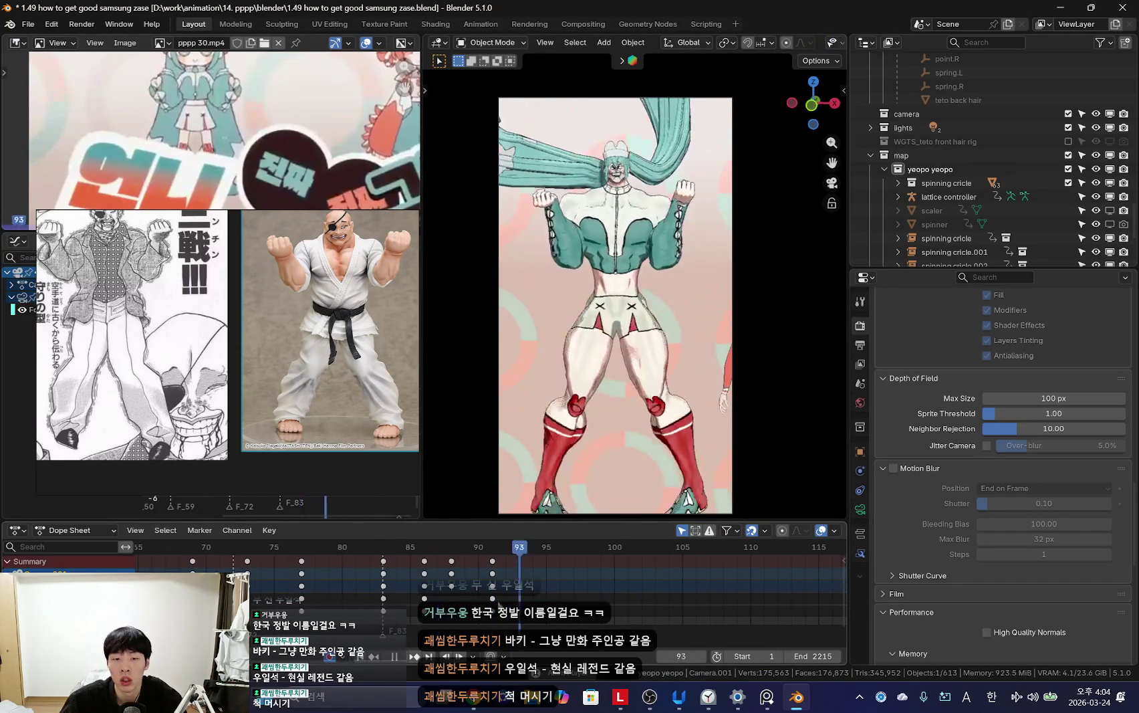
# Step: Add an F_95 marker at frame 95, replay in reverse, and open the keyframe easing menu
pyautogui.press('m')
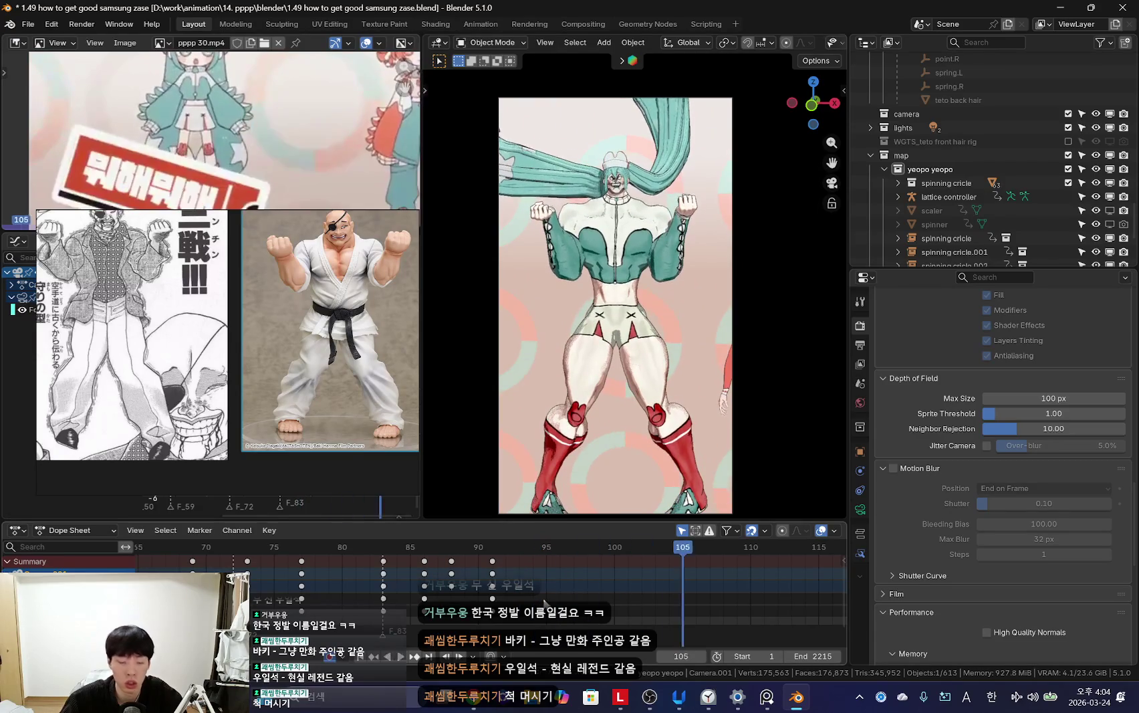
pyautogui.scroll(-2, 540, 604)
pyautogui.press('space')
pyautogui.hotkey('shift', 'alt', 'z')
pyautogui.hotkey('shift', 'ctrl', 'space')
pyautogui.scroll(2, 474, 589)
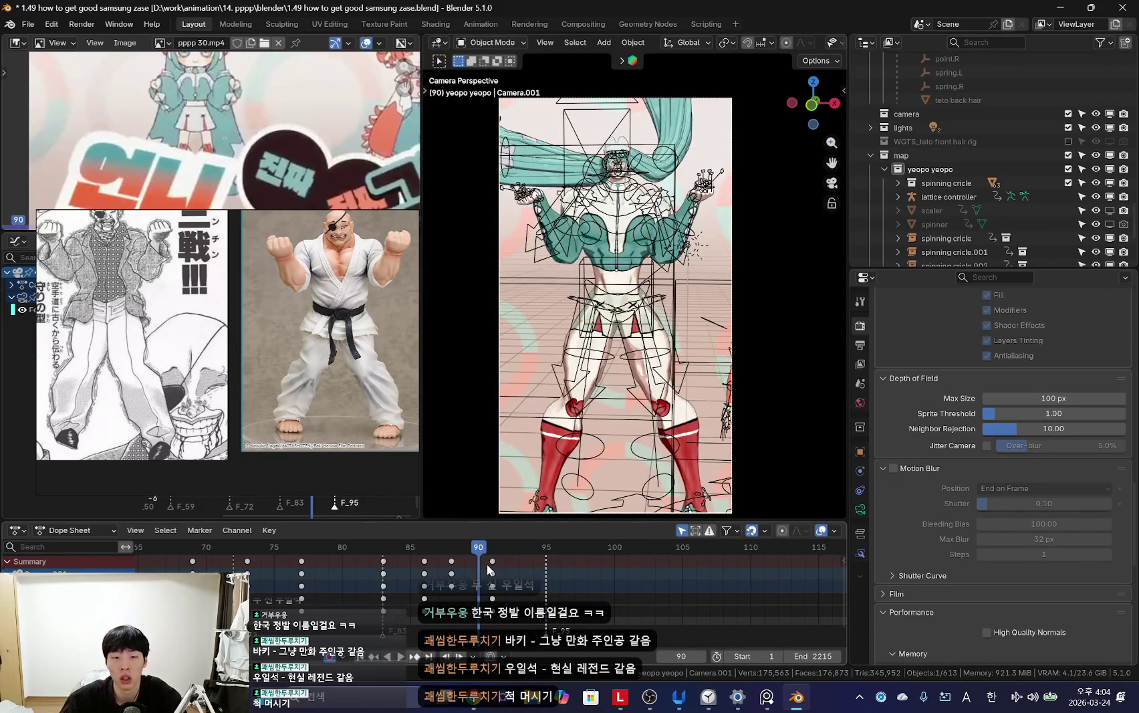
pyautogui.hotkey('shift', 'alt', 'z')
pyautogui.scroll(-2, 381, 587)
pyautogui.scroll(-3, 381, 587)
pyautogui.press('Escape')
pyautogui.rightClick(382, 587)
pyautogui.moveTo(390, 588)
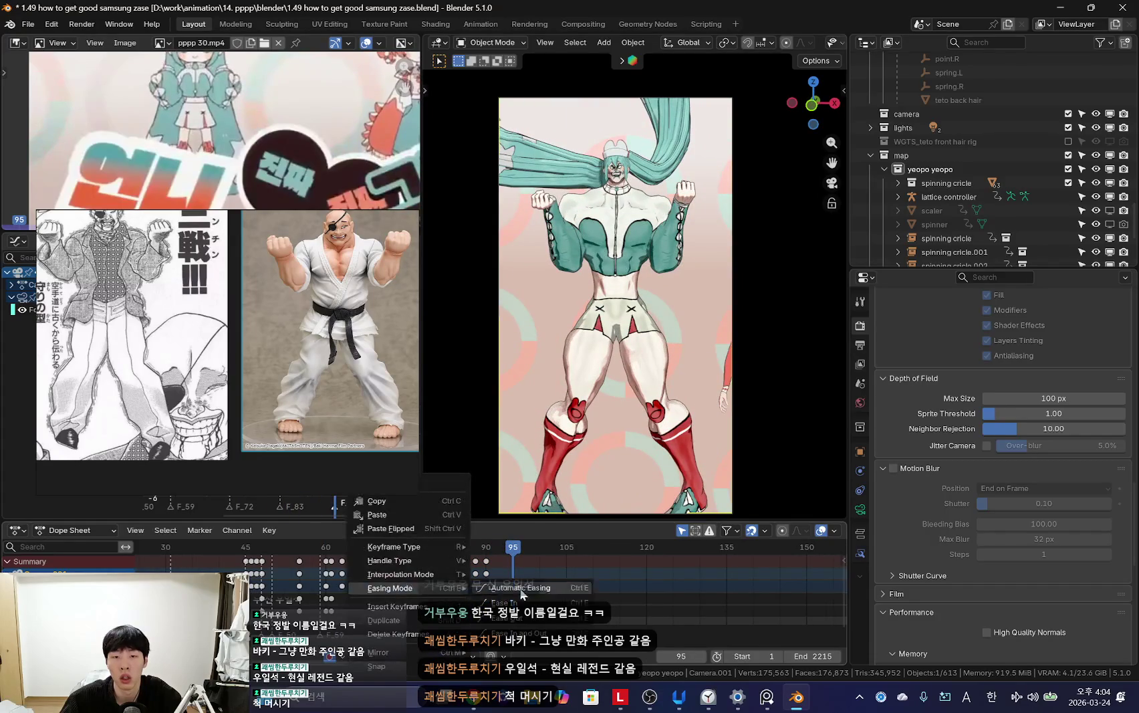
# Step: Play back to frame 87, then tilt the camera and keyframe it at frame 88
pyautogui.press('Escape')
pyautogui.scroll(3, 468, 588)
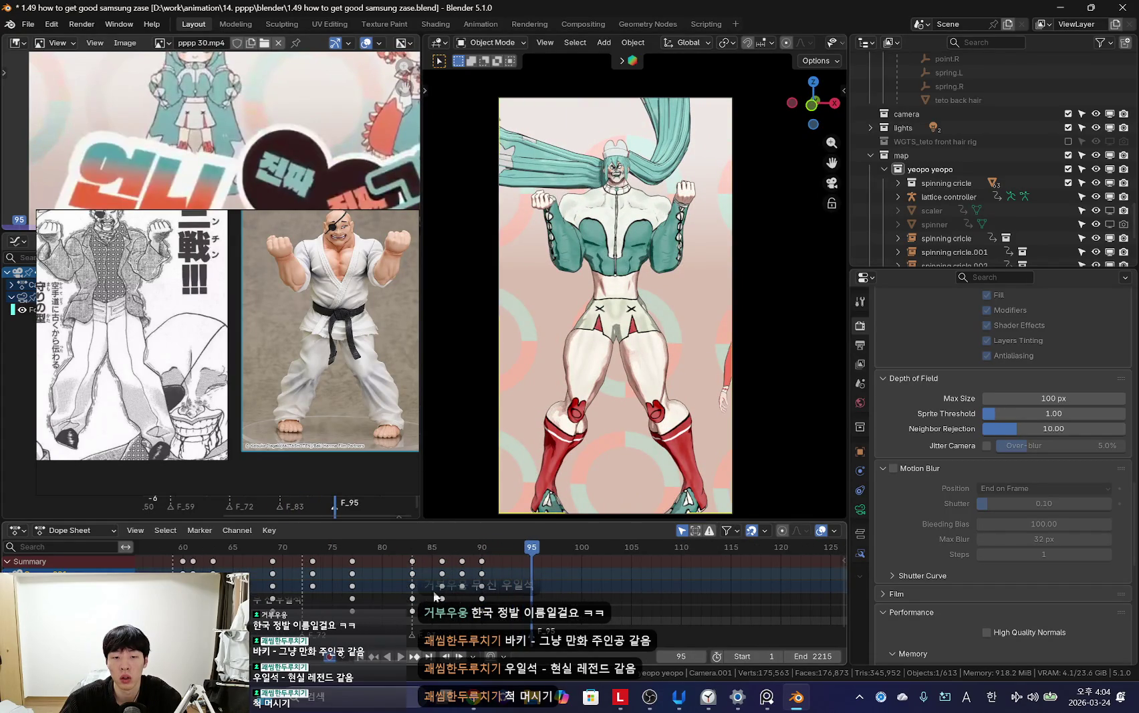
pyautogui.hotkey('shift', 'ctrl', 'space')
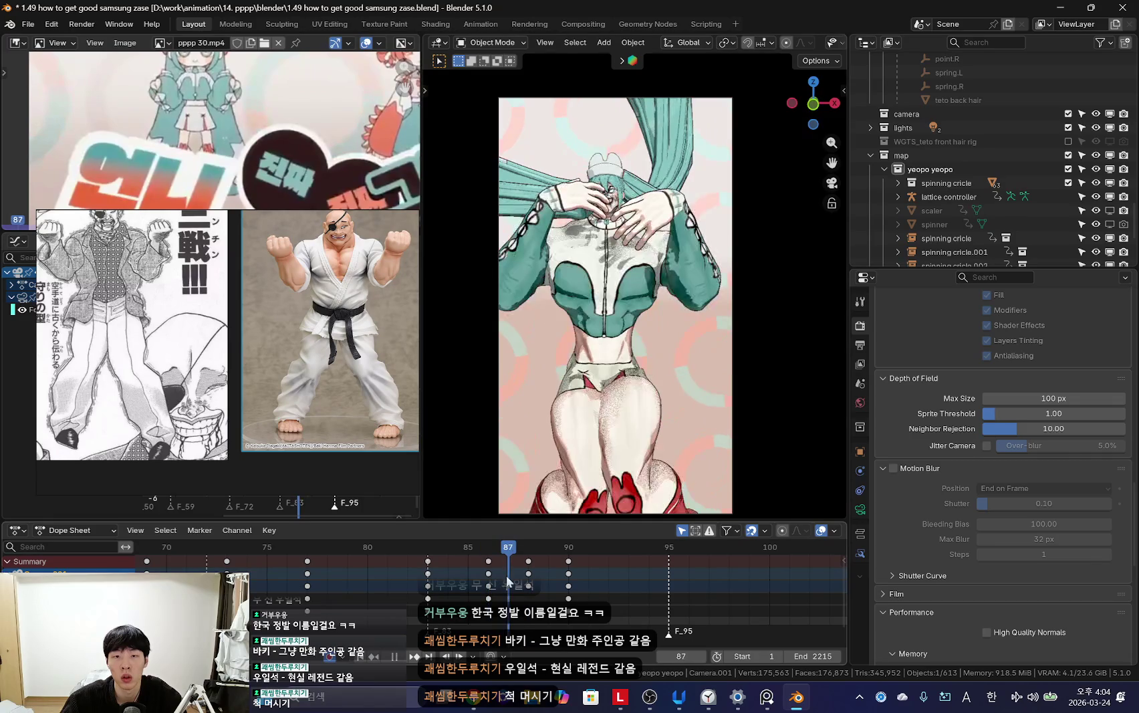
pyautogui.hotkey('shift', 'ctrl', 'space')
pyautogui.press('r')
pyautogui.press('r')
pyautogui.click(567, 524)
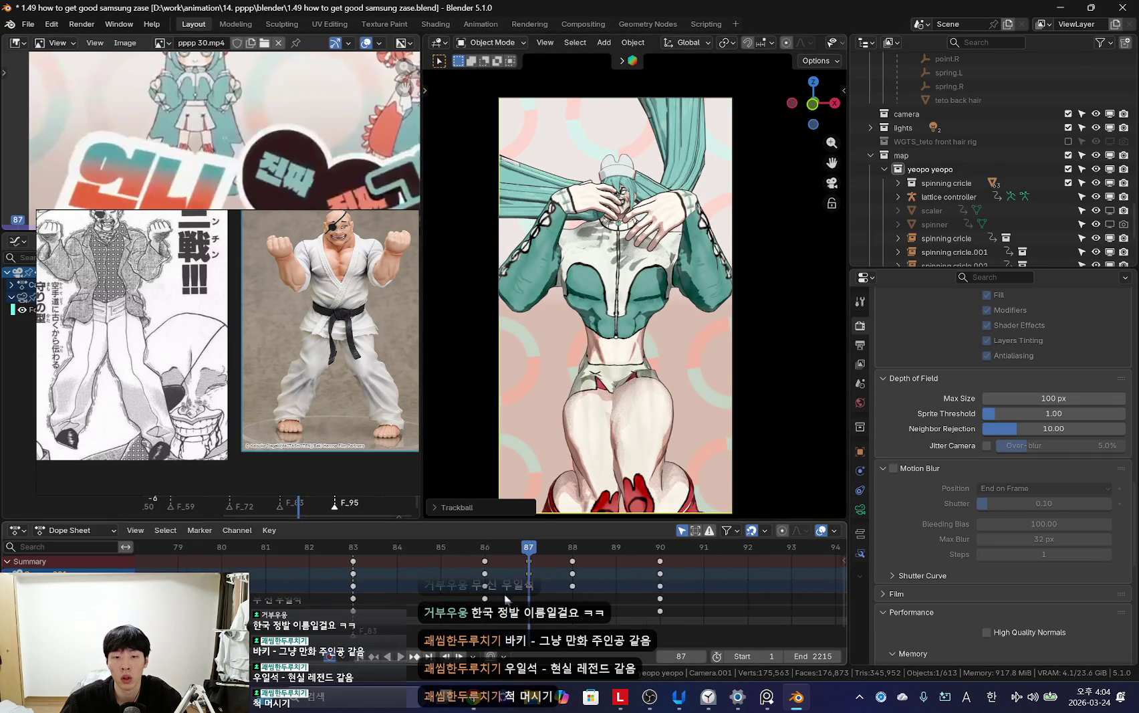
pyautogui.press('Left')
pyautogui.press('Right')
# Step: Tilt the camera slightly and keyframe it at frame 90
pyautogui.press('Right')
pyautogui.press('r')
pyautogui.press('r')
pyautogui.click(634, 419)
pyautogui.press('i')
pyautogui.press('Left')
pyautogui.press('Left')
pyautogui.press('Right')
pyautogui.press('Right')
pyautogui.press('Right')
pyautogui.press('Right')
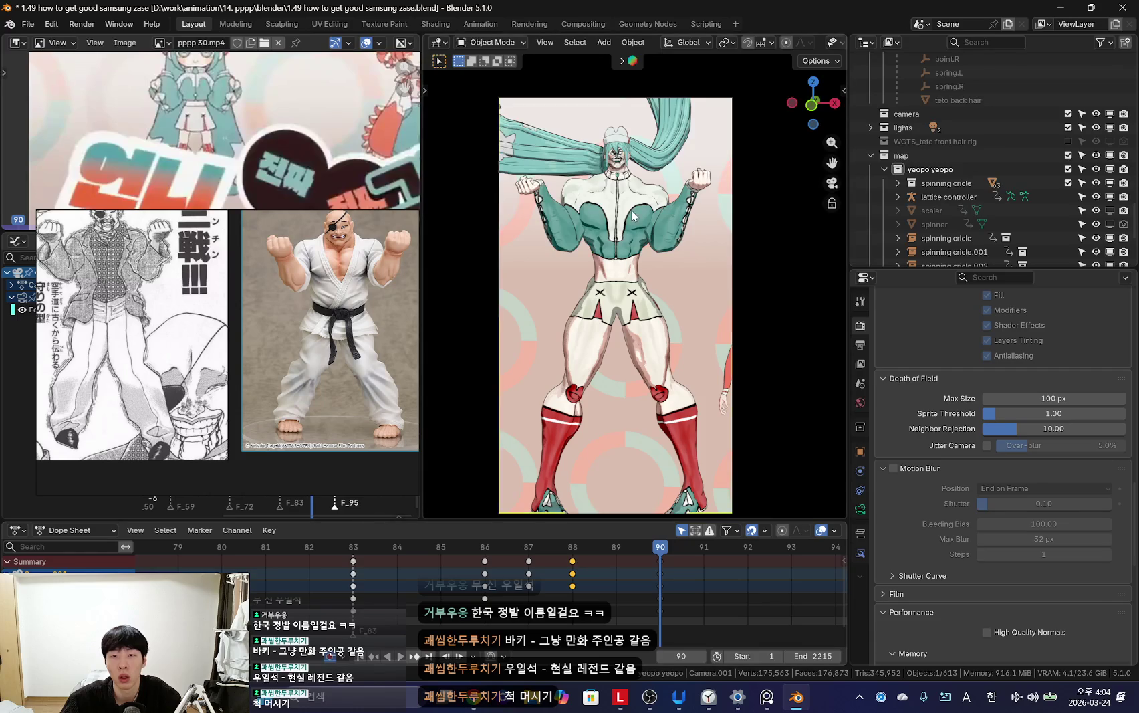
pyautogui.press('r')
pyautogui.press('r')
pyautogui.click(634, 213)
pyautogui.press('i')
# Step: Key a camera tilt at frame 89 and play the shake backwards to check it
pyautogui.press('Left')
pyautogui.press('Left')
pyautogui.press('Left')
pyautogui.press('space')
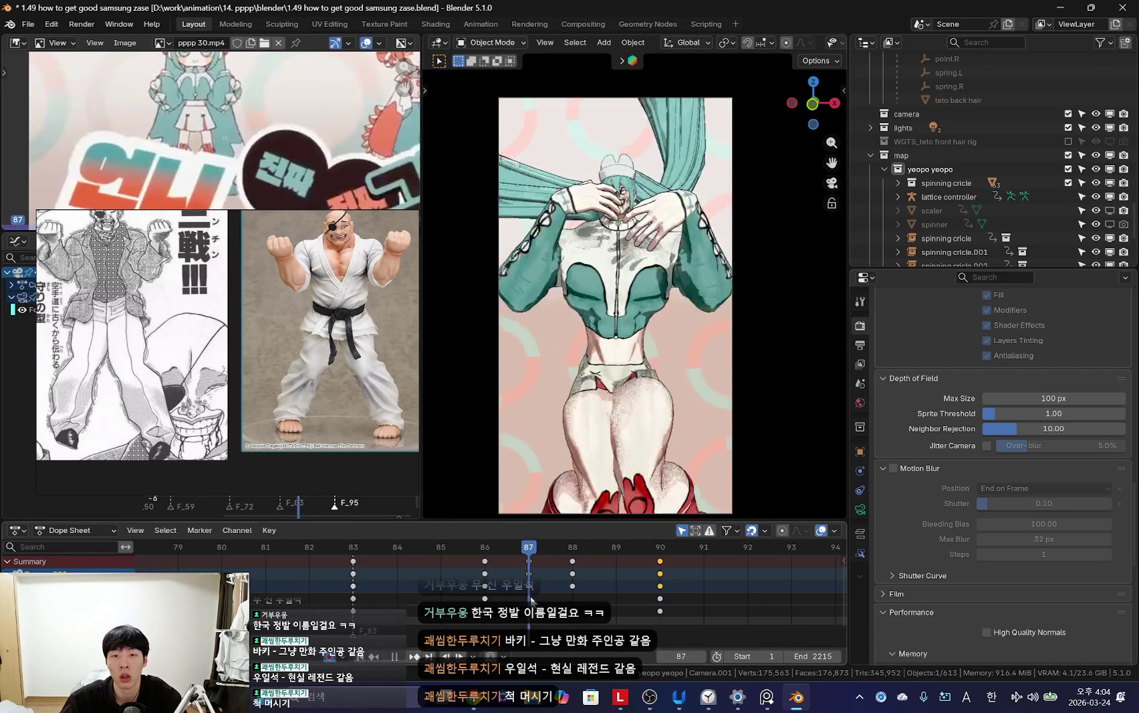
pyautogui.press('r')
pyautogui.press('r')
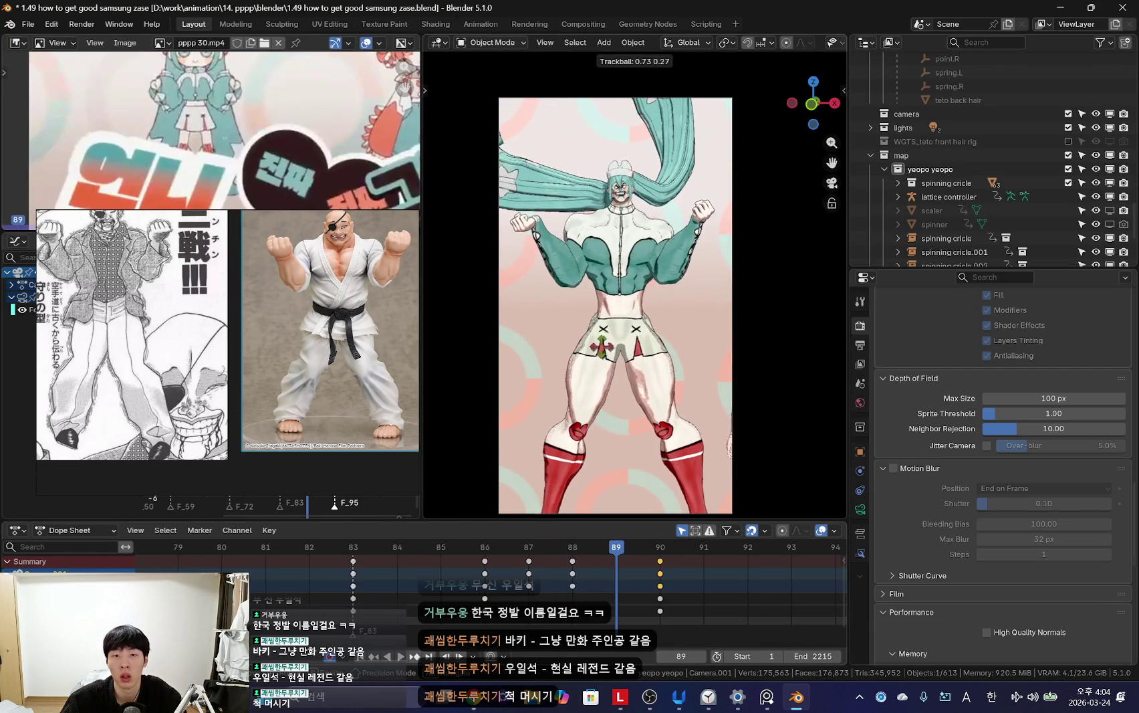
pyautogui.press('Return')
pyautogui.press('i')
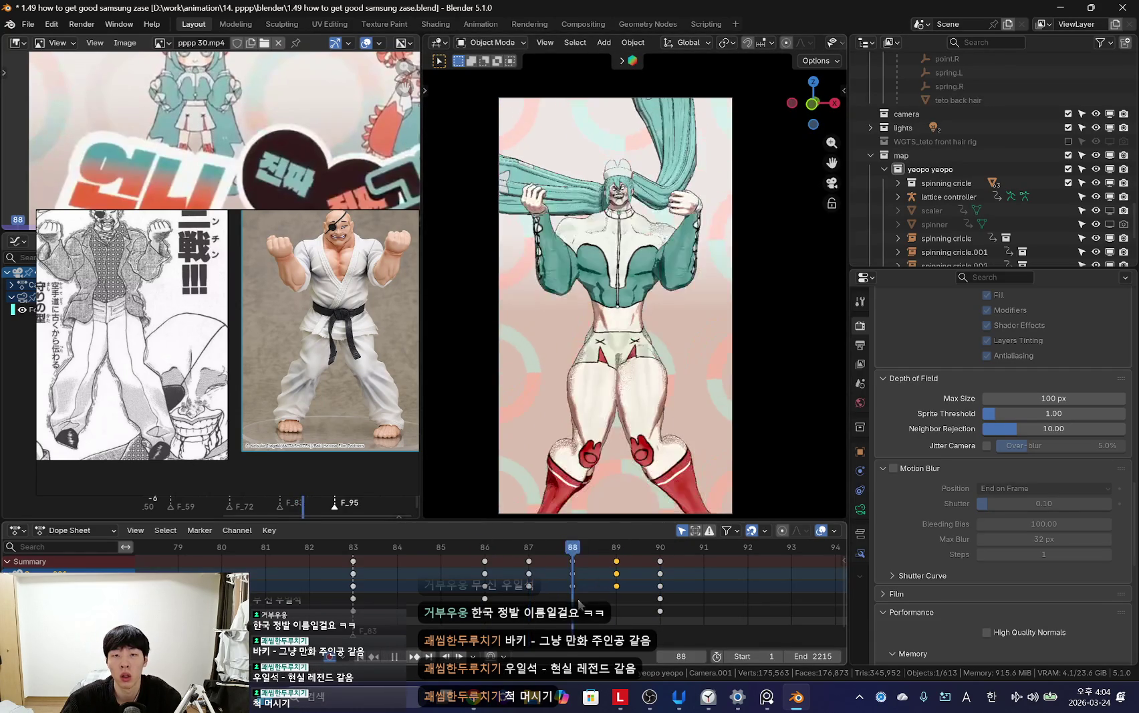
pyautogui.hotkey('shift', 'ctrl', 'space')
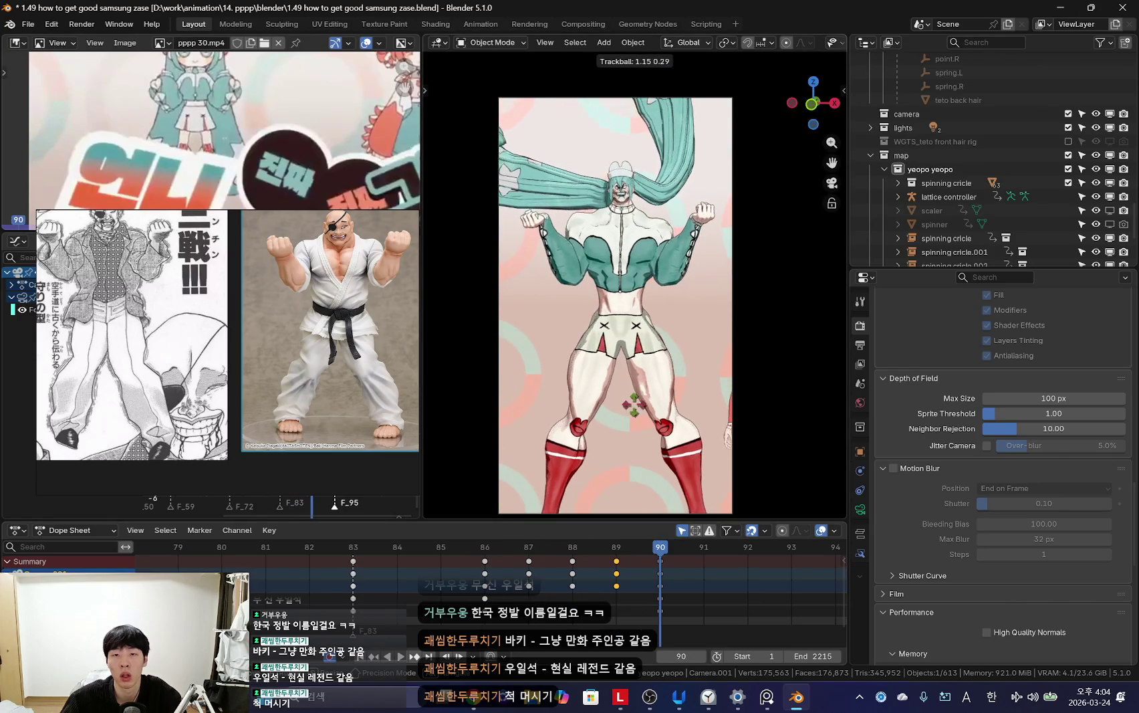
pyautogui.scroll(-2, 565, 591)
# Step: Raise the camera focal length to 79.5 mm, leave camera view, and put the teto rig into Pose Mode
pyautogui.scroll(-5, 540, 577)
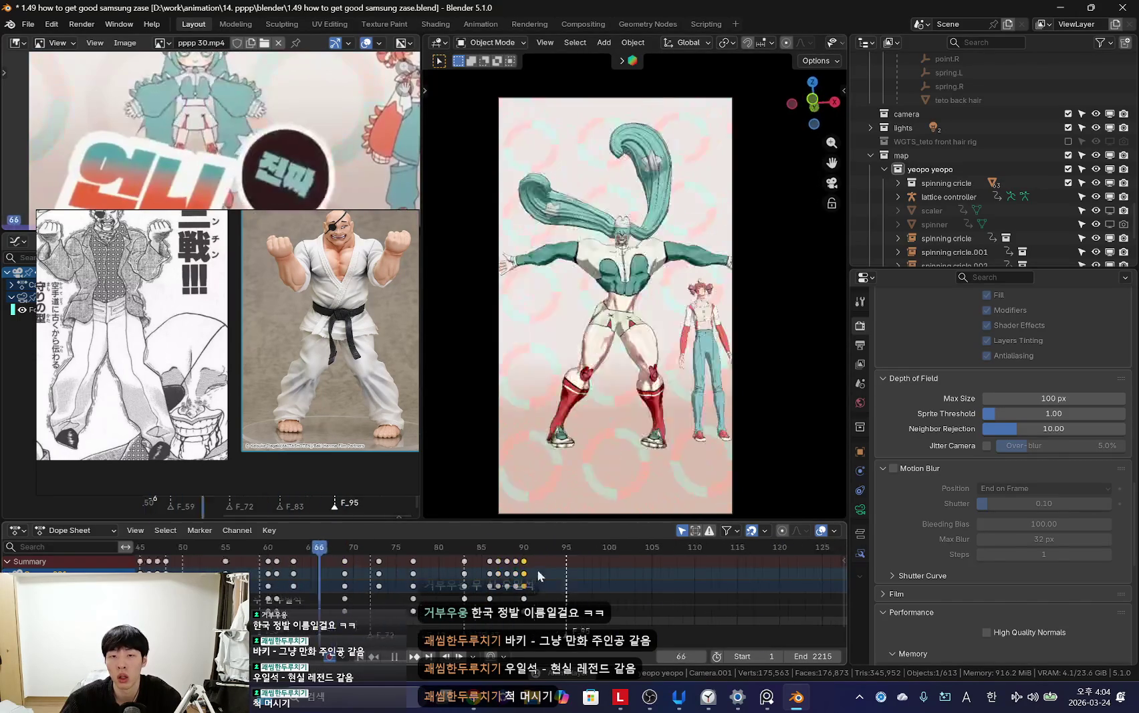
pyautogui.scroll(4, 572, 560)
pyautogui.scroll(-4, 351, 562)
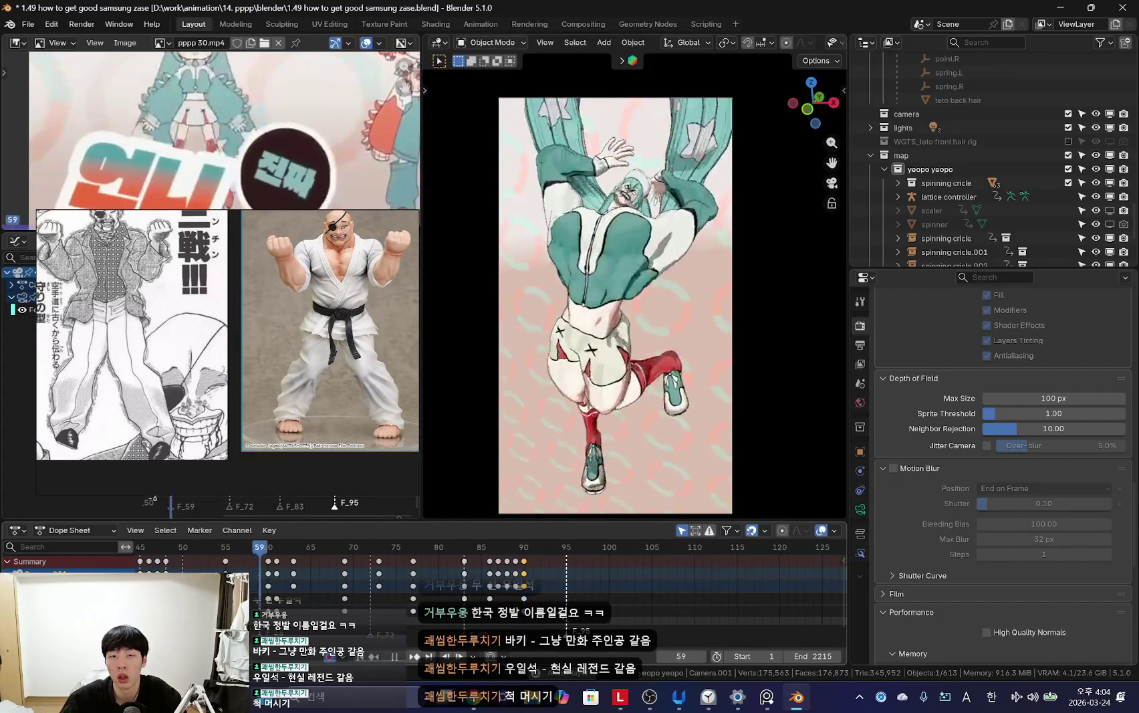
pyautogui.scroll(3, 522, 586)
pyautogui.click(861, 509)
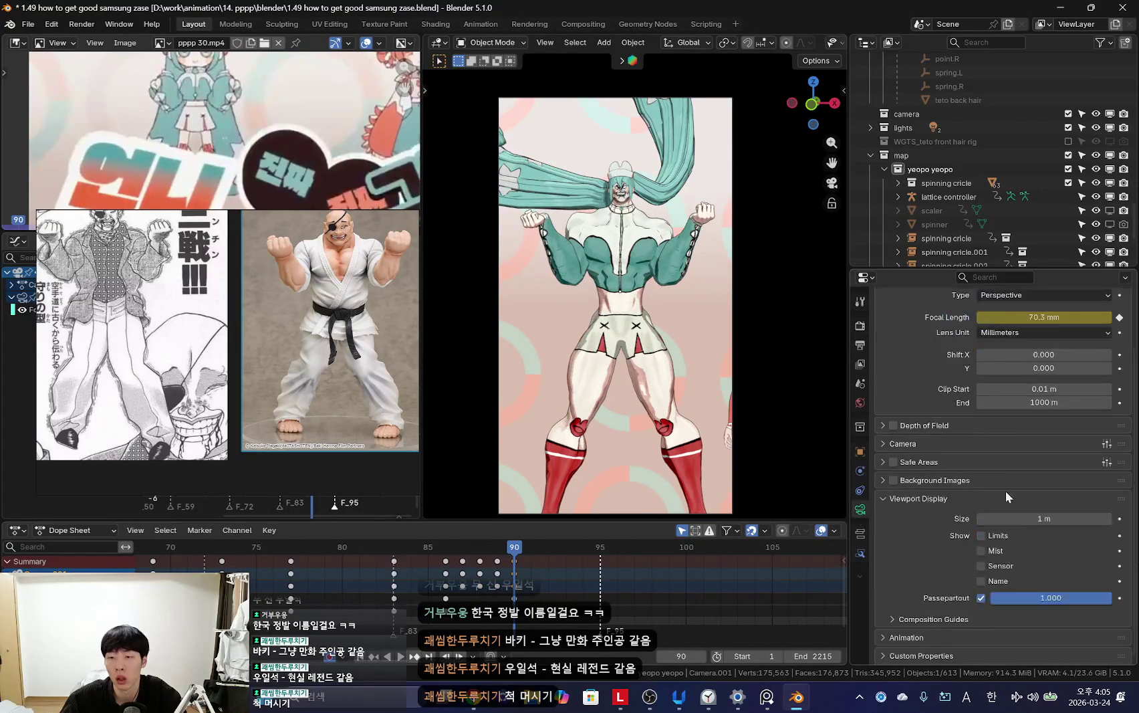
pyautogui.scroll(1, 1021, 501)
pyautogui.keyDown('ctrl'); pyautogui.scroll(-10, 1043, 326); pyautogui.keyUp('ctrl')
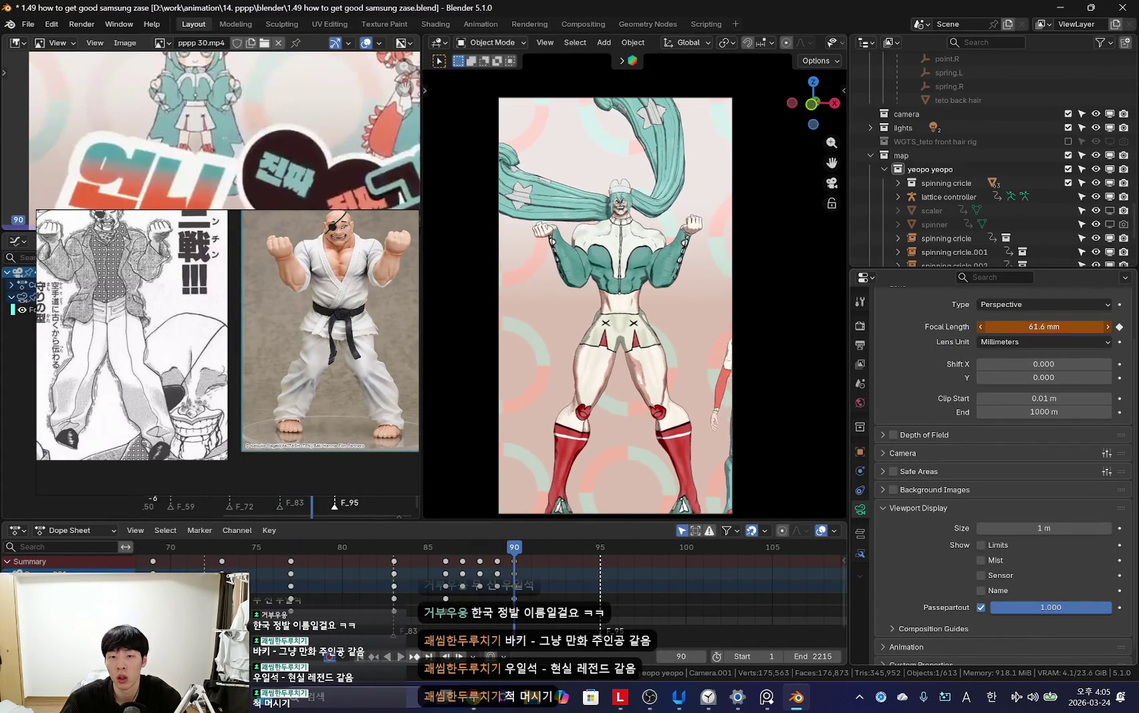
pyautogui.moveTo(1043, 326); pyautogui.dragTo(1096, 326)
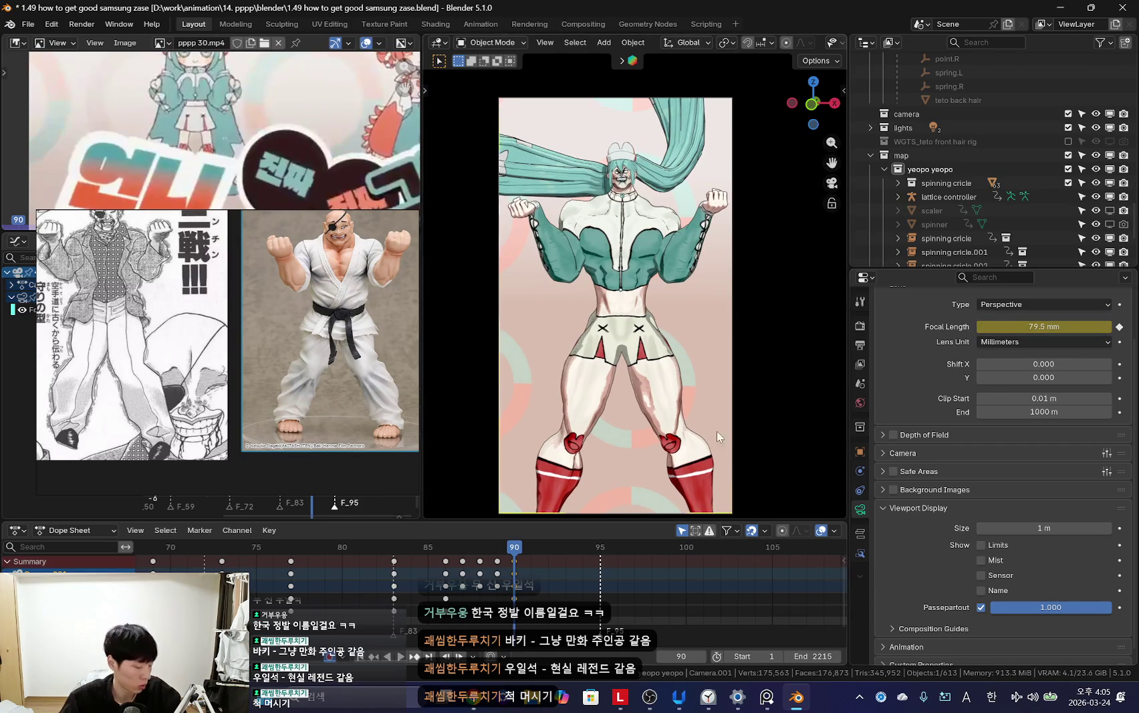
pyautogui.press('KP_0')
pyautogui.click(674, 318)
pyautogui.hotkey('ctrl', 'Tab')
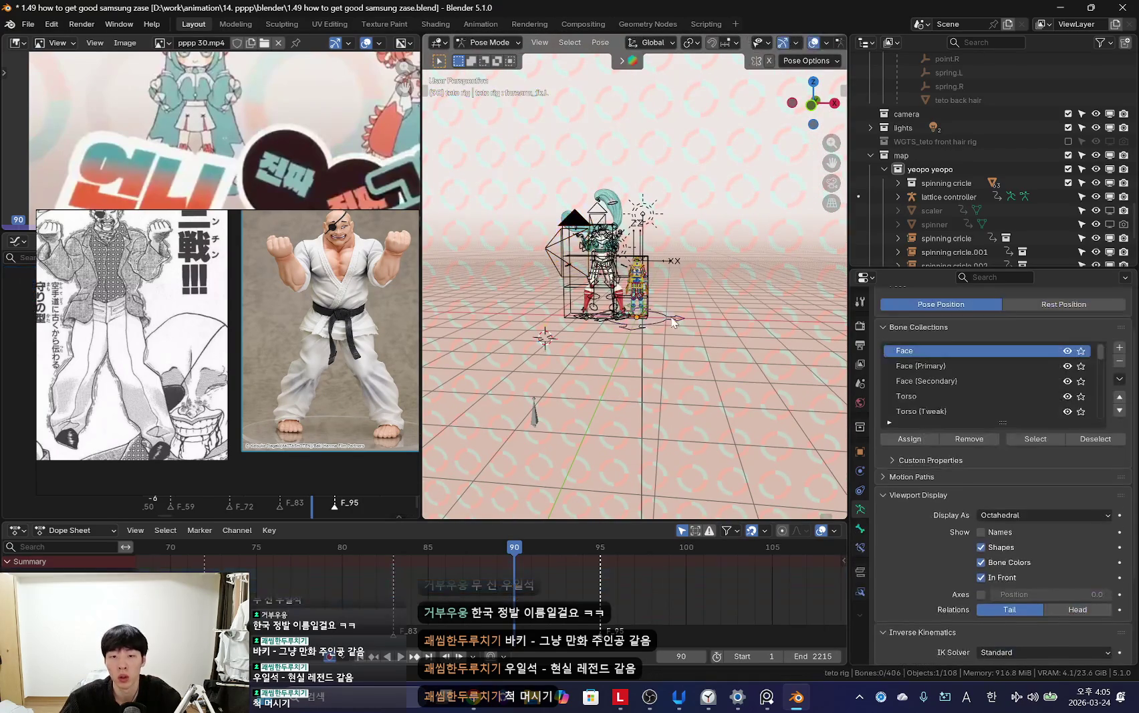
# Step: Play the animation from the start through the scene camera, then return to perspective view
pyautogui.moveTo(451, 591); pyautogui.dragTo(618, 598, button='middle')
pyautogui.scroll(-3, 462, 590)
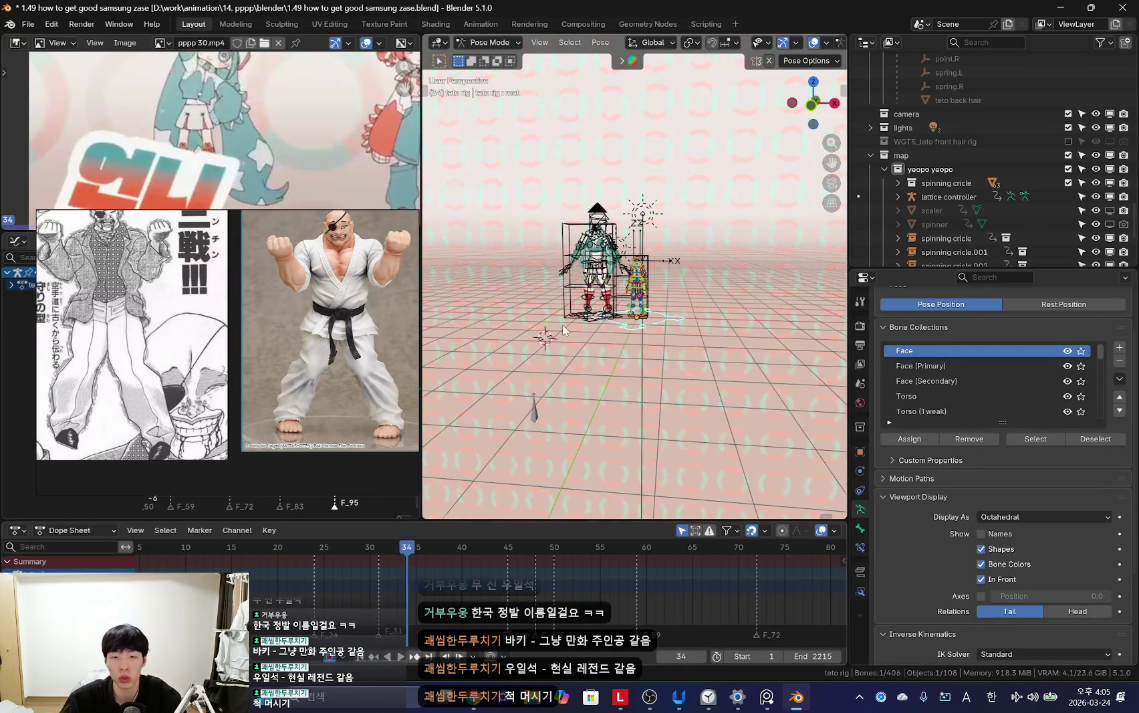
pyautogui.press('KP_0')
pyautogui.hotkey('shift', 'Left')
pyautogui.press('space')
pyautogui.press('Home')
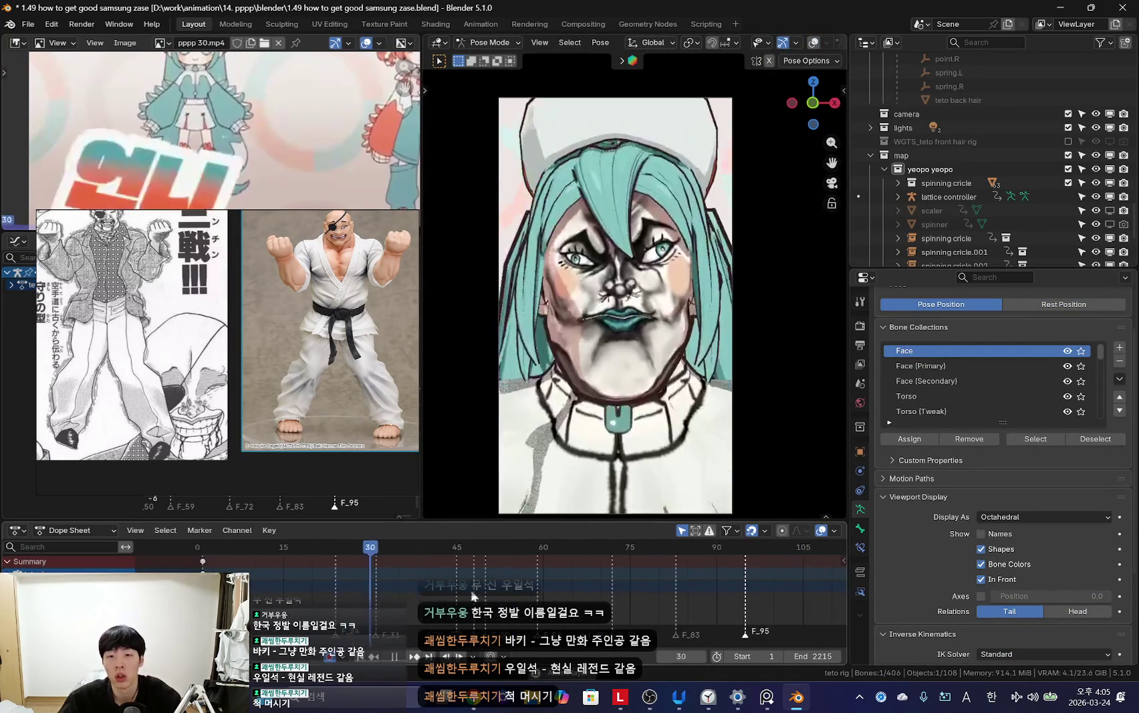
pyautogui.press('space')
pyautogui.press('KP_0')
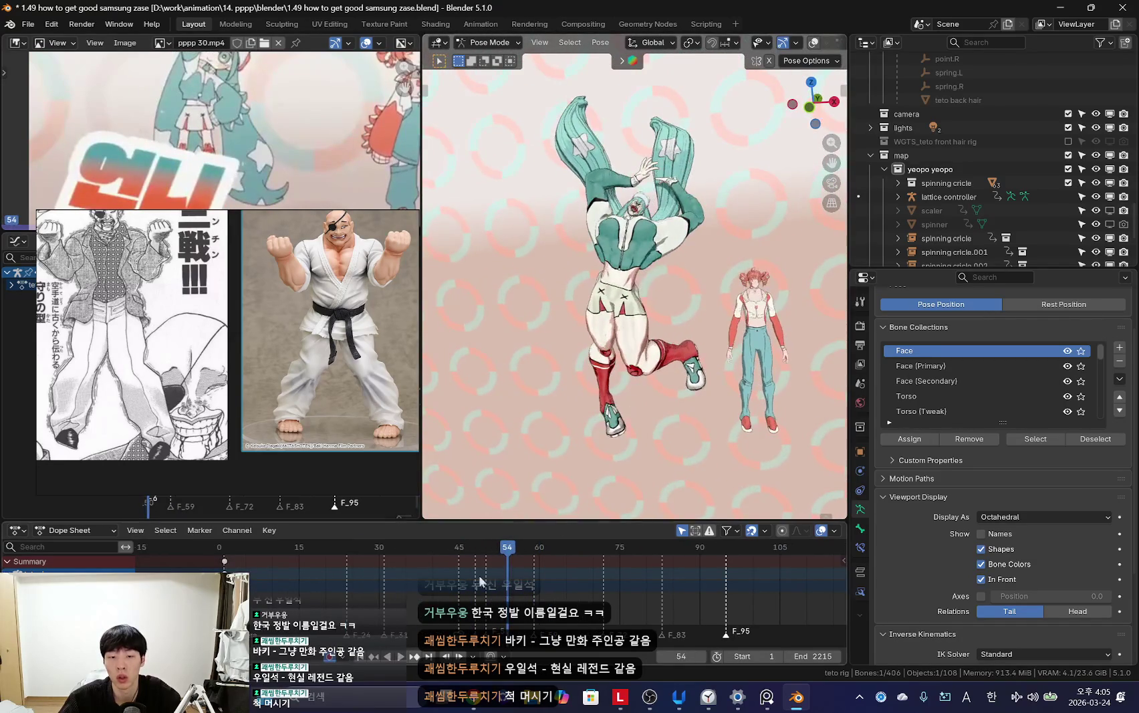
# Step: Keyframe the teto rig's pose at frame 45 and play from there to check it
pyautogui.click(460, 560)
pyautogui.press('k')
pyautogui.click(585, 287)
pyautogui.scroll(2, 469, 587)
pyautogui.press('Left')
pyautogui.press('Right')
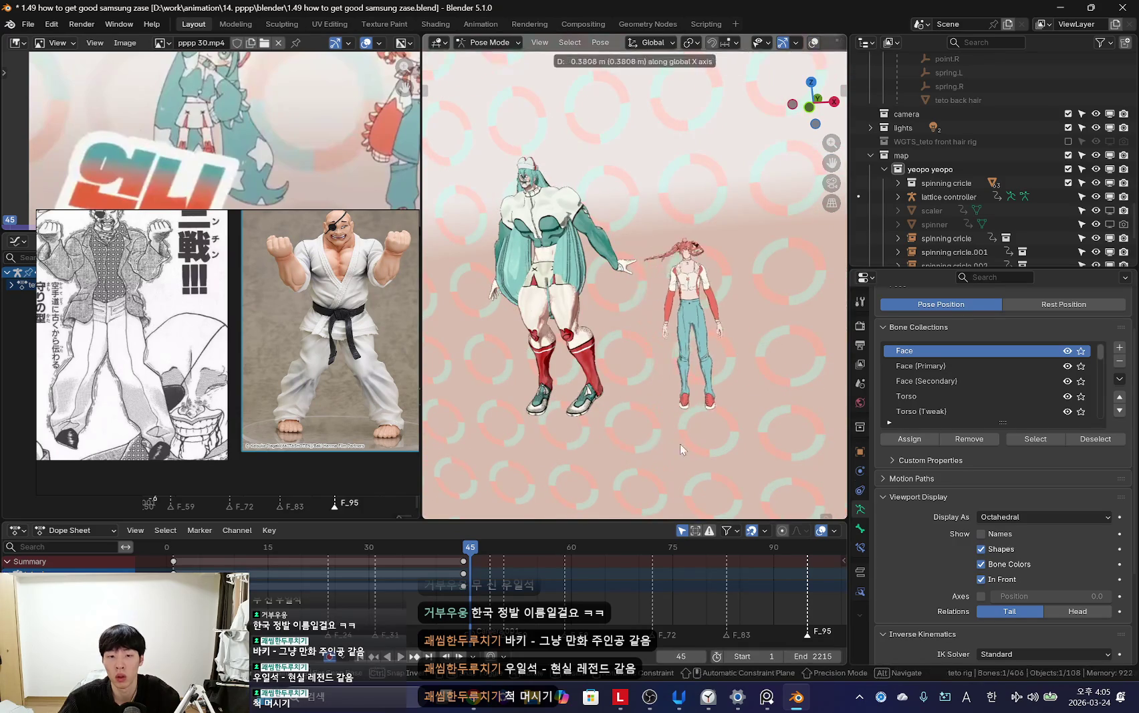
pyautogui.press('space')
pyautogui.press('Escape')
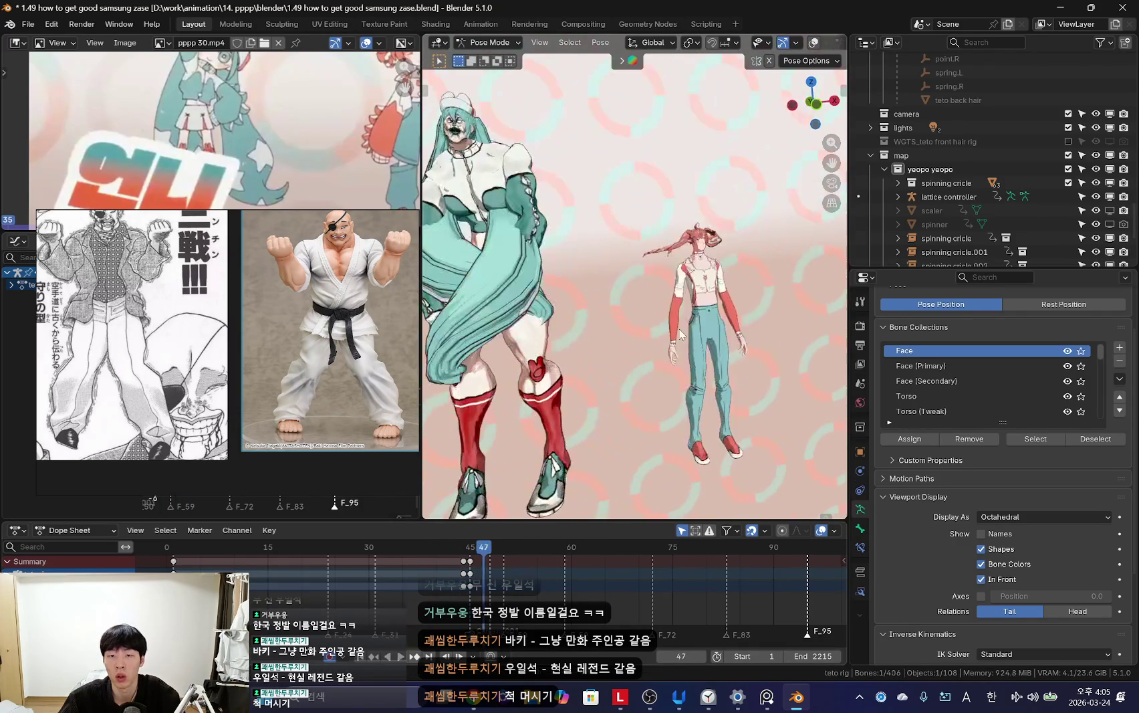
# Step: Return to Object Mode and select the choco rig
pyautogui.hotkey('ctrl', 'Tab')
pyautogui.scroll(3, 621, 292)
pyautogui.click(591, 257)
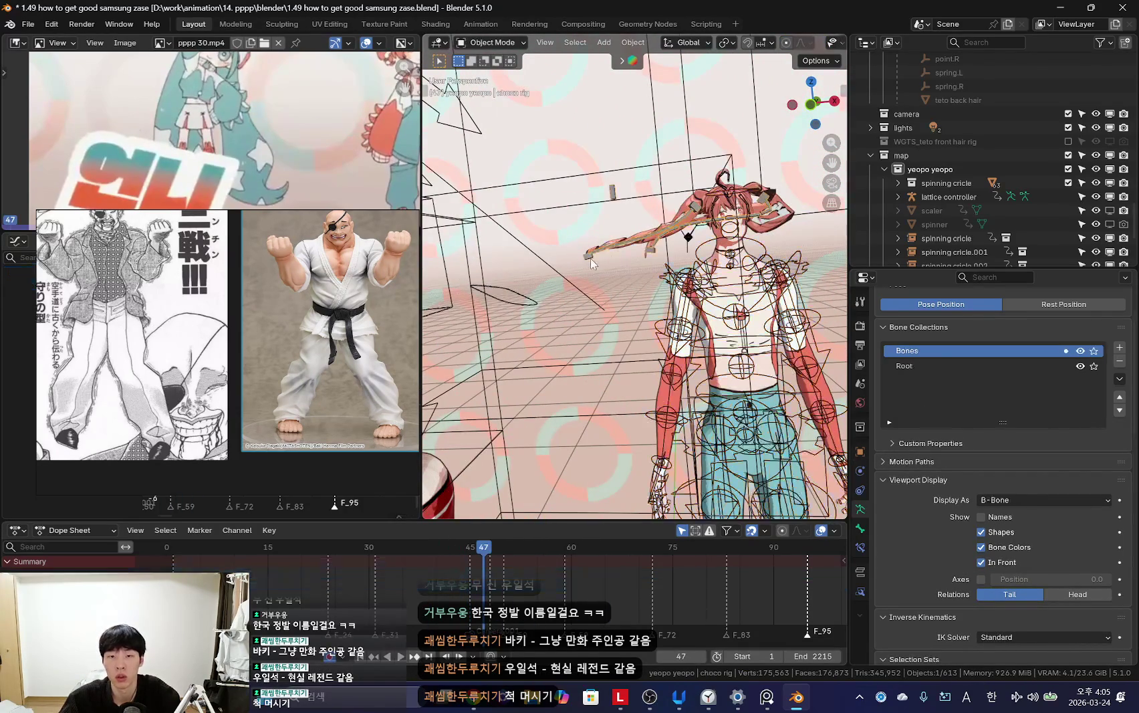
# Step: Bake the Rigid Body World cache so all 250 frames are simulated
pyautogui.press('Left')
pyautogui.press('Left')
pyautogui.press('Left')
pyautogui.press('Left')
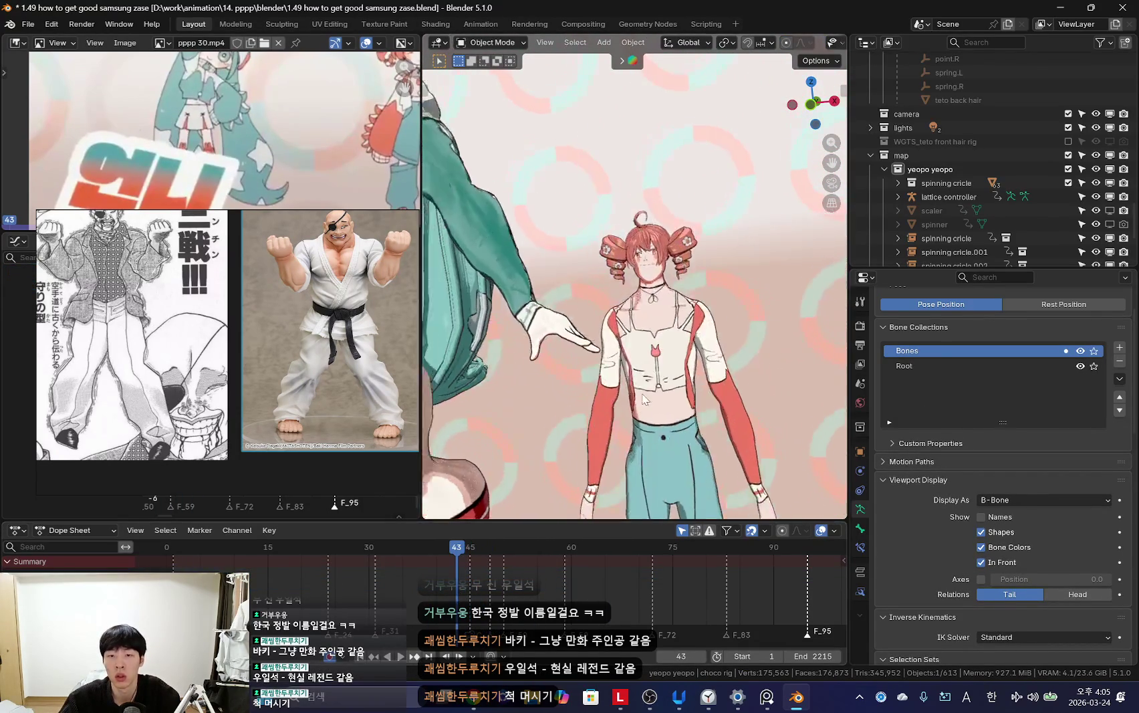
pyautogui.click(860, 385)
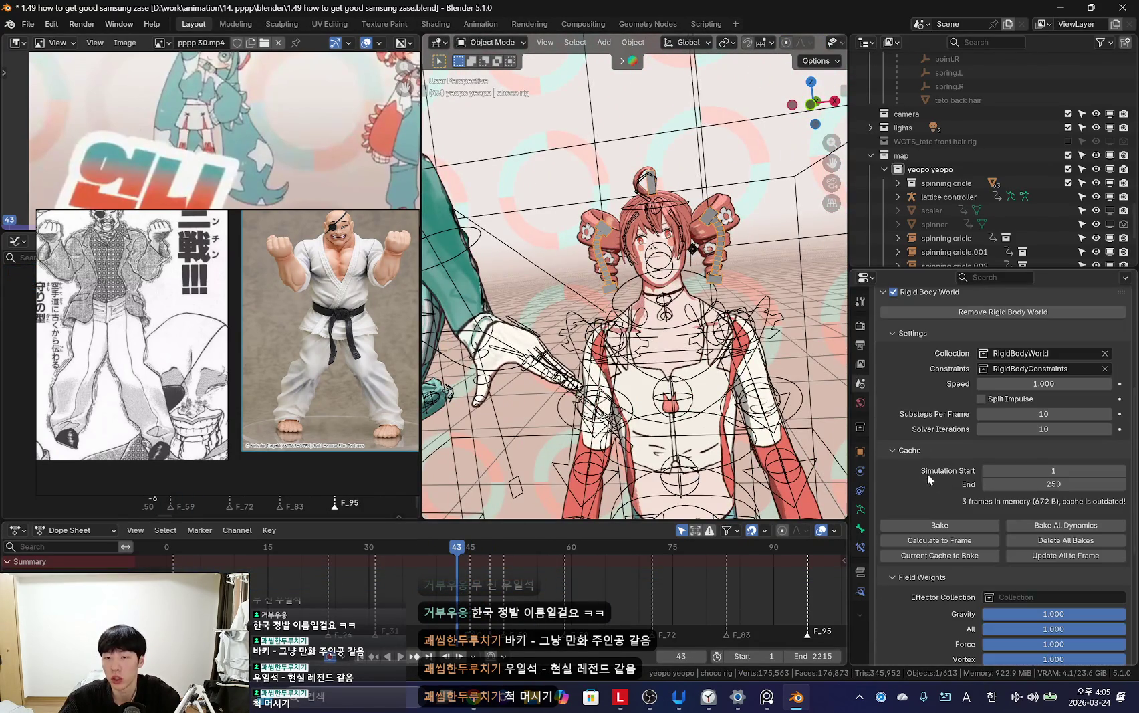
pyautogui.click(939, 525)
# Step: Replay the animation through the scene camera without overlays, stopping at frame 51
pyautogui.hotkey('shift', 'alt', 'z')
pyautogui.press('space')
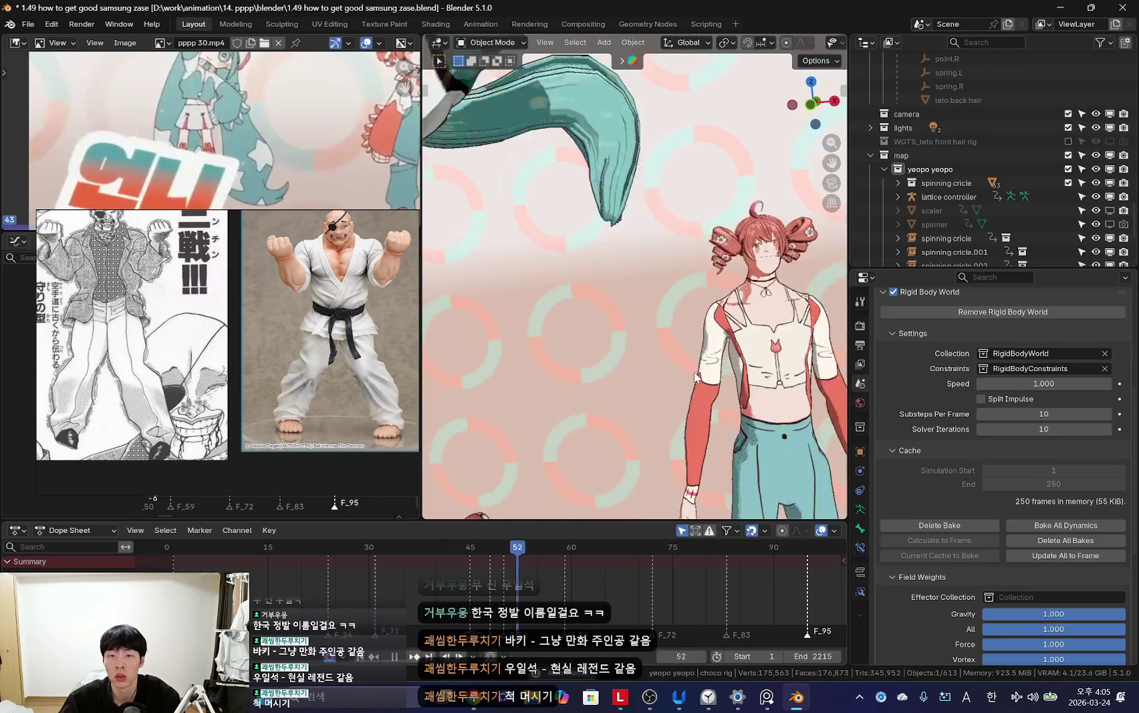
pyautogui.press('KP_0')
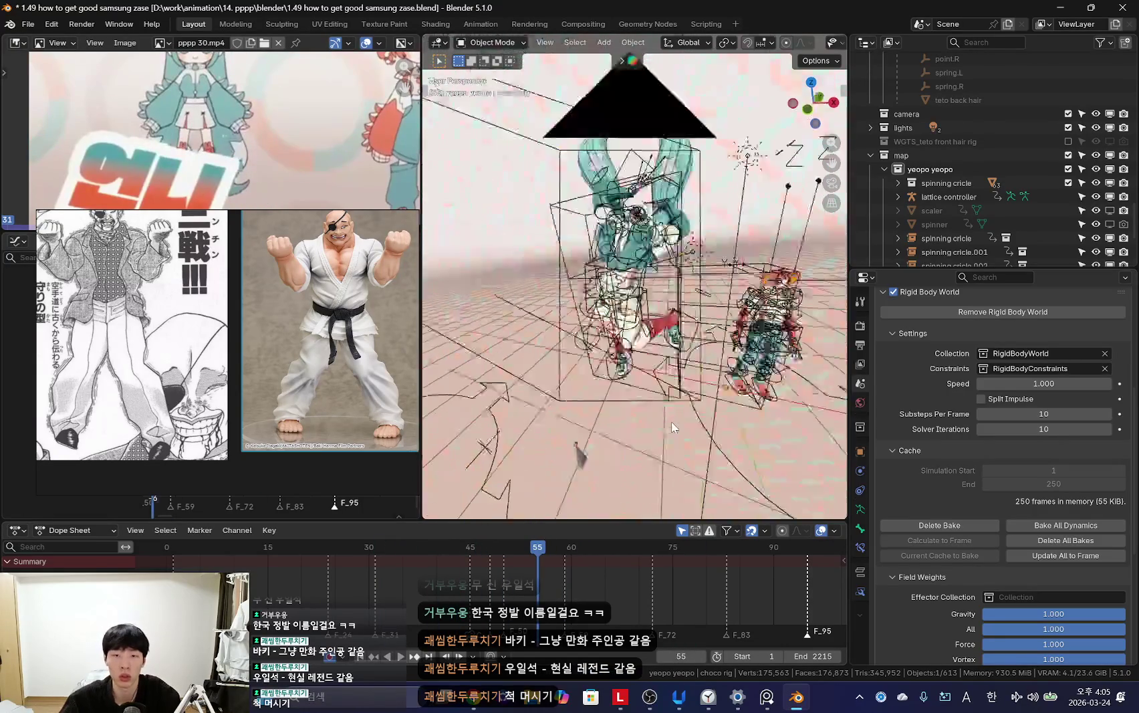
pyautogui.press('space')
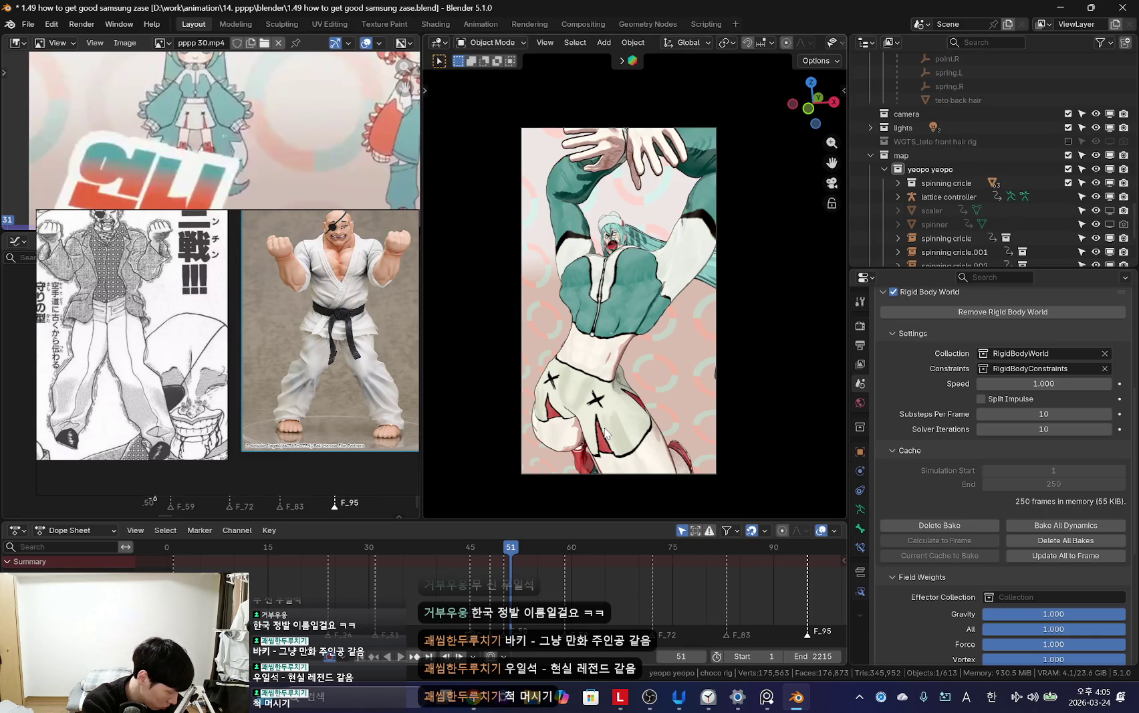
# Step: Play the Sanchin-pose animation in camera view, then exit to the wide two-character view at frame 70
pyautogui.scroll(1, 749, 402)
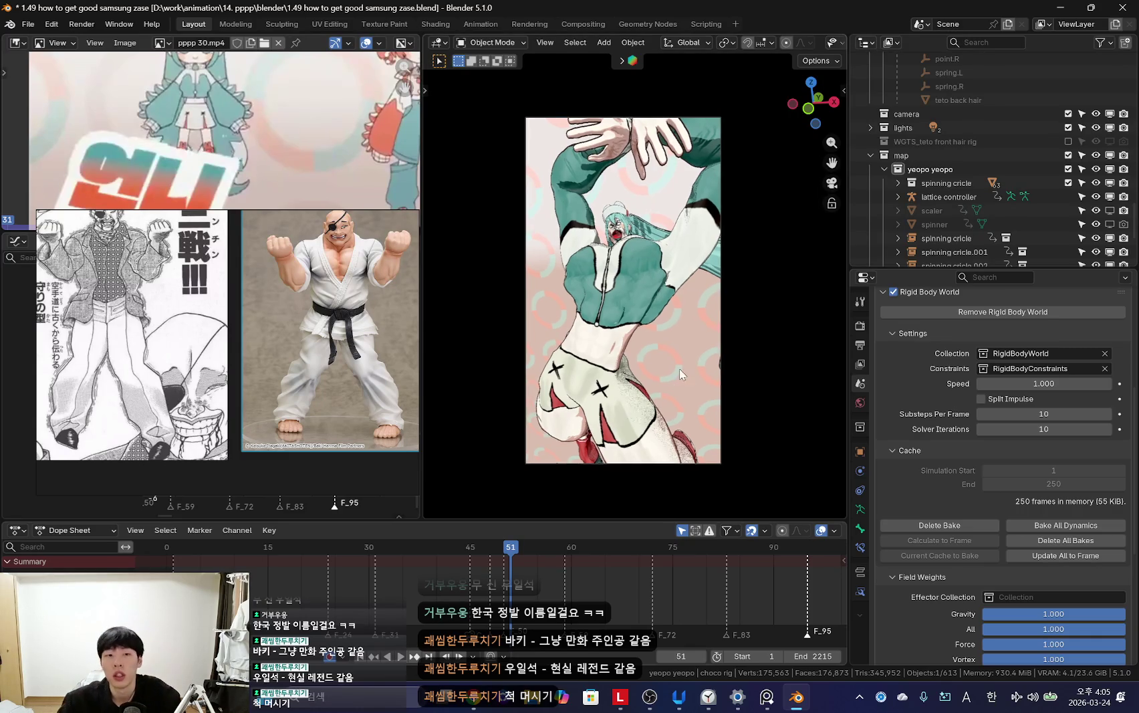
pyautogui.scroll(2, 701, 333)
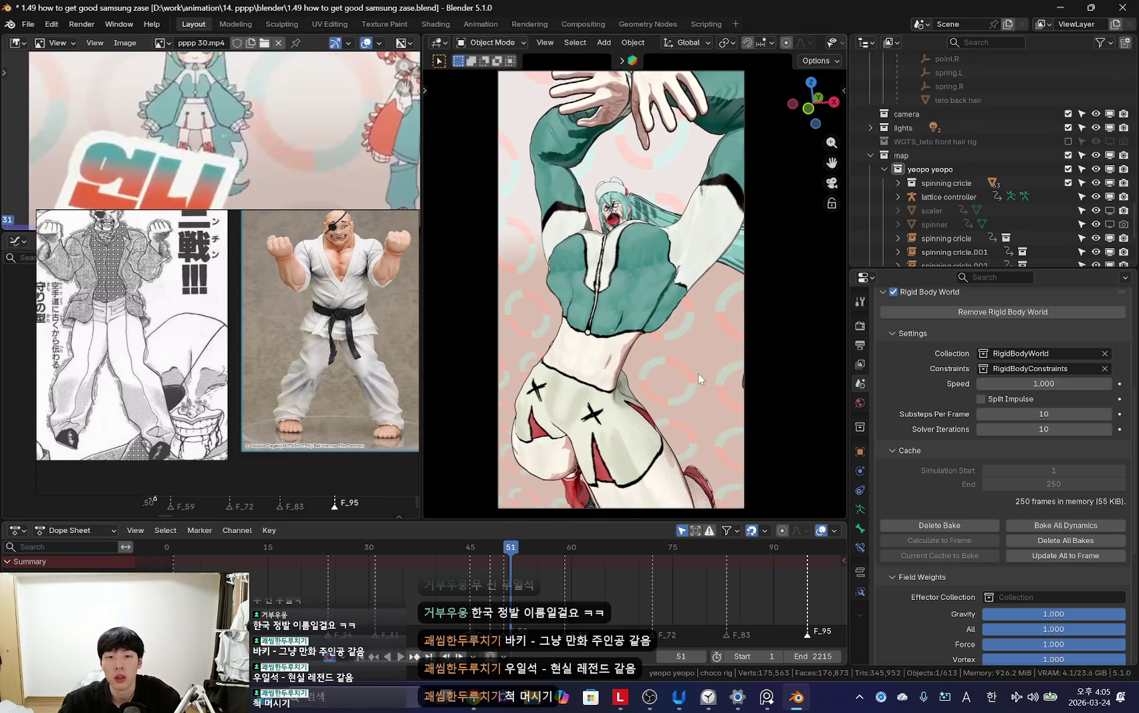
pyautogui.scroll(-3, 370, 614)
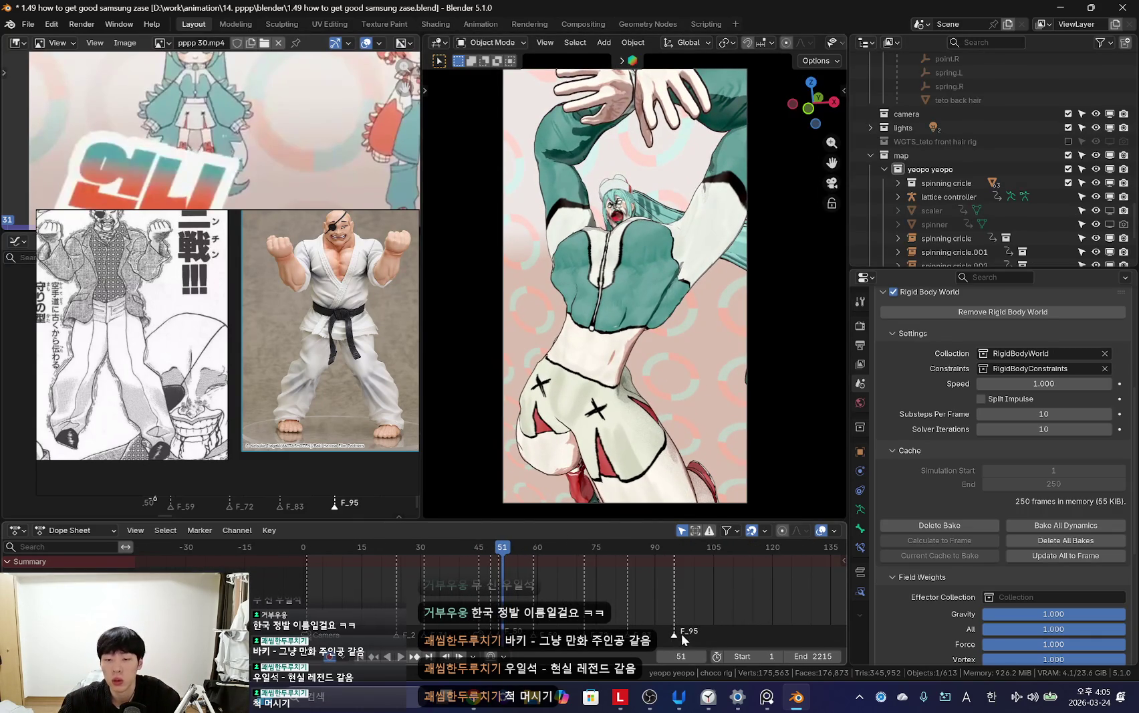
pyautogui.moveTo(326, 586); pyautogui.dragTo(315, 586)
pyautogui.press('space')
pyautogui.scroll(1, 508, 546)
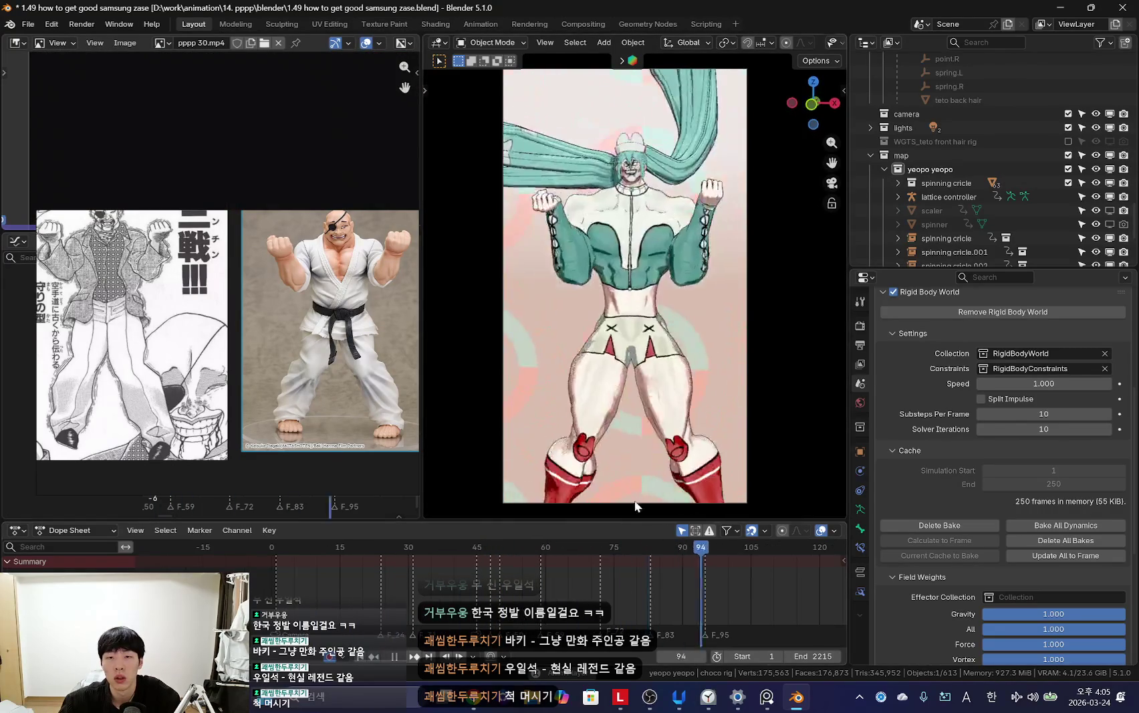
pyautogui.scroll(-2, 625, 597)
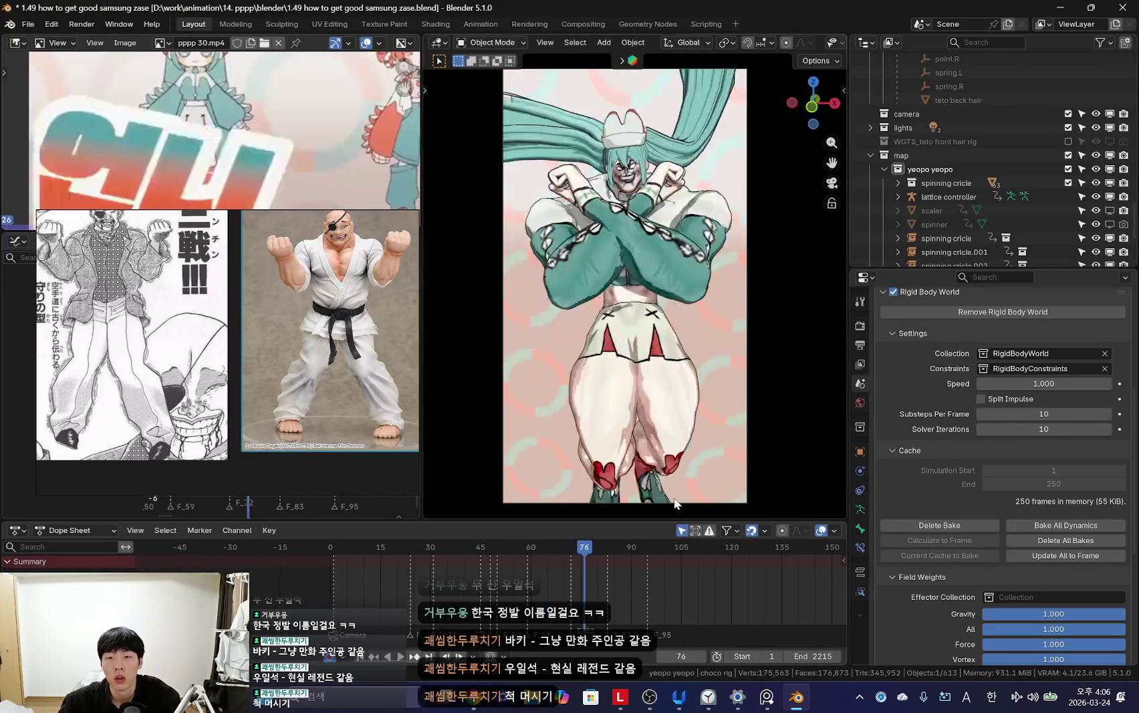
pyautogui.press('KP_0')
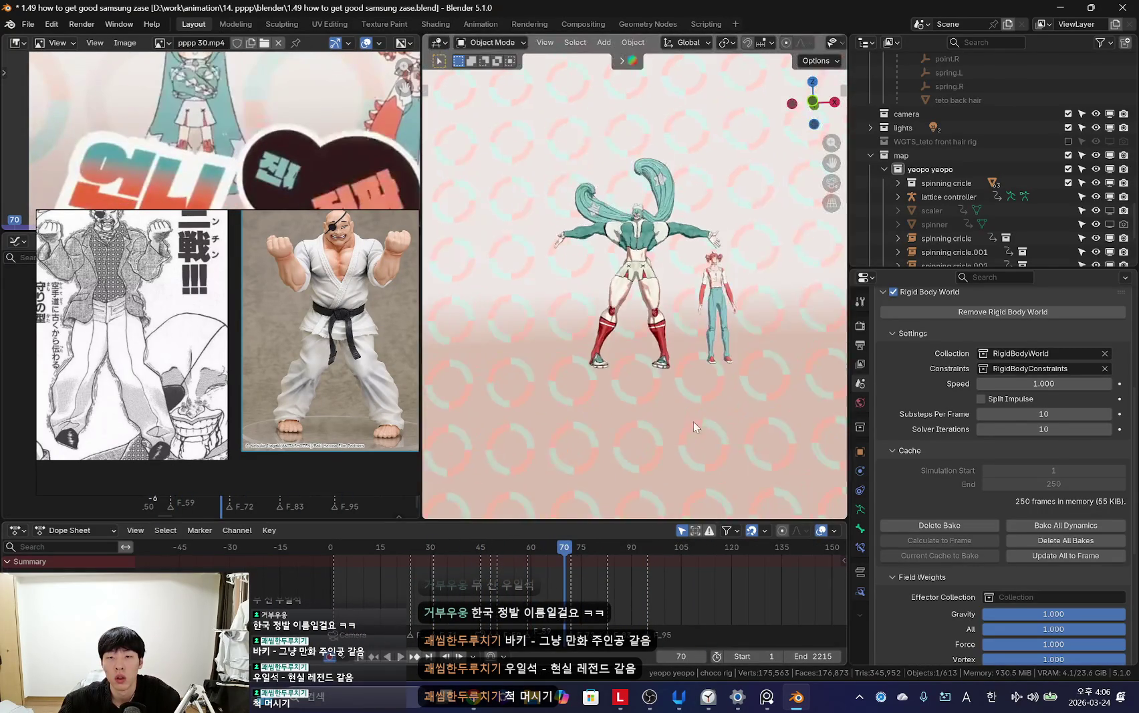
# Step: Move the Teto rig 0.233 m along X in Pose Mode and rebake the rigid body cache
pyautogui.hotkey('shift', 'alt', 'z')
pyautogui.hotkey('ctrl', 'Tab')
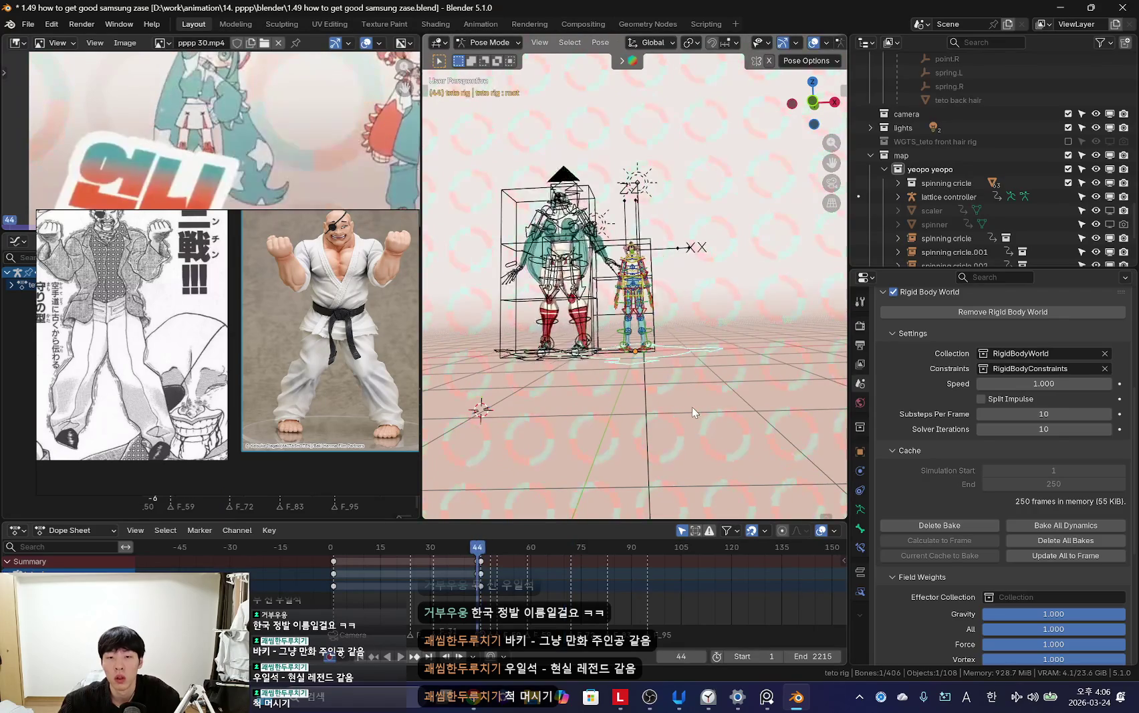
pyautogui.hotkey('shift', 'alt', 'z')
pyautogui.press('g')
pyautogui.press('x')
pyautogui.click(713, 438)
pyautogui.click(914, 526)
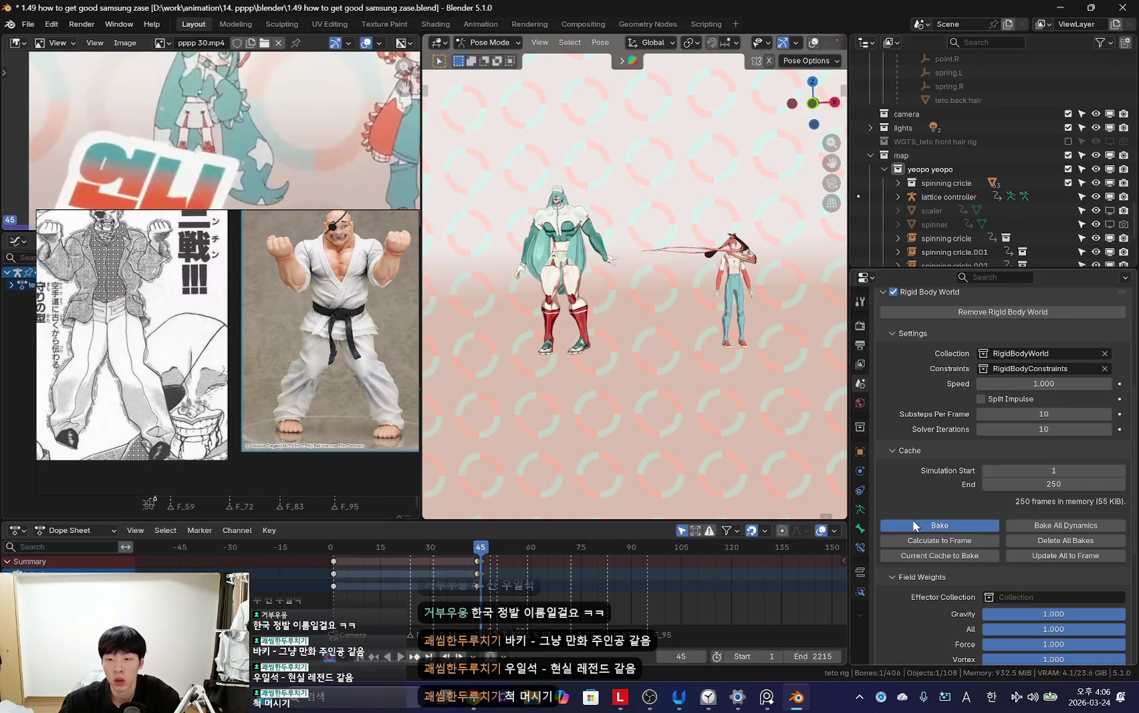
pyautogui.click(415, 591)
# Step: Play the animation through the camera with the timeline at frames 0–105, stopping at frame 92
pyautogui.press('space')
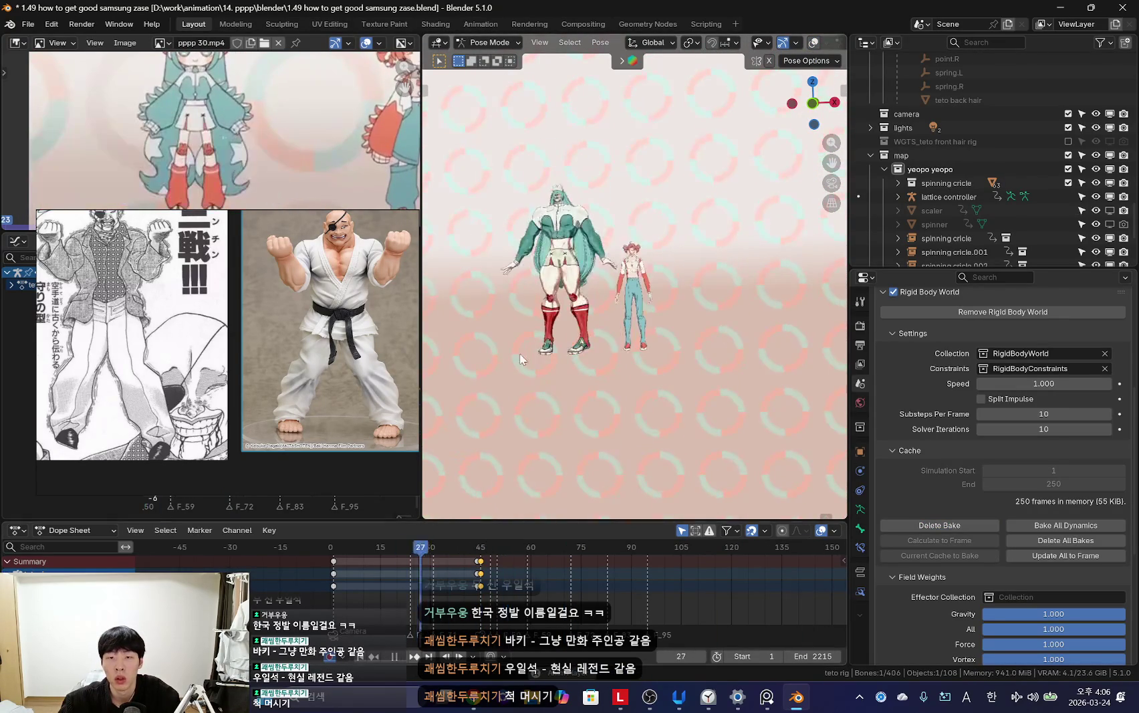
pyautogui.press('KP_0')
pyautogui.hotkey('shift', 'alt', 'z')
pyautogui.hotkey('shift', 'alt', 'z')
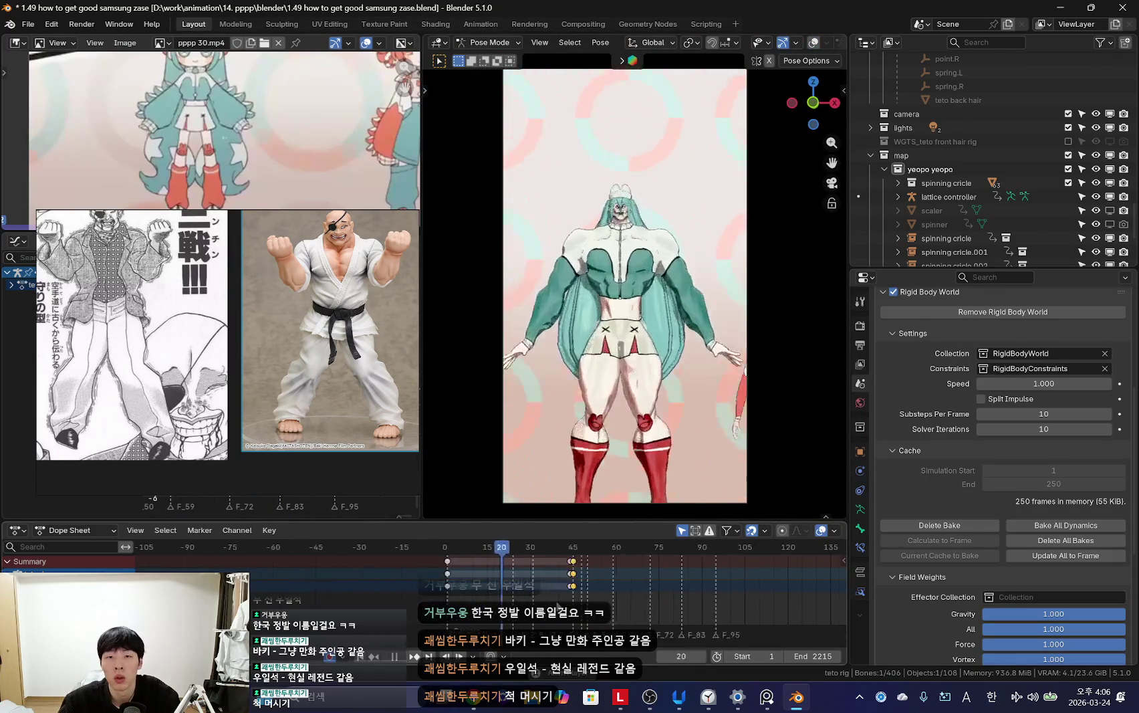
pyautogui.moveTo(638, 570)
pyautogui.keyDown('ctrl'); pyautogui.mouseDown(button='middle')
pyautogui.moveTo(698, 586)
pyautogui.moveTo(647, 585)
pyautogui.mouseUp(button='middle'); pyautogui.keyUp('ctrl')
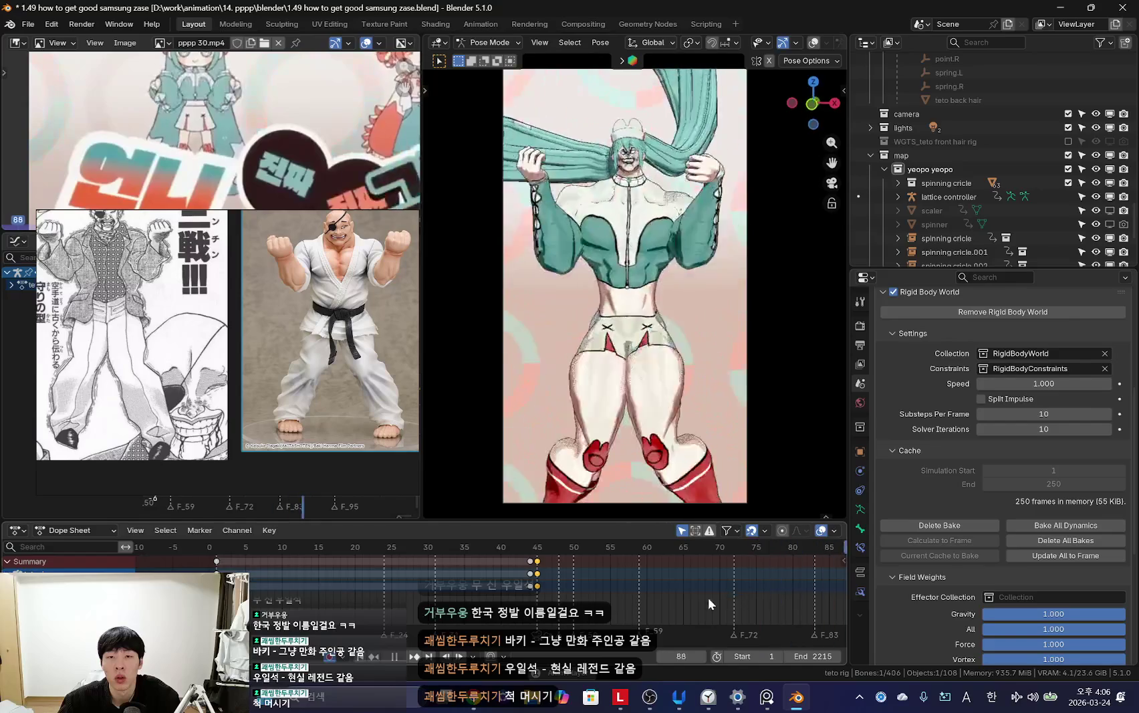
pyautogui.keyDown('ctrl'); pyautogui.moveTo(722, 596); pyautogui.dragTo(693, 594, button='middle'); pyautogui.keyUp('ctrl')
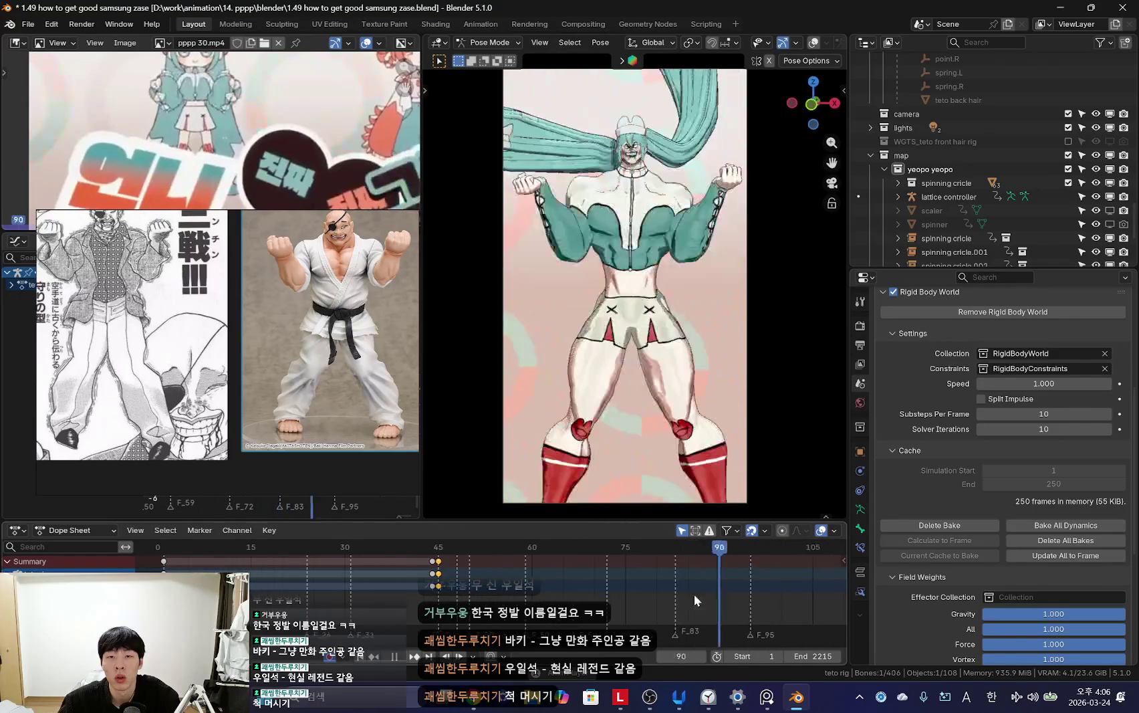
pyautogui.press('space')
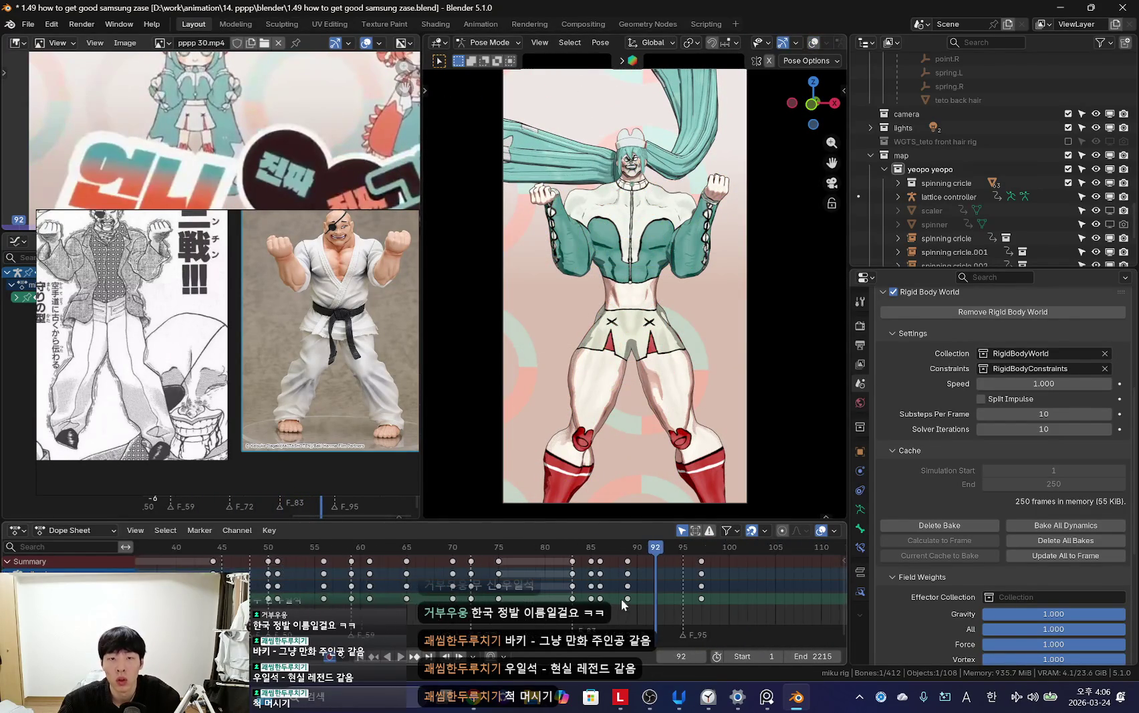
# Step: Move the reference board beside the viewport and scrub back to the crossed-arms pose at frame 86
pyautogui.moveTo(272, 316); pyautogui.dragTo(242, 395)
pyautogui.scroll(-2, 241, 395)
pyautogui.scroll(2, 261, 393)
pyautogui.scroll(2, 280, 388)
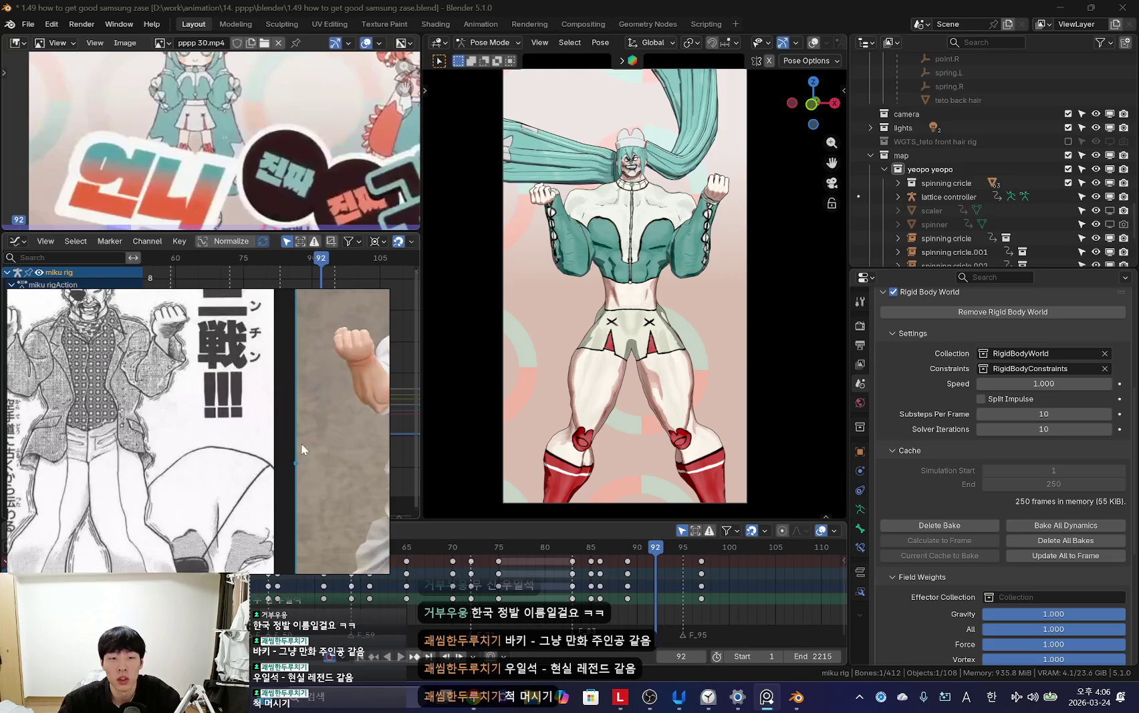
pyautogui.scroll(-1, 279, 388)
pyautogui.press('space')
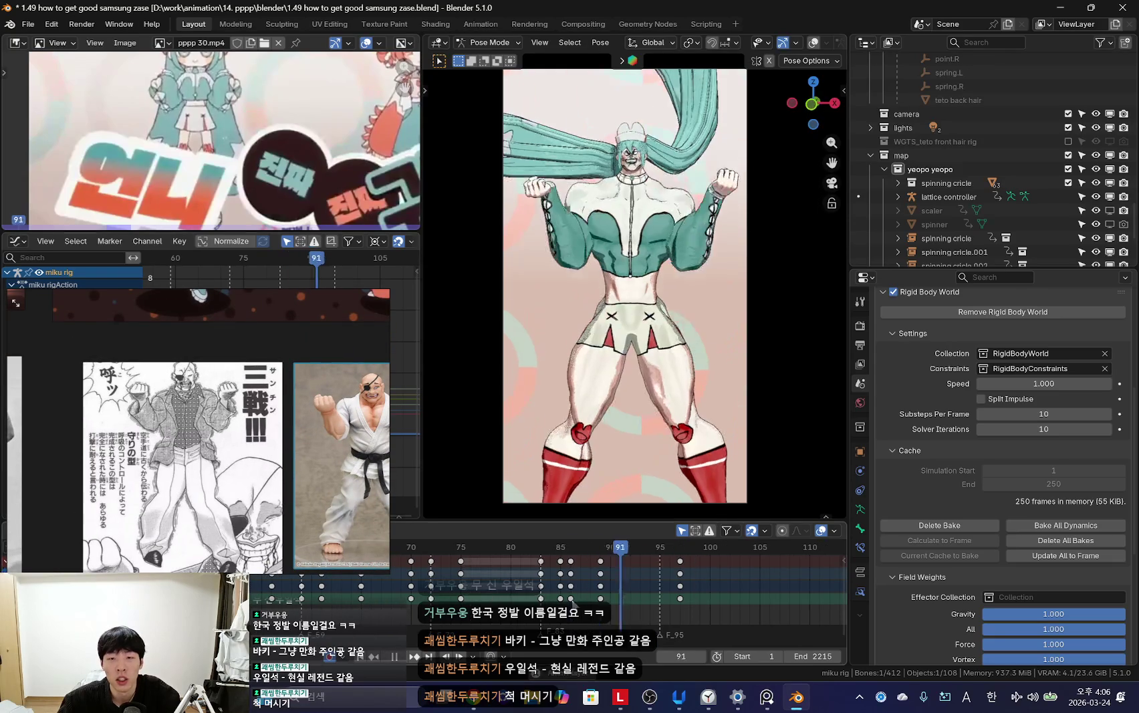
pyautogui.moveTo(620, 587); pyautogui.dragTo(508, 587)
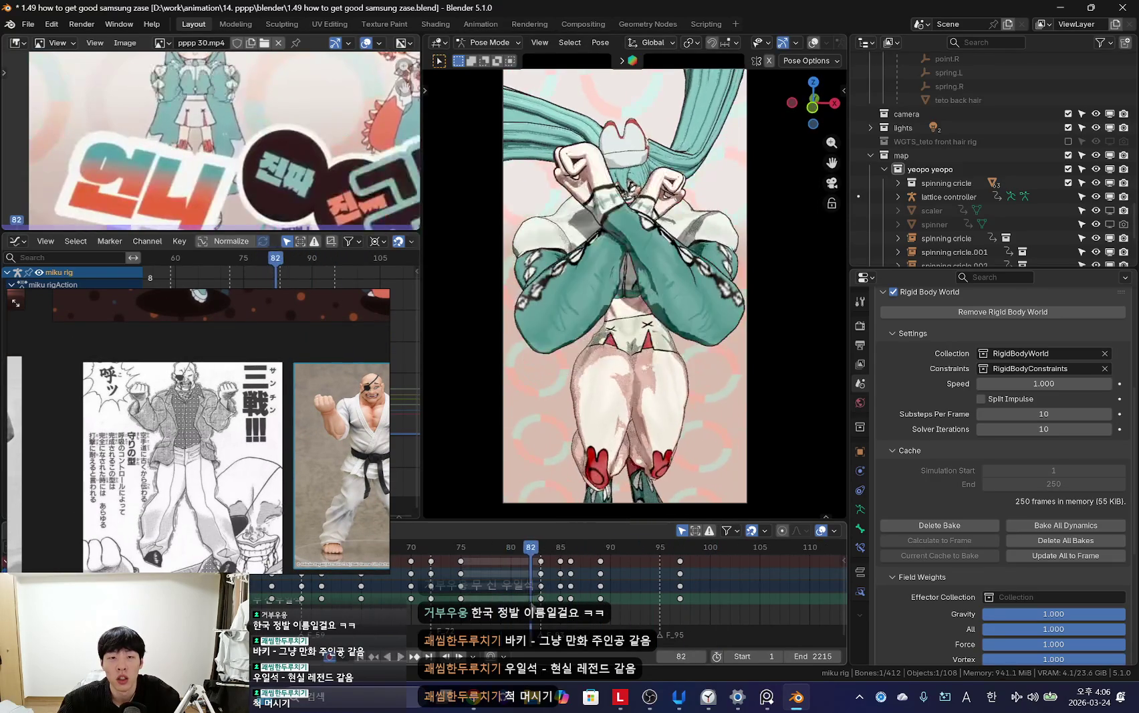
pyautogui.press('space')
pyautogui.scroll(2, 194, 316)
pyautogui.scroll(1, 194, 317)
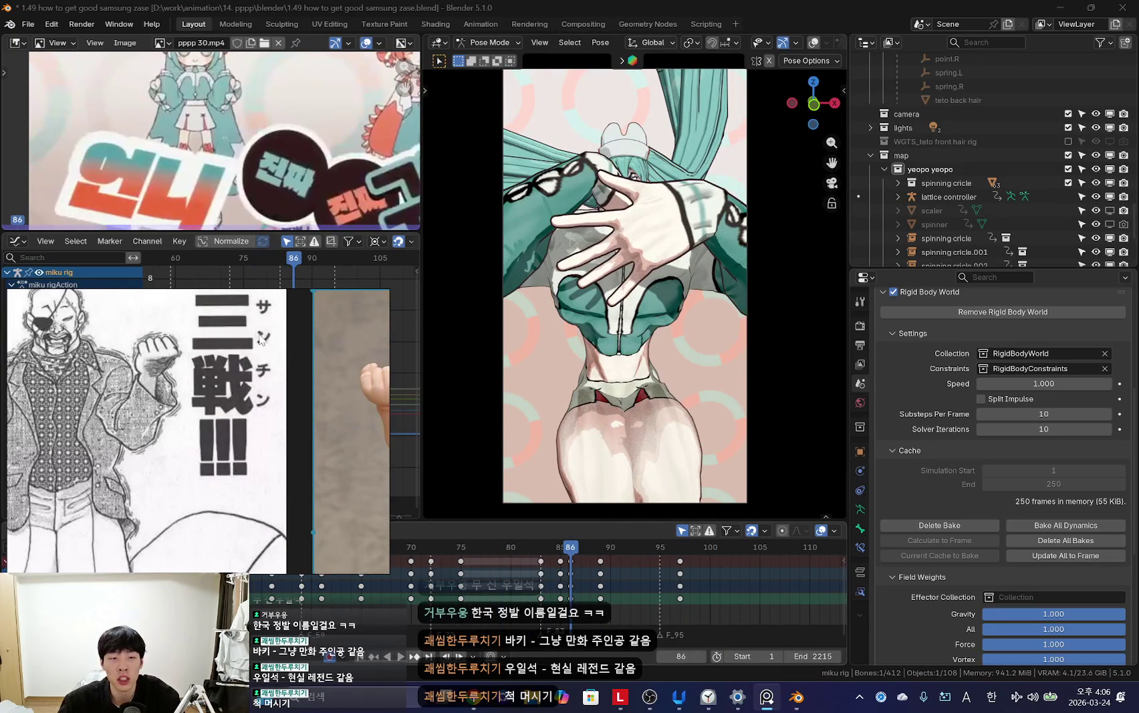
# Step: Make the reference board taller and zoom in on the Sanchin manga panel and figure photo
pyautogui.scroll(1, 194, 316)
pyautogui.scroll(1, 247, 421)
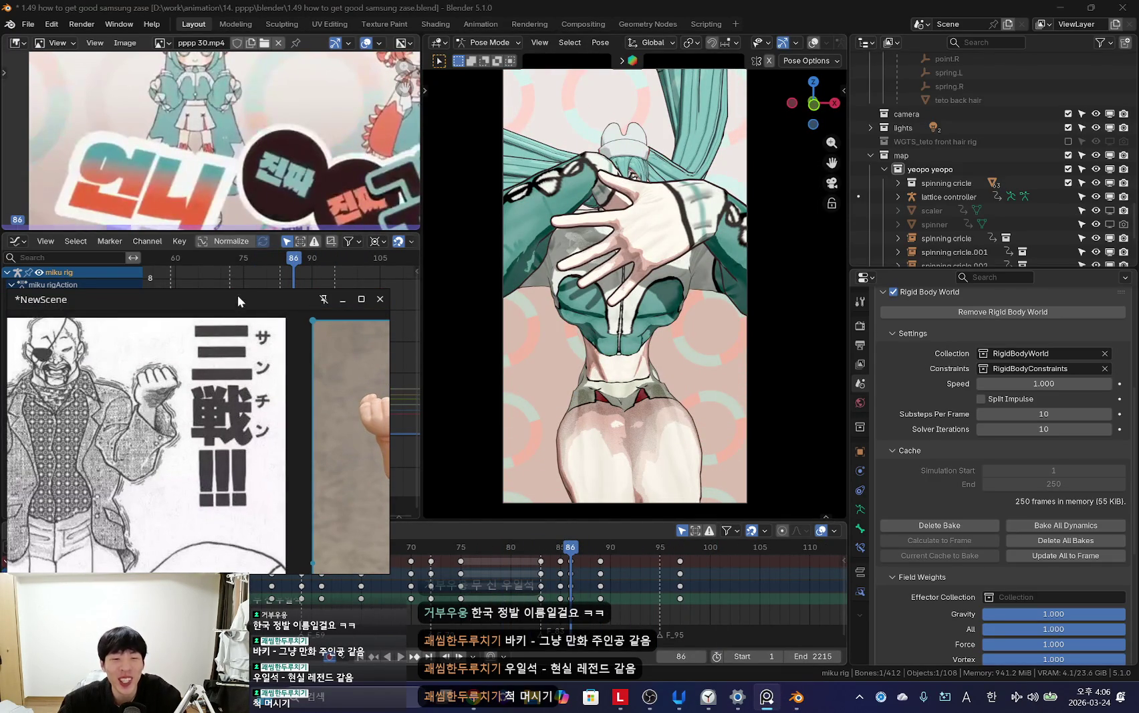
pyautogui.moveTo(238, 288); pyautogui.dragTo(238, 228)
pyautogui.scroll(-3, 233, 399)
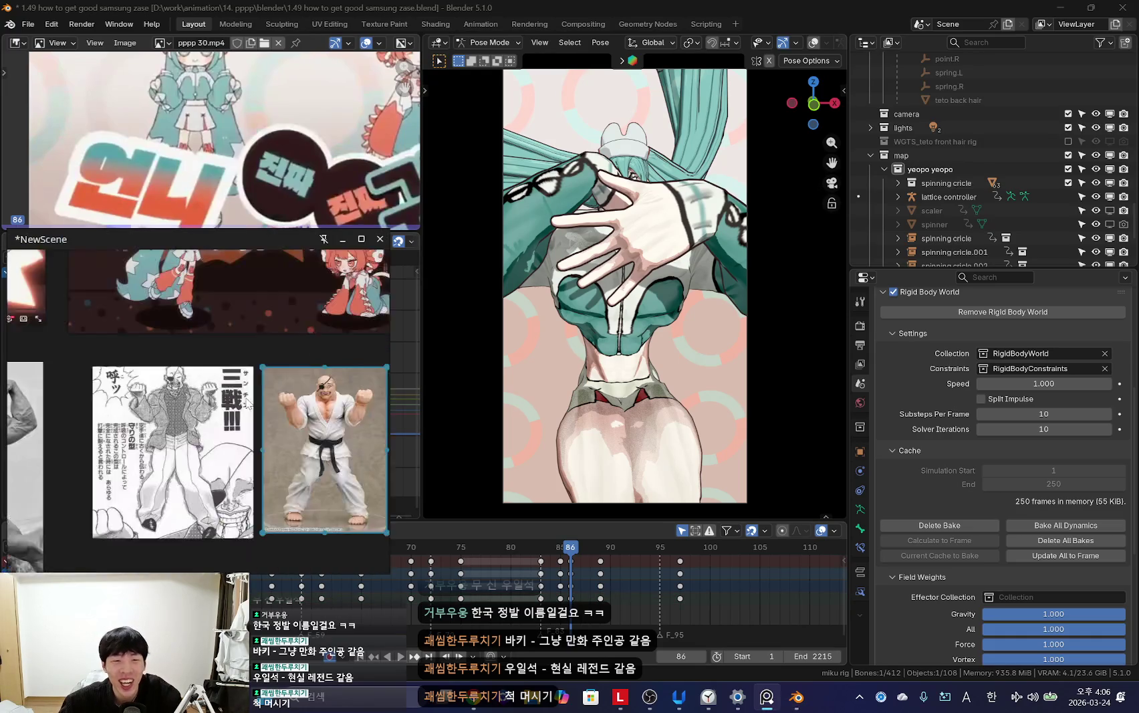
pyautogui.scroll(2, 233, 399)
pyautogui.scroll(1, 266, 436)
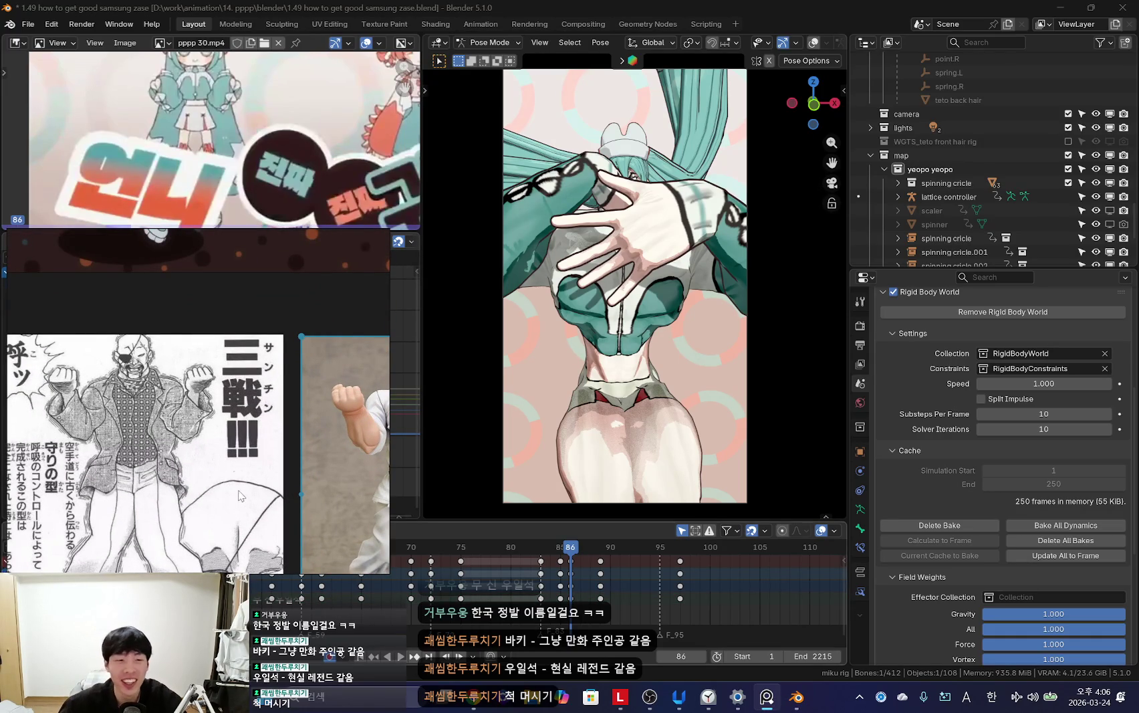
pyautogui.scroll(1, 248, 450)
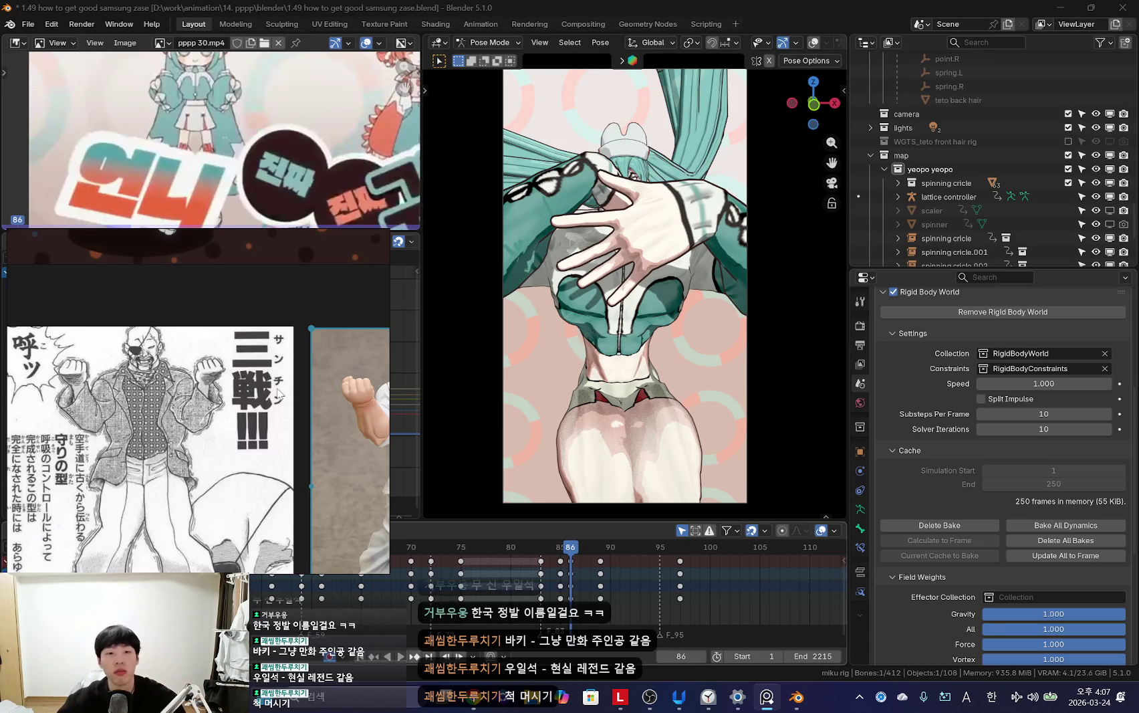
# Step: Preview the animation, then switch back to Object Mode with viewport overlays shown
pyautogui.moveTo(567, 584); pyautogui.dragTo(549, 584, button='middle')
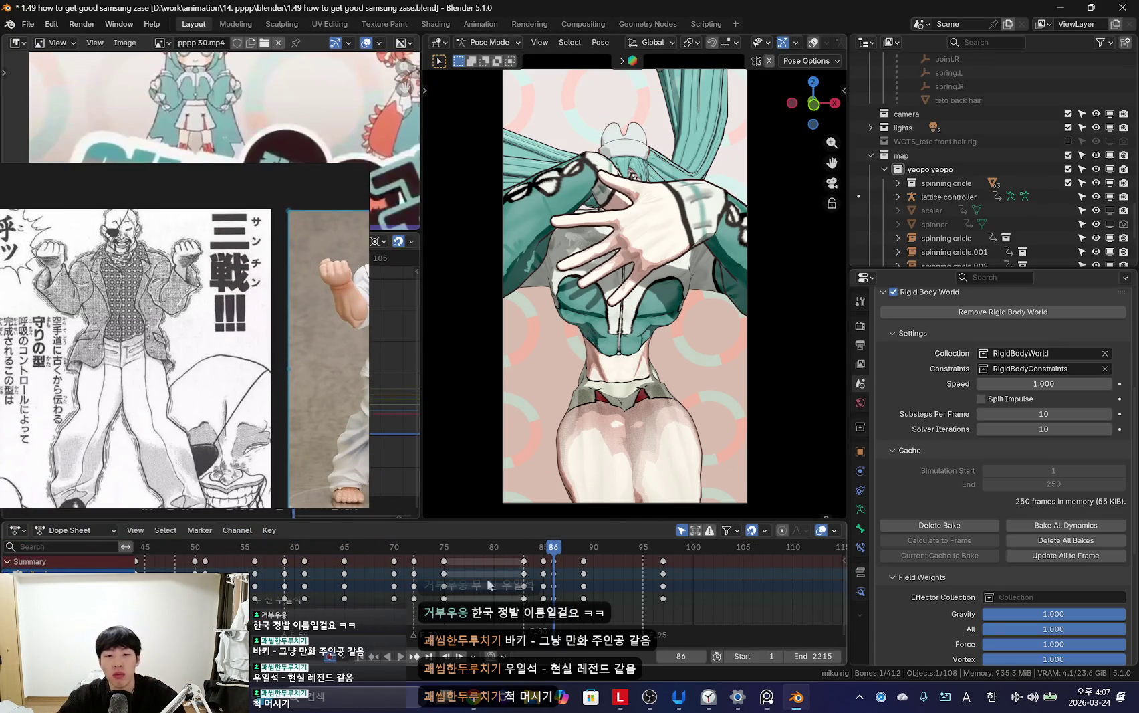
pyautogui.scroll(-6, 549, 584)
pyautogui.press('space')
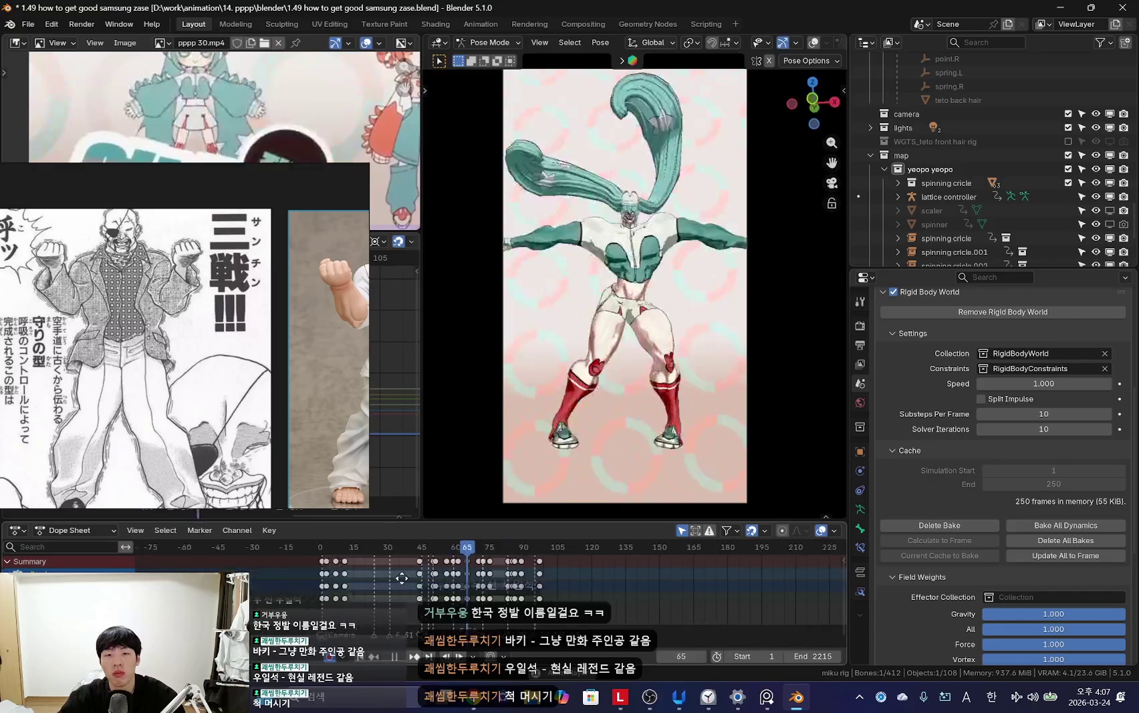
pyautogui.keyDown('ctrl'); pyautogui.scroll(3, 373, 570); pyautogui.keyUp('ctrl')
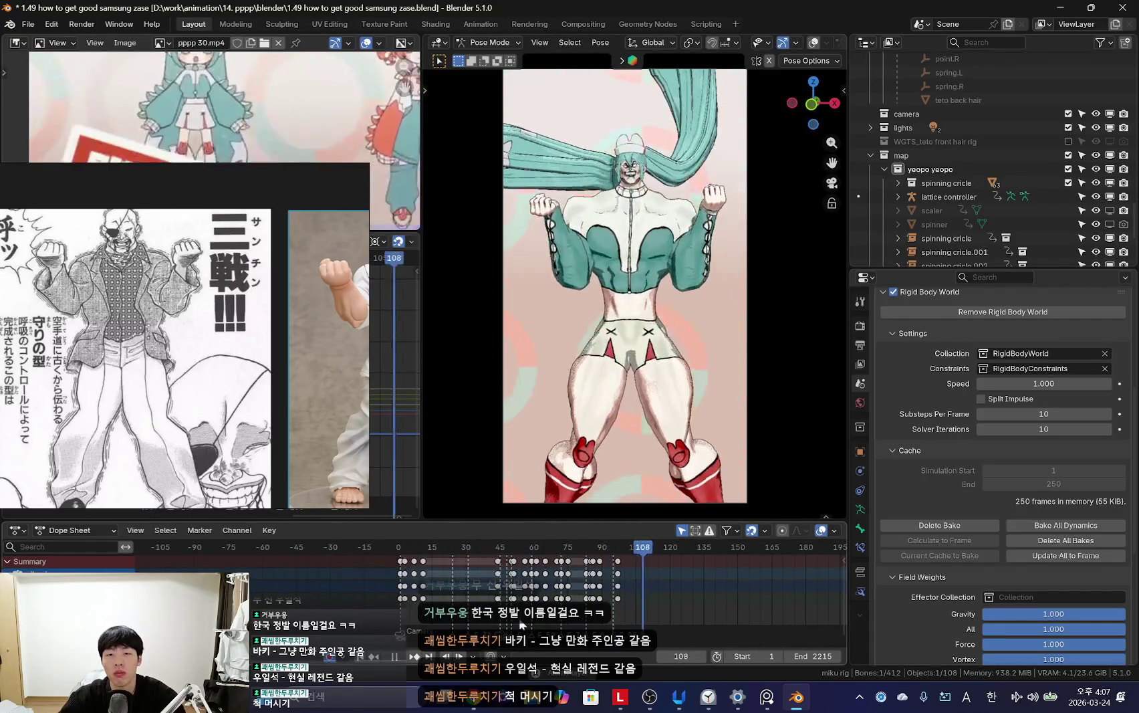
pyautogui.scroll(2, 522, 625)
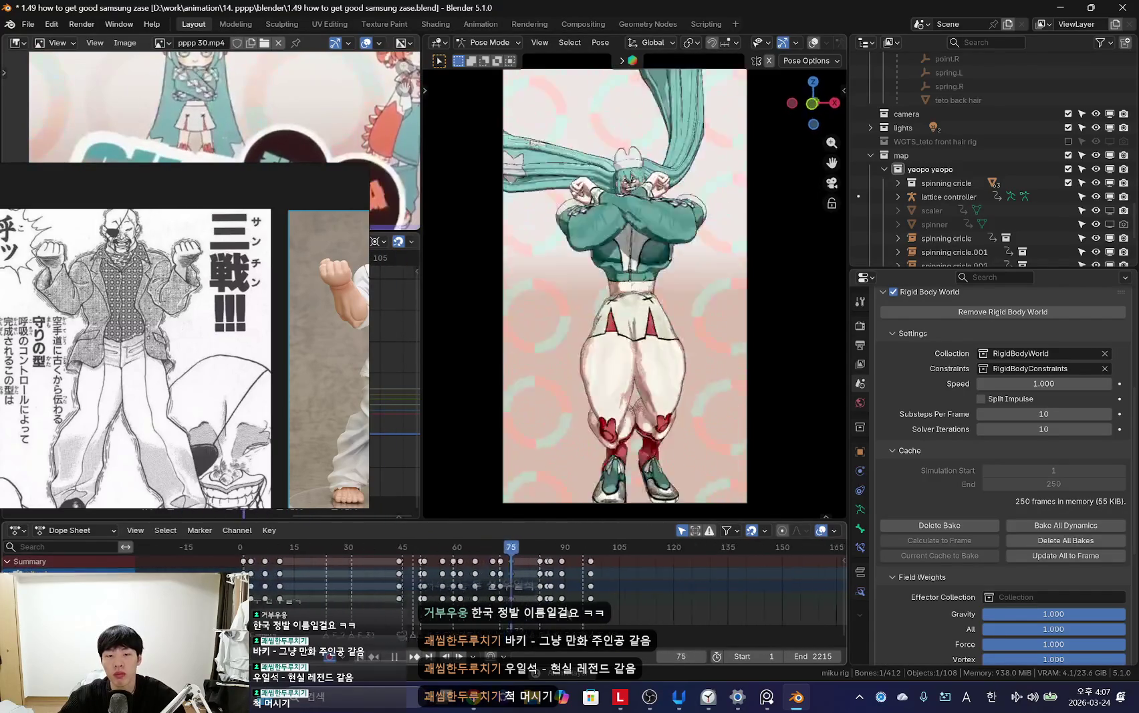
pyautogui.hotkey('ctrl', 'Tab')
pyautogui.hotkey('shift', 'alt', 'z')
# Step: At frame 95, fly the camera forward to Miku's grinning face, then exit to the wide view
pyautogui.press('space')
pyautogui.scroll(3, 522, 592)
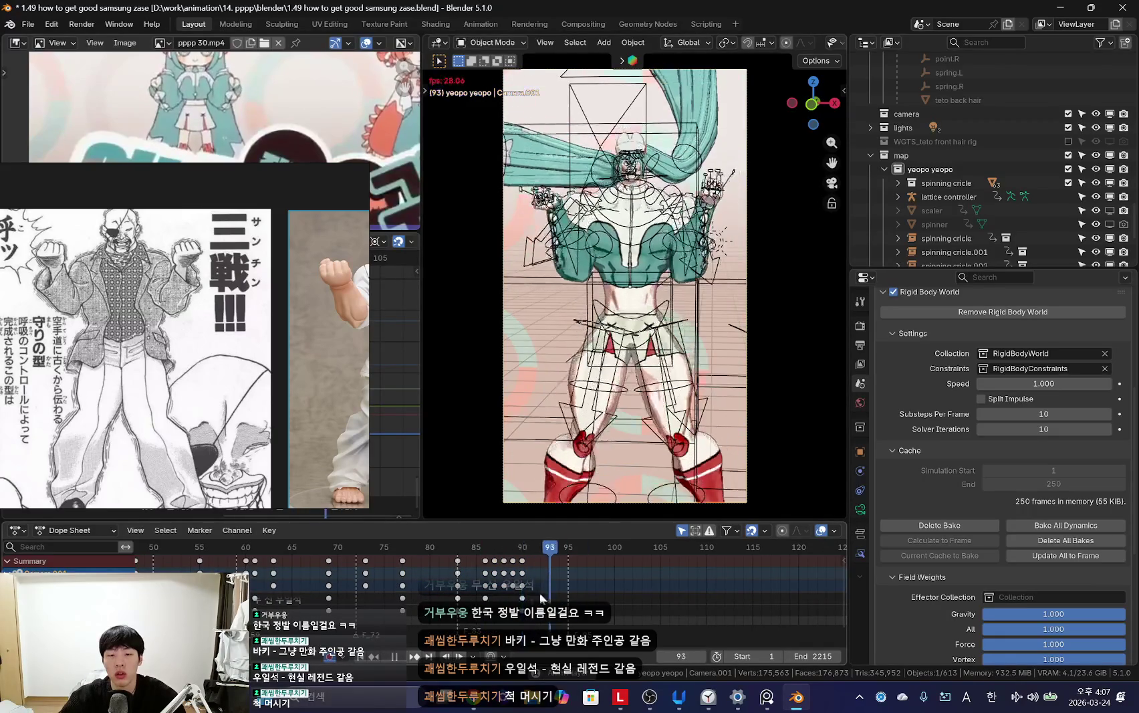
pyautogui.press('space')
pyautogui.click(571, 586)
pyautogui.hotkey('shift', '`')
pyautogui.press('w')
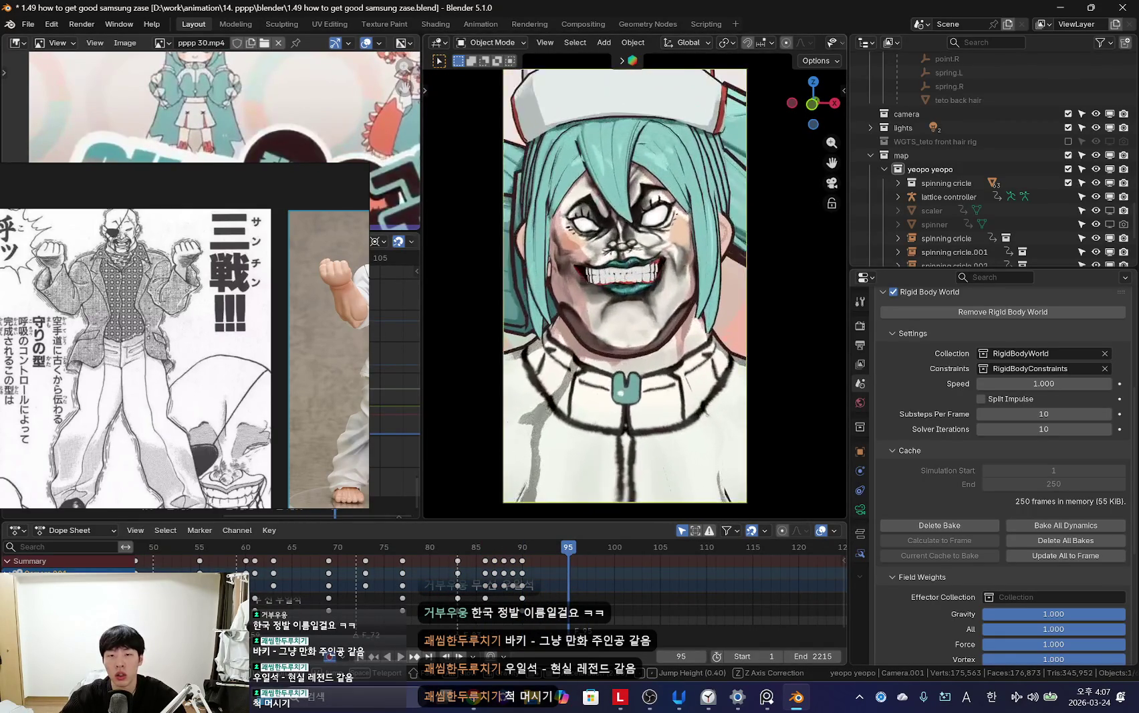
pyautogui.press('space')
pyautogui.scroll(-3, 538, 585)
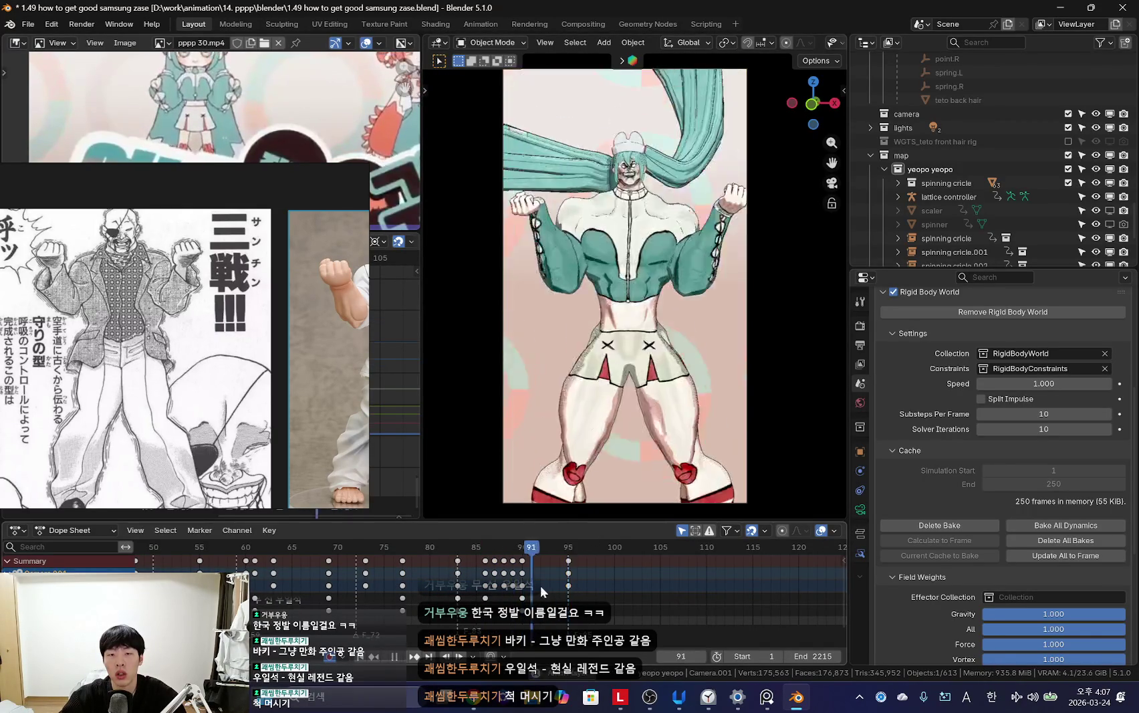
pyautogui.press('Escape')
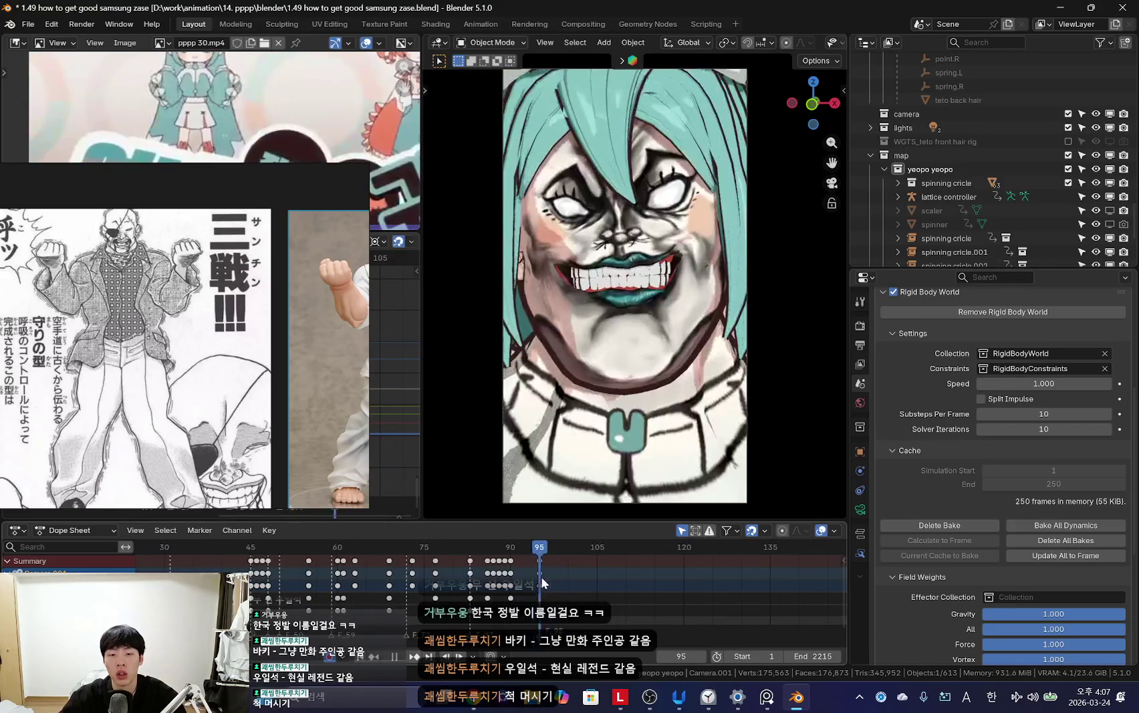
pyautogui.press('KP_0')
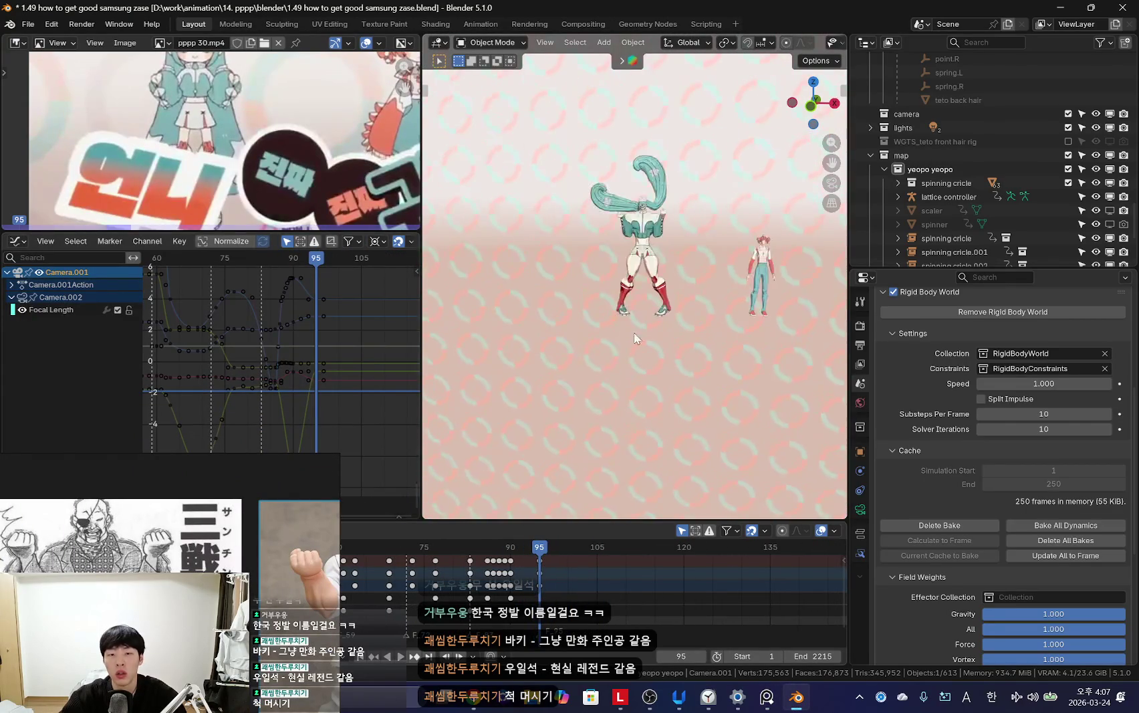
# Step: Select only the lattice controller among the scene objects
pyautogui.press('a')
pyautogui.scroll(5, 588, 411)
pyautogui.scroll(-5, 588, 410)
pyautogui.click(565, 400)
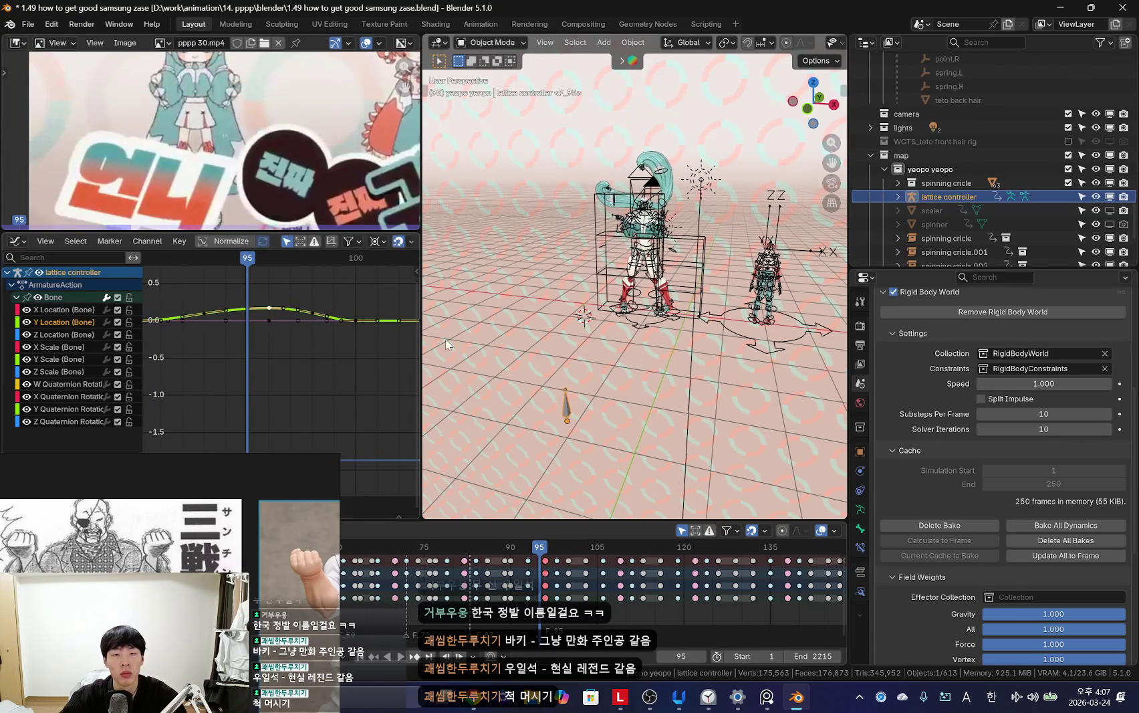
# Step: Play the animation through the close-up camera, then make Camera.001 the active object
pyautogui.press('space')
pyautogui.hotkey('shift', 'alt', 'z')
pyautogui.scroll(-1, 354, 344)
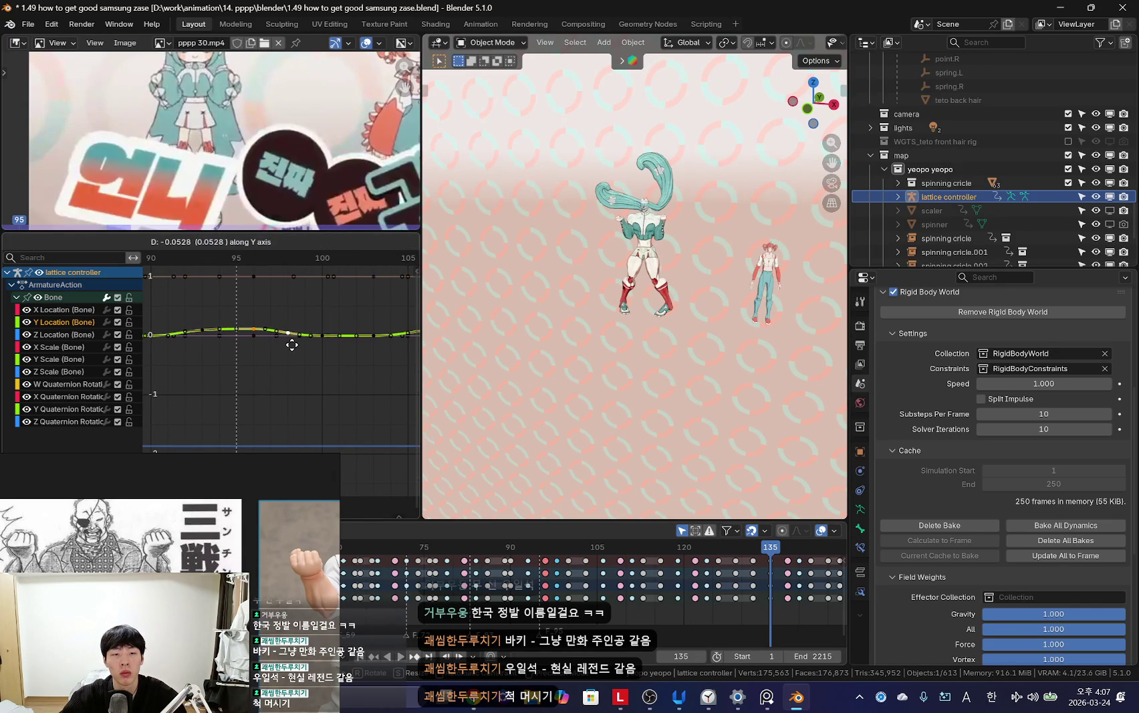
pyautogui.press('KP_0')
pyautogui.press('space')
pyautogui.scroll(-3, 579, 597)
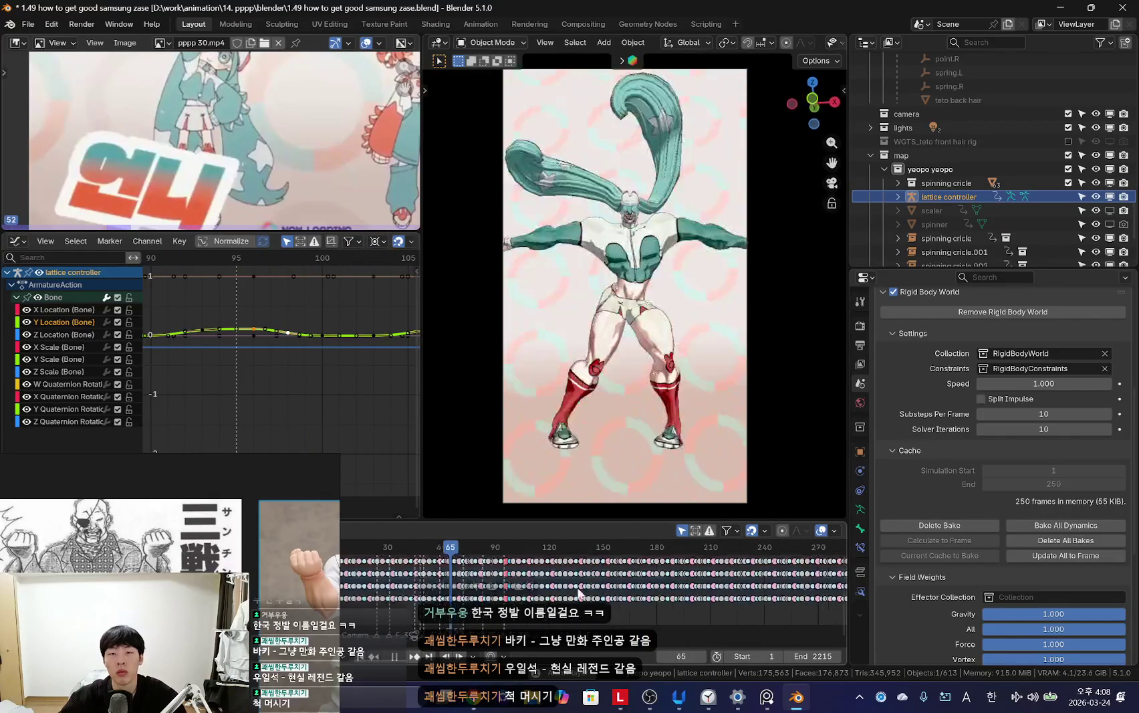
pyautogui.scroll(-3, 613, 561)
pyautogui.click(745, 453)
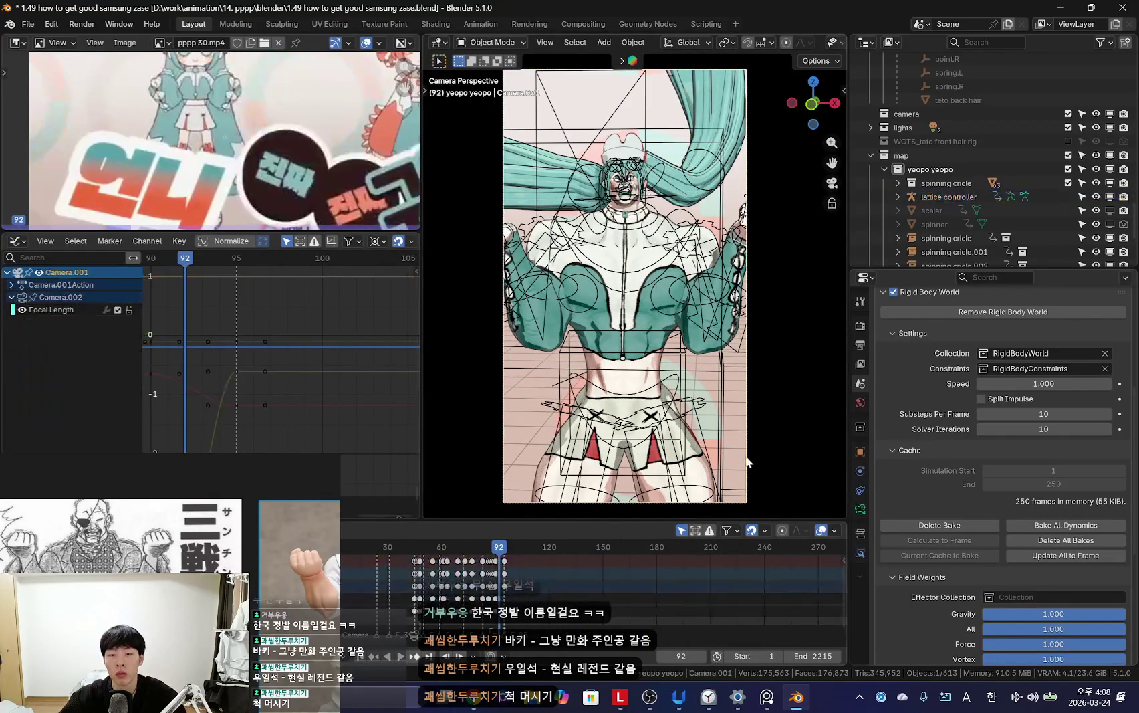
# Step: Shift Camera.001's focal-length keys near frame 90 four frames later and play to check
pyautogui.moveTo(530, 591); pyautogui.dragTo(564, 584)
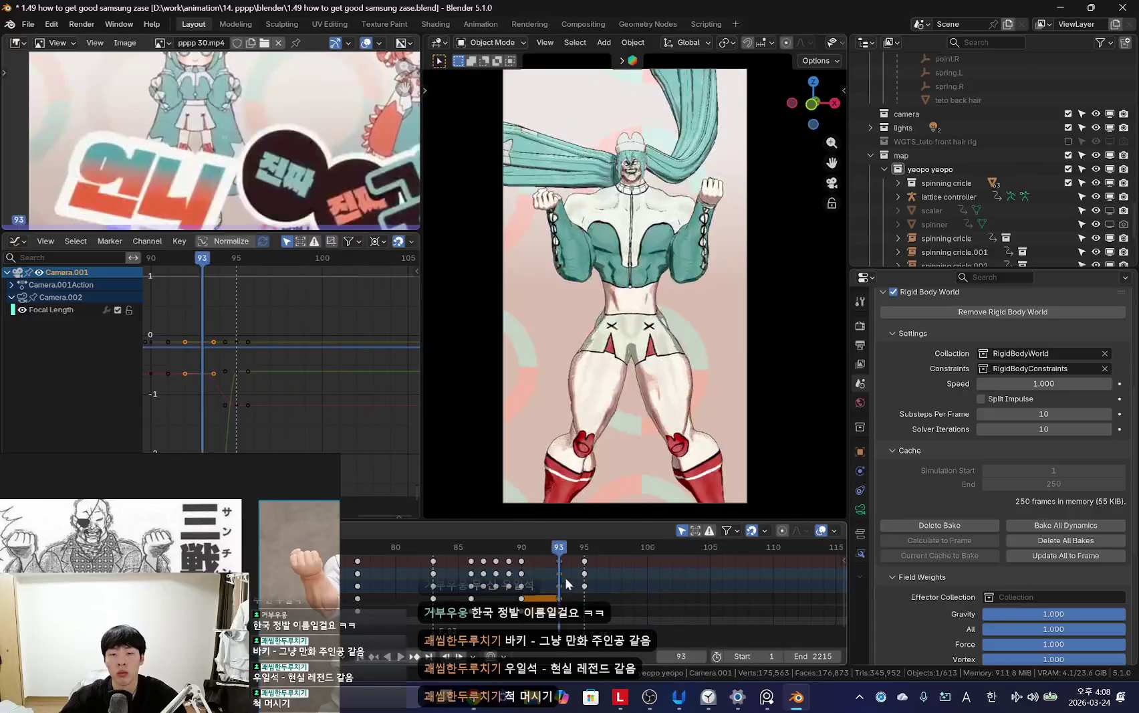
pyautogui.click(663, 583)
pyautogui.press('space')
pyautogui.scroll(-5, 452, 592)
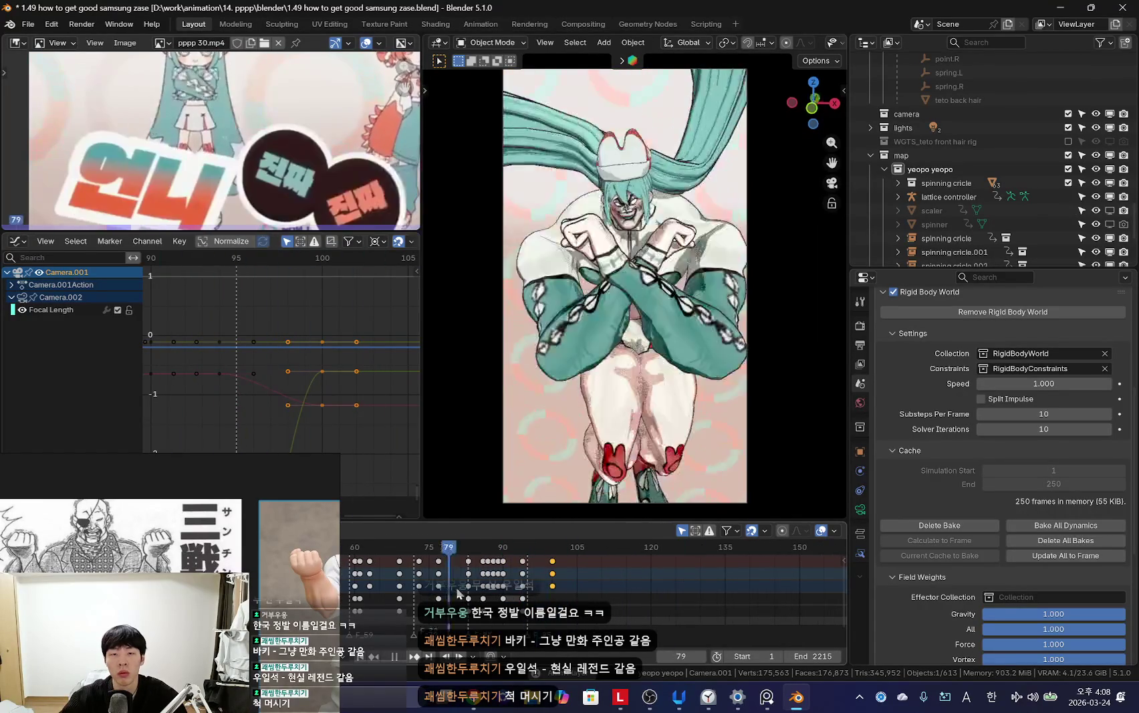
pyautogui.scroll(-3, 535, 601)
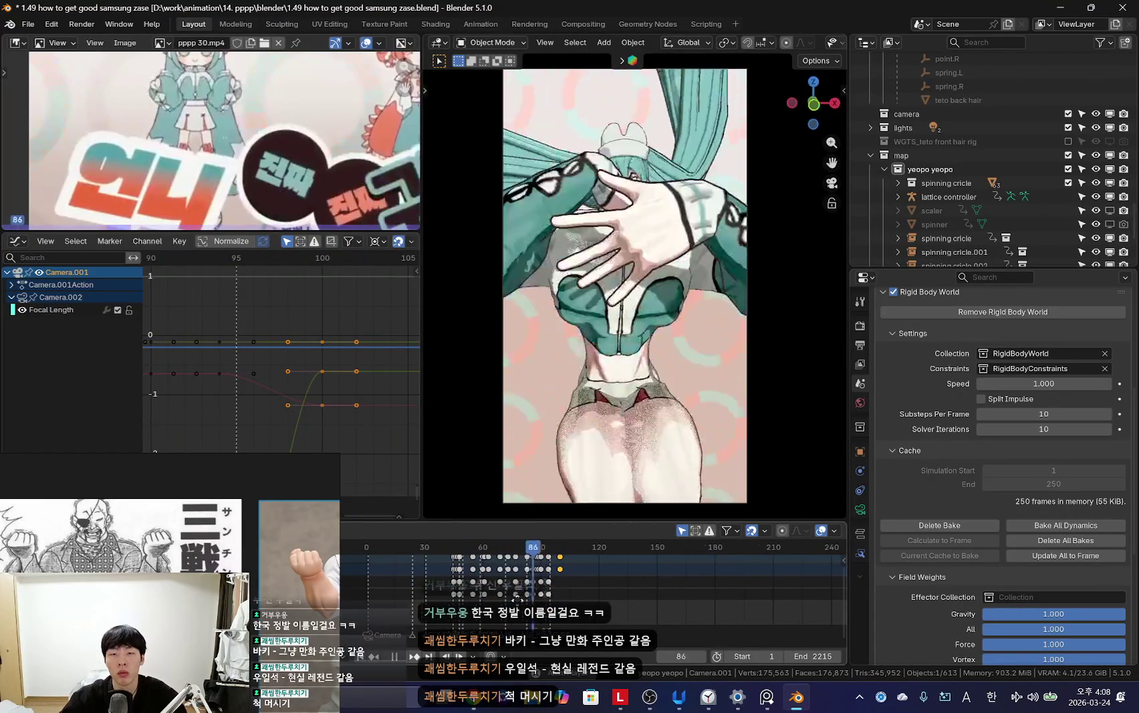
pyautogui.keyDown('ctrl'); pyautogui.hscroll(-3, 611, 609); pyautogui.keyUp('ctrl')
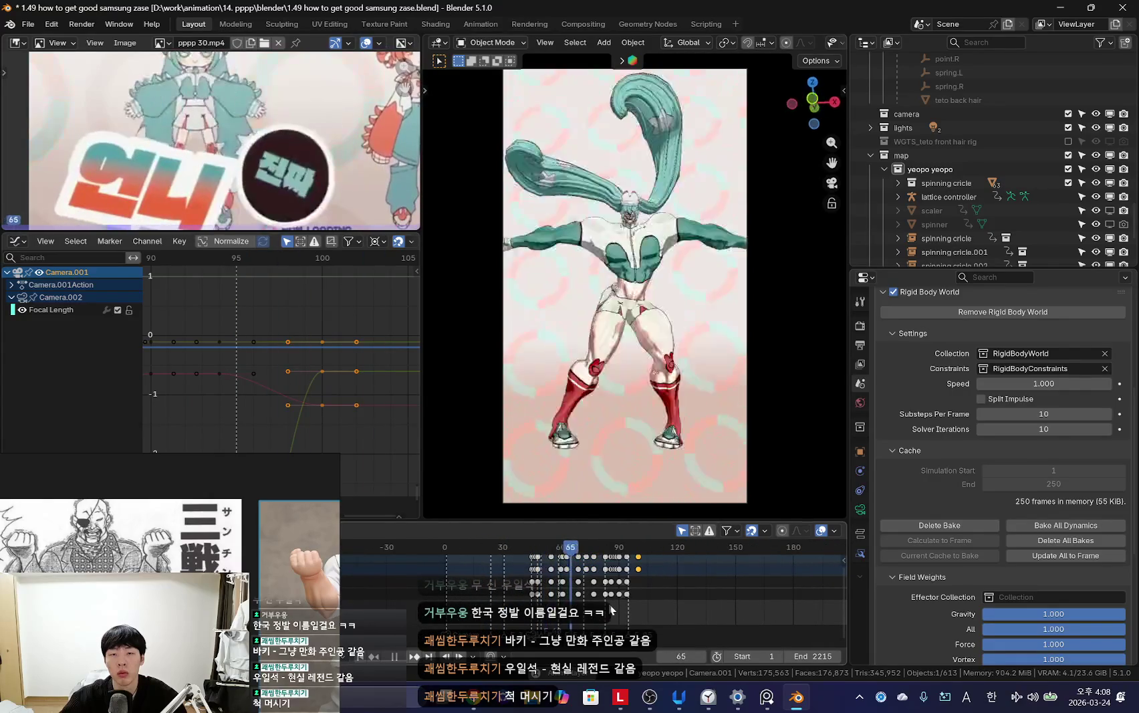
pyautogui.scroll(3, 595, 600)
# Step: Review the zoom timing around frames 92–95 by scrubbing and replaying, then rotate out of camera view
pyautogui.click(593, 584)
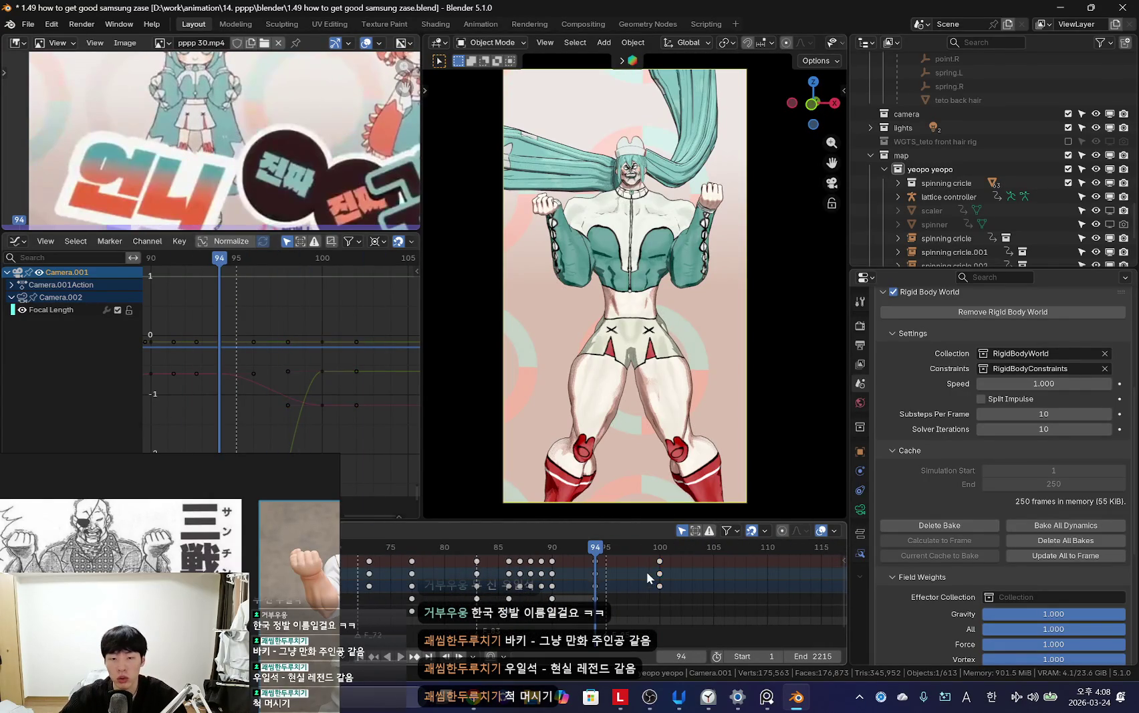
pyautogui.press('space')
pyautogui.scroll(-4, 617, 590)
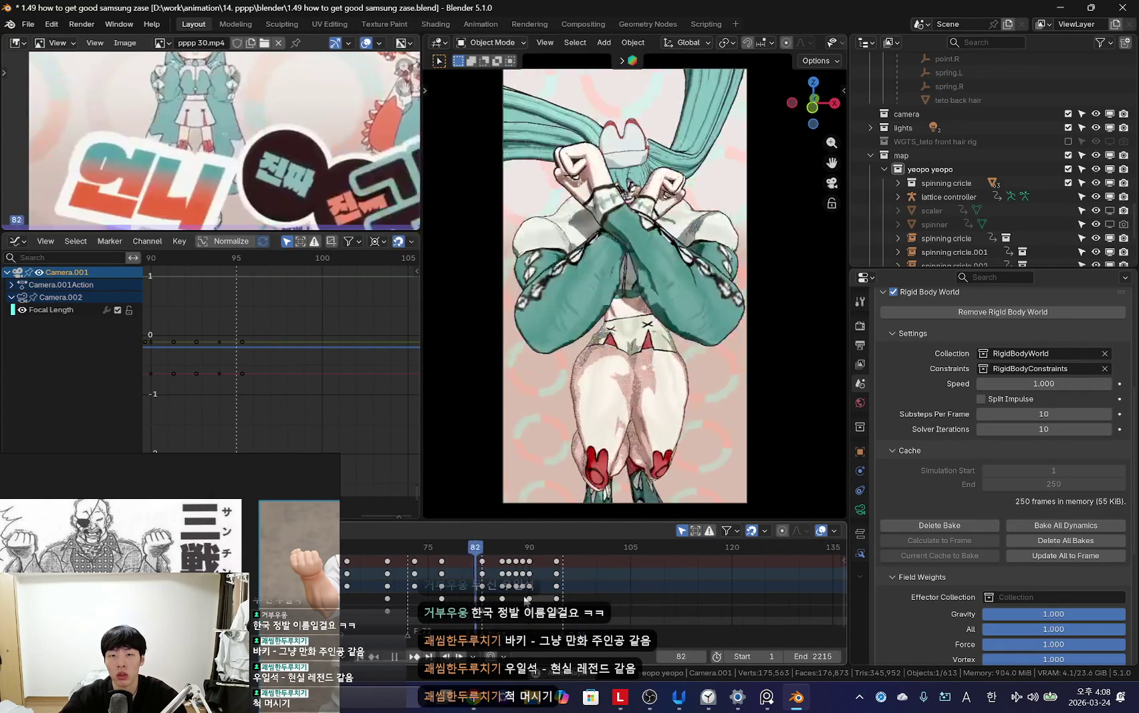
pyautogui.scroll(3, 561, 587)
pyautogui.click(561, 588)
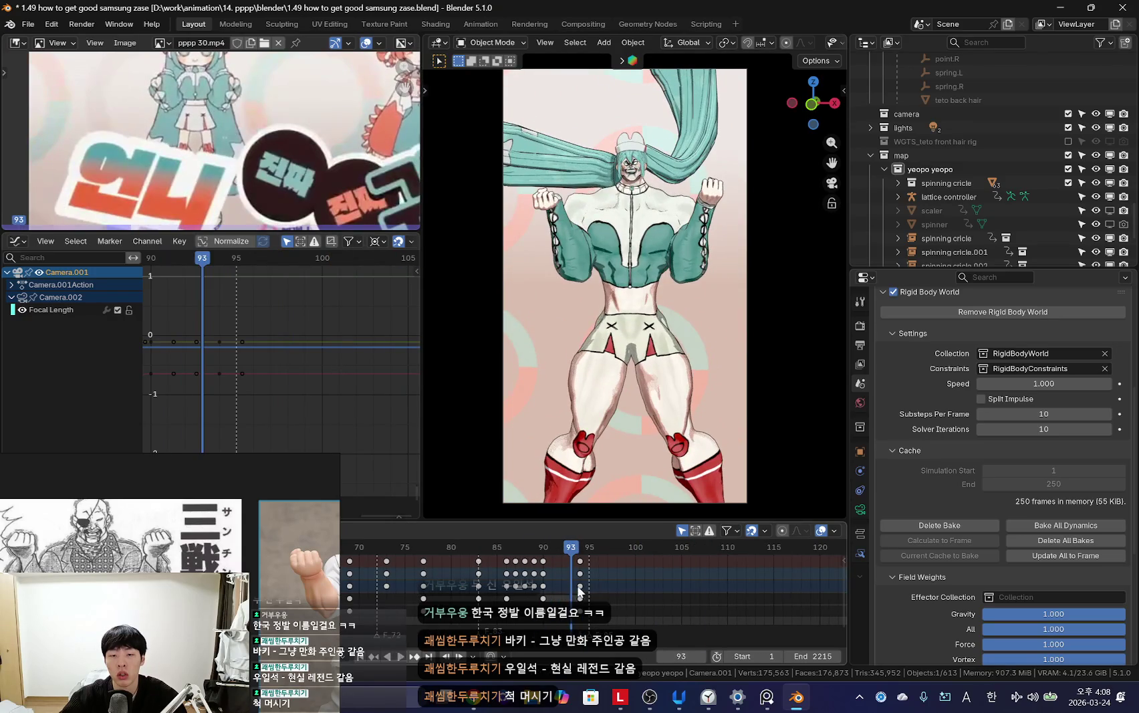
pyautogui.moveTo(524, 581); pyautogui.dragTo(661, 586)
pyautogui.scroll(-4, 556, 591)
pyautogui.press('space')
pyautogui.click(404, 588)
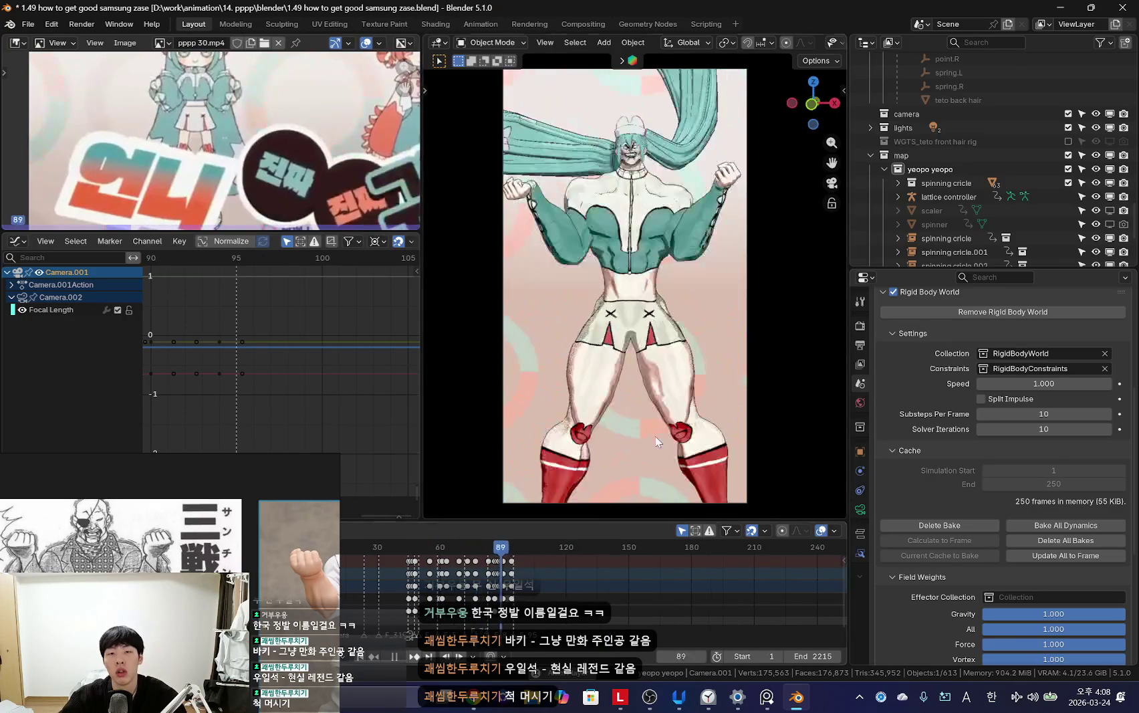
pyautogui.press('space')
pyautogui.moveTo(619, 436); pyautogui.dragTo(619, 397, button='middle')
# Step: Raise the lattice controller's peak Y Location key near frame 97 by 0.0780
pyautogui.click(572, 408)
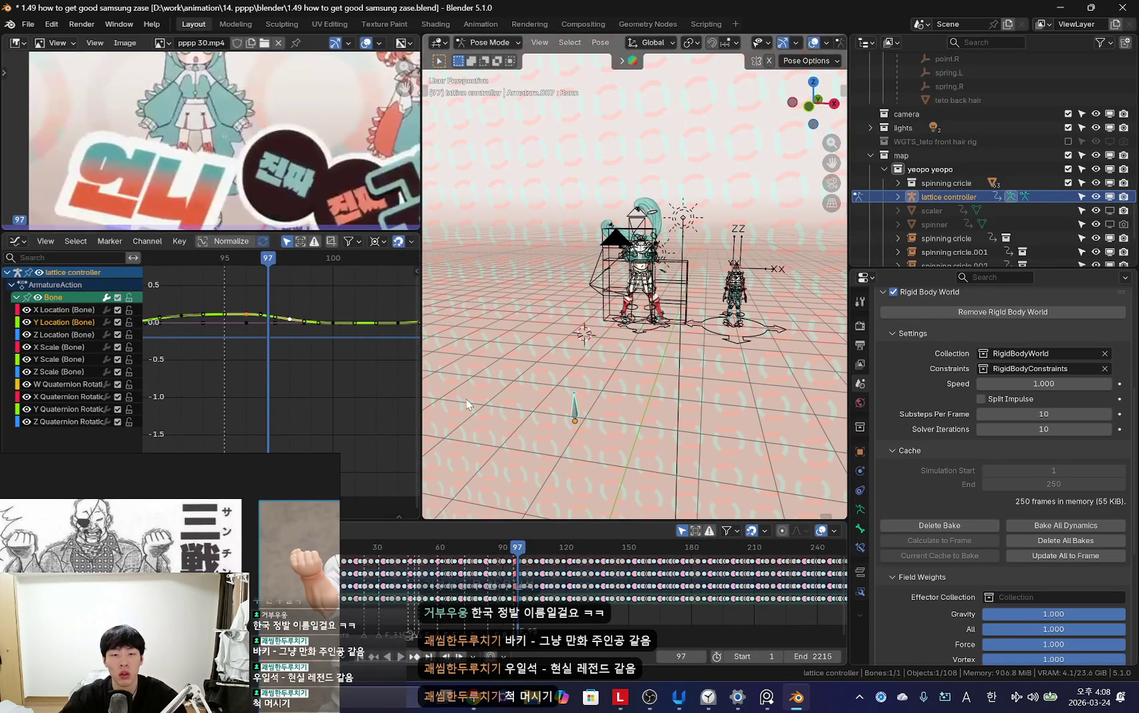
pyautogui.moveTo(248, 321); pyautogui.dragTo(253, 351, button='middle')
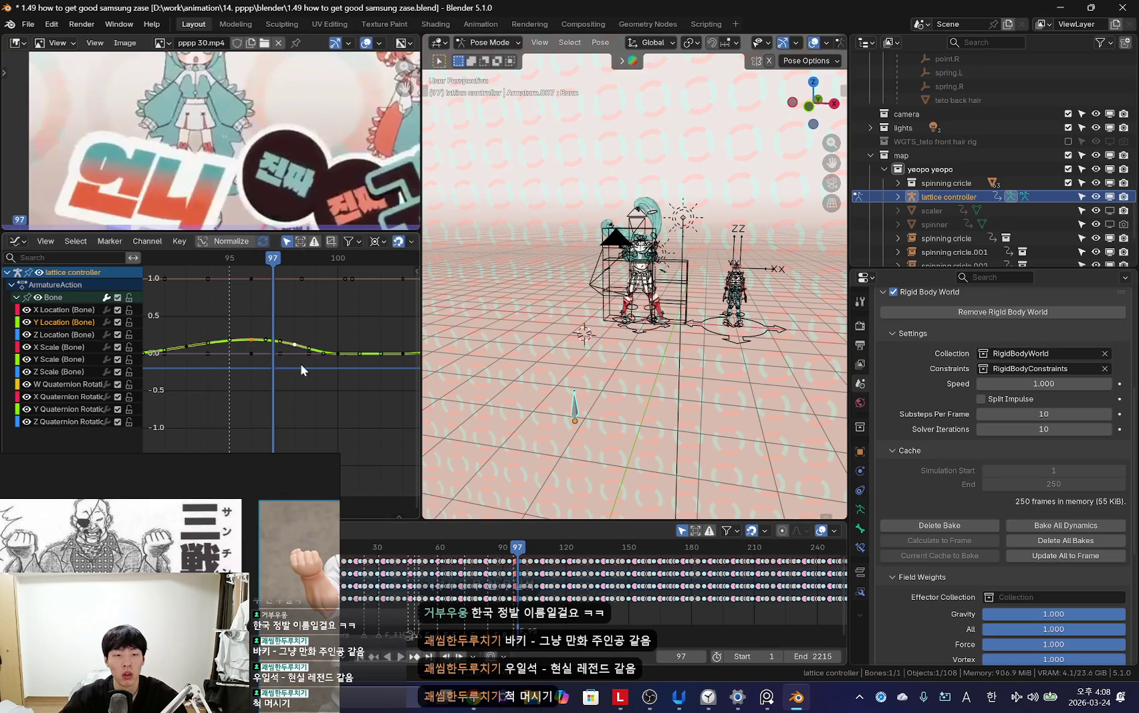
pyautogui.moveTo(342, 344); pyautogui.dragTo(260, 355, button='middle')
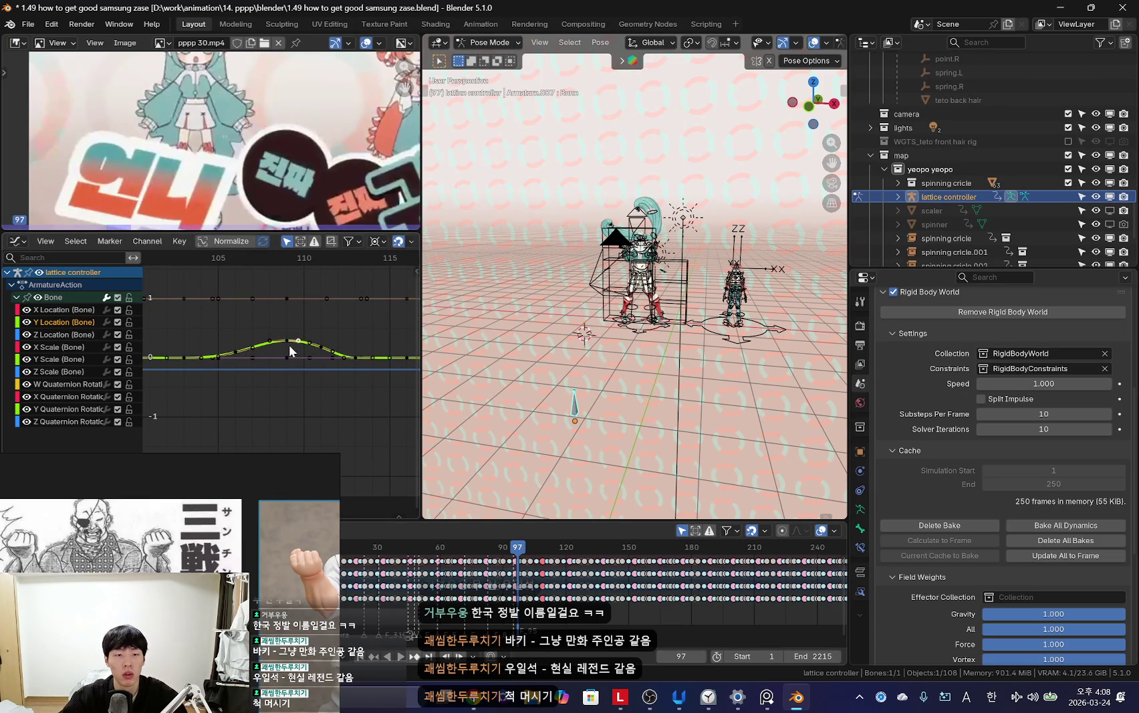
pyautogui.click(288, 341)
pyautogui.press('g')
pyautogui.press('y')
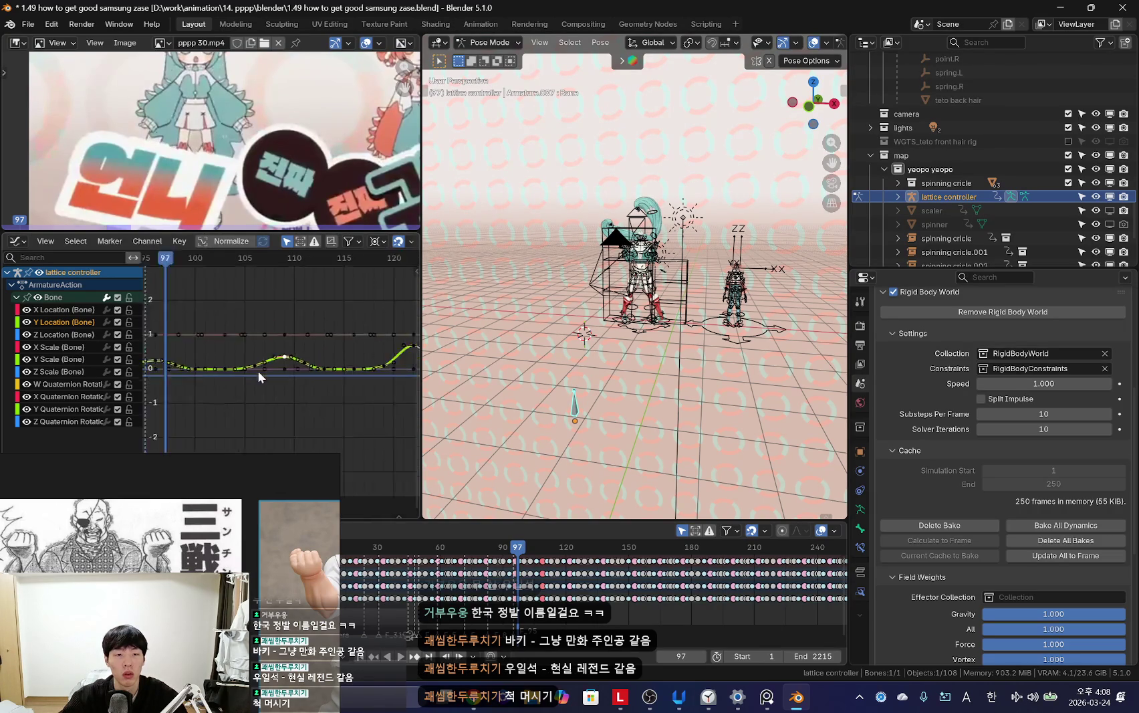
pyautogui.keyDown('ctrl'); pyautogui.hscroll(-3, 334, 386); pyautogui.keyUp('ctrl')
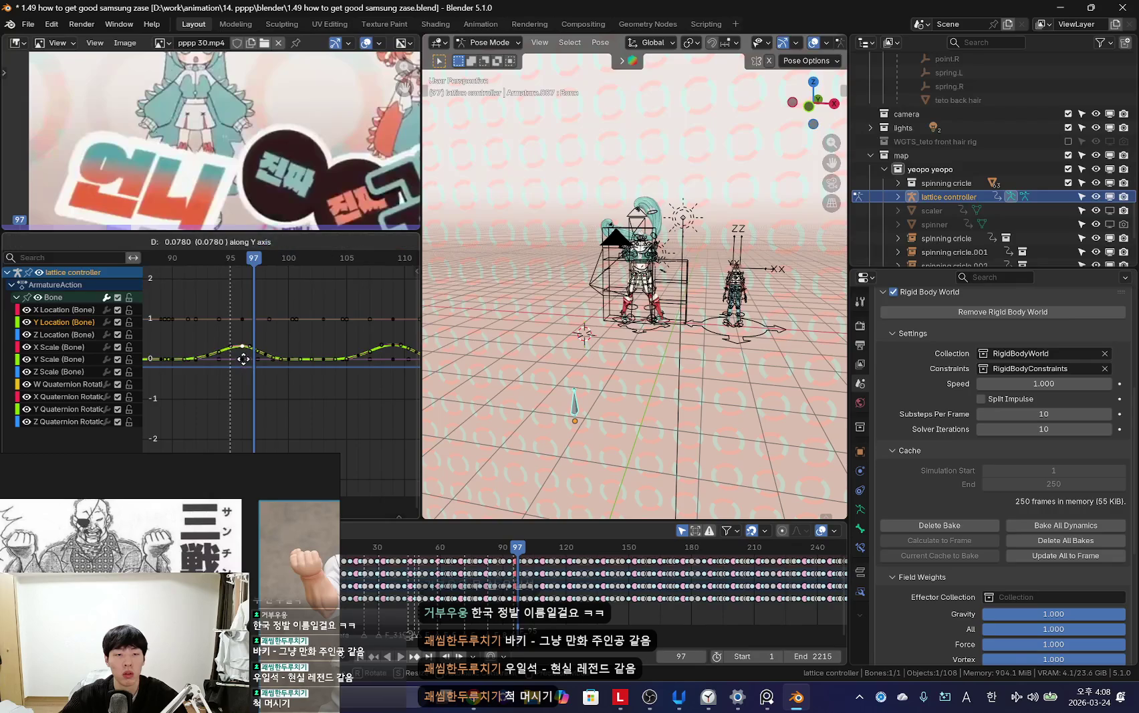
# Step: Preview the raised bump through the scene camera, then return to Object Mode
pyautogui.hotkey('shift', 'alt', 'z')
pyautogui.press('space')
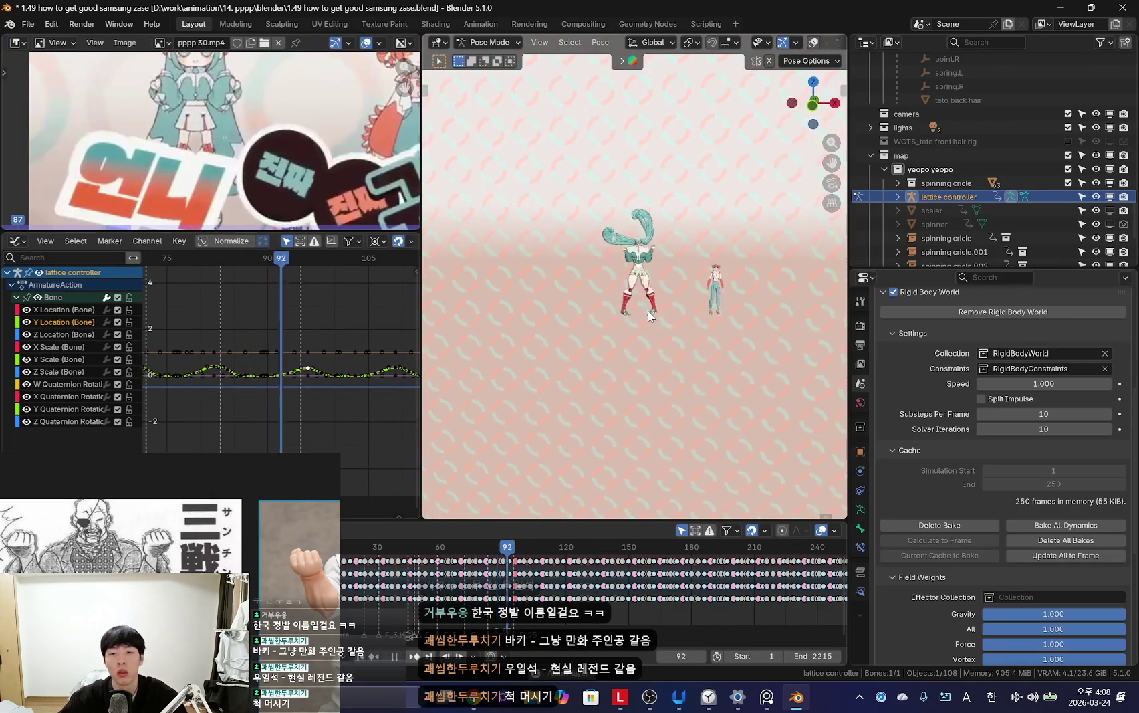
pyautogui.press('KP_0')
pyautogui.scroll(2, 634, 417)
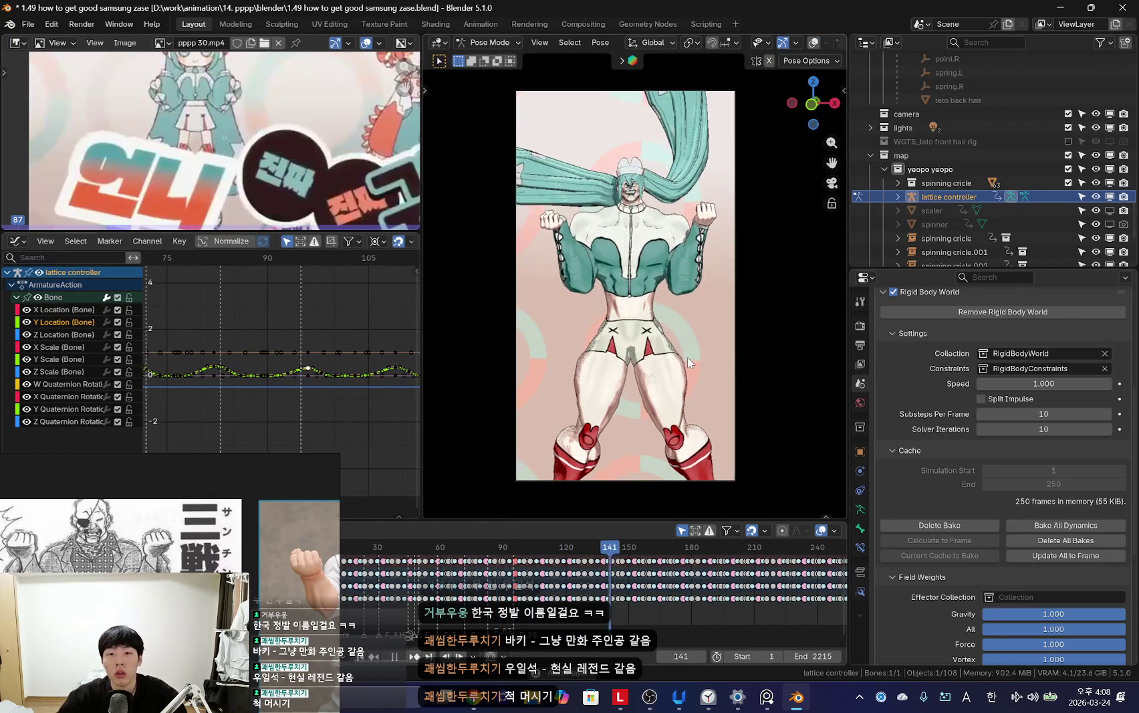
pyautogui.hotkey('shift', 'alt', 'z')
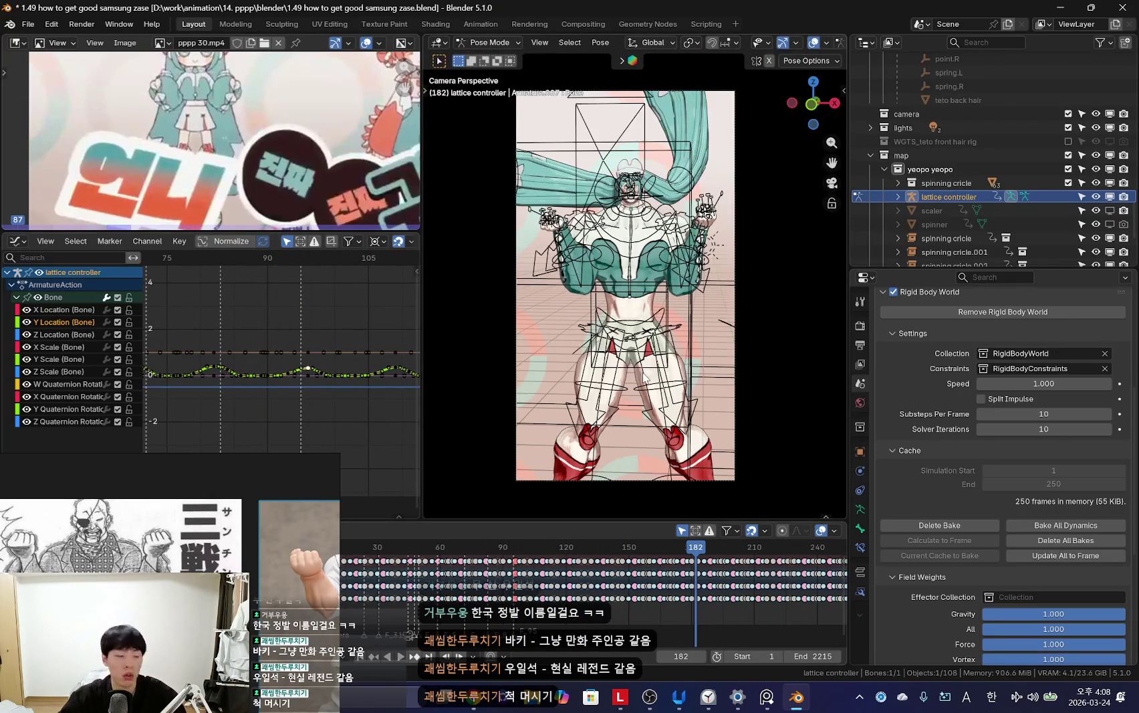
pyautogui.hotkey('ctrl', 'Tab')
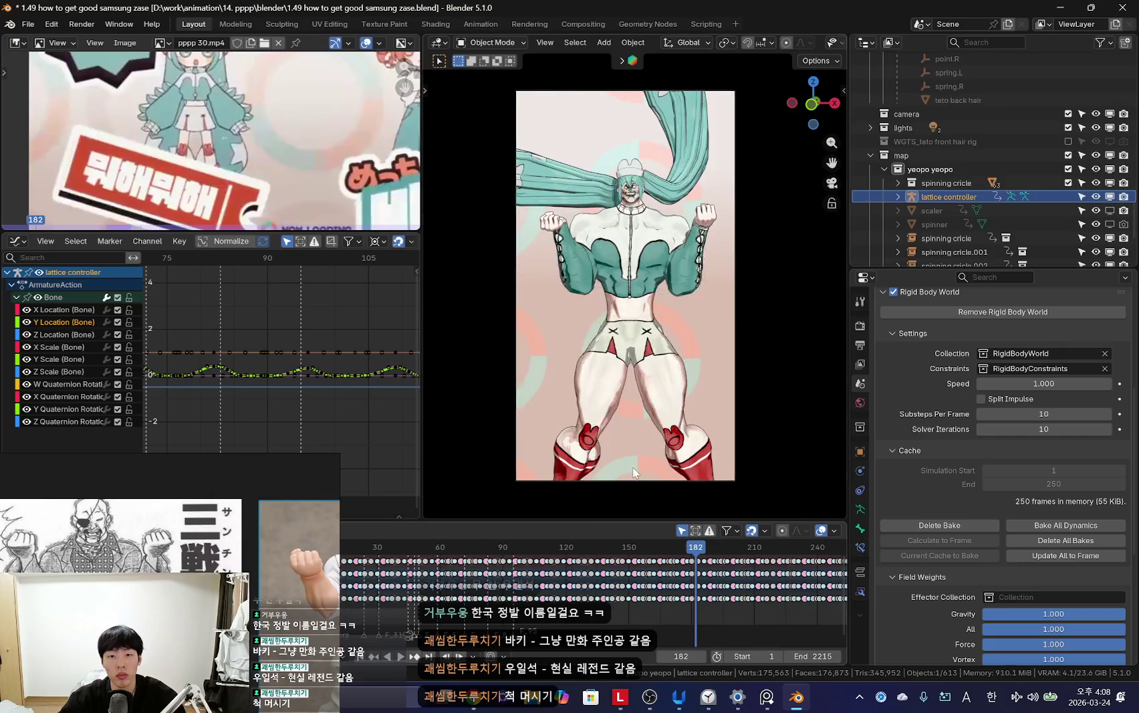
pyautogui.hotkey('shift', 'Left')
pyautogui.scroll(-5, 546, 560)
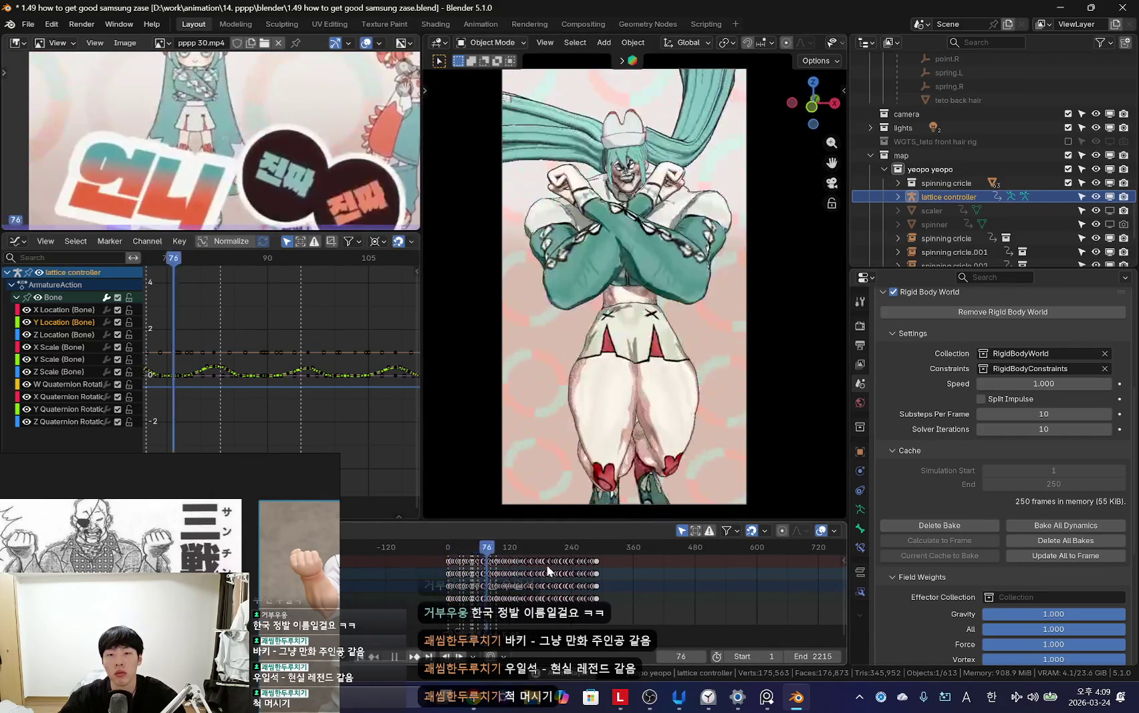
pyautogui.hotkey('shift', 'Left')
pyautogui.scroll(3, 549, 562)
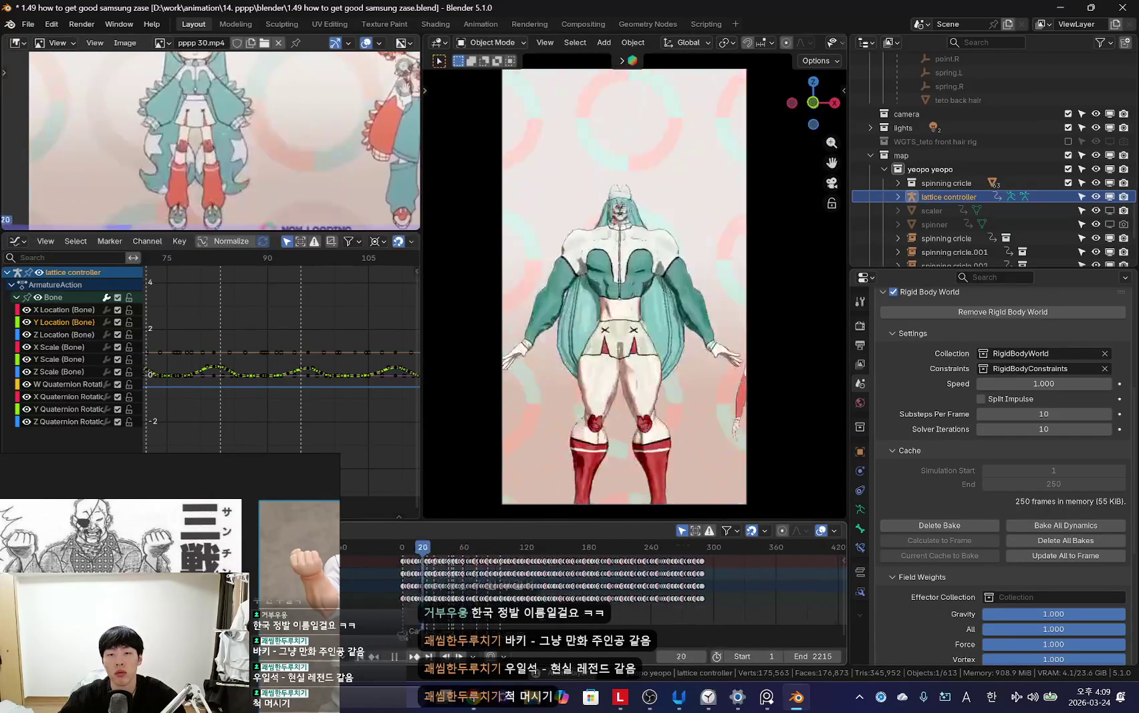
pyautogui.keyDown('ctrl'); pyautogui.scroll(3, 620, 593); pyautogui.keyUp('ctrl')
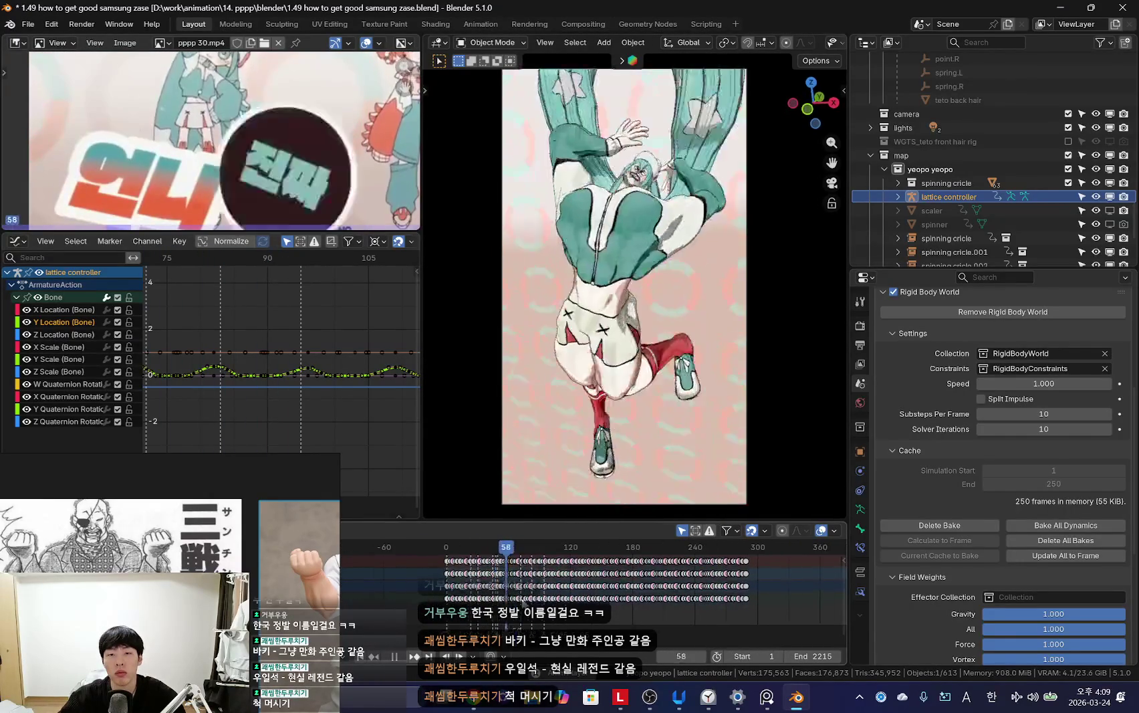
pyautogui.scroll(5, 620, 582)
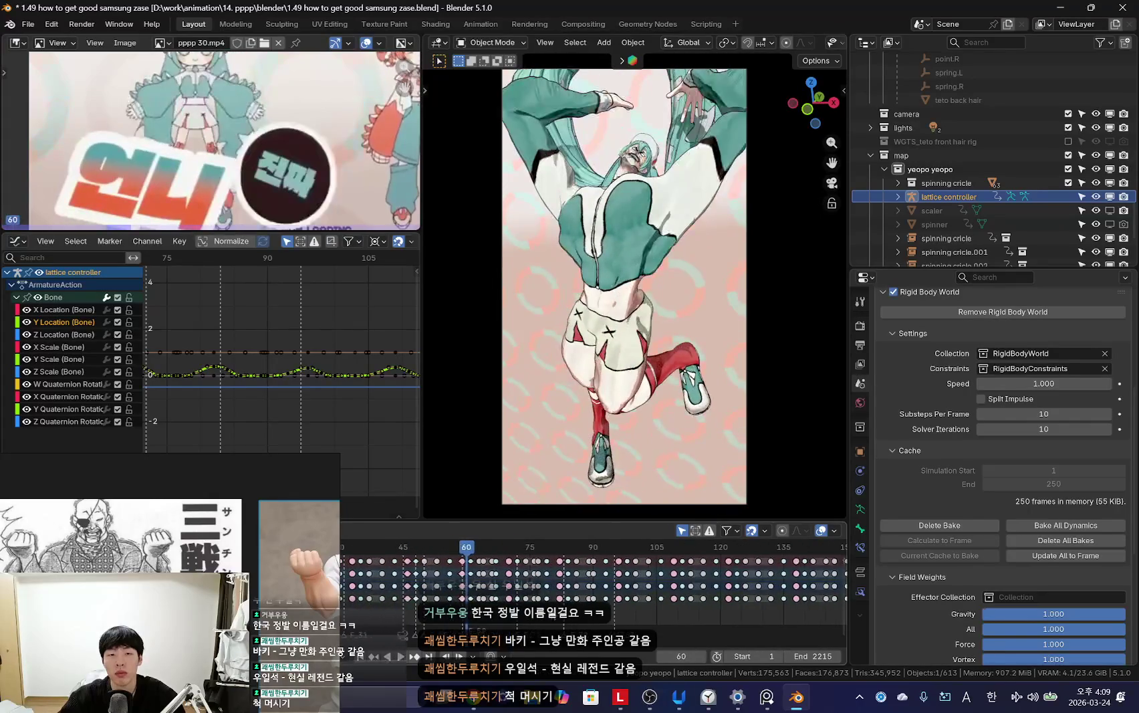
pyautogui.scroll(-5, 308, 215)
pyautogui.press('Left')
pyautogui.press('Left')
pyautogui.press('Left')
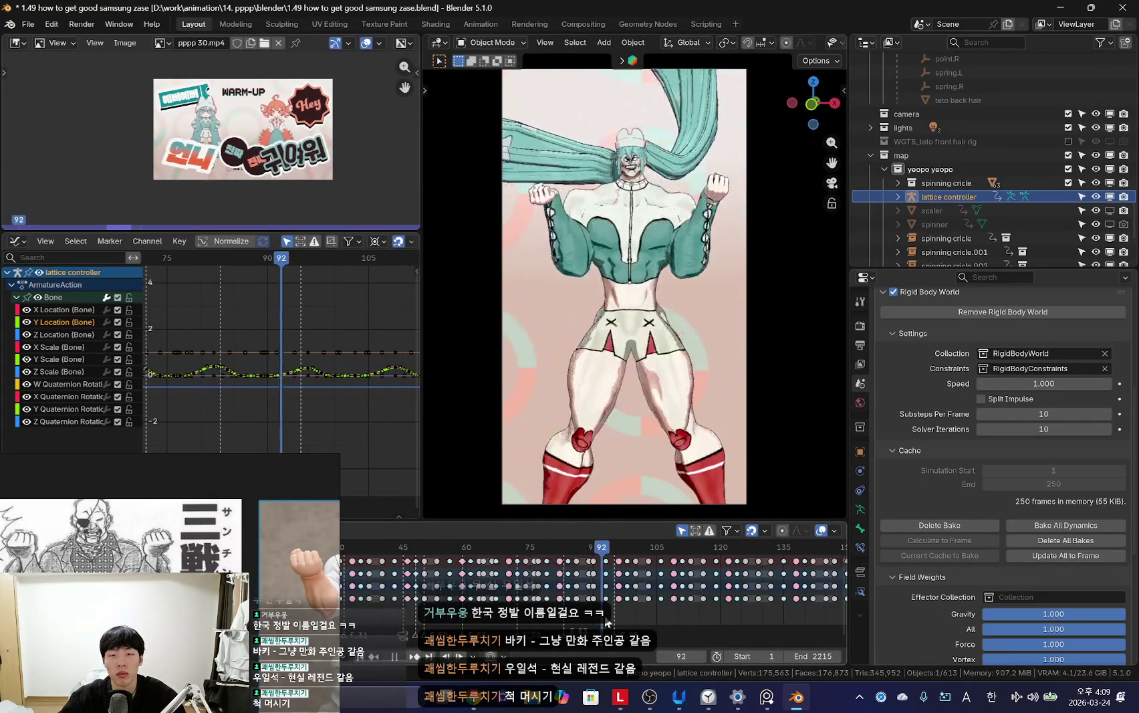
pyautogui.scroll(-4, 581, 594)
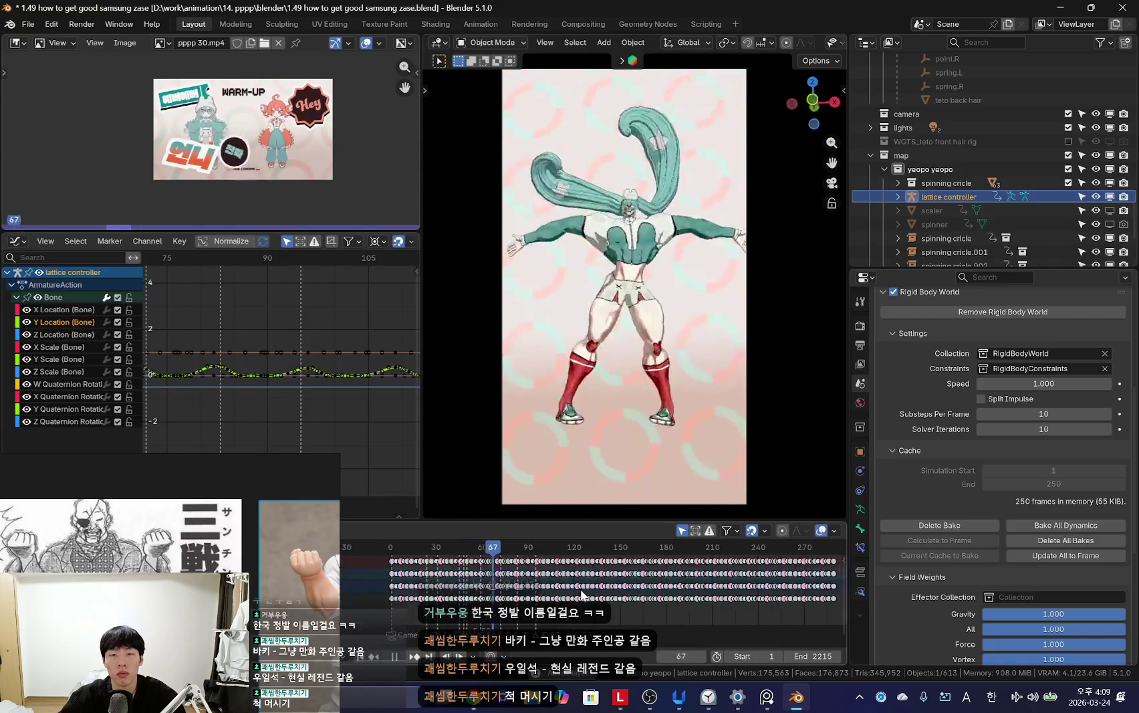
pyautogui.scroll(-2, 483, 599)
pyautogui.scroll(1, 575, 588)
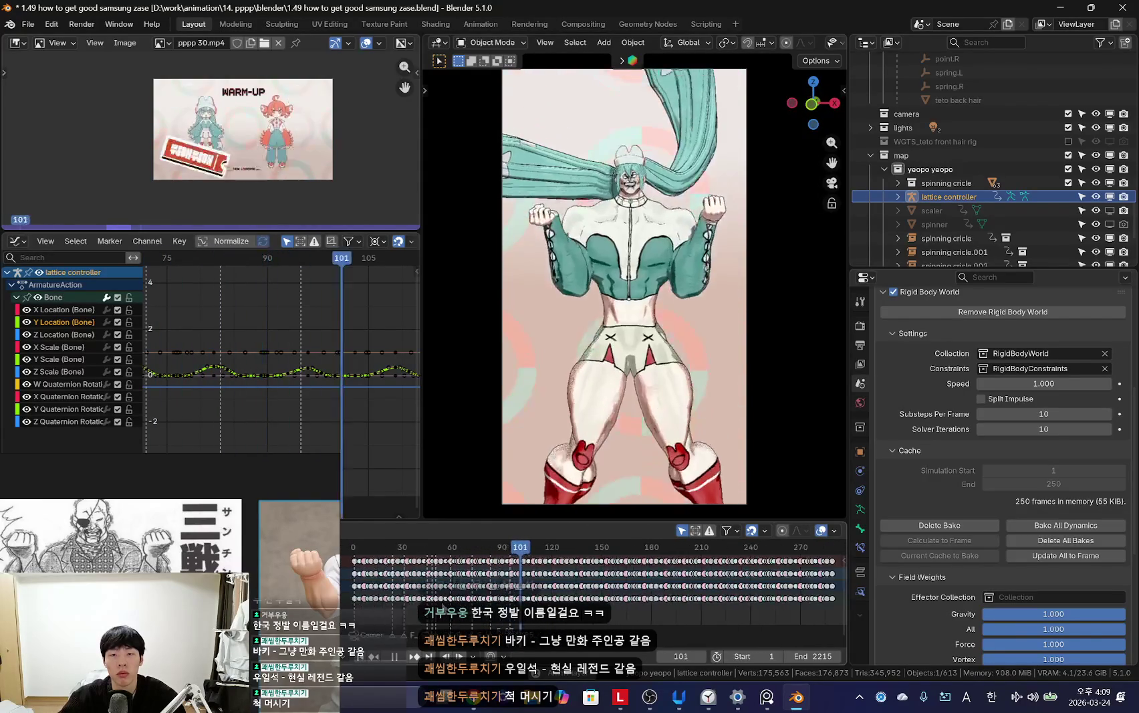
pyautogui.scroll(-3, 560, 605)
pyautogui.scroll(2, 560, 621)
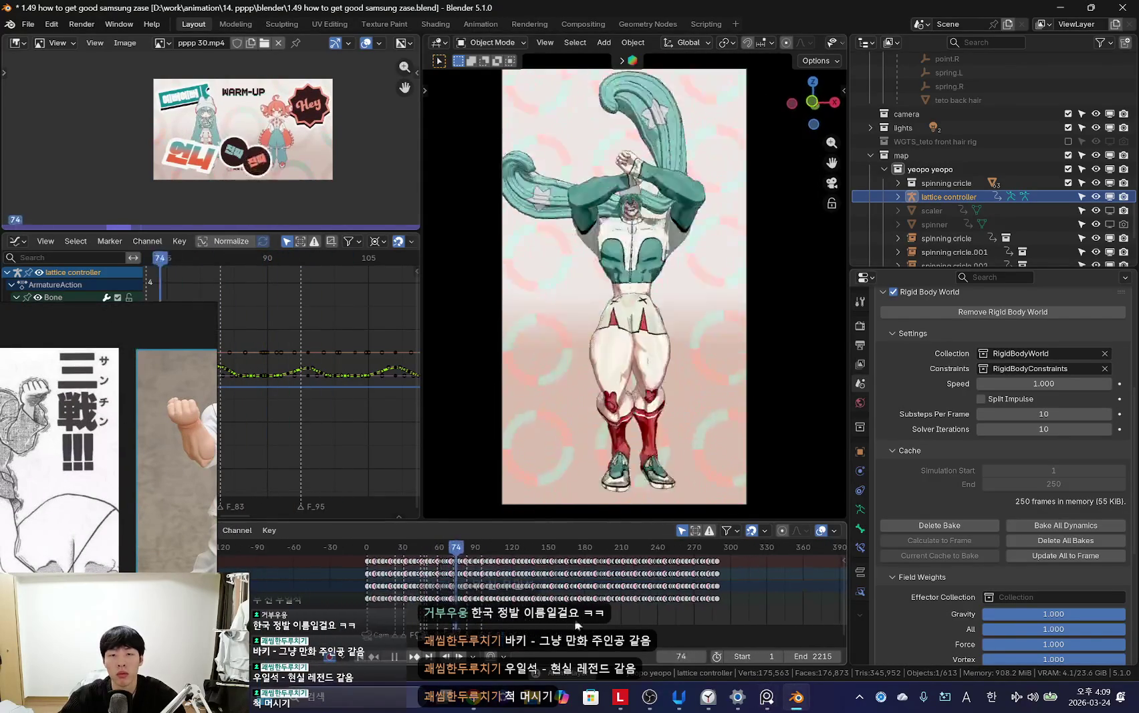
pyautogui.click(425, 596)
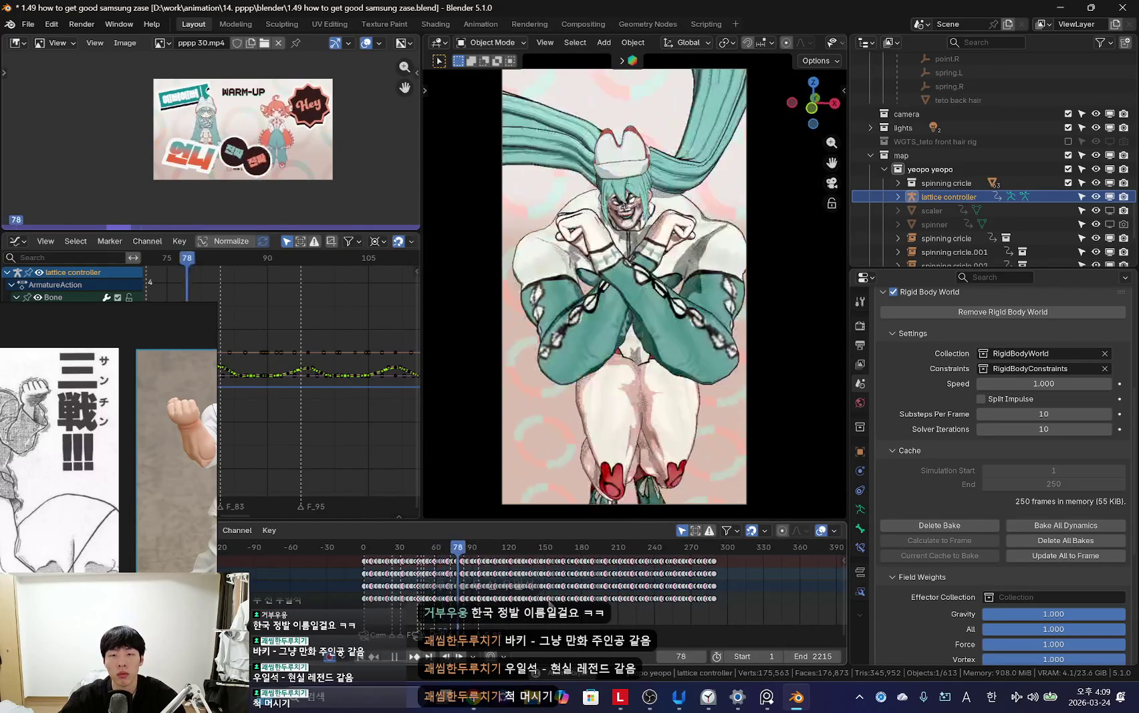
pyautogui.scroll(3, 561, 620)
pyautogui.scroll(3, 561, 620)
pyautogui.scroll(2, 536, 627)
pyautogui.hotkey('shift', 'alt', 'z')
# Step: Select the miku rig and play the animation in the overlay-free camera view
pyautogui.click(591, 240)
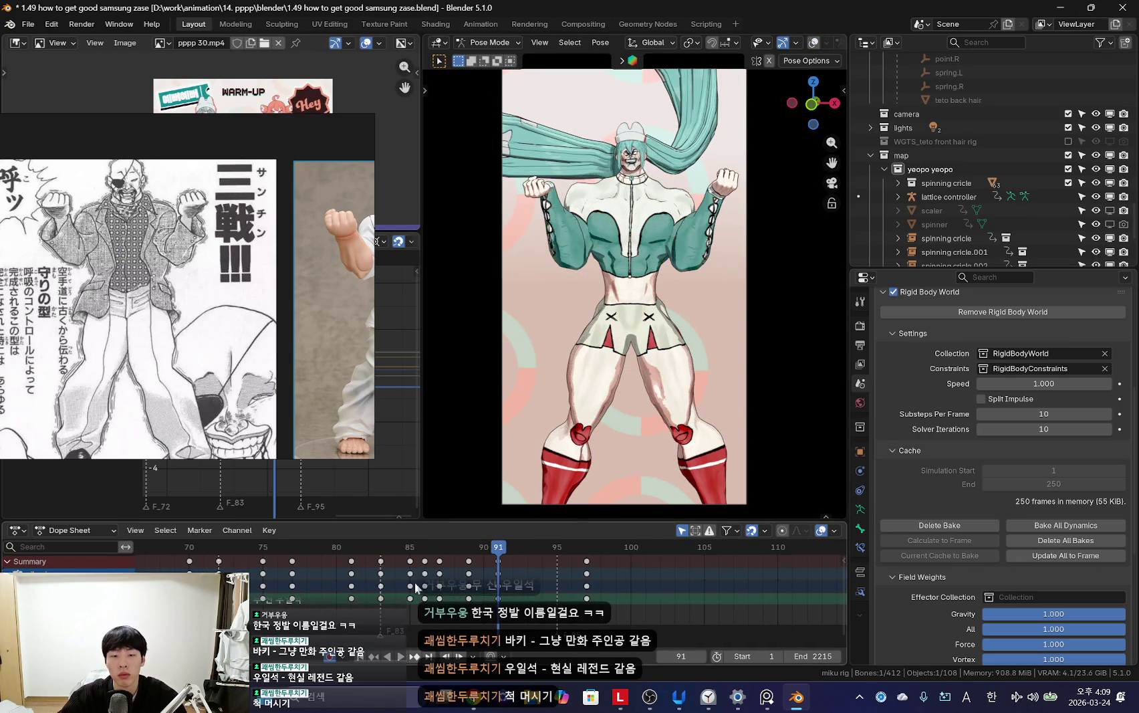
pyautogui.press('space')
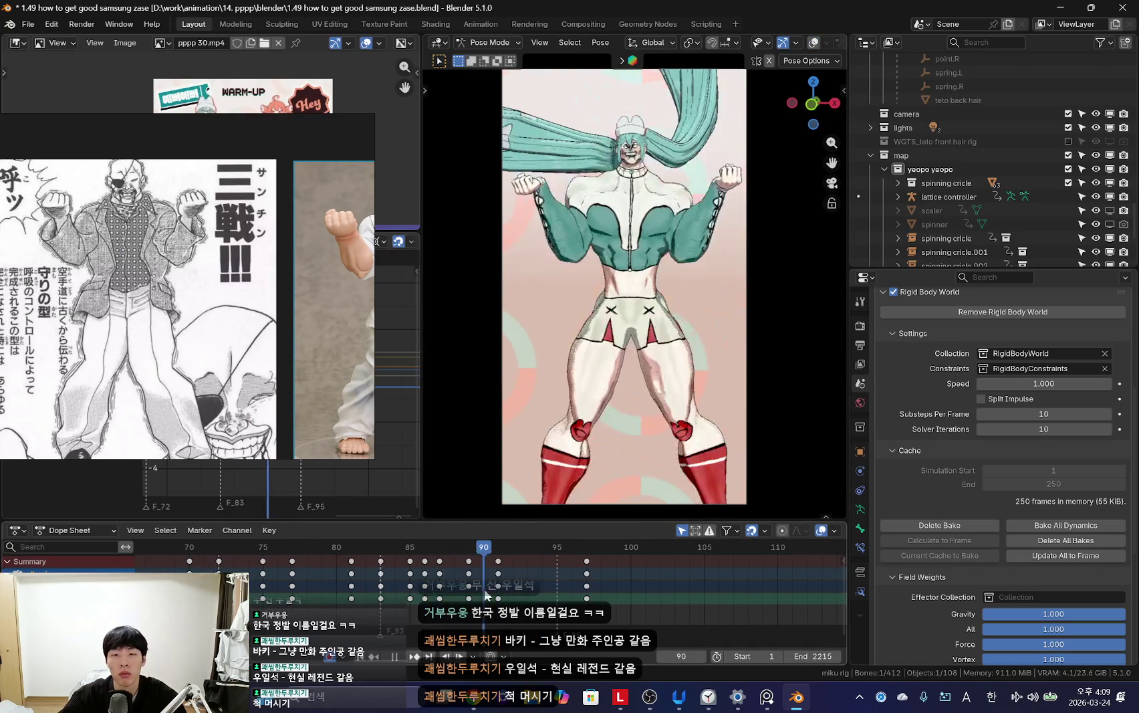
pyautogui.hotkey('shift', 'alt', 'z')
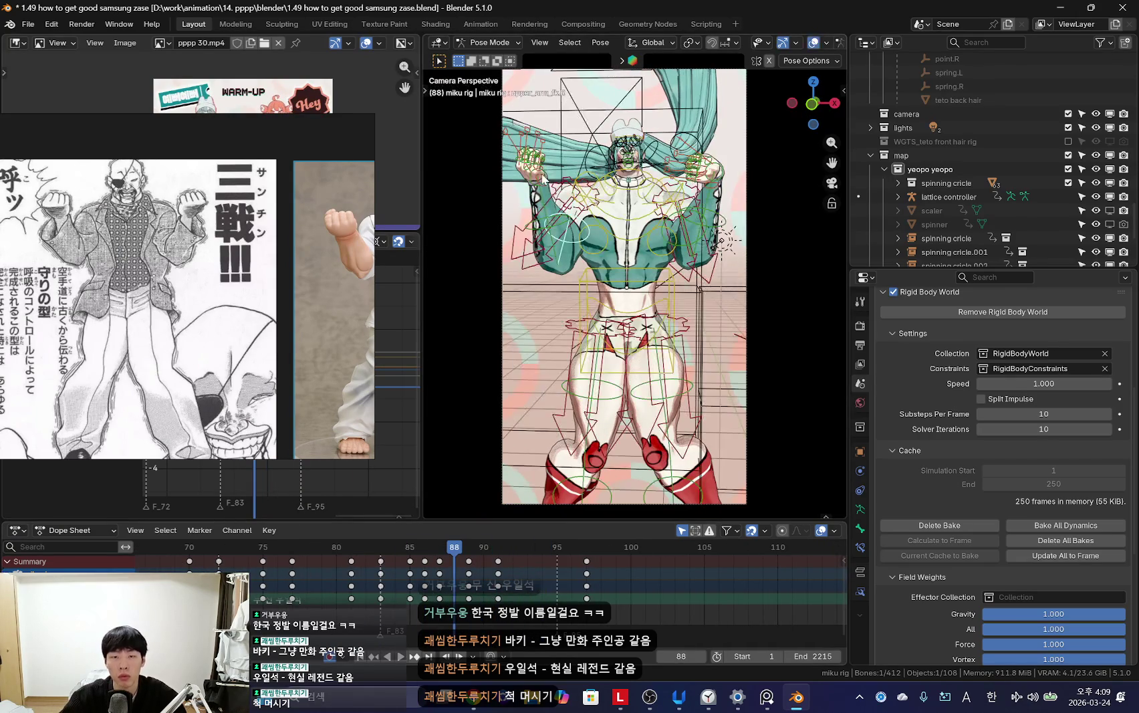
pyautogui.hotkey('shift', 'alt', 'z')
pyautogui.press('space')
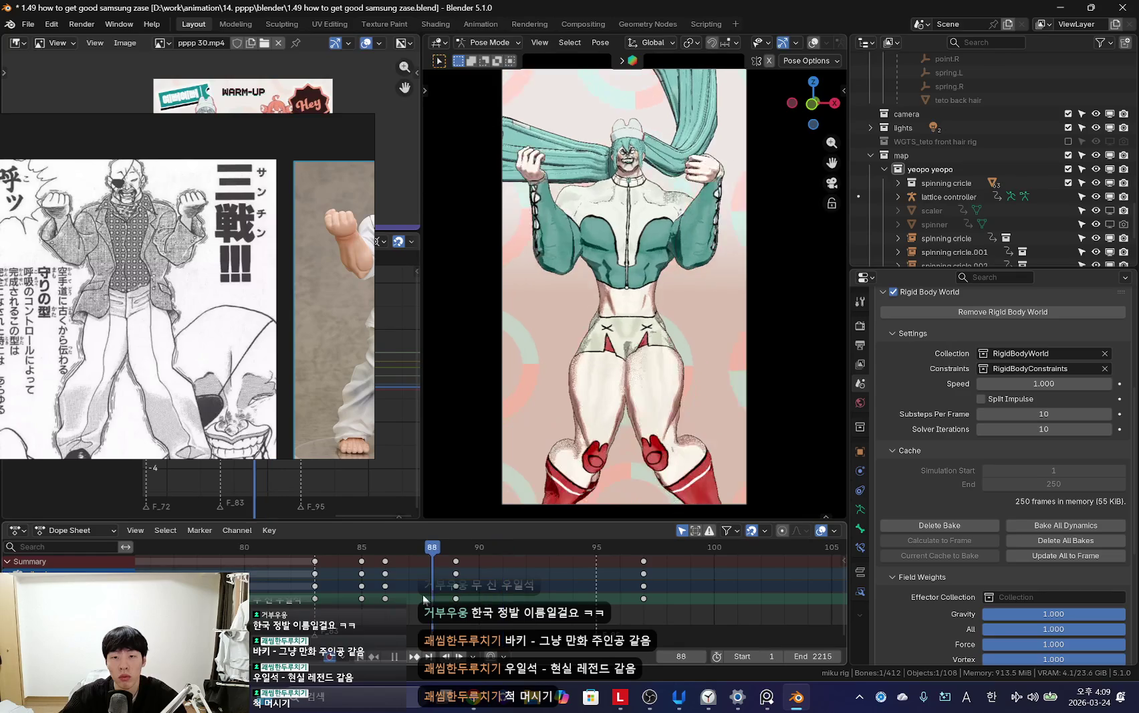
pyautogui.press('space')
pyautogui.press('space')
pyautogui.scroll(3, 522, 305)
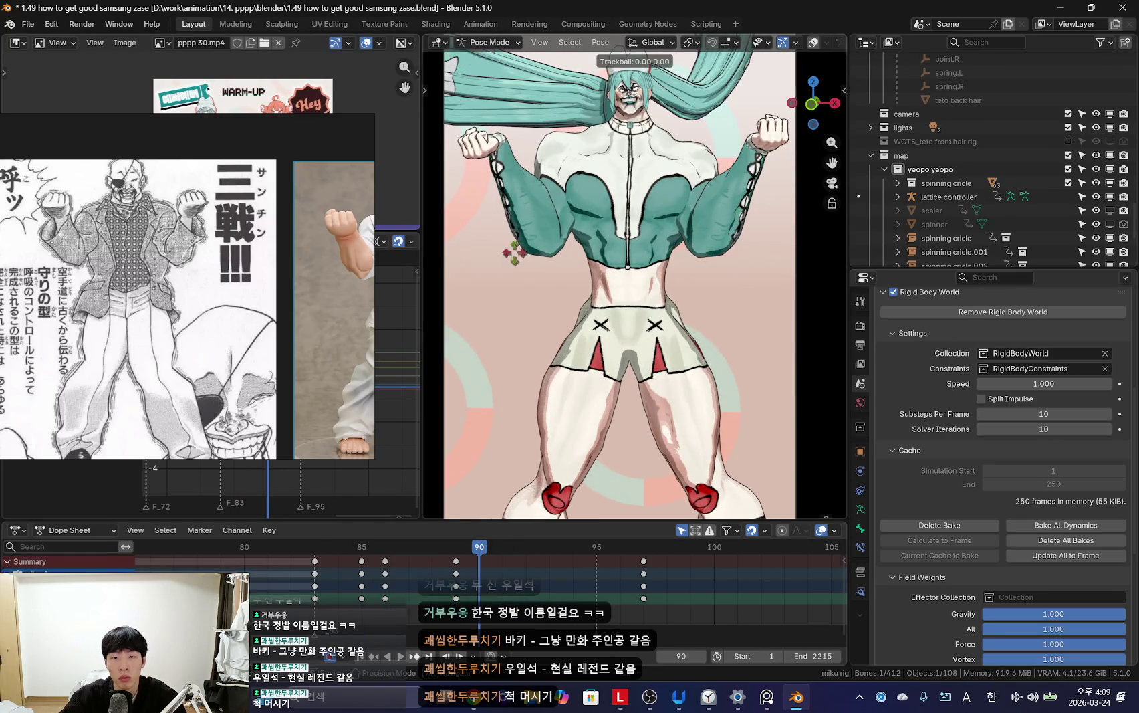
# Step: Key frame 91, then rotate the arm bones into a raised-fist pose and key it
pyautogui.press('Right')
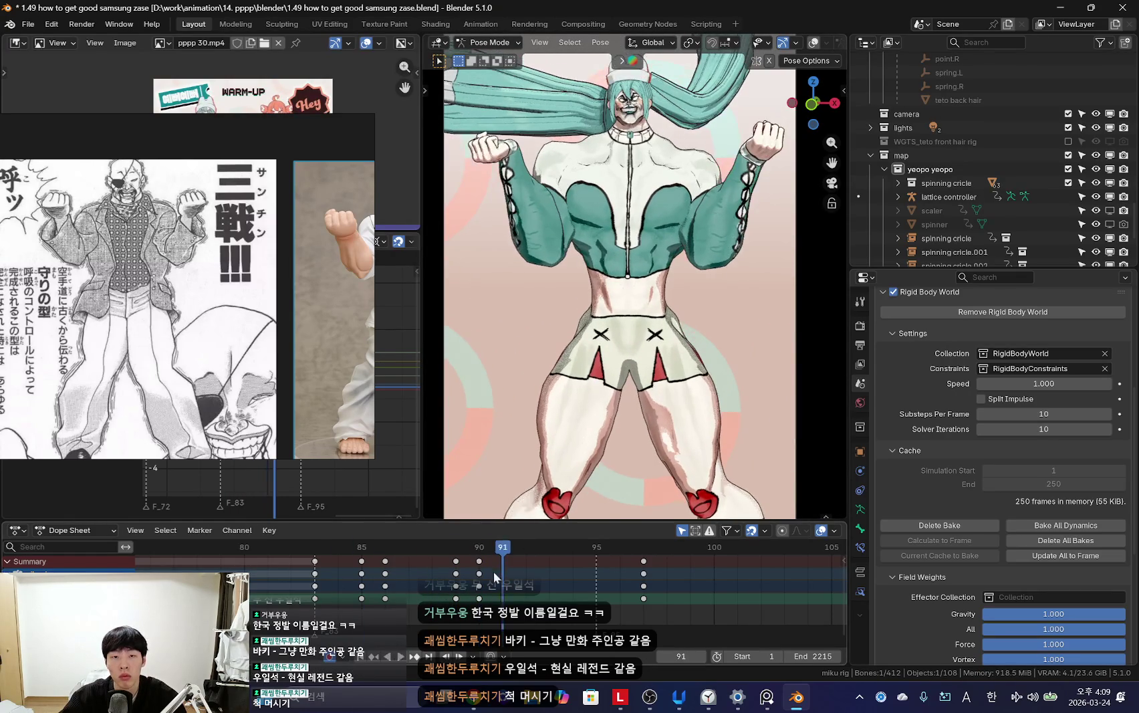
pyautogui.press('i')
pyautogui.press('Right')
pyautogui.press('Right')
pyautogui.press('Right')
pyautogui.press('Right')
pyautogui.press('Right')
pyautogui.press('Right')
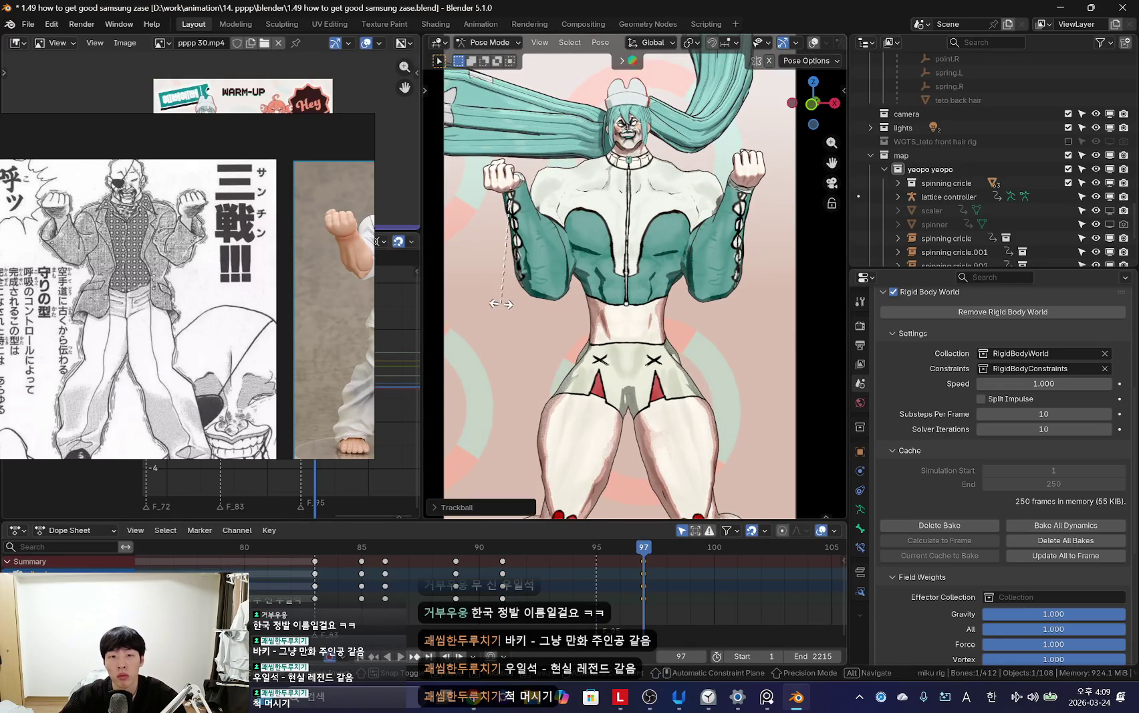
pyautogui.press('Left')
pyautogui.press('Left')
pyautogui.press('Left')
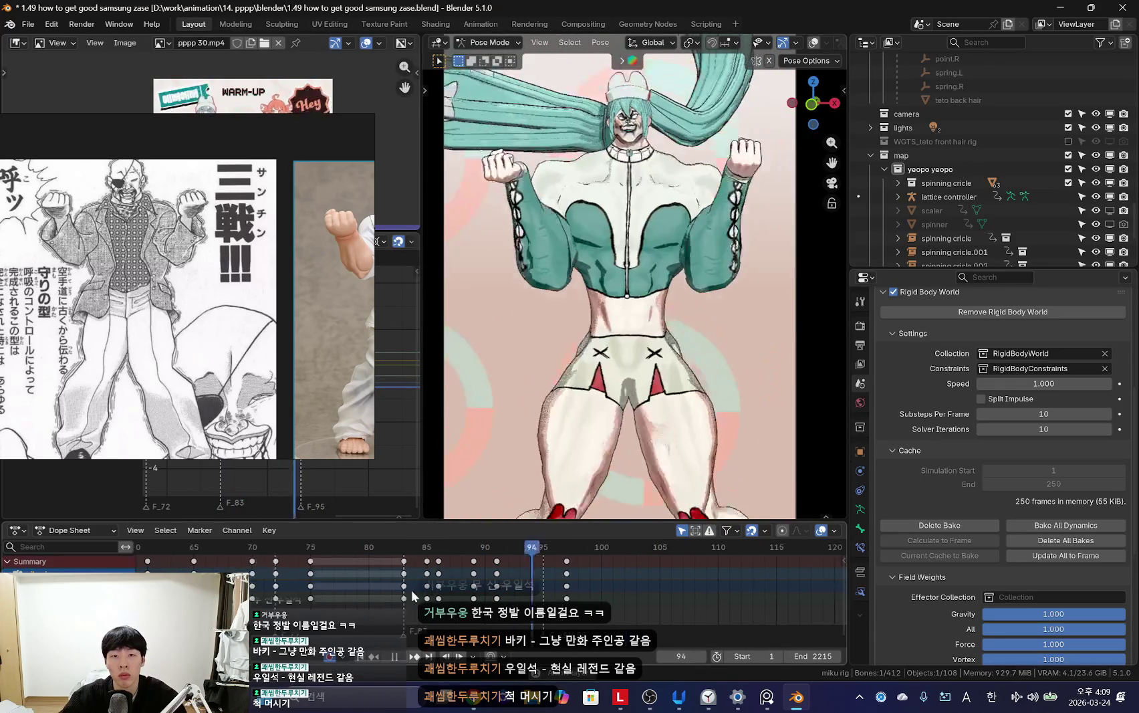
pyautogui.press('Left')
pyautogui.press('Left')
pyautogui.press('r')
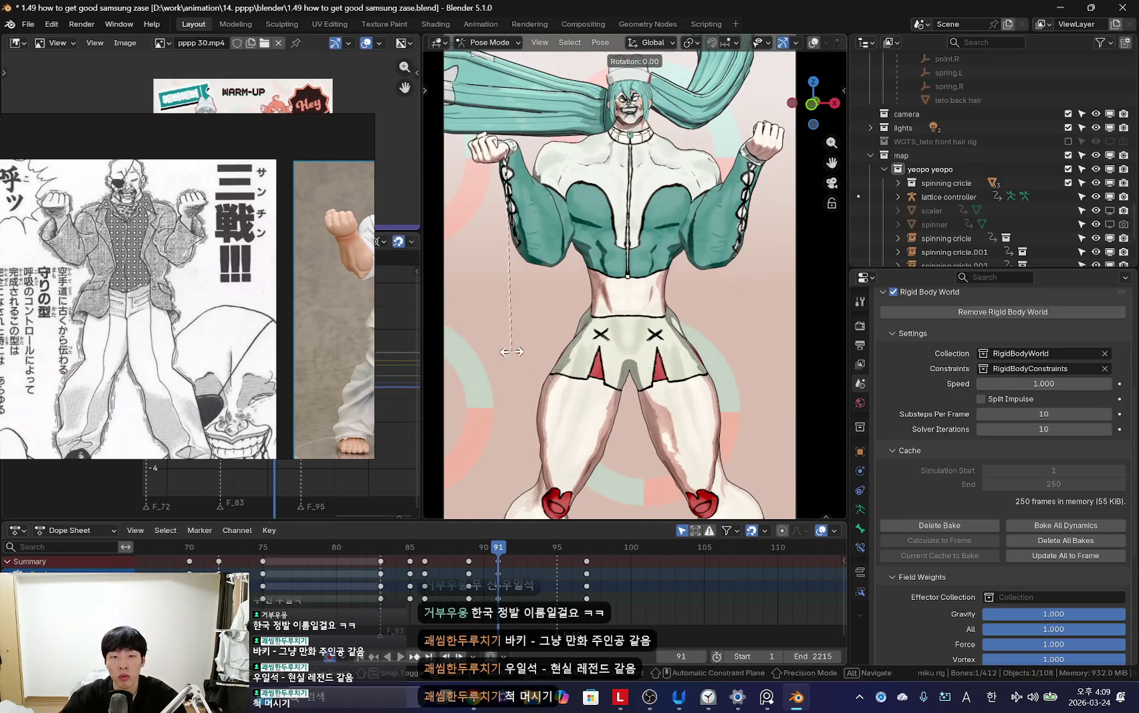
pyautogui.click(779, 195)
pyautogui.press('i')
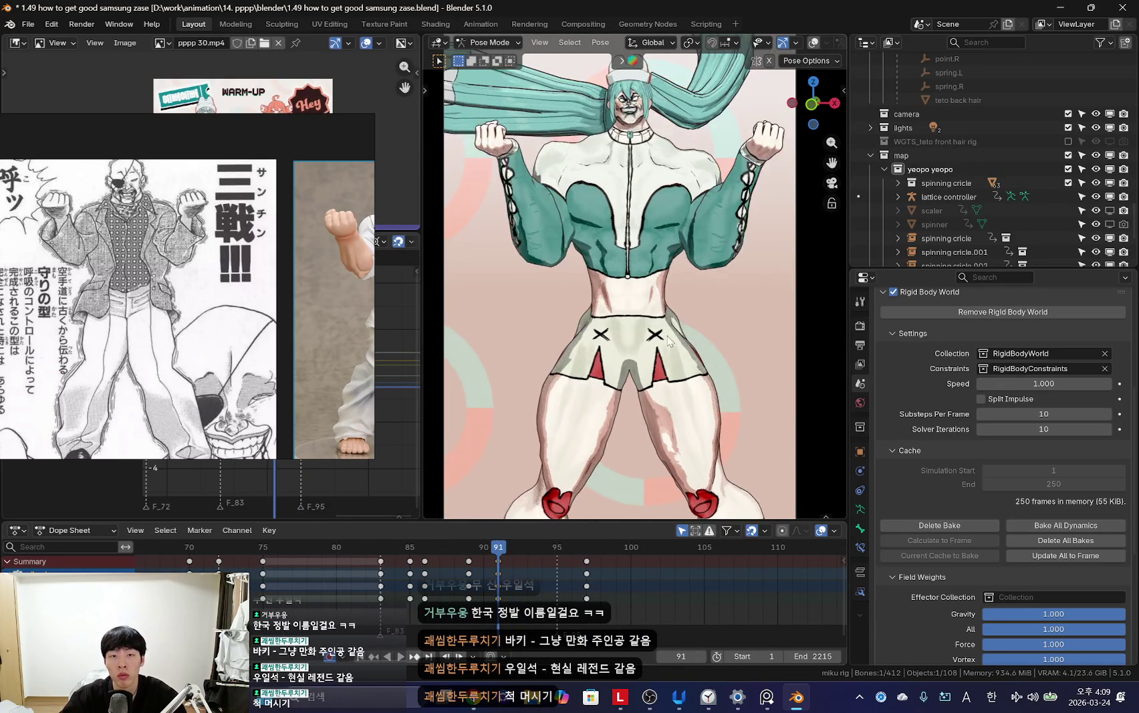
# Step: Play back the raised-fist pose flowing into the crossed arms, then orbit out of camera view
pyautogui.press('space')
pyautogui.scroll(-2, 510, 568)
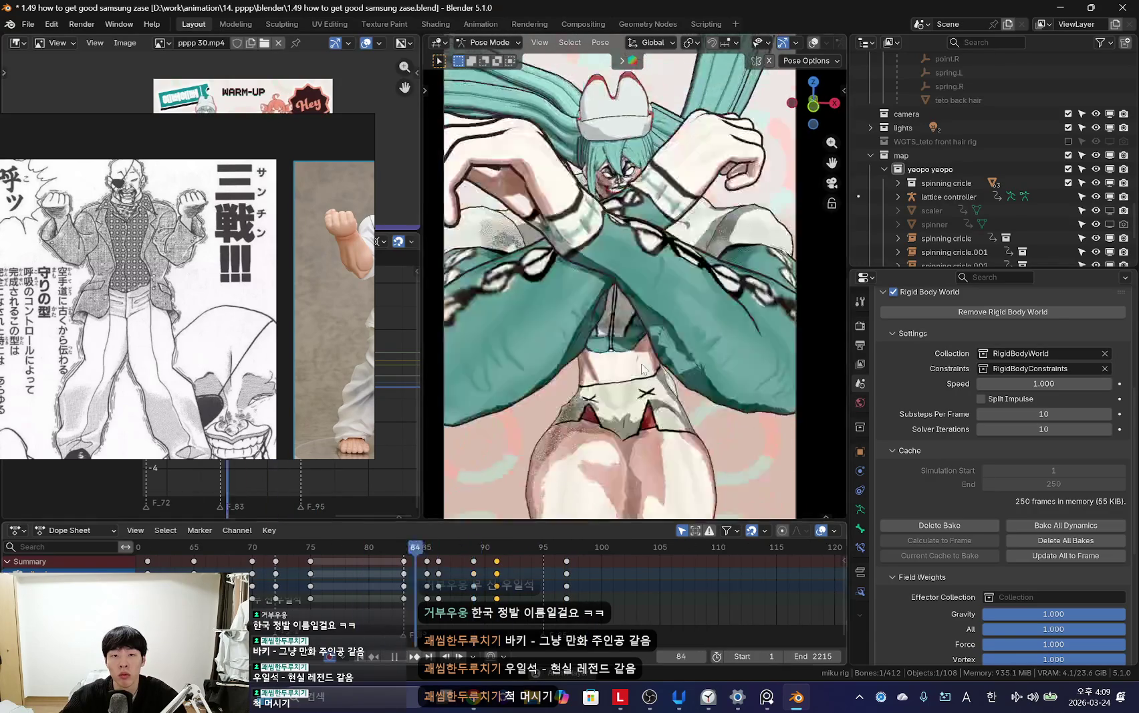
pyautogui.scroll(2, 767, 289)
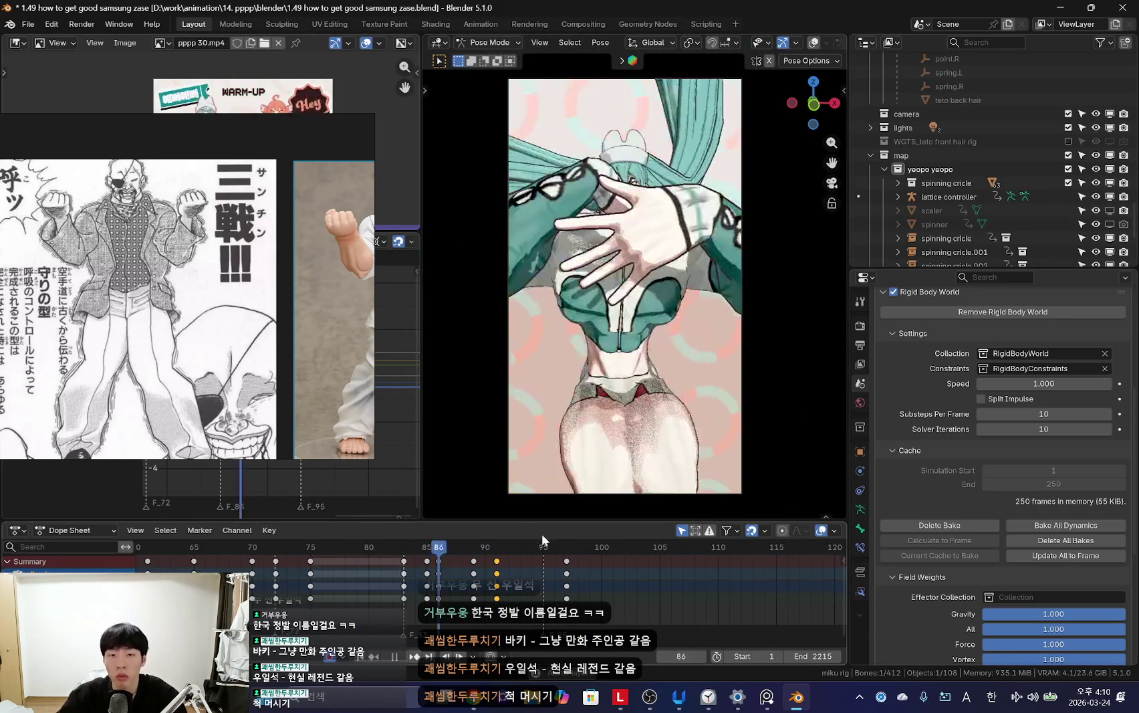
pyautogui.scroll(-2, 519, 549)
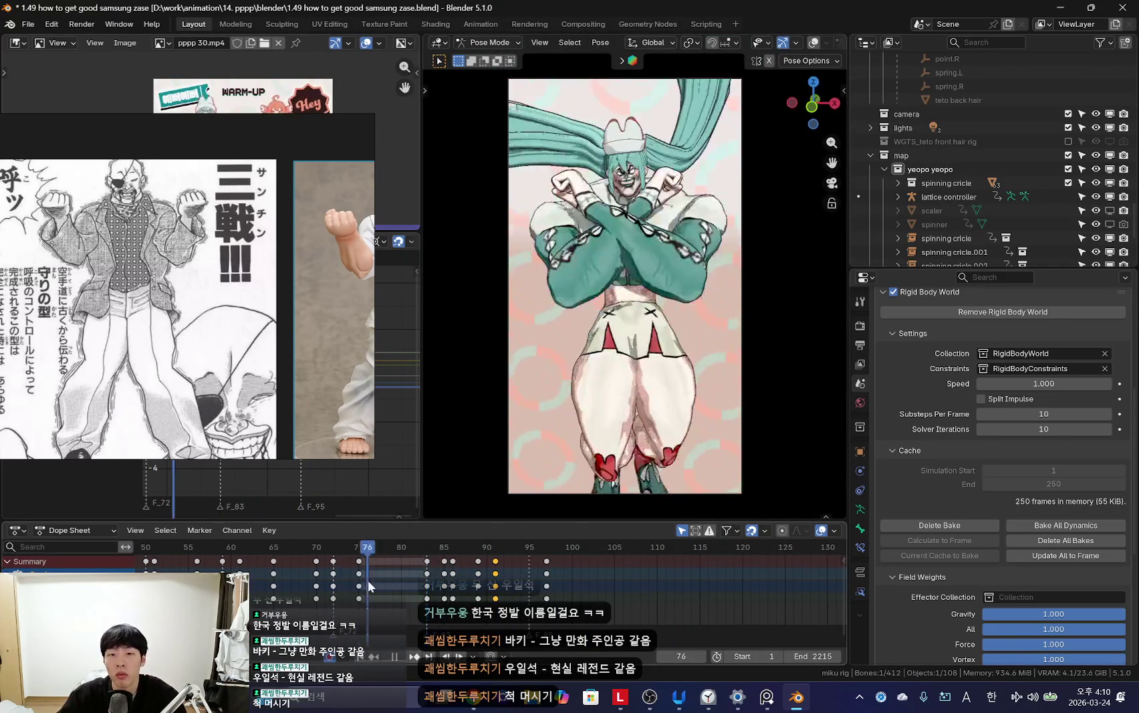
pyautogui.scroll(-2, 323, 588)
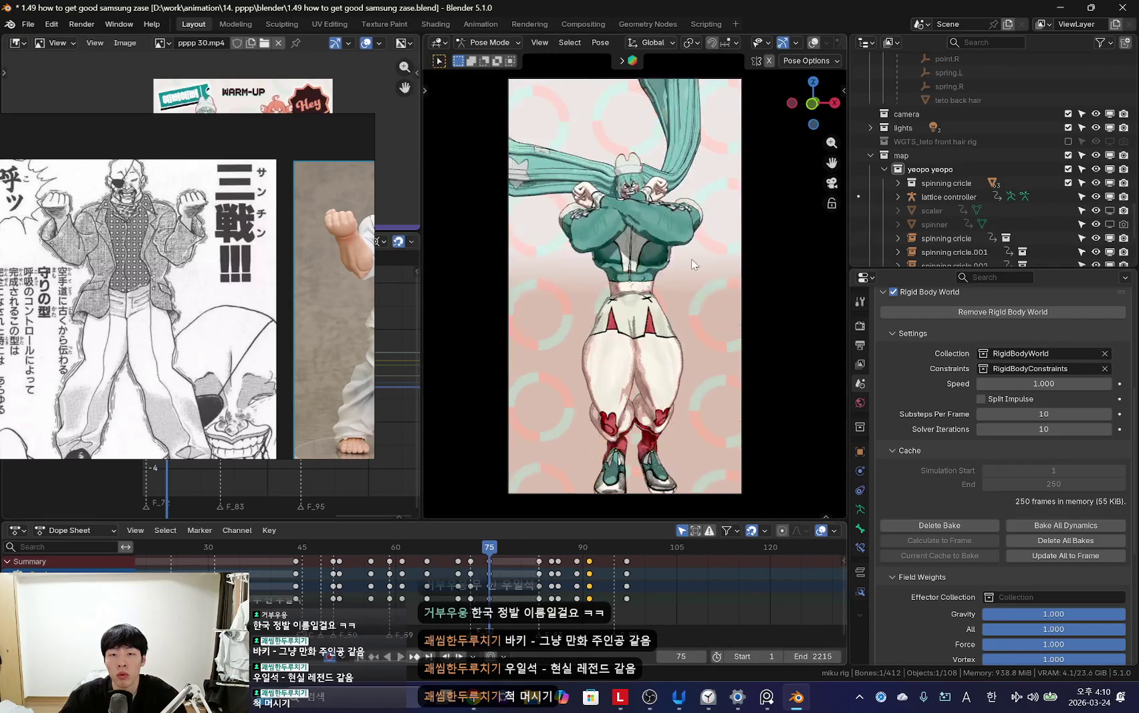
pyautogui.moveTo(629, 301); pyautogui.dragTo(642, 281, button='middle')
pyautogui.scroll(3, 635, 301)
pyautogui.scroll(2, 635, 301)
pyautogui.scroll(2, 635, 281)
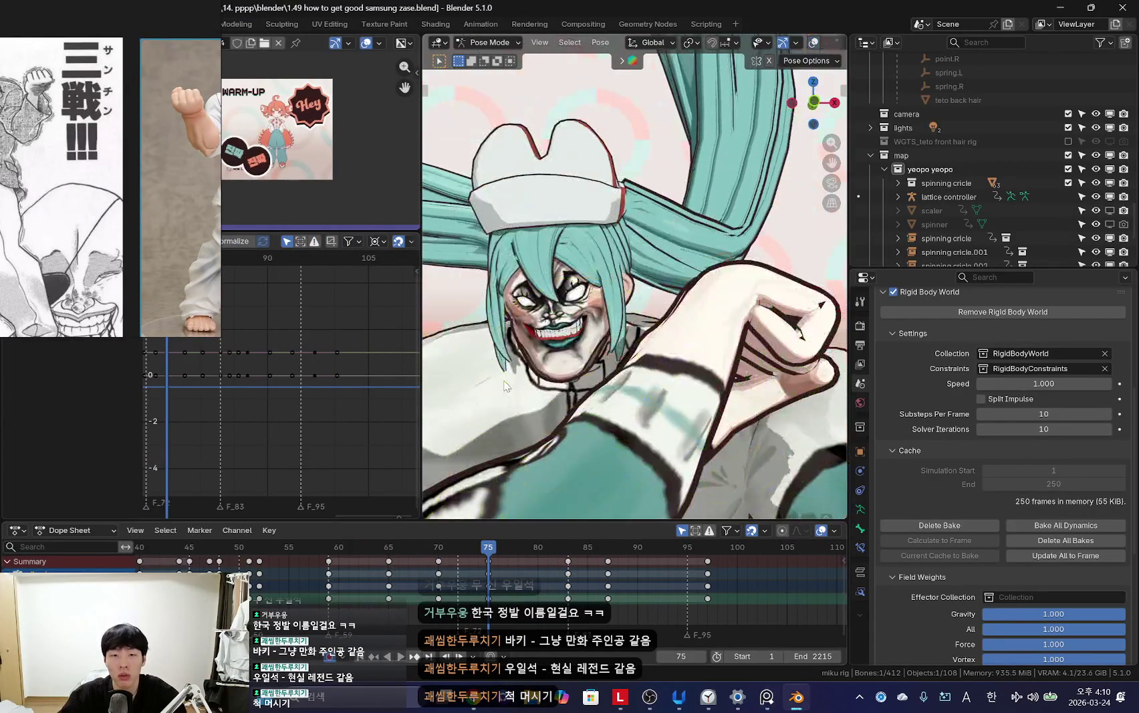
# Step: Orbit low, hide the overlays and play the arm motion from frame 66
pyautogui.moveTo(593, 399); pyautogui.dragTo(645, 362, button='middle')
pyautogui.hotkey('shift', 'alt', 'z')
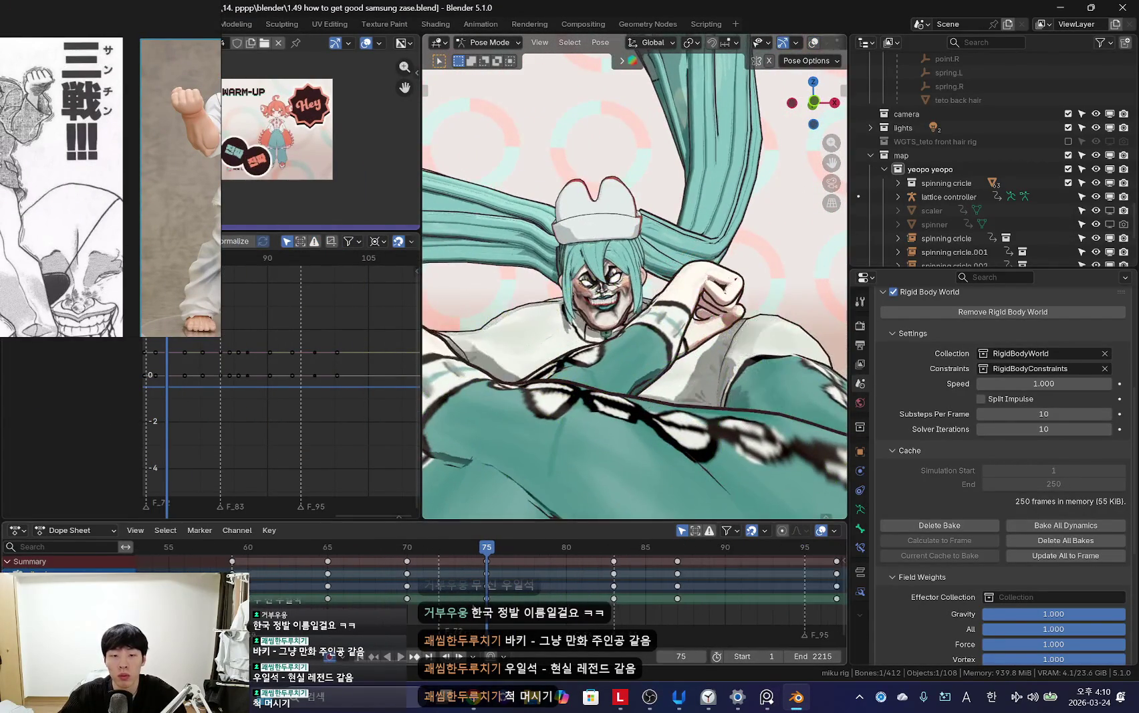
pyautogui.scroll(3, 342, 588)
pyautogui.click(343, 598)
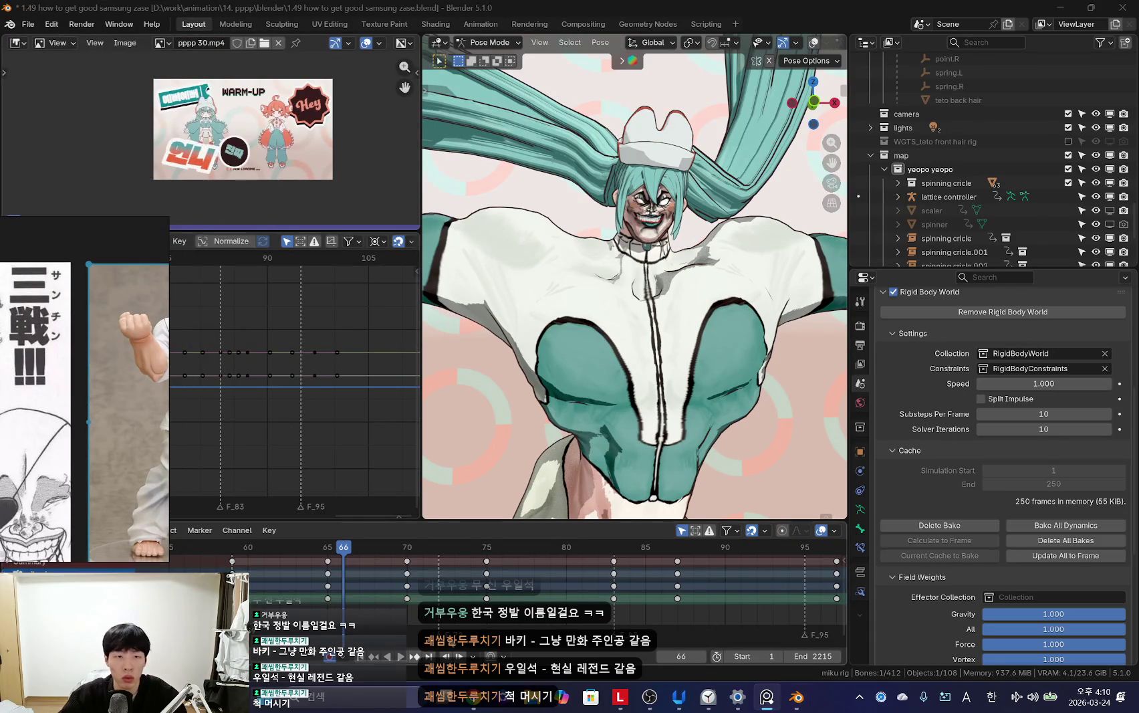
pyautogui.scroll(-2, 263, 602)
pyautogui.hotkey('shift', 'ctrl', 'space')
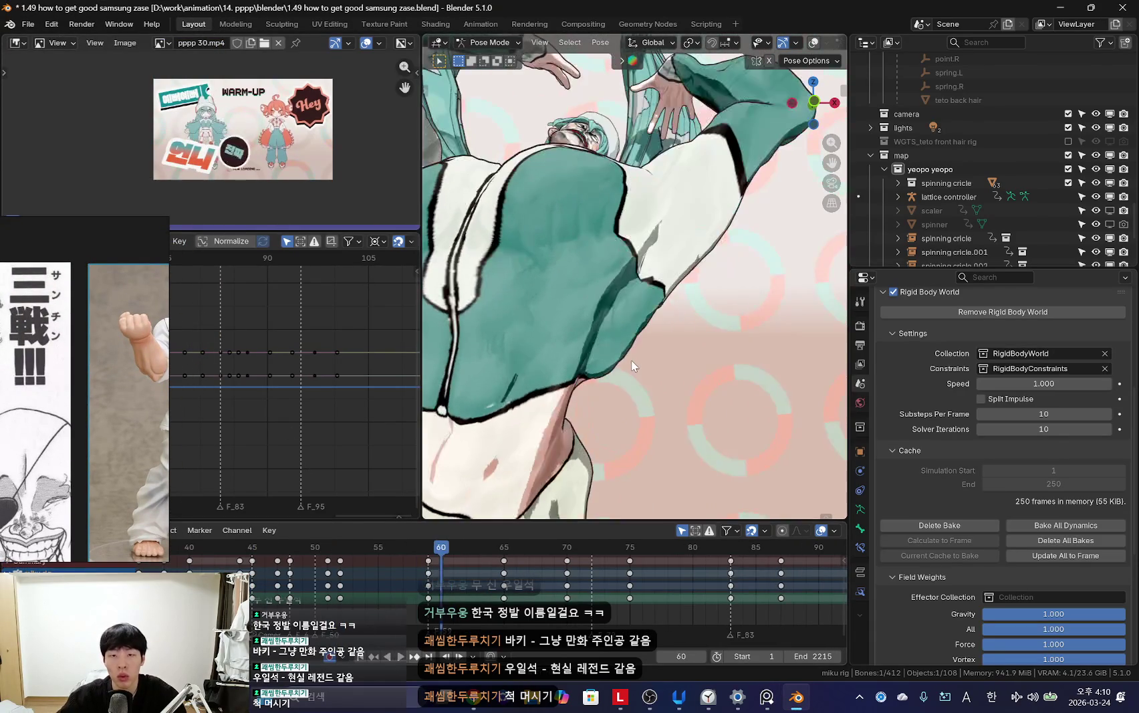
# Step: Key the adjusted arm pose around frame 62 with a chosen keying set
pyautogui.moveTo(411, 582); pyautogui.dragTo(508, 591)
pyautogui.press('k')
pyautogui.click(678, 223)
pyautogui.moveTo(504, 574); pyautogui.dragTo(528, 571)
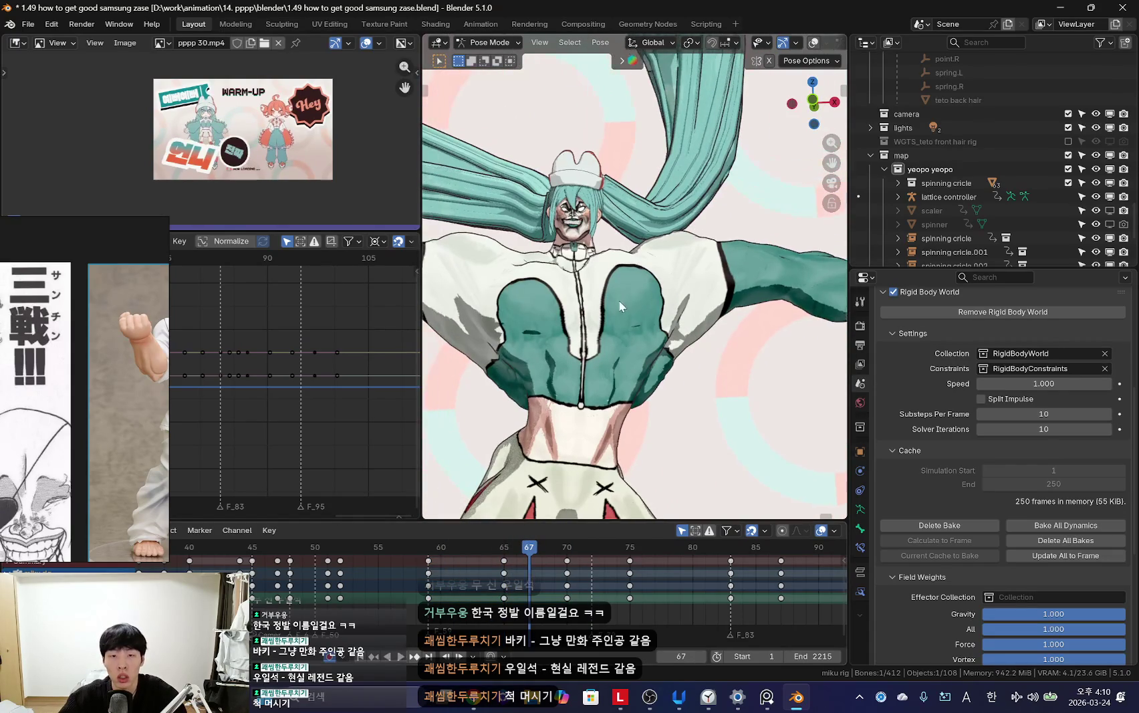
pyautogui.press('Return')
# Step: Preview the arms-raising motion between frames 65 and 75, then deselect the keys
pyautogui.press('space')
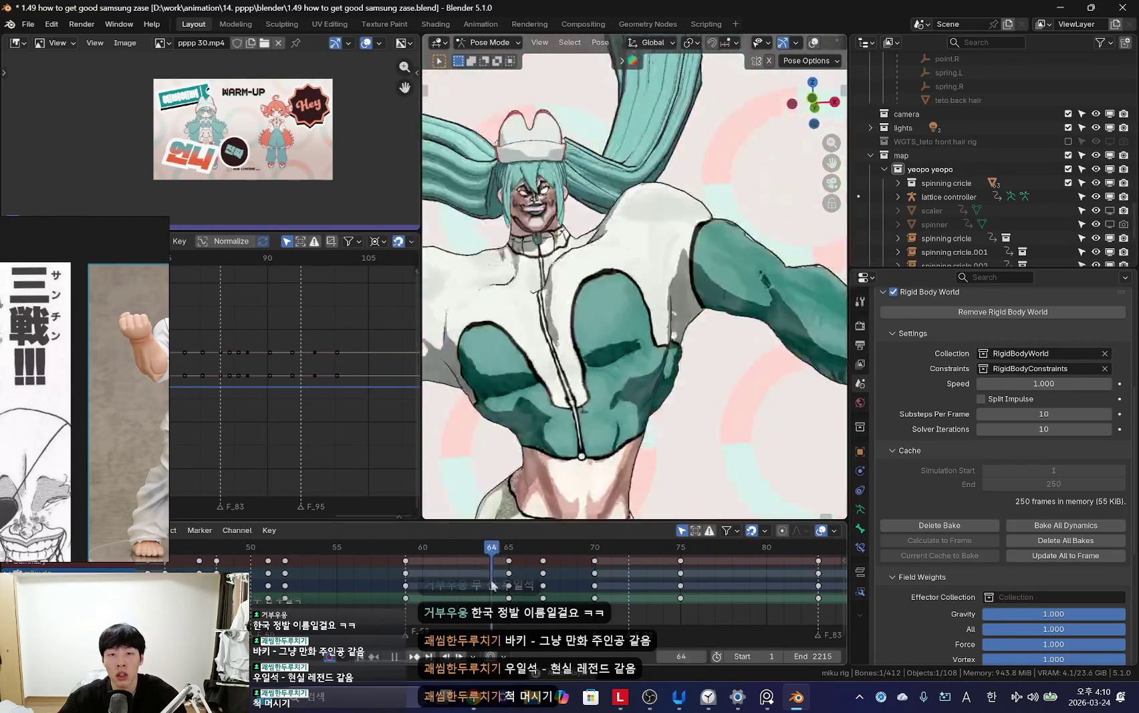
pyautogui.moveTo(458, 597); pyautogui.dragTo(589, 588)
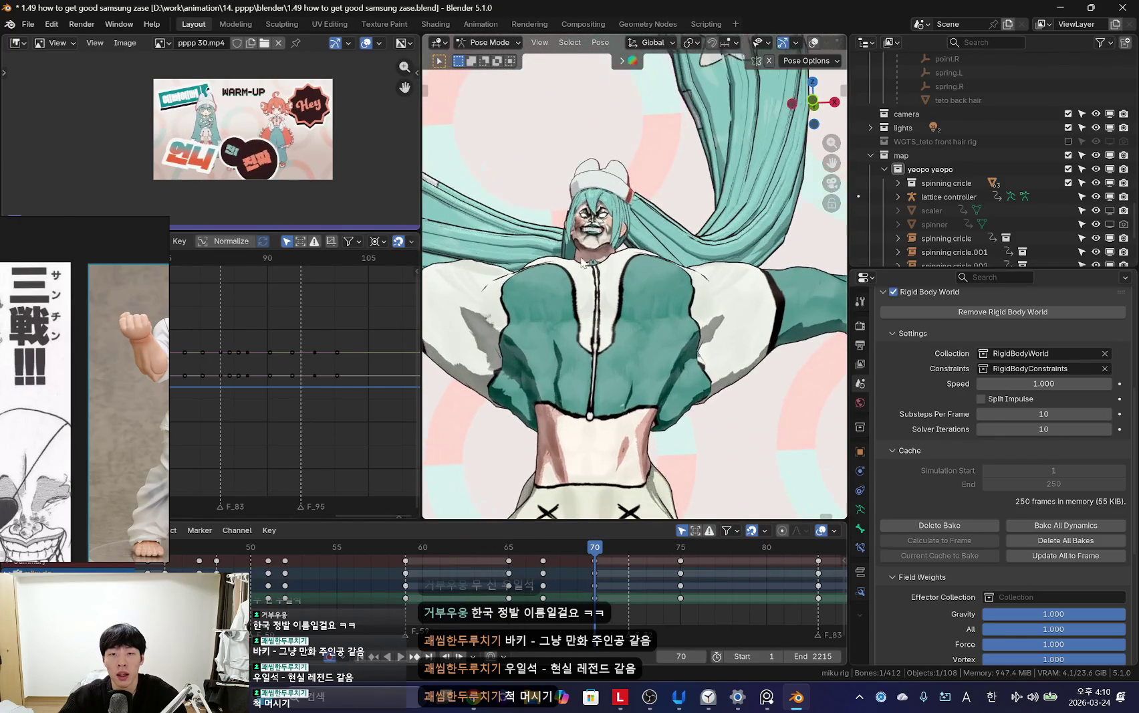
pyautogui.moveTo(538, 592); pyautogui.dragTo(647, 588)
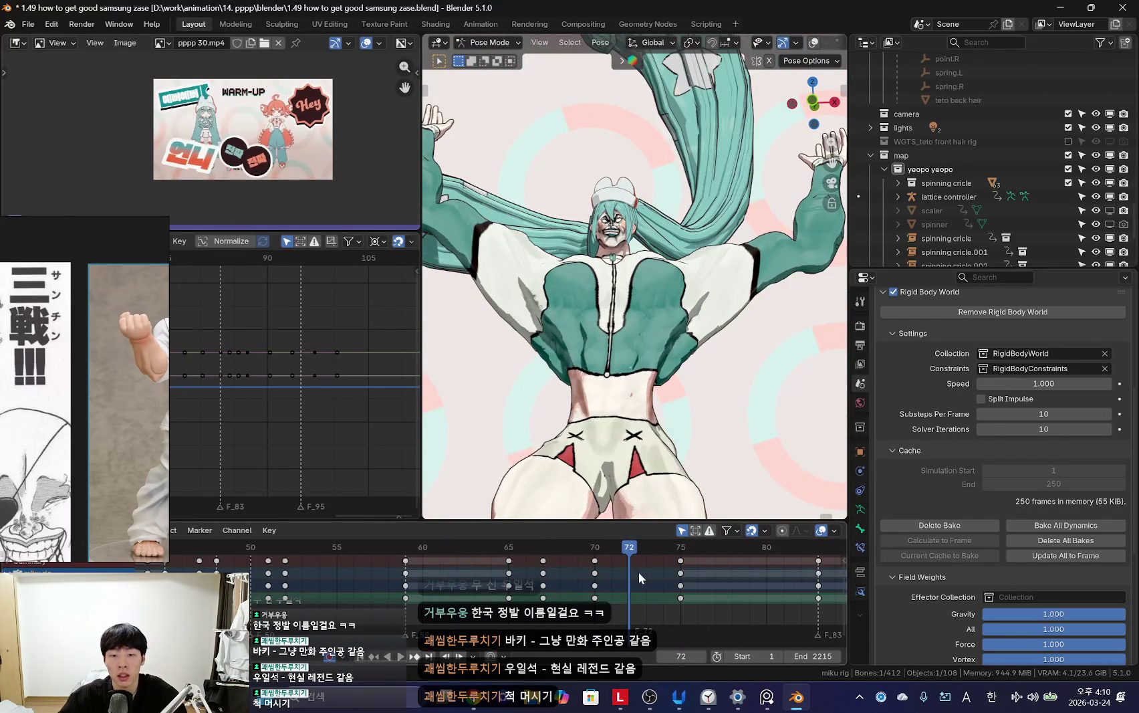
pyautogui.press('space')
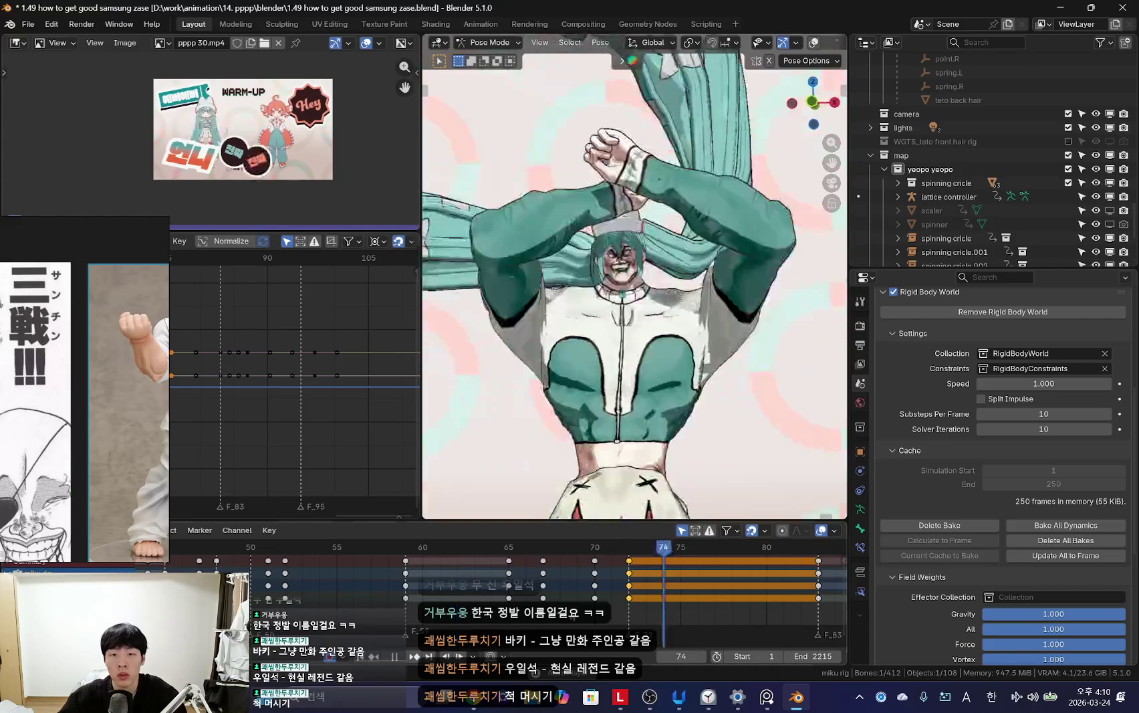
pyautogui.click(562, 580)
# Step: Key Location, Rotation & Scale for the crossed-arm pose at frame 76
pyautogui.rightClick(590, 585)
pyautogui.moveTo(719, 572); pyautogui.dragTo(636, 581)
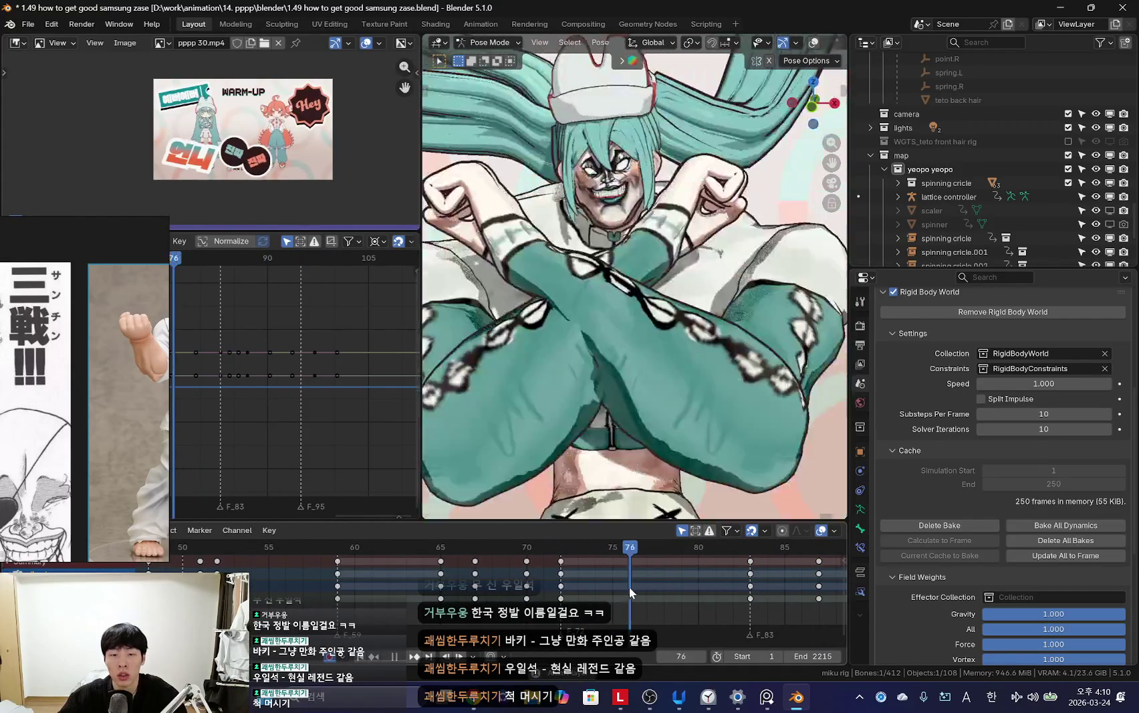
pyautogui.press('k')
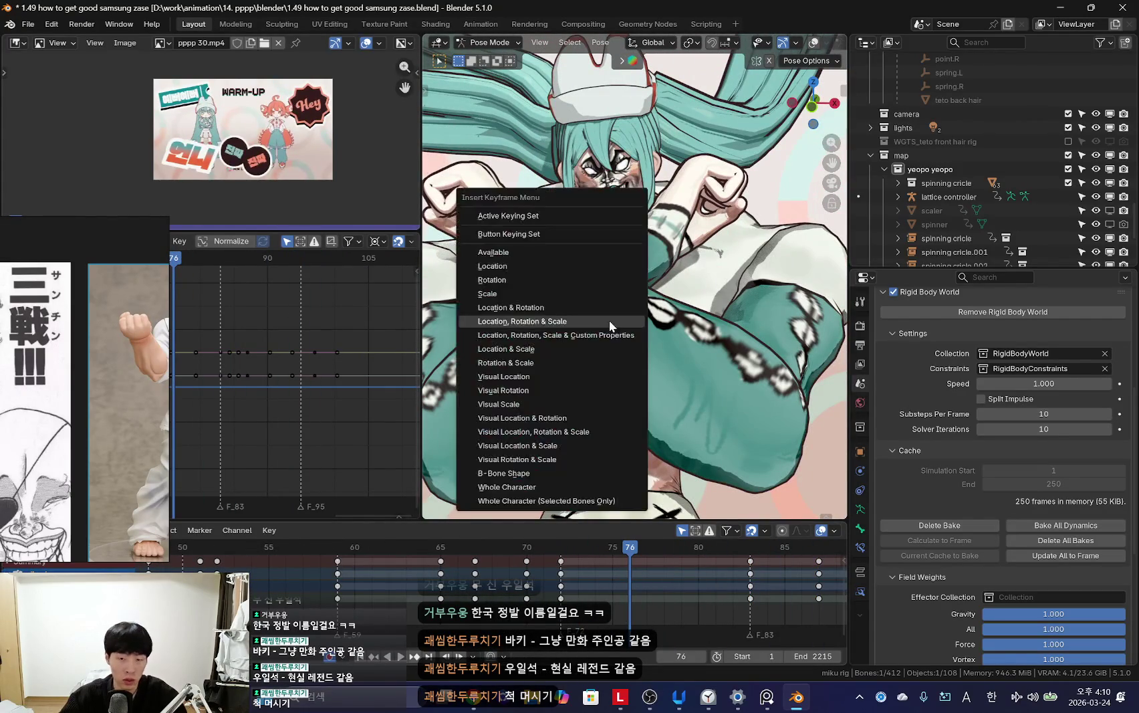
pyautogui.click(609, 320)
pyautogui.click(581, 585)
pyautogui.press('space')
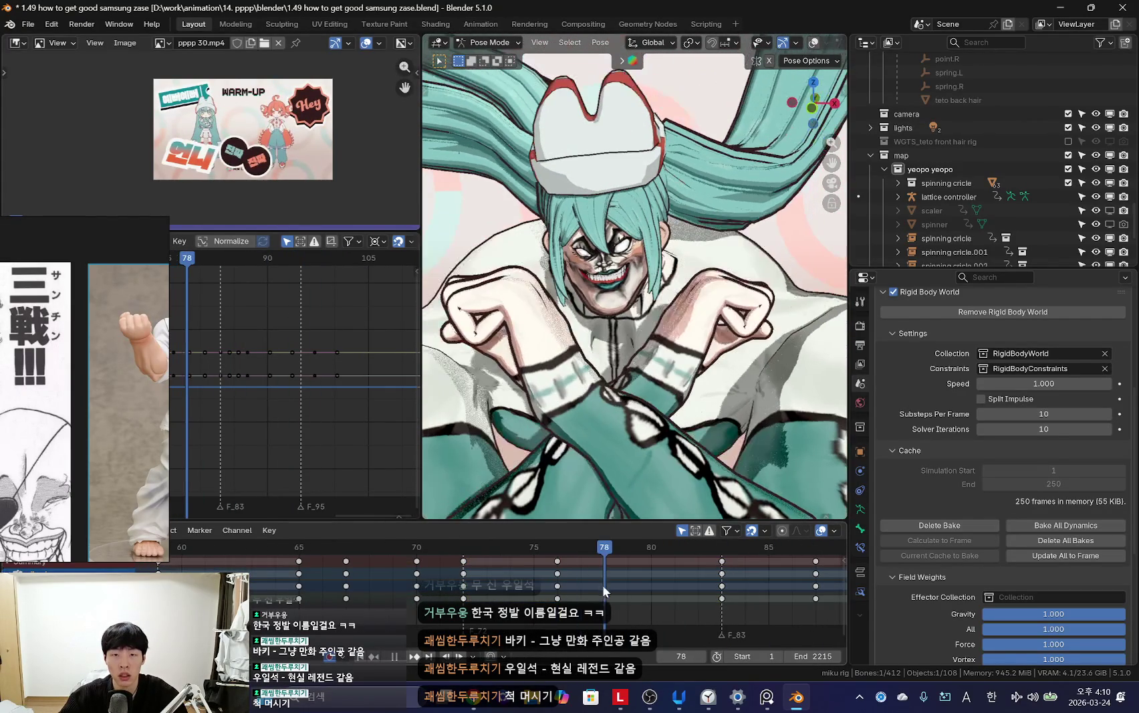
# Step: Shift the neighbouring arm keys in the Dope Sheet with G
pyautogui.press('g')
pyautogui.scroll(-2, 643, 615)
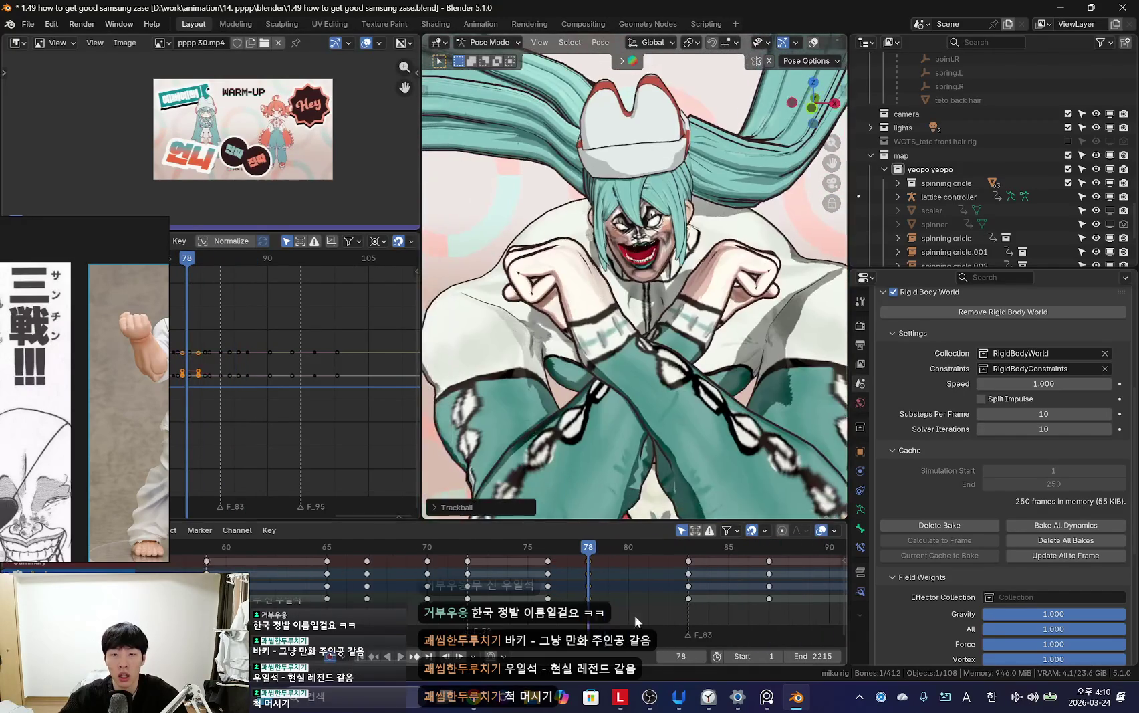
pyautogui.press('space')
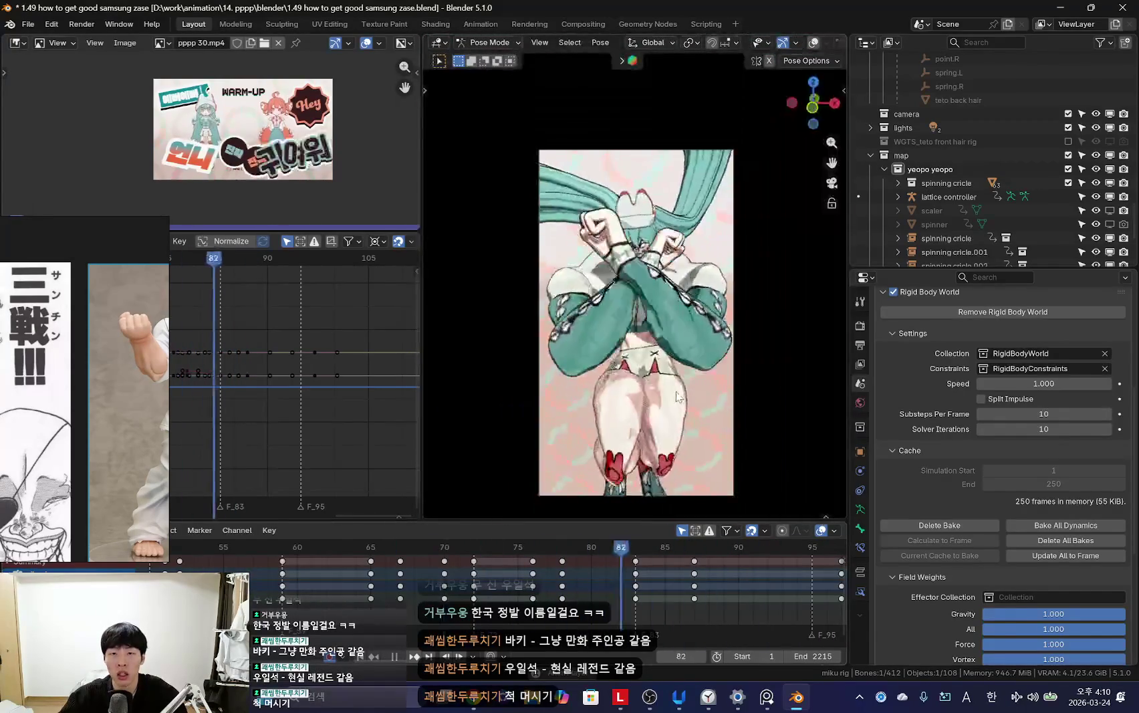
pyautogui.scroll(-1, 586, 582)
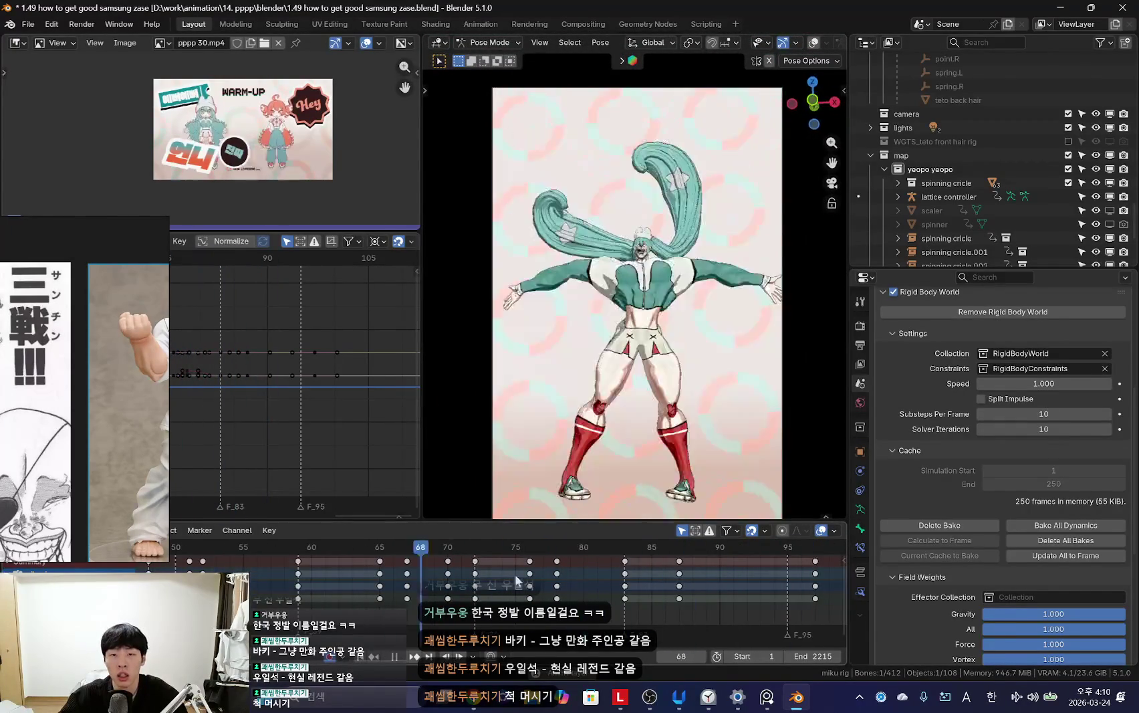
pyautogui.scroll(2, 556, 568)
pyautogui.press('Escape')
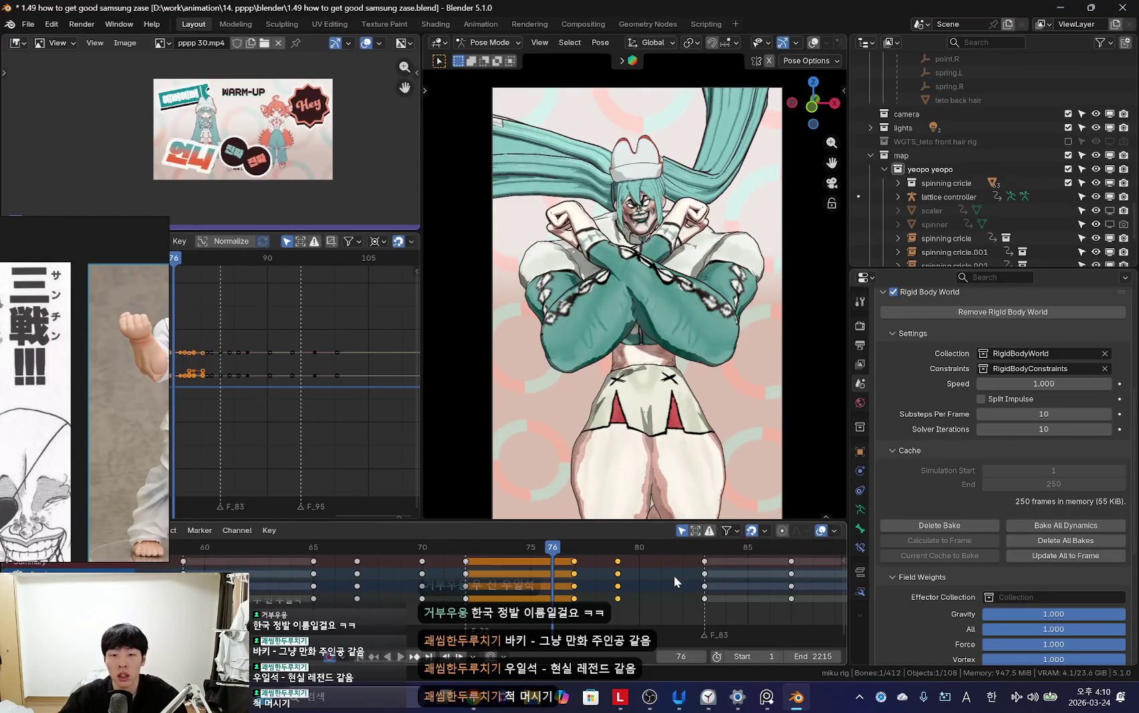
pyautogui.click(674, 580)
# Step: Confirm the key move and replay the motion from frame 76 to 82
pyautogui.press('space')
pyautogui.scroll(-1, 601, 585)
pyautogui.click(546, 588)
pyautogui.press('Escape')
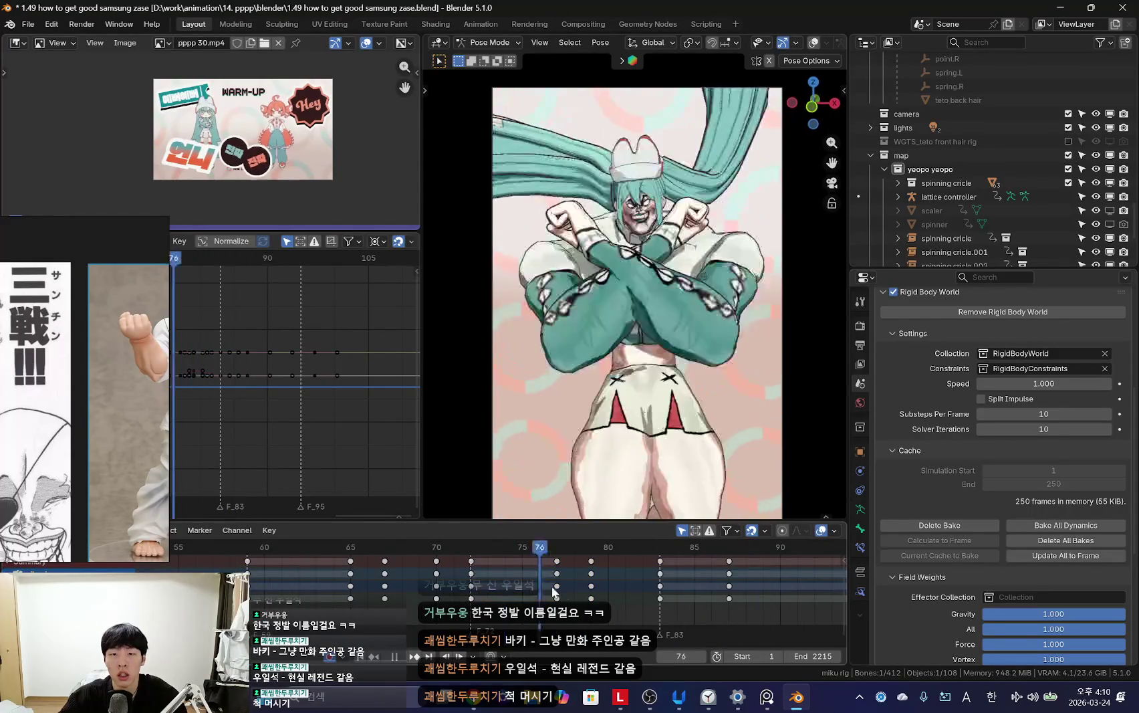
pyautogui.press('space')
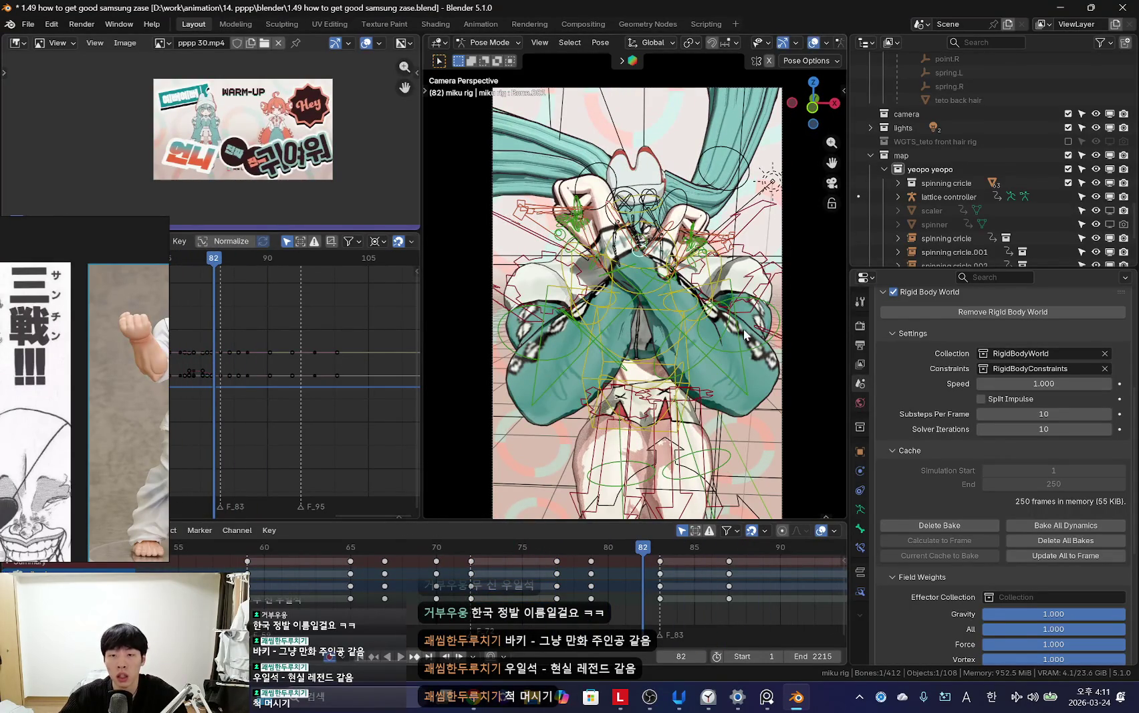
# Step: Hide overlays and bones and play the arms flinging open up to frame 85
pyautogui.hotkey('shift', 'alt', 'z')
pyautogui.press('space')
pyautogui.scroll(1, 669, 591)
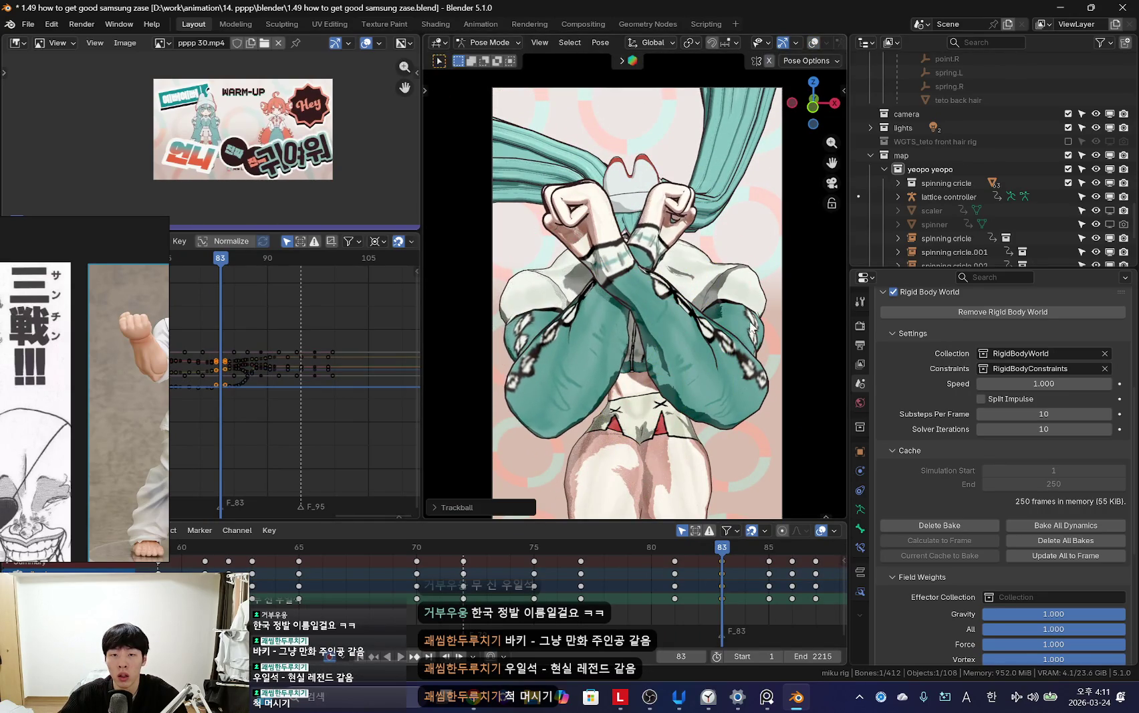
pyautogui.press('Escape')
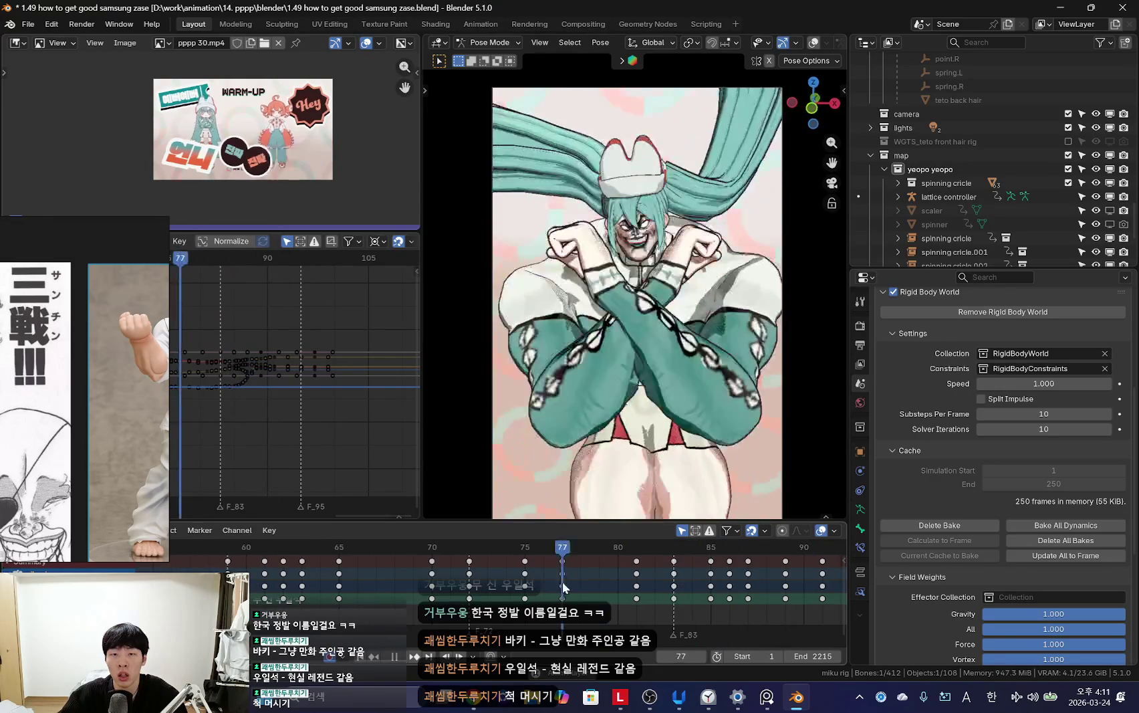
pyautogui.scroll(-5, 424, 570)
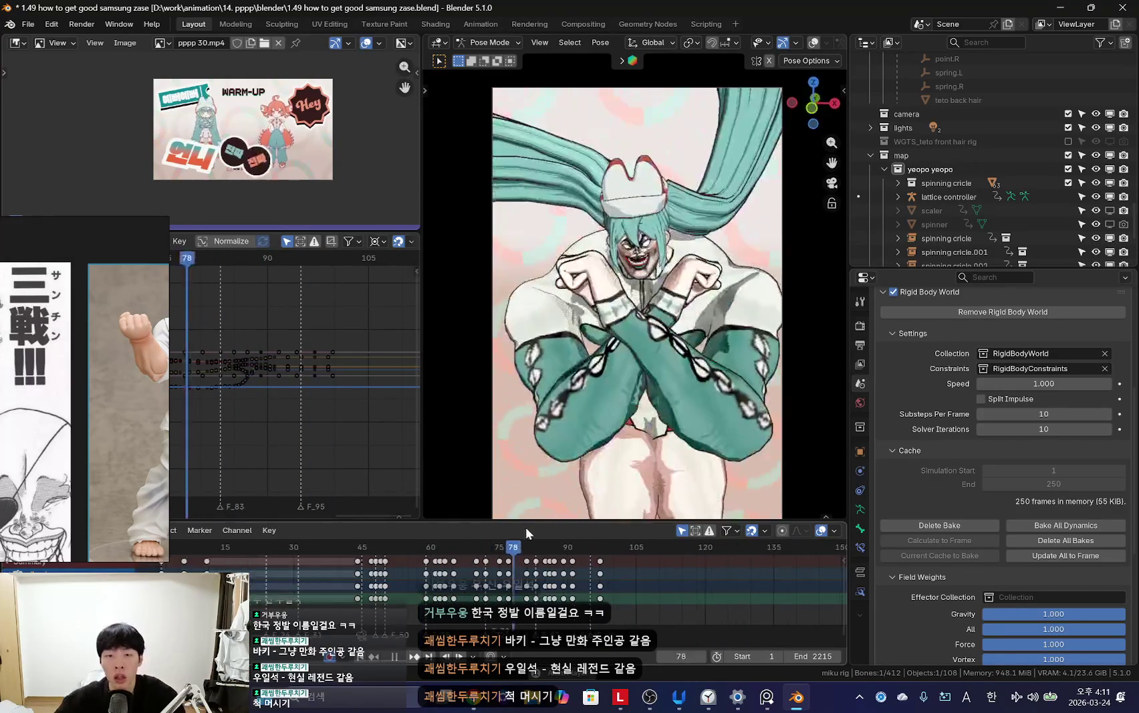
pyautogui.scroll(1, 599, 556)
pyautogui.scroll(1, 599, 555)
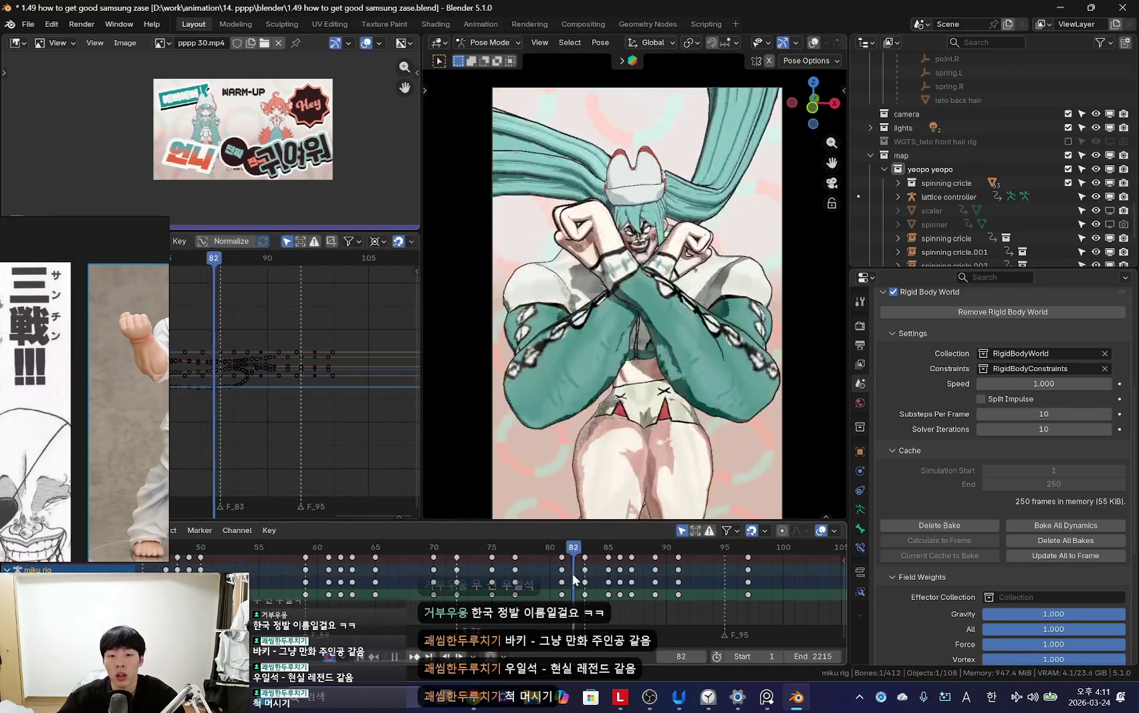
pyautogui.press('space')
pyautogui.scroll(5, 635, 267)
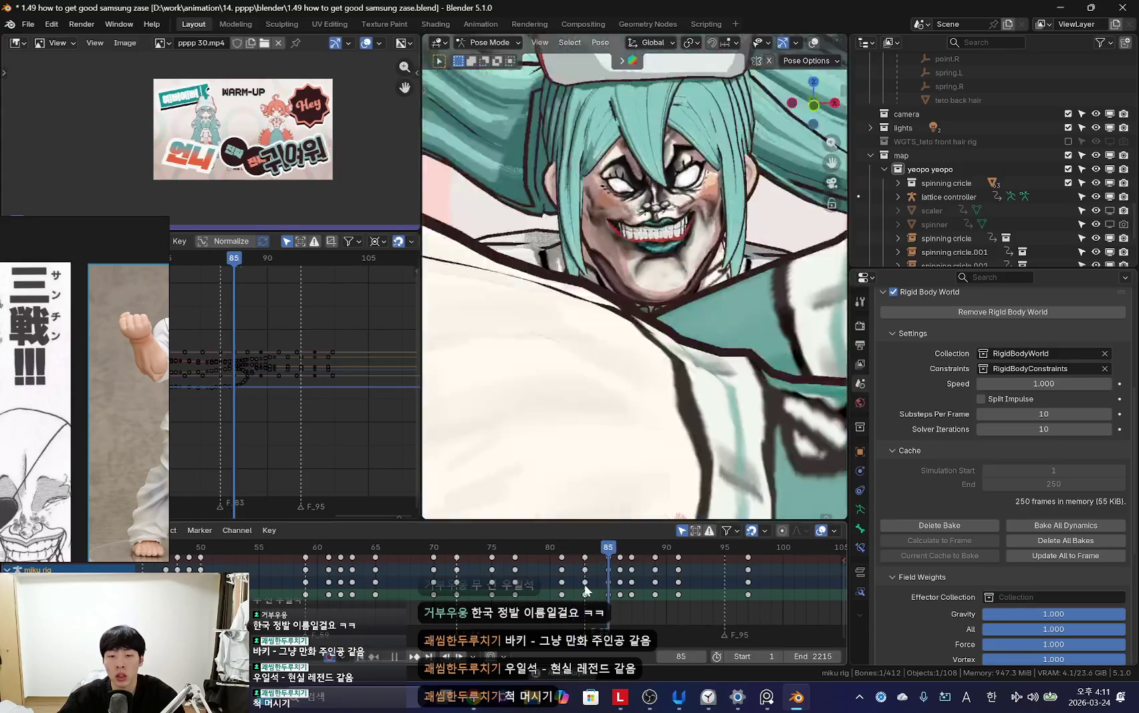
# Step: Toggle overlays and review the motion around frame 80
pyautogui.press('Left')
pyautogui.hotkey('shift', 'alt', 'z')
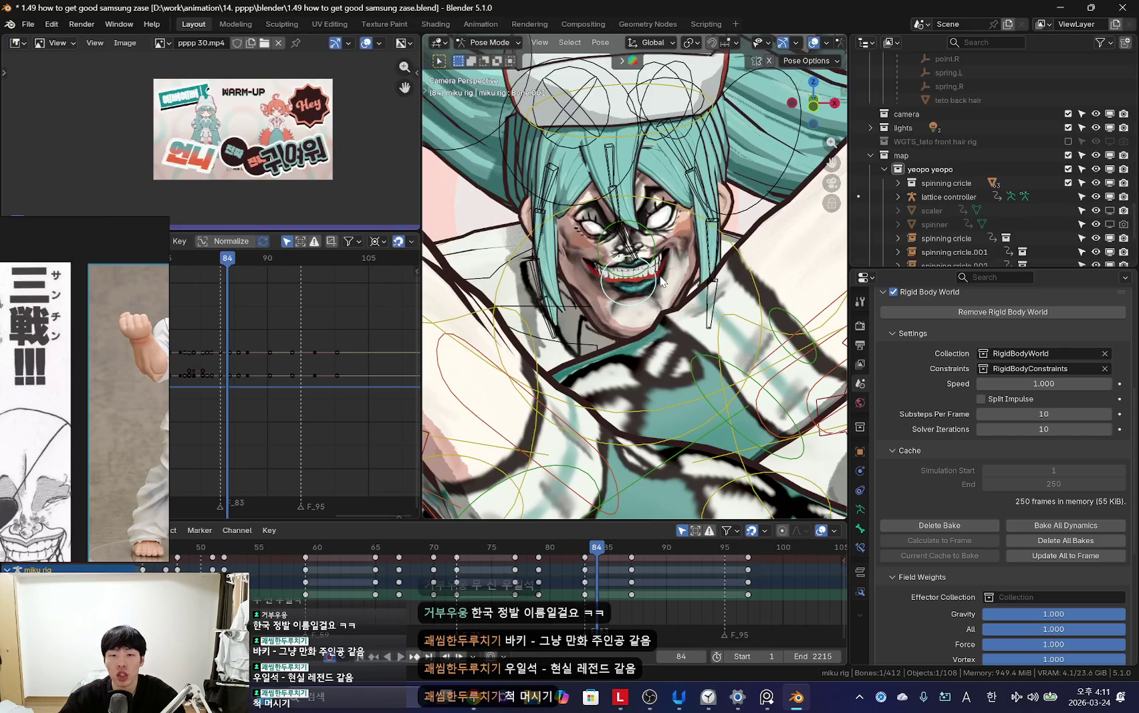
pyautogui.moveTo(630, 588); pyautogui.dragTo(583, 592, button='middle')
pyautogui.scroll(2, 615, 624)
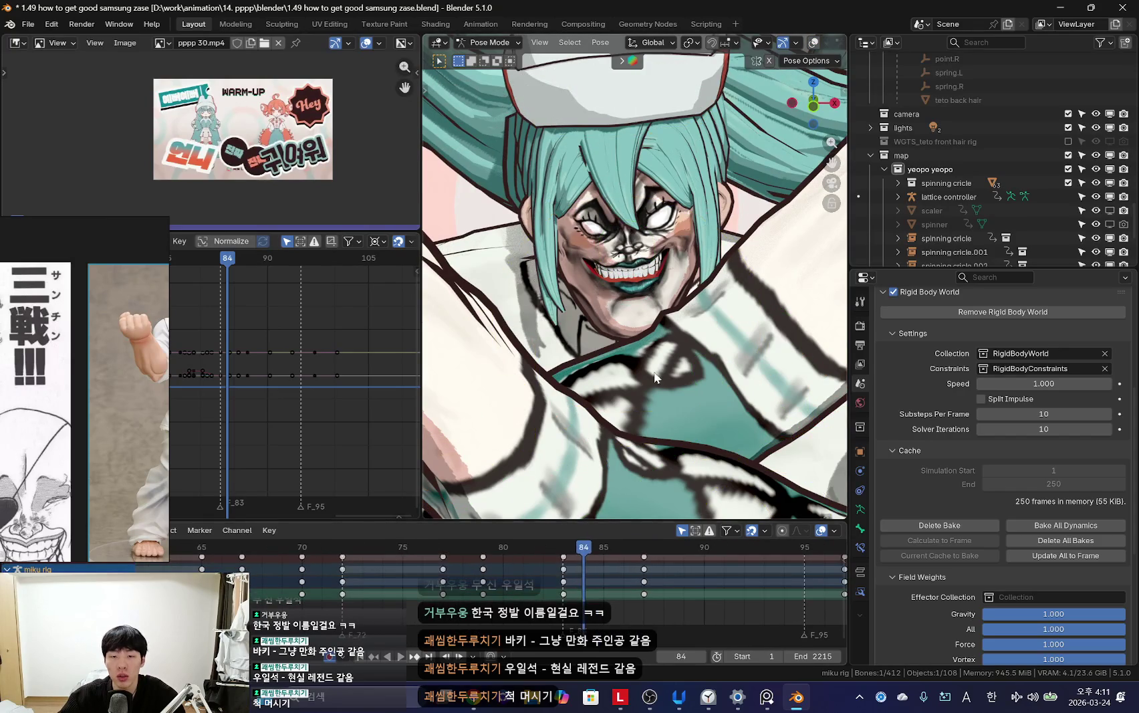
pyautogui.press('space')
pyautogui.press('space')
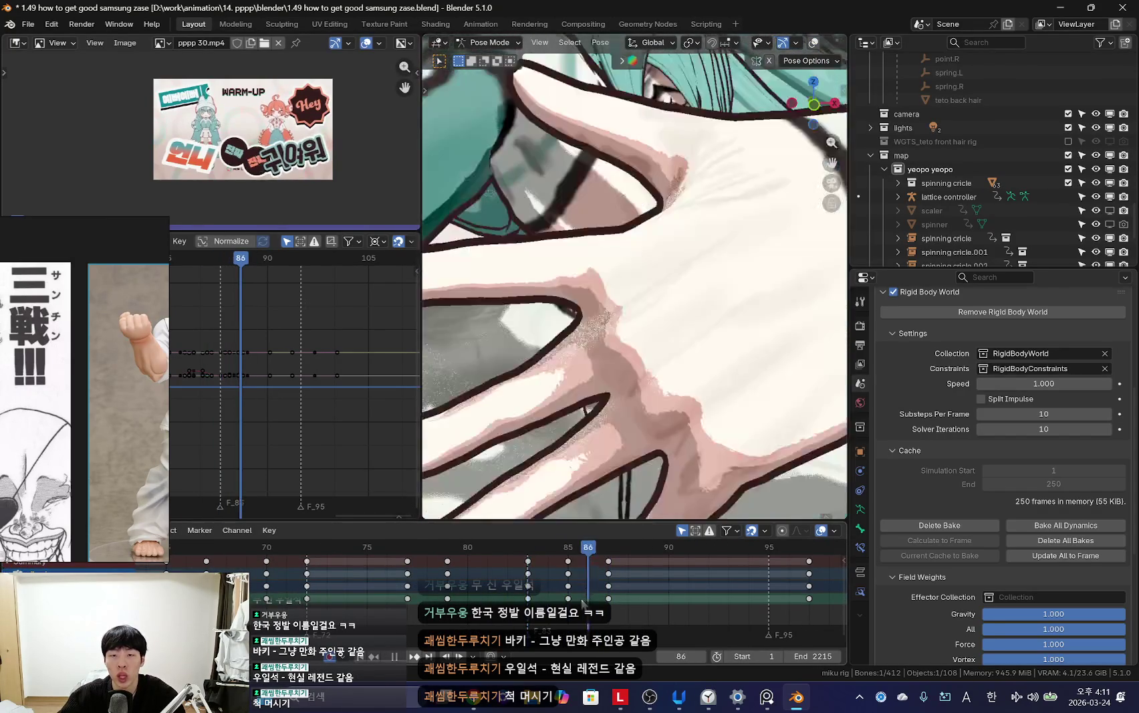
pyautogui.click(480, 594)
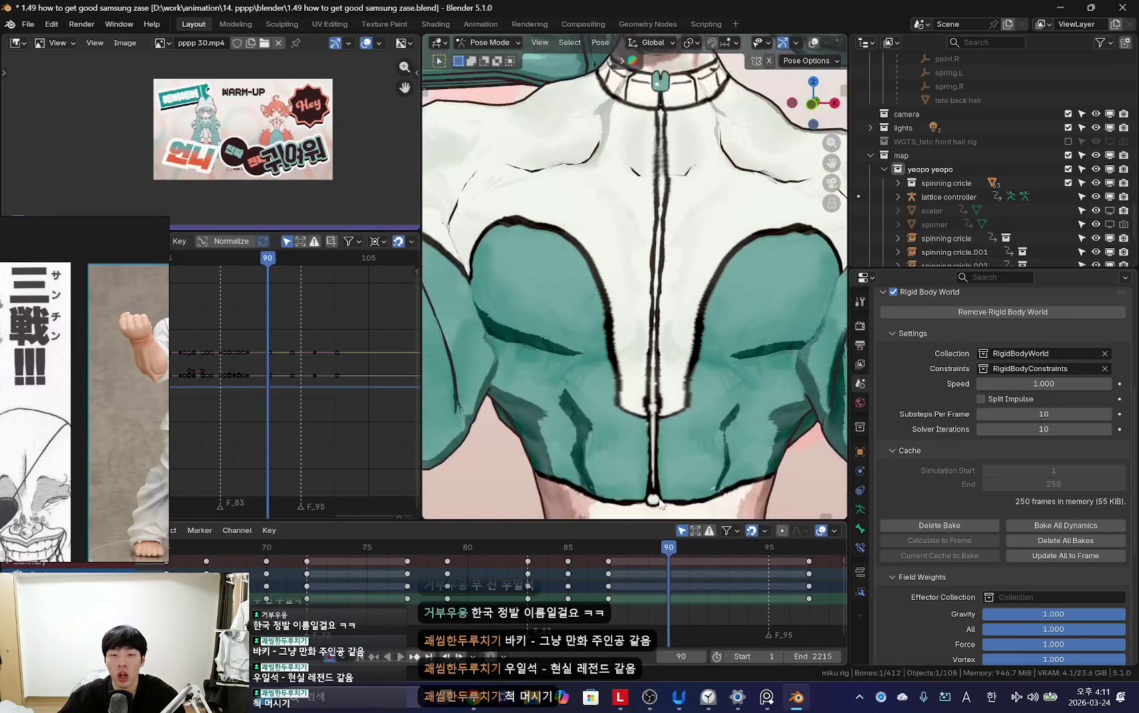
pyautogui.press('space')
# Step: Rotate the mouth bone to open the mouth wider and key the pose at frame 106
pyautogui.press('r')
pyautogui.moveTo(608, 595)
pyautogui.mouseDown()
pyautogui.moveTo(597, 597)
pyautogui.moveTo(707, 588)
pyautogui.moveTo(582, 590)
pyautogui.moveTo(702, 585)
pyautogui.mouseUp()
pyautogui.press('r')
pyautogui.press('r')
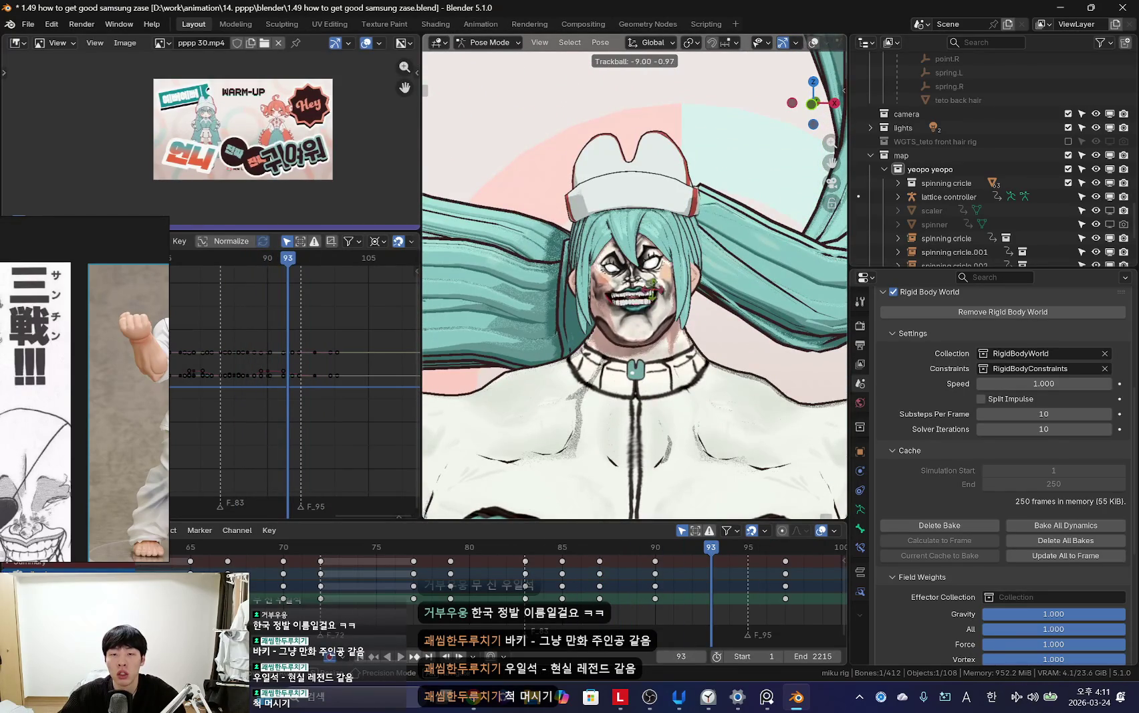
pyautogui.press('space')
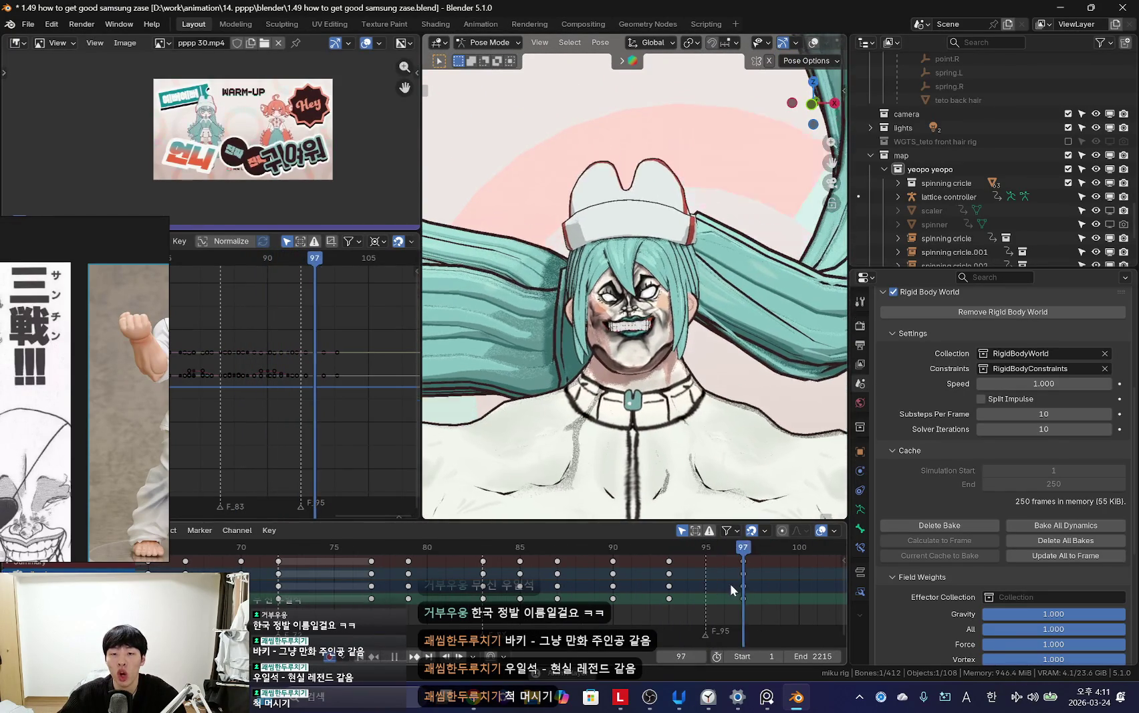
pyautogui.press('space')
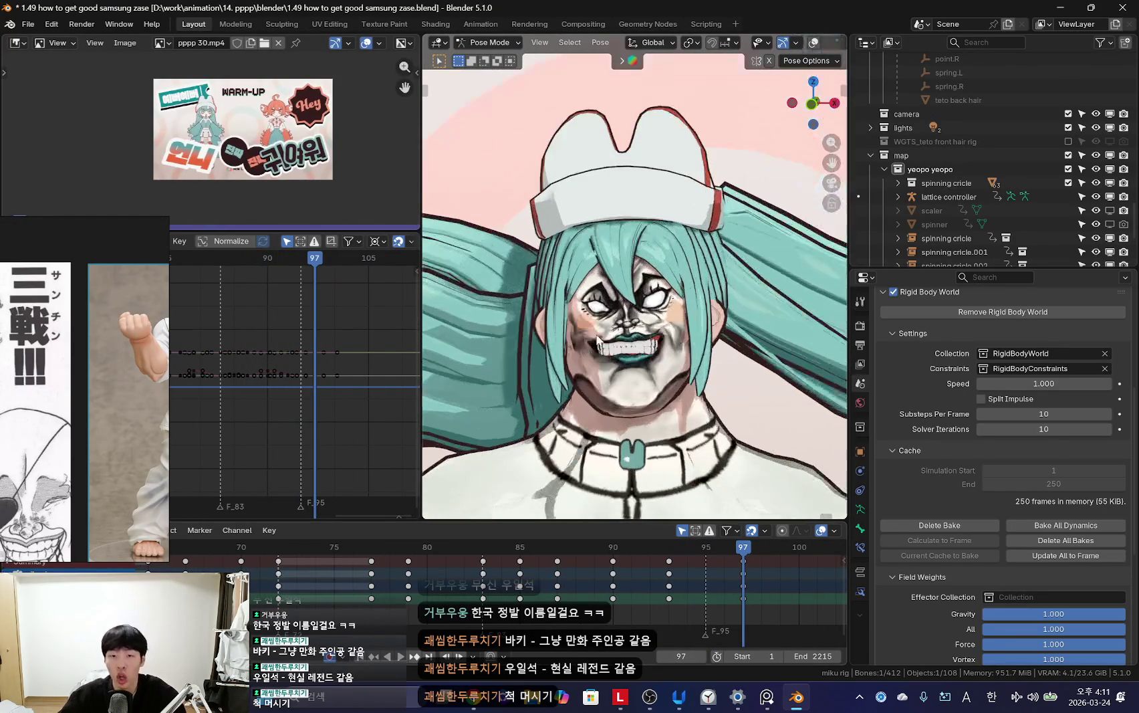
pyautogui.press('r')
pyautogui.press('r')
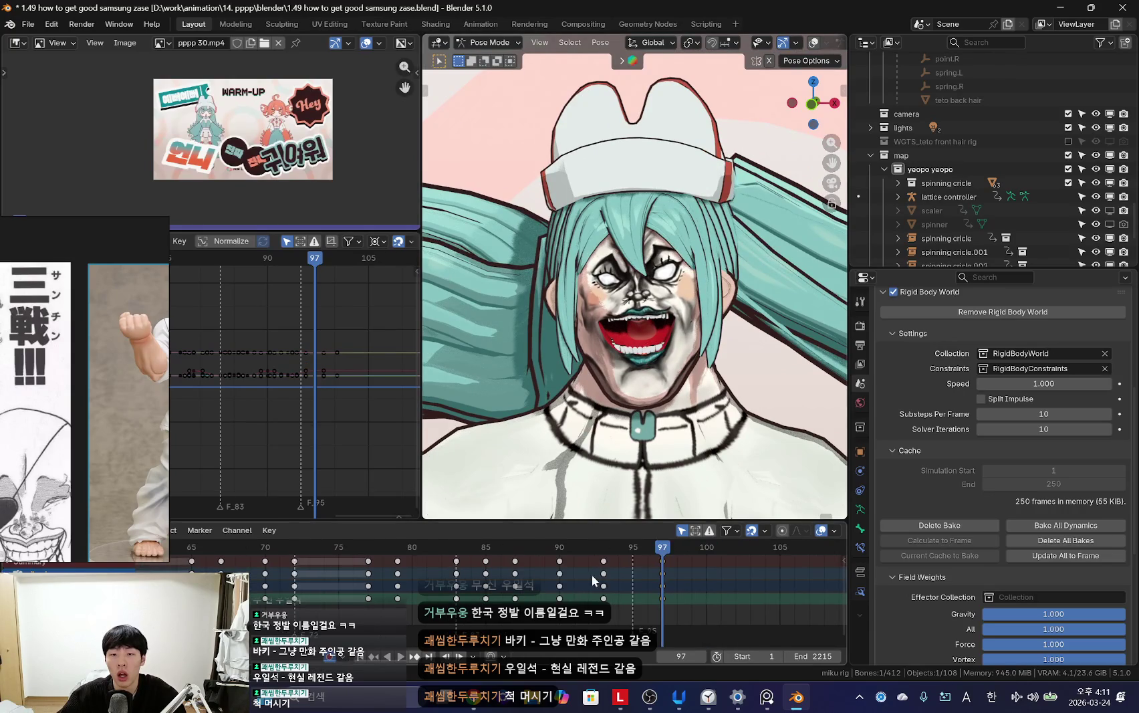
pyautogui.press('space')
pyautogui.scroll(-2, 533, 577)
pyautogui.moveTo(607, 582); pyautogui.dragTo(694, 588)
pyautogui.press('i')
# Step: Play the animation forward and in reverse, then park the playhead on frame 83
pyautogui.press('space')
pyautogui.scroll(2, 669, 592)
pyautogui.click(590, 571)
pyautogui.press('space')
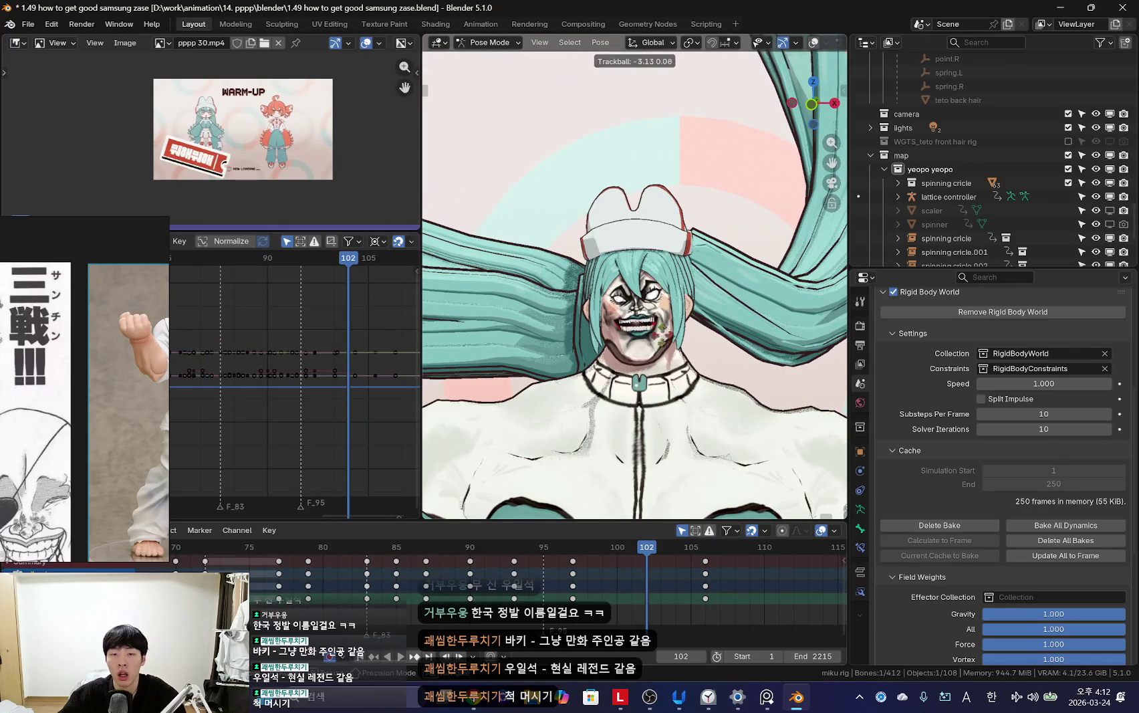
pyautogui.press('space')
pyautogui.scroll(-2, 548, 587)
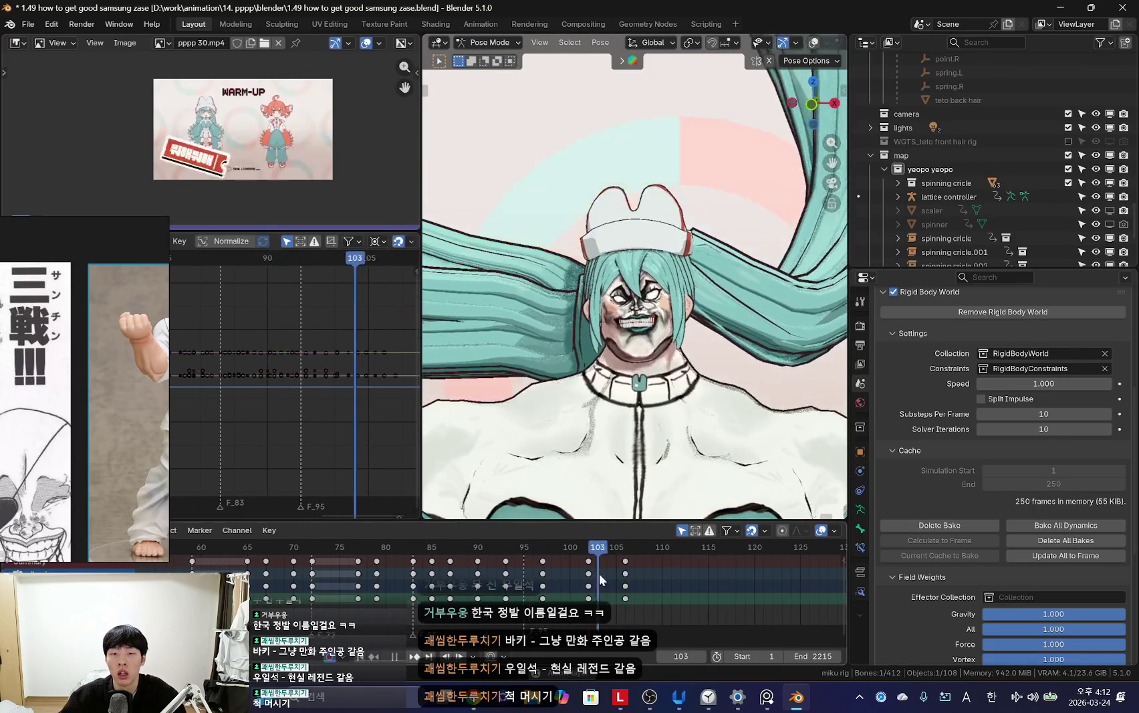
pyautogui.hotkey('shift', 'ctrl', 'space')
pyautogui.scroll(-2, 324, 597)
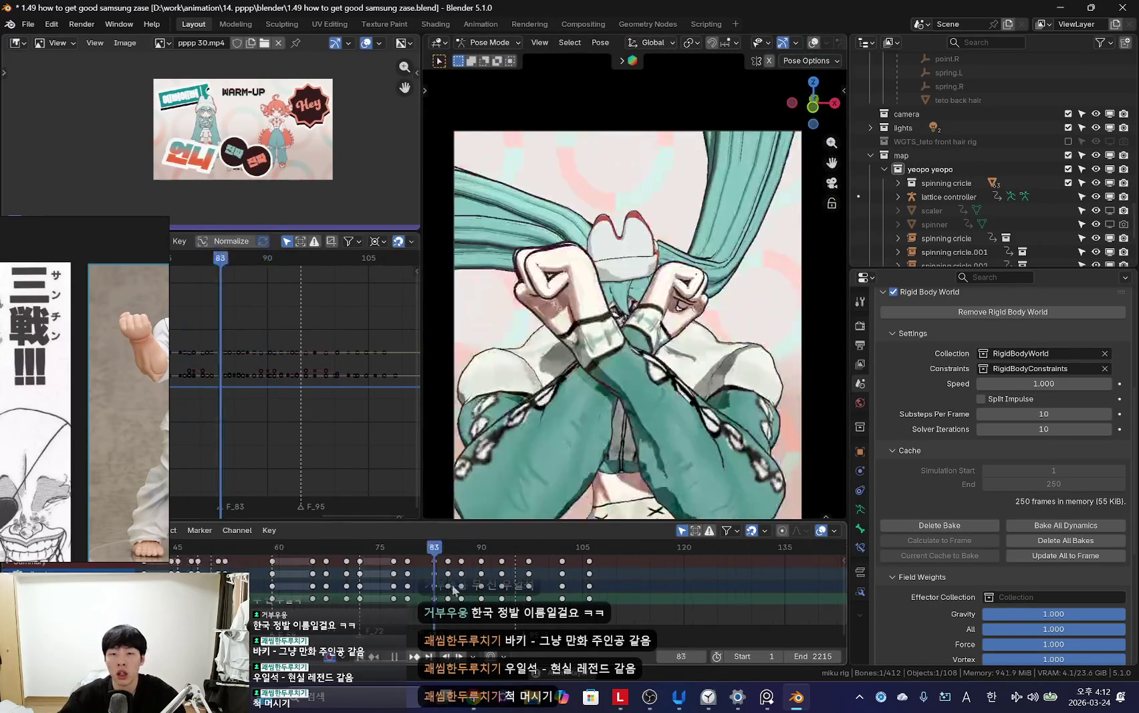
pyautogui.press('space')
pyautogui.press('space')
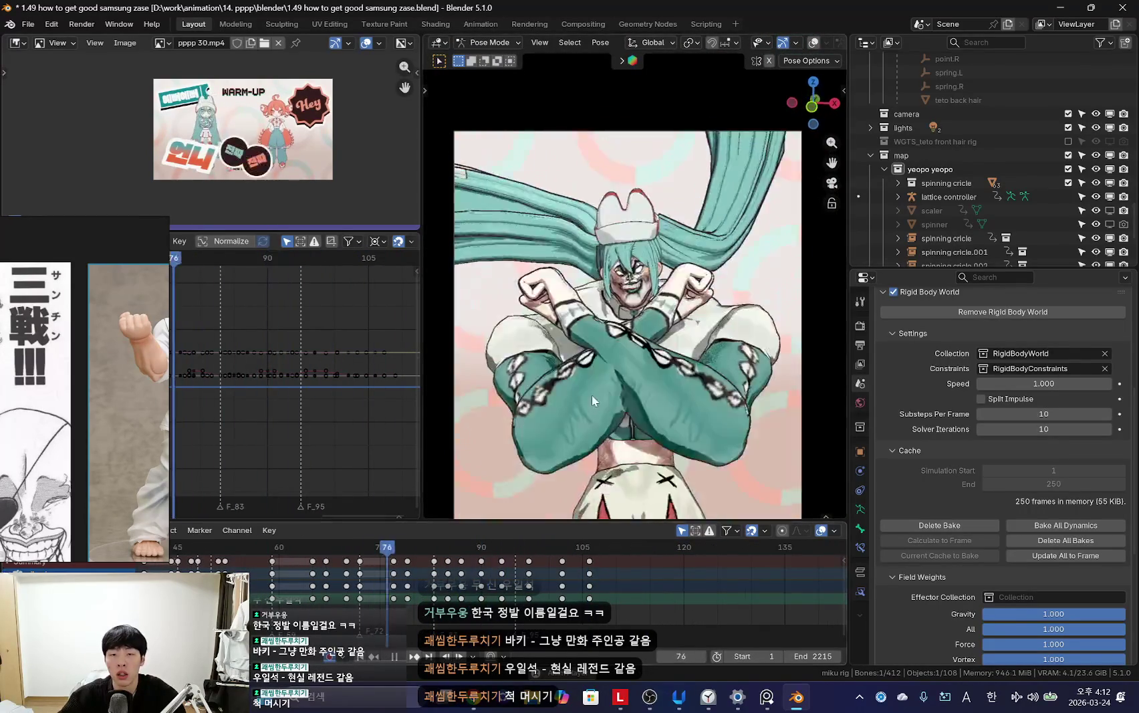
pyautogui.scroll(4, 485, 575)
pyautogui.click(338, 575)
pyautogui.click(343, 589)
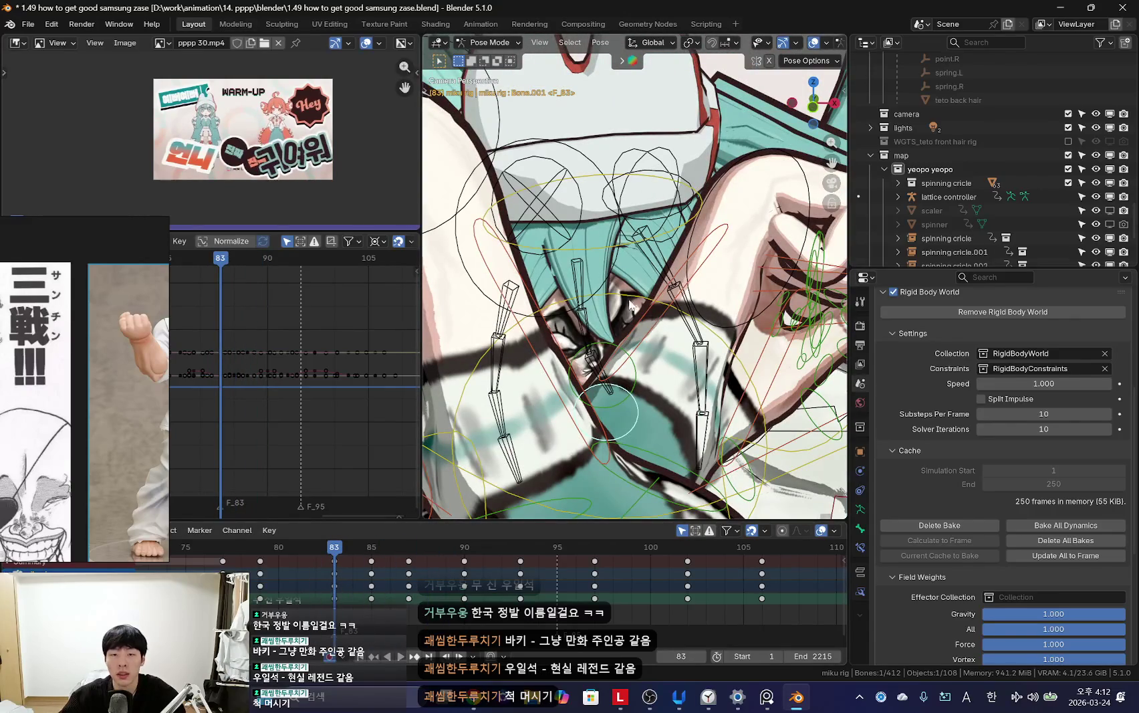
# Step: Select the miku body mesh and key the teeth shape key at 0.519 on frame 82
pyautogui.click(626, 316)
pyautogui.click(863, 468)
pyautogui.click(861, 565)
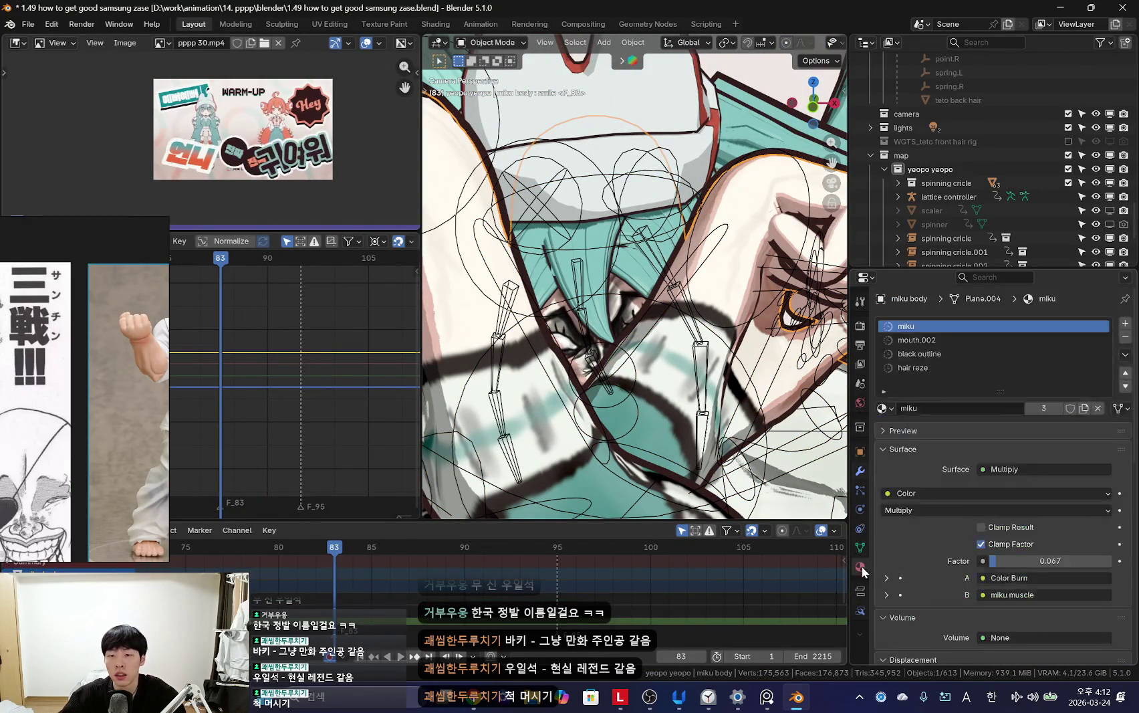
pyautogui.click(861, 548)
pyautogui.moveTo(513, 580); pyautogui.dragTo(525, 588, button='middle')
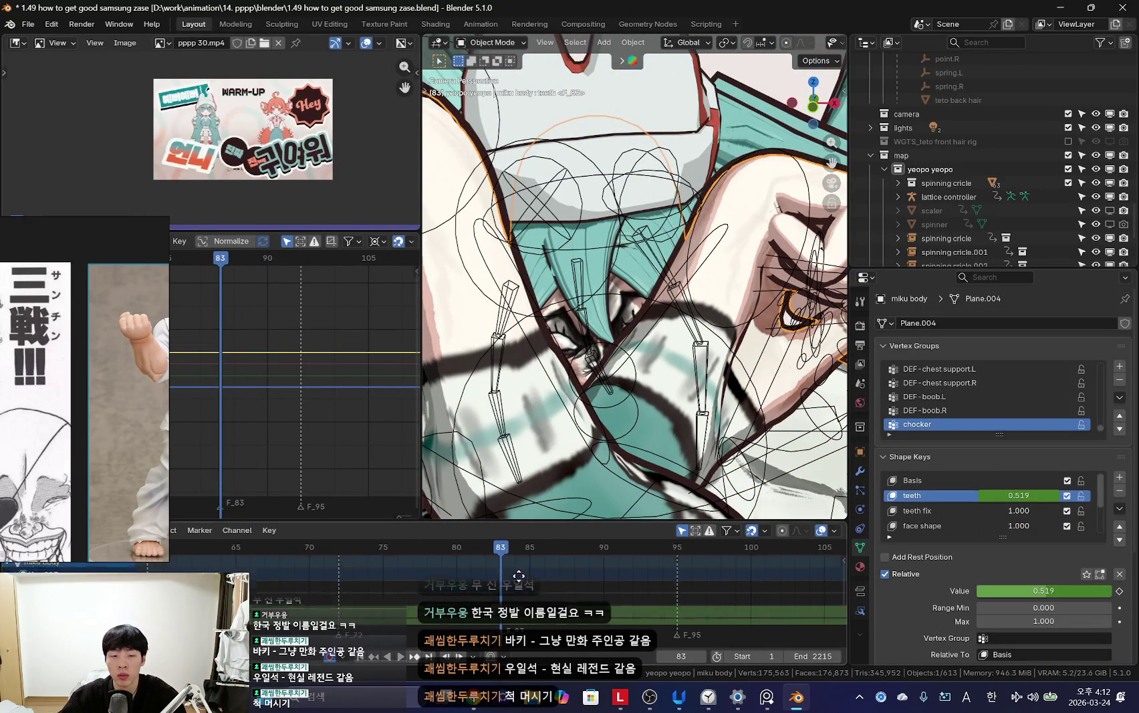
pyautogui.press('Left')
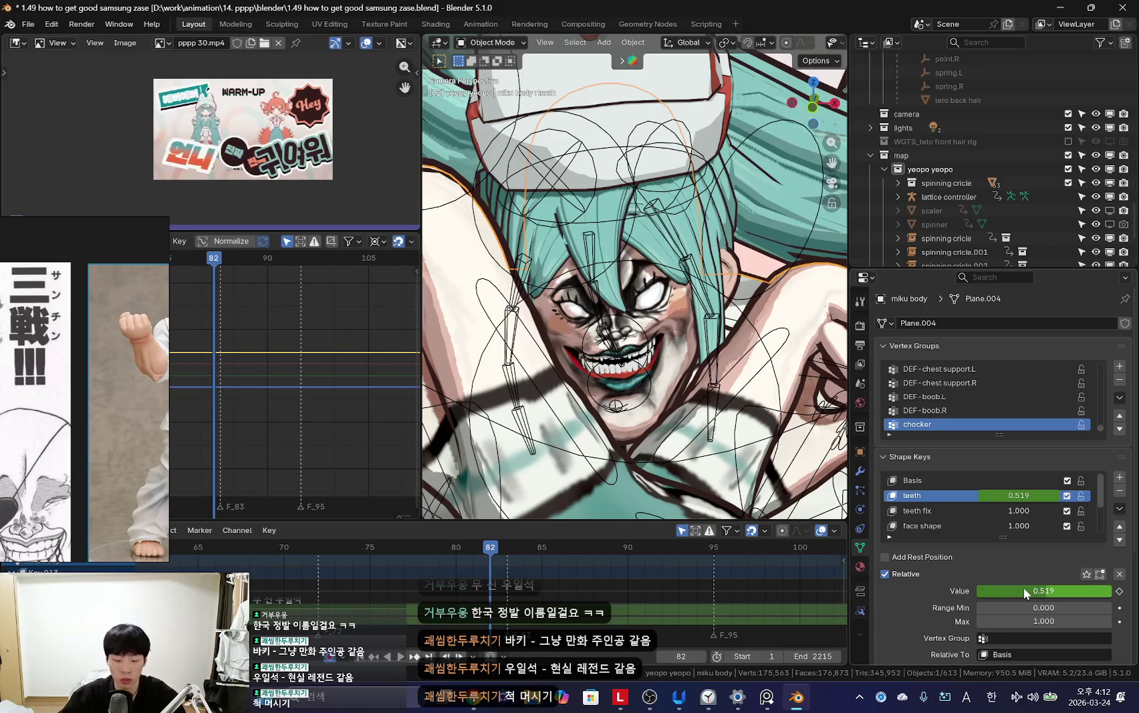
pyautogui.press('i')
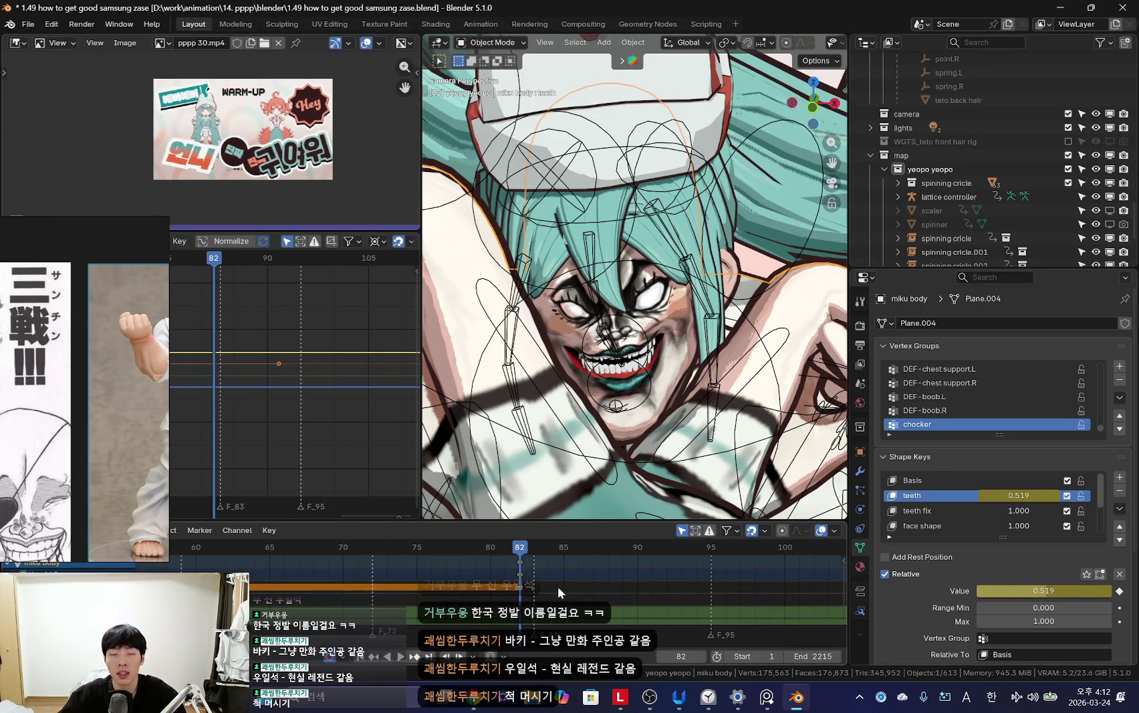
# Step: Scrub frames 81–85 to check the teeth shape key falling to 0 at frame 85
pyautogui.moveTo(564, 585); pyautogui.dragTo(665, 595, button='middle')
pyautogui.moveTo(456, 576); pyautogui.dragTo(609, 583)
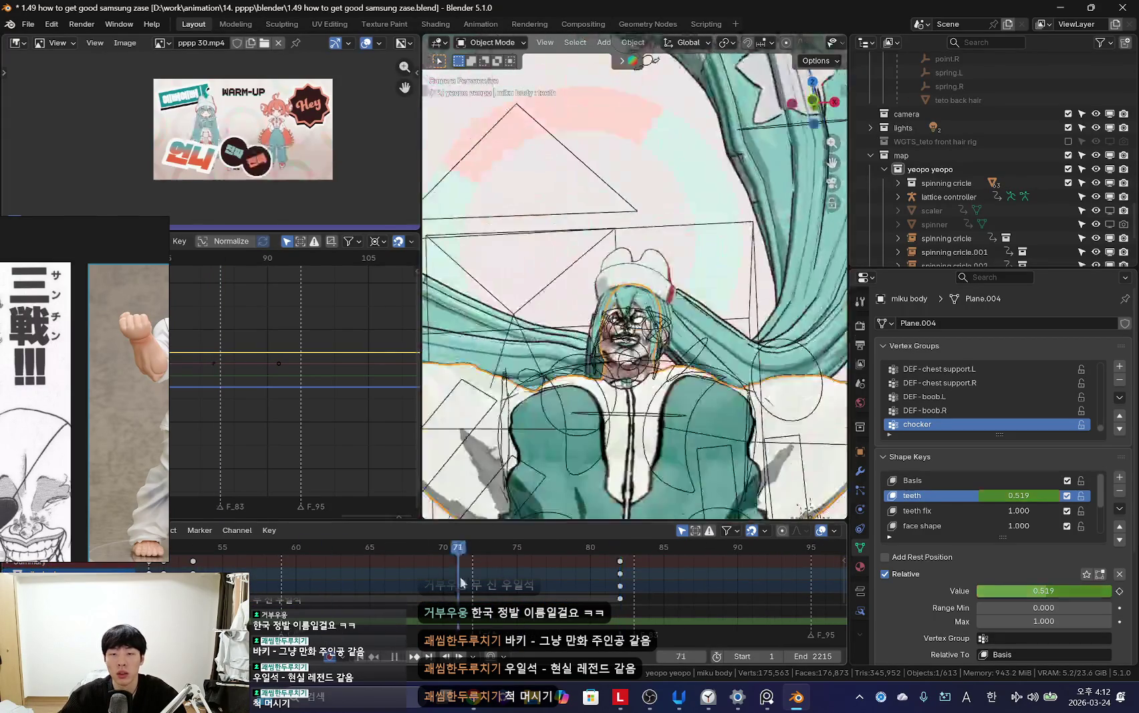
pyautogui.press('space')
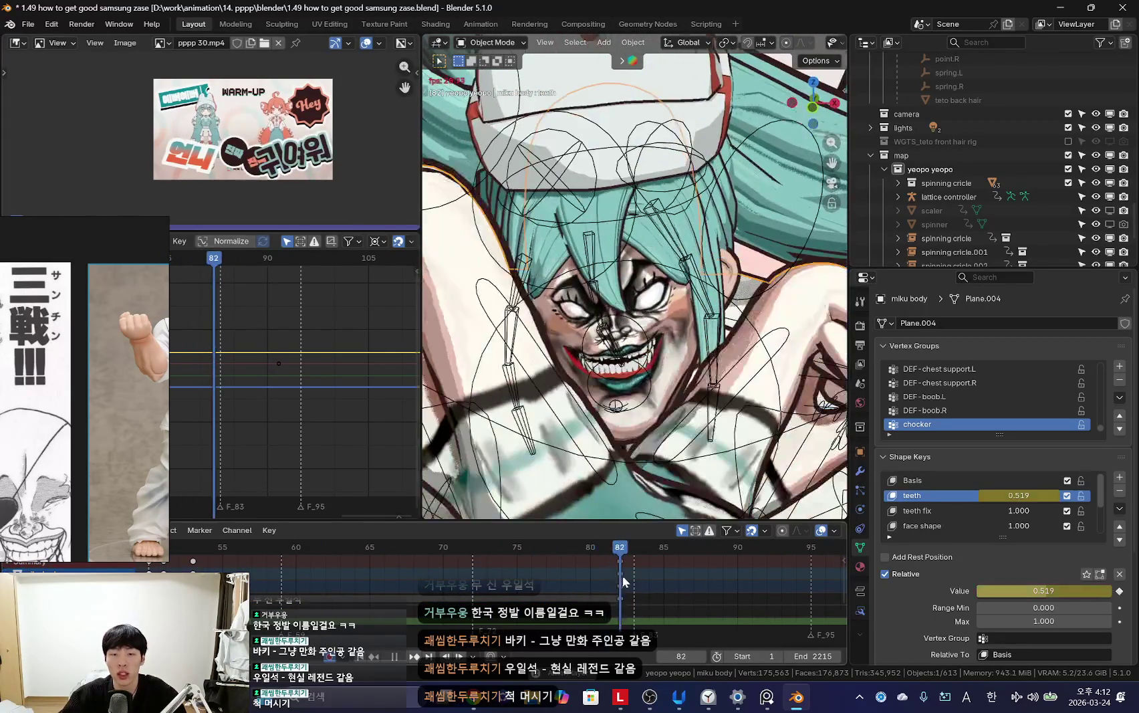
pyautogui.press('space')
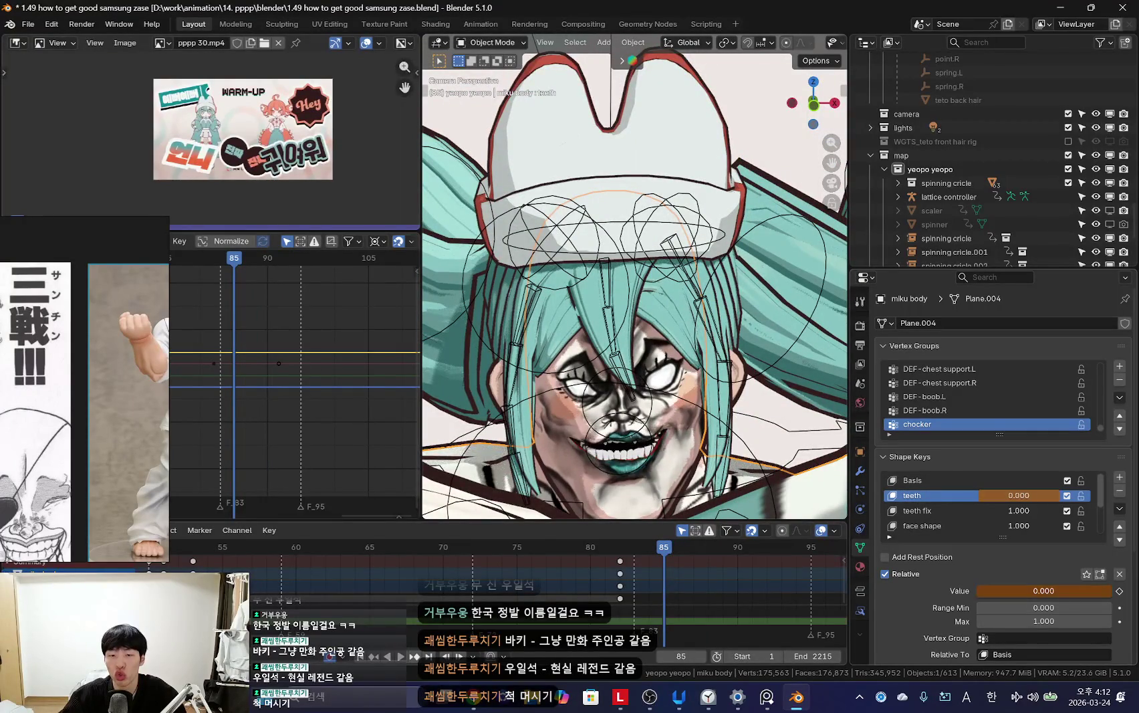
pyautogui.press('space')
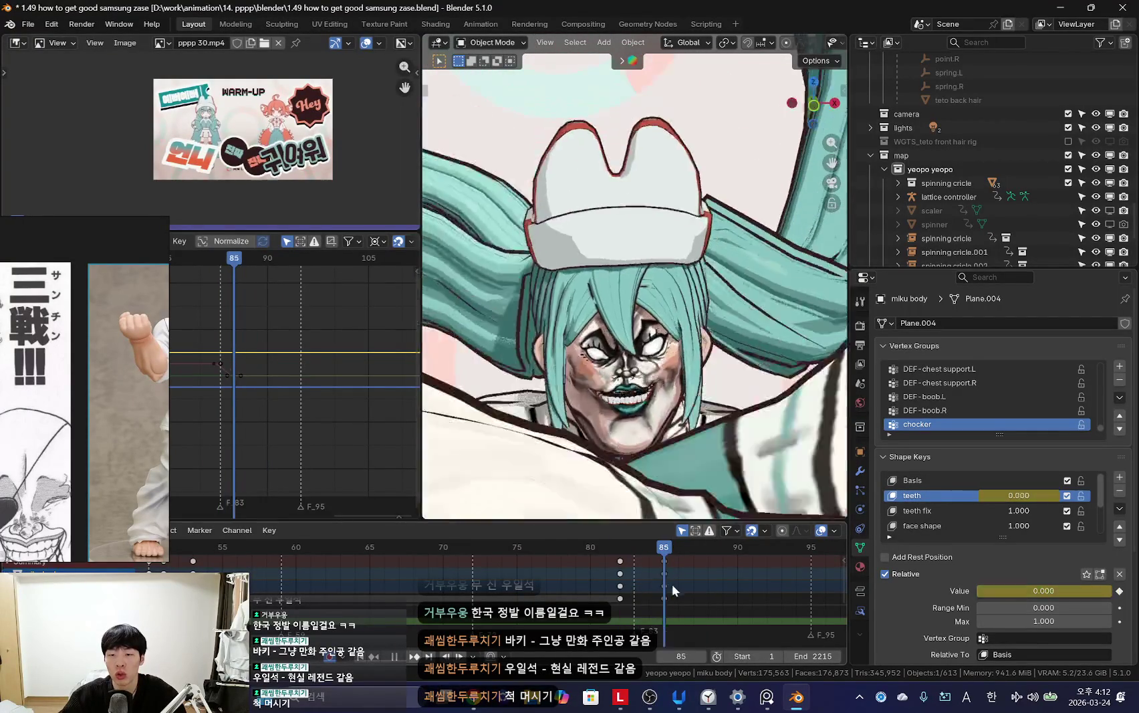
pyautogui.press('space')
pyautogui.scroll(-1, 934, 512)
pyautogui.scroll(1, 715, 587)
pyautogui.moveTo(716, 587); pyautogui.dragTo(689, 587)
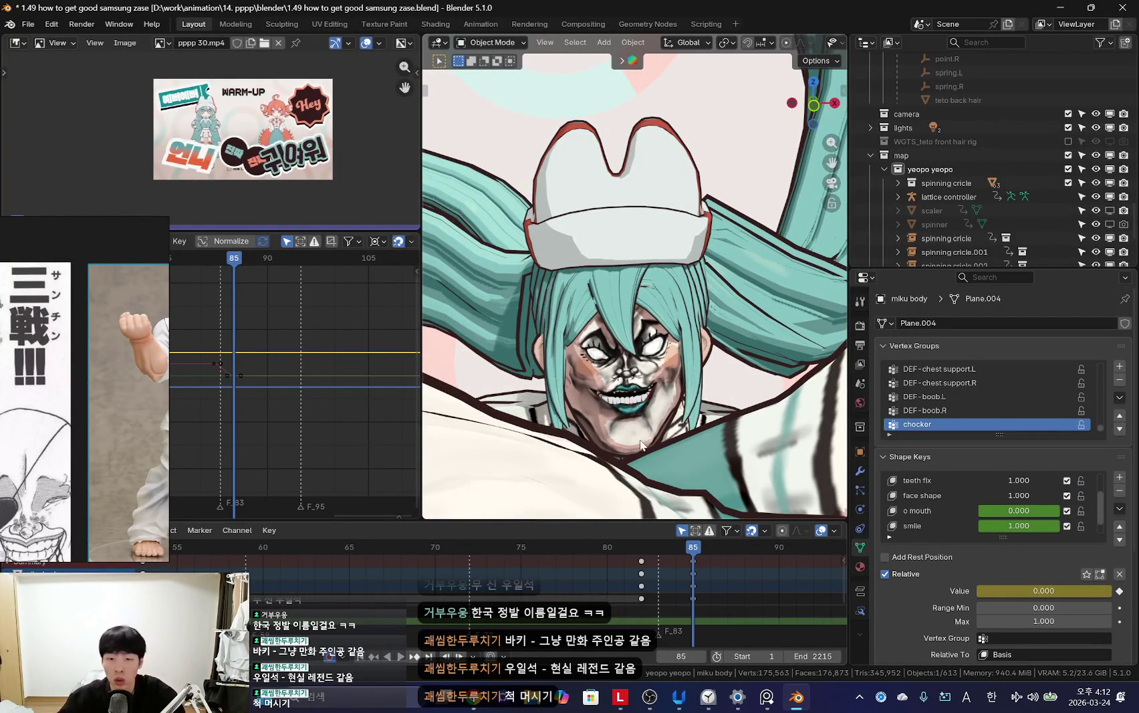
pyautogui.moveTo(546, 597); pyautogui.dragTo(598, 567)
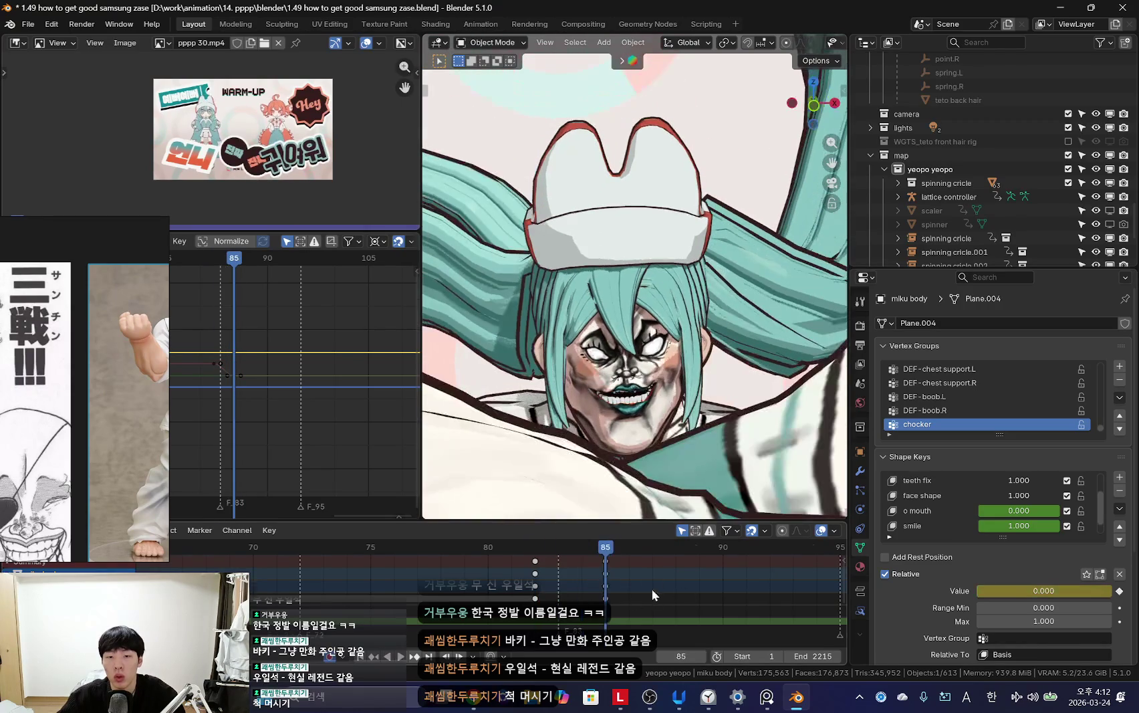
pyautogui.keyDown('ctrl'); pyautogui.hscroll(1, 579, 588); pyautogui.keyUp('ctrl')
pyautogui.keyDown('ctrl'); pyautogui.hscroll(1, 545, 585); pyautogui.keyUp('ctrl')
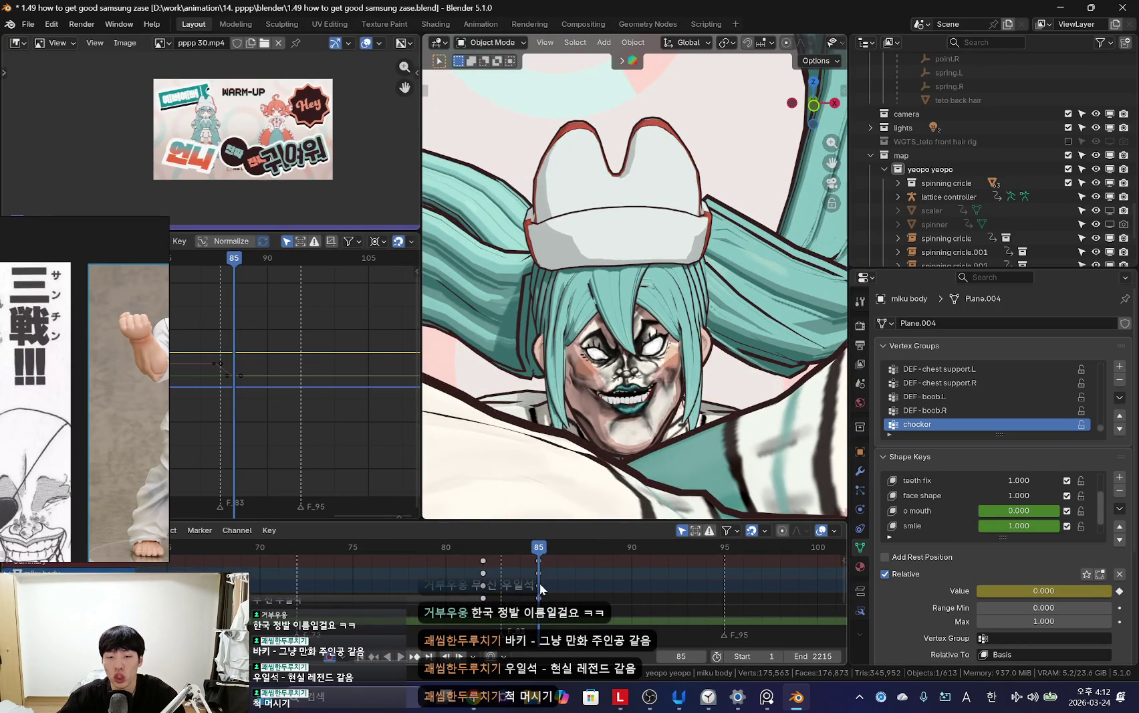
# Step: Preview the mouth and teeth animation repeatedly, returning to frame 88 each time
pyautogui.press('space')
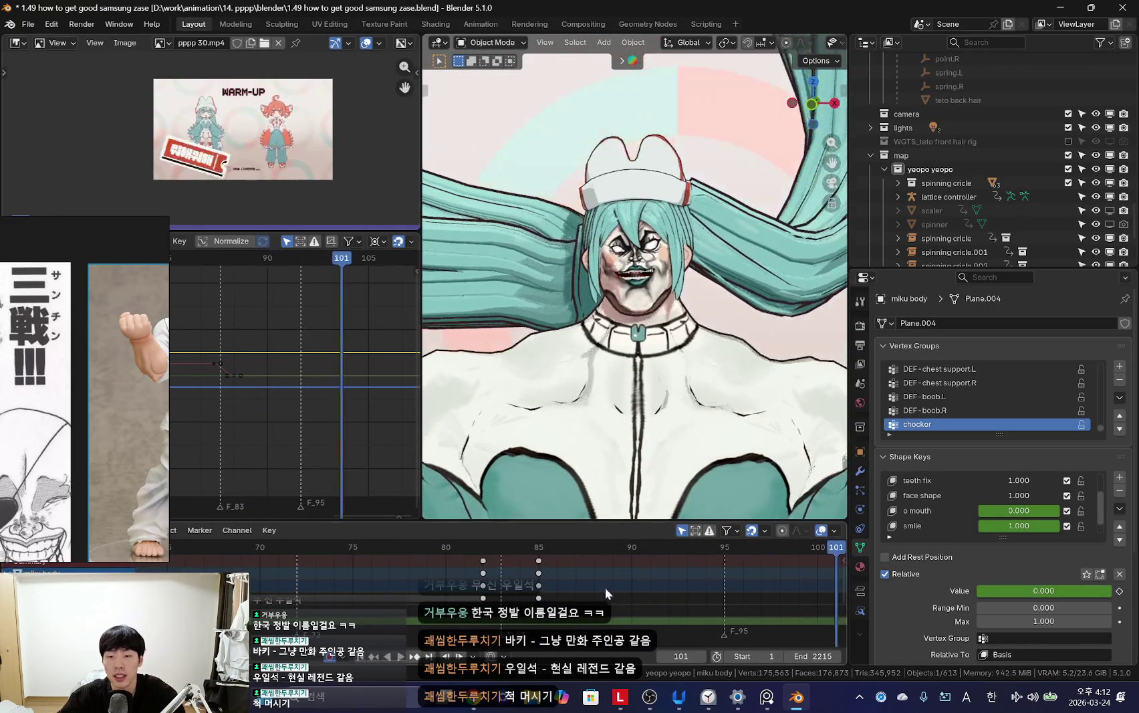
pyautogui.press('Escape')
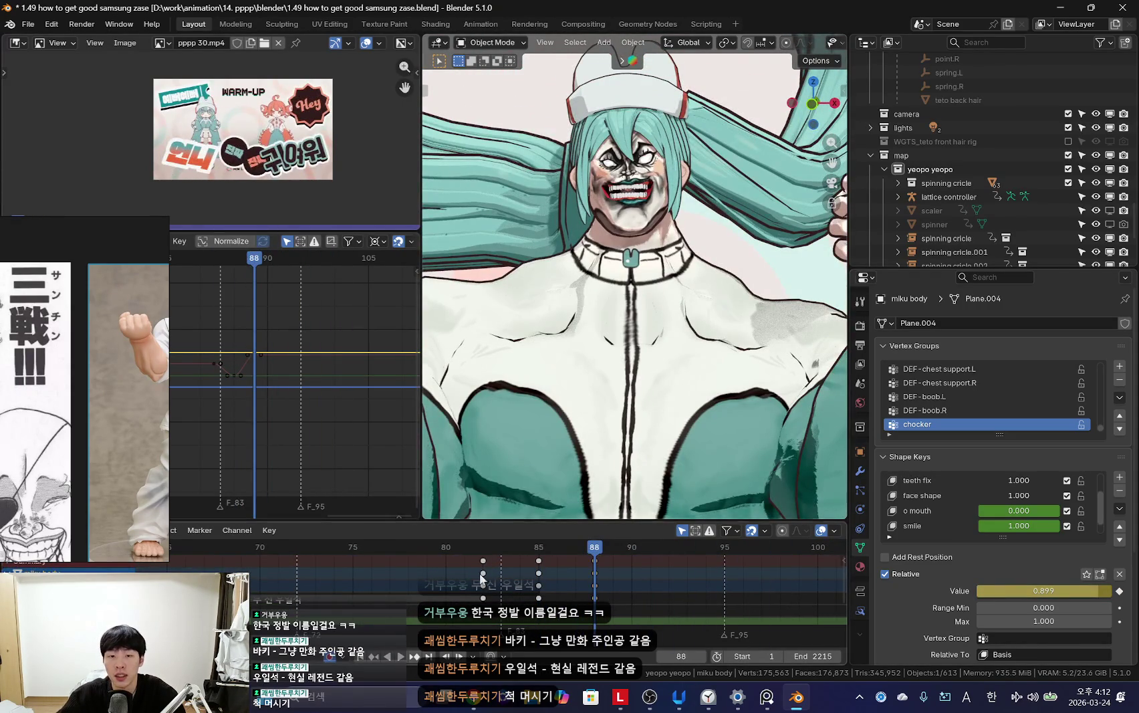
pyautogui.press('space')
pyautogui.scroll(-2, 555, 581)
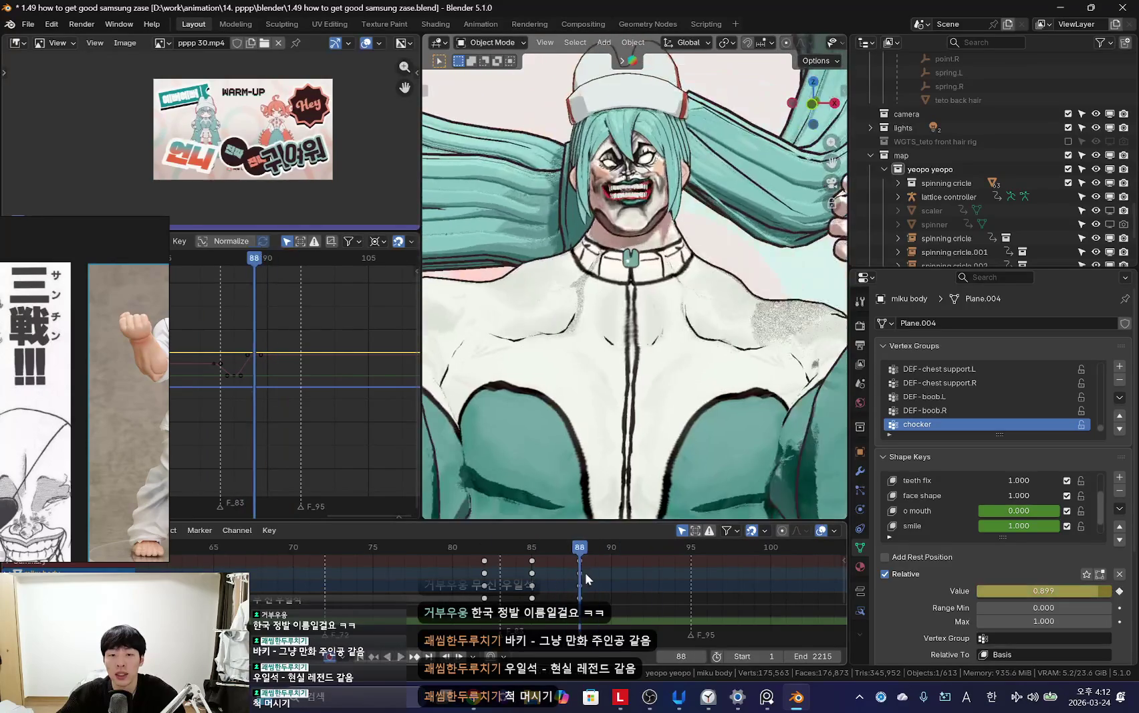
pyautogui.press('Escape')
pyautogui.press('space')
pyautogui.press('Escape')
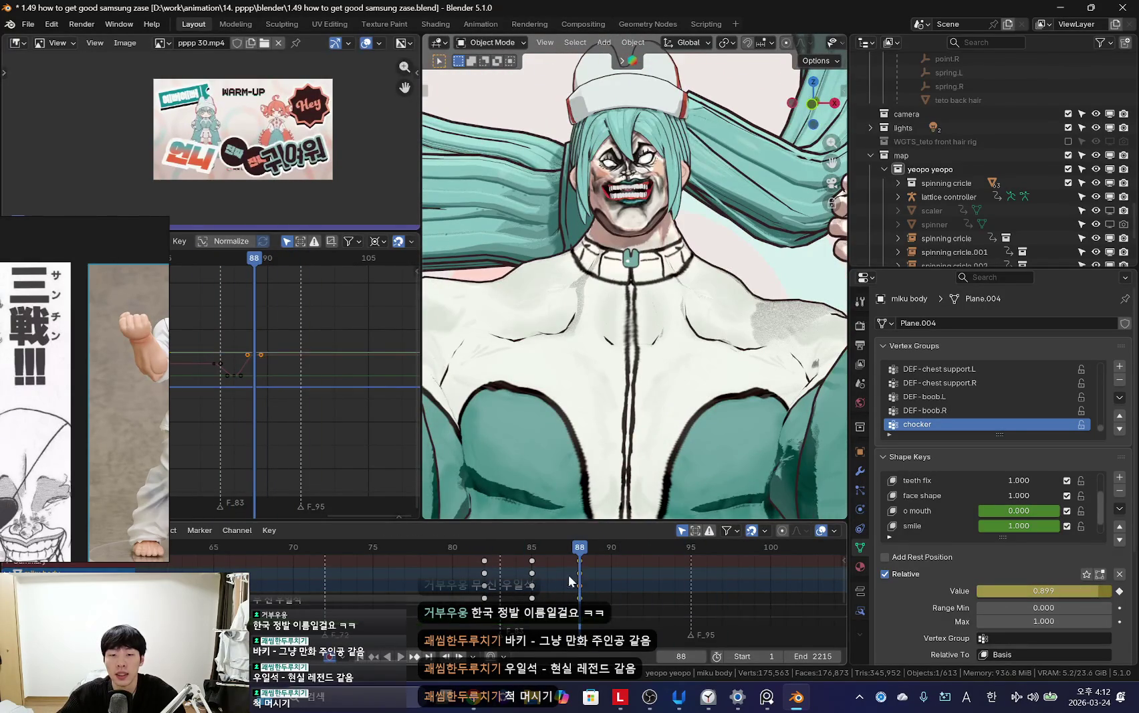
pyautogui.press('space')
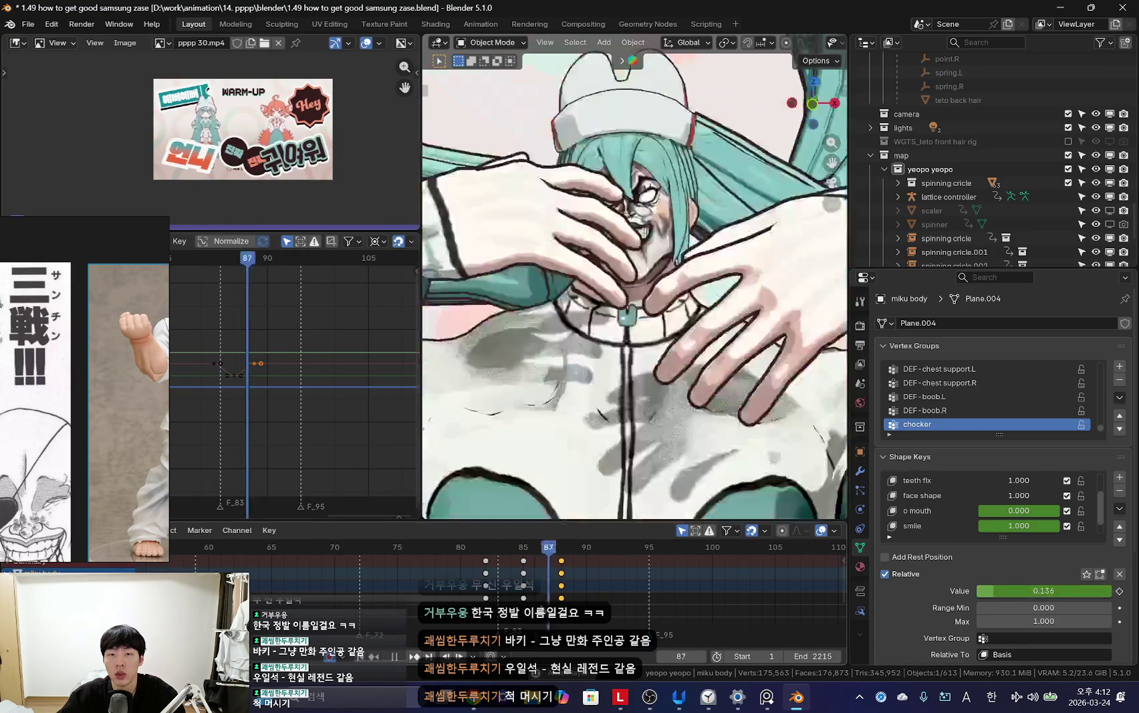
# Step: Duplicate the selected expression keys and place the copies at frame 94
pyautogui.rightClick(611, 590)
pyautogui.click(708, 588)
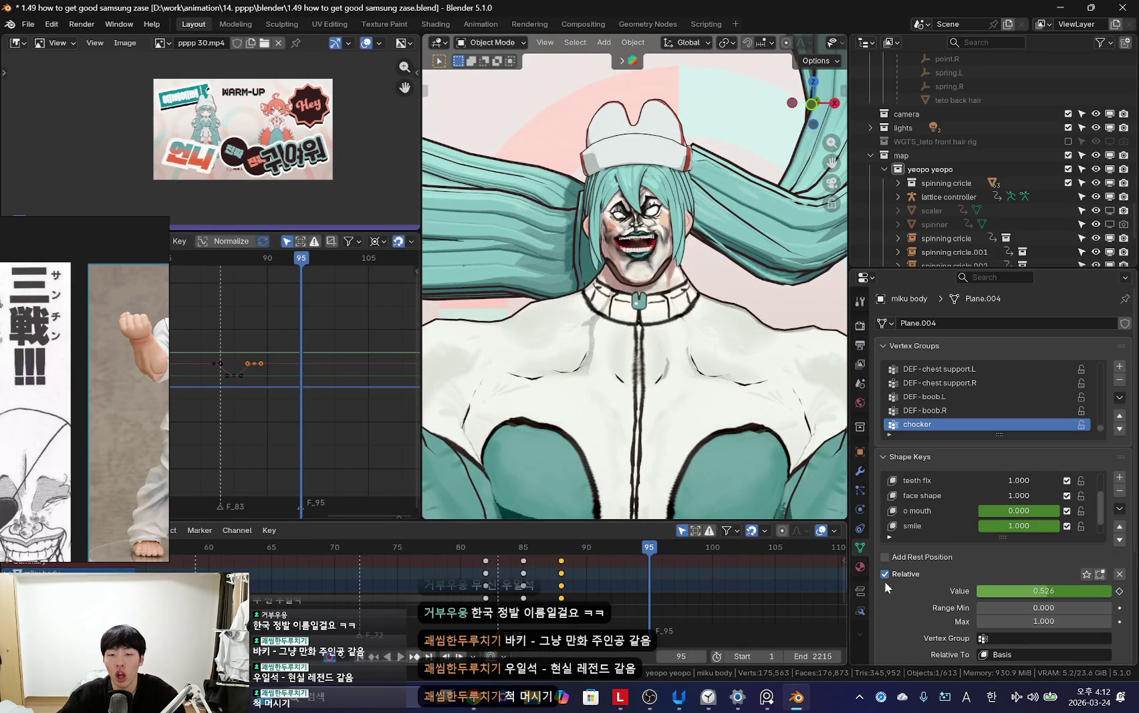
pyautogui.press('i')
pyautogui.scroll(-1, 524, 586)
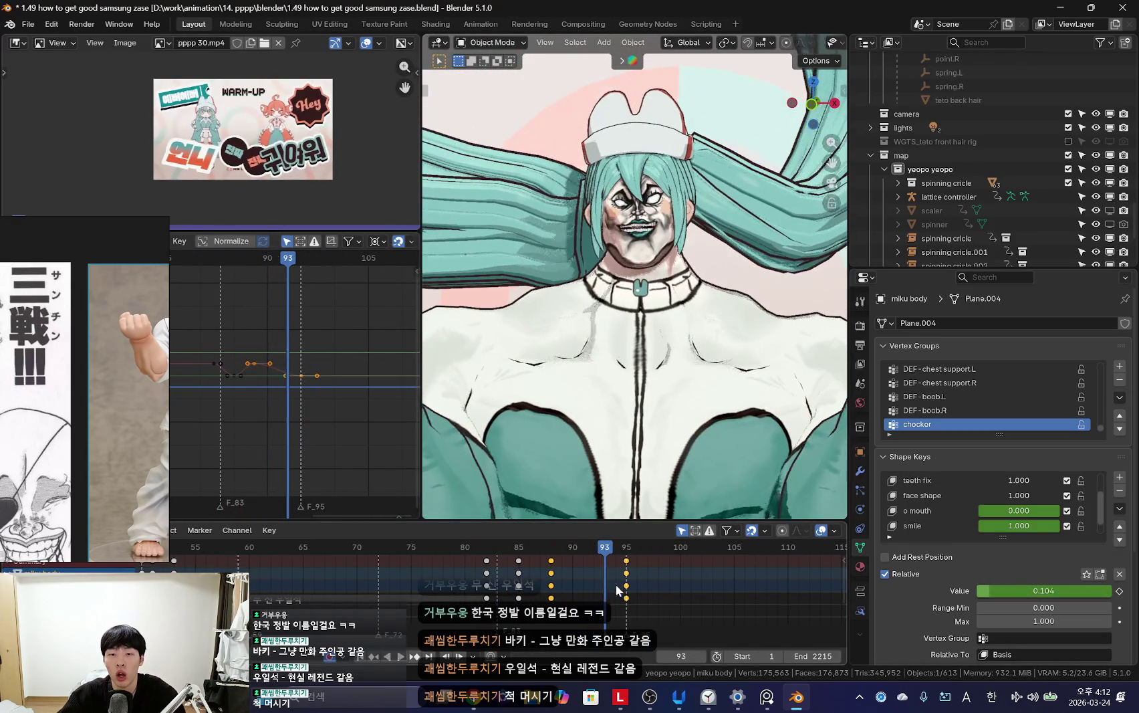
pyautogui.click(605, 583)
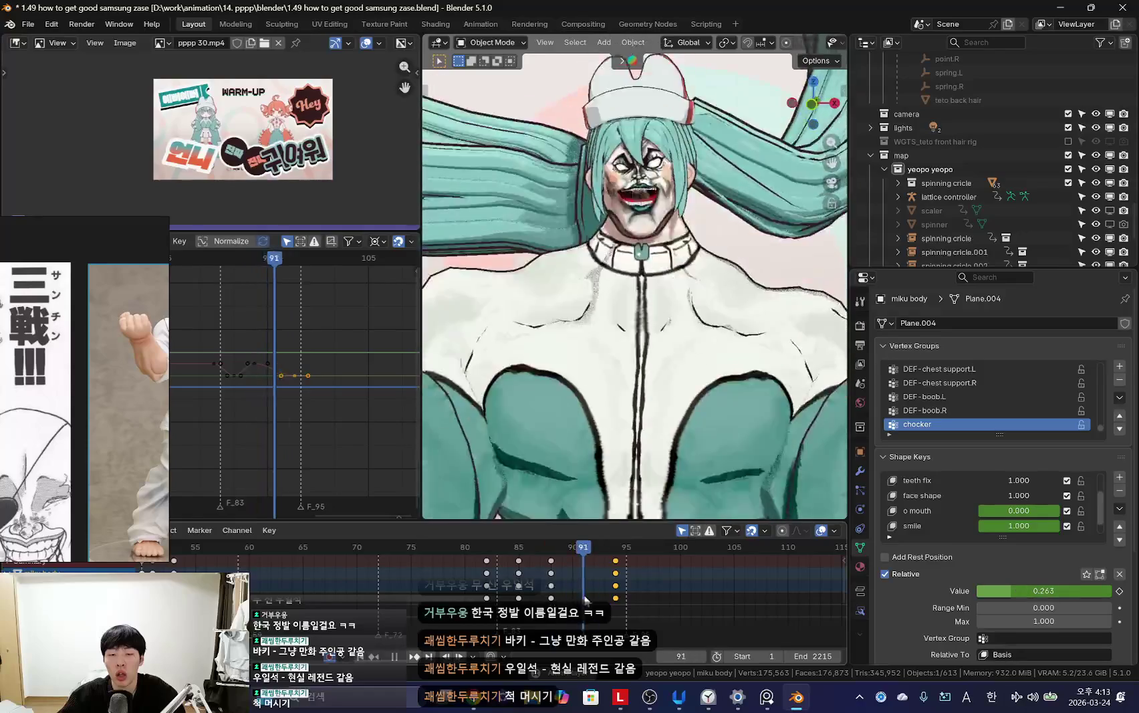
# Step: Move those expression keys back to frame 91 and deselect all keys
pyautogui.press('g')
pyautogui.click(522, 587)
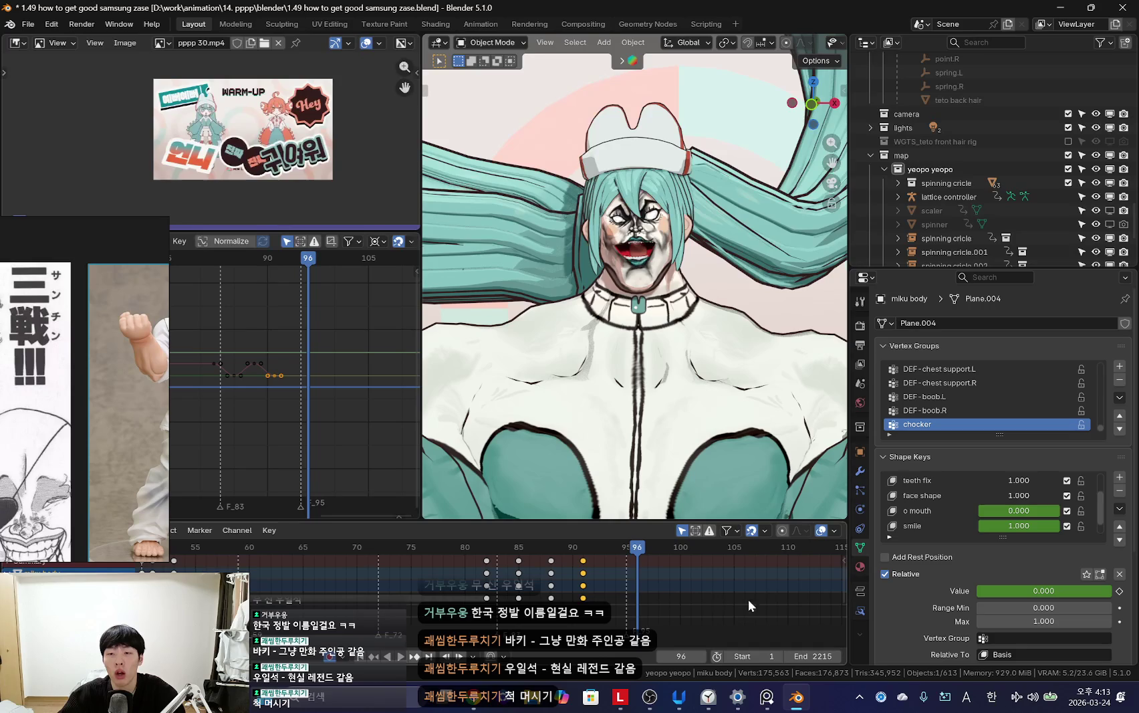
pyautogui.click(643, 593)
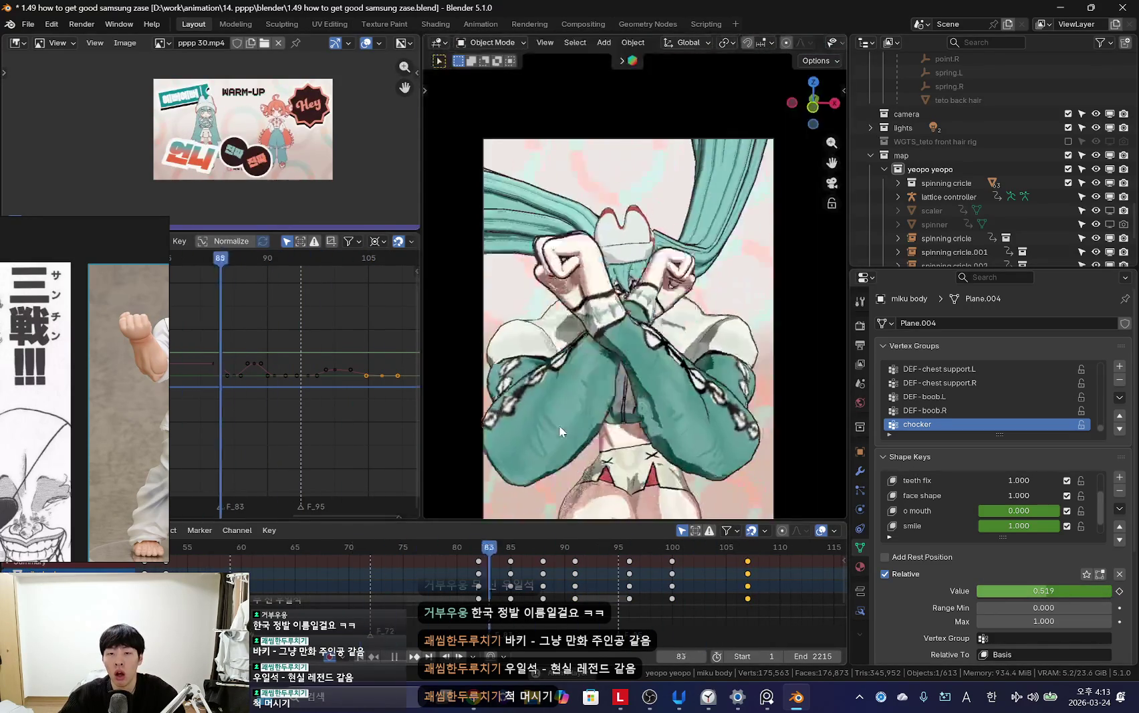
# Step: Scrub between the crossed-hands pose near frame 86 and the flexing pose, playing from frame 85
pyautogui.scroll(-5, 381, 576)
pyautogui.scroll(-2, 381, 575)
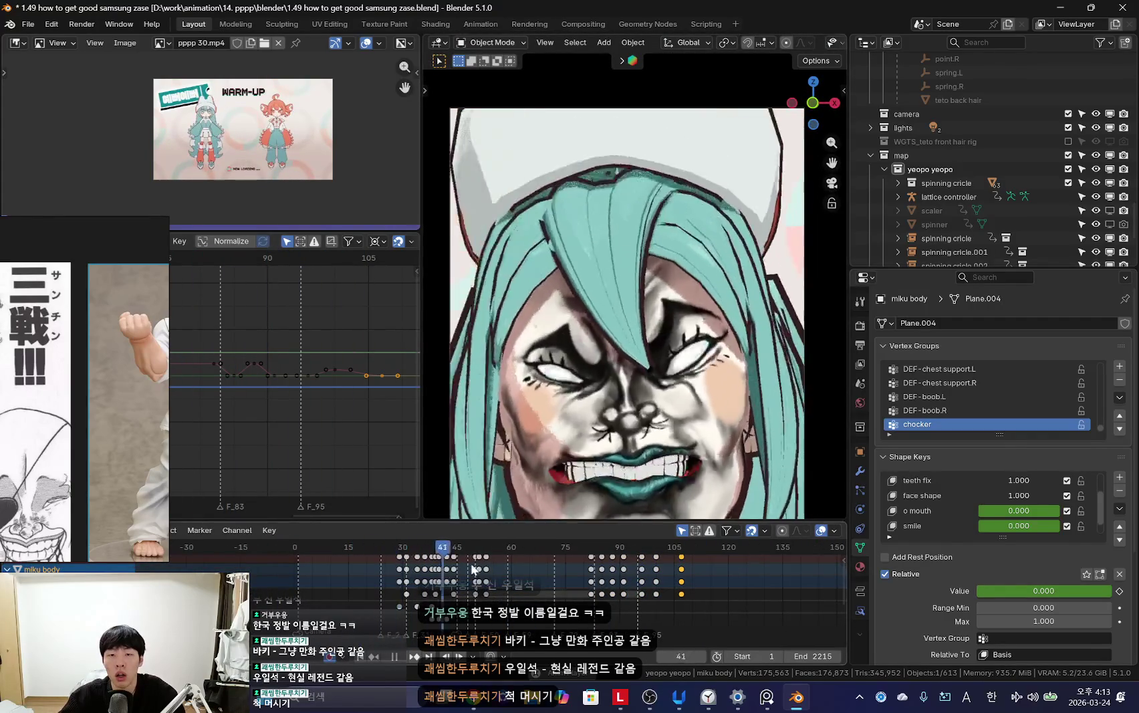
pyautogui.moveTo(433, 588); pyautogui.dragTo(403, 611)
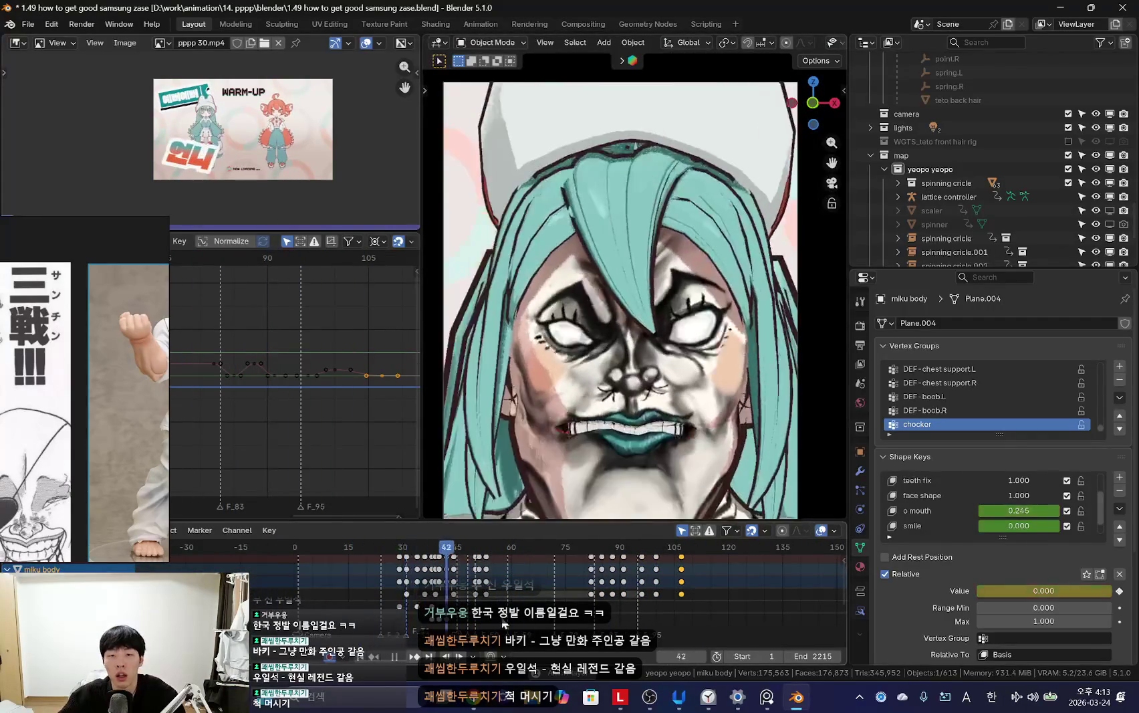
pyautogui.press('space')
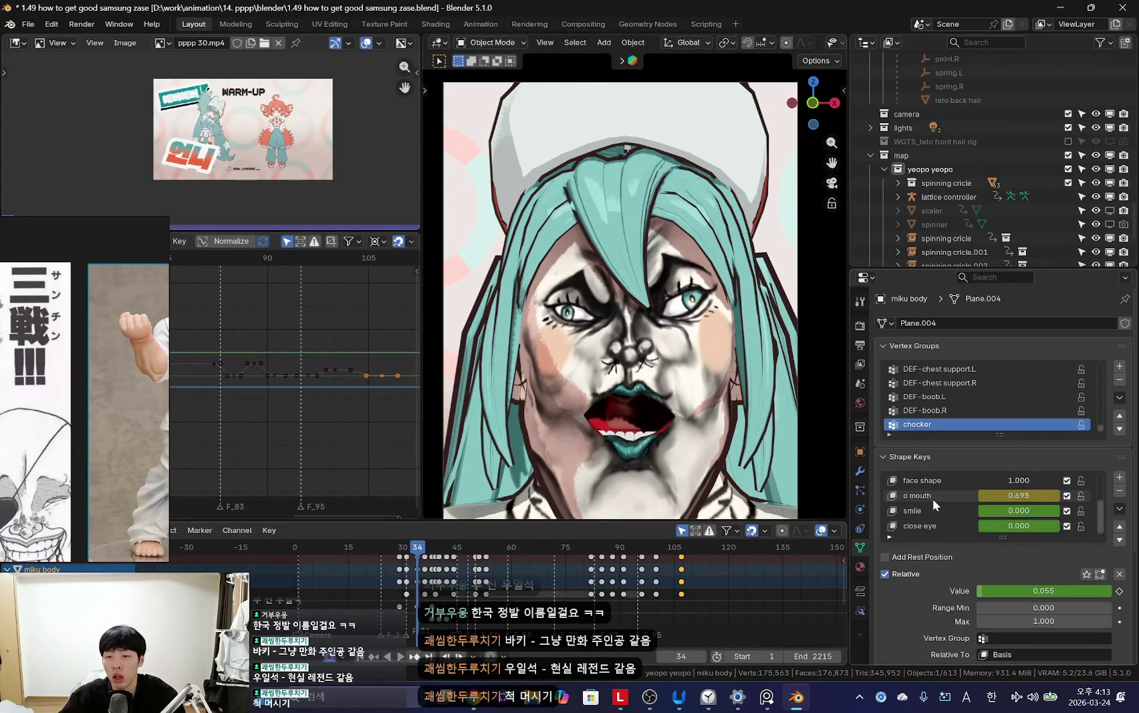
pyautogui.press('space')
pyautogui.scroll(4, 494, 586)
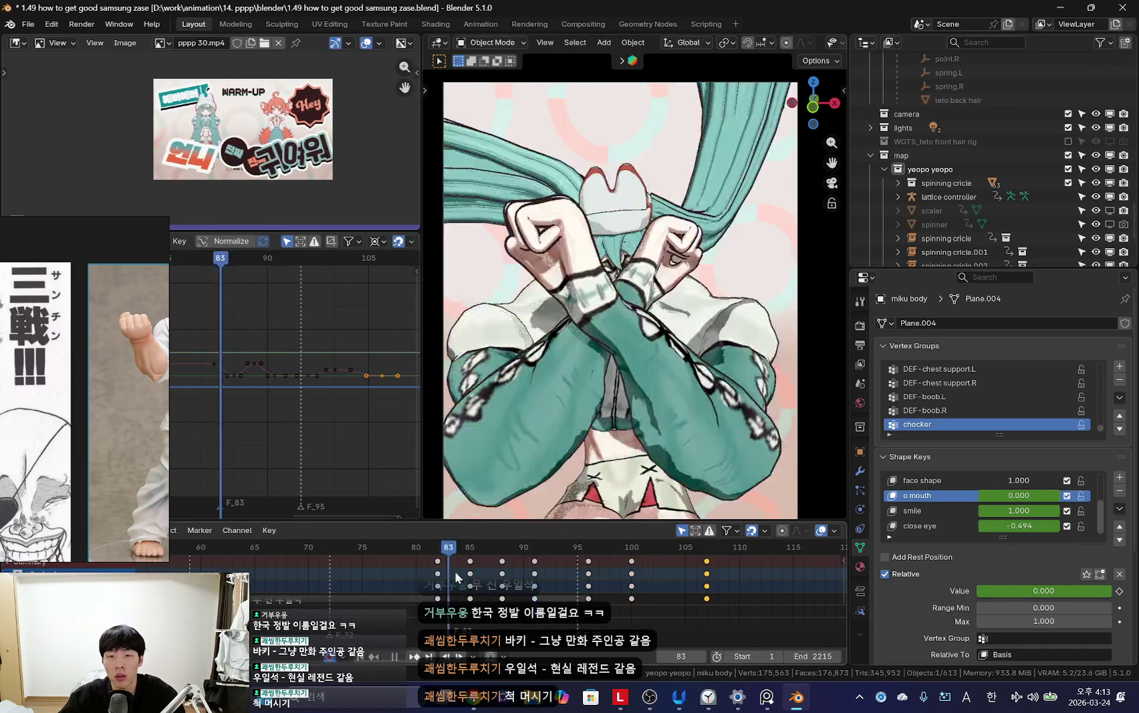
pyautogui.moveTo(494, 586); pyautogui.dragTo(523, 592)
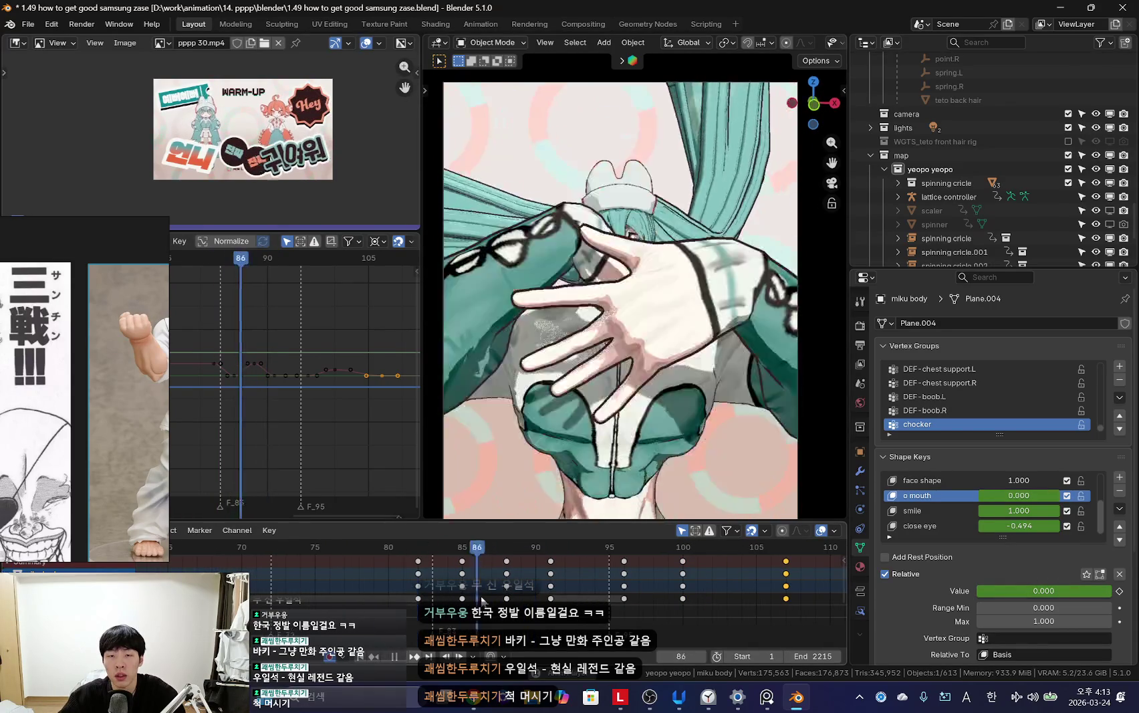
pyautogui.moveTo(444, 601)
pyautogui.mouseDown()
pyautogui.moveTo(417, 586)
pyautogui.moveTo(481, 582)
pyautogui.mouseUp()
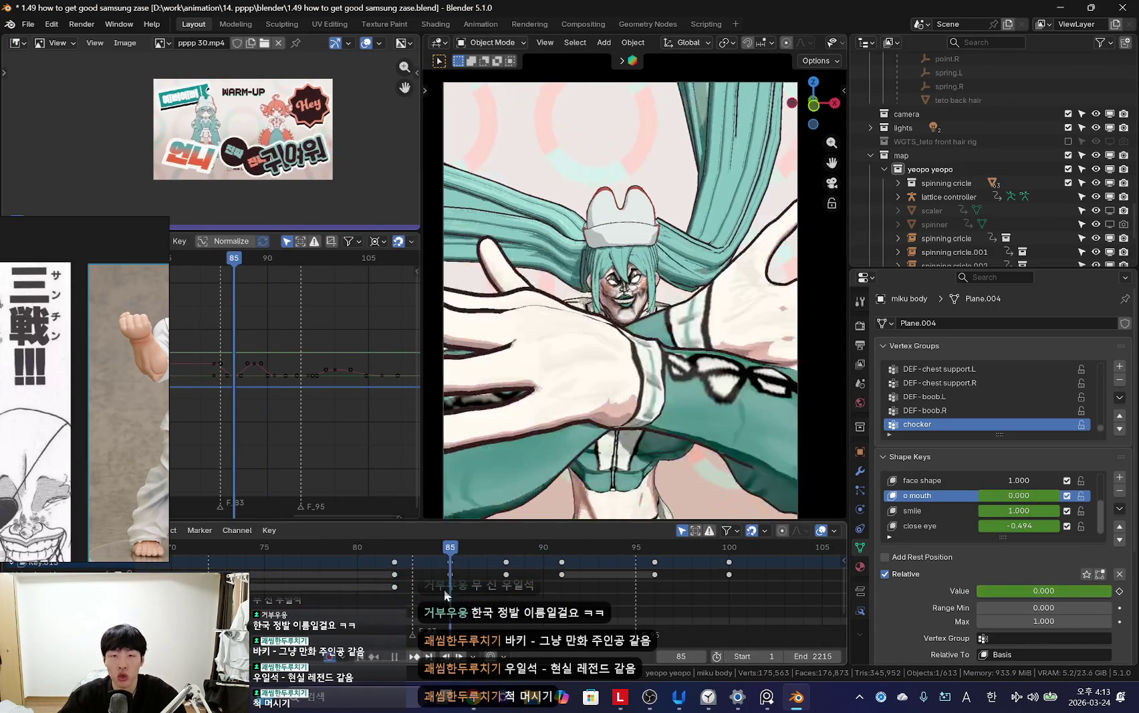
pyautogui.press('space')
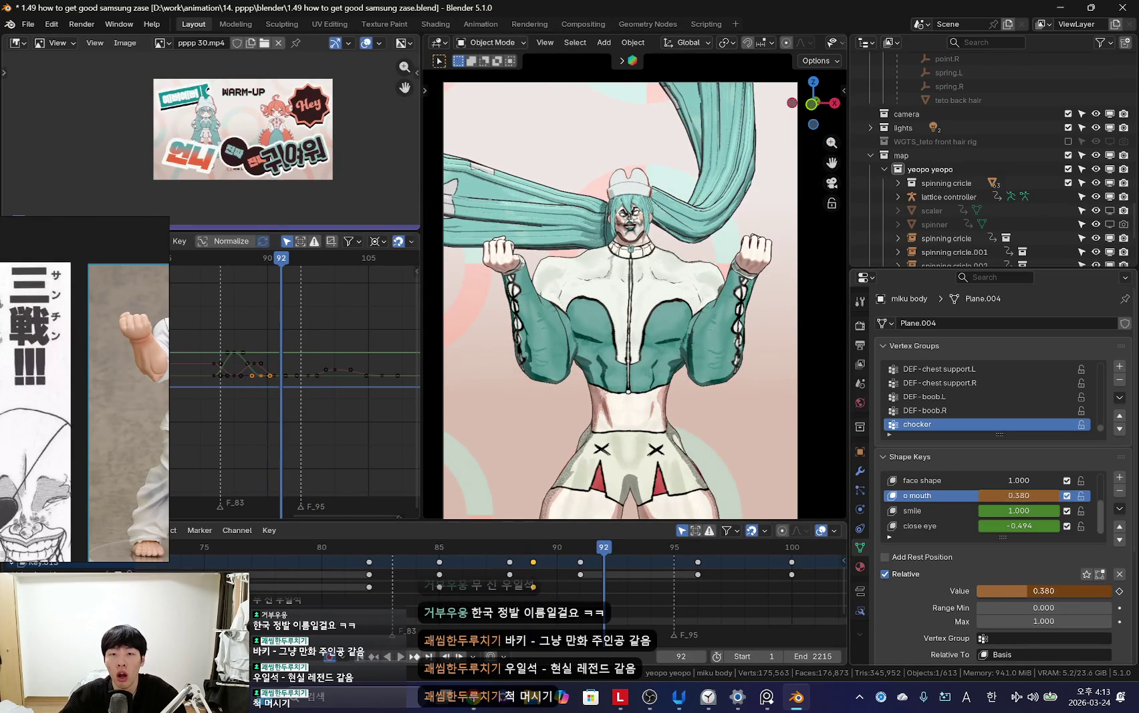
# Step: Review the bigger o mouth opening from frame 92 to 99, then show the rig overlays again
pyautogui.press('space')
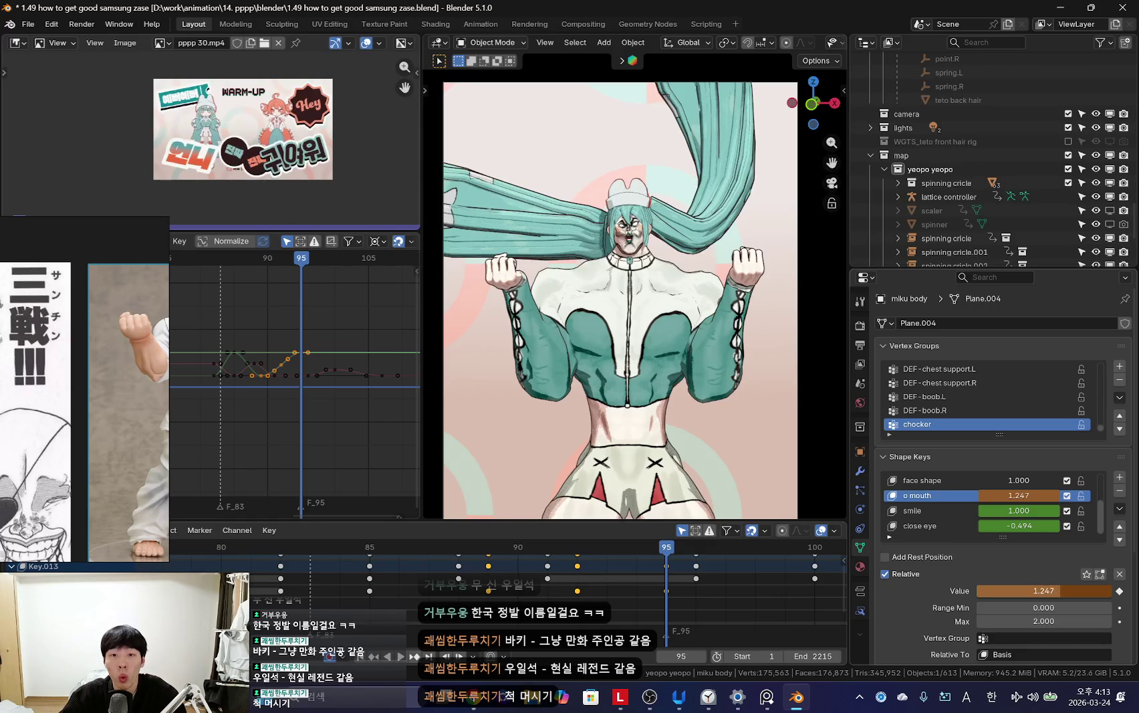
pyautogui.moveTo(622, 589); pyautogui.dragTo(758, 599)
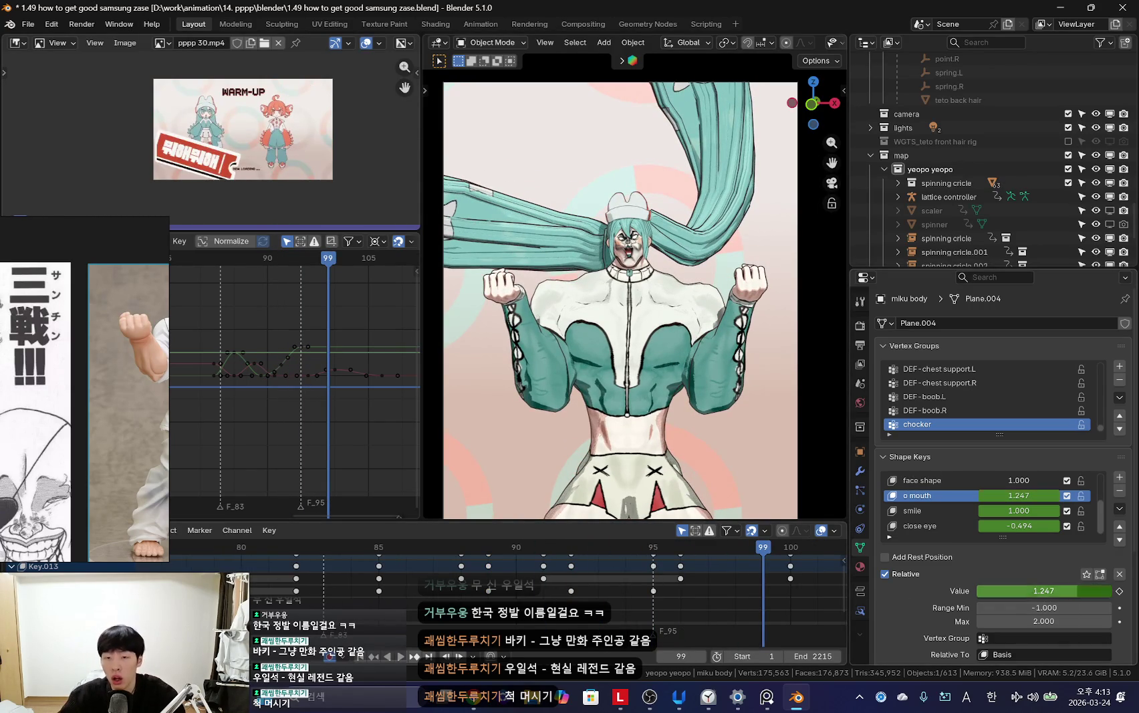
pyautogui.press('space')
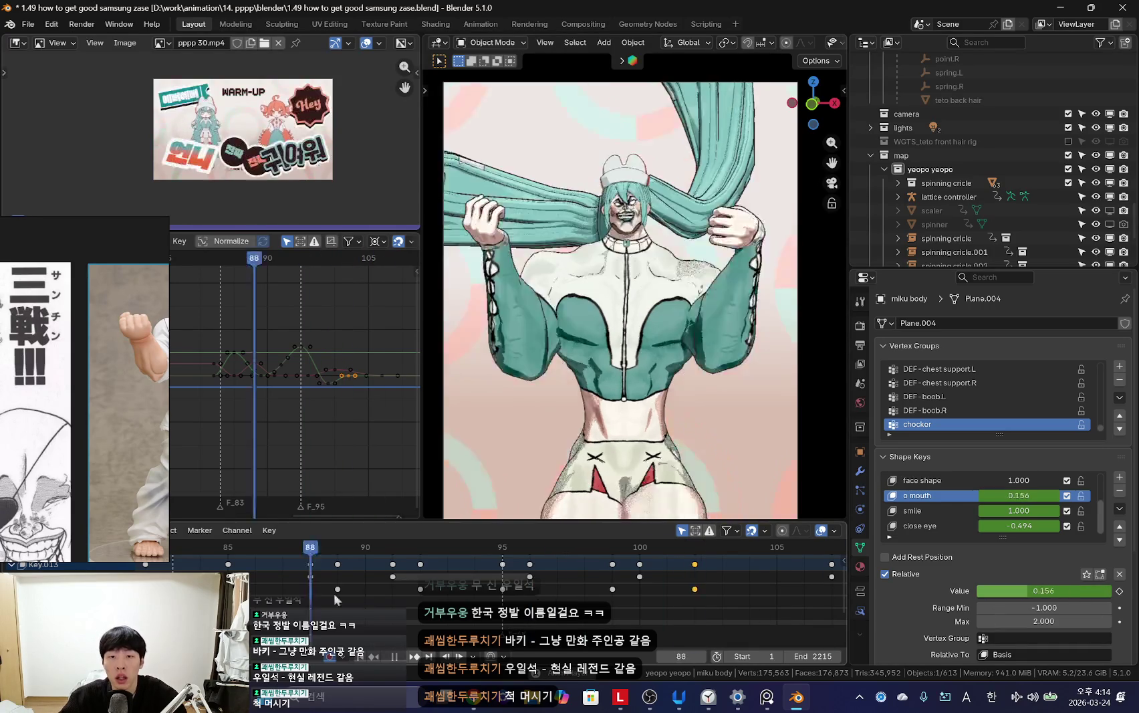
pyautogui.keyDown('ctrl'); pyautogui.moveTo(300, 590); pyautogui.dragTo(405, 597, button='middle'); pyautogui.keyUp('ctrl')
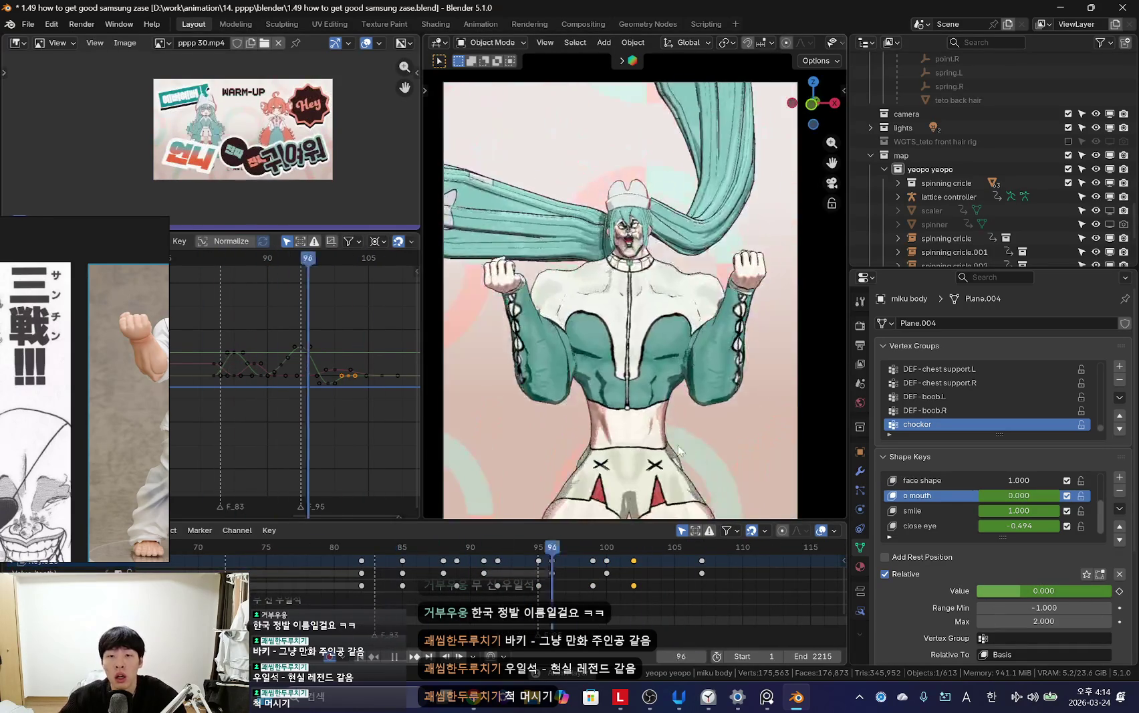
pyautogui.scroll(4, 635, 348)
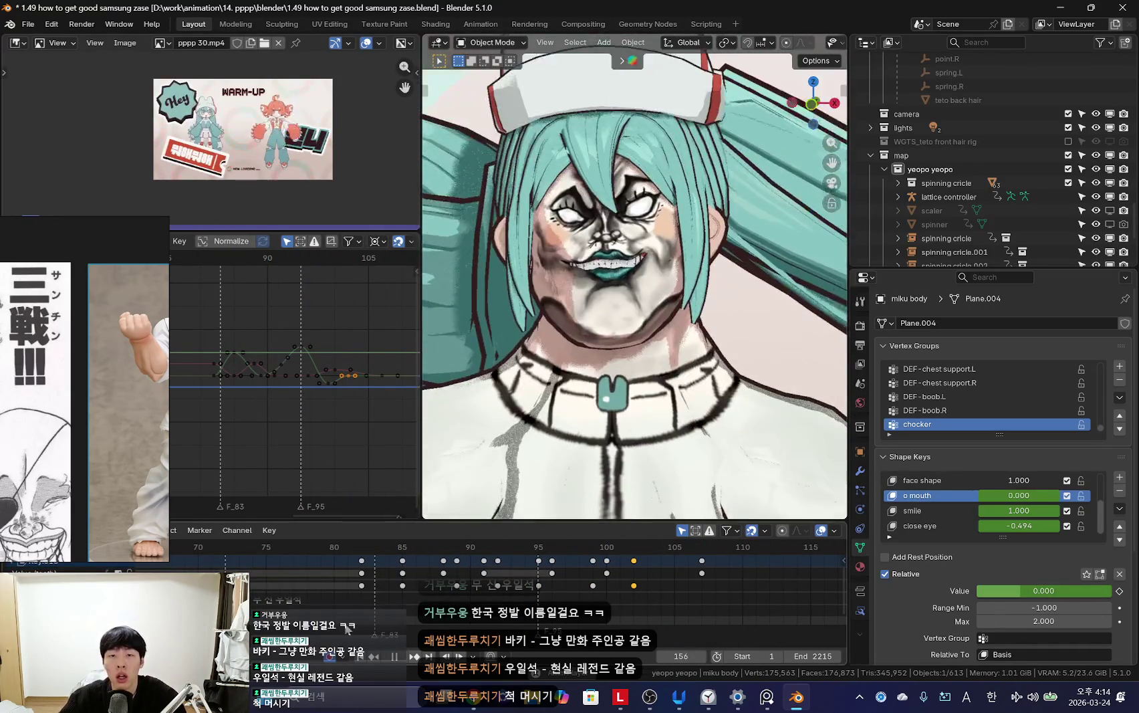
pyautogui.scroll(-1, 409, 596)
pyautogui.scroll(-2, 409, 596)
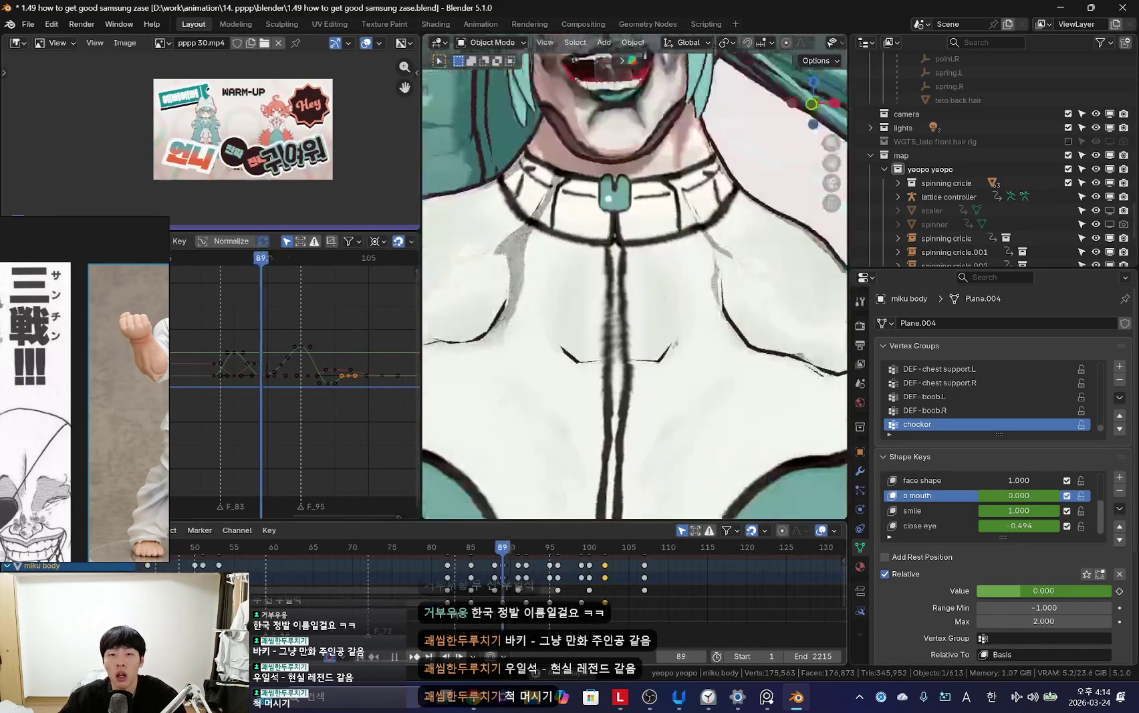
pyautogui.scroll(-5, 600, 448)
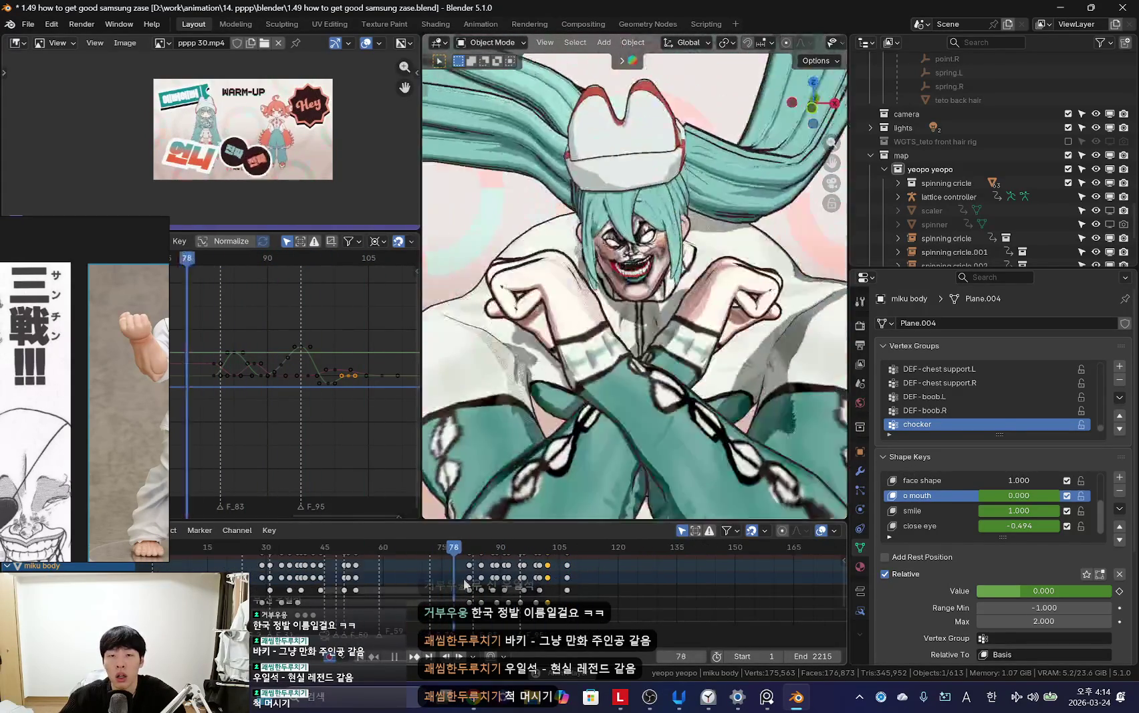
pyautogui.scroll(5, 698, 593)
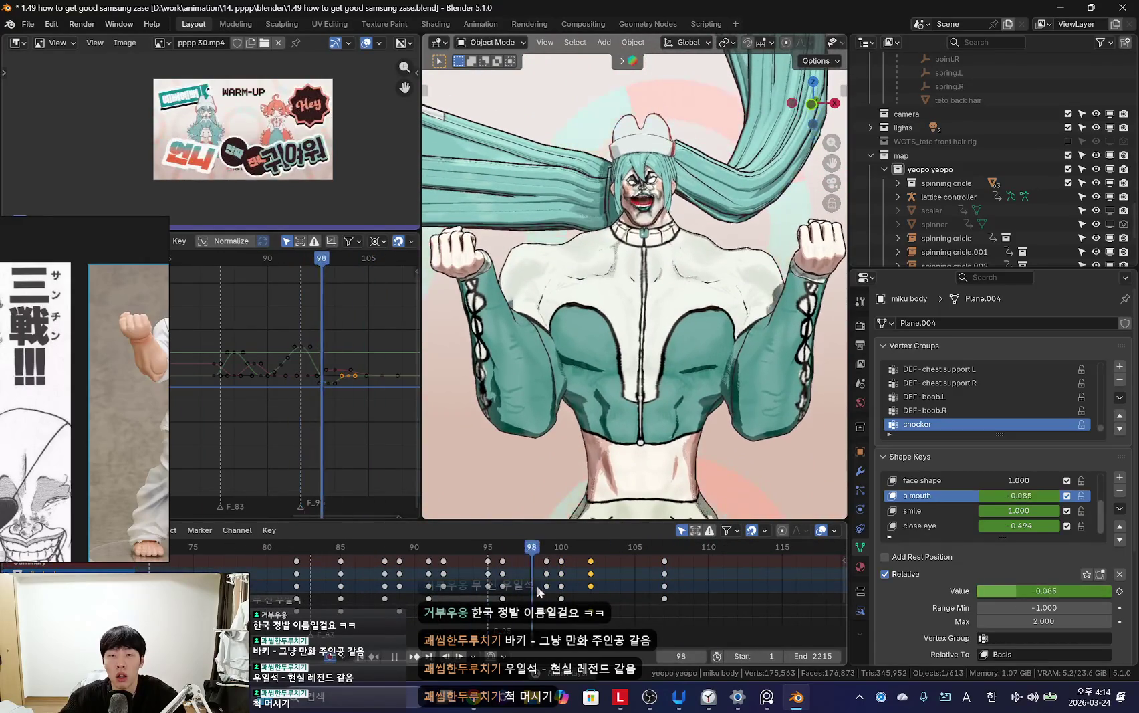
pyautogui.hotkey('shift', 'alt', 'z')
# Step: Put the miku rig in Pose Mode and step through frames to frame 99, comparing poses
pyautogui.click(653, 207)
pyautogui.hotkey('ctrl', 'Tab')
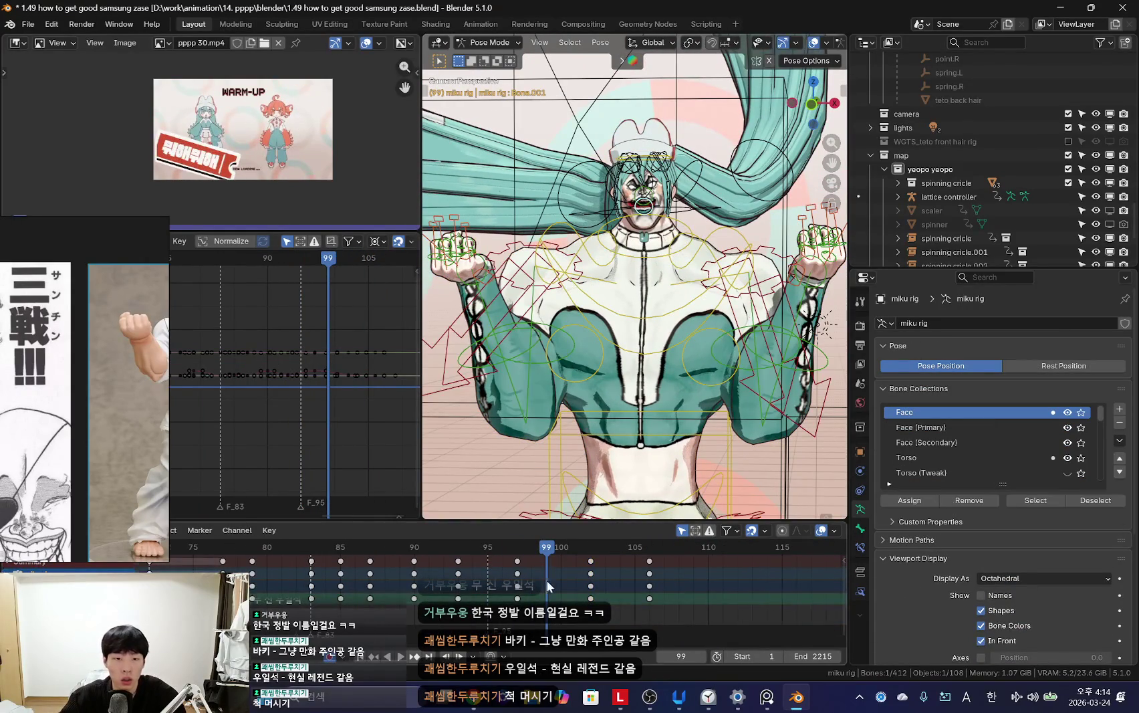
pyautogui.scroll(2, 570, 574)
pyautogui.press('Left')
pyautogui.press('Left')
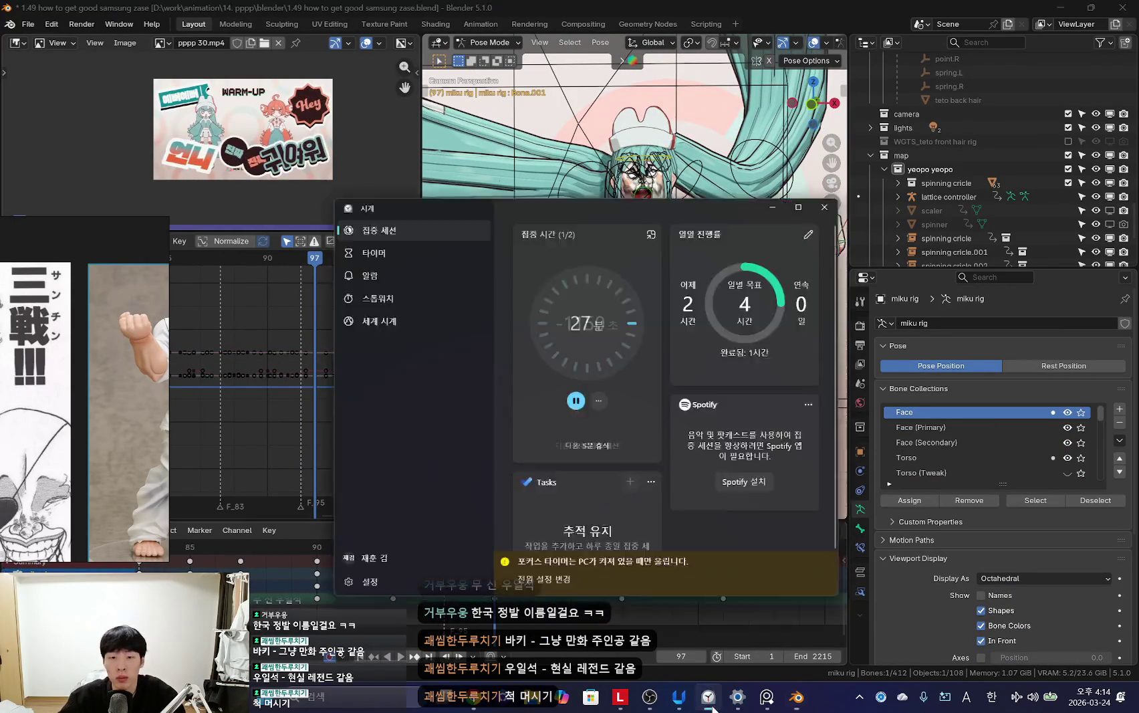
pyautogui.press('Left')
pyautogui.press('Left')
pyautogui.press('Left')
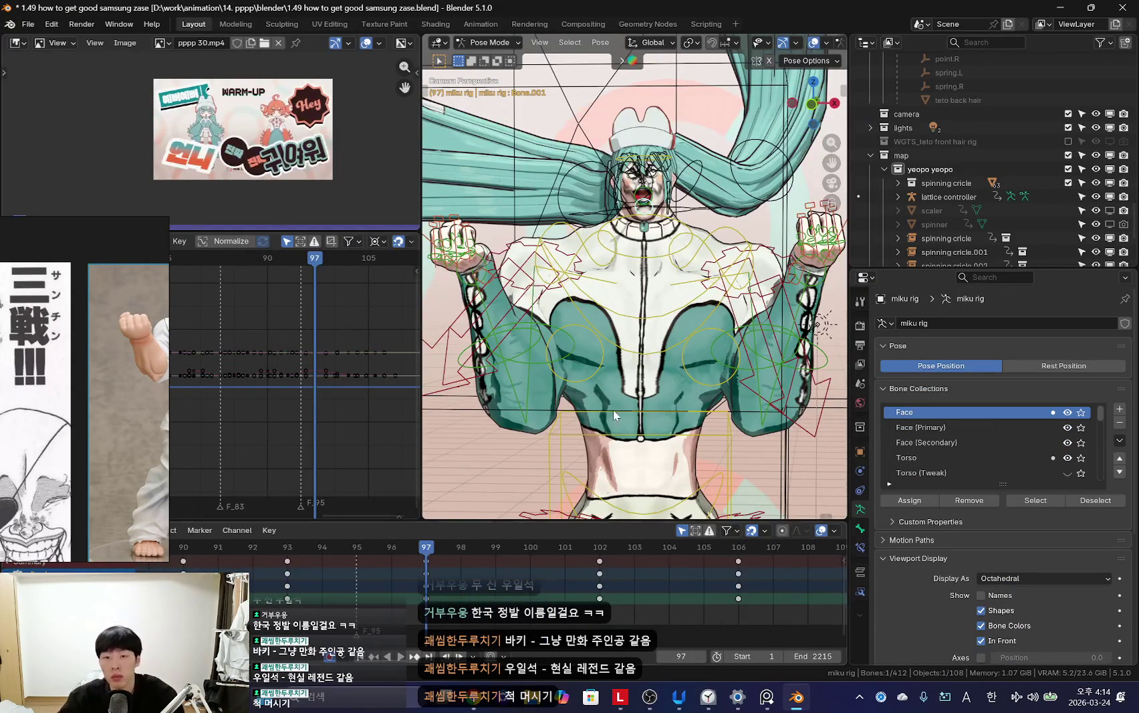
pyautogui.hotkey('shift', 'alt', 'z')
pyautogui.press('Left')
pyautogui.scroll(2, 531, 576)
pyautogui.press('Right')
pyautogui.press('Right')
pyautogui.press('Right')
pyautogui.press('Right')
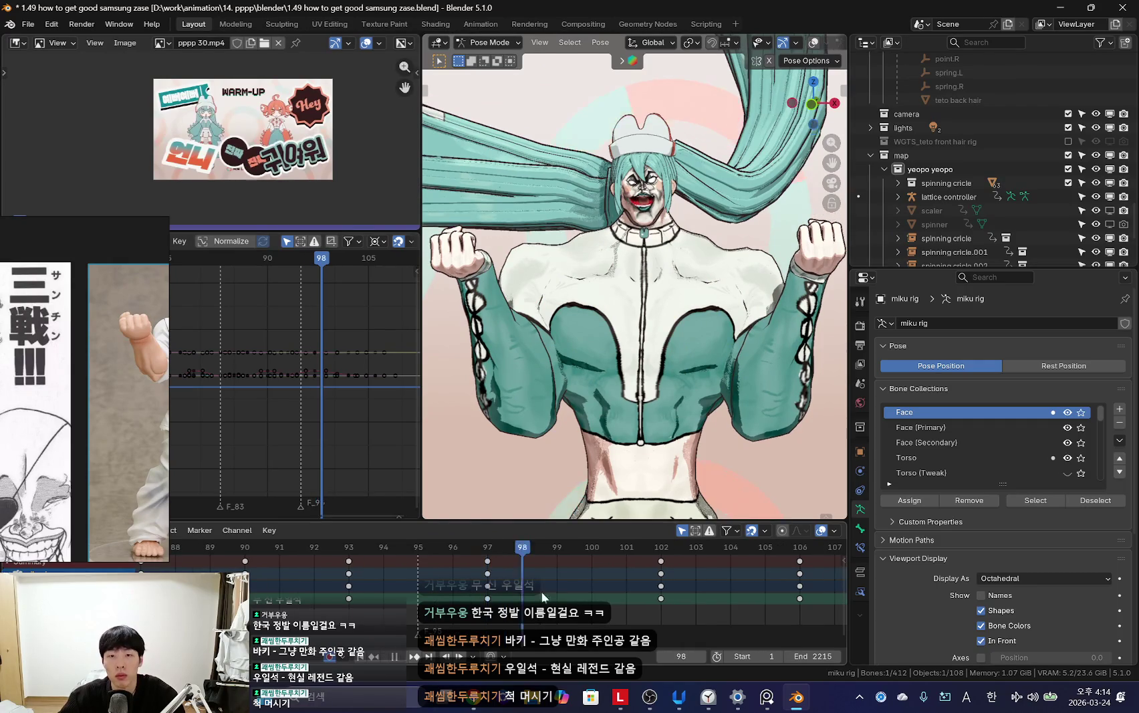
pyautogui.press('Right')
# Step: Keyframe the rig's flexing pose at frame 99 and play back to review it
pyautogui.press('i')
pyautogui.press('Left')
pyautogui.press('Left')
pyautogui.press('space')
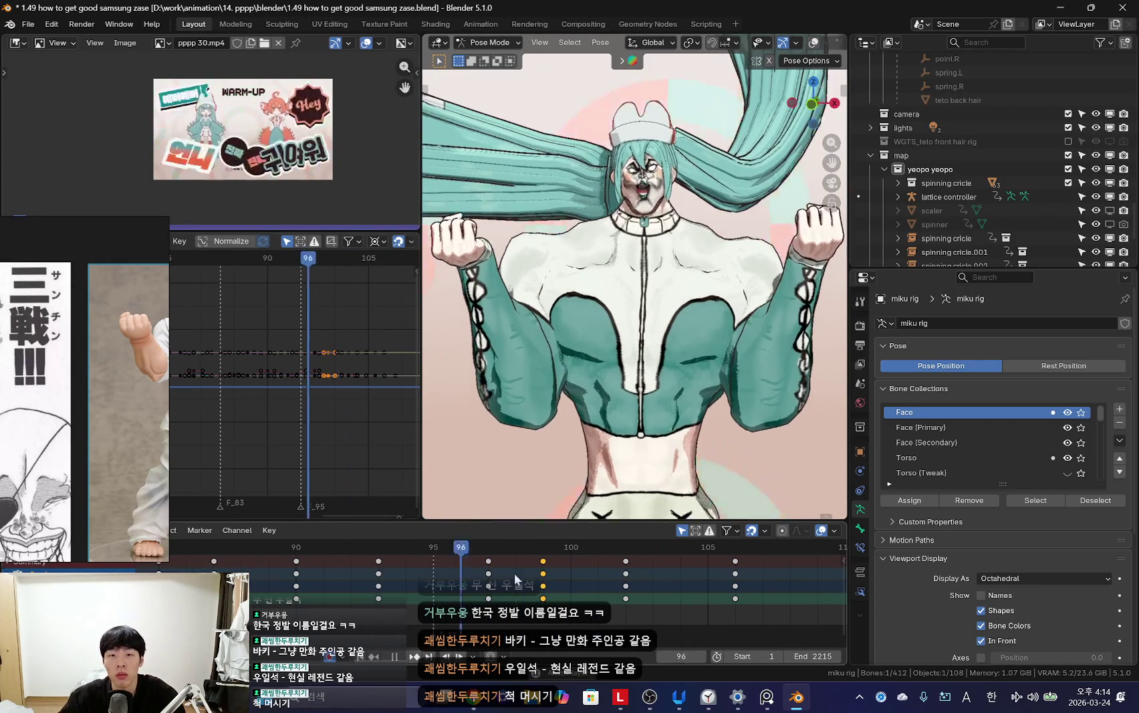
pyautogui.scroll(-1, 545, 568)
# Step: Slide the frame 99 rig keys to frame 100 and delete the keys at frame 102
pyautogui.moveTo(545, 569); pyautogui.dragTo(562, 596)
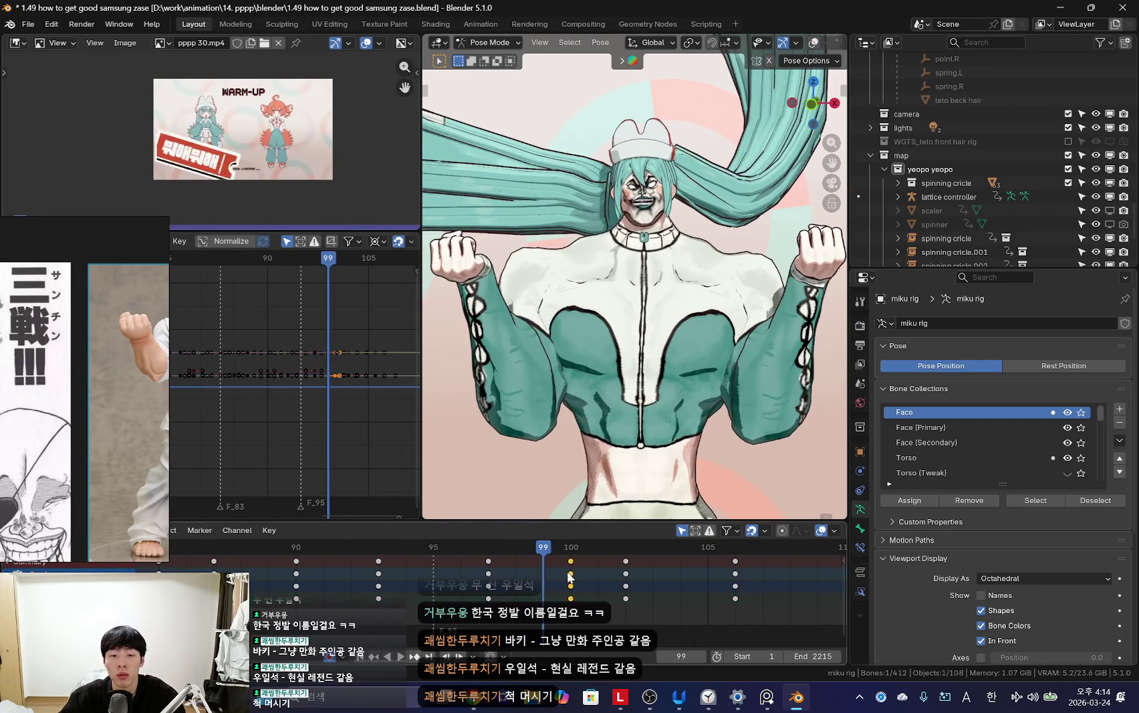
pyautogui.click(628, 595)
pyautogui.press('x')
pyautogui.click(628, 572)
pyautogui.scroll(-1, 477, 590)
pyautogui.scroll(-1, 403, 593)
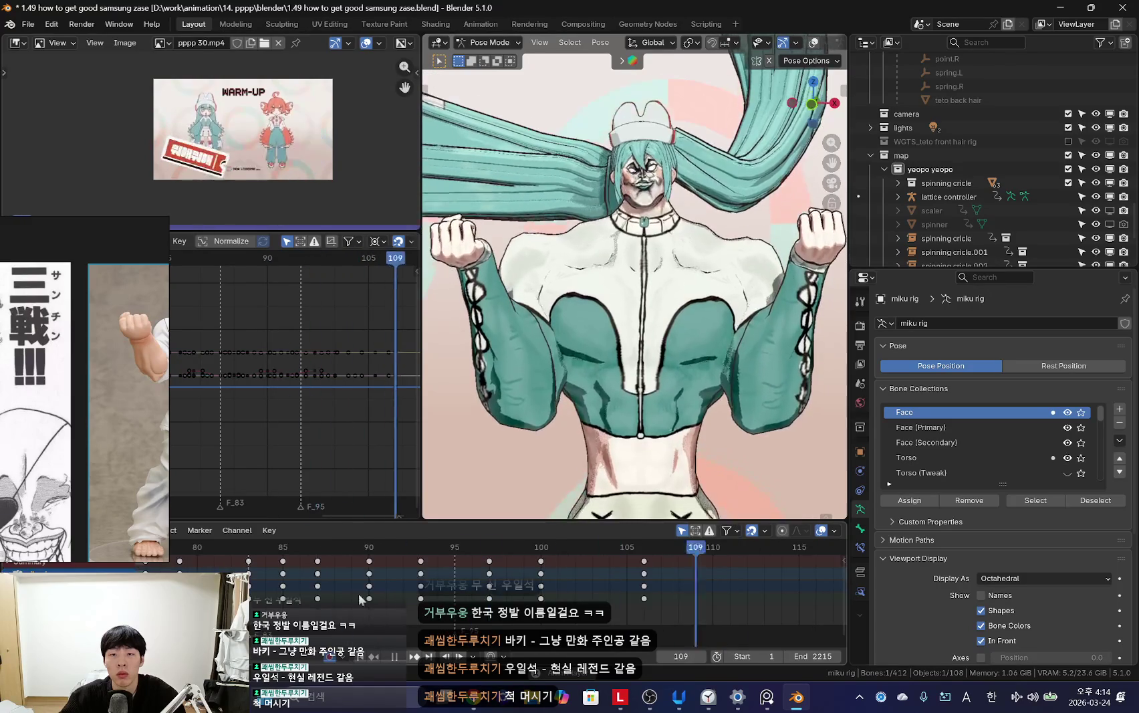
# Step: Return the rig to Object Mode, select the miku body mesh, and pick its smile shape key
pyautogui.hotkey('ctrl', 'Tab')
pyautogui.hotkey('shift', 'alt', 'z')
pyautogui.click(673, 298)
pyautogui.scroll(2, 610, 591)
pyautogui.hotkey('shift', 'alt', 'z')
pyautogui.click(936, 510)
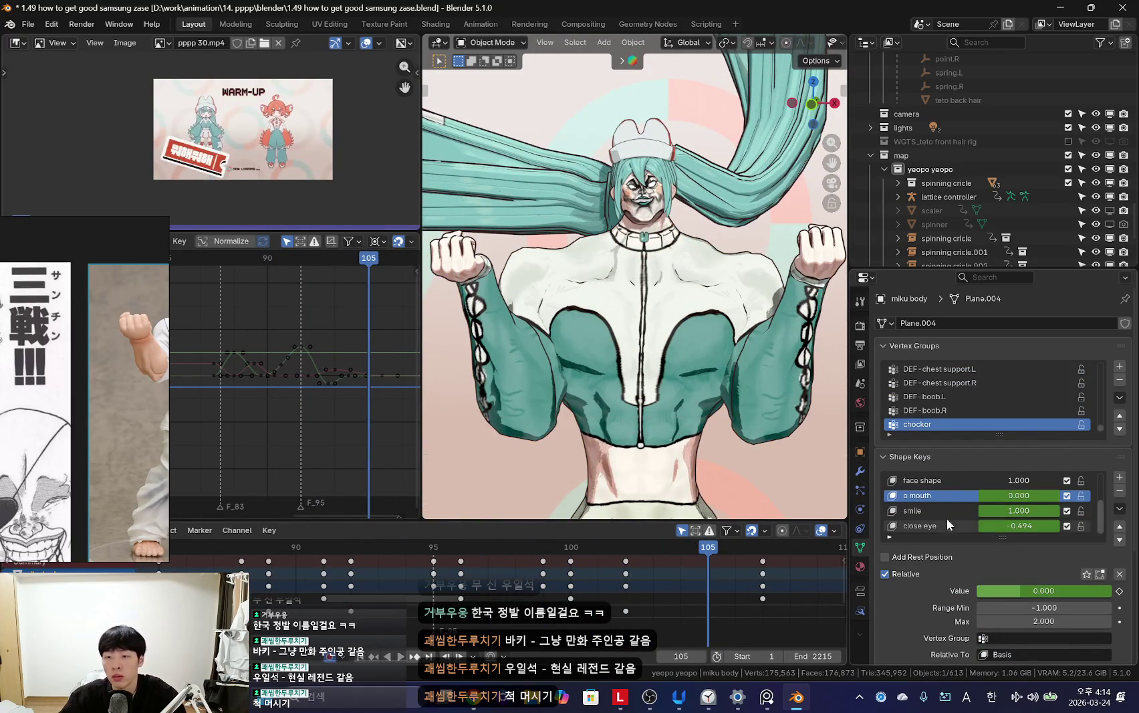
pyautogui.scroll(2, 765, 615)
pyautogui.scroll(1, 954, 508)
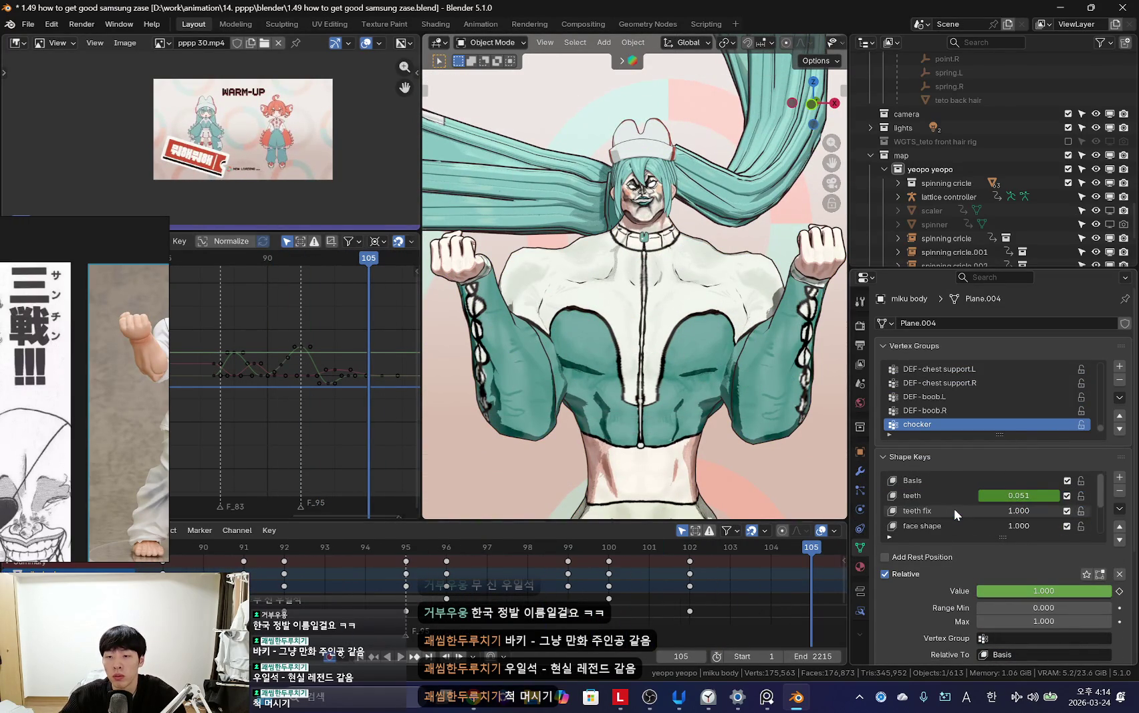